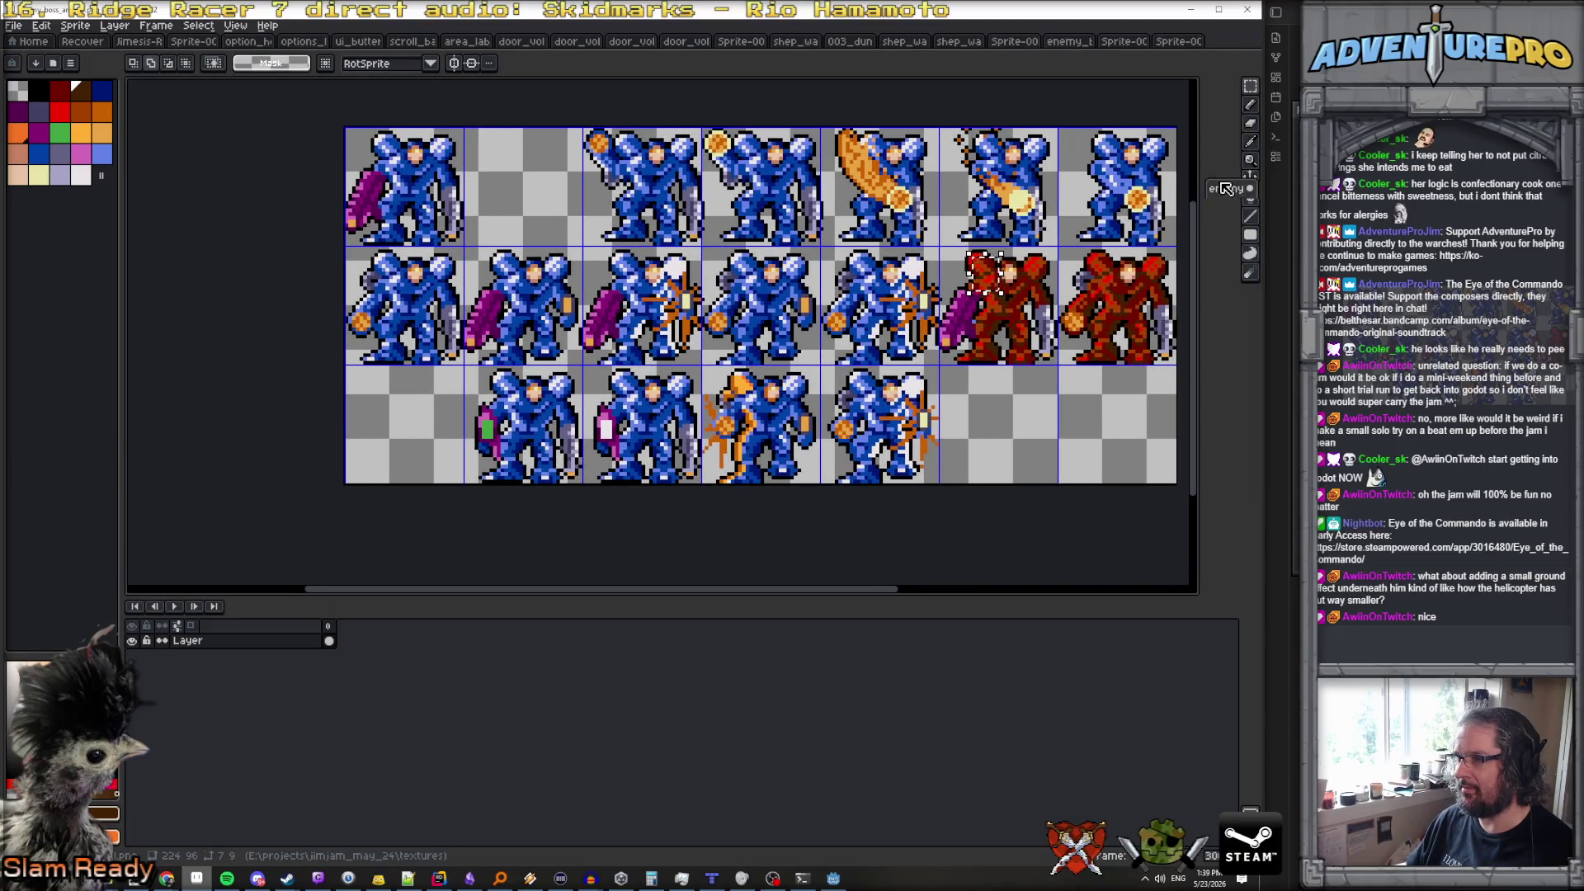
Cycle through the open documents to the blue mech sprite with its layers and timeline
scroll(1086, 336, "up", 3)
scroll(545, 383, "up", 1)
scroll(541, 383, "down", 1)
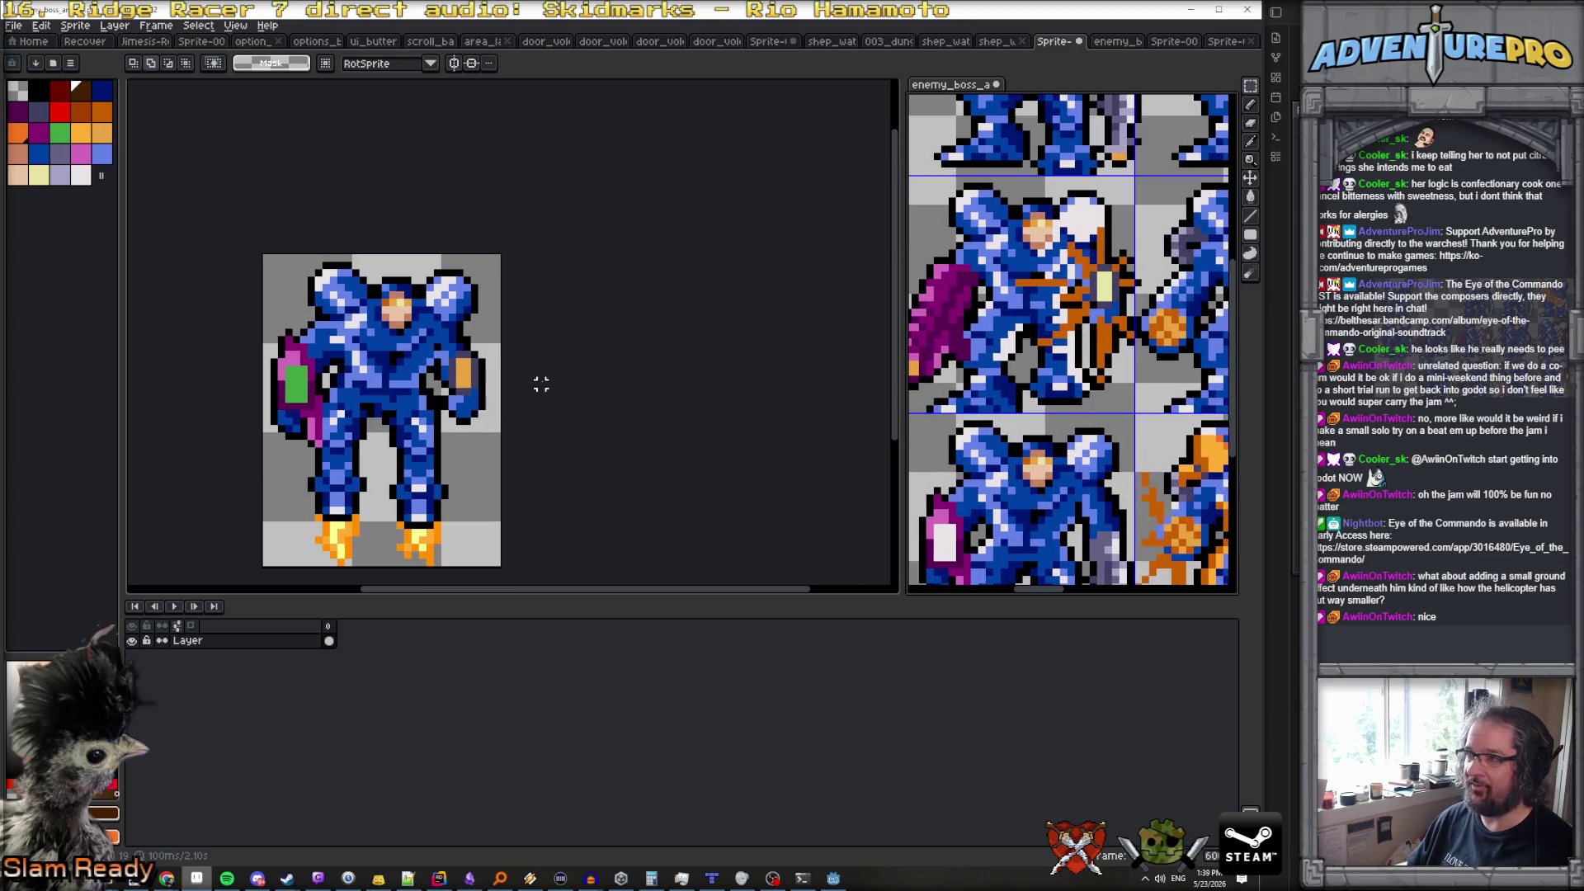
left_click(1002, 42)
left_click(1116, 41)
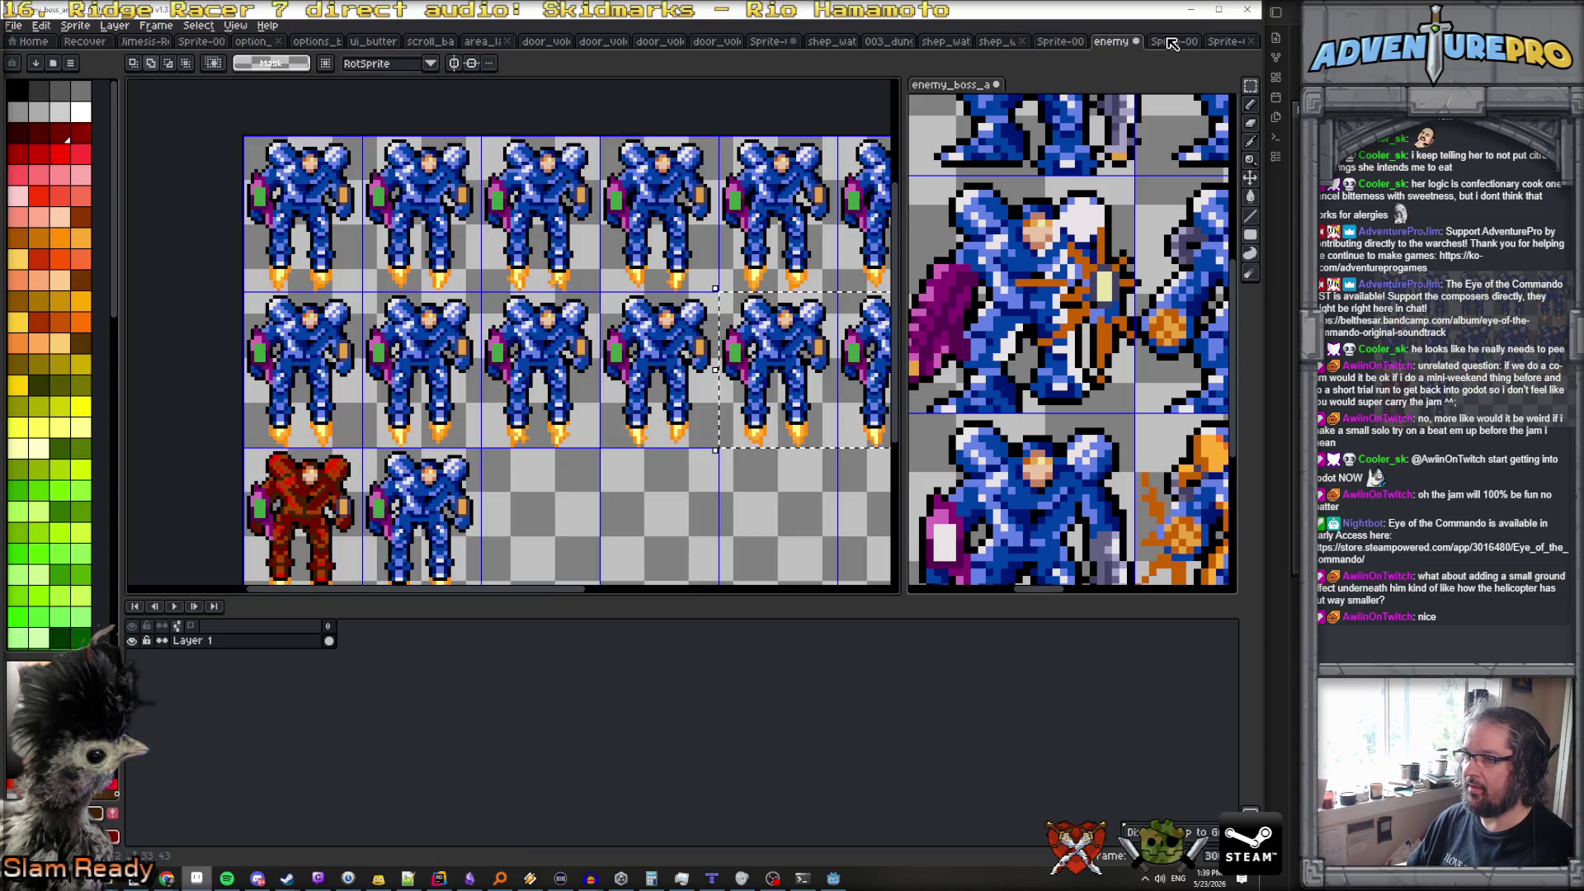
left_click(1168, 41)
left_click(1227, 41)
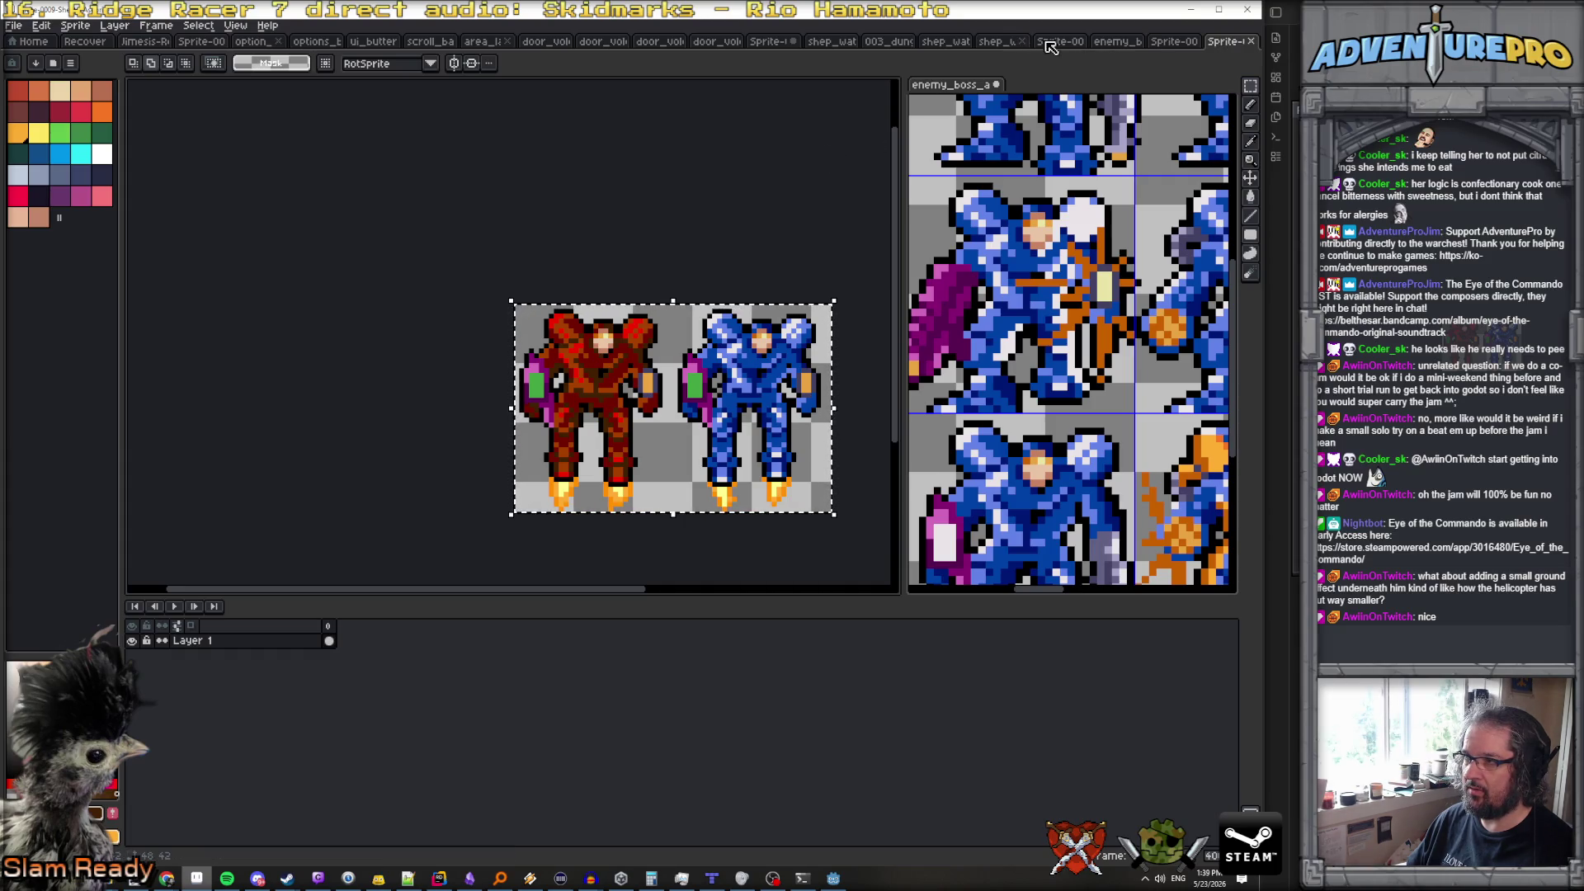
left_click(1058, 41)
mouse_move(767, 208)
left_mouse_down()
mouse_move(815, 184)
mouse_move(982, 156)
left_mouse_up()
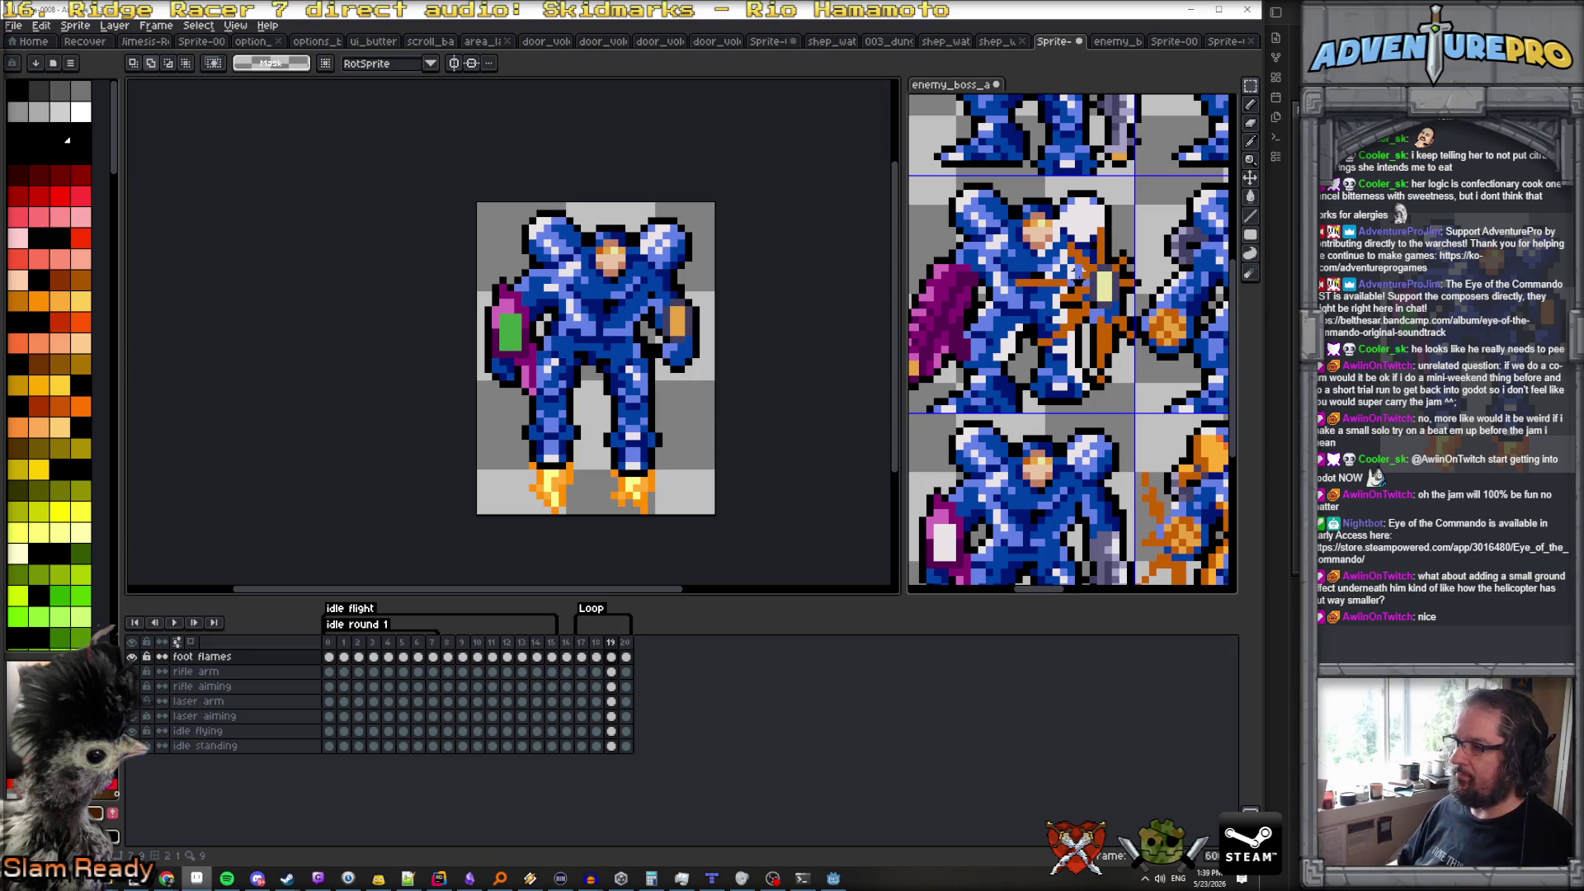
Add a new layer at the top of the mech's layer stack and rename it 'weapon flash'
scroll(1075, 272, "right", 3)
scroll(1080, 277, "left", 5)
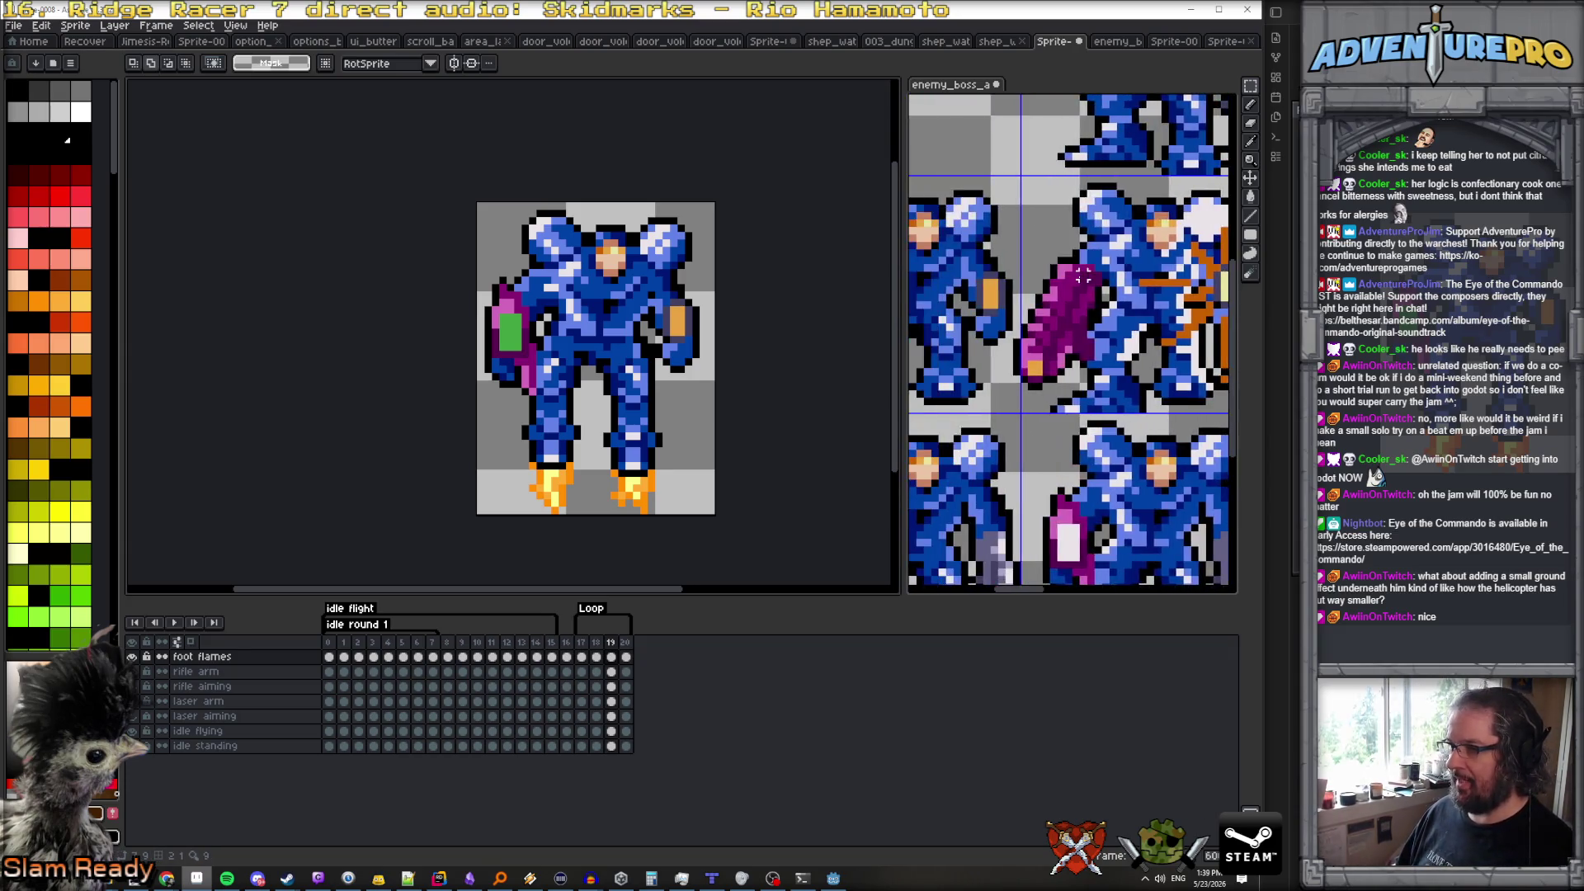
scroll(1079, 276, "left", 3)
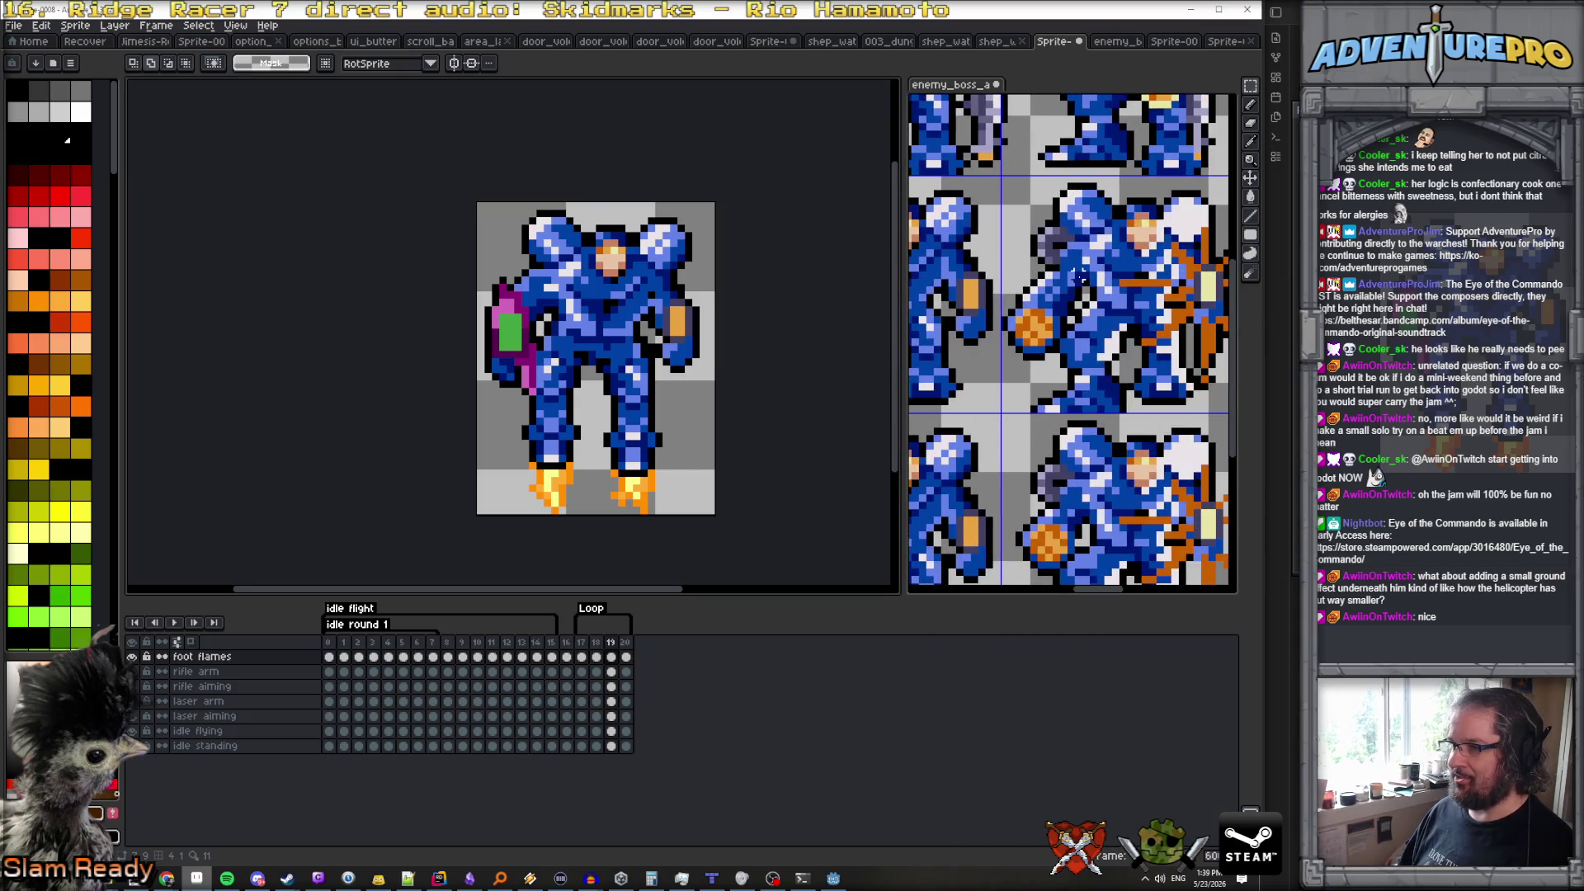
scroll(1081, 276, "left", 1)
scroll(1078, 278, "right", 2)
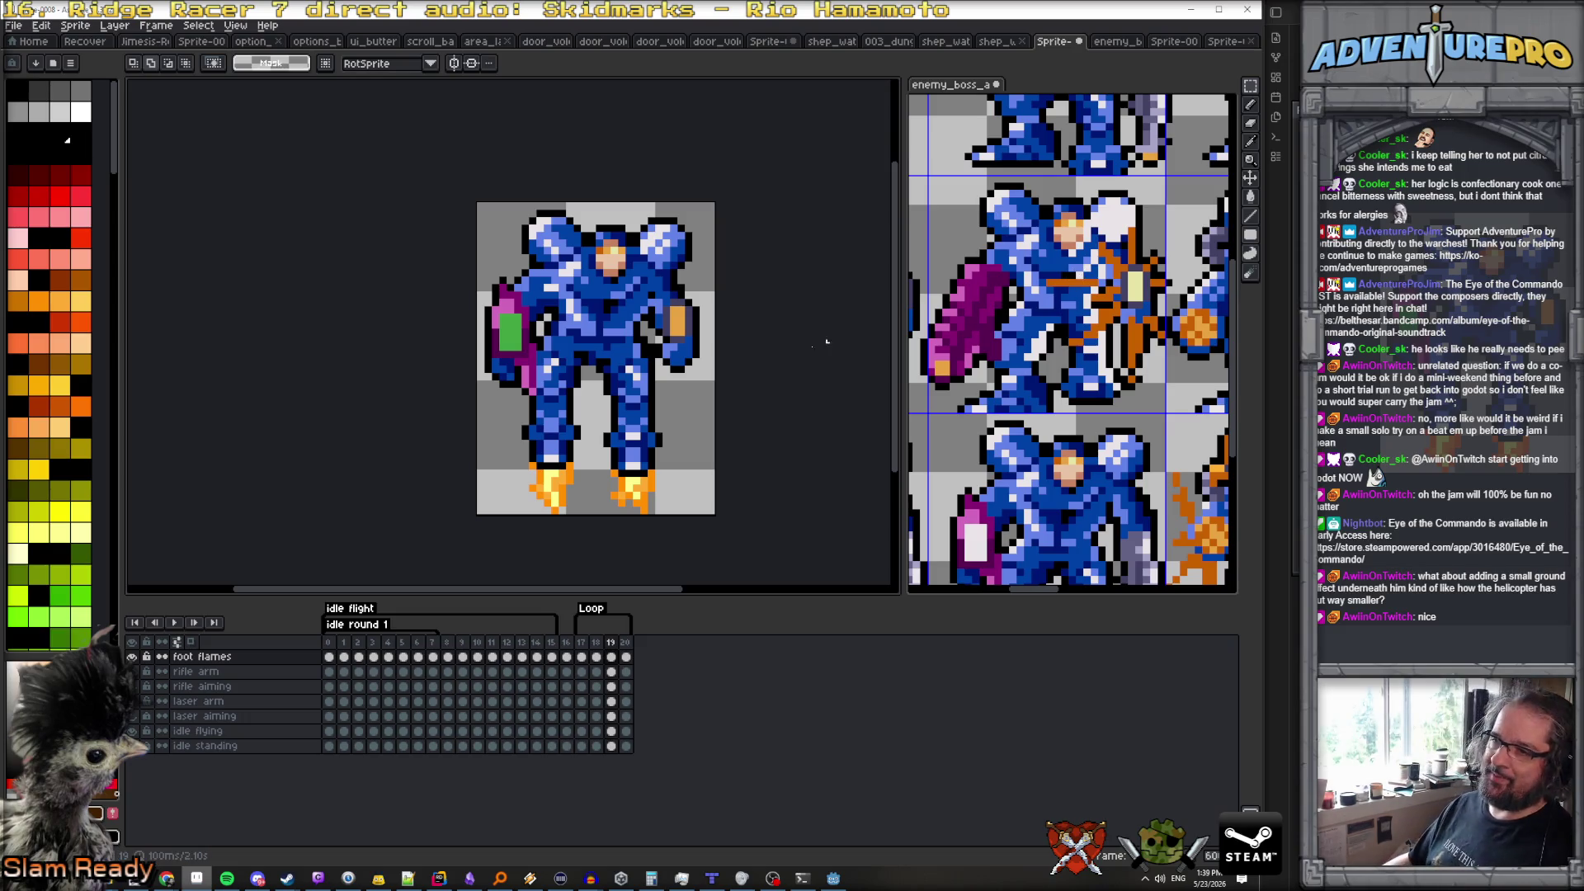
scroll(702, 308, "up", 1)
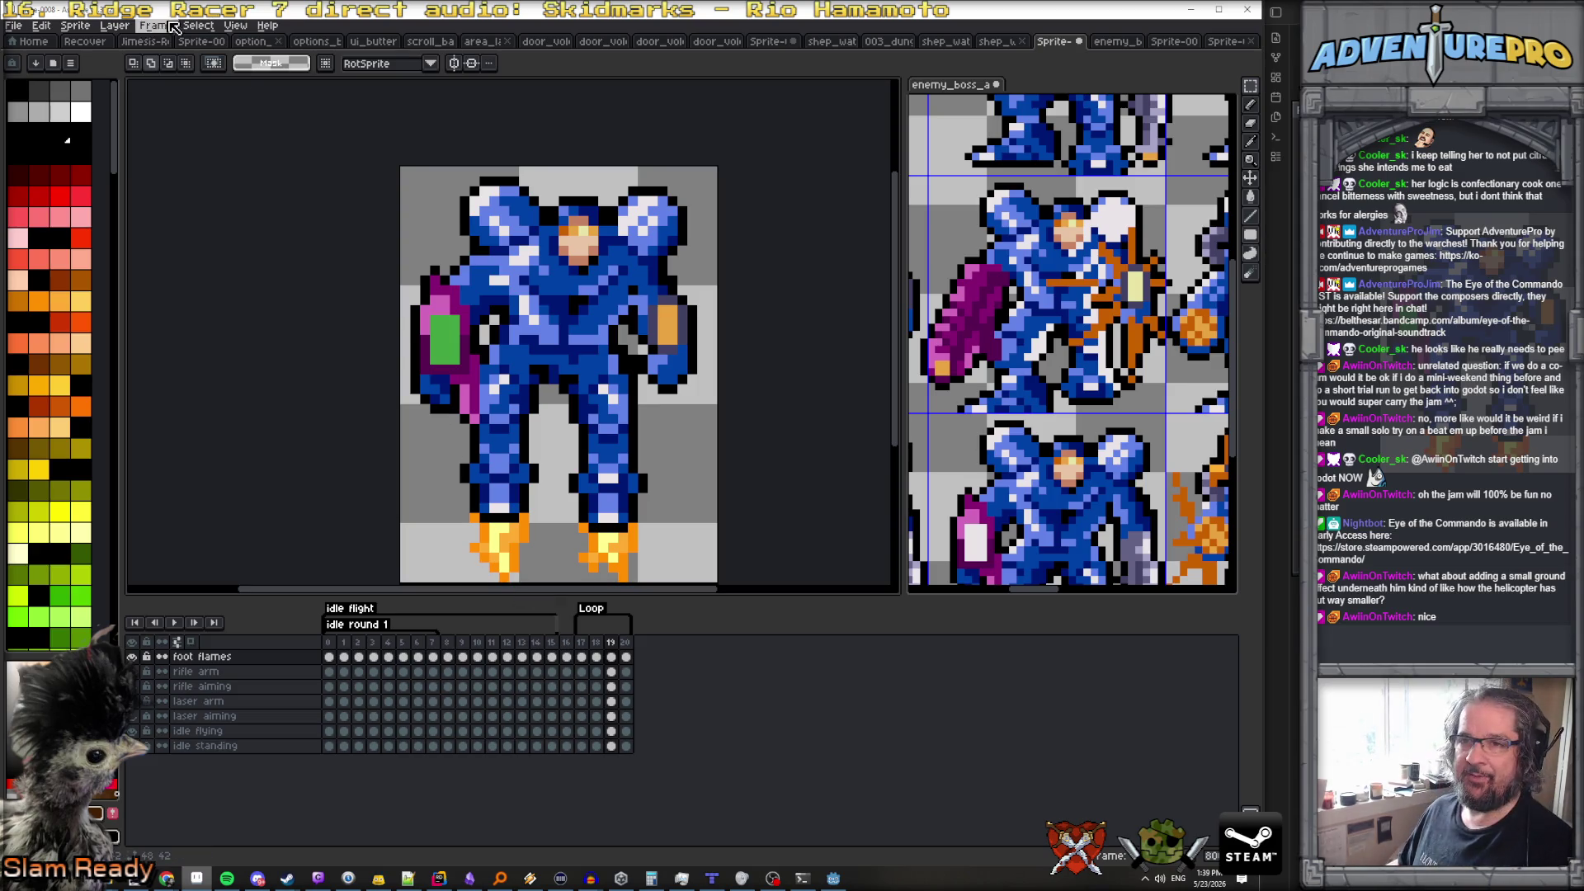
left_click(114, 25)
mouse_move(185, 103)
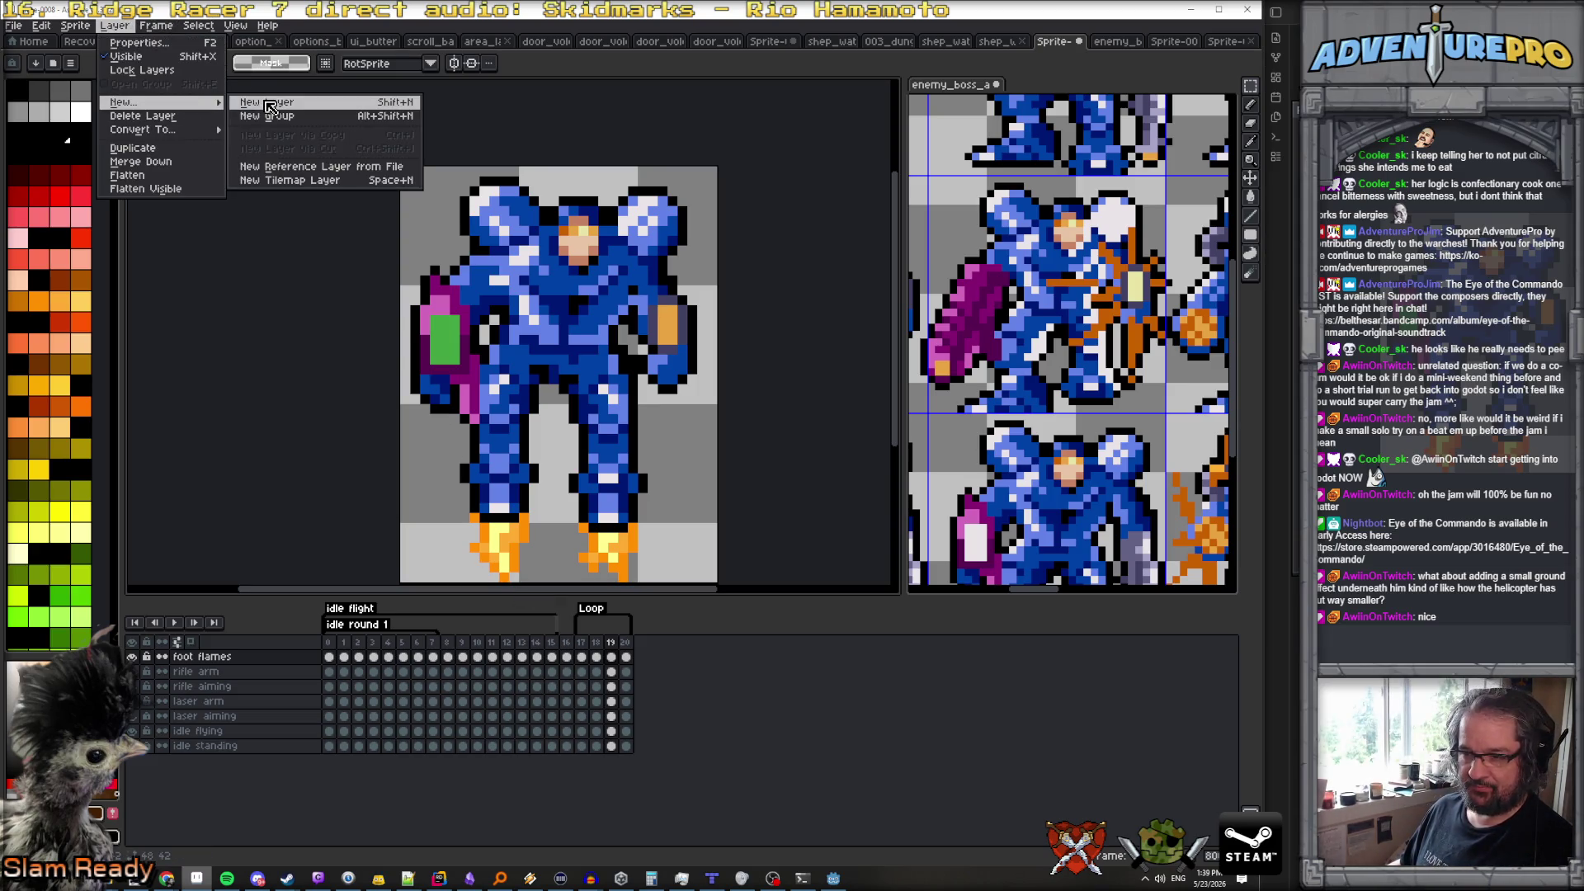
left_click(268, 102)
double_click(233, 657)
type("weapon f")
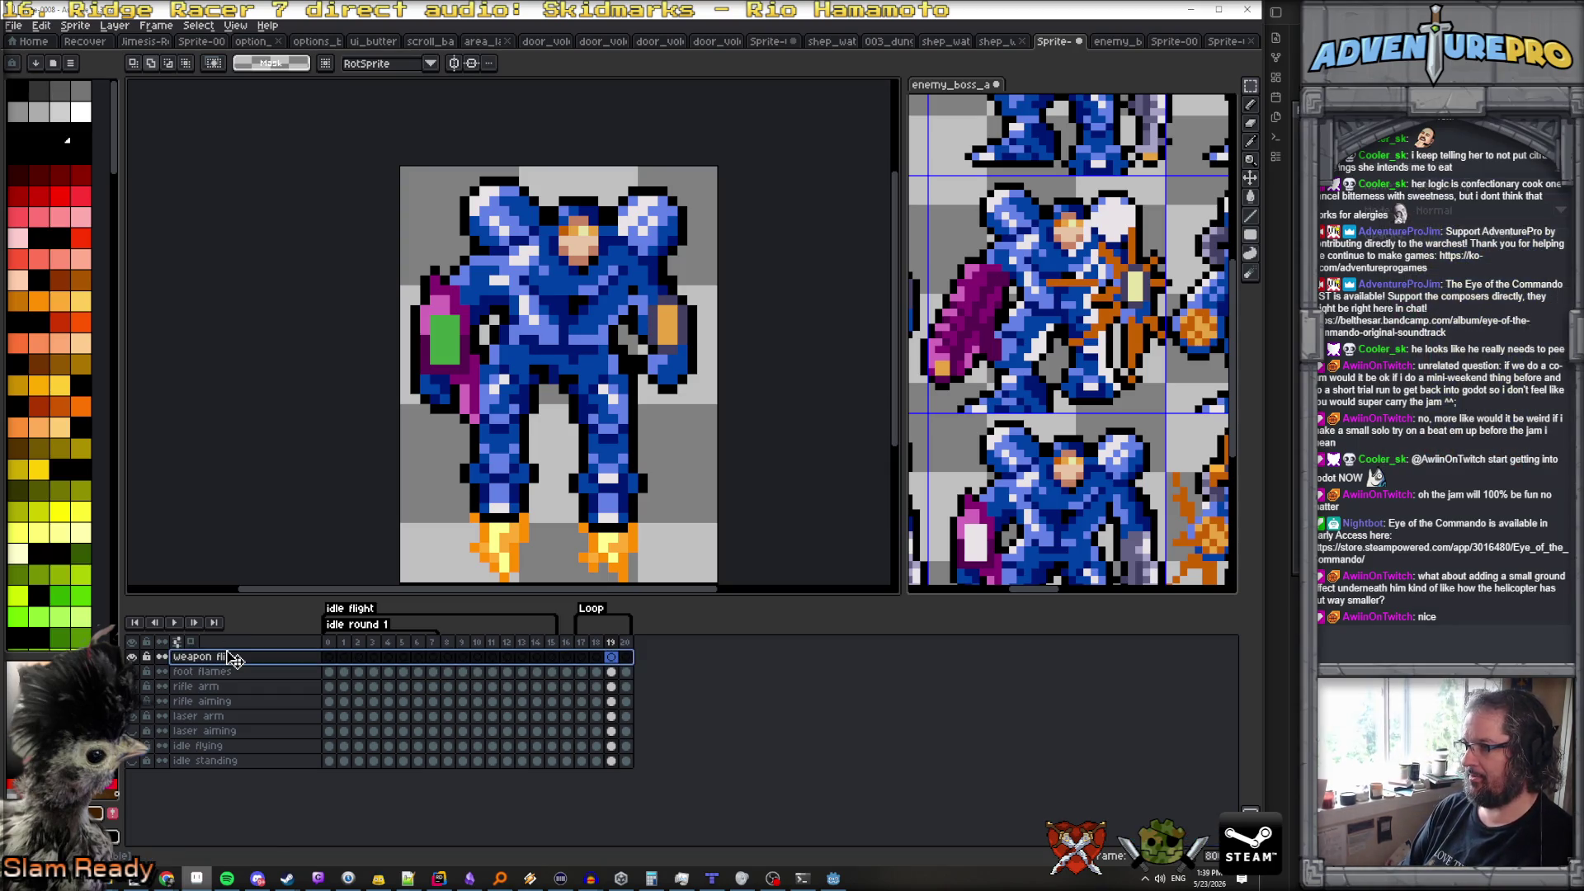
type("lash")
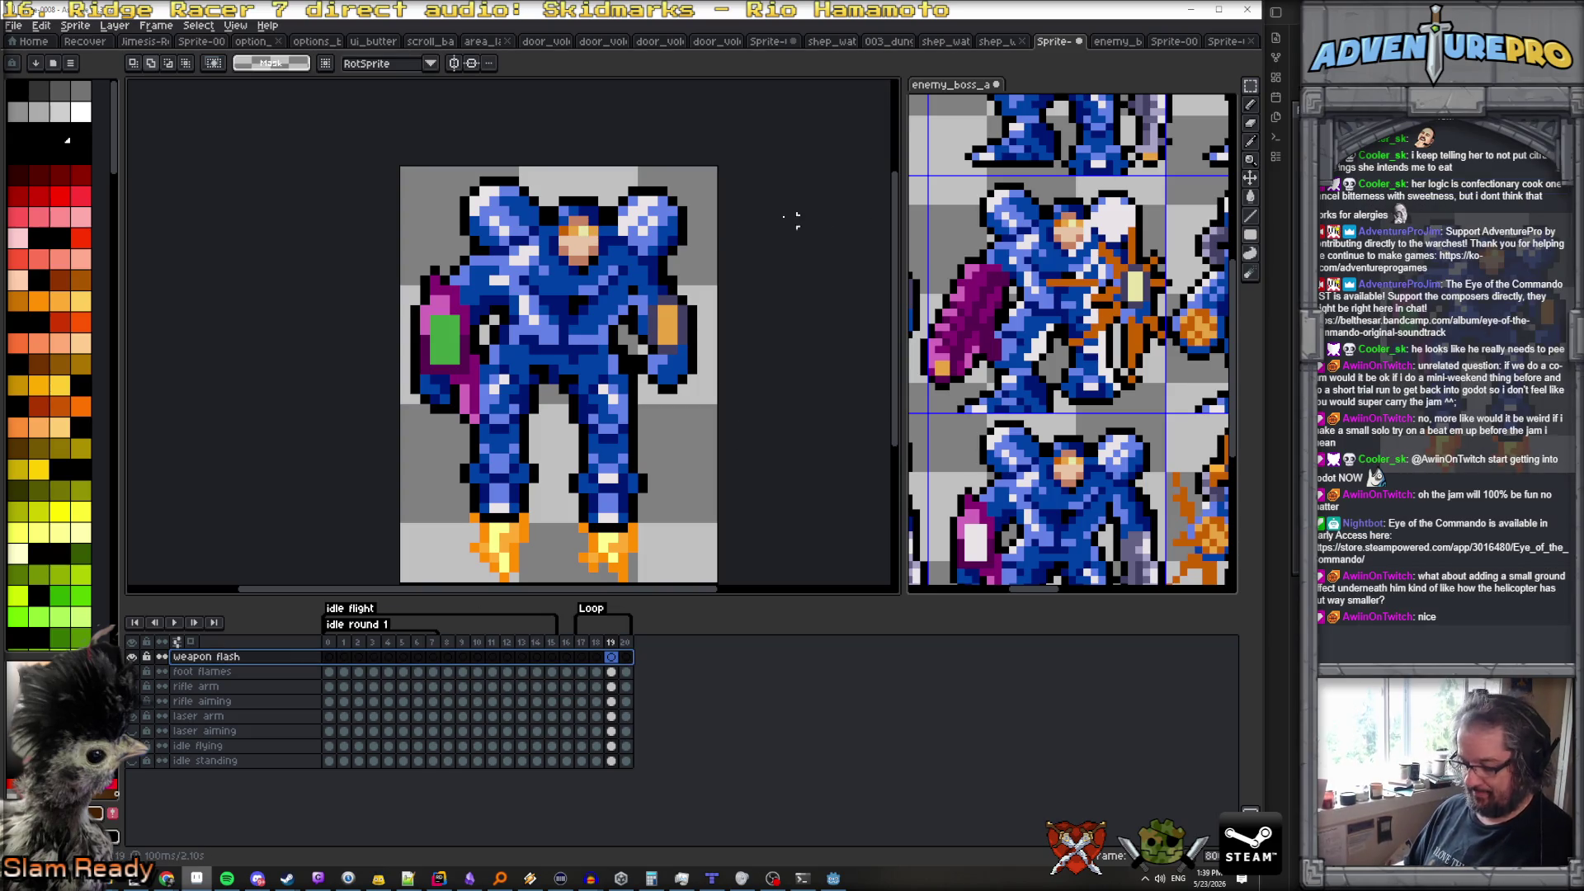
type("b")
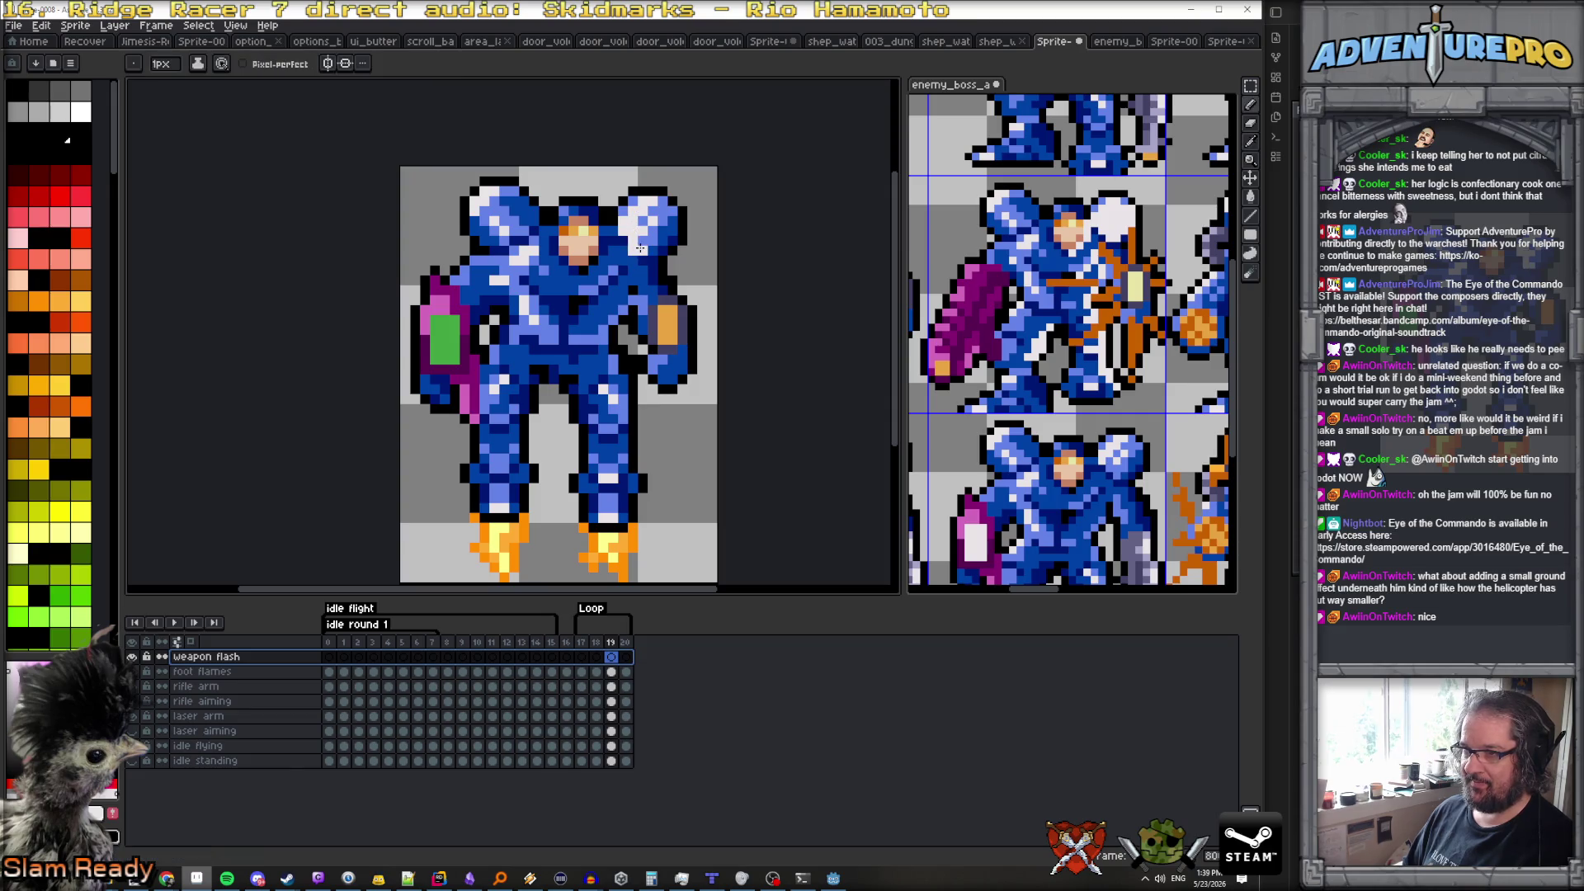
Paint white up the right shoulder pad and along its lower edge, with white highlights on the arm and leg
scroll(641, 238, "up", 3)
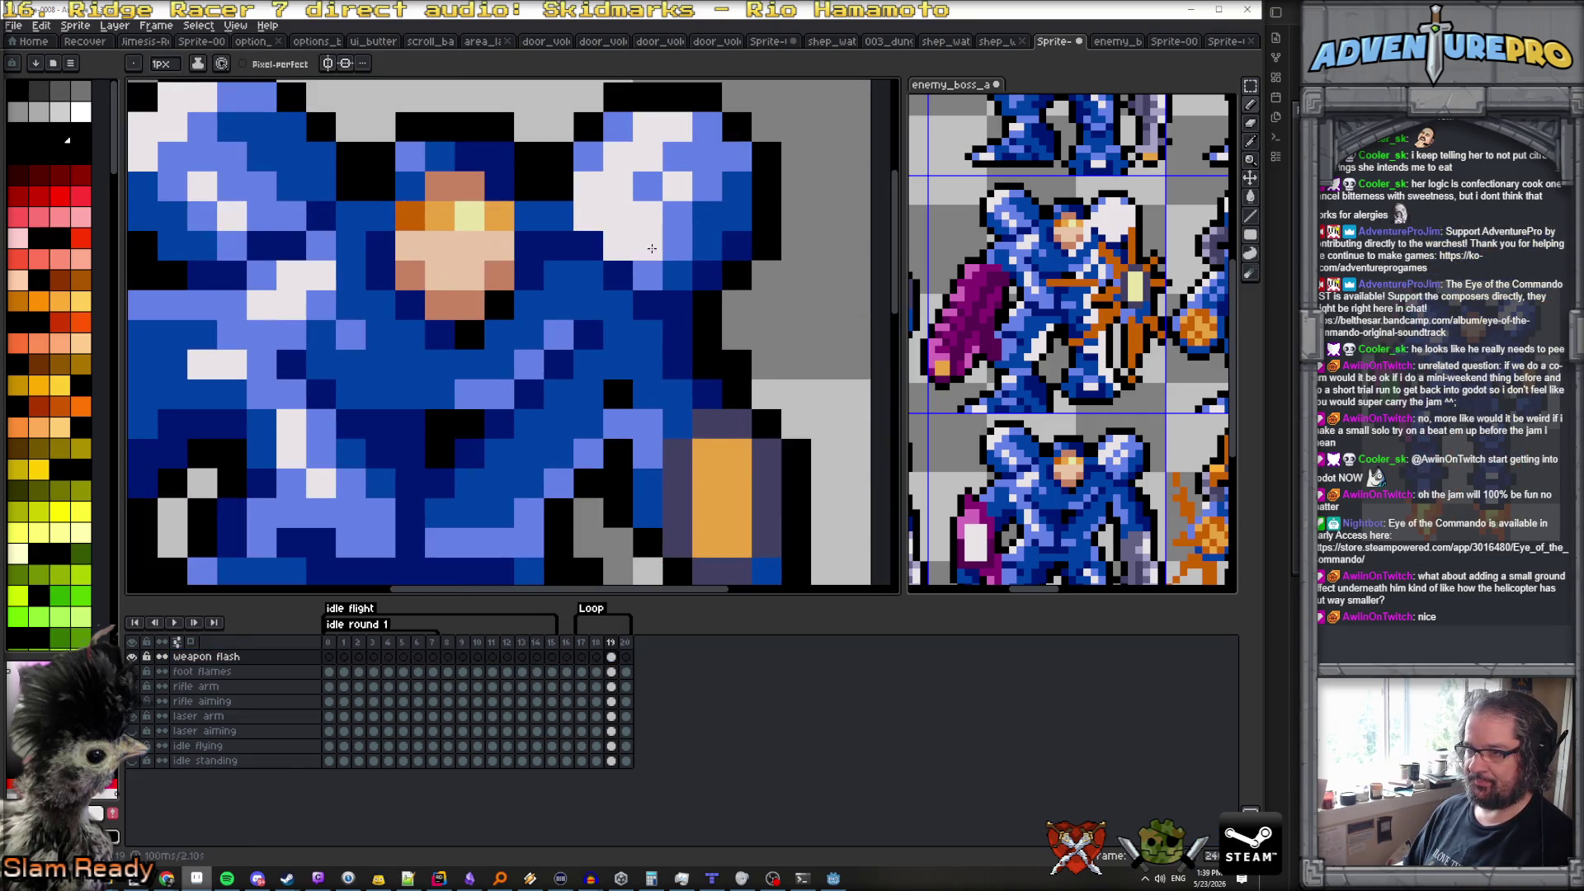
mouse_move(660, 277)
left_mouse_down()
mouse_move(736, 216)
mouse_move(707, 141)
mouse_move(676, 157)
mouse_move(706, 246)
mouse_move(658, 181)
left_mouse_up()
left_click_drag(688, 245, 700, 267)
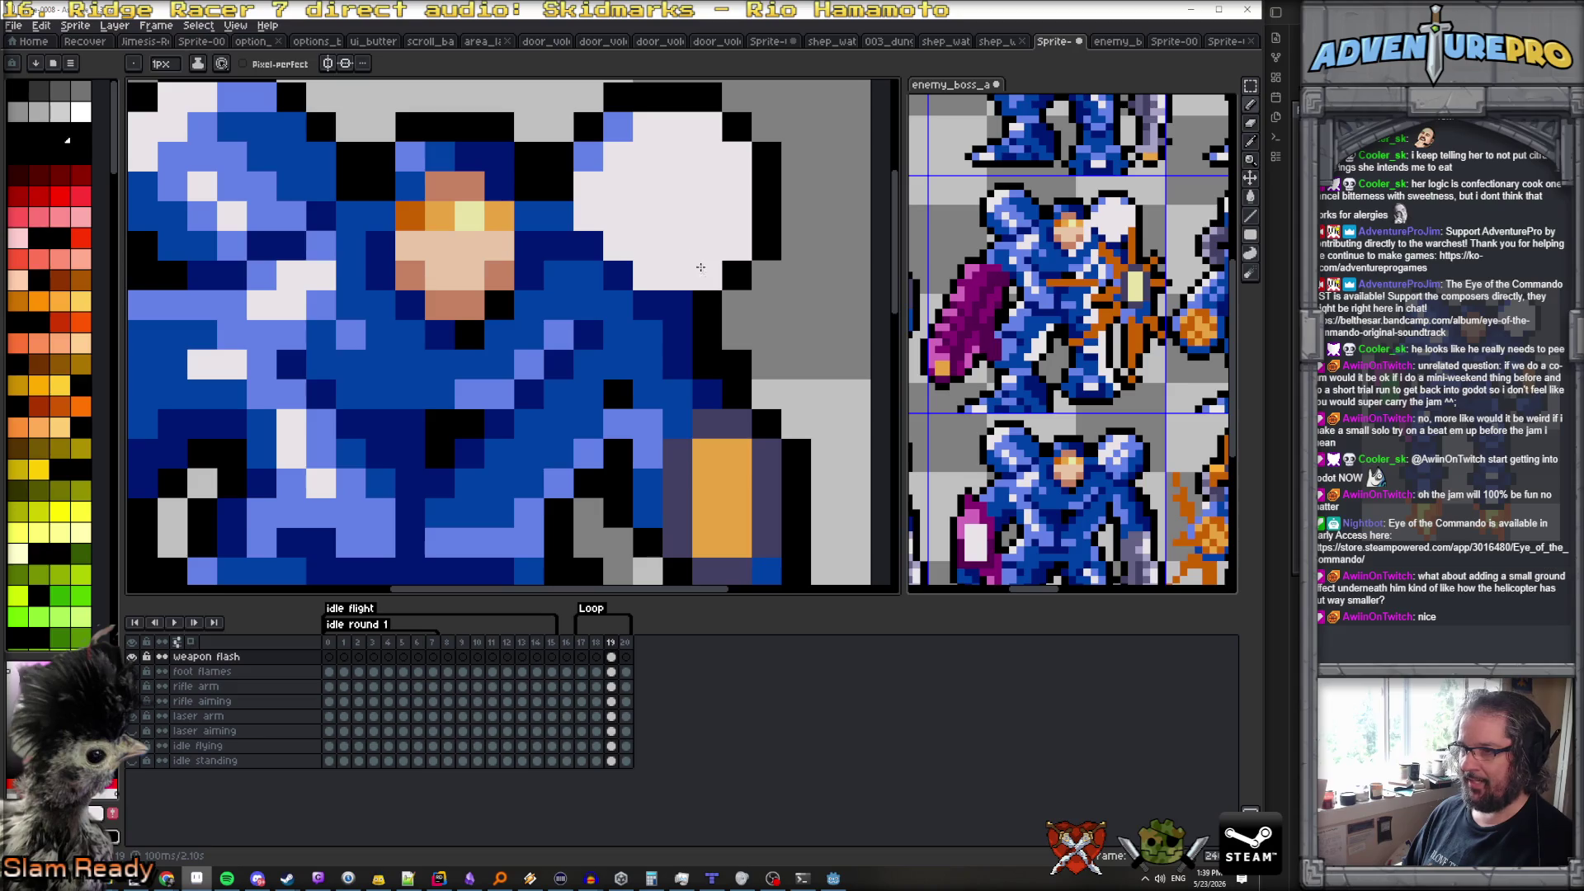
scroll(703, 268, "down", 3)
scroll(640, 296, "up", 1)
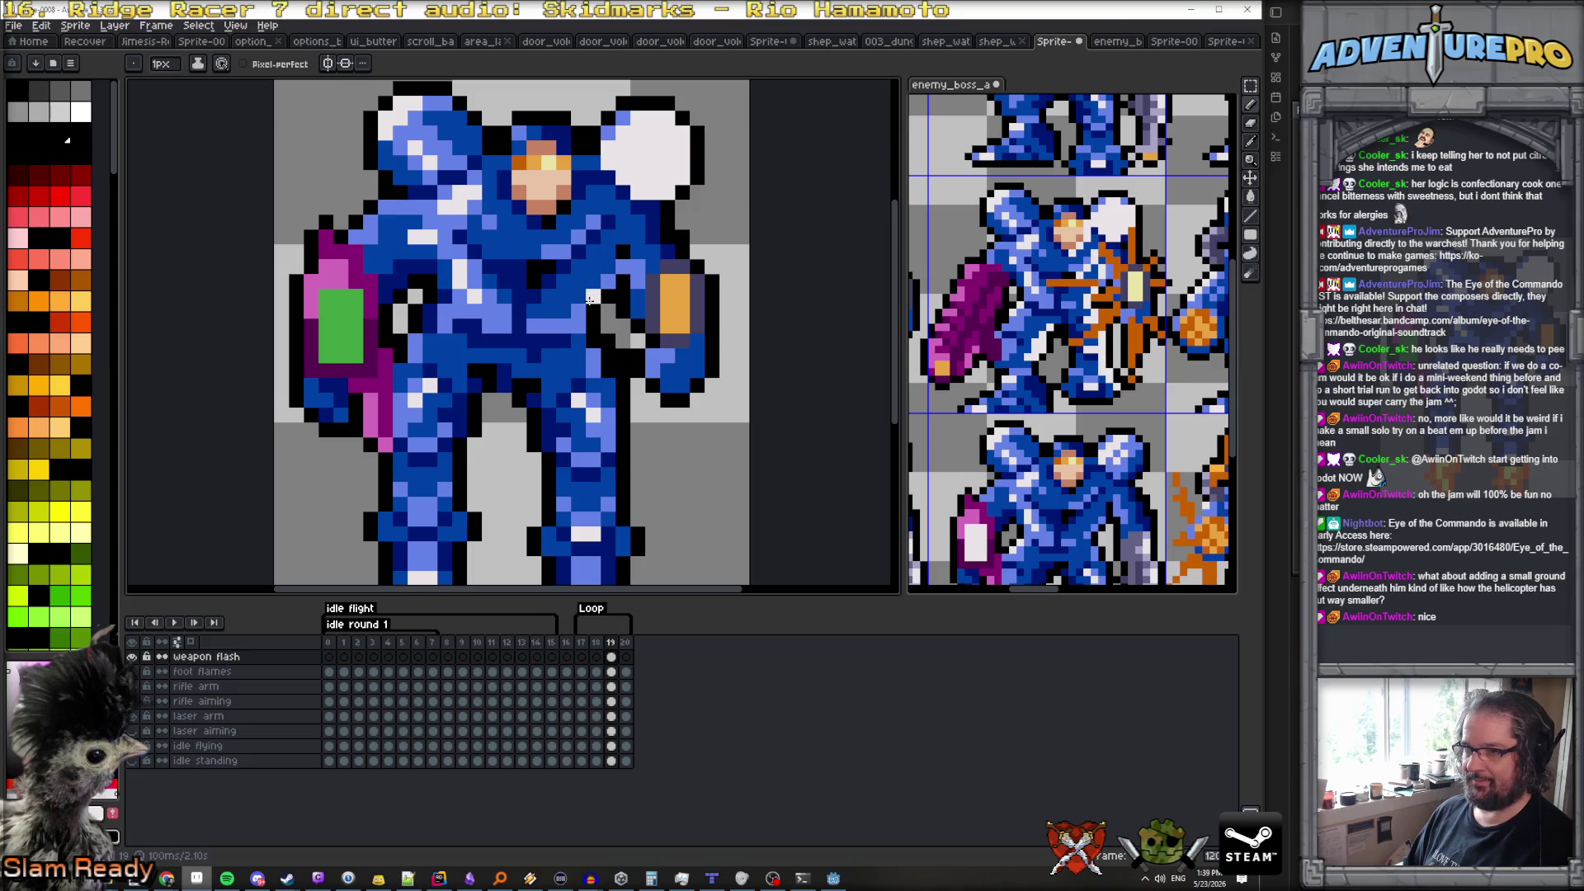
left_click_drag(610, 286, 620, 269)
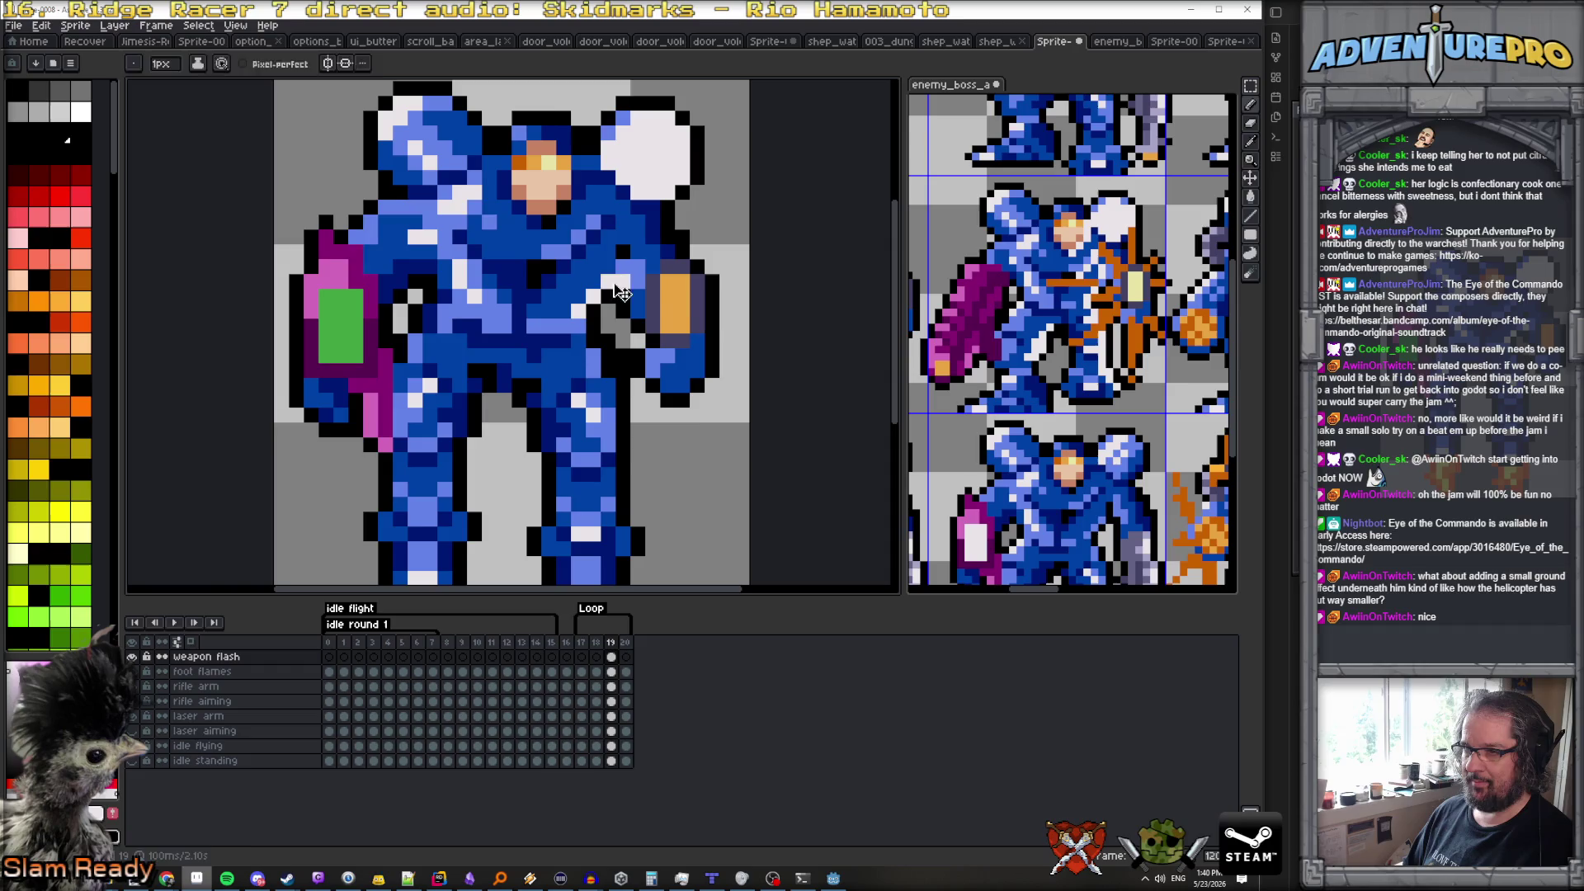
left_click_drag(607, 413, 594, 553)
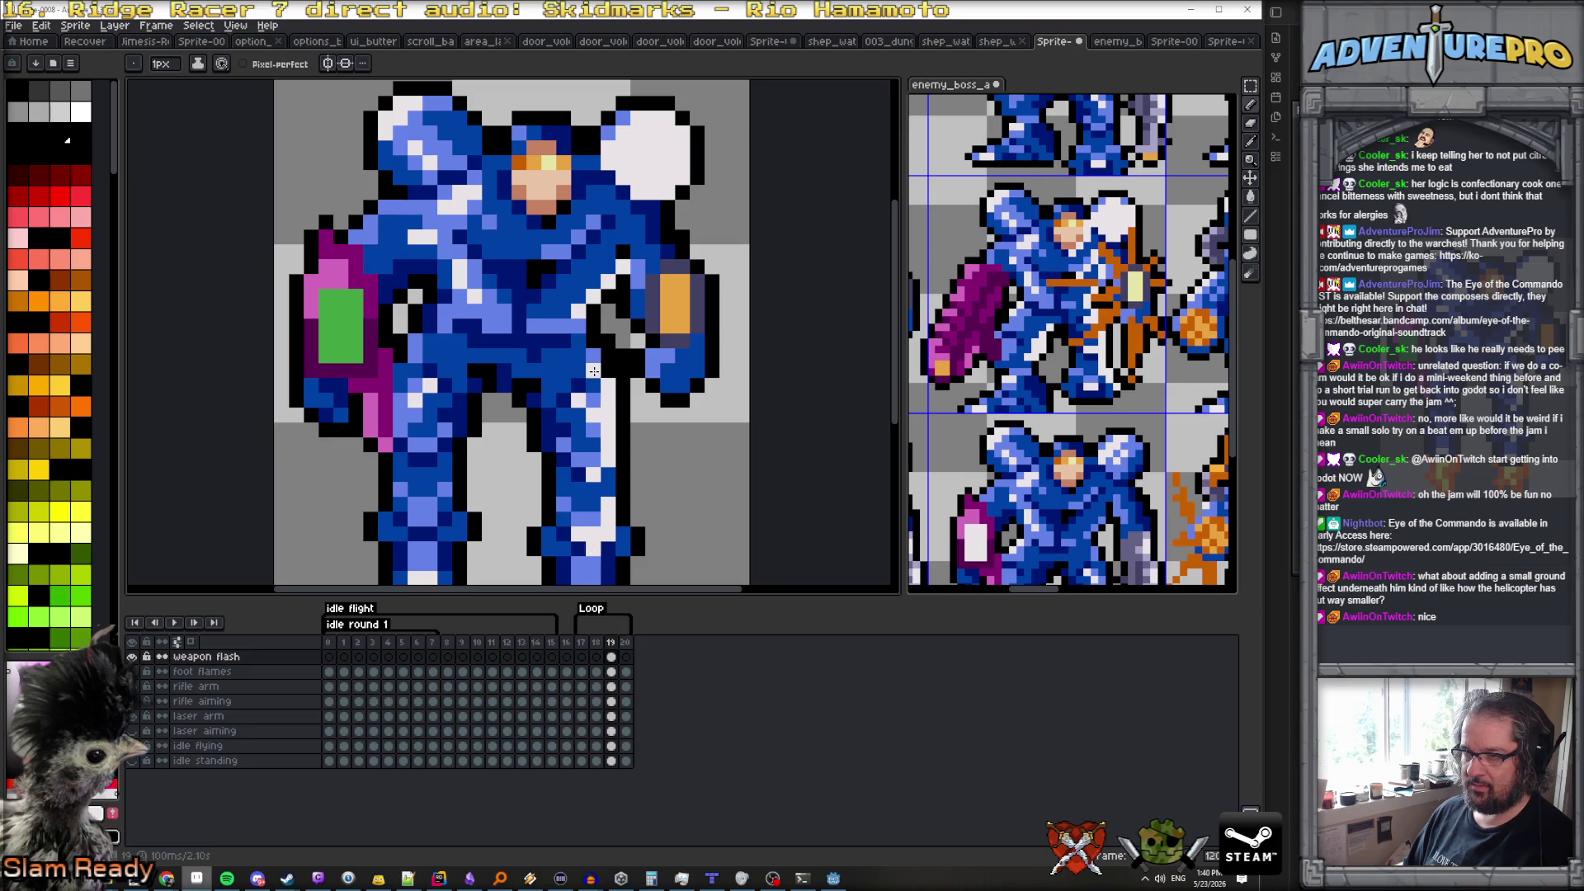
Toggle the weapon flash layer's visibility off and on to check the white flash
left_click_drag(663, 458, 620, 247)
scroll(621, 248, "down", 4)
scroll(621, 247, "up", 3)
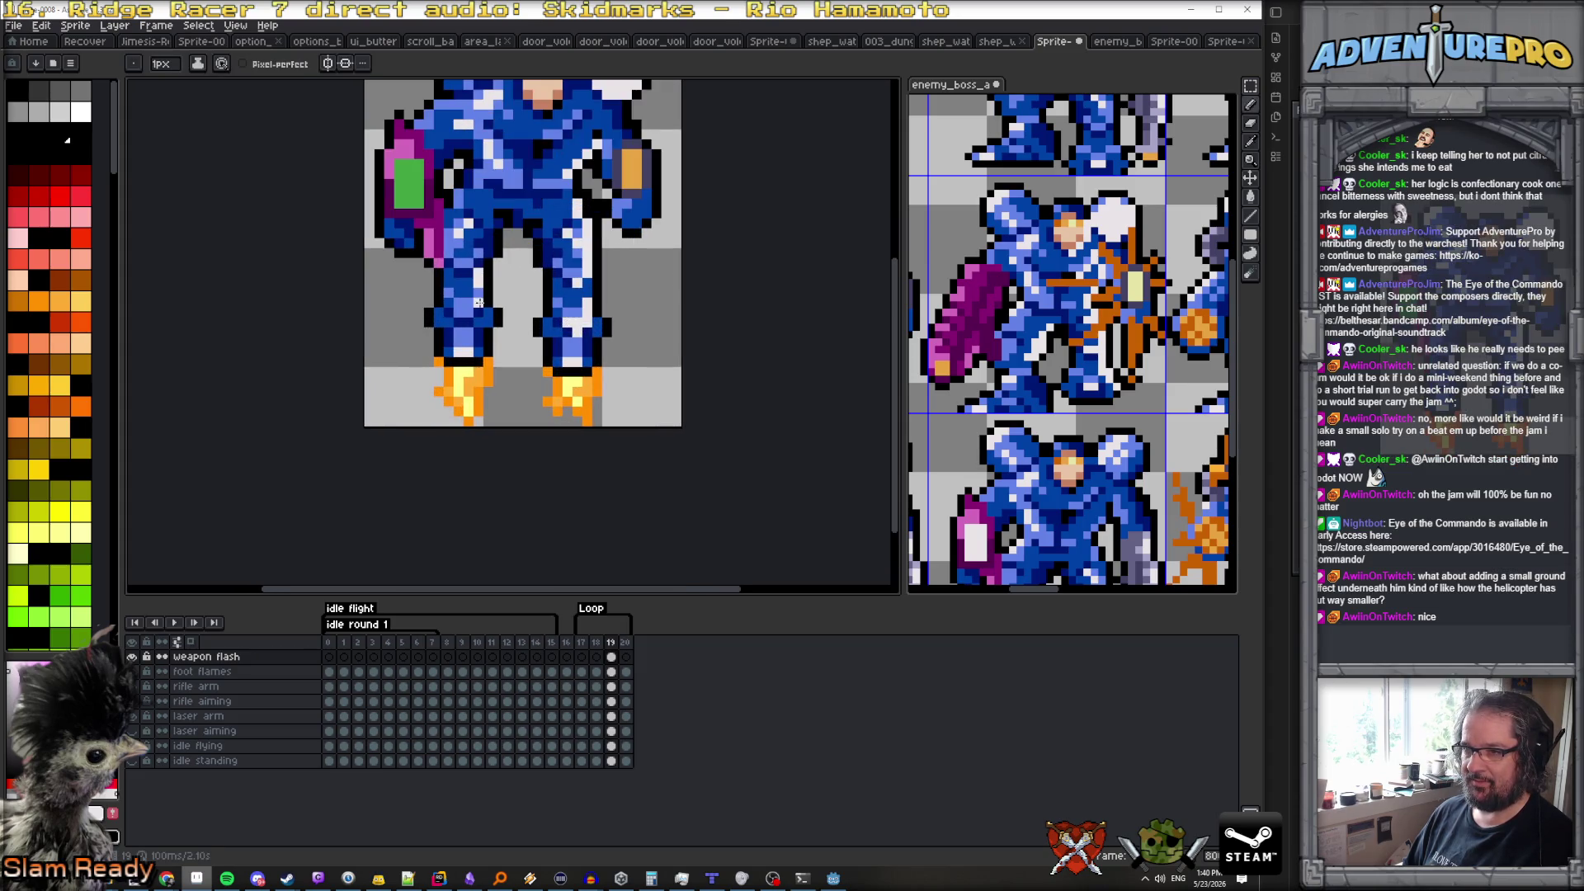
scroll(535, 291, "down", 3)
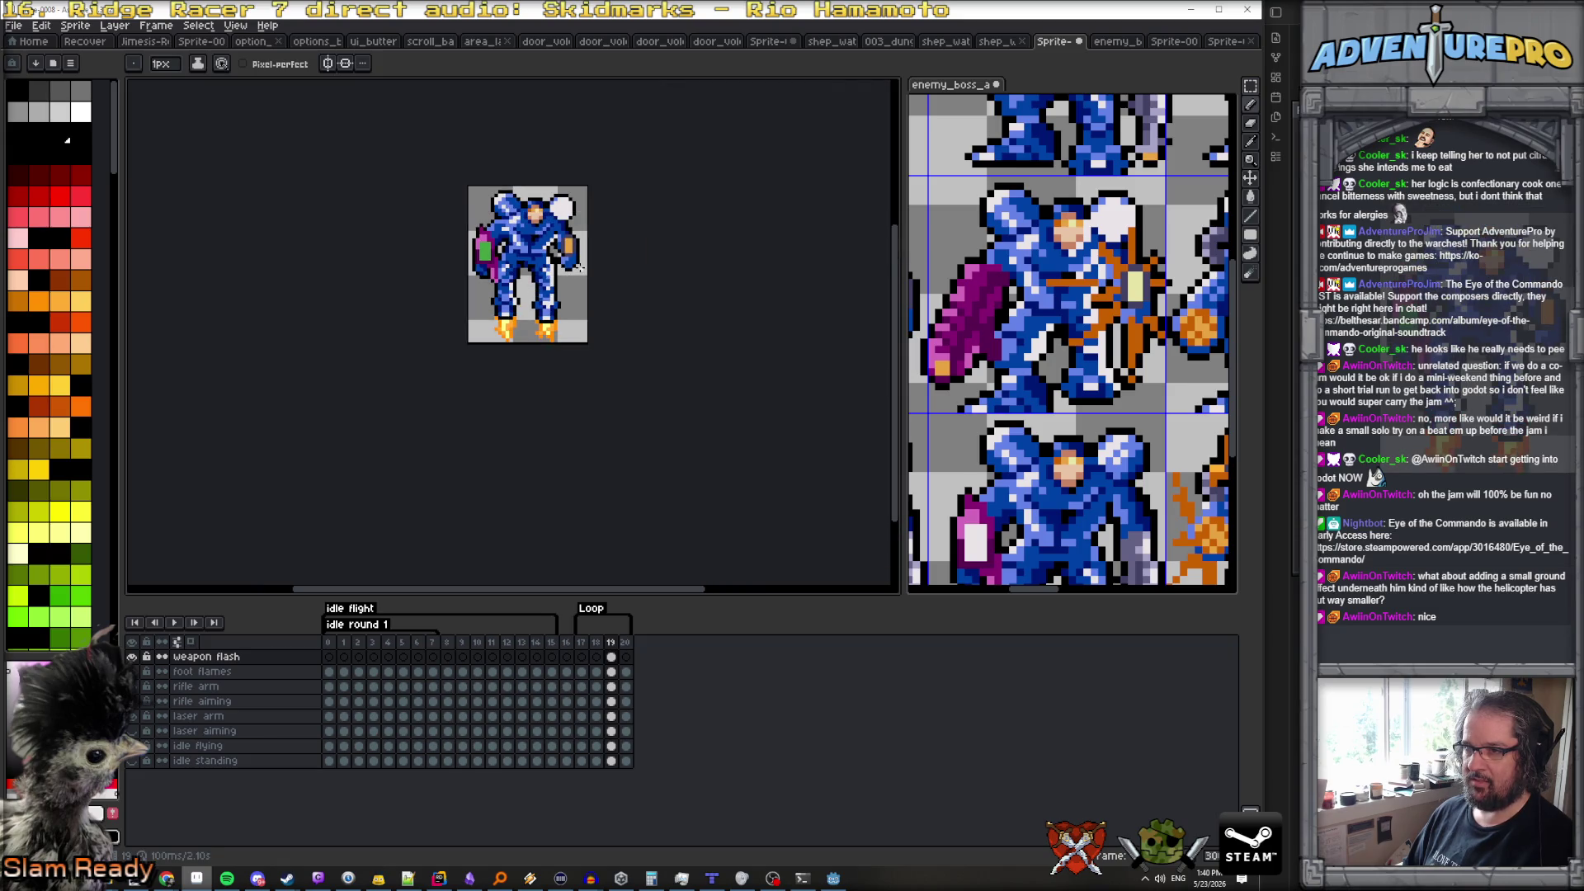
scroll(575, 239, "up", 3)
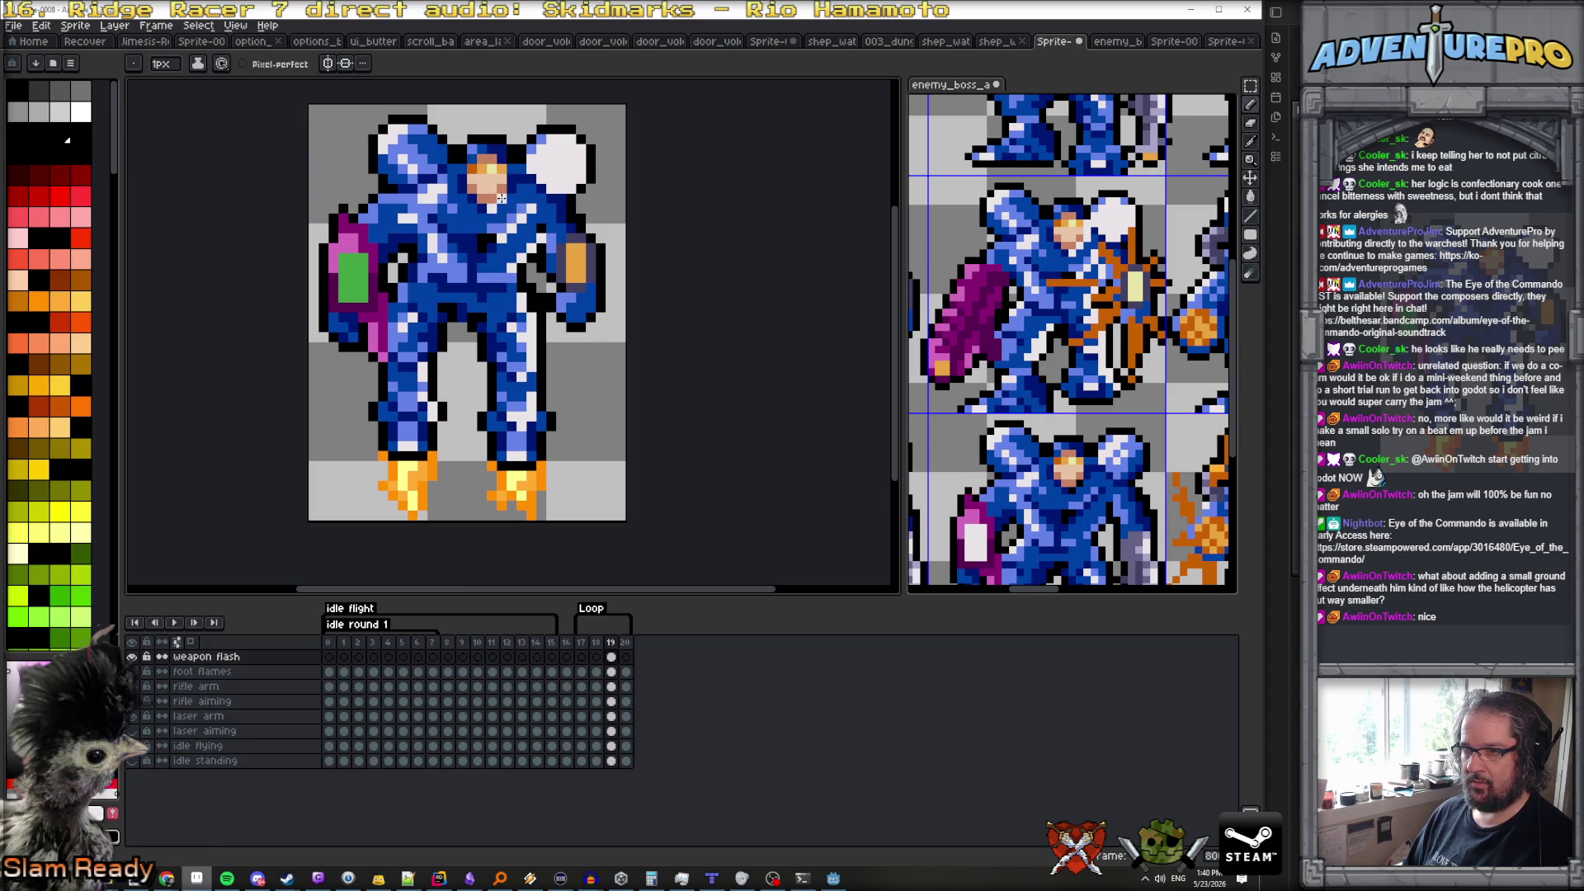
scroll(579, 228, "down", 3)
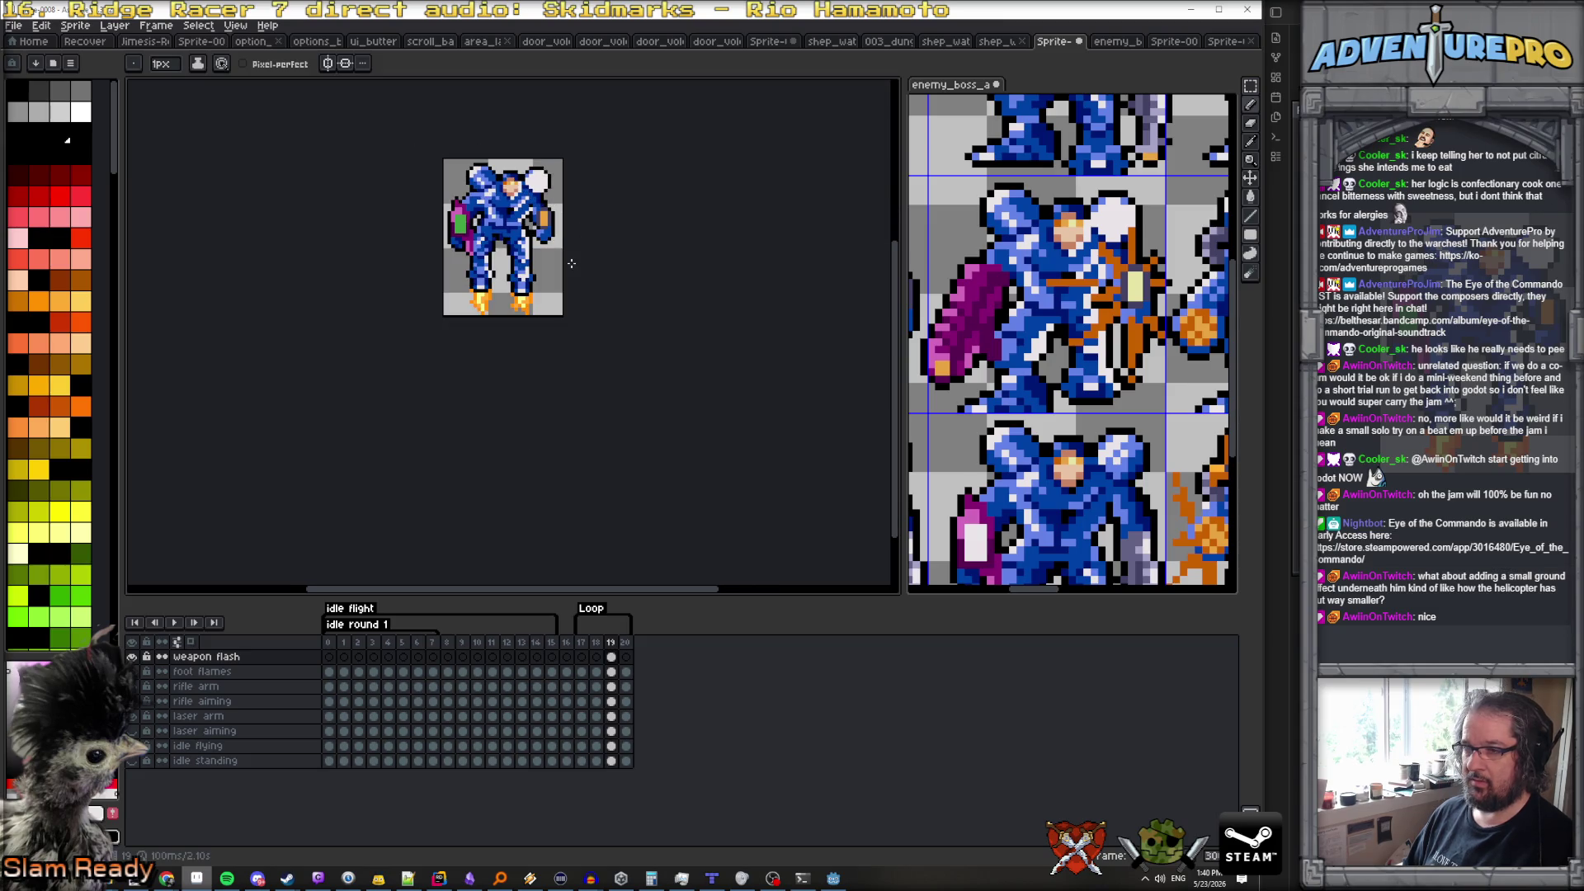
scroll(531, 209, "up", 3)
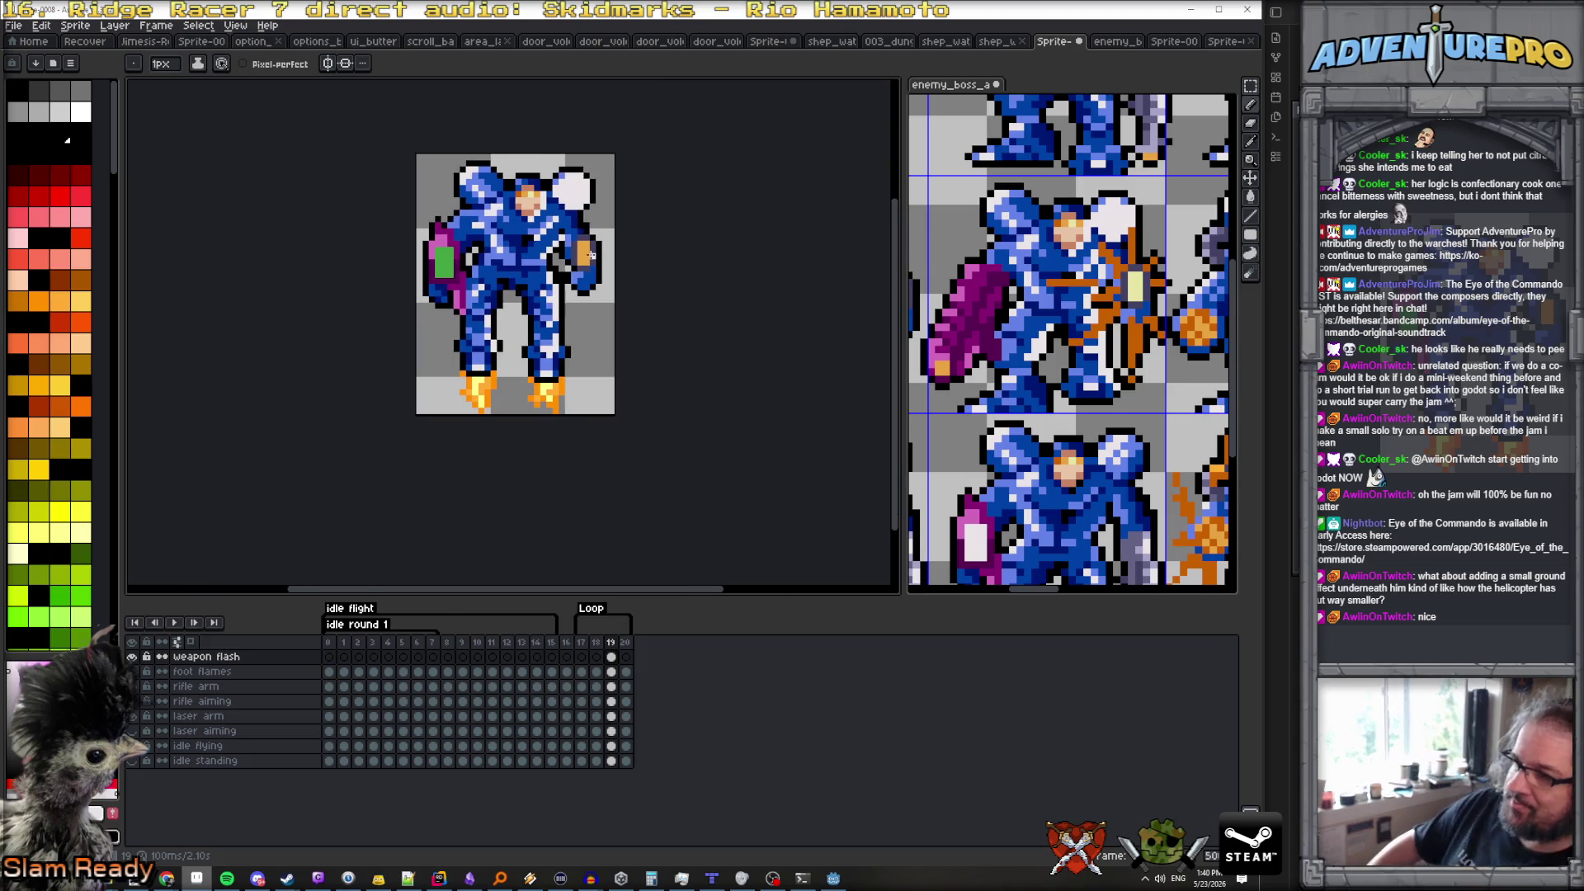
scroll(602, 235, "up", 3)
scroll(603, 233, "down", 3)
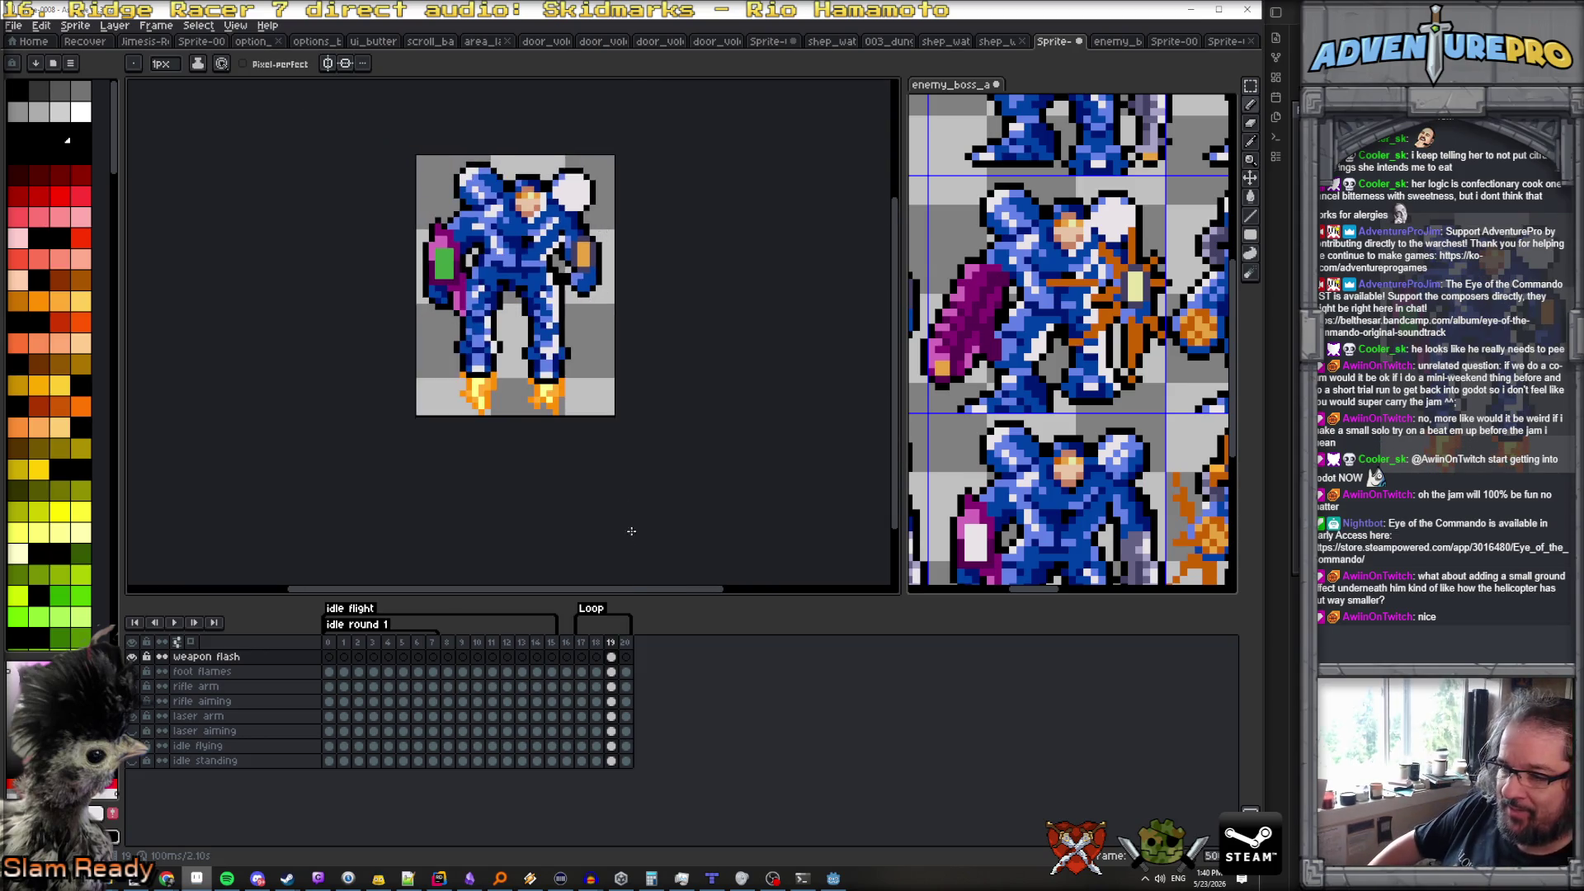
left_click(132, 656)
left_click(132, 657)
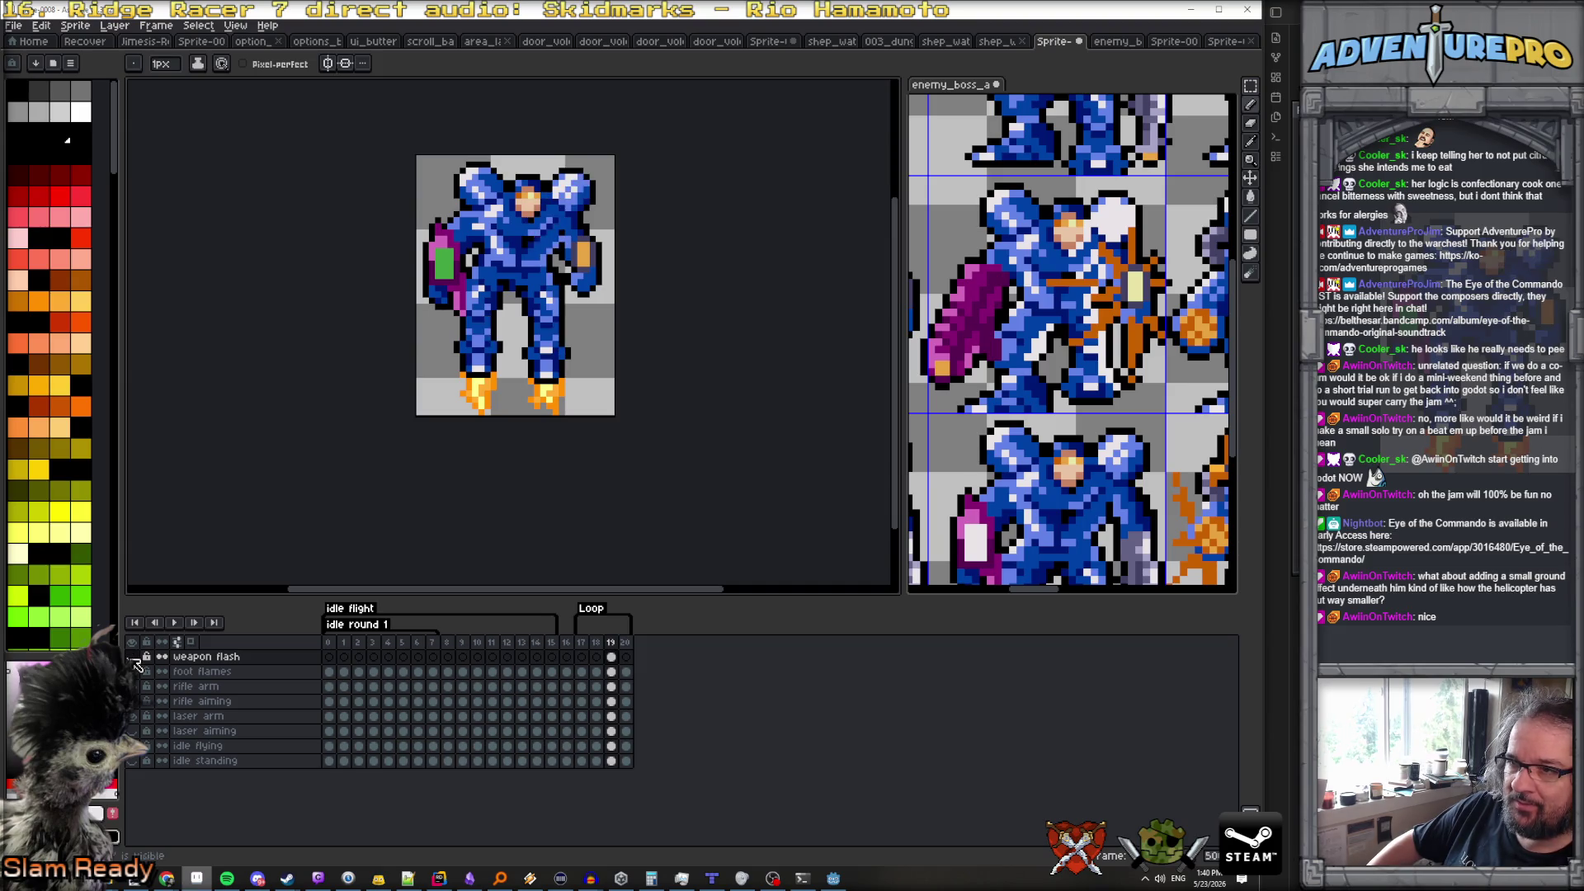
left_click(132, 657)
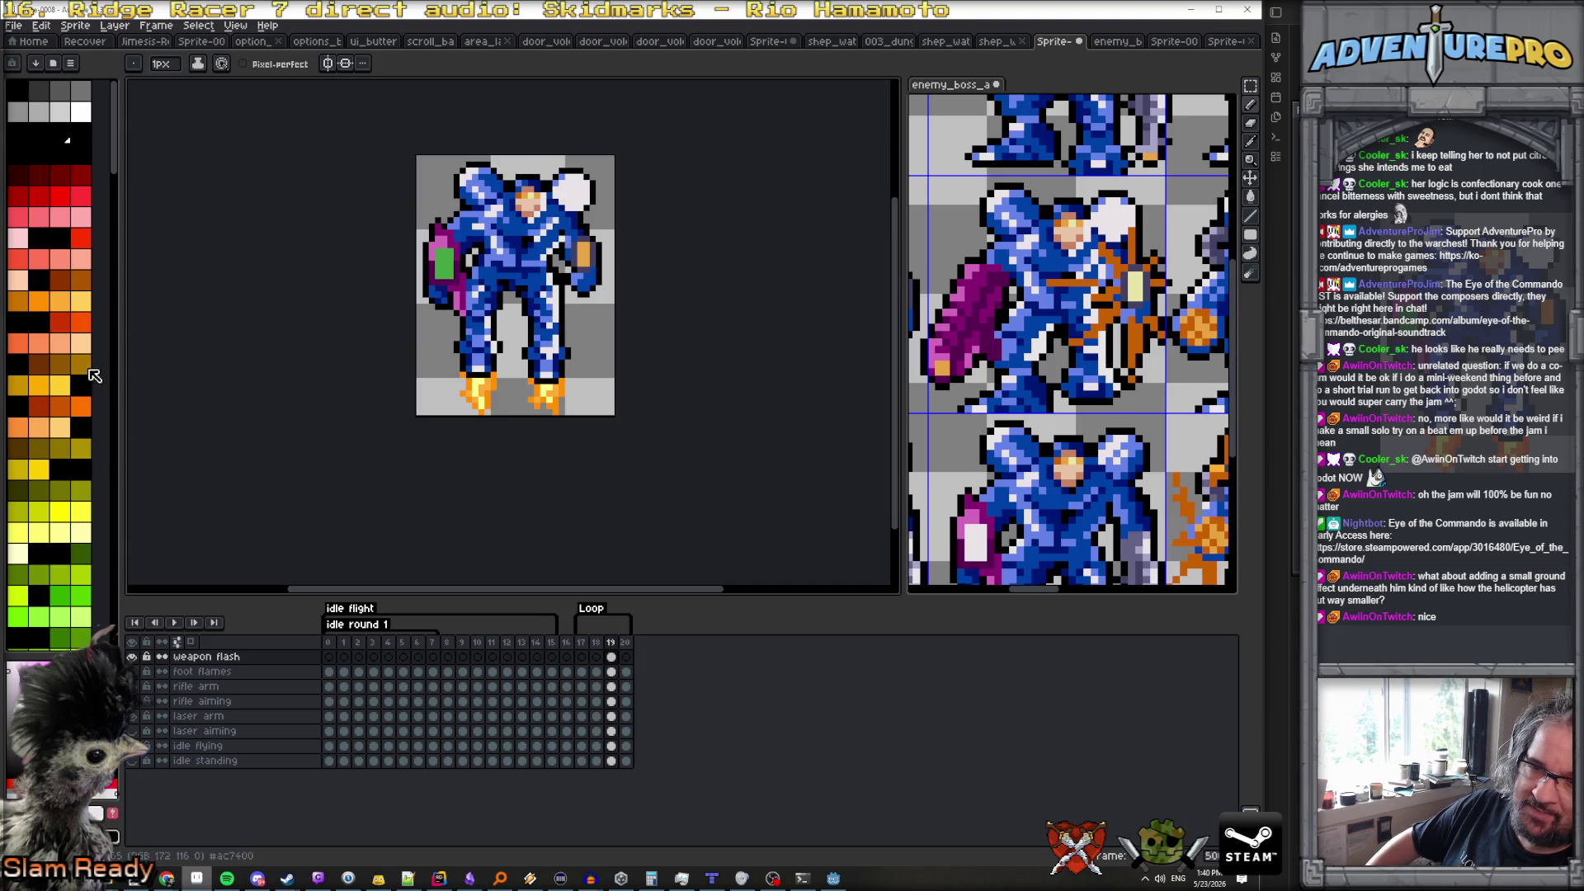
scroll(85, 307, "down", 3)
scroll(85, 307, "up", 3)
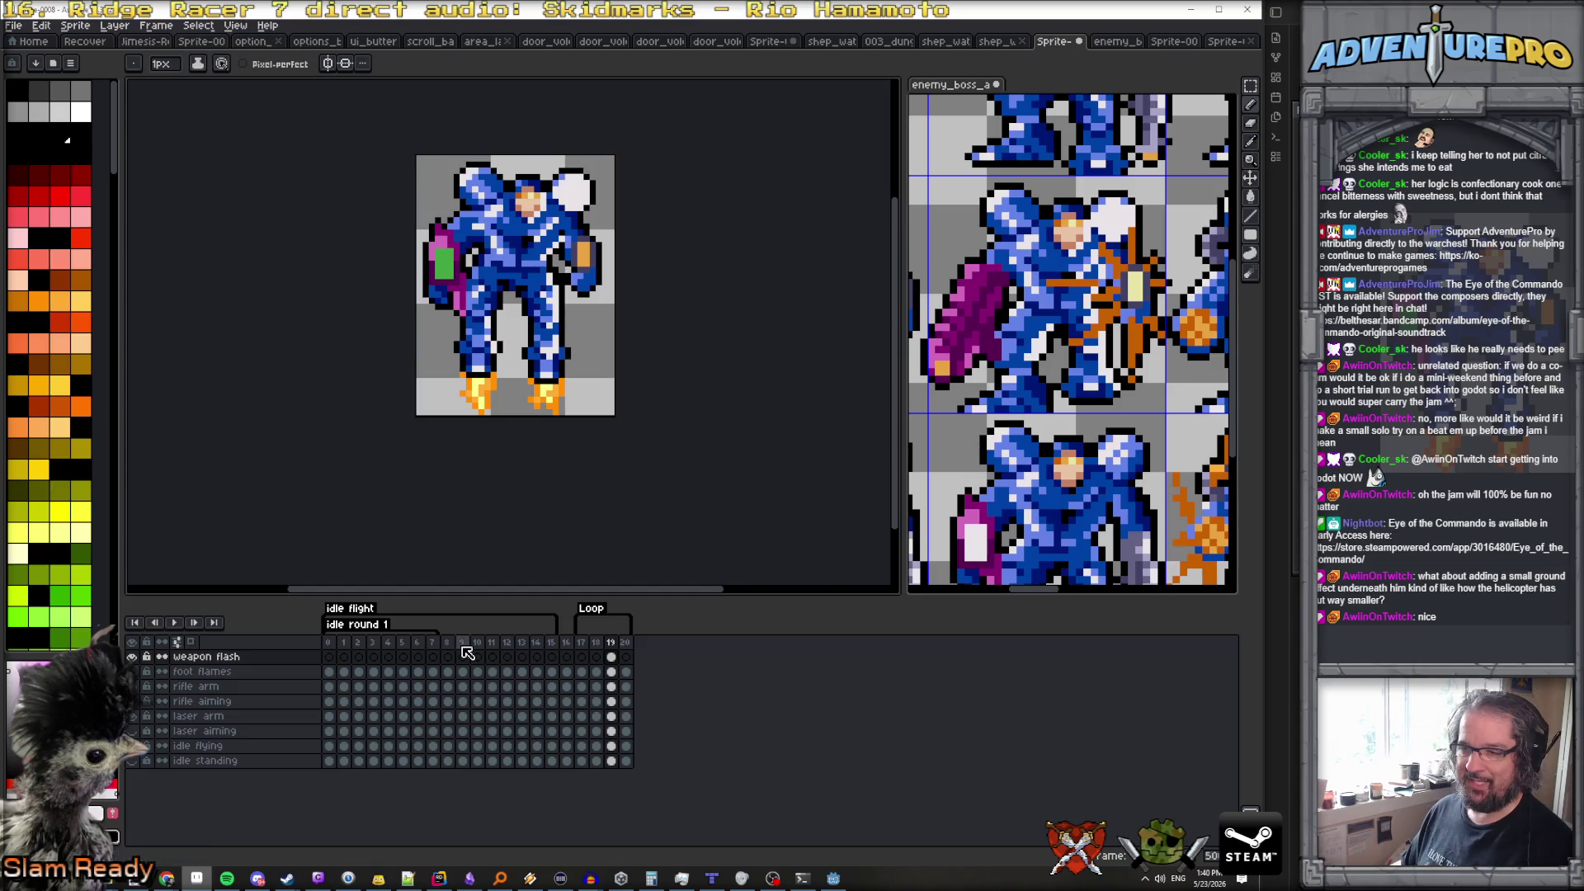
left_click(114, 24)
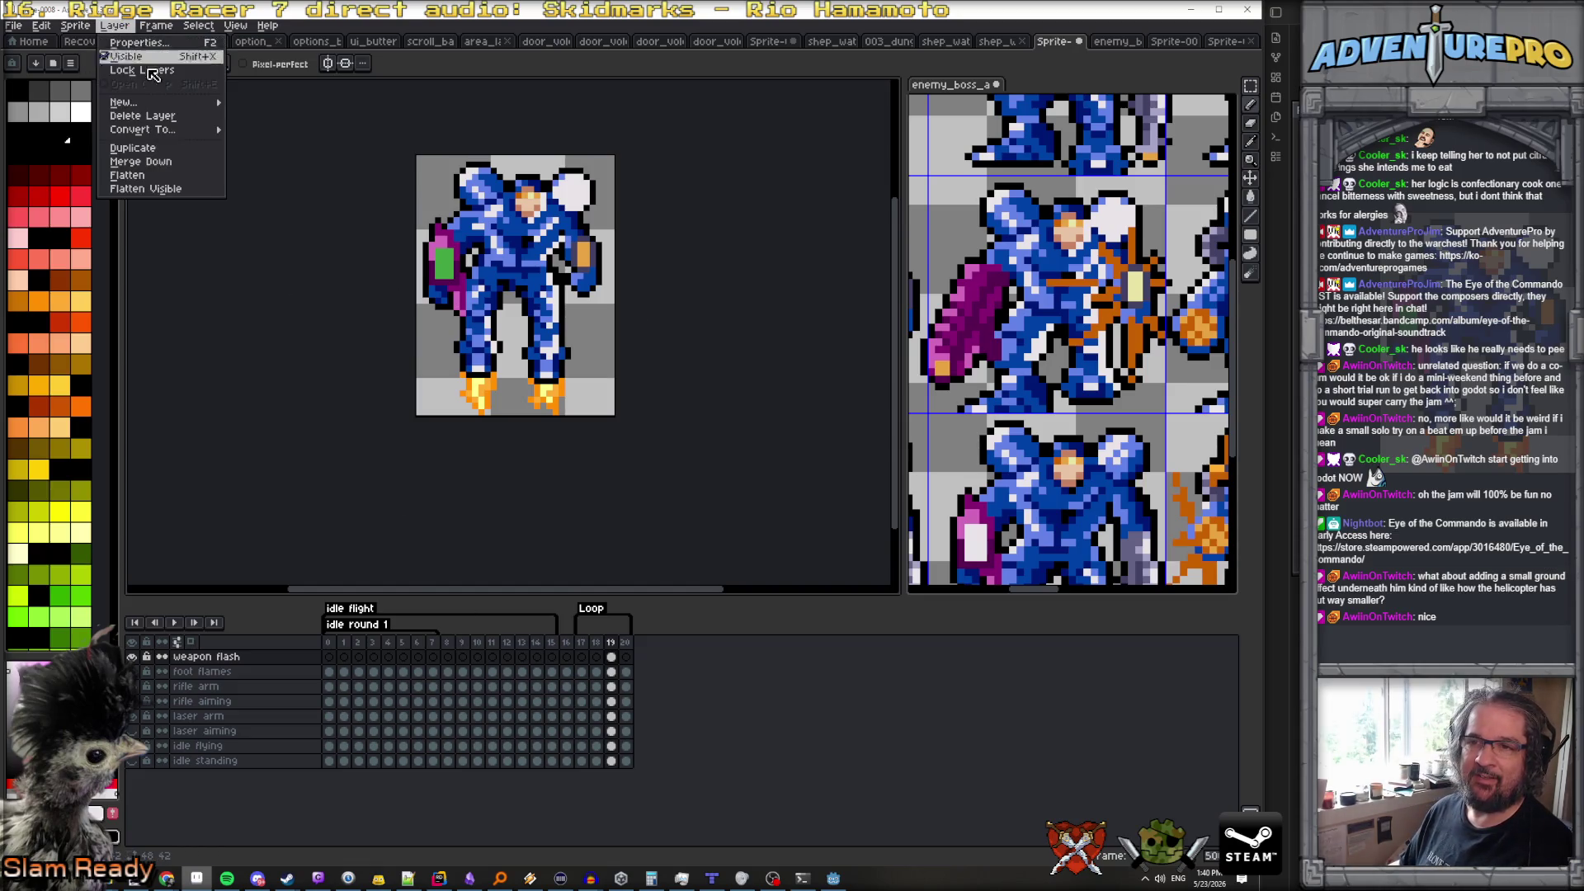
Add a new Layer 1 above weapon flash and lower its opacity to about half
mouse_move(132, 100)
left_click(249, 103)
double_click(265, 657)
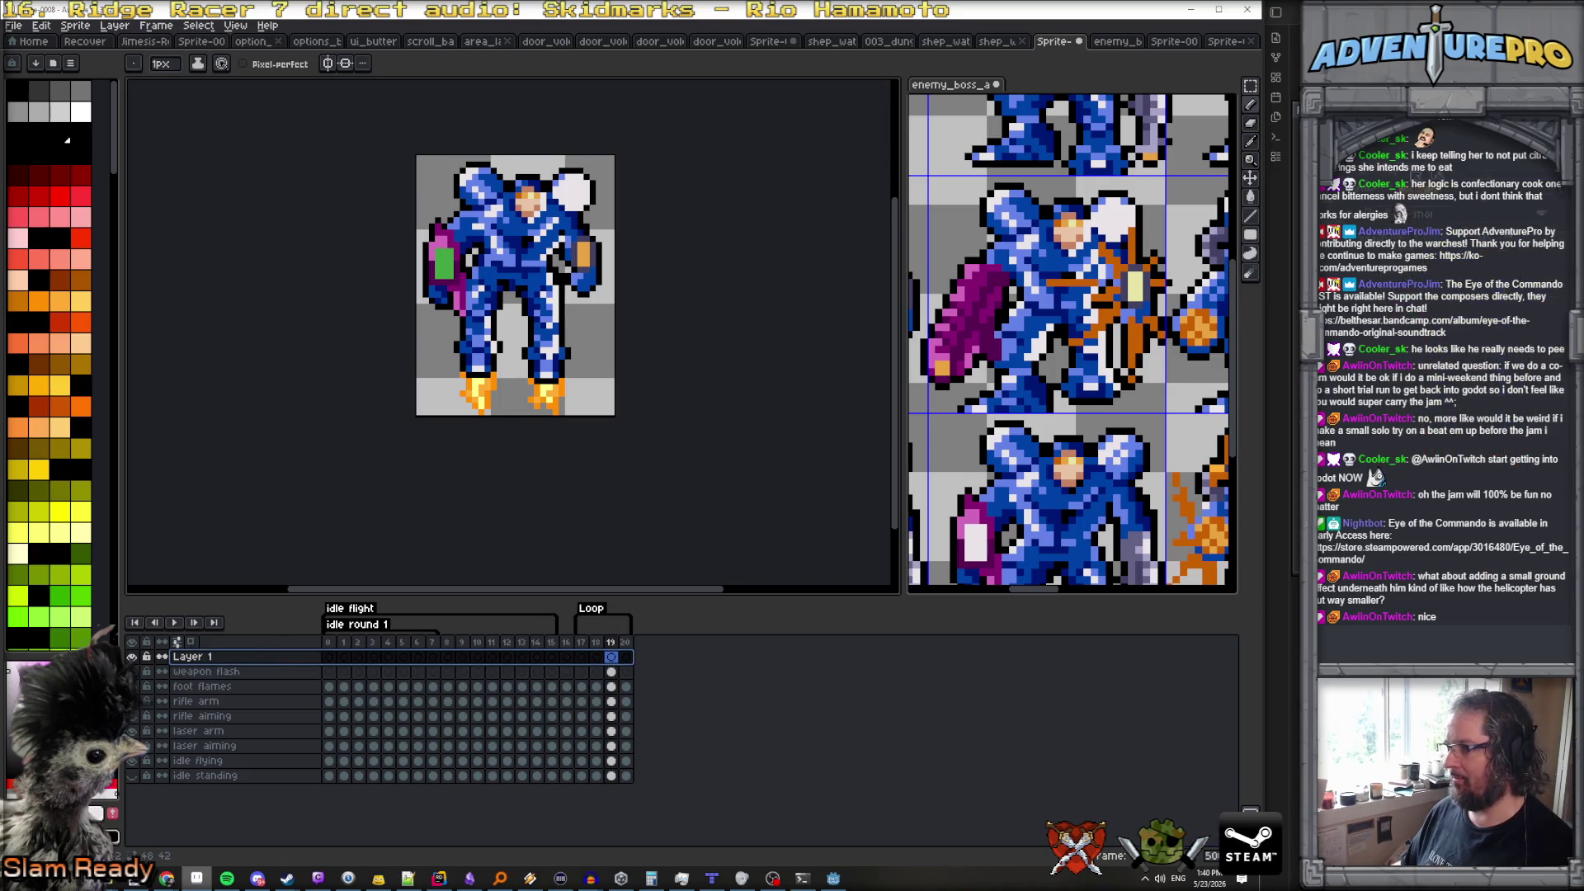
left_click_drag(880, 271, 890, 270)
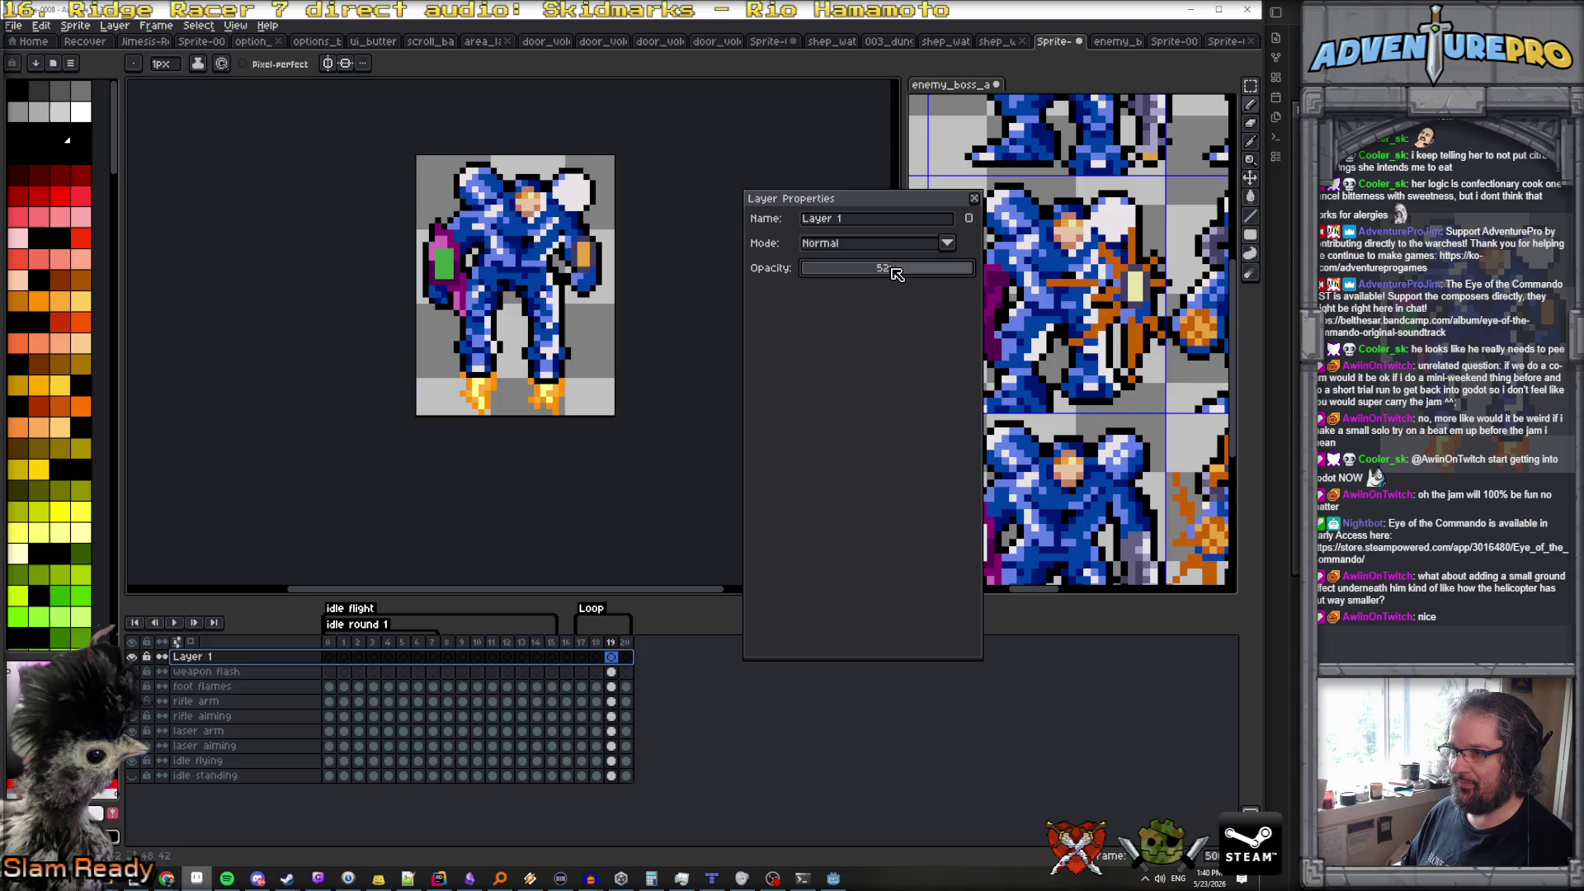
left_click(974, 199)
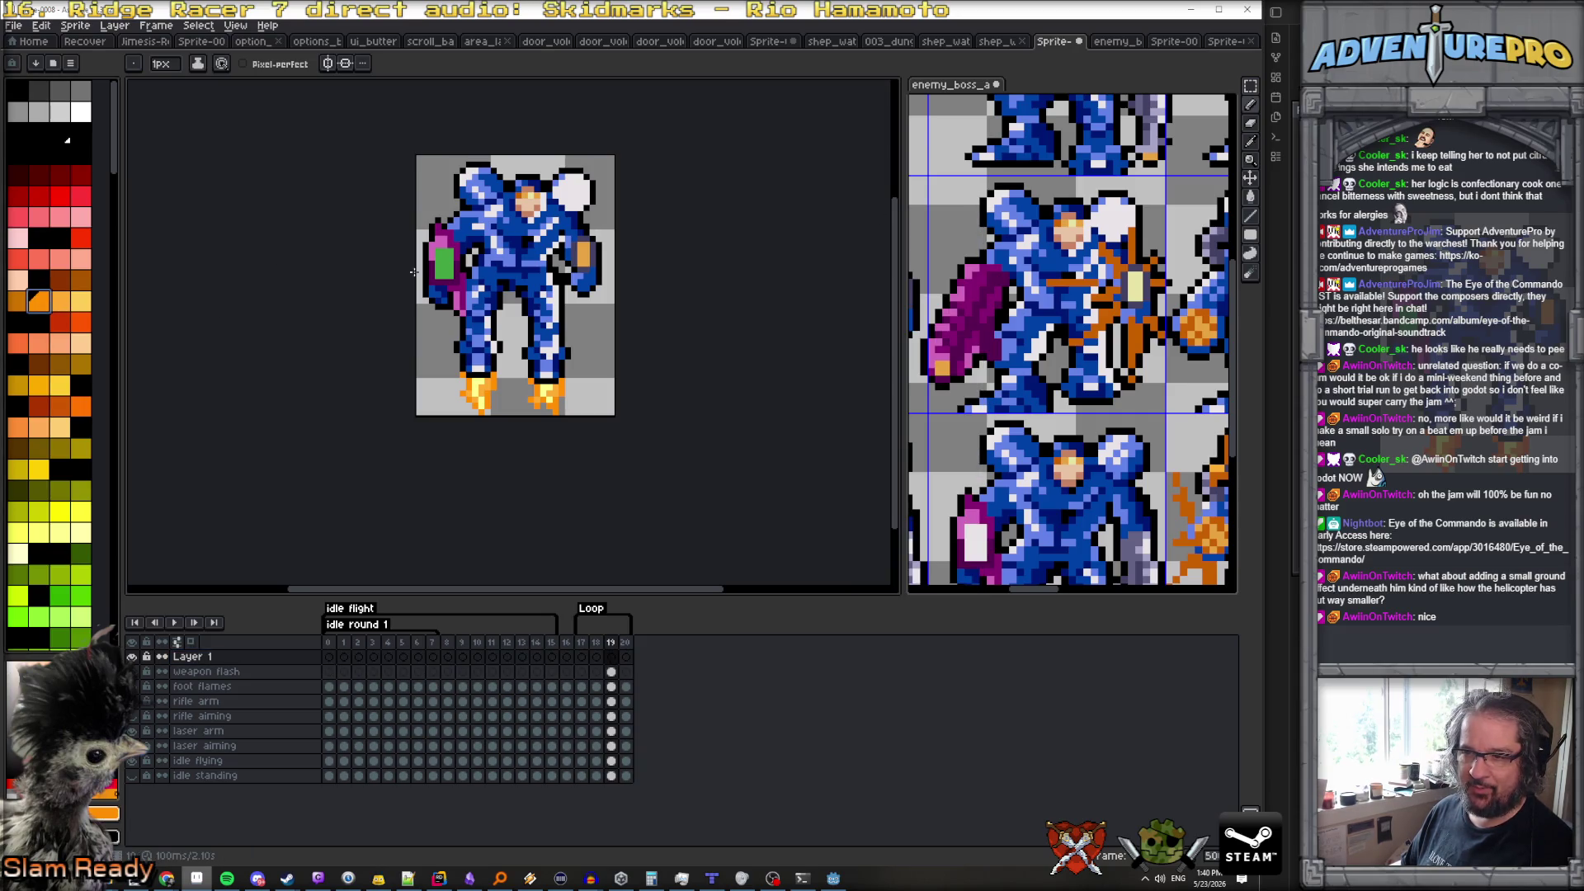
Zoom in and paint a brownish stroke leftward across the mech's chest
scroll(584, 247, "up", 2)
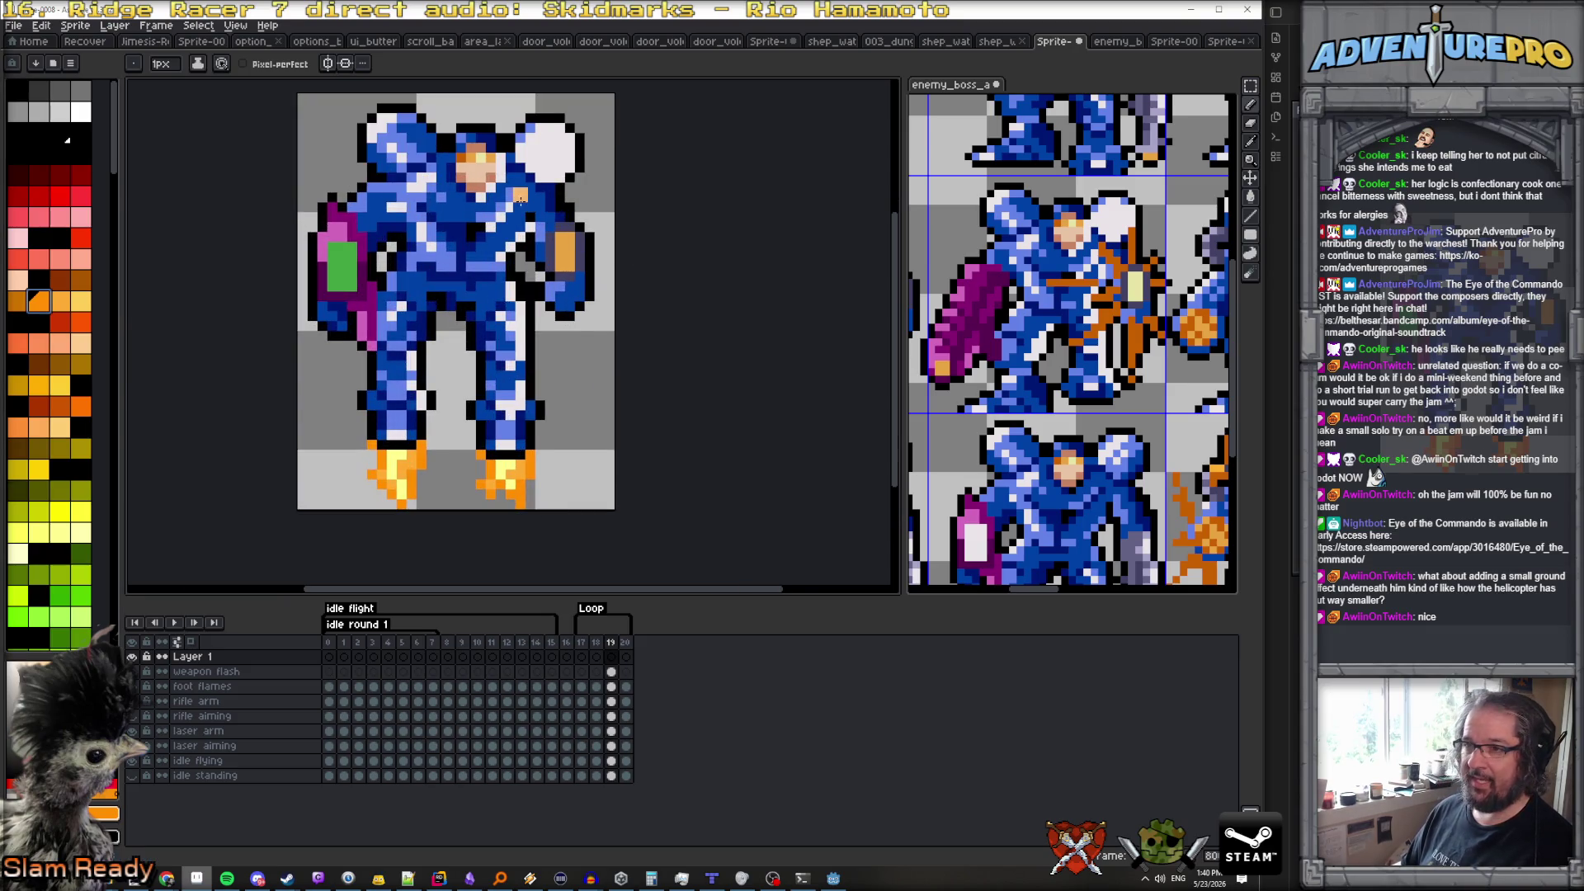
scroll(519, 203, "up", 1)
mouse_move(409, 218)
left_mouse_down()
mouse_move(293, 194)
mouse_move(343, 153)
mouse_move(412, 202)
mouse_move(301, 124)
mouse_move(270, 182)
mouse_move(285, 270)
mouse_move(390, 316)
mouse_move(355, 287)
left_mouse_up()
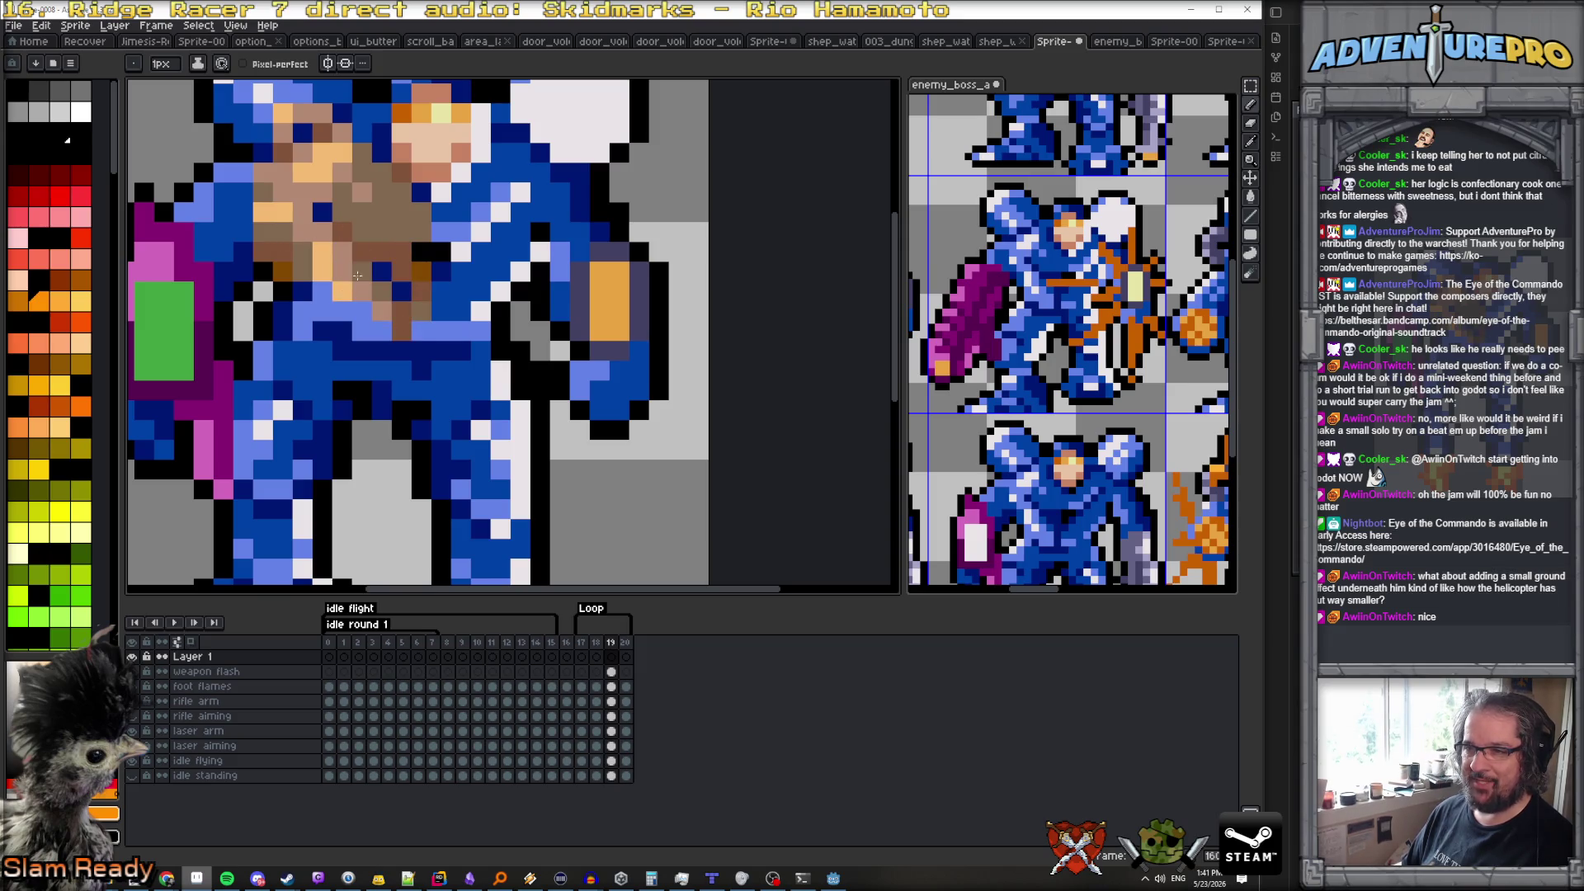
Remove the brownish chest stroke and try orange on top of the right shoulder pad
scroll(495, 313, "down", 4)
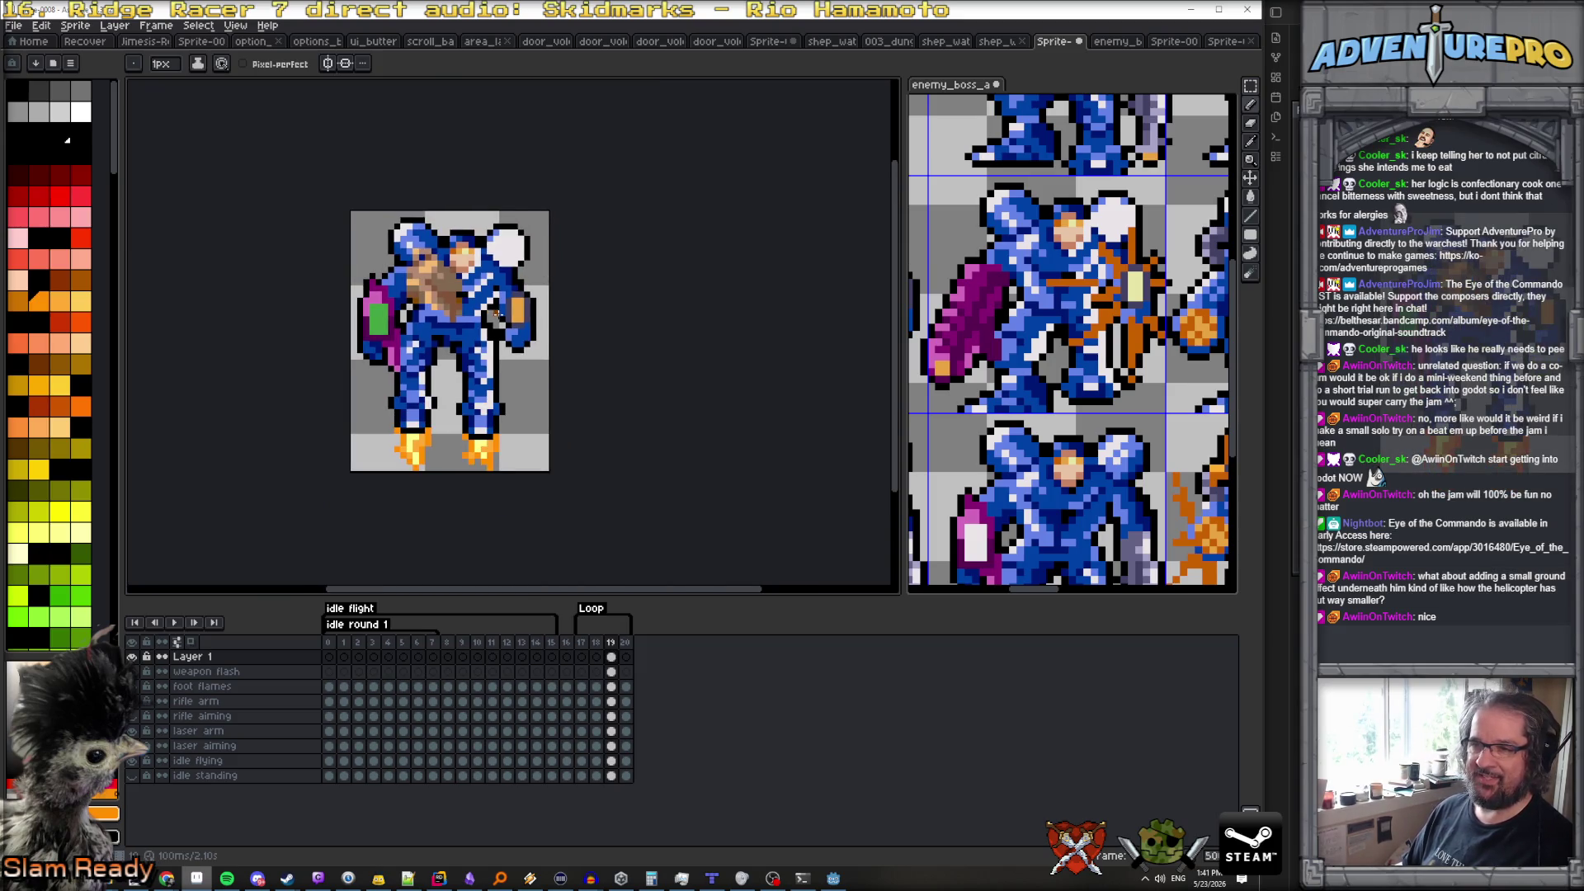
scroll(500, 307, "up", 2)
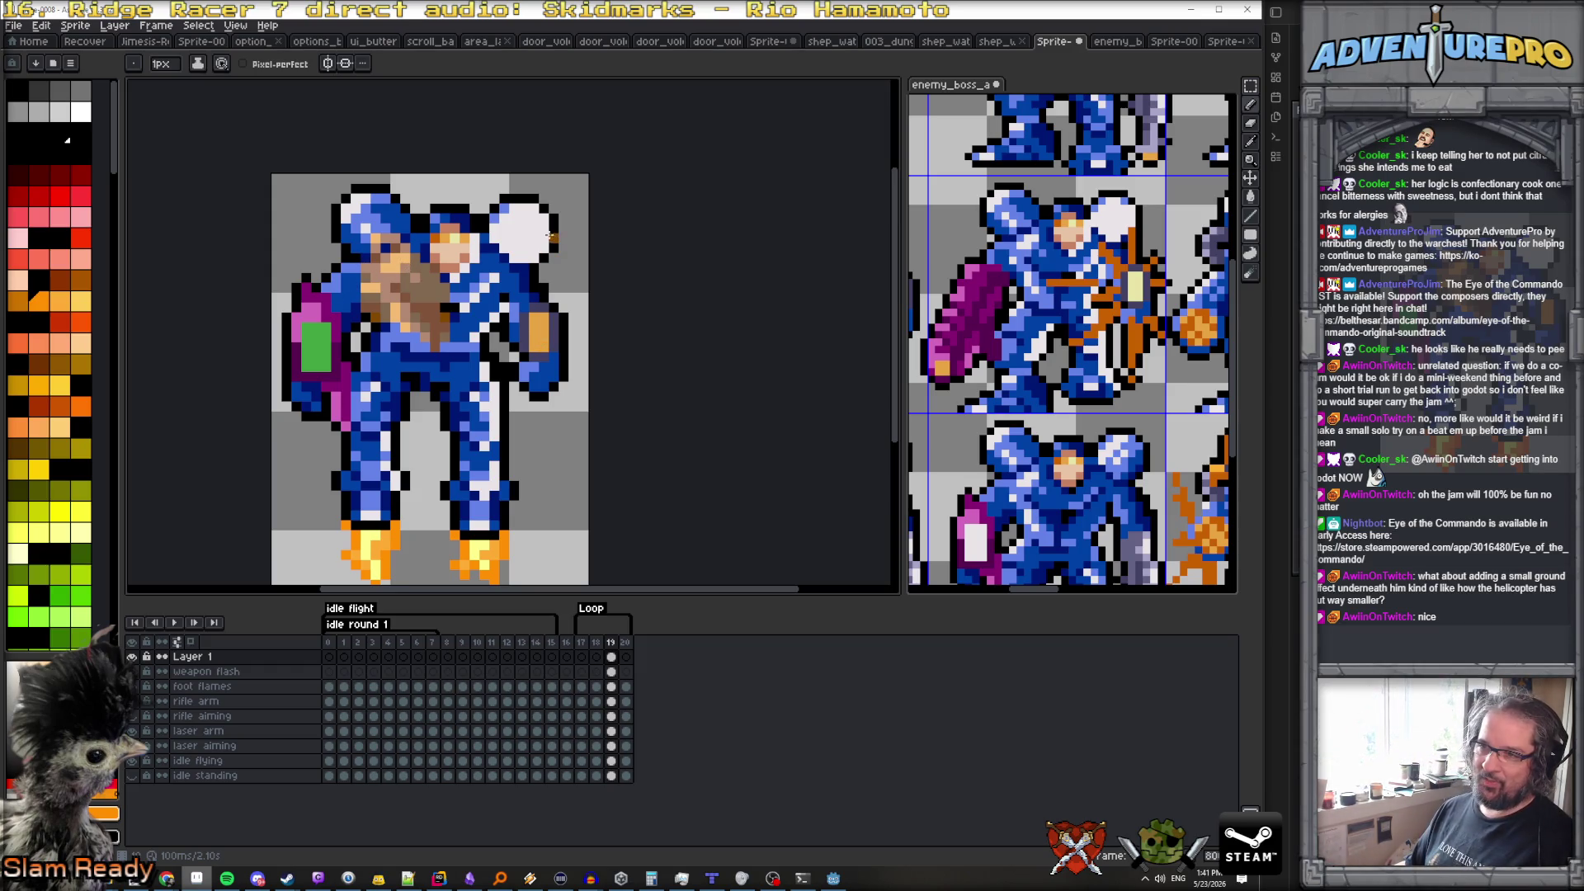
key("v")
key("Delete")
key("b")
mouse_move(493, 238)
left_mouse_down()
mouse_move(530, 208)
mouse_move(505, 237)
mouse_move(518, 219)
left_mouse_up()
Delete the scratch Layer 1 and select all cels of frame 19
scroll(518, 249, "down", 2)
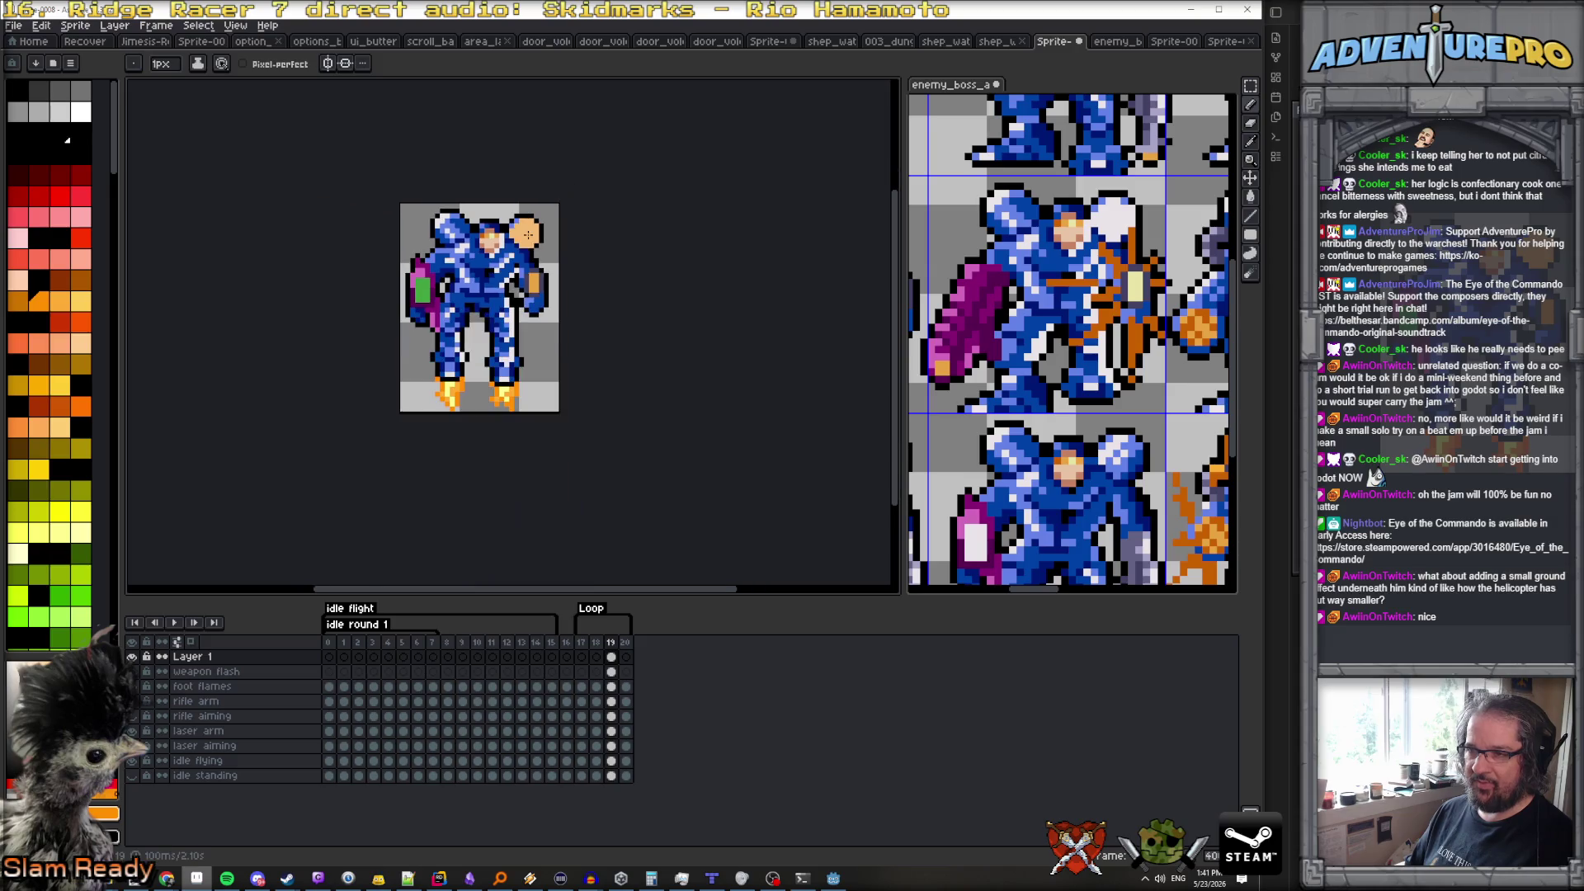
scroll(537, 241, "up", 1)
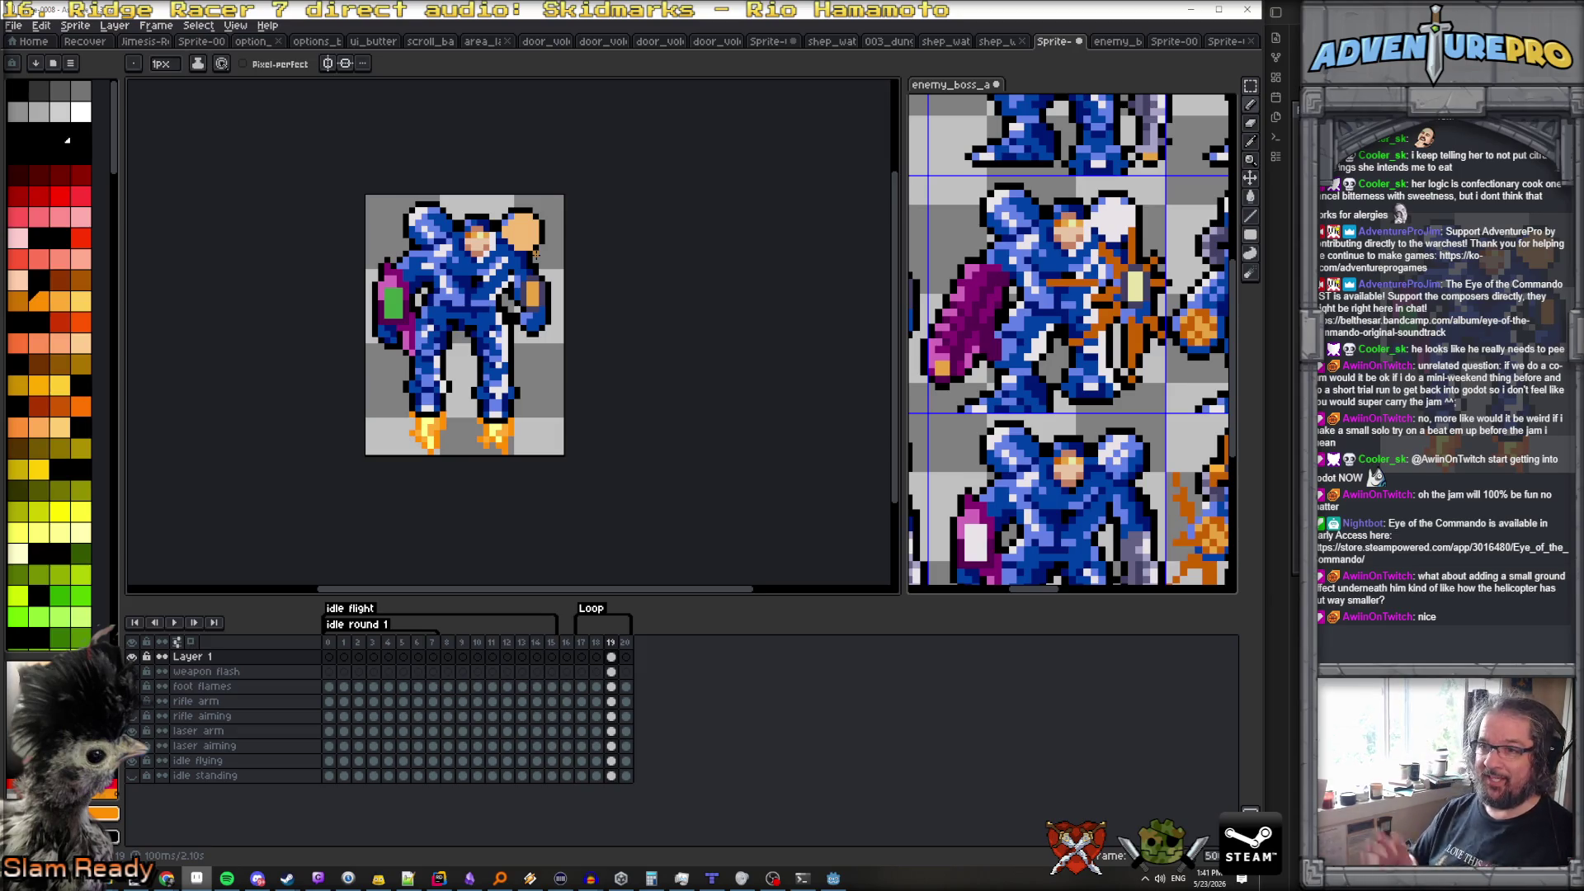
scroll(77, 319, "down", 3)
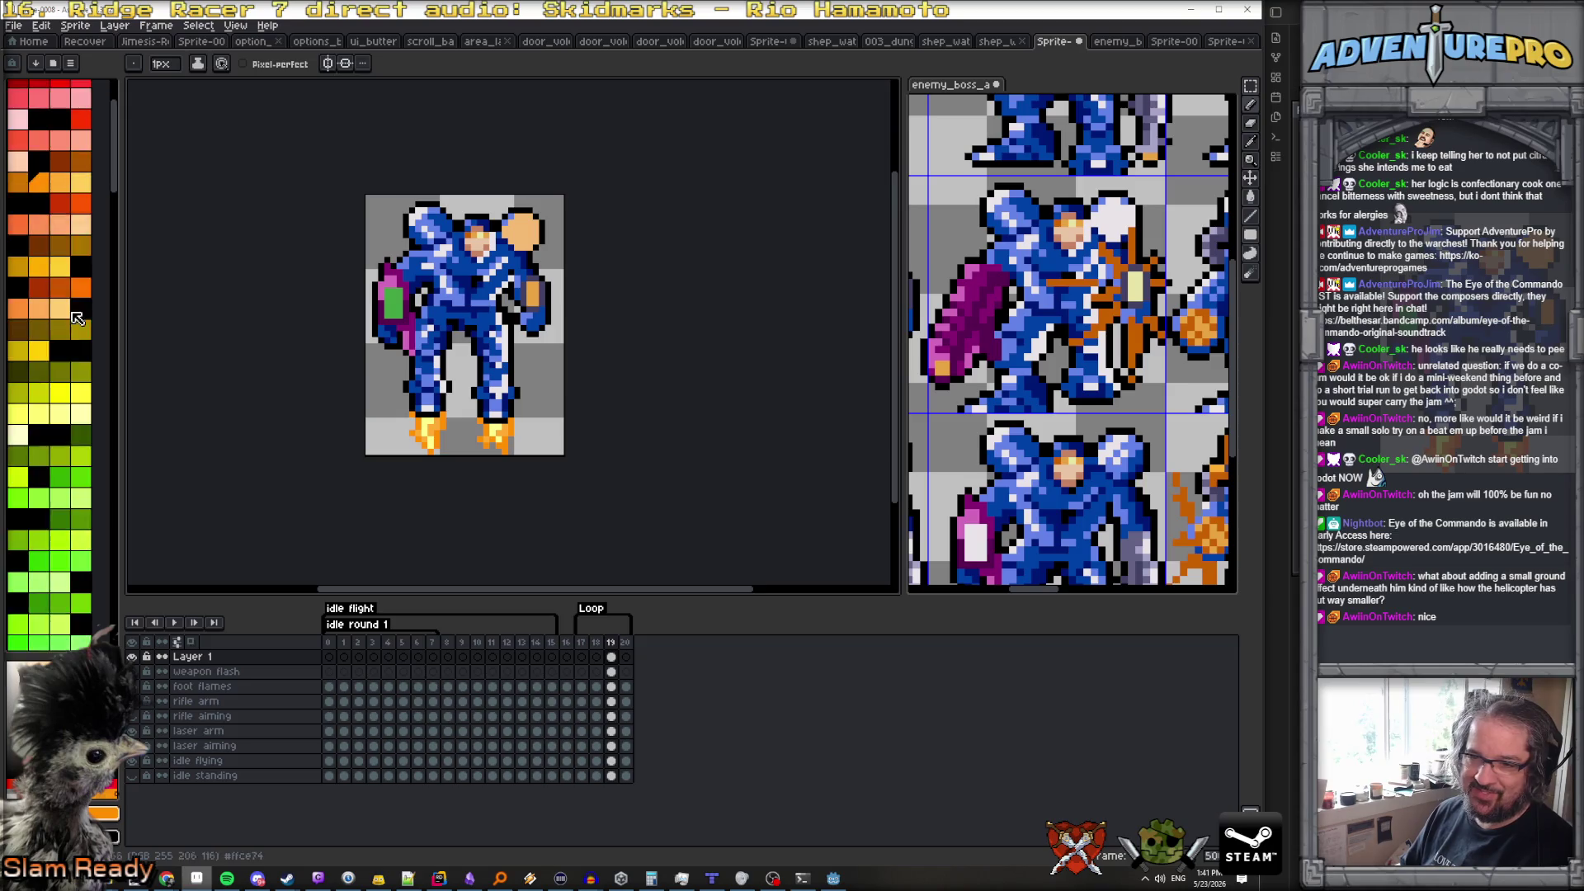
scroll(60, 277, "up", 3)
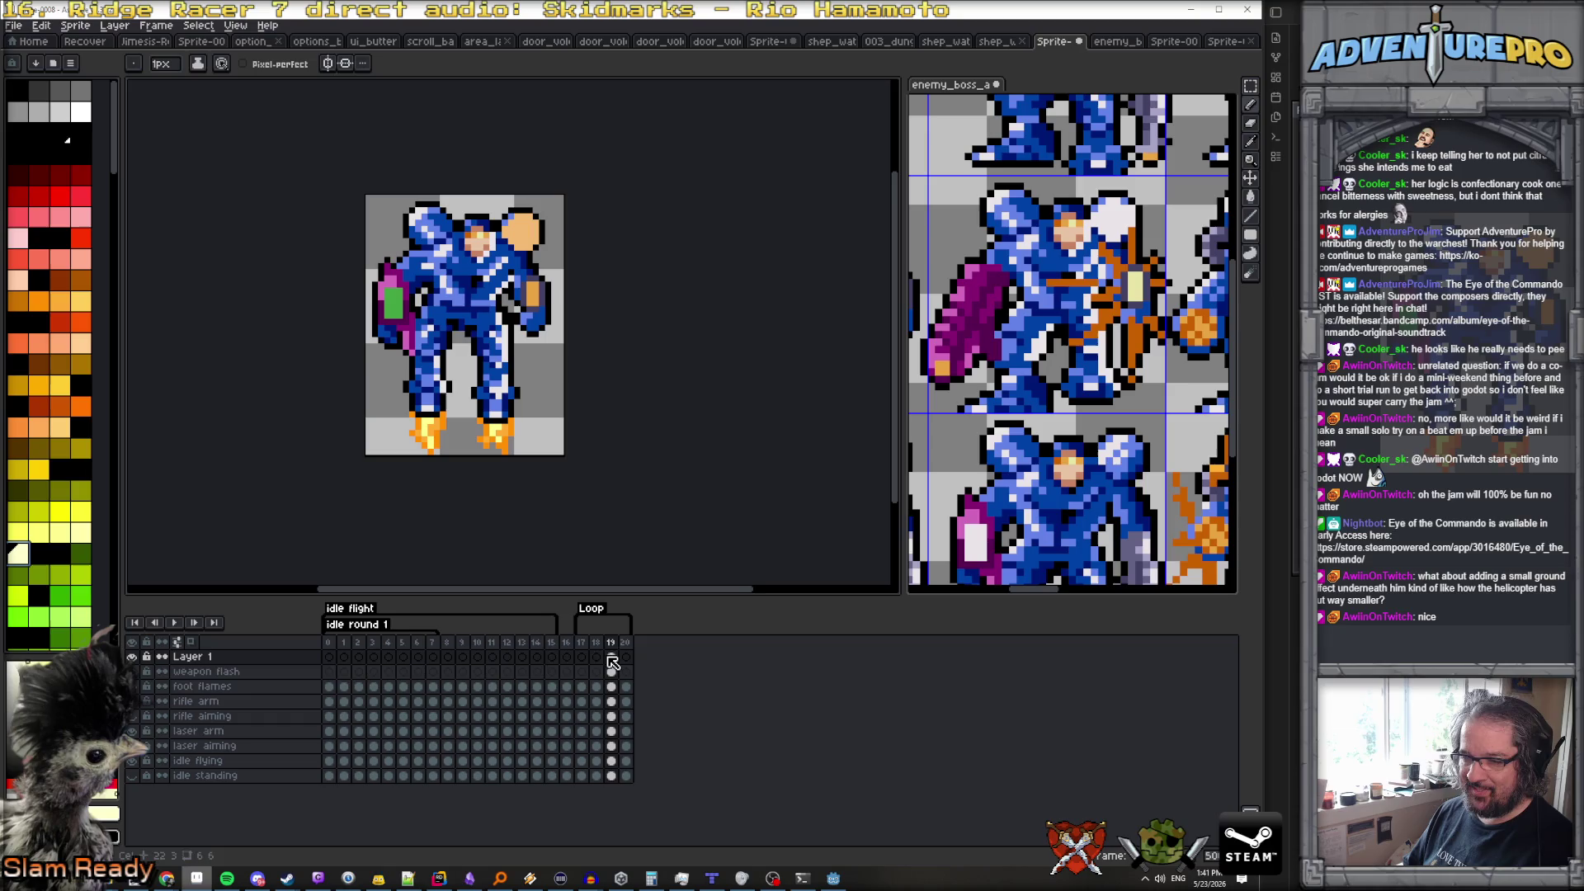
right_click(208, 658)
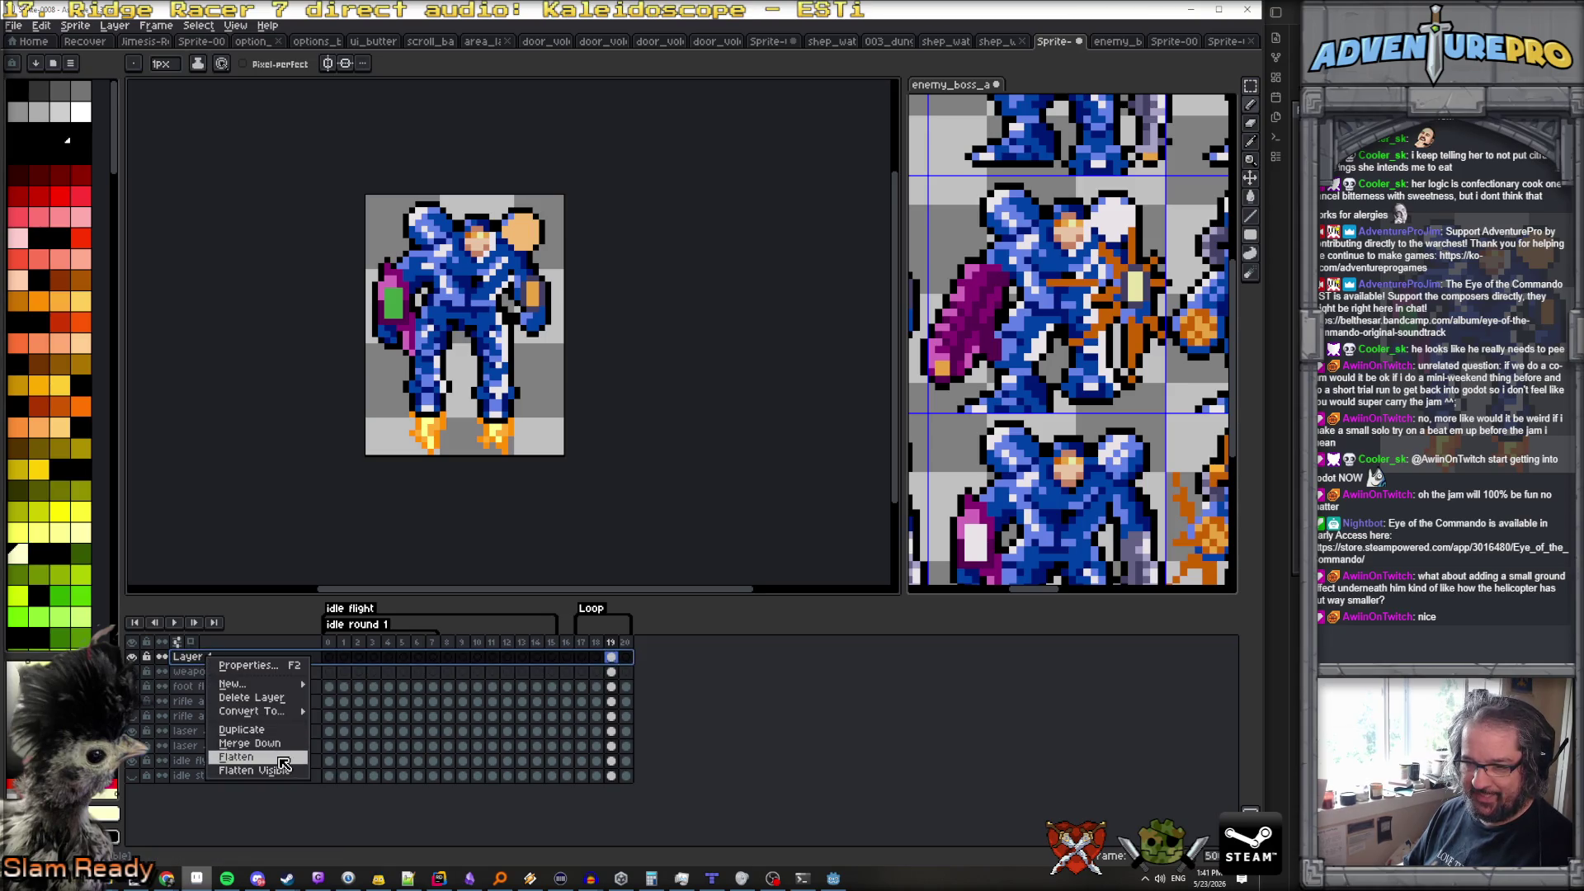
left_click(272, 698)
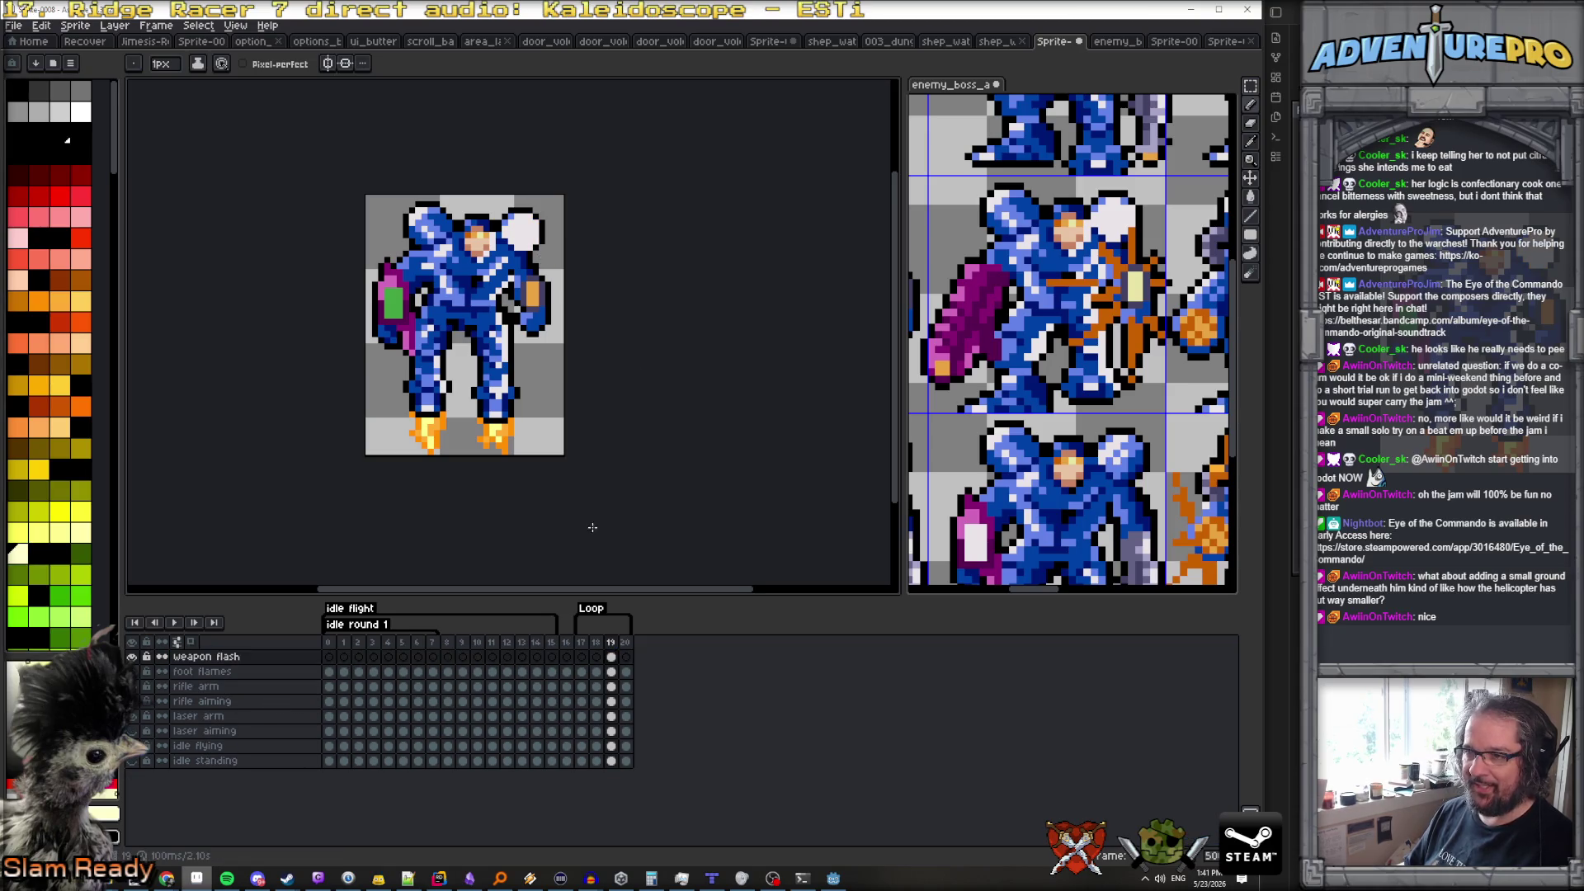
left_click(611, 643)
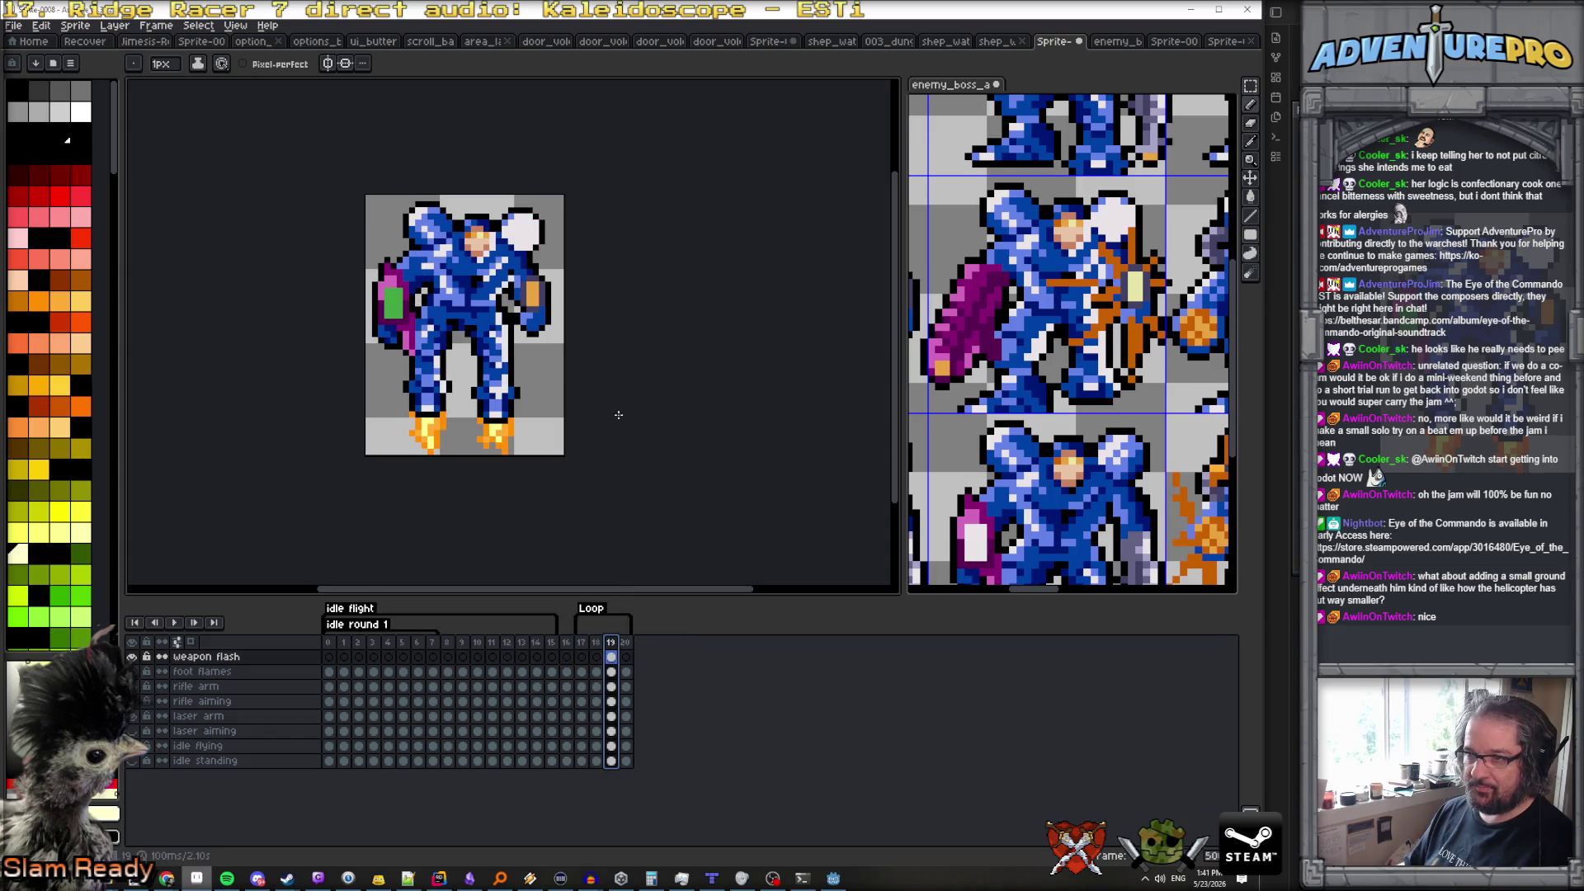
scroll(594, 308, "up", 1)
scroll(538, 283, "up", 1)
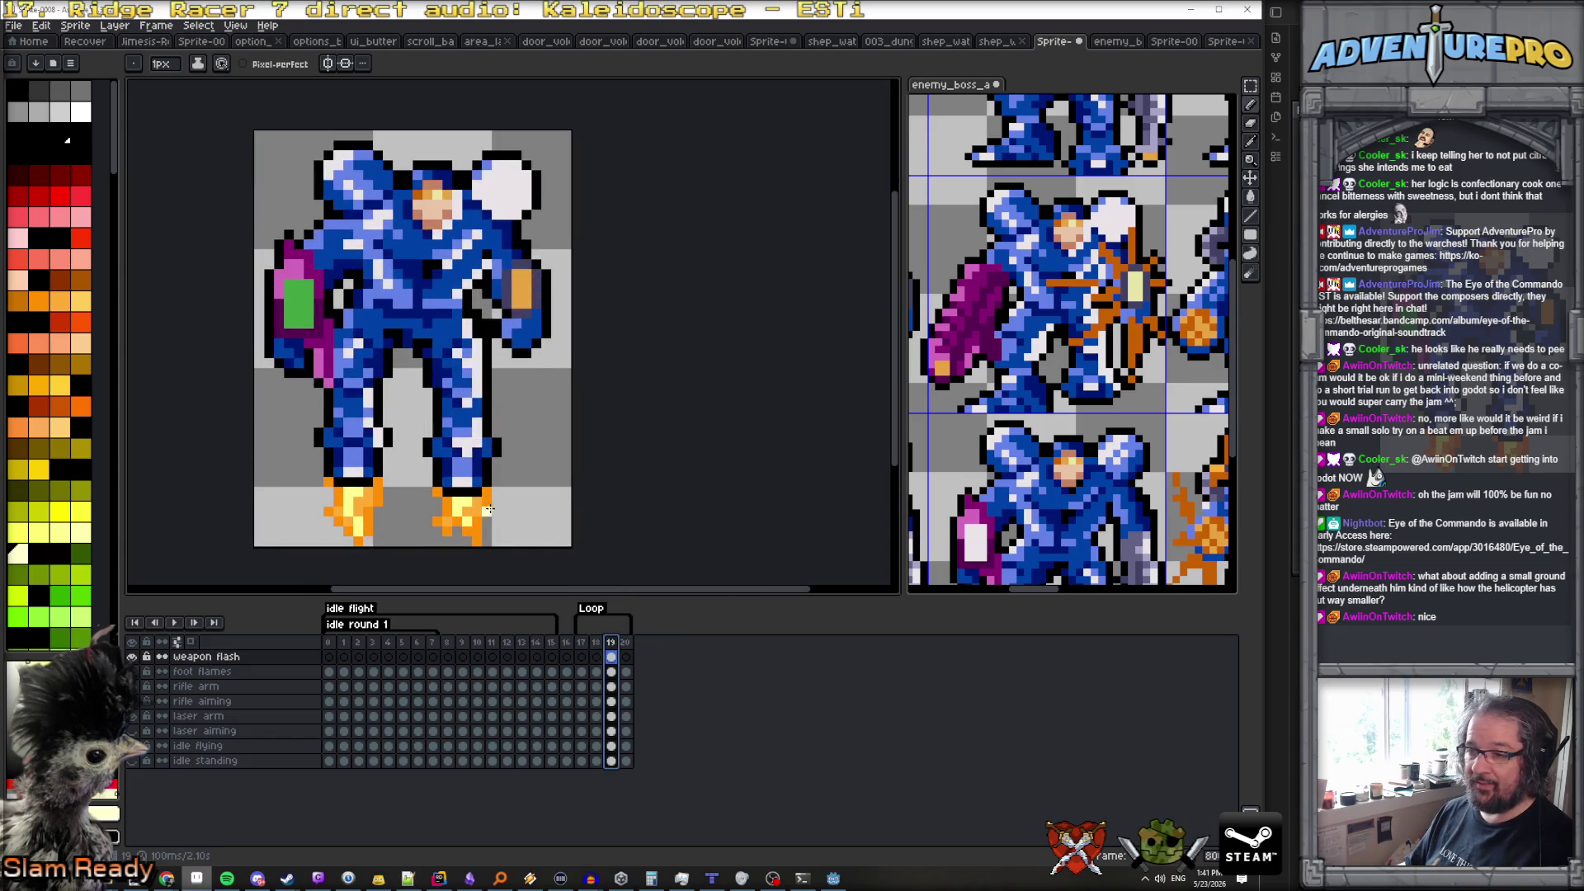
Eyedrop the pale yellow from the jet flame and repaint the hand block pale yellow
left_click(463, 503, "alt")
mouse_move(516, 298)
left_mouse_down()
mouse_move(520, 269)
mouse_move(521, 317)
mouse_move(537, 277)
mouse_move(514, 263)
left_mouse_up()
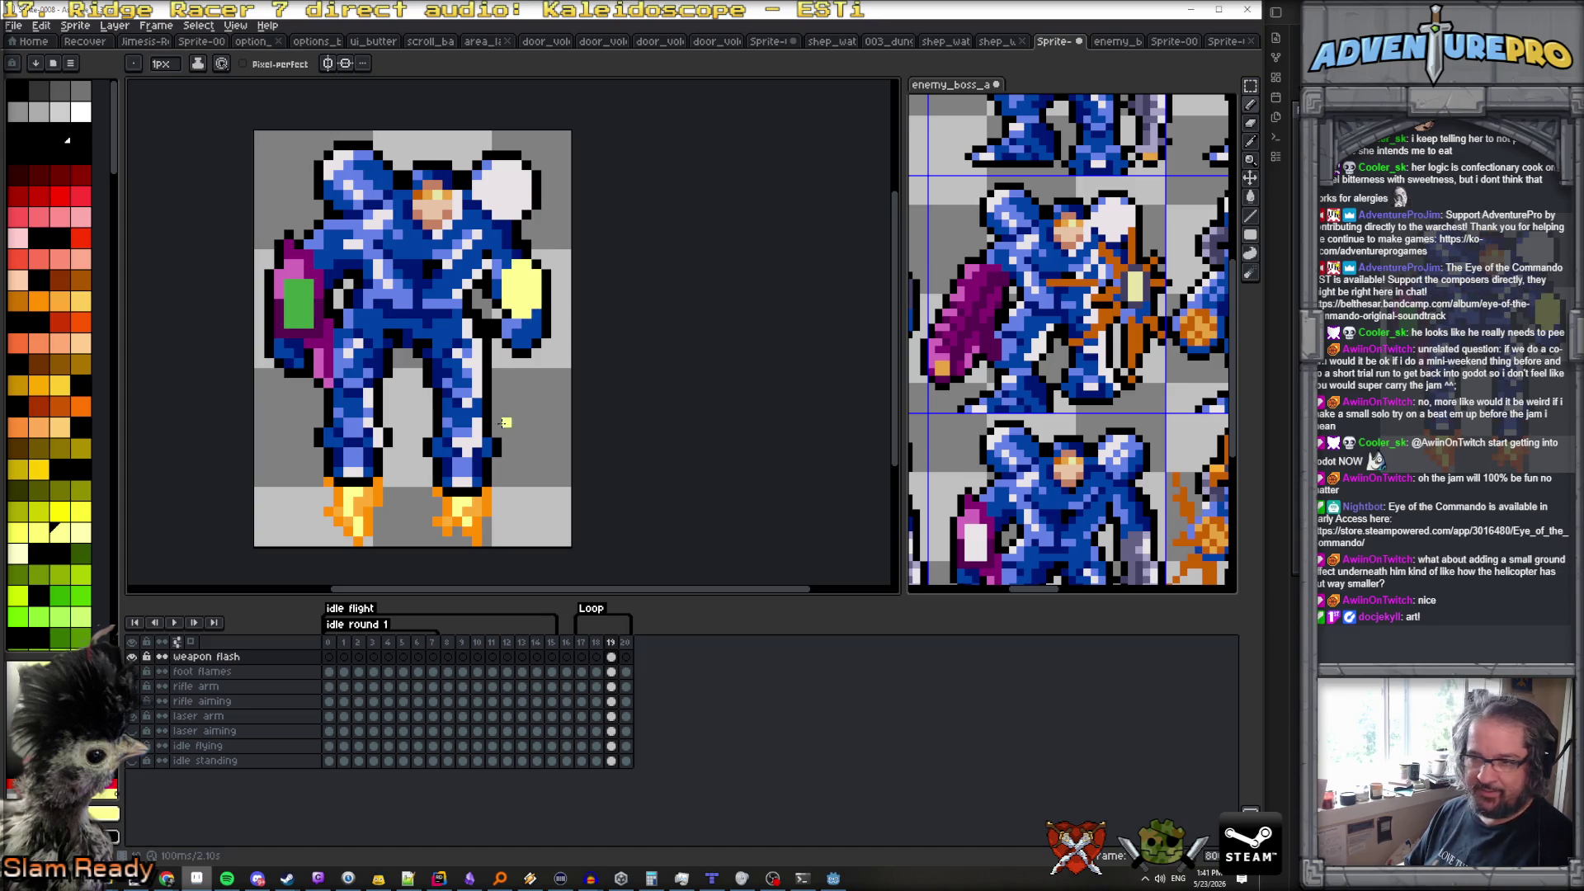
scroll(466, 508, "up", 1)
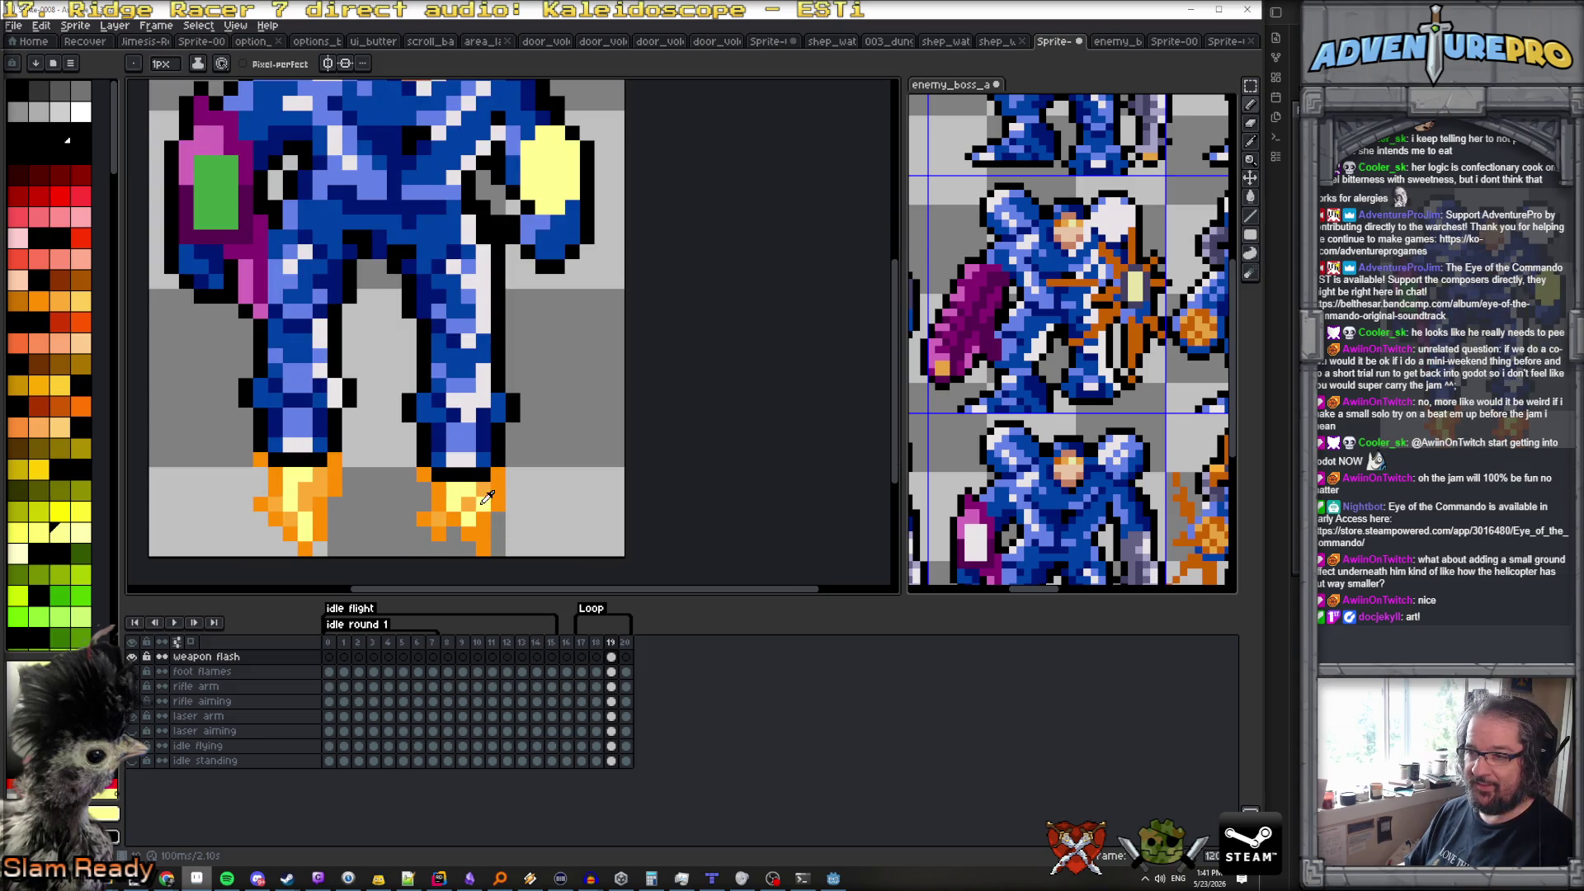
scroll(487, 497, "down", 1)
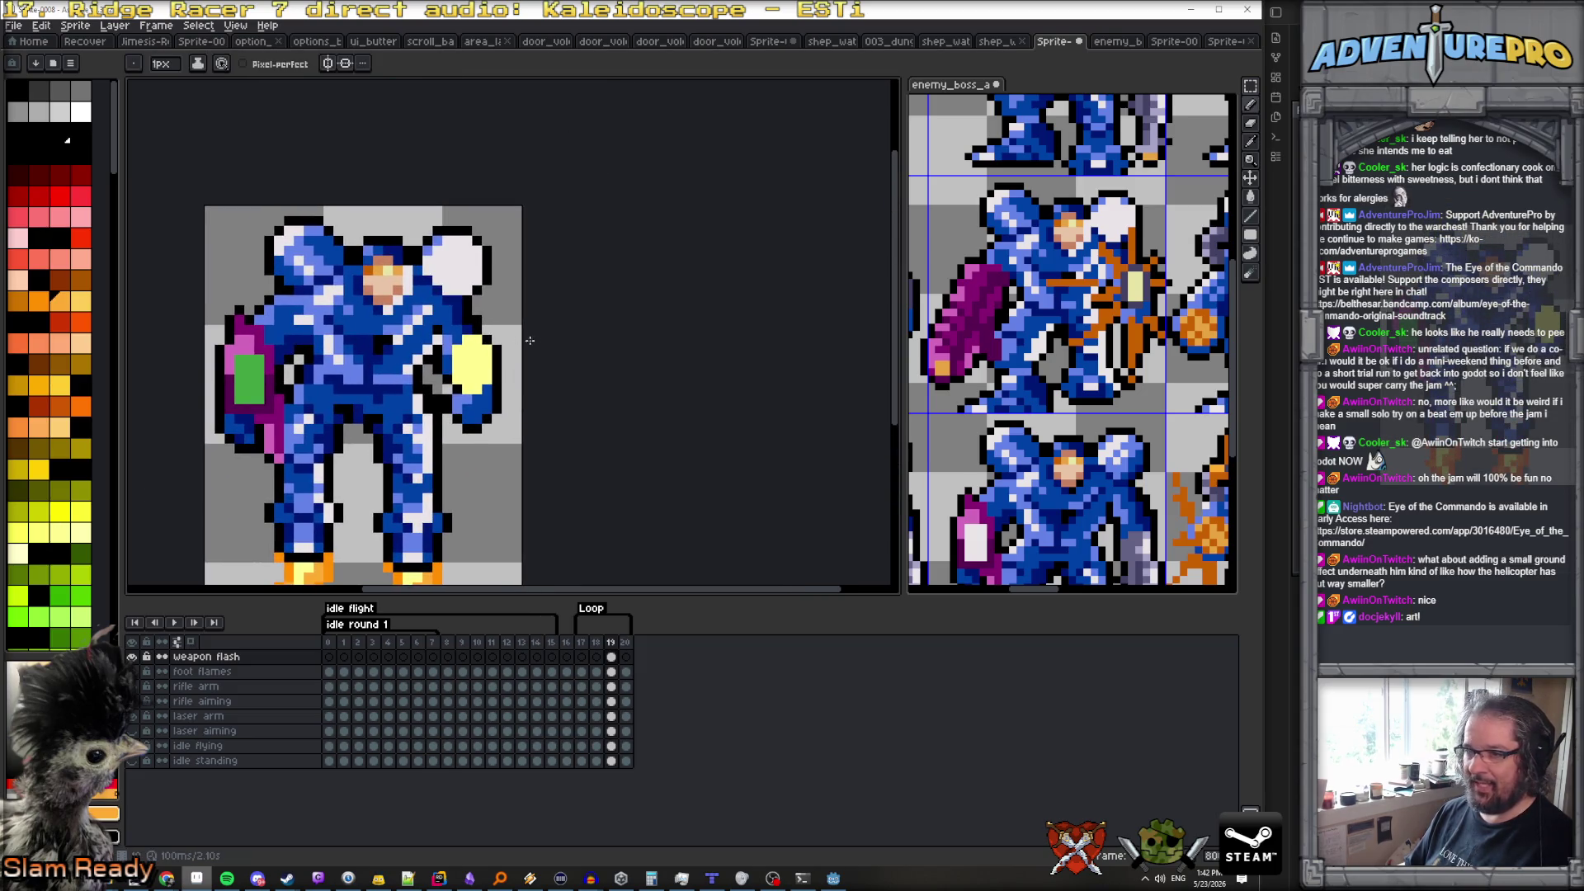
Paint orange glow and flame around the muzzle flash, plus a darker orange column near the gun
mouse_move(475, 319)
left_mouse_down()
mouse_move(458, 313)
mouse_move(429, 357)
mouse_move(404, 345)
mouse_move(412, 390)
mouse_move(359, 408)
mouse_move(450, 398)
mouse_move(462, 437)
left_mouse_up()
left_click(485, 400)
left_click(500, 374)
left_click(496, 355)
left_click_drag(496, 309, 505, 281)
left_click(490, 311)
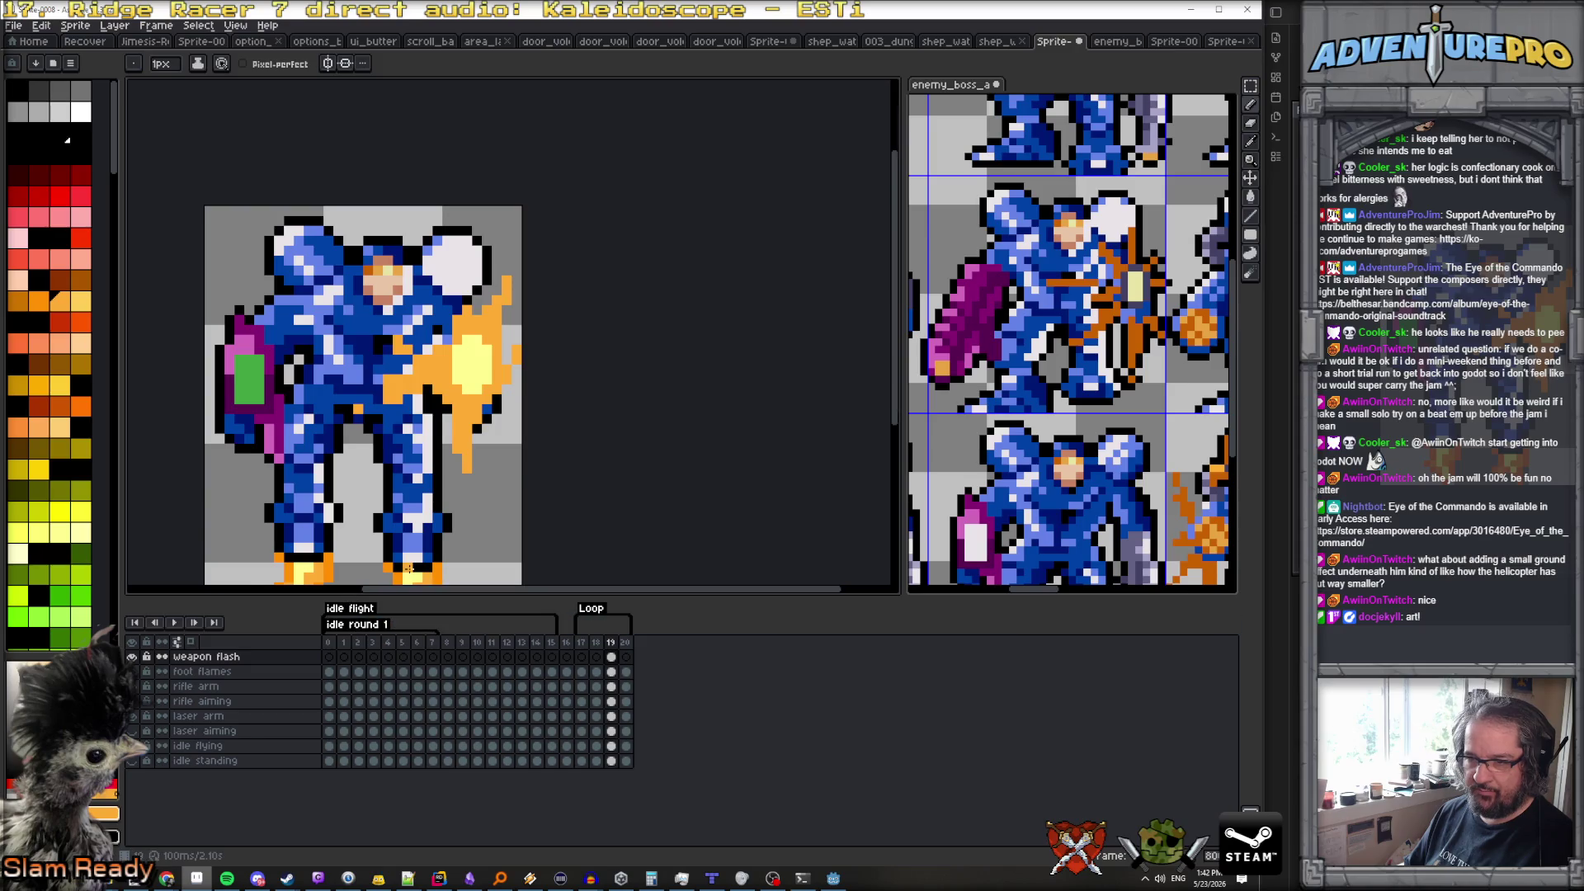
scroll(368, 283, "up", 1)
left_click_drag(360, 278, 360, 307)
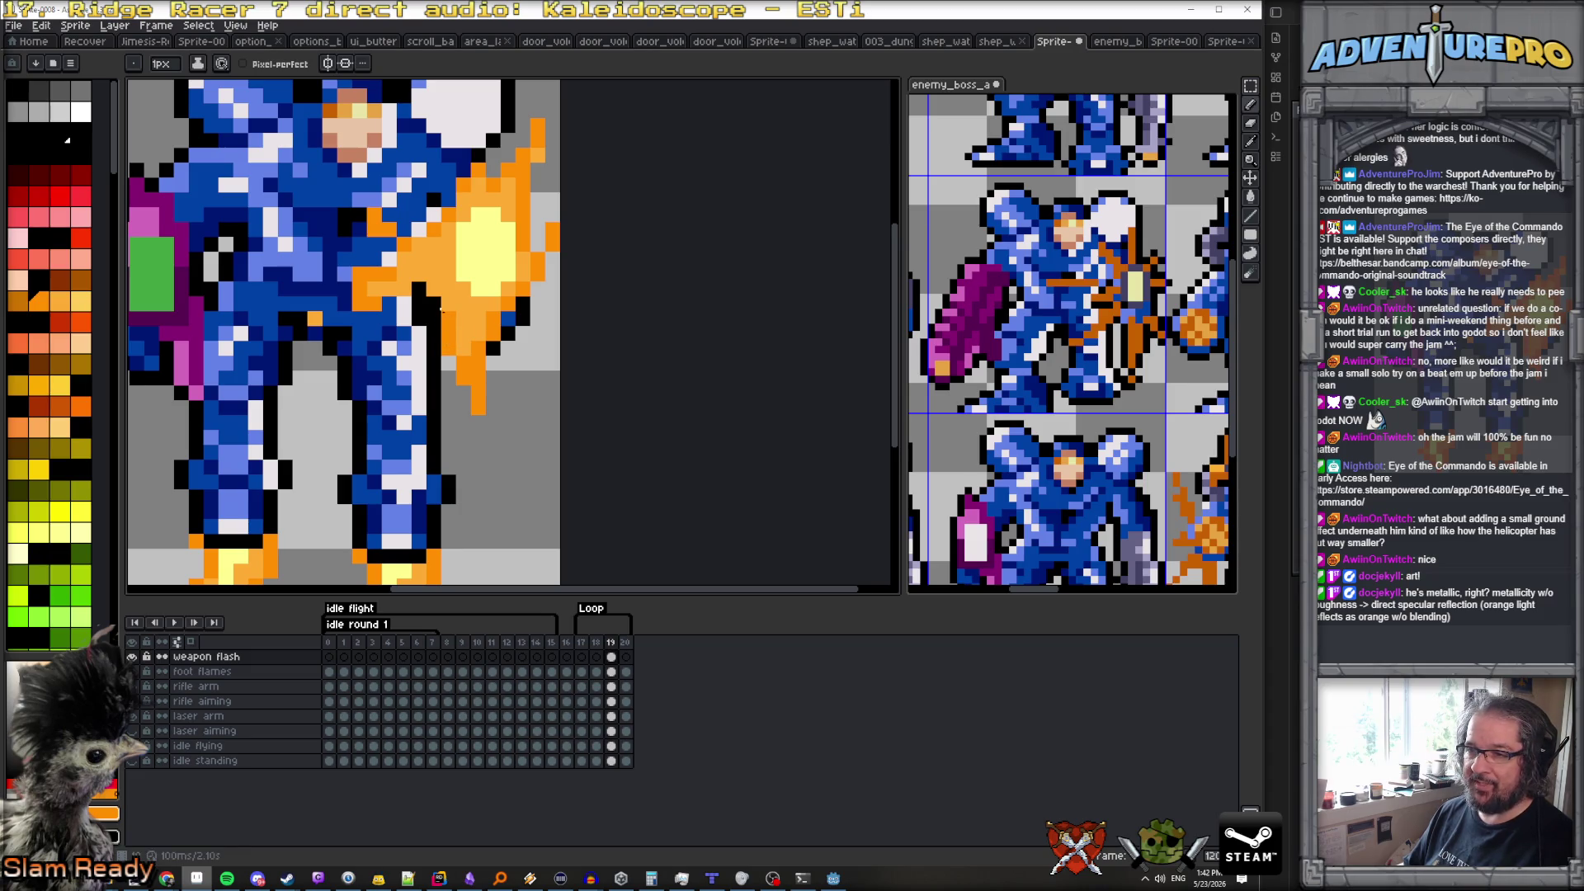
scroll(421, 285, "down", 3)
scroll(415, 286, "down", 3)
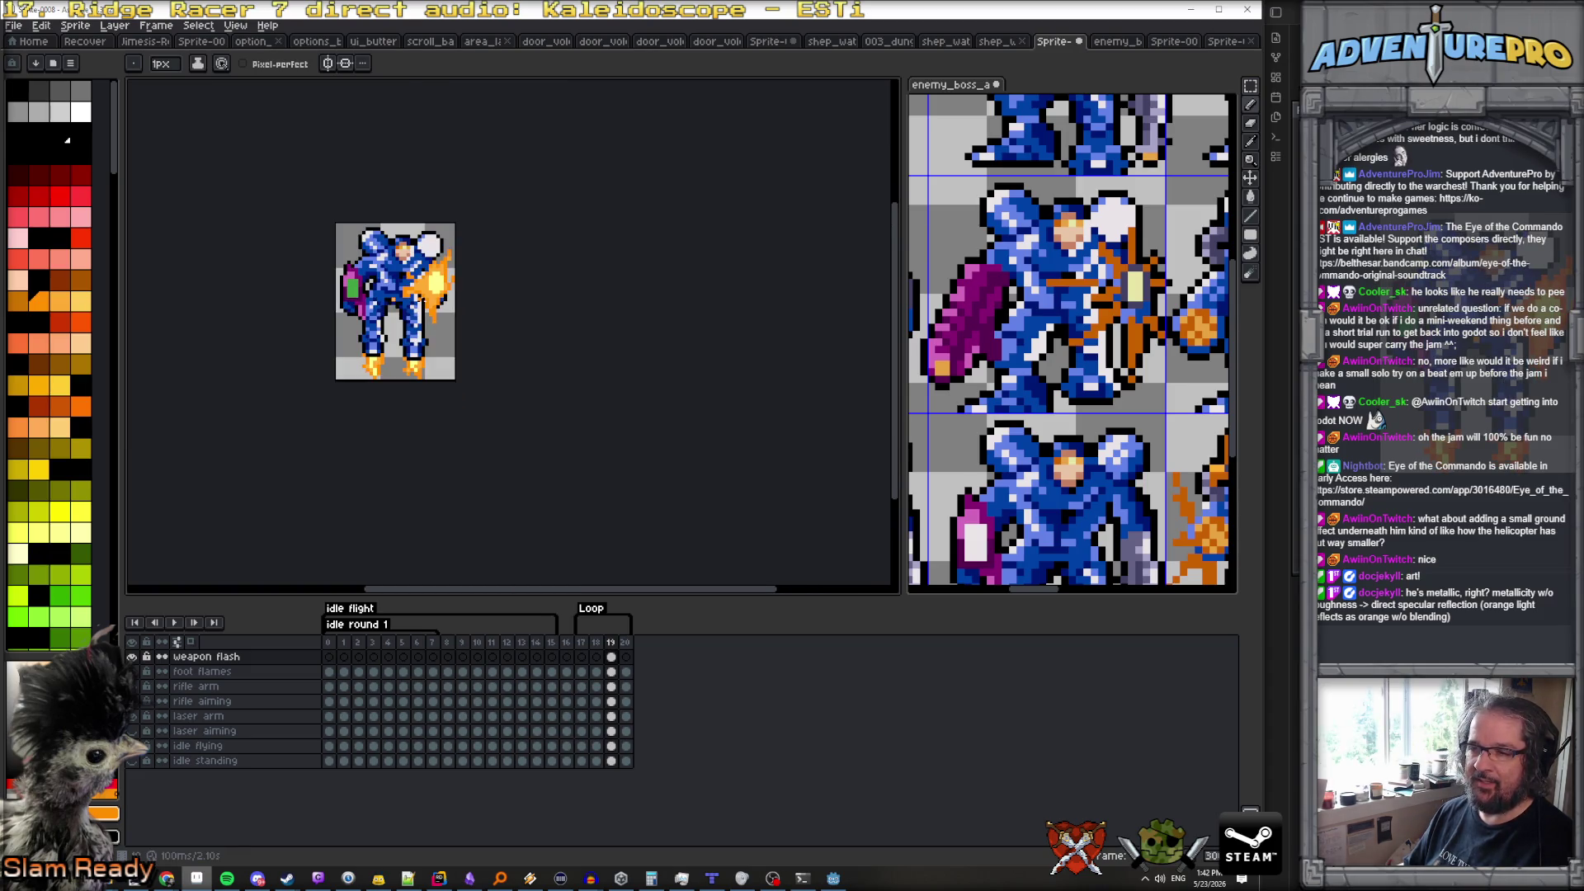
scroll(416, 290, "up", 4)
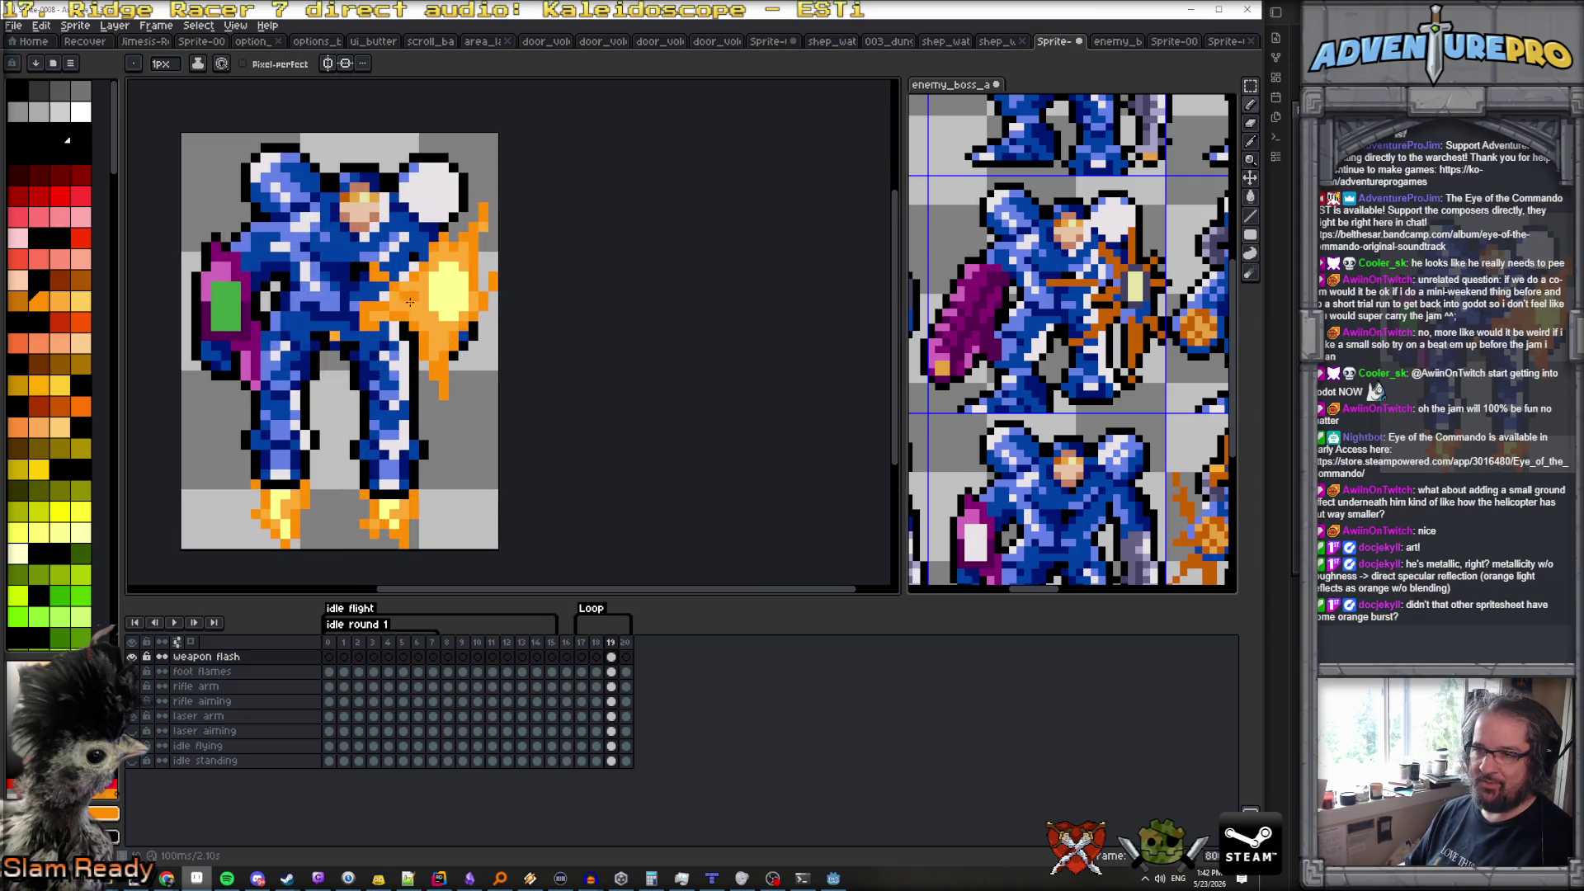
scroll(427, 319, "down", 1)
scroll(427, 319, "down", 1)
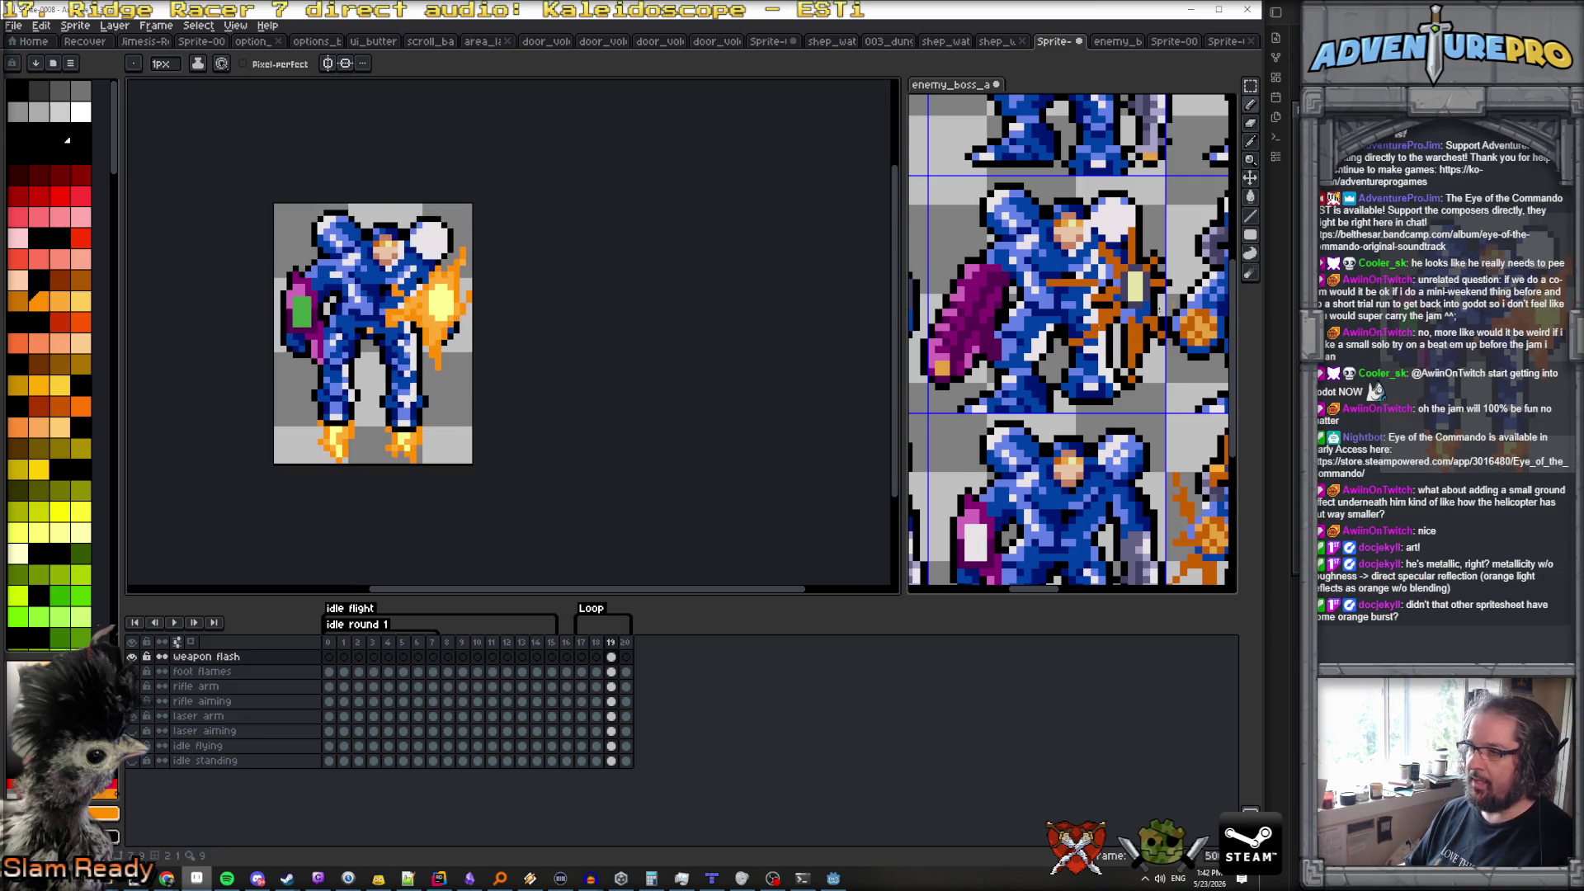
scroll(1073, 320, "down", 1)
scroll(1075, 320, "up", 3)
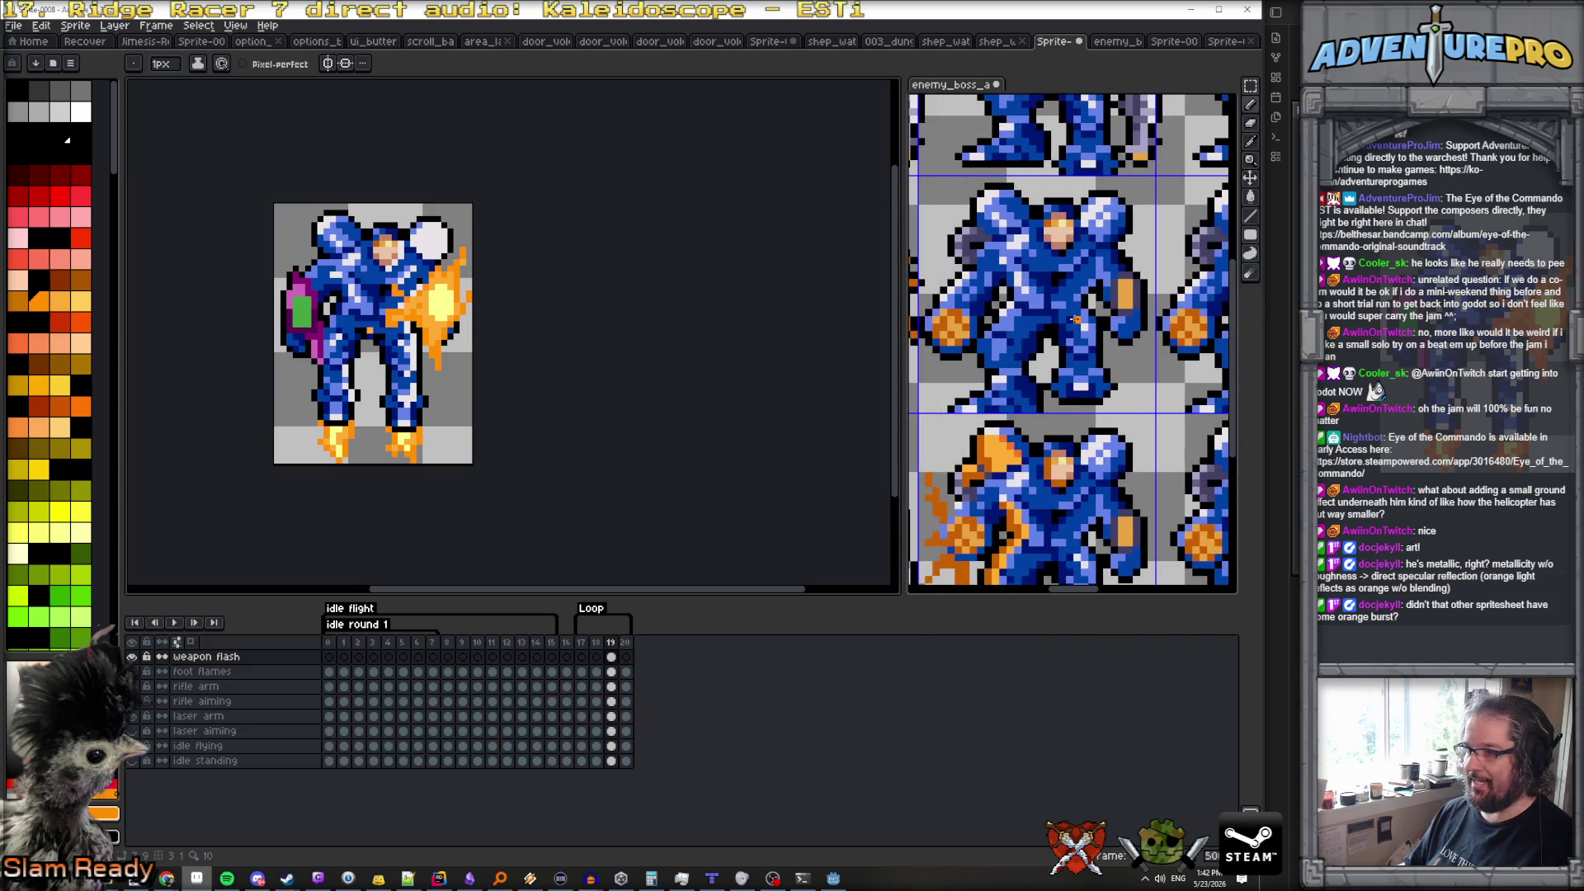
scroll(1053, 289, "down", 1)
scroll(1053, 289, "up", 1)
scroll(1121, 462, "down", 1)
scroll(1118, 462, "up", 1)
scroll(1164, 487, "down", 1)
scroll(1165, 514, "up", 1)
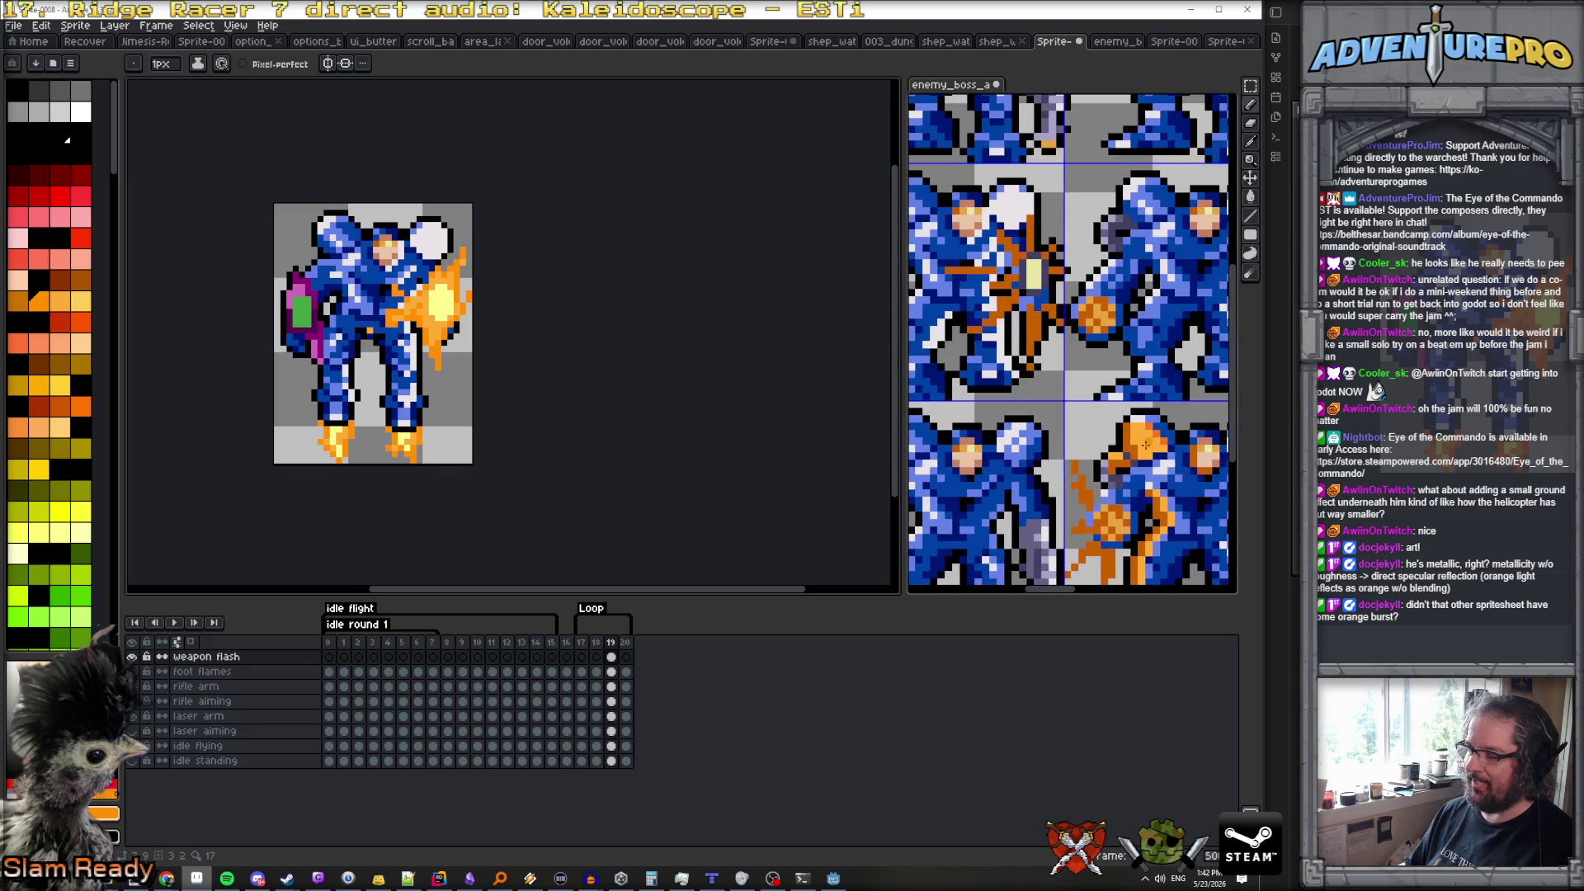
scroll(1157, 463, "down", 1)
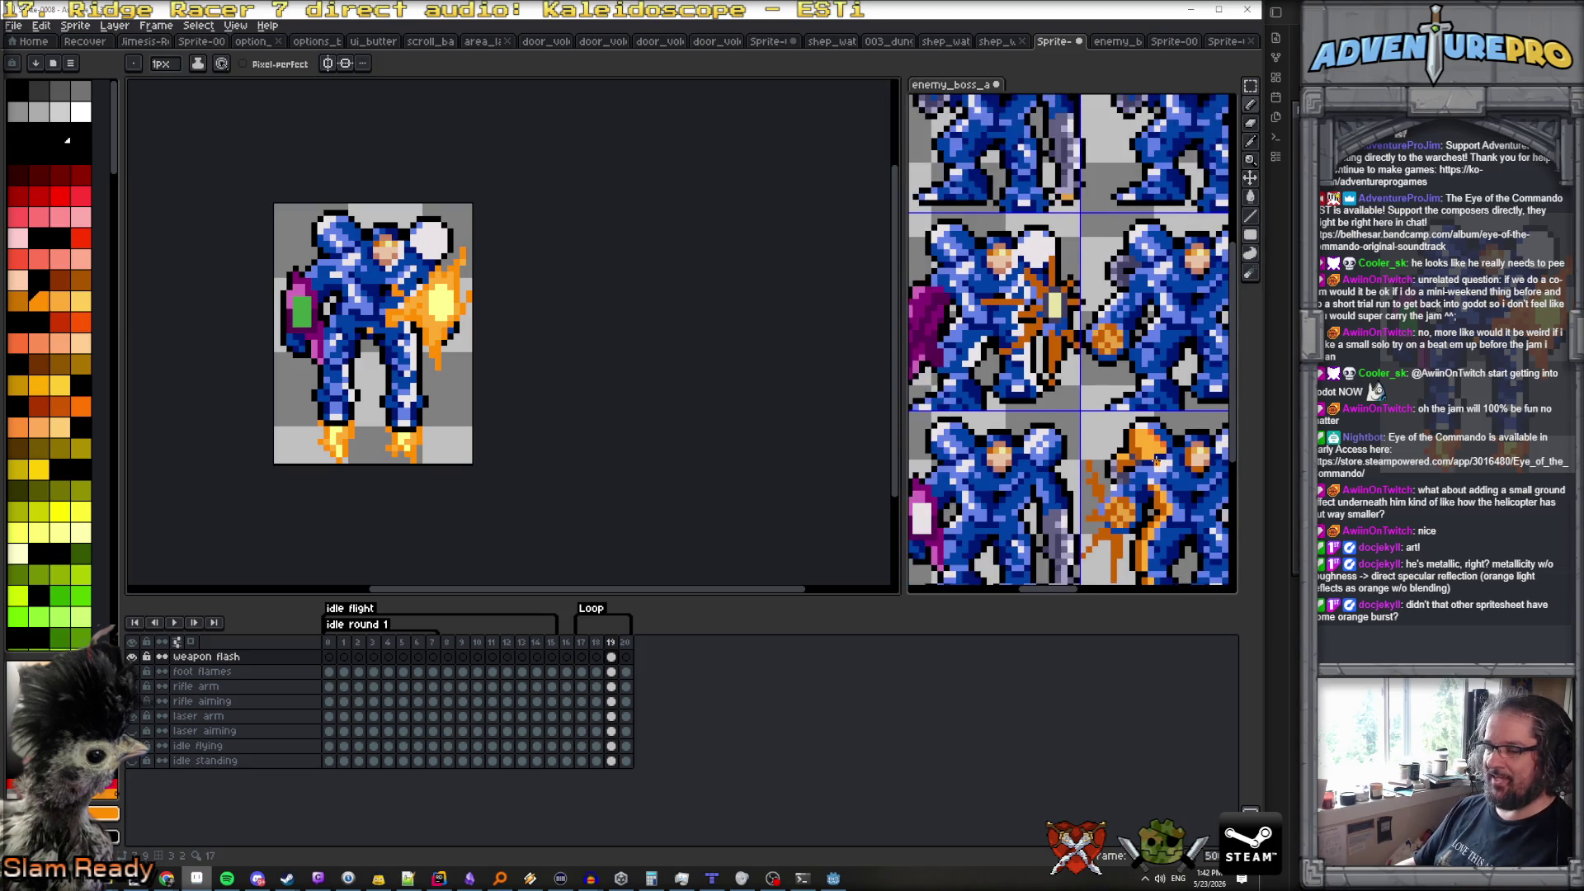
scroll(1157, 462, "up", 1)
scroll(1156, 461, "up", 1)
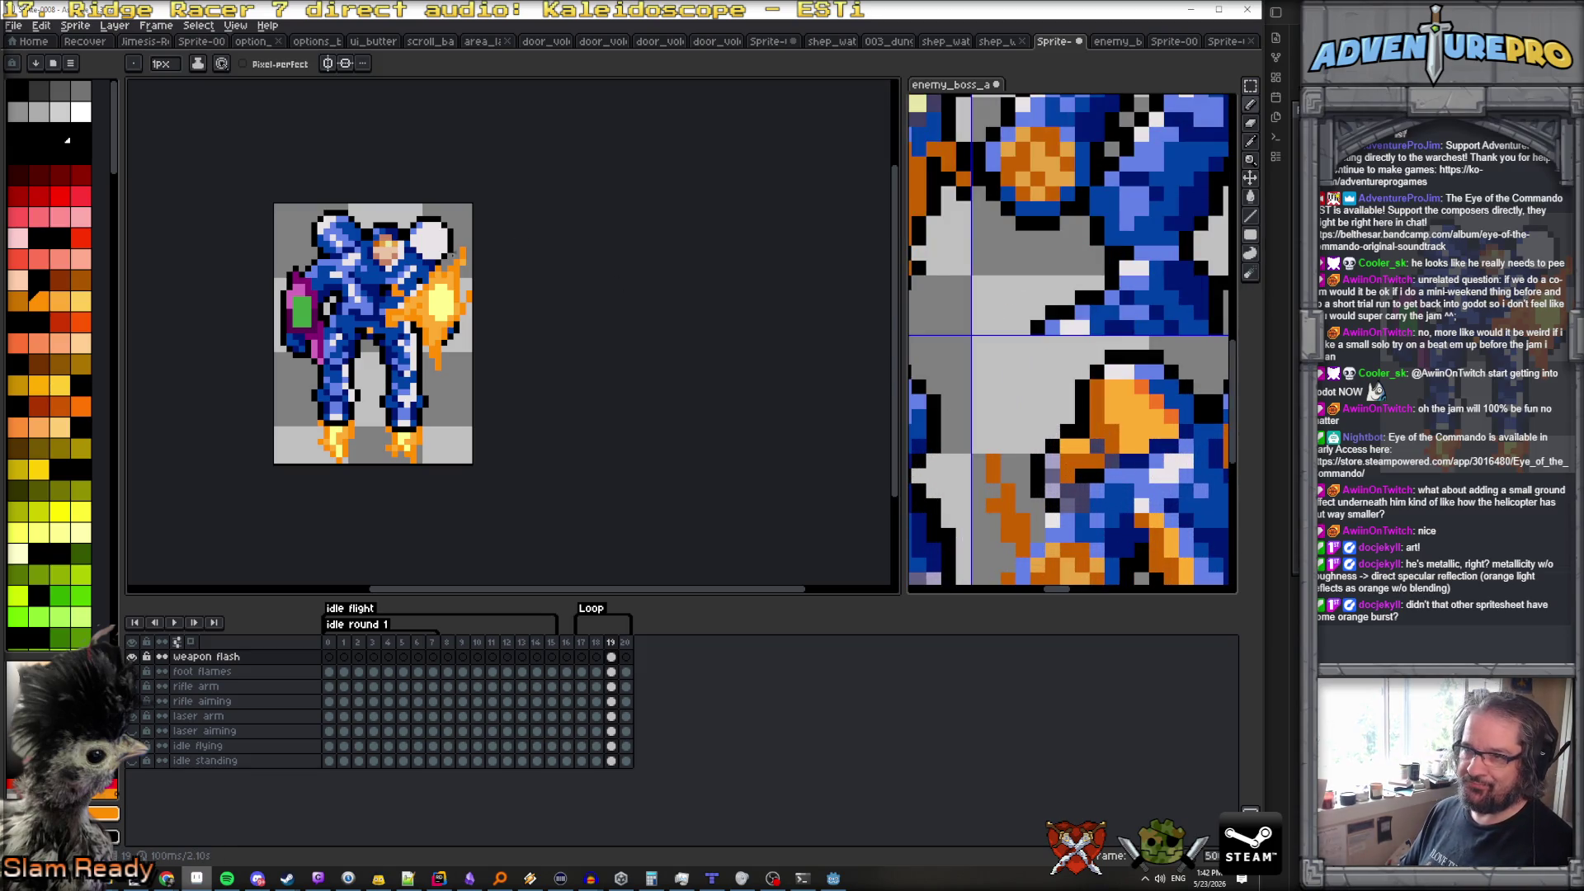
scroll(426, 249, "up", 1)
scroll(446, 287, "down", 2)
scroll(446, 286, "up", 2)
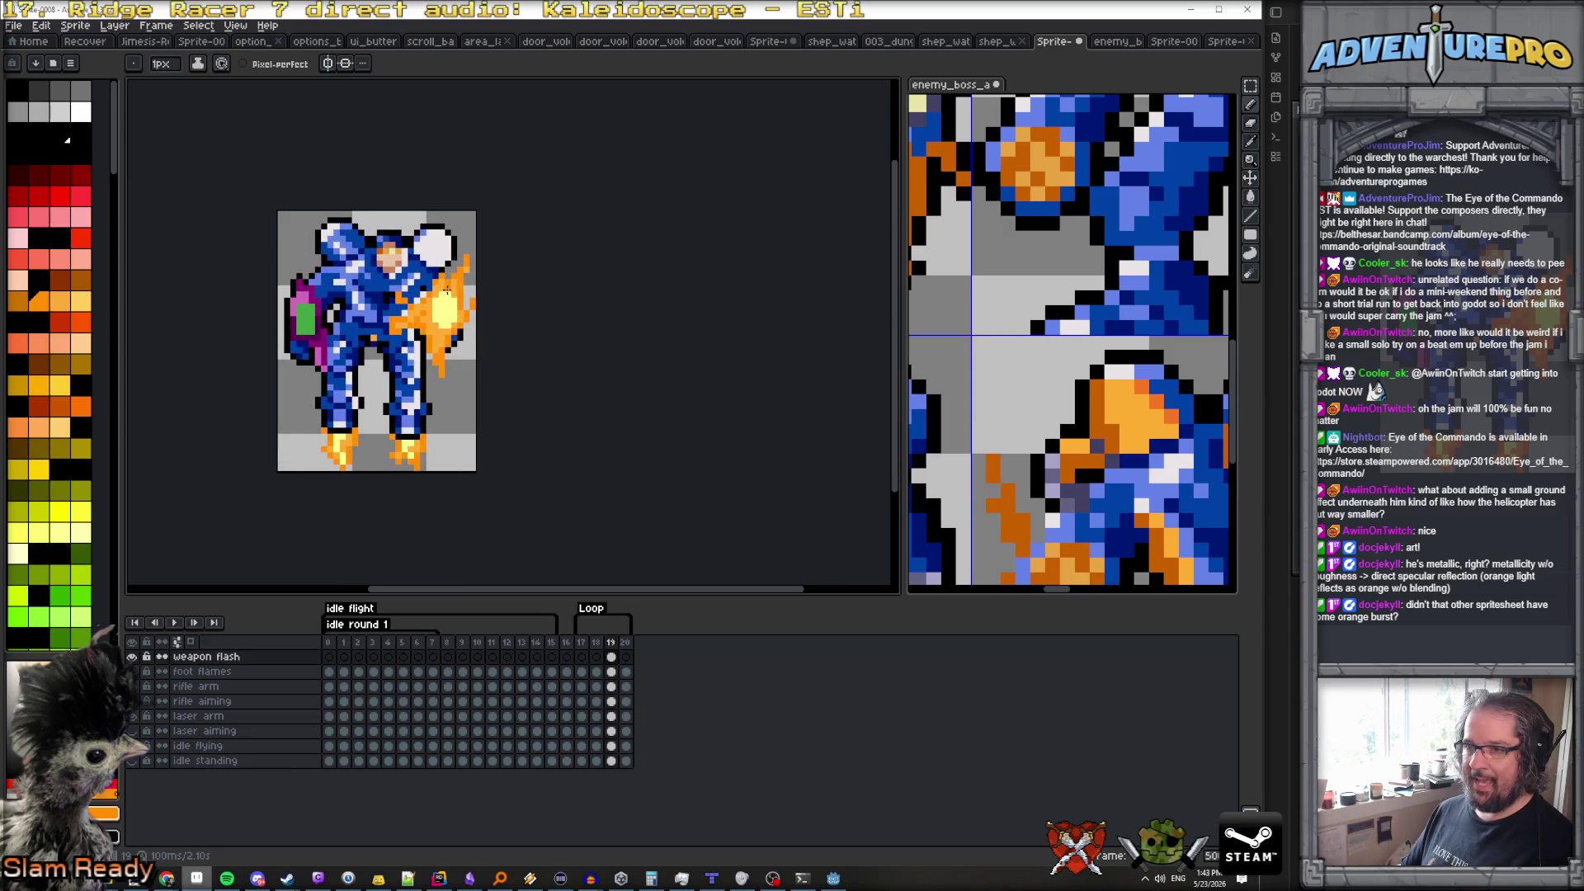
Paint the white right shoulder pad orange and shade beneath it in dark orange-brown
scroll(418, 252, "up", 1)
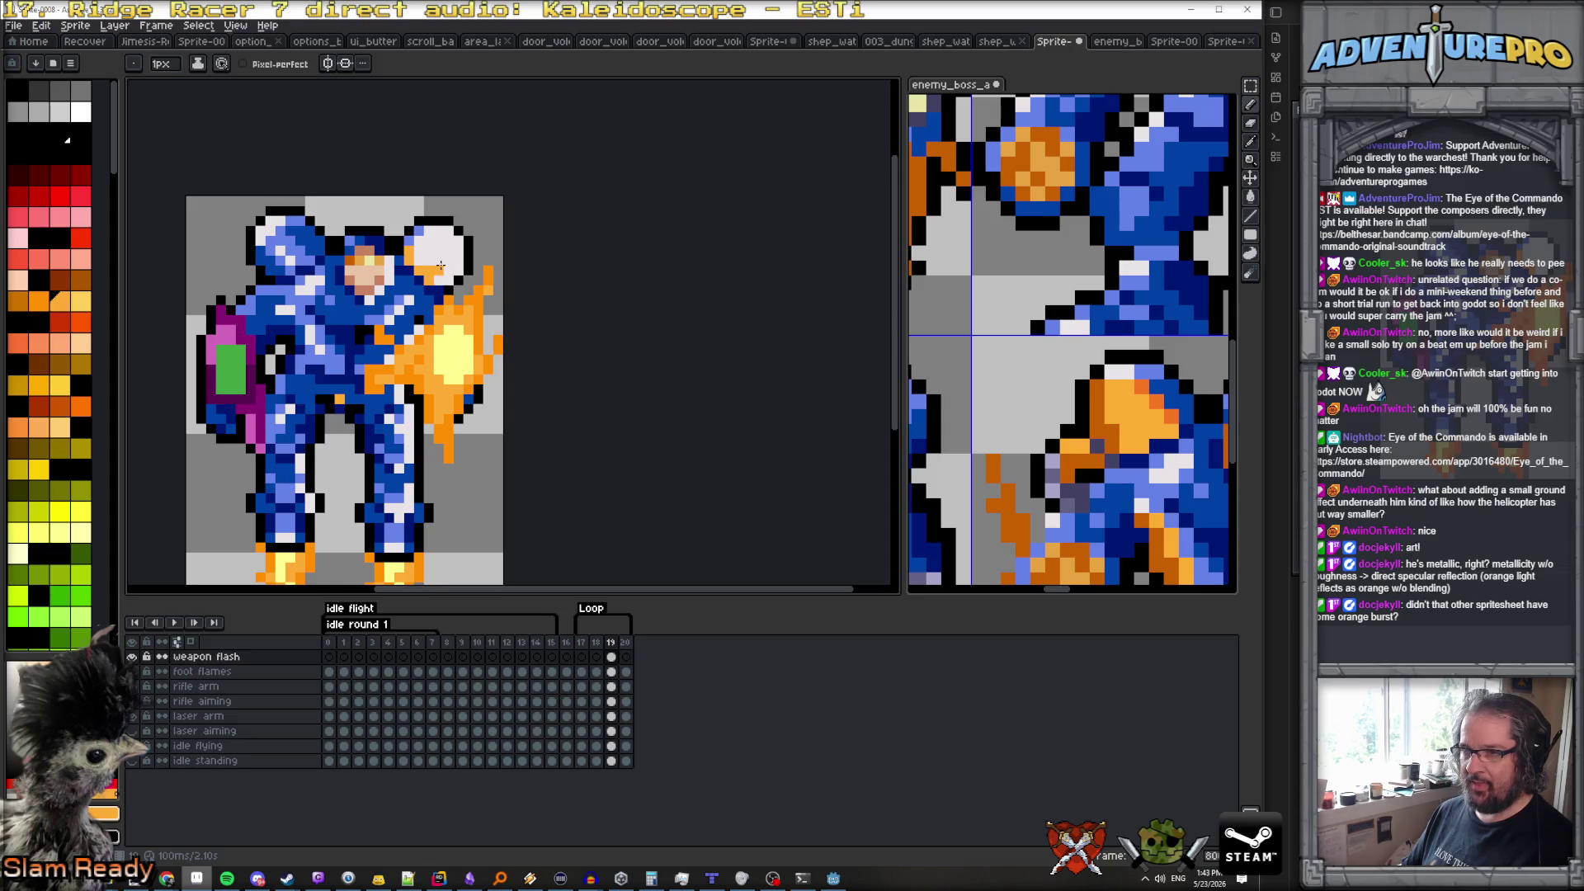
mouse_move(452, 243)
left_mouse_down()
mouse_move(432, 232)
mouse_move(431, 263)
mouse_move(454, 251)
left_mouse_up()
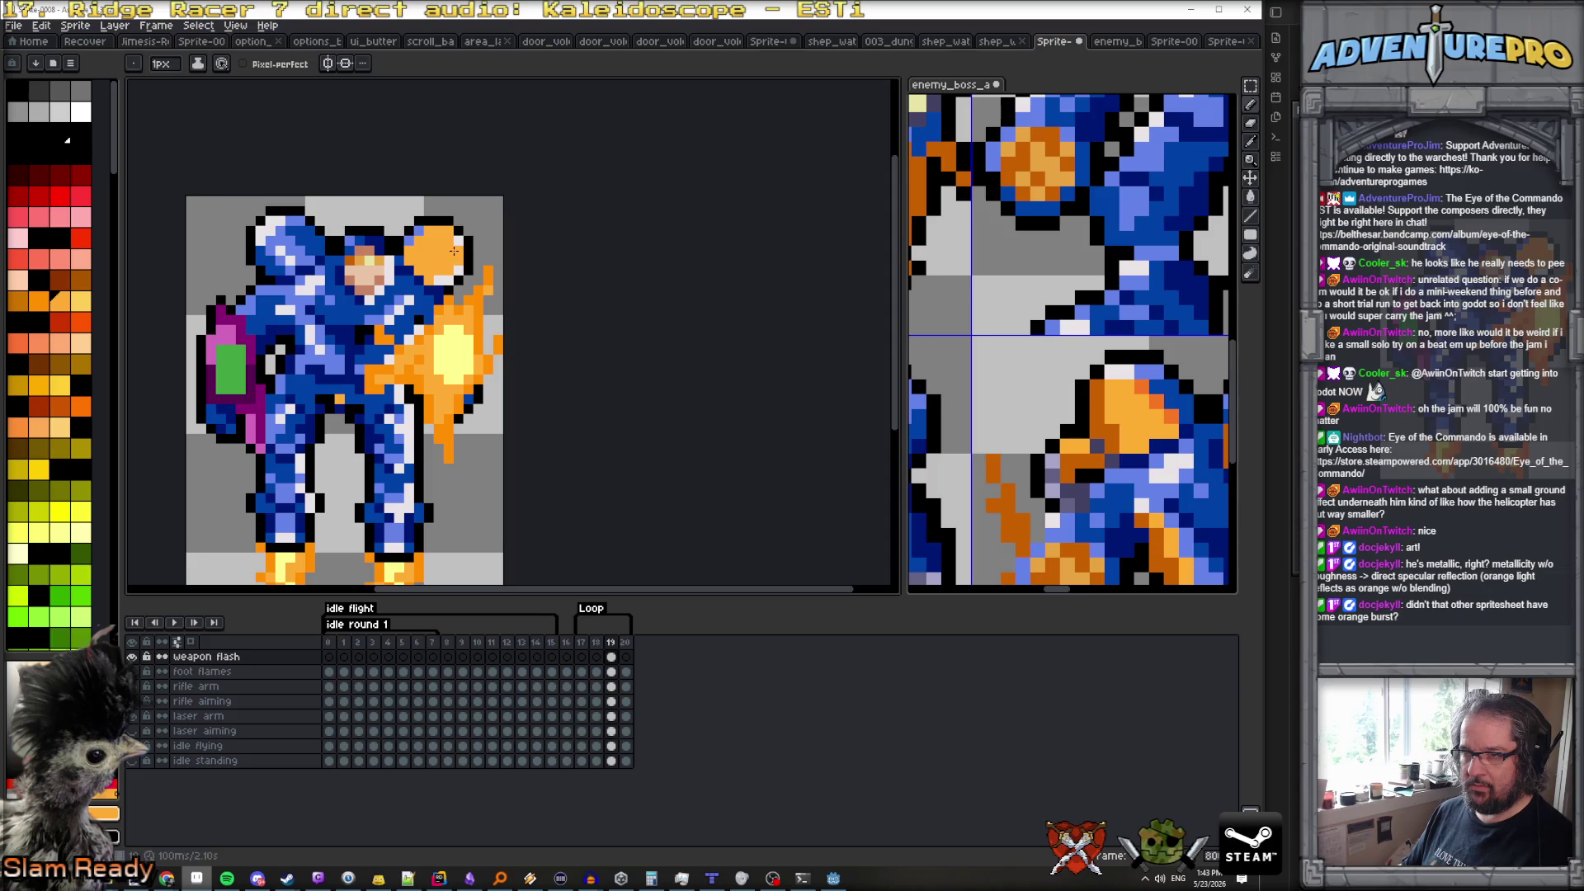
left_click(59, 281)
left_click_drag(416, 281, 455, 279)
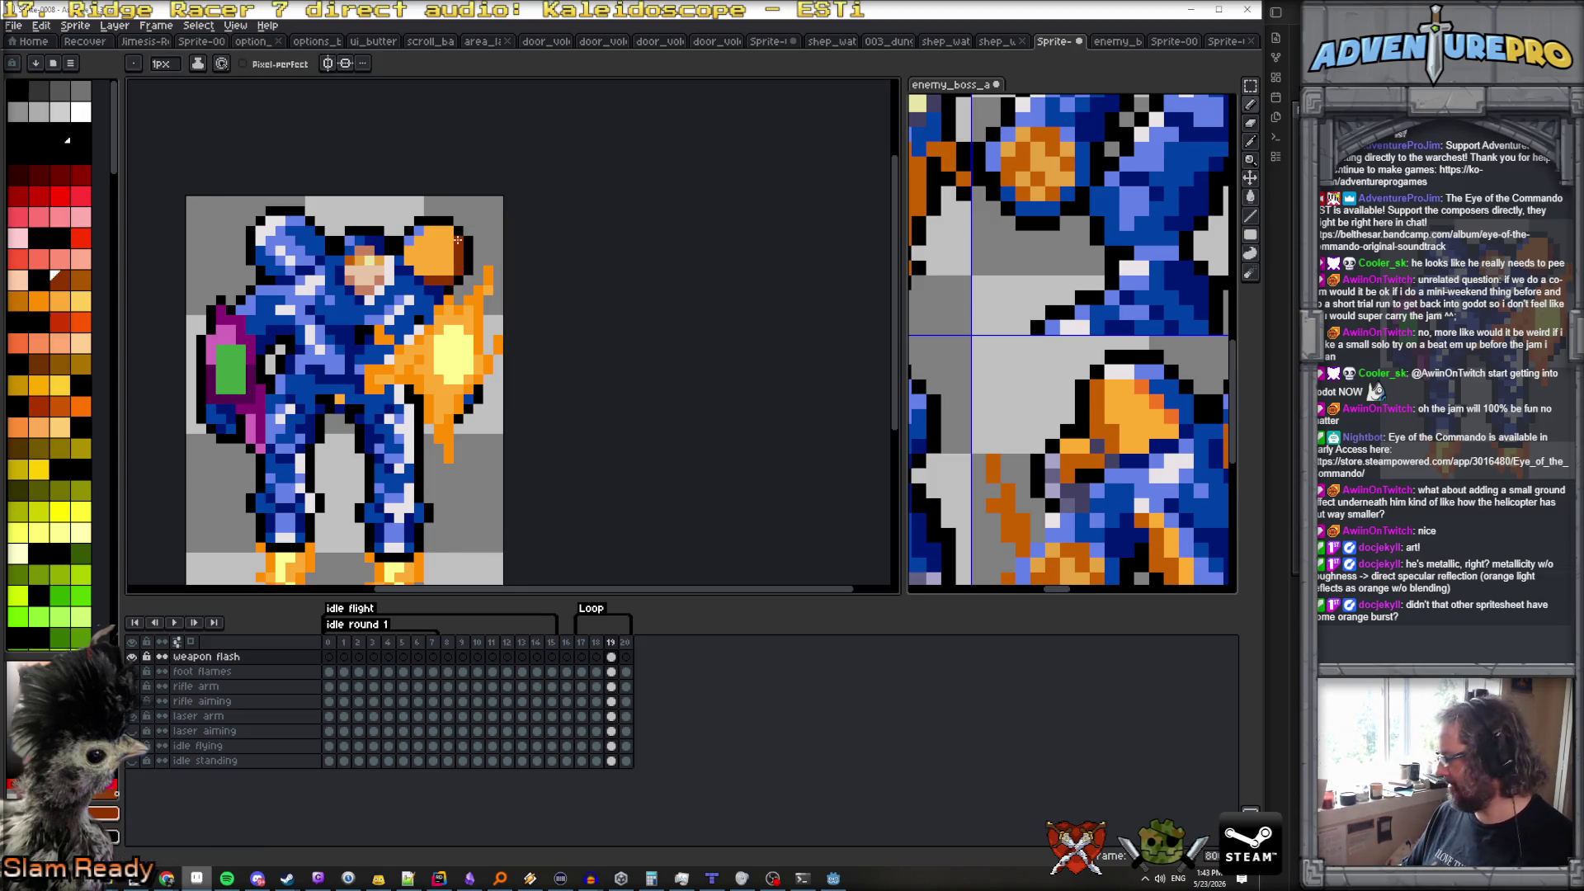
Repaint the shoulder's brown right edge orange and add dark-brown shading along its top-left rim
scroll(452, 272, "down", 2)
scroll(454, 266, "up", 1)
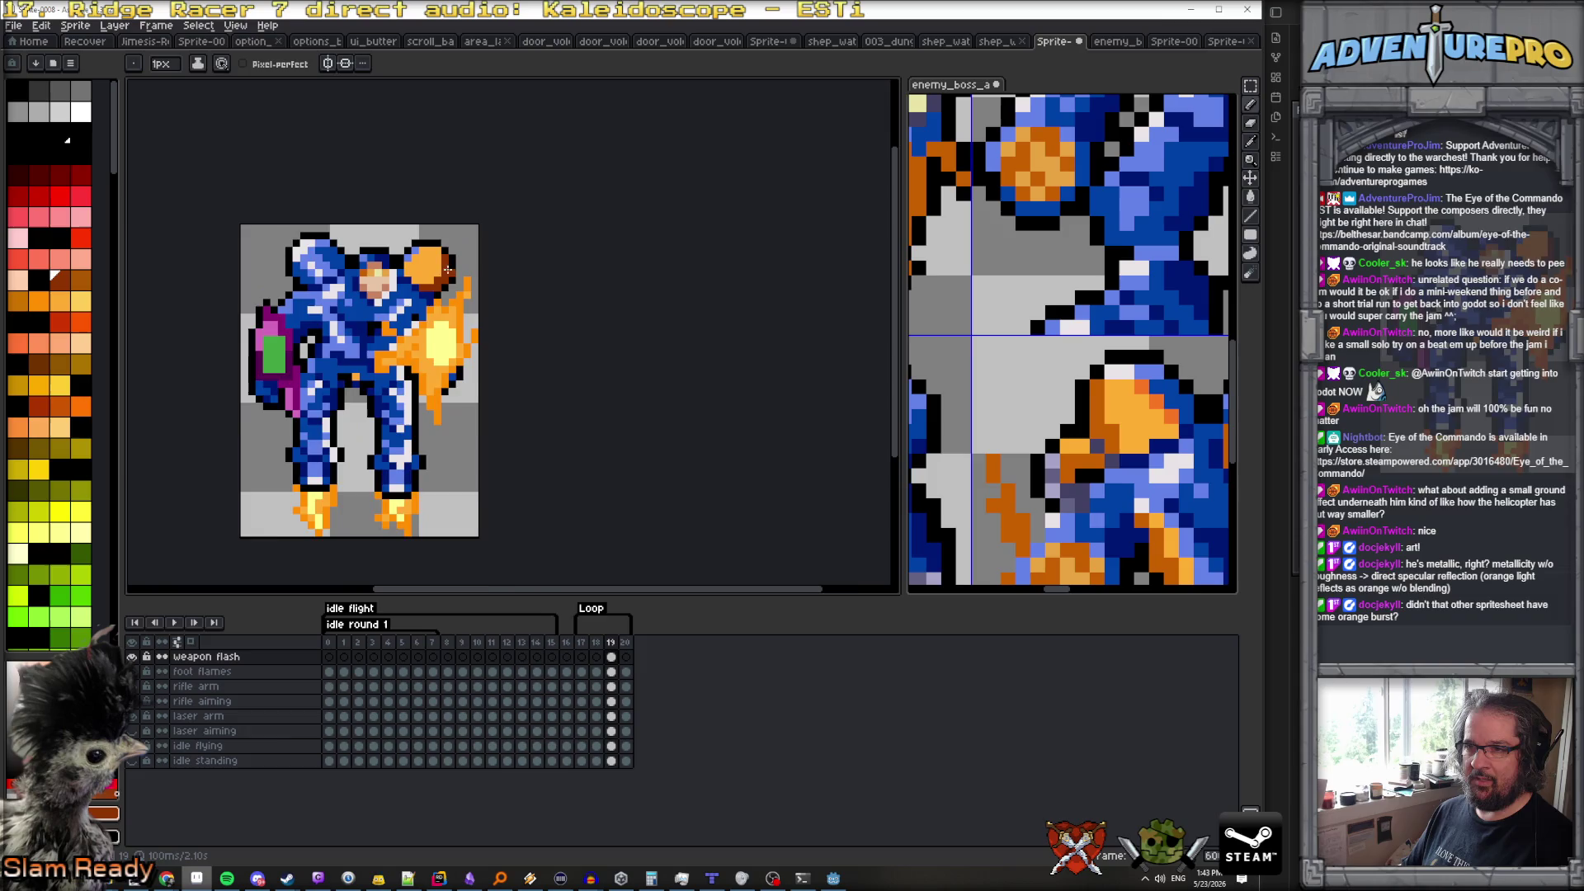
scroll(452, 268, "up", 3)
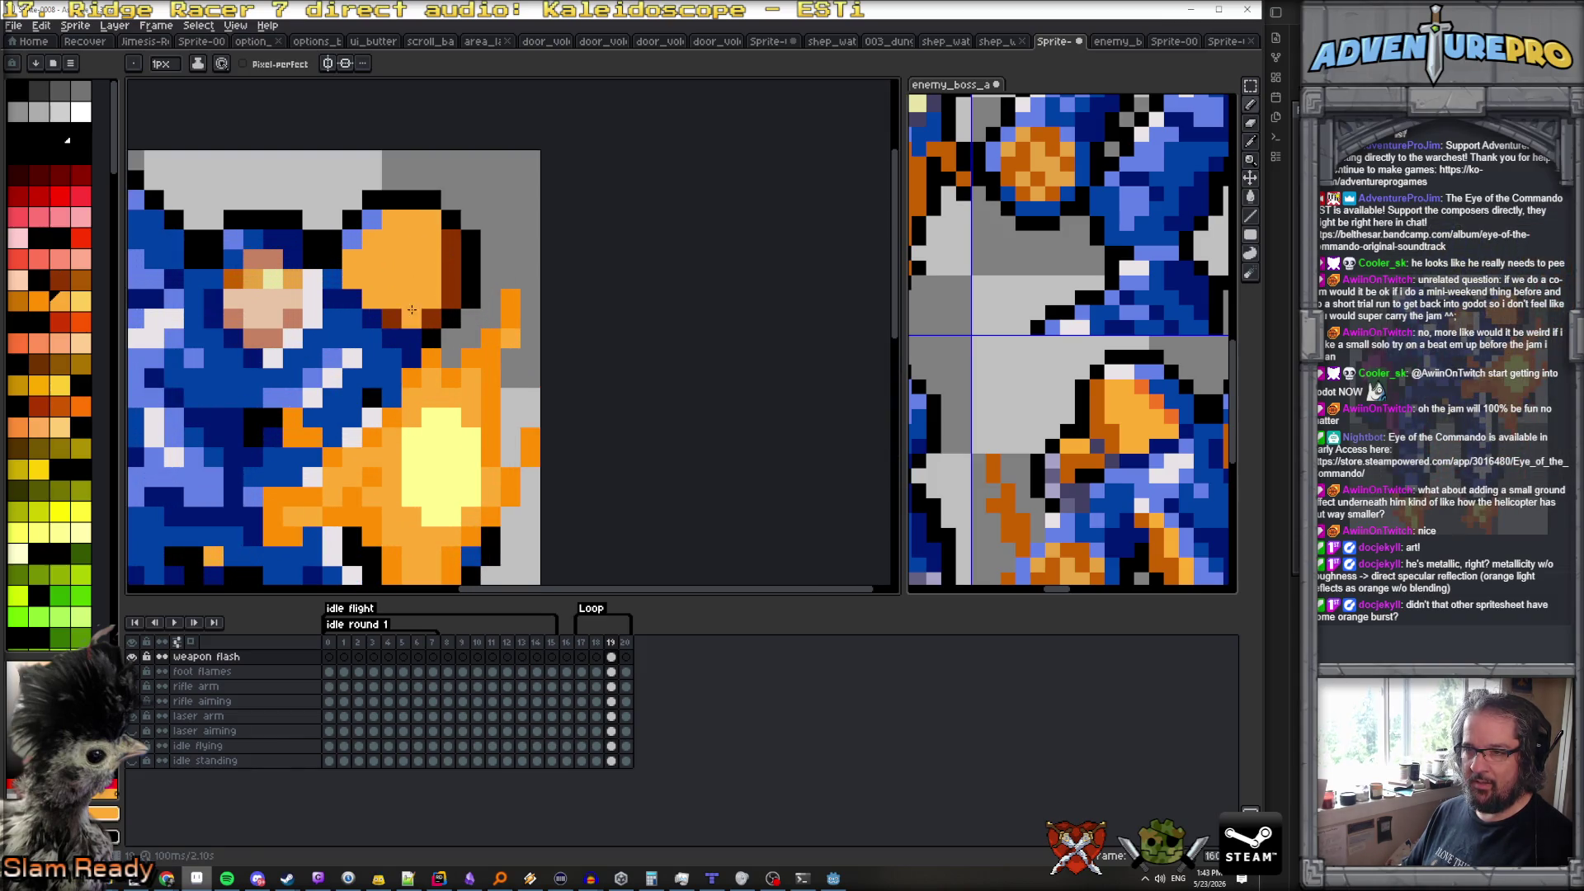
mouse_move(392, 318)
left_mouse_down()
mouse_move(451, 297)
mouse_move(452, 230)
left_mouse_up()
left_click(452, 239)
mouse_move(351, 259)
left_mouse_down()
mouse_move(371, 219)
mouse_move(404, 216)
left_mouse_up()
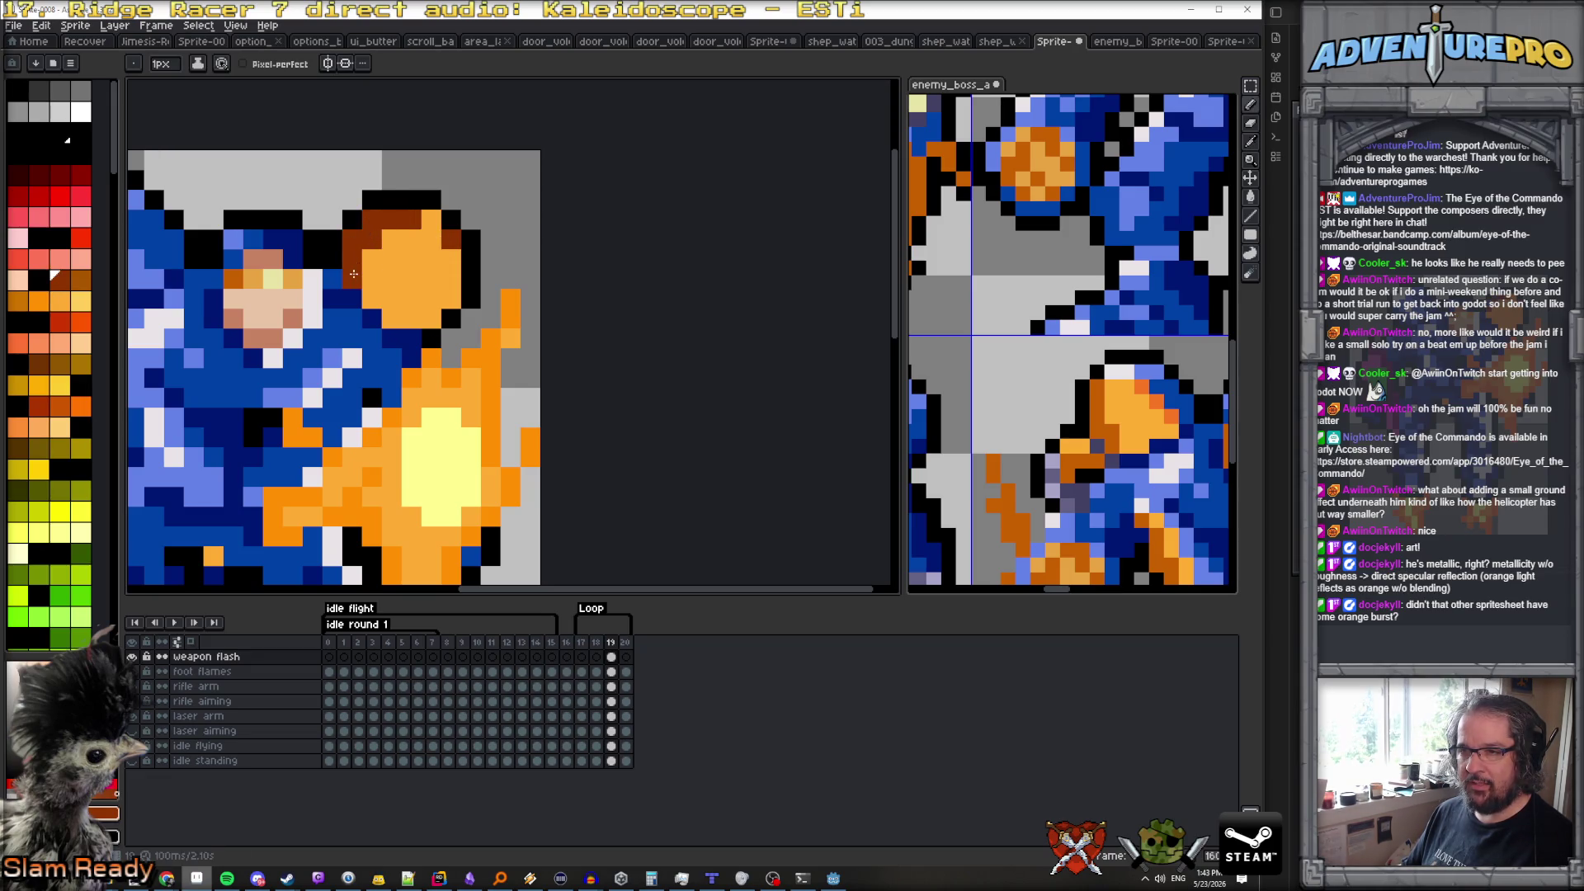
scroll(458, 281, "down", 5)
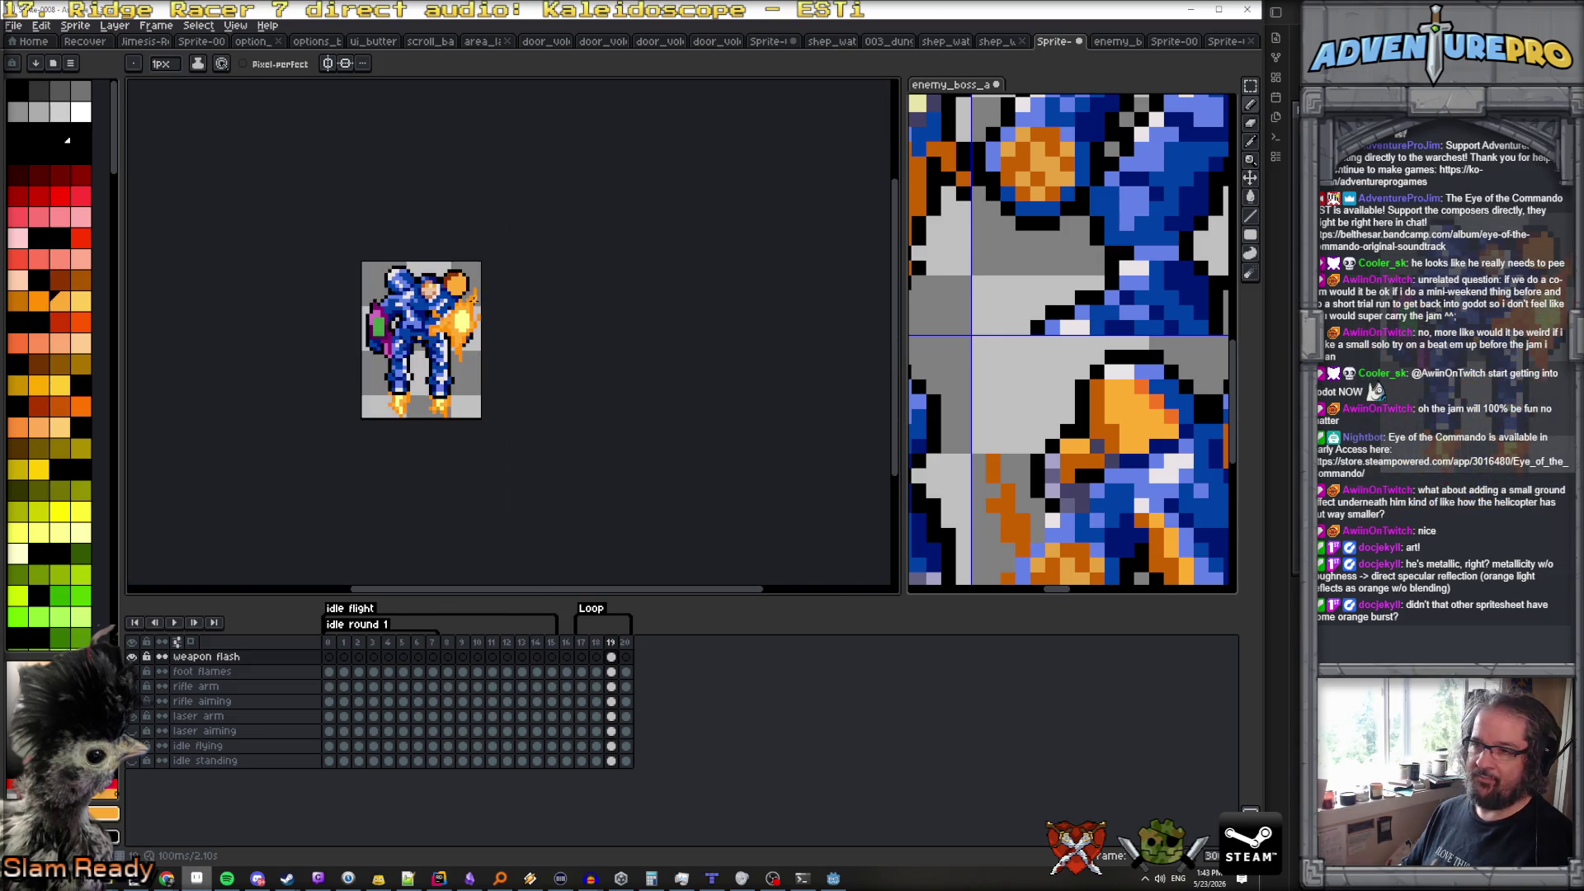
scroll(1064, 405, "down", 2)
scroll(1071, 388, "up", 4)
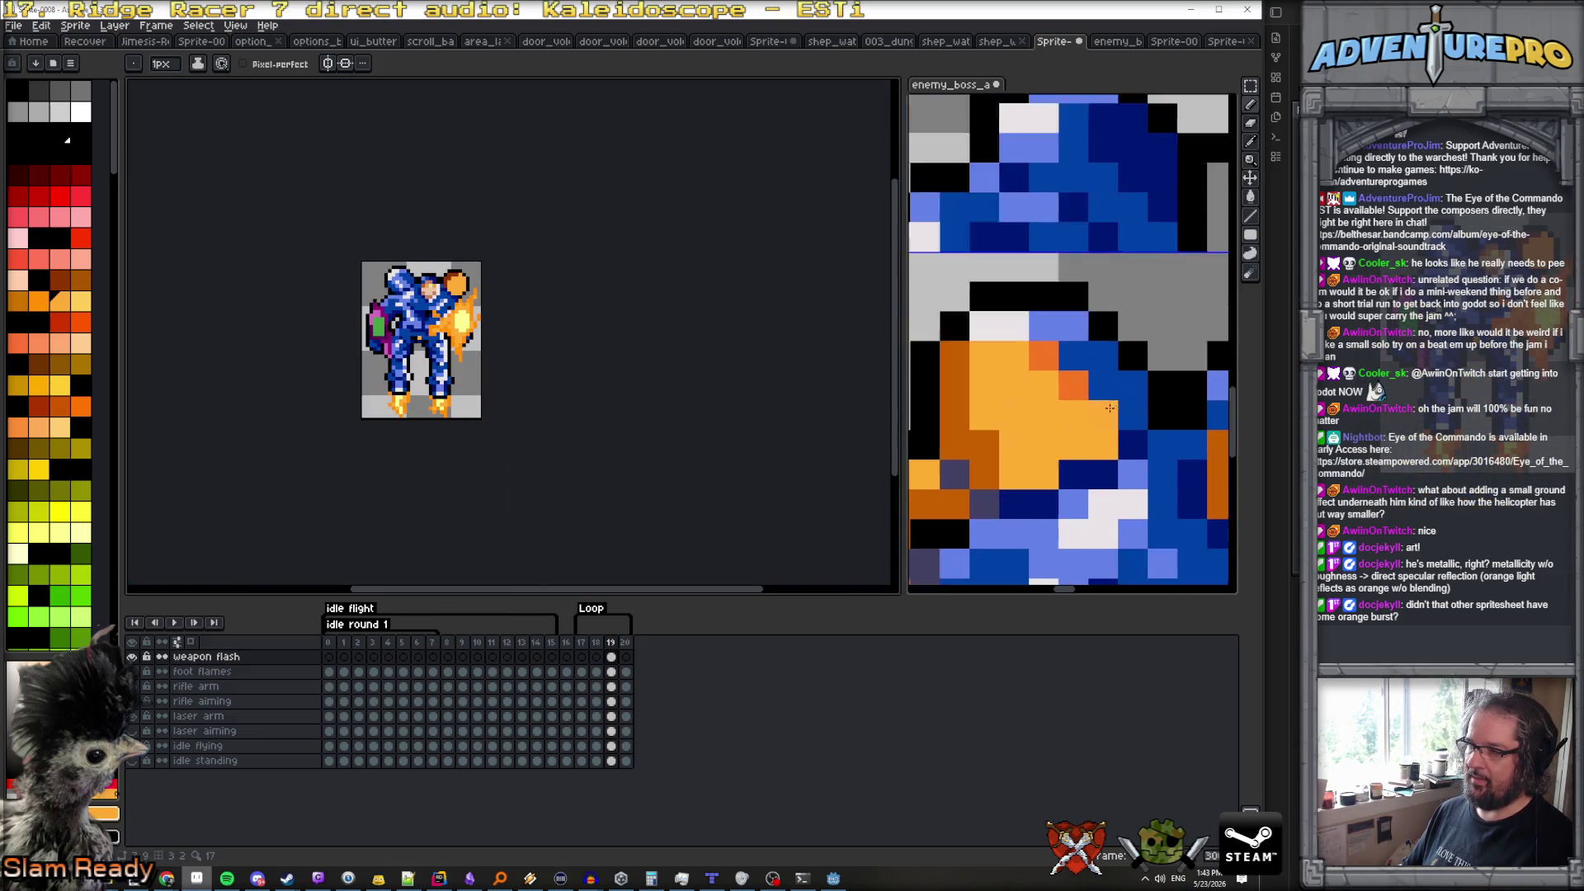
scroll(403, 252, "up", 1)
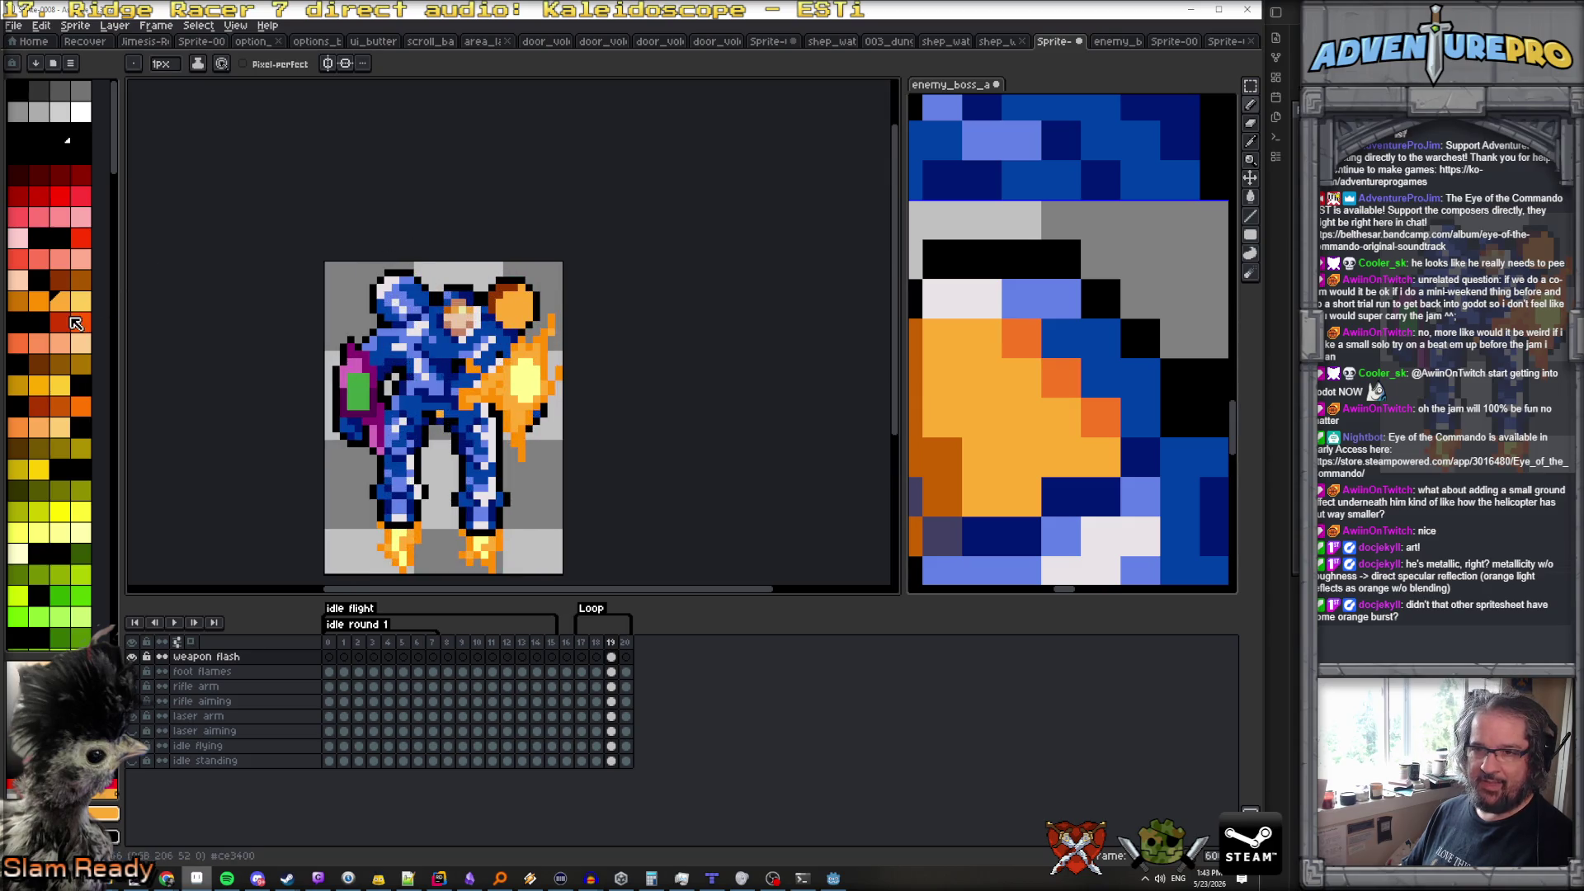
left_click_drag(120, 400, 347, 396)
Try a couple of orange swatches from the widened palette
left_click(250, 132)
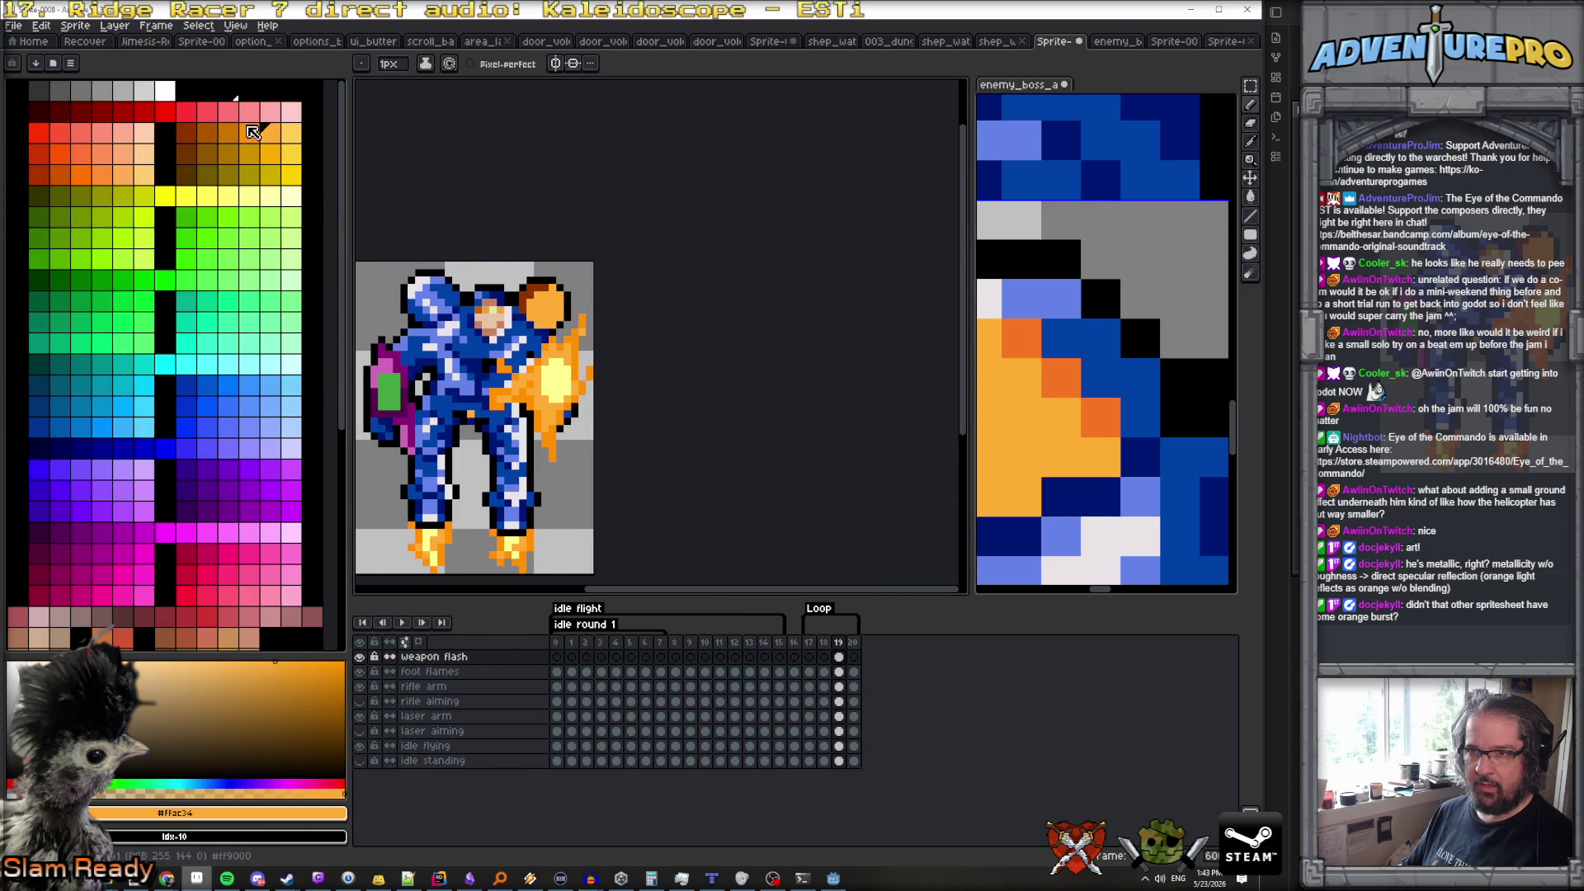
scroll(537, 297, "up", 1)
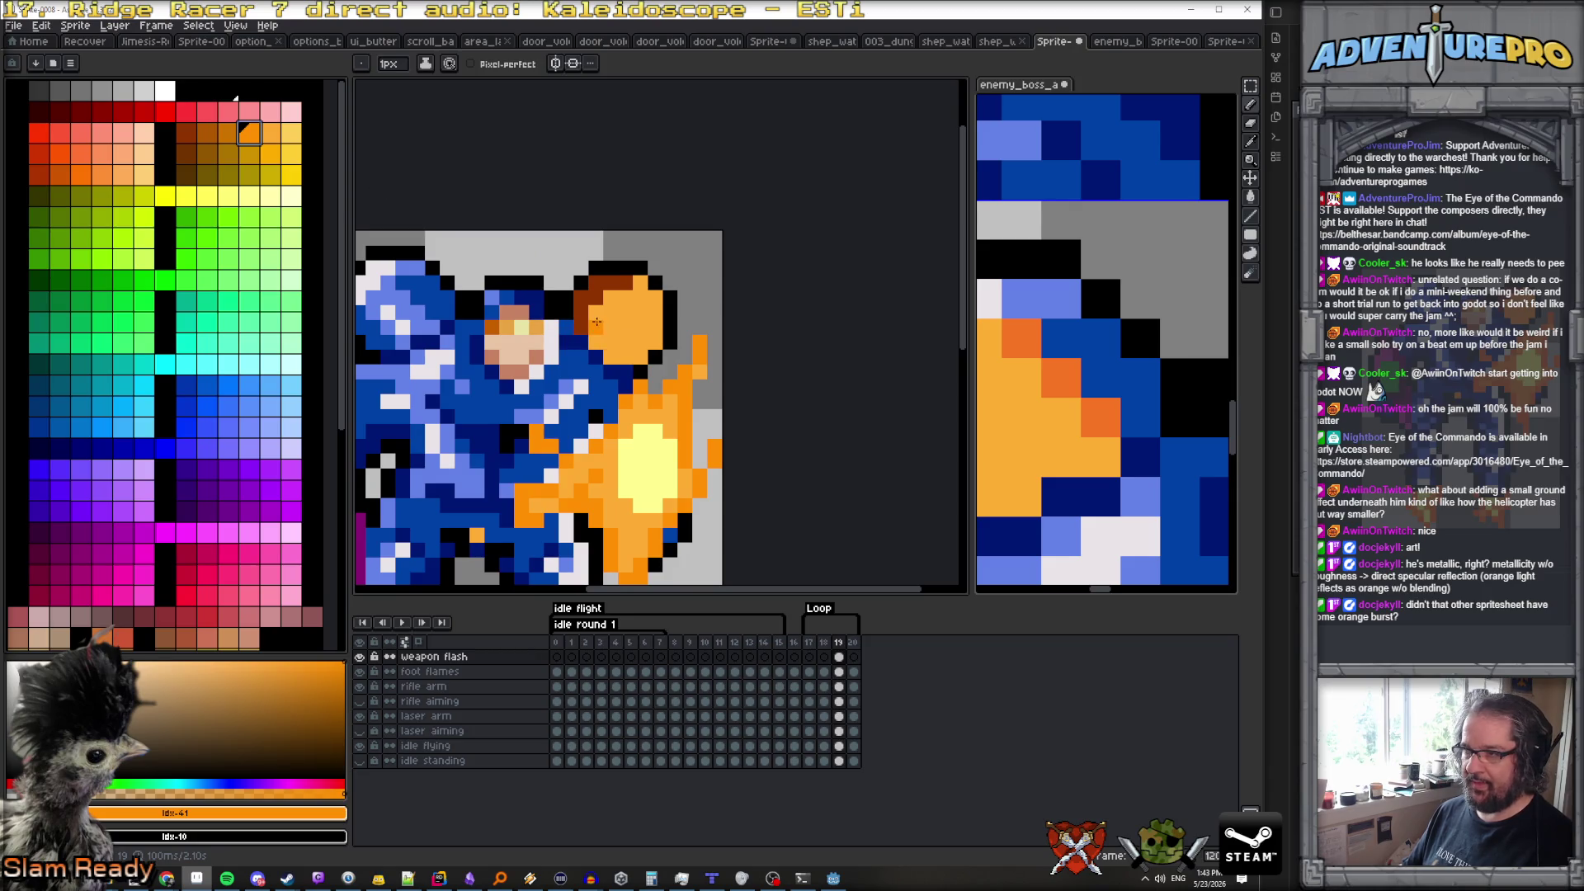
scroll(596, 321, "down", 1)
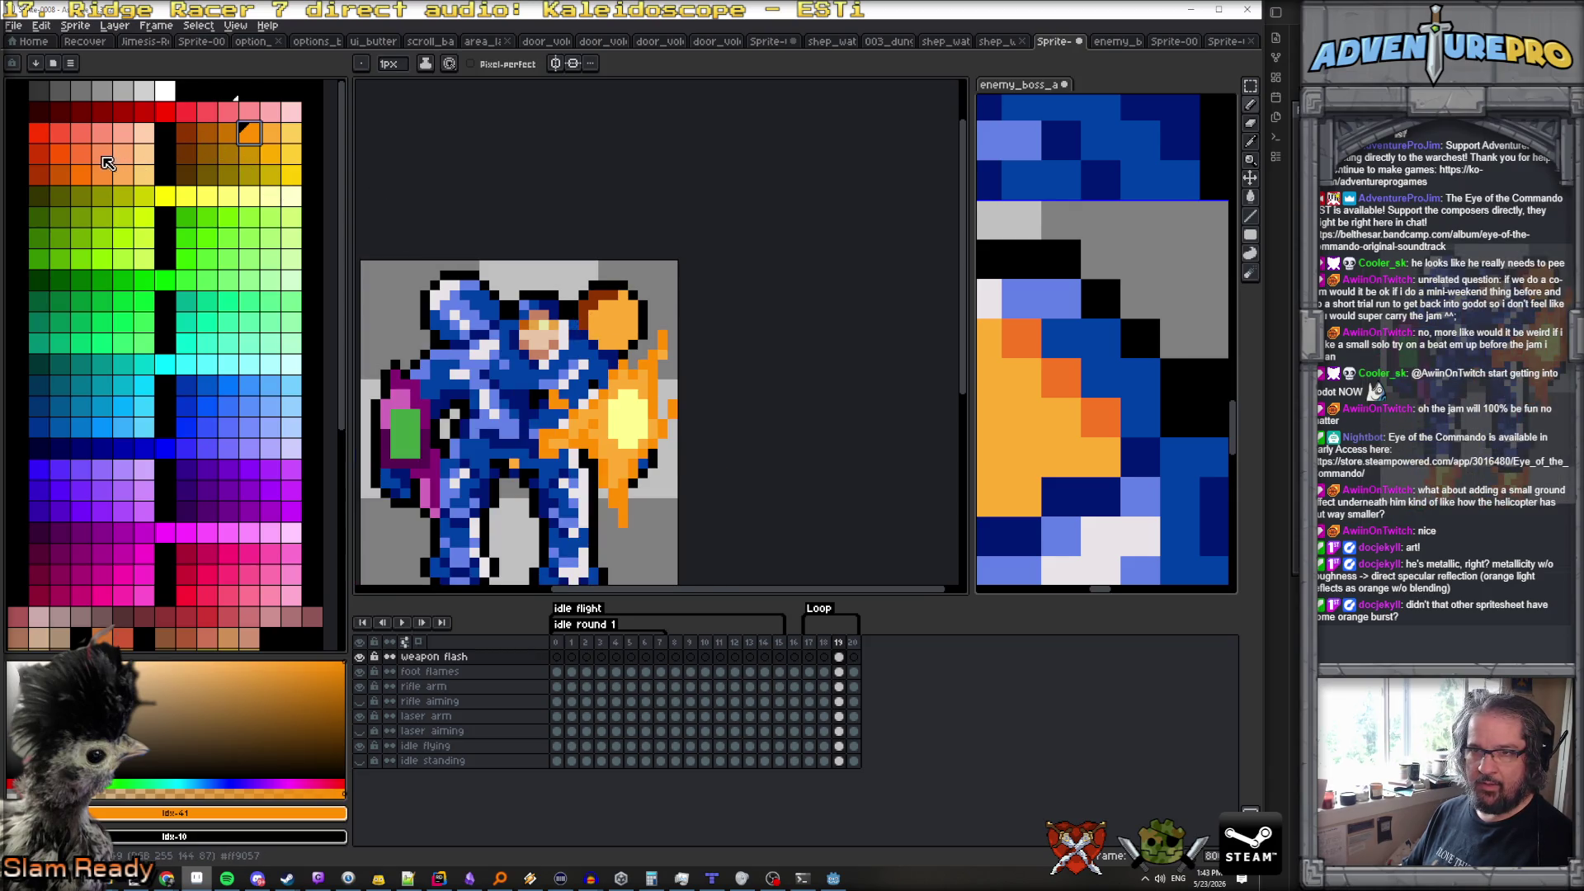
left_click(80, 173)
scroll(598, 342, "up", 1)
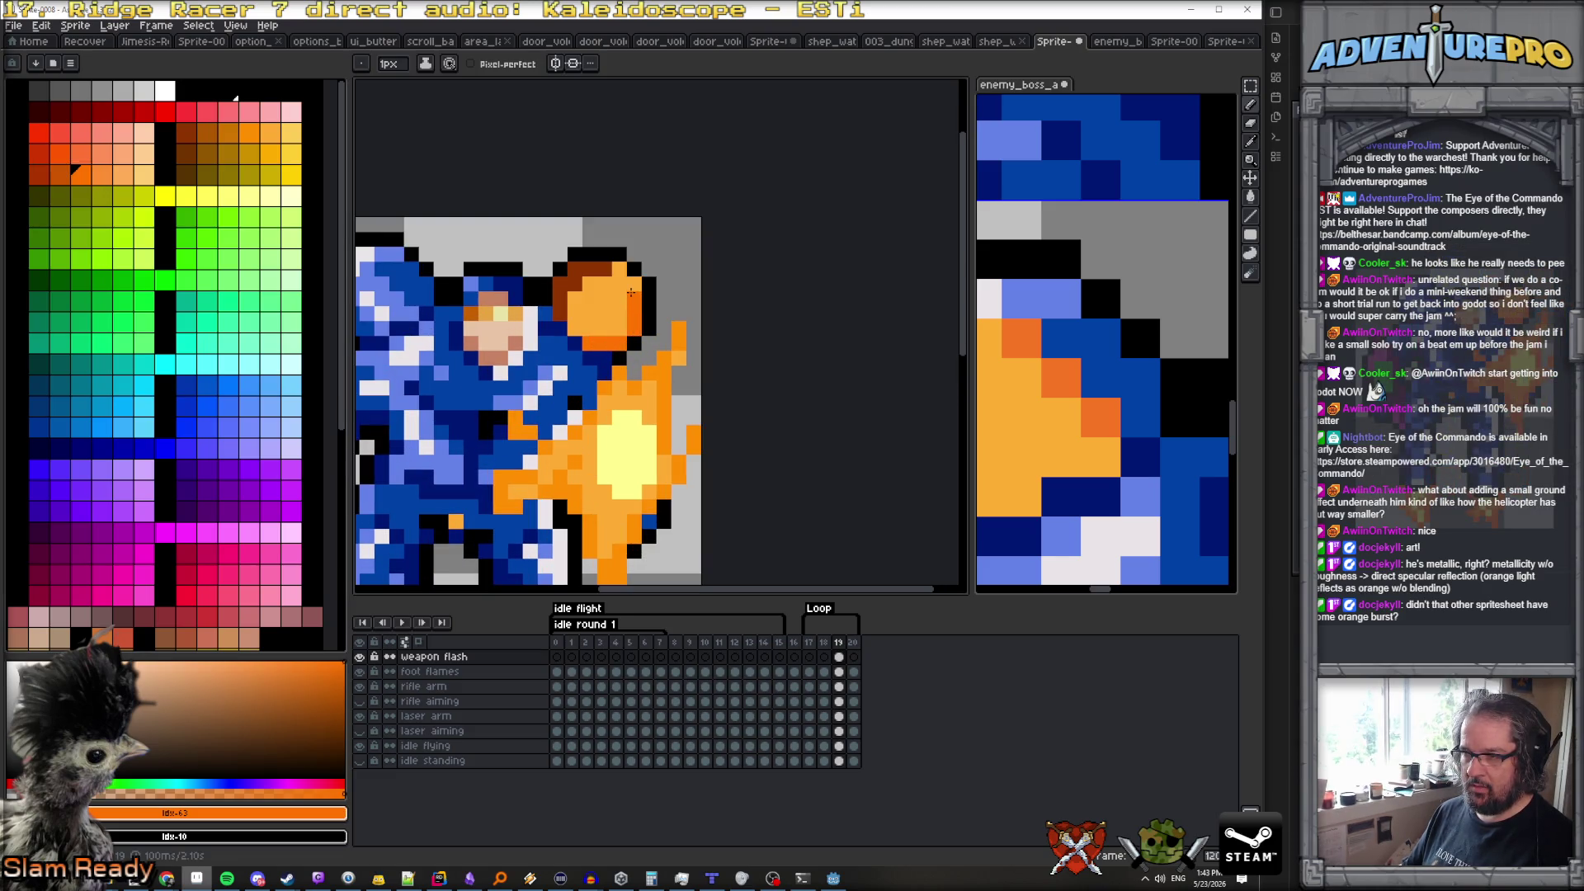
scroll(672, 349, "down", 5)
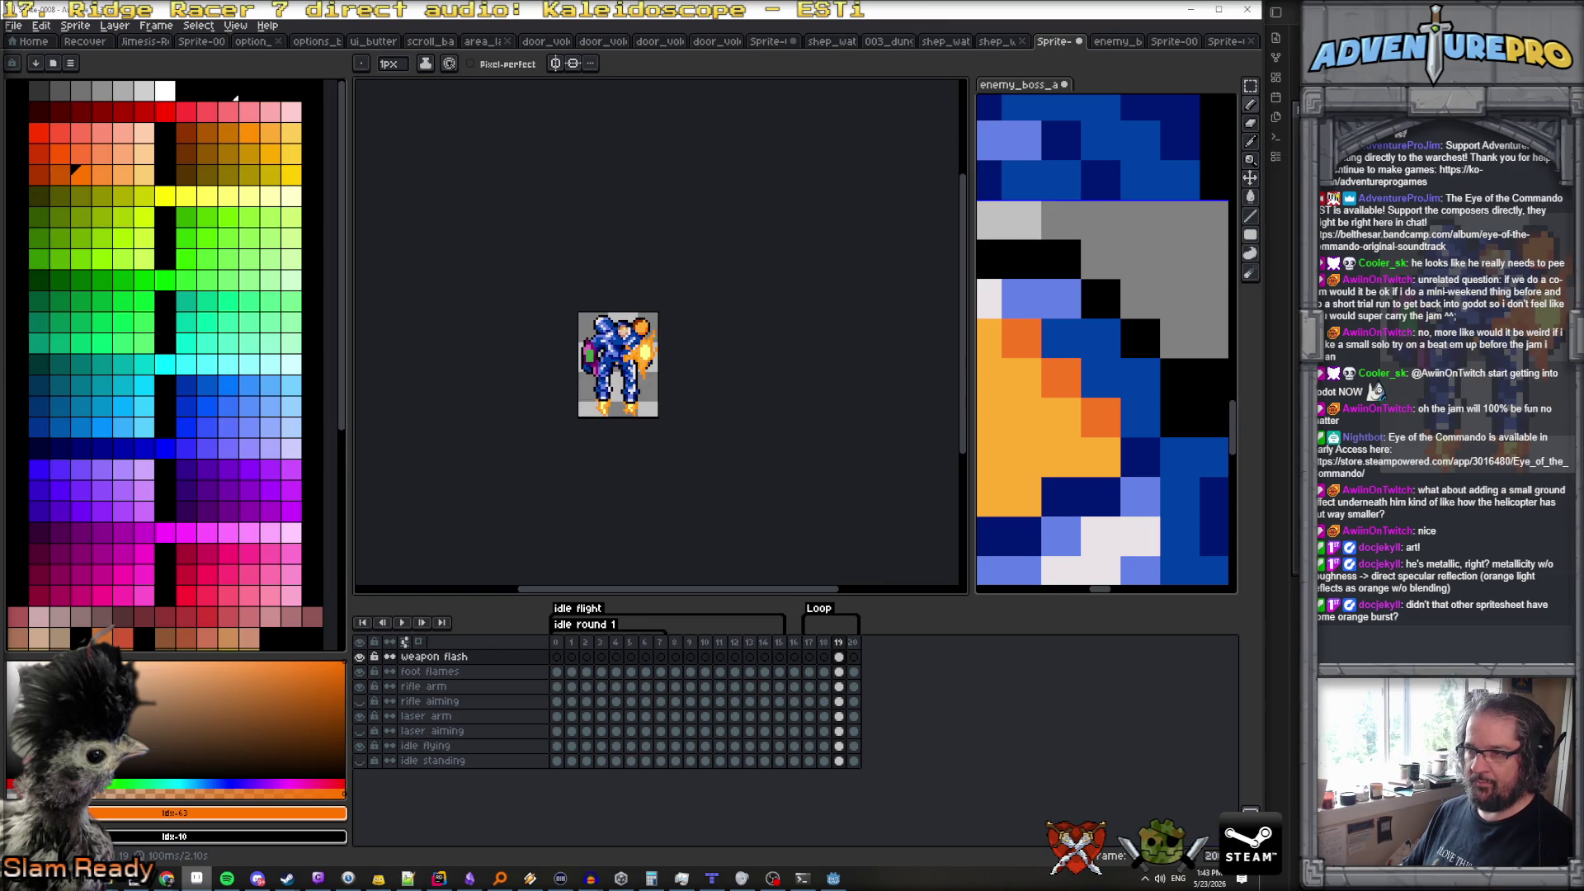
scroll(627, 346, "up", 4)
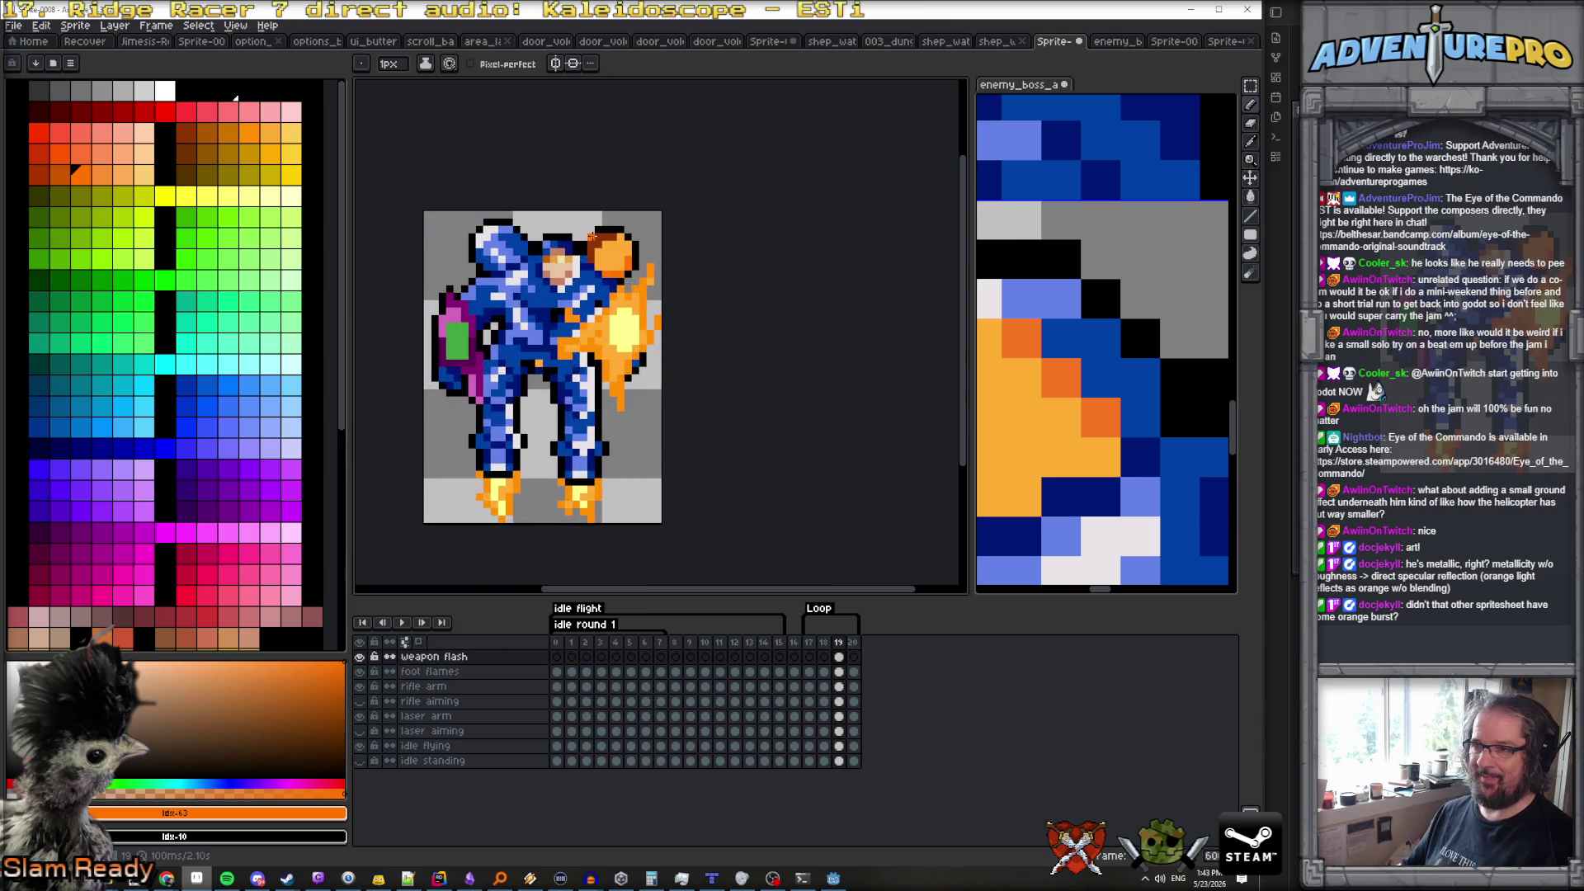
Eyedrop the sprite's light orange #ffac34 as the drawing colour, briefly trying #ff7400
left_click(617, 280, "alt")
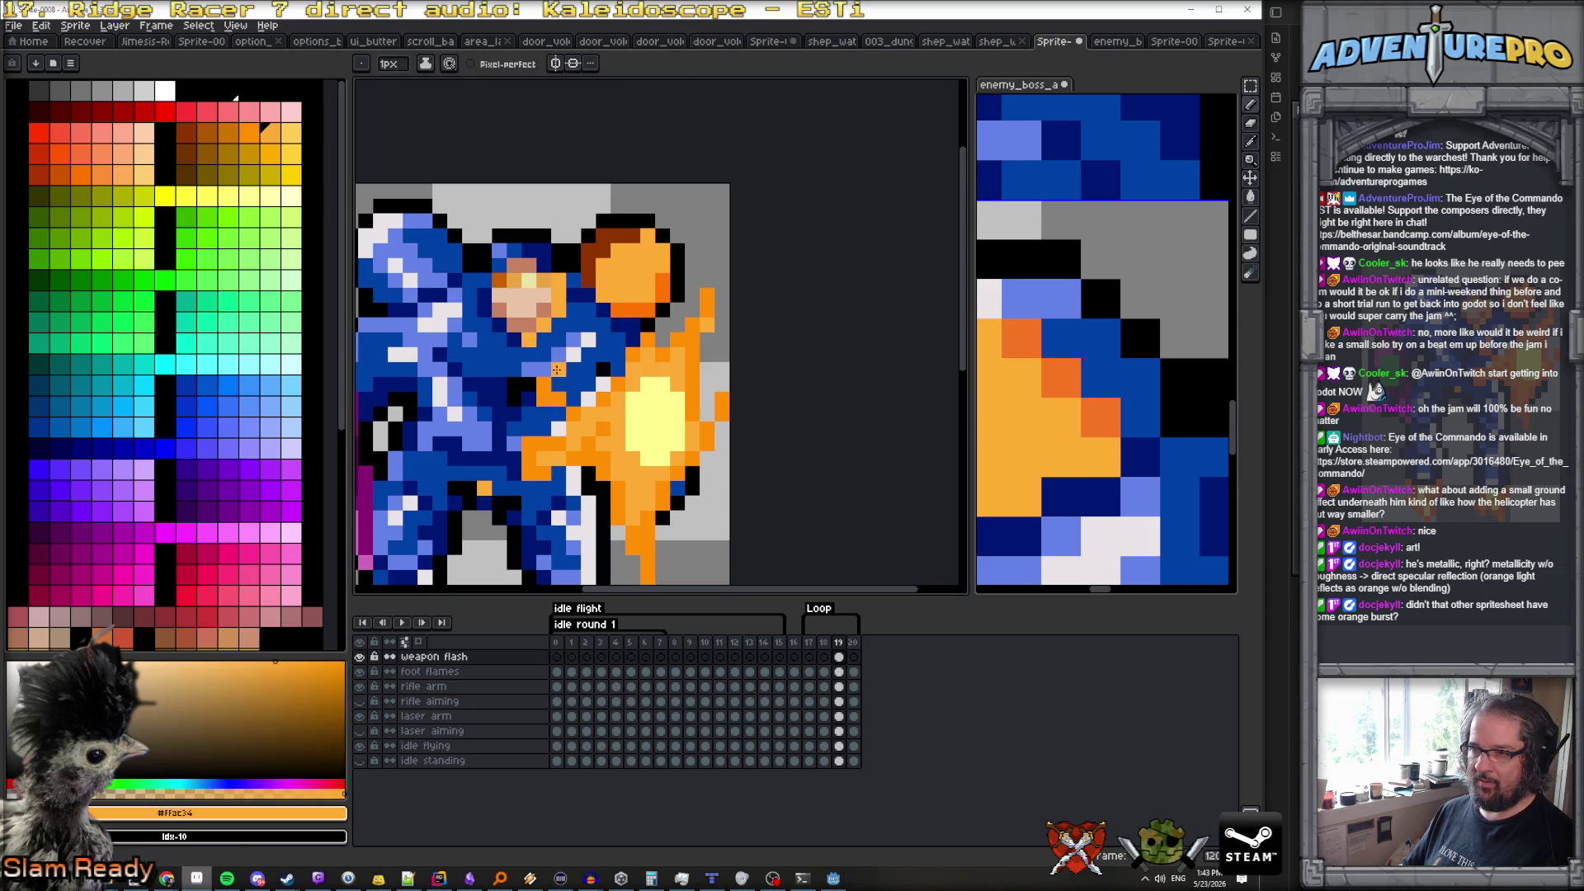
left_click(607, 375, "alt")
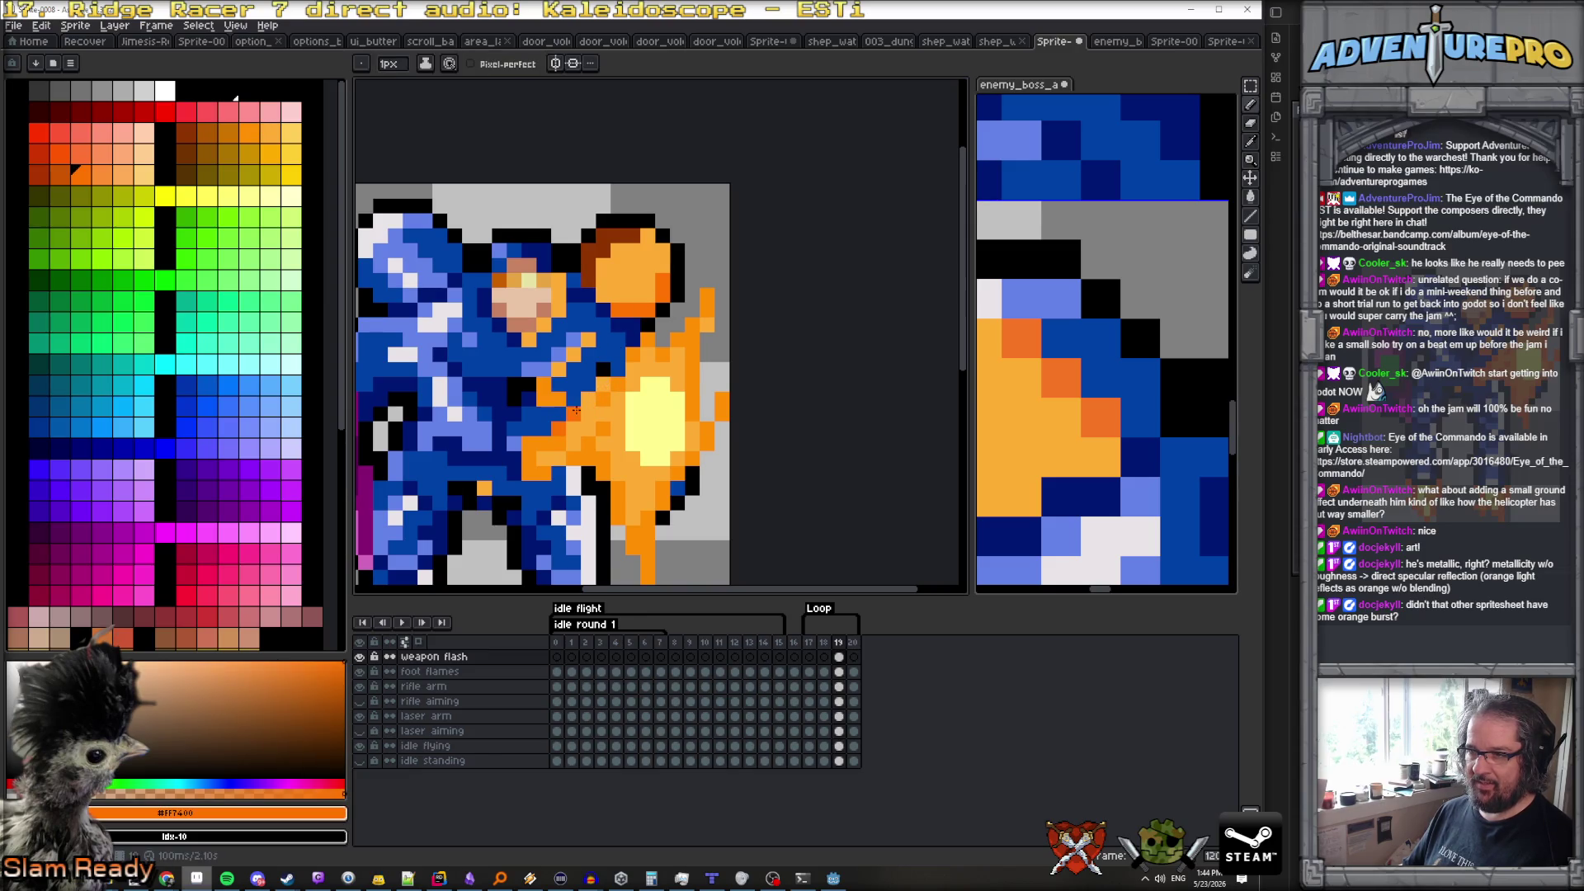
scroll(602, 381, "down", 2)
scroll(584, 413, "up", 3)
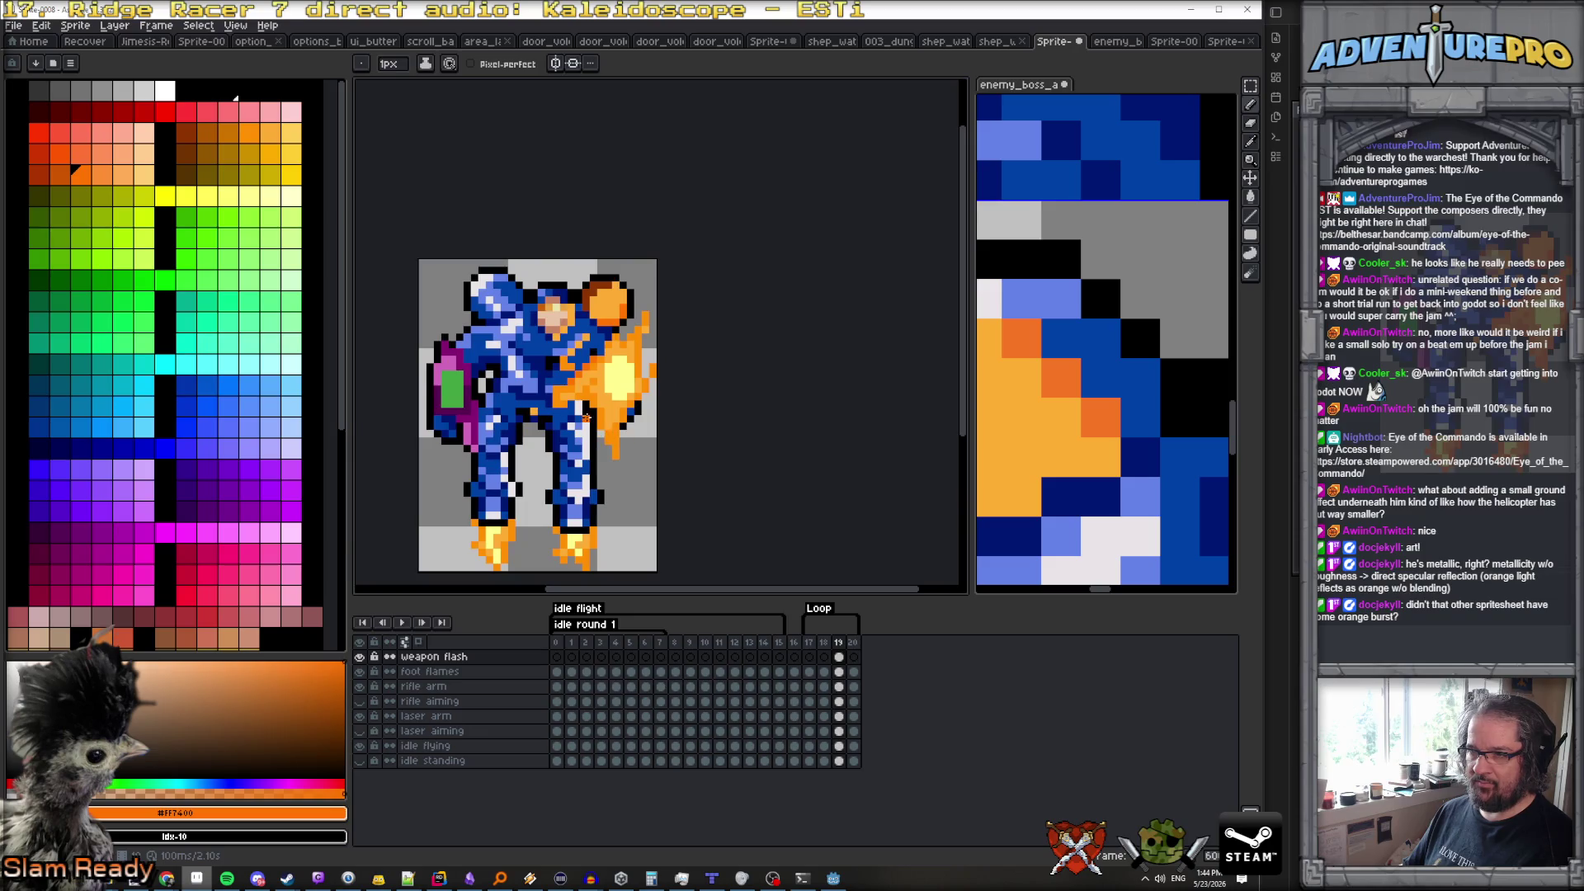
mouse_move(583, 417)
left_mouse_down()
mouse_move(562, 363)
mouse_move(562, 513)
mouse_move(532, 529)
left_mouse_up()
left_click(606, 338, "alt")
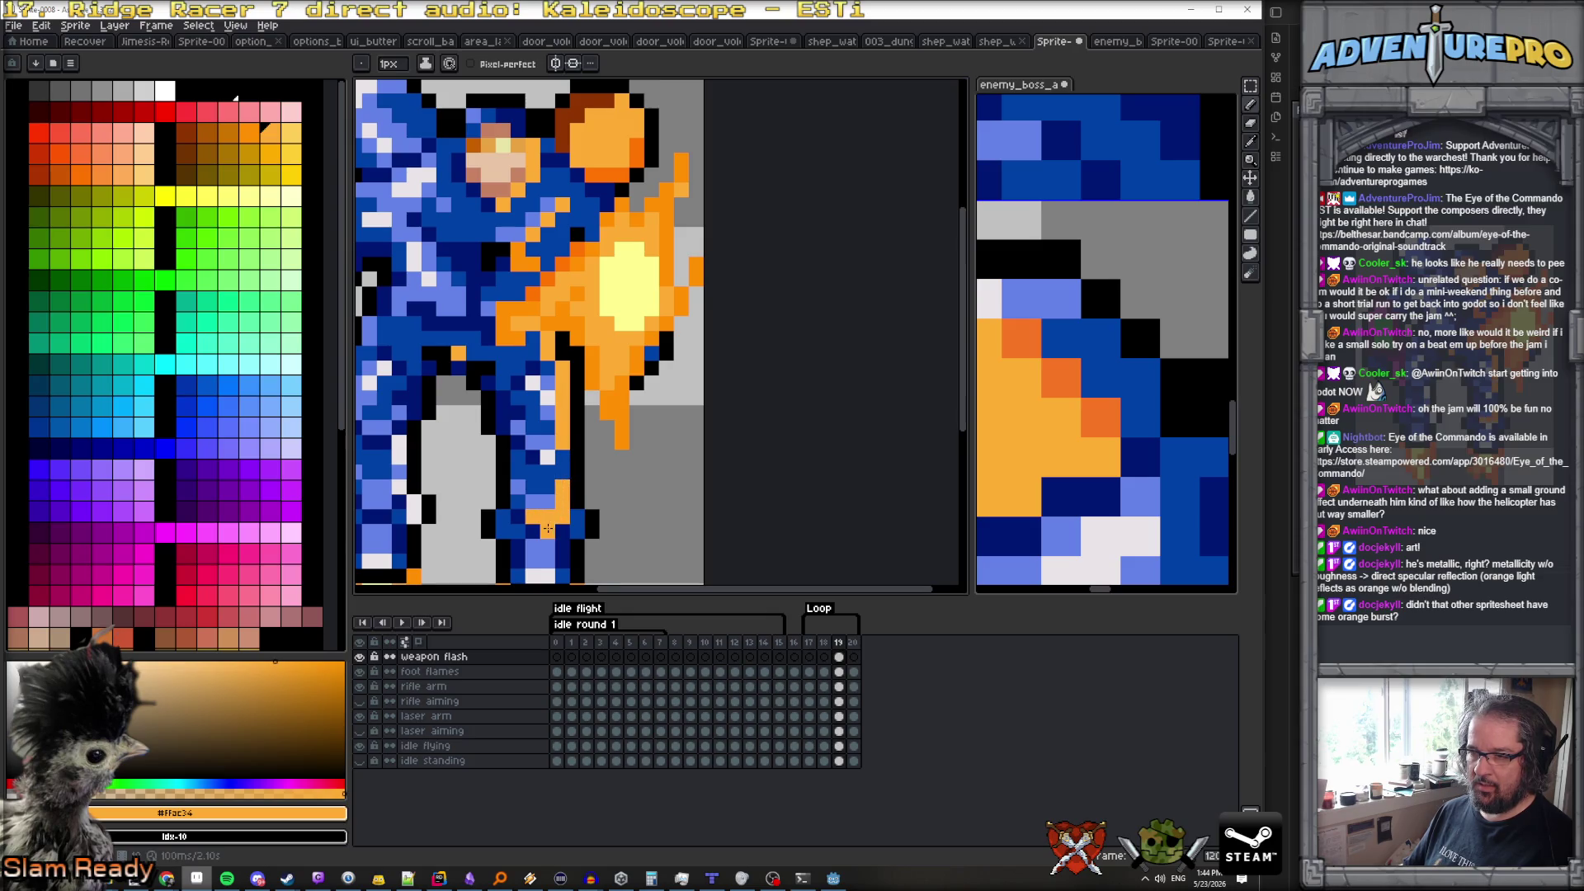
scroll(491, 429, "down", 3)
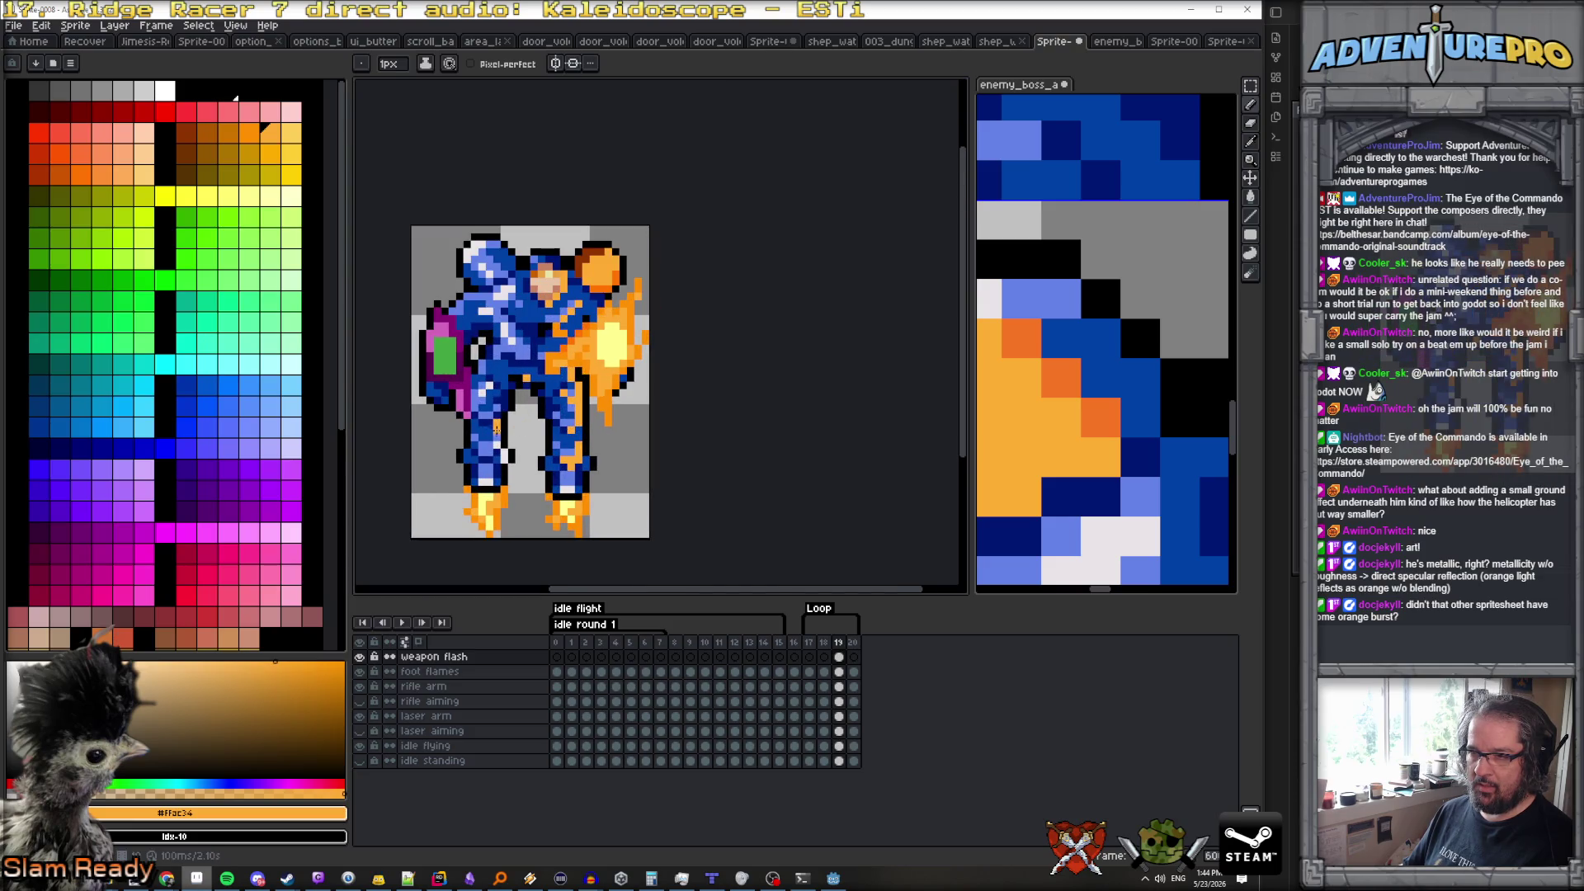
scroll(640, 466, "down", 1)
scroll(1076, 428, "down", 3)
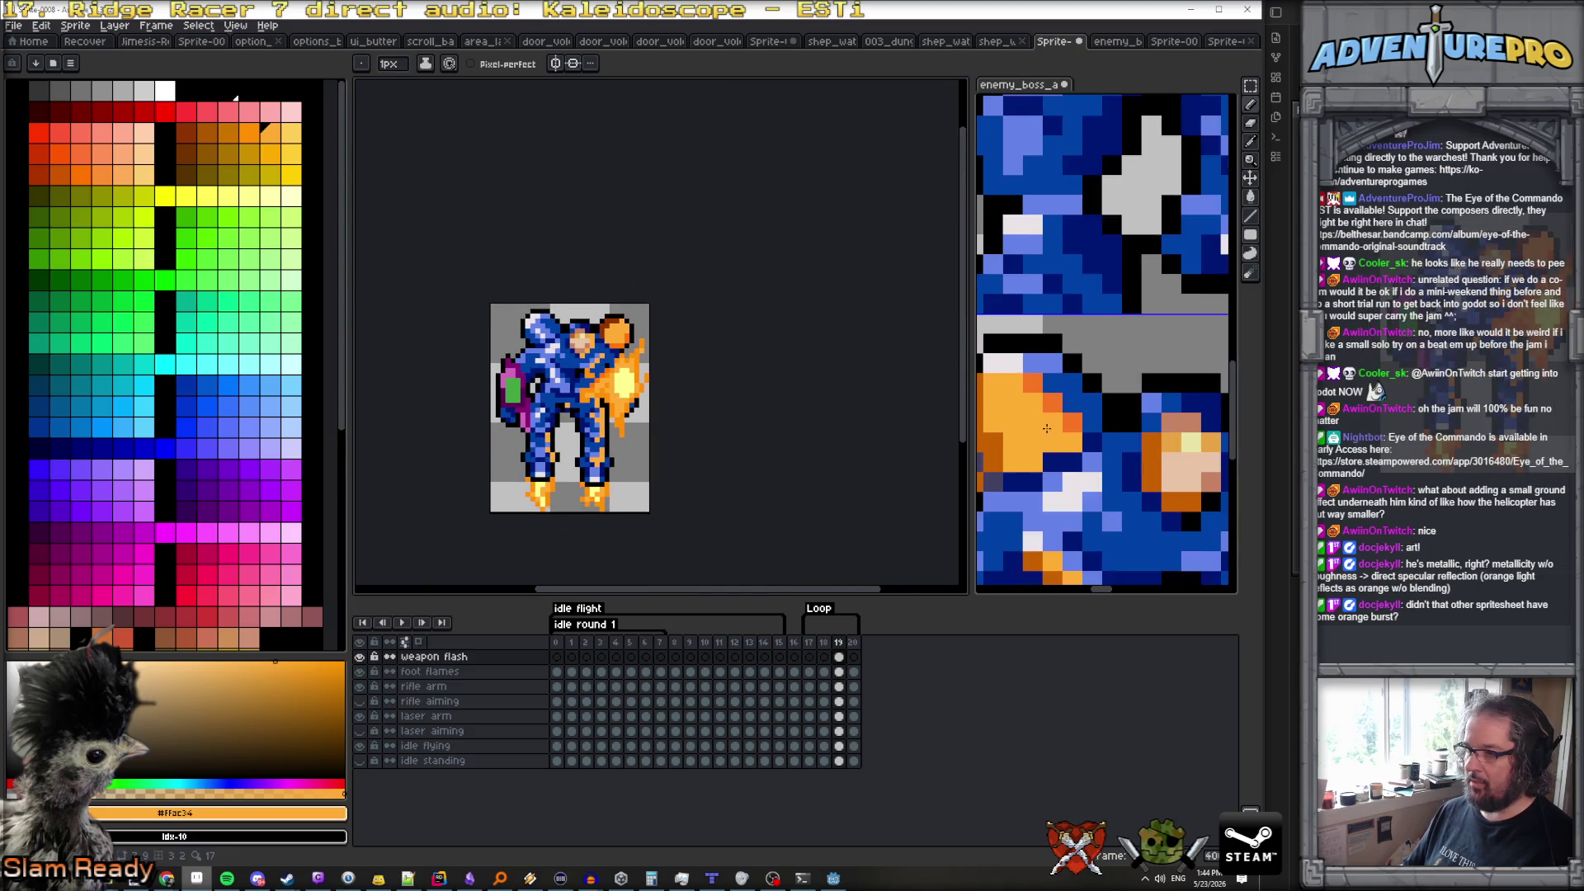
Sample the darker orange #c76100 from the enemy_boss_a reference sprite
left_click(1077, 428)
scroll(1089, 421, "up", 2)
scroll(1097, 413, "up", 1)
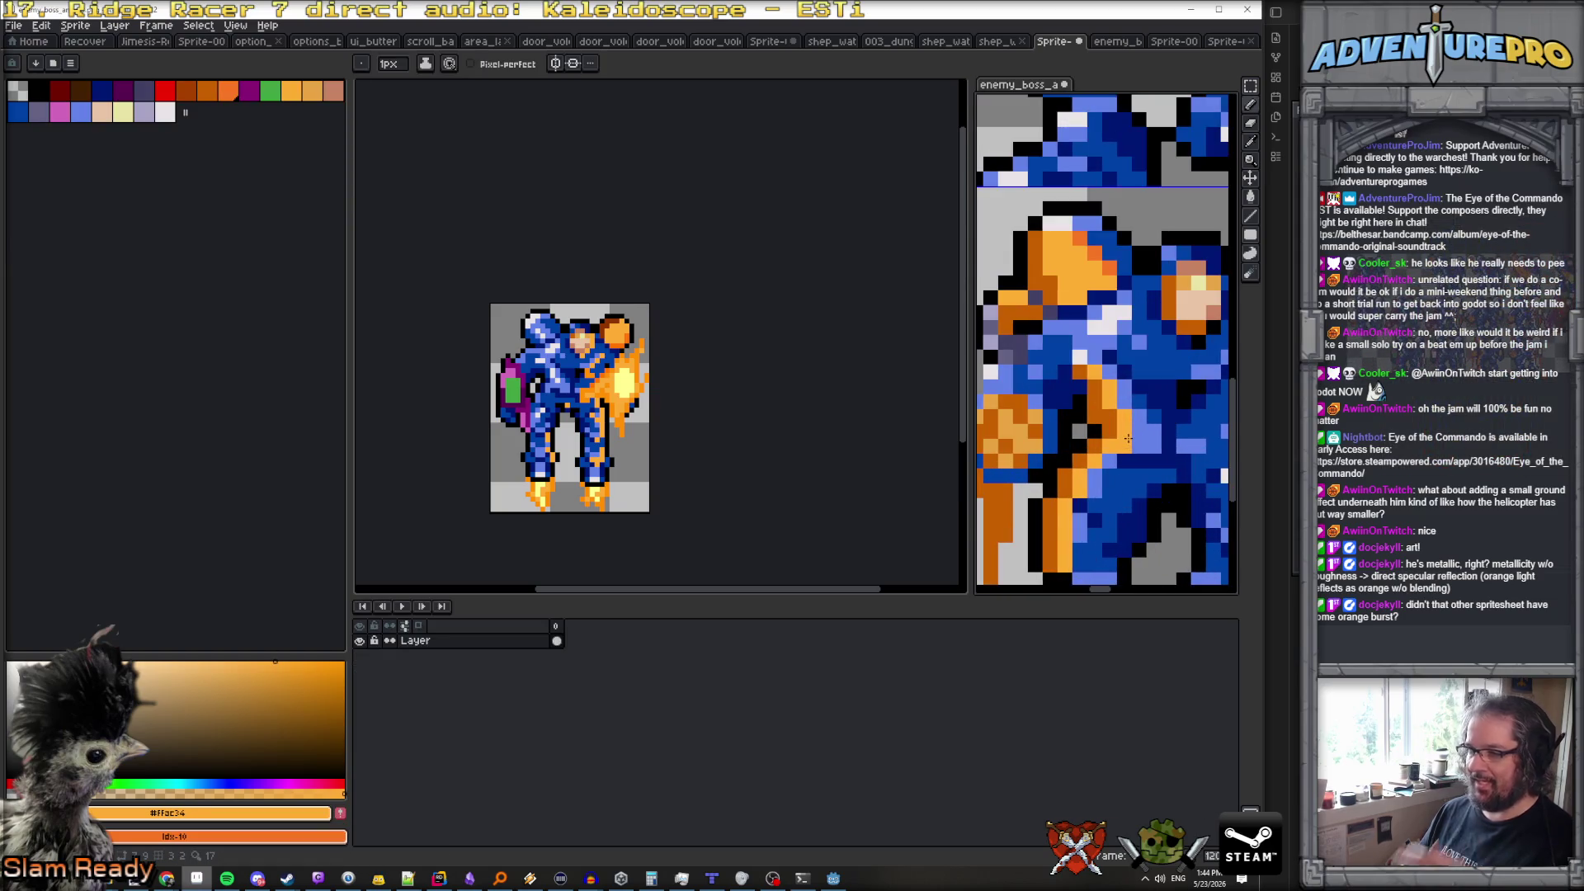
scroll(1103, 410, "up", 1)
left_click(1090, 396, "alt")
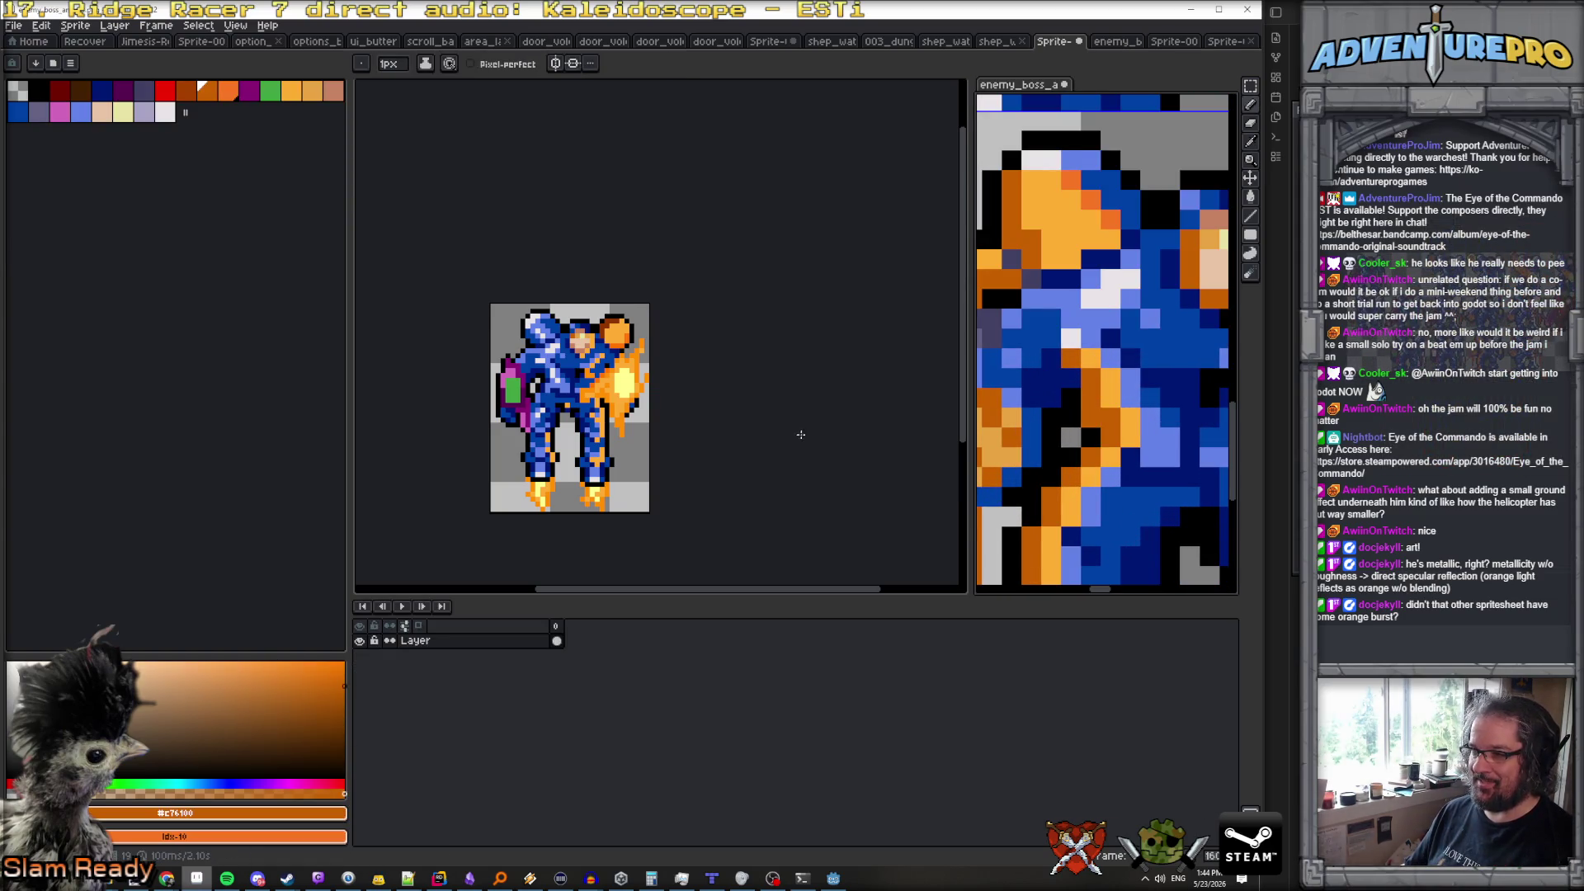
scroll(588, 395, "up", 1)
scroll(589, 394, "up", 2)
Paint a dark-orange strip into the flame beside the mech's leg in Sprite-0008
left_click(592, 403)
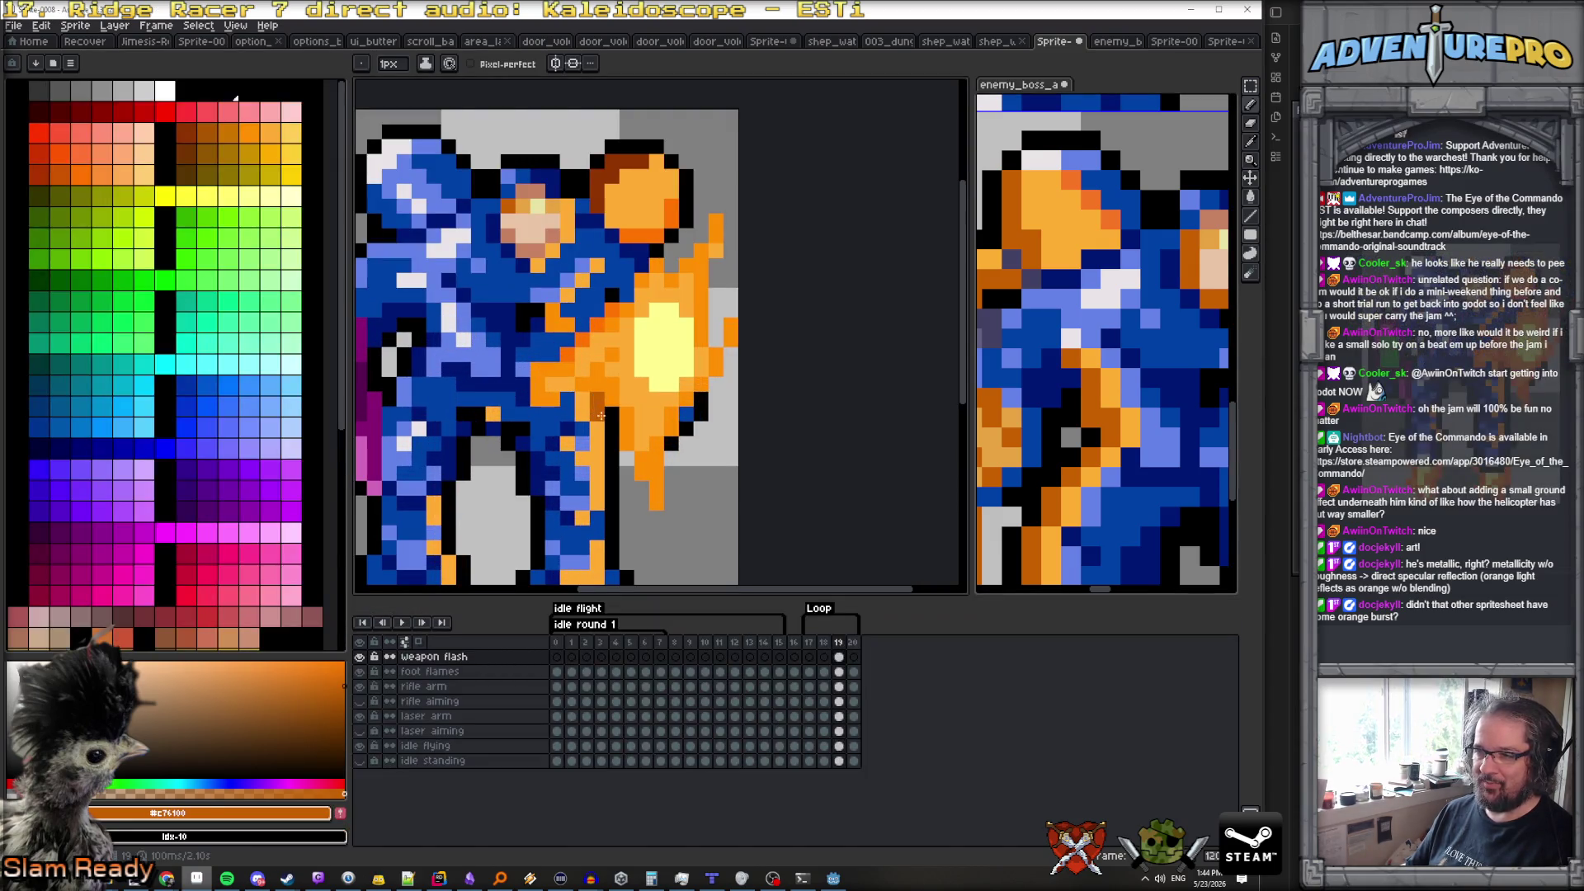
left_click(603, 472)
left_click_drag(612, 495, 614, 295)
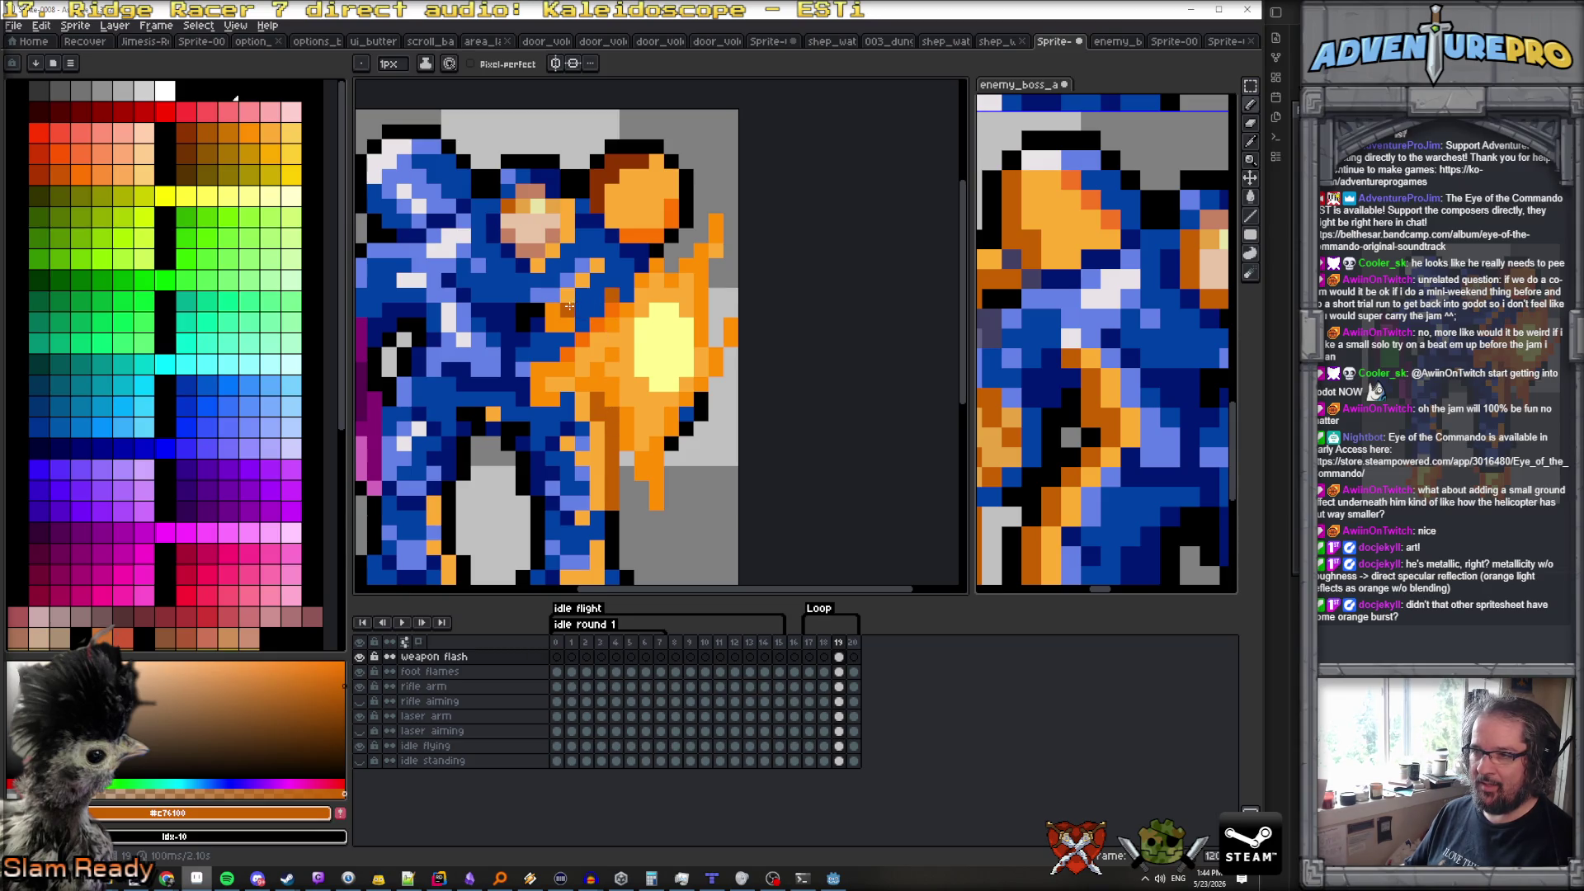
scroll(654, 359, "down", 3)
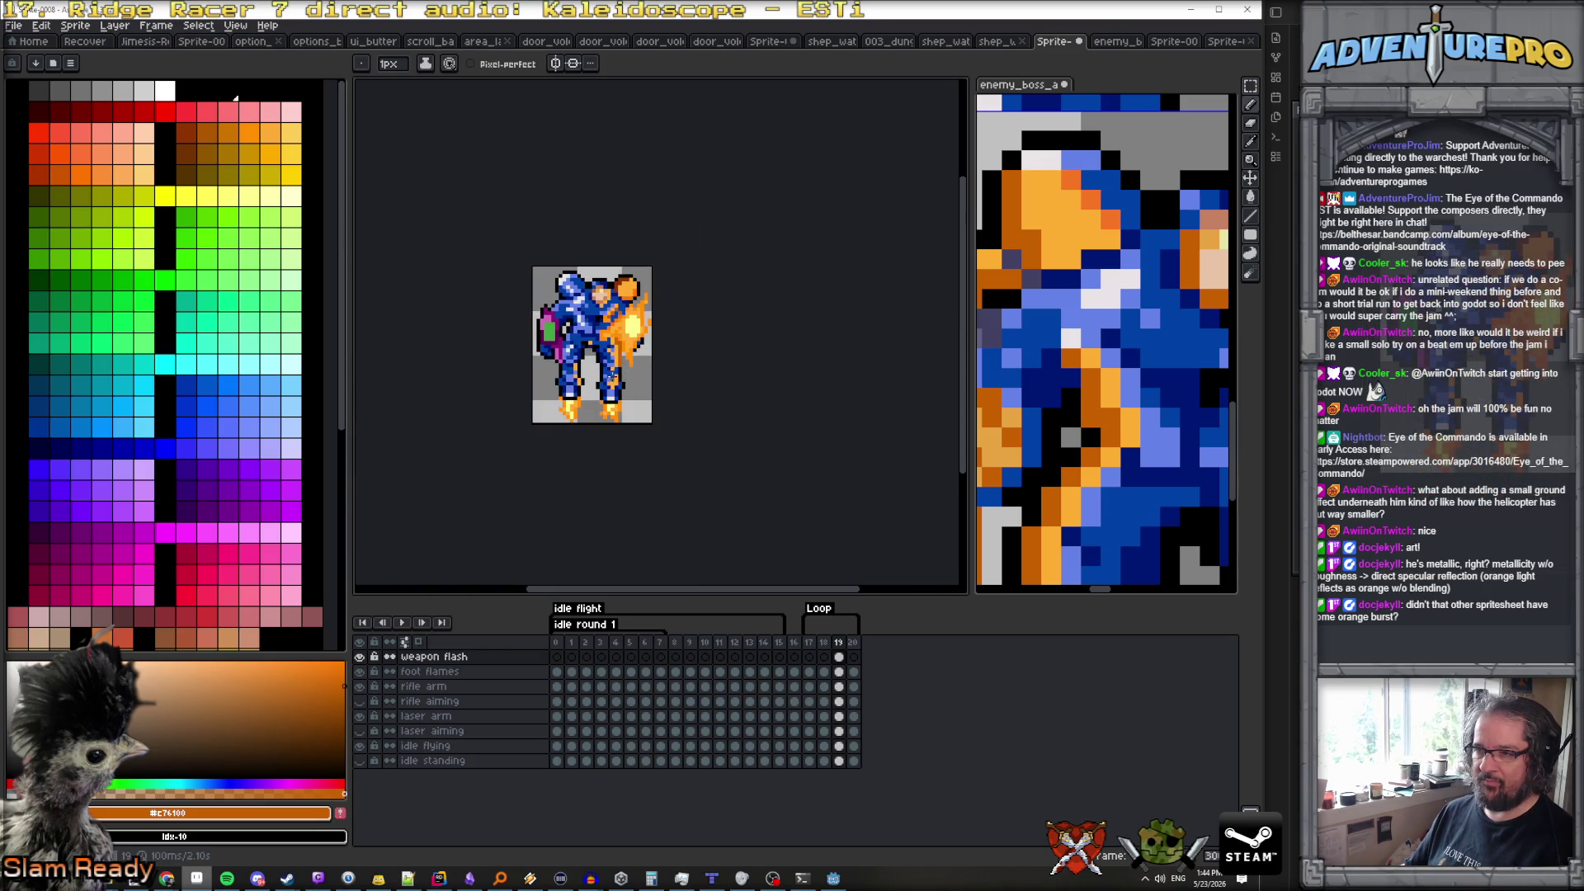
scroll(621, 366, "up", 3)
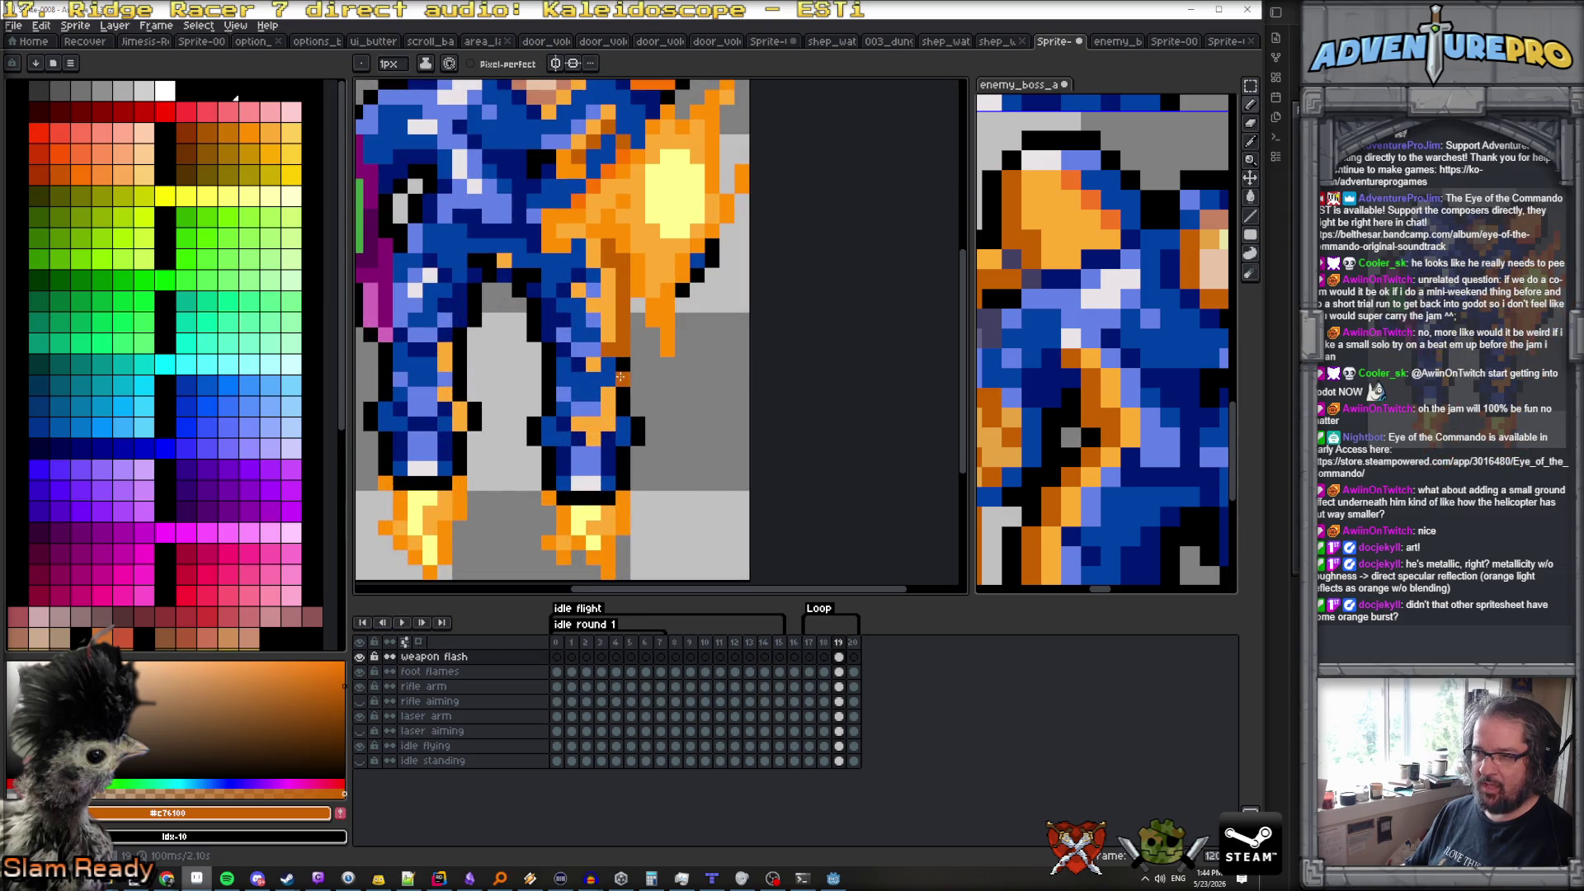
scroll(734, 419, "down", 3)
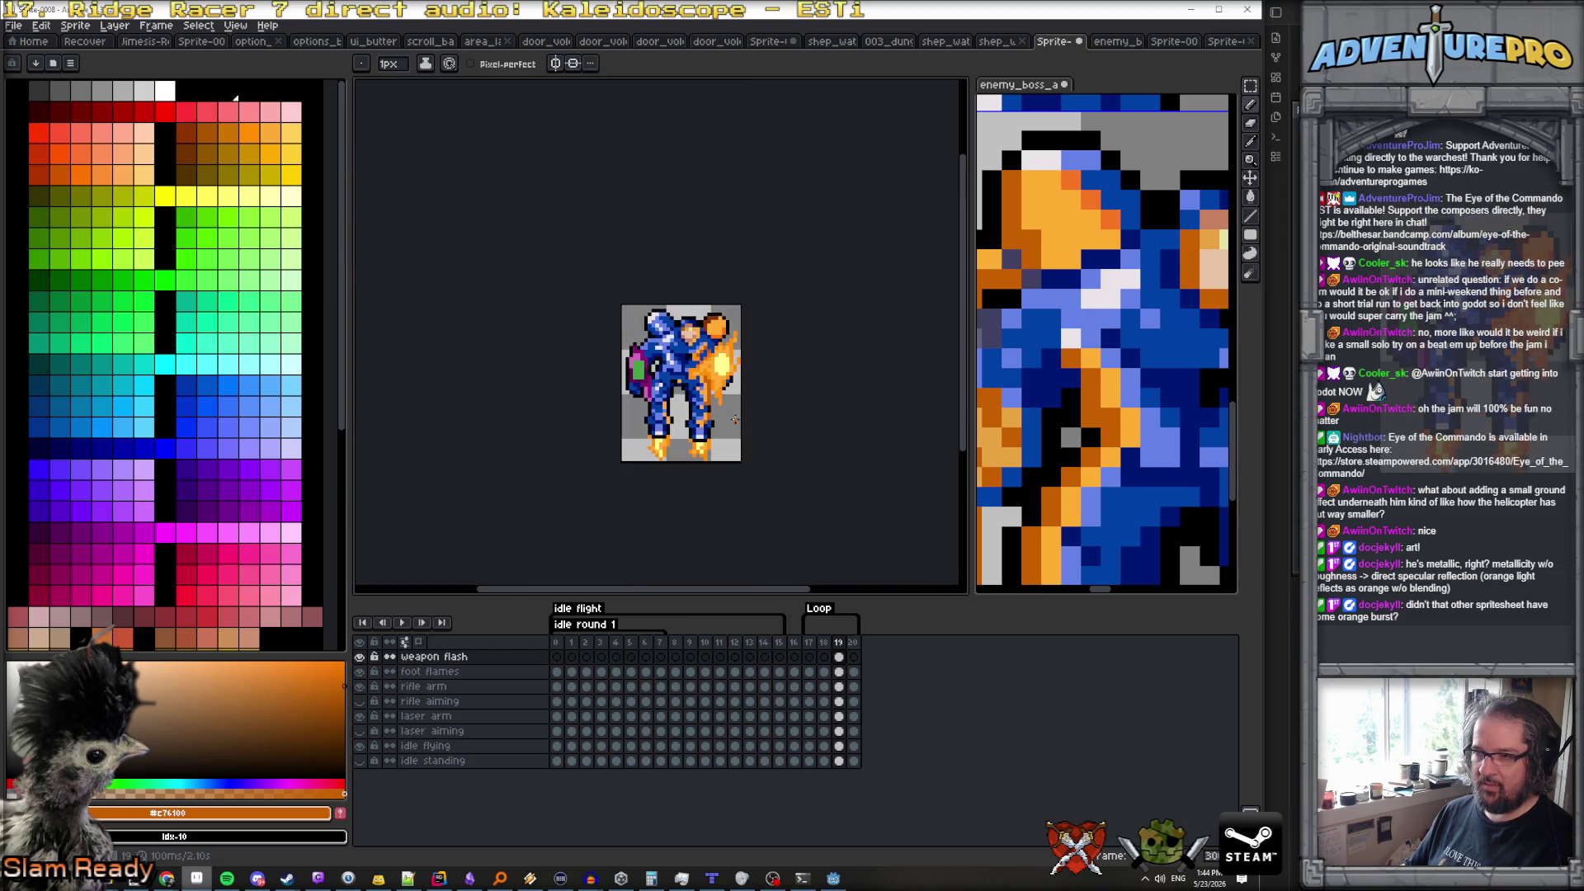
scroll(735, 418, "down", 1)
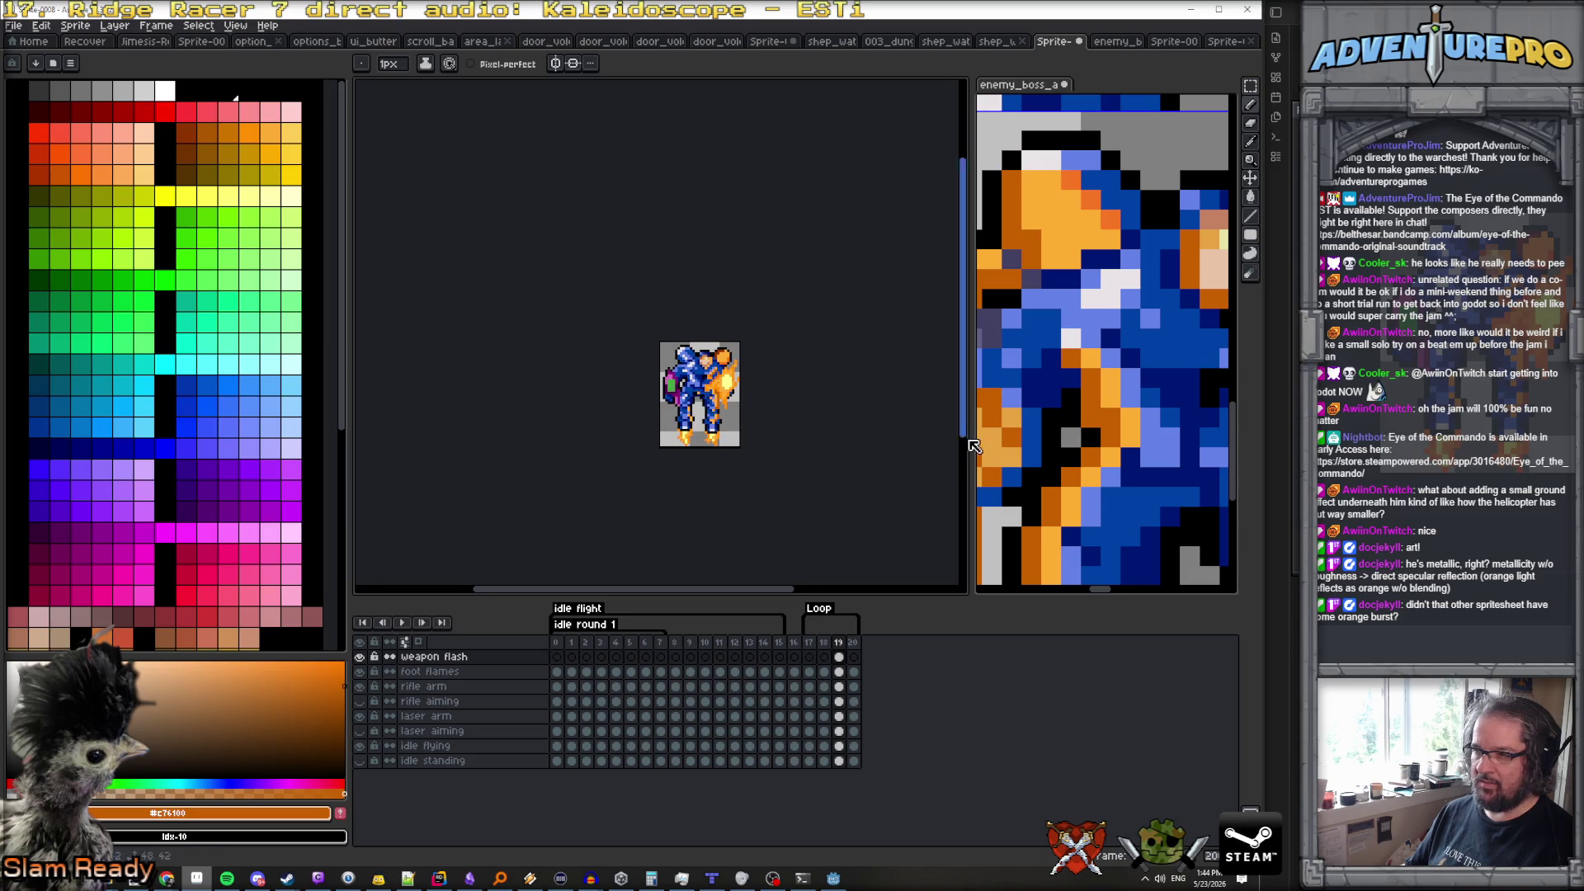
Glance at the reference boss sprite, then sample light grey from the mech sprite
left_click(1074, 444)
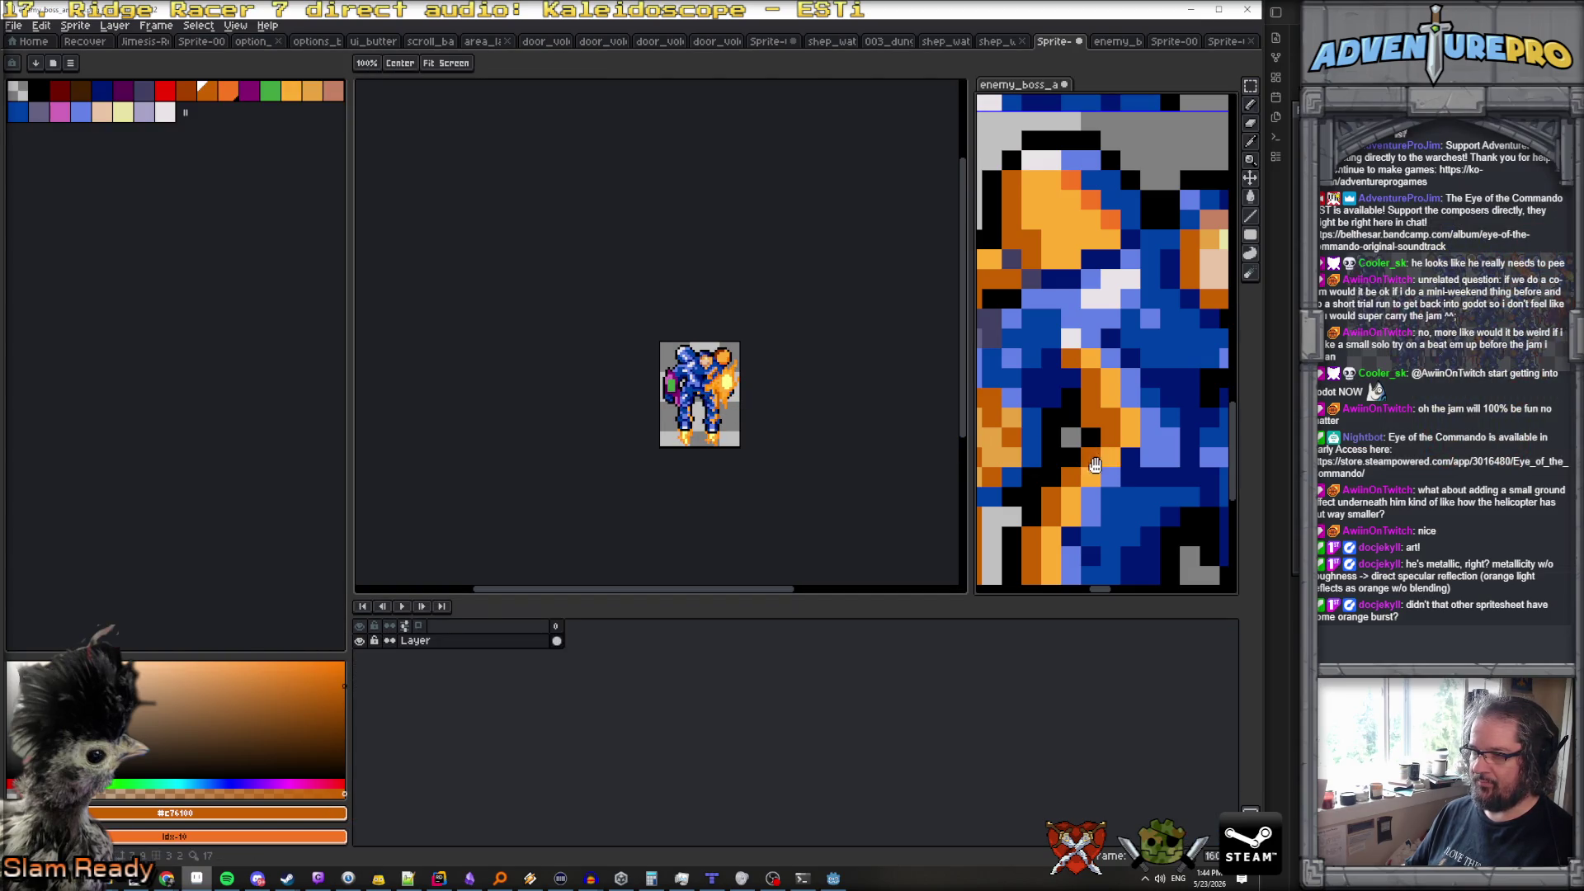
scroll(1092, 455, "down", 2)
scroll(737, 375, "up", 6)
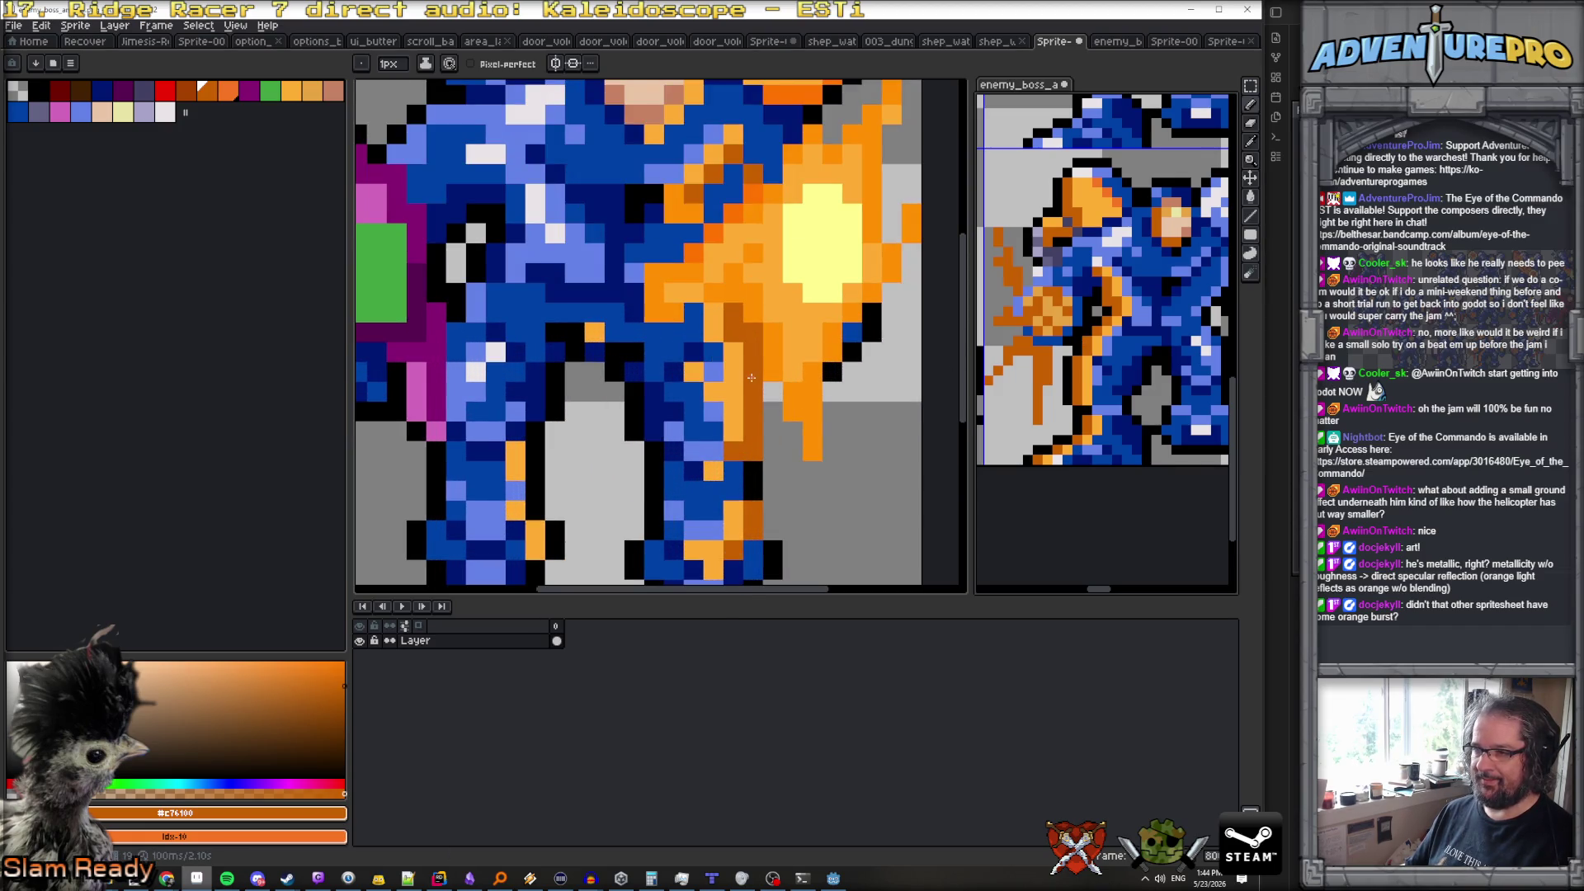
left_click(748, 347)
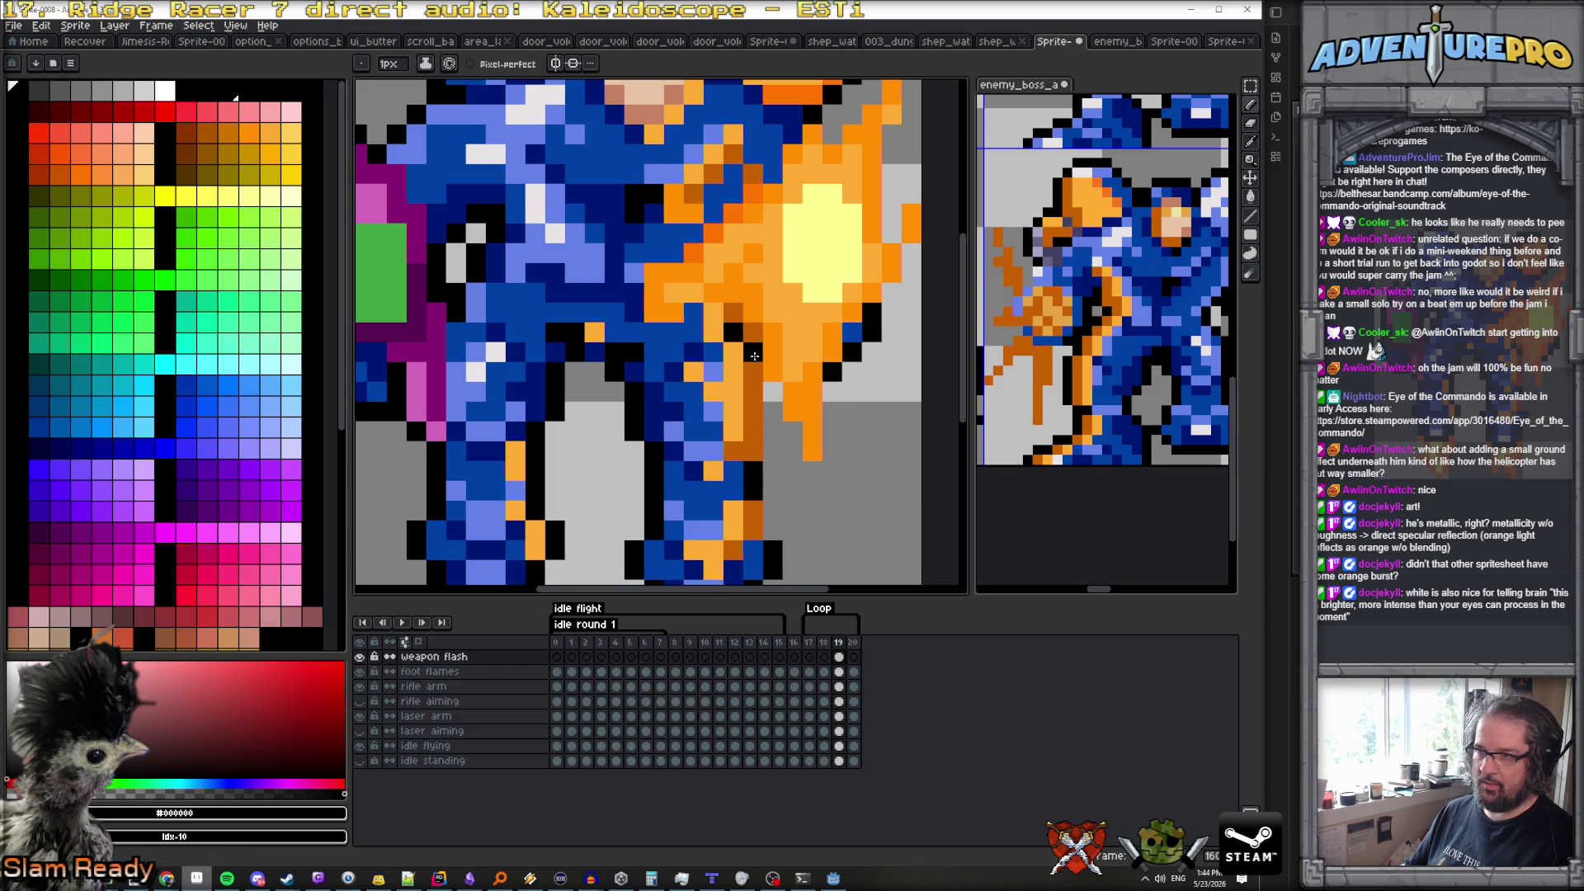
scroll(791, 365, "down", 8)
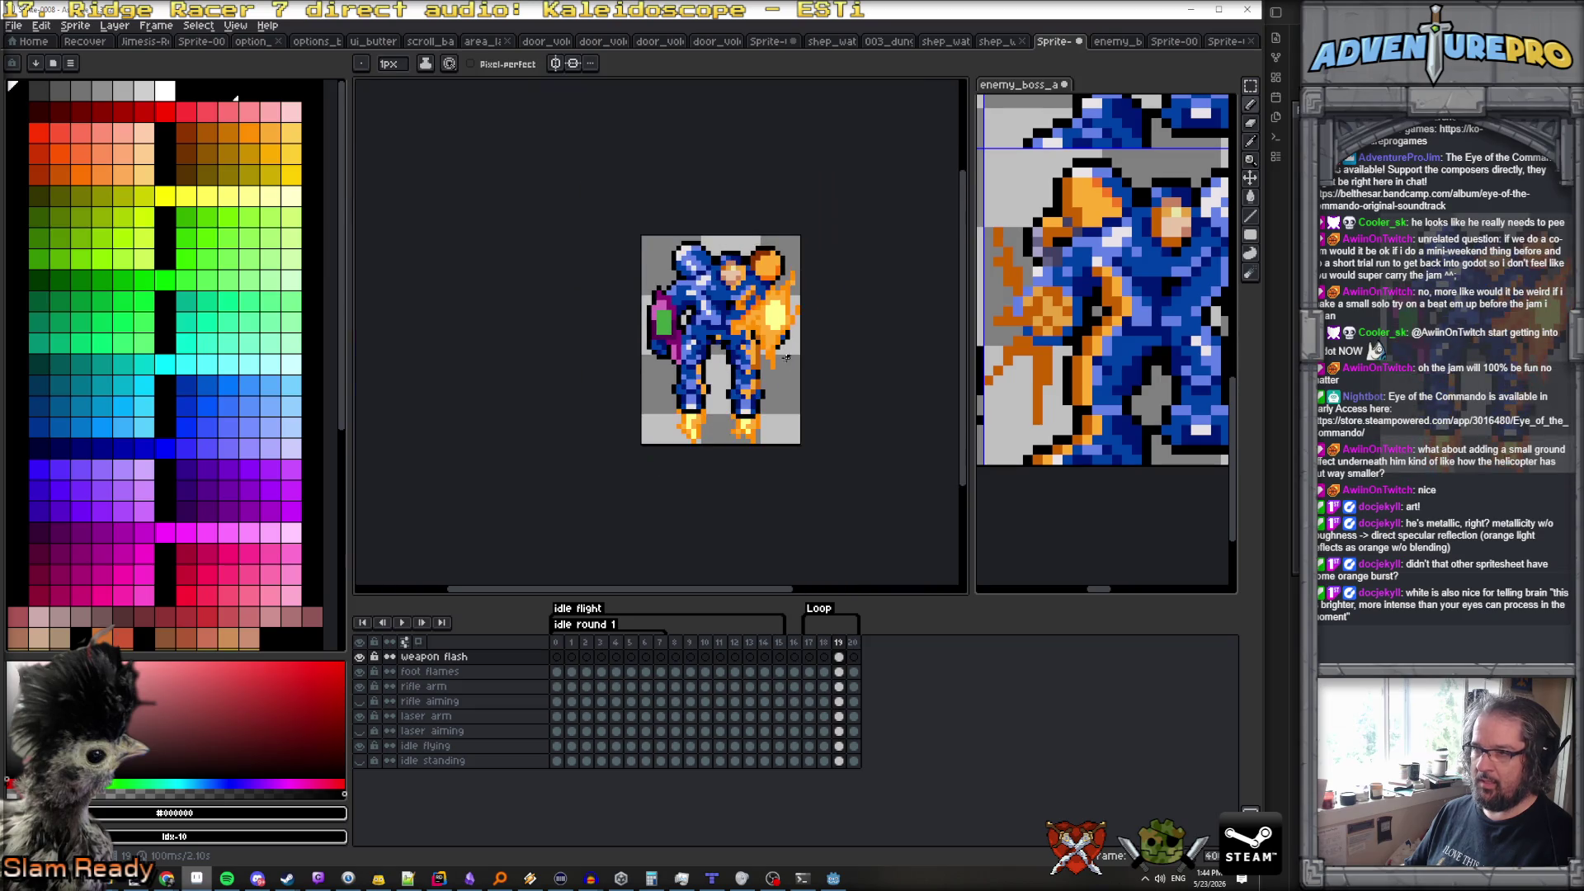
scroll(773, 354, "up", 6)
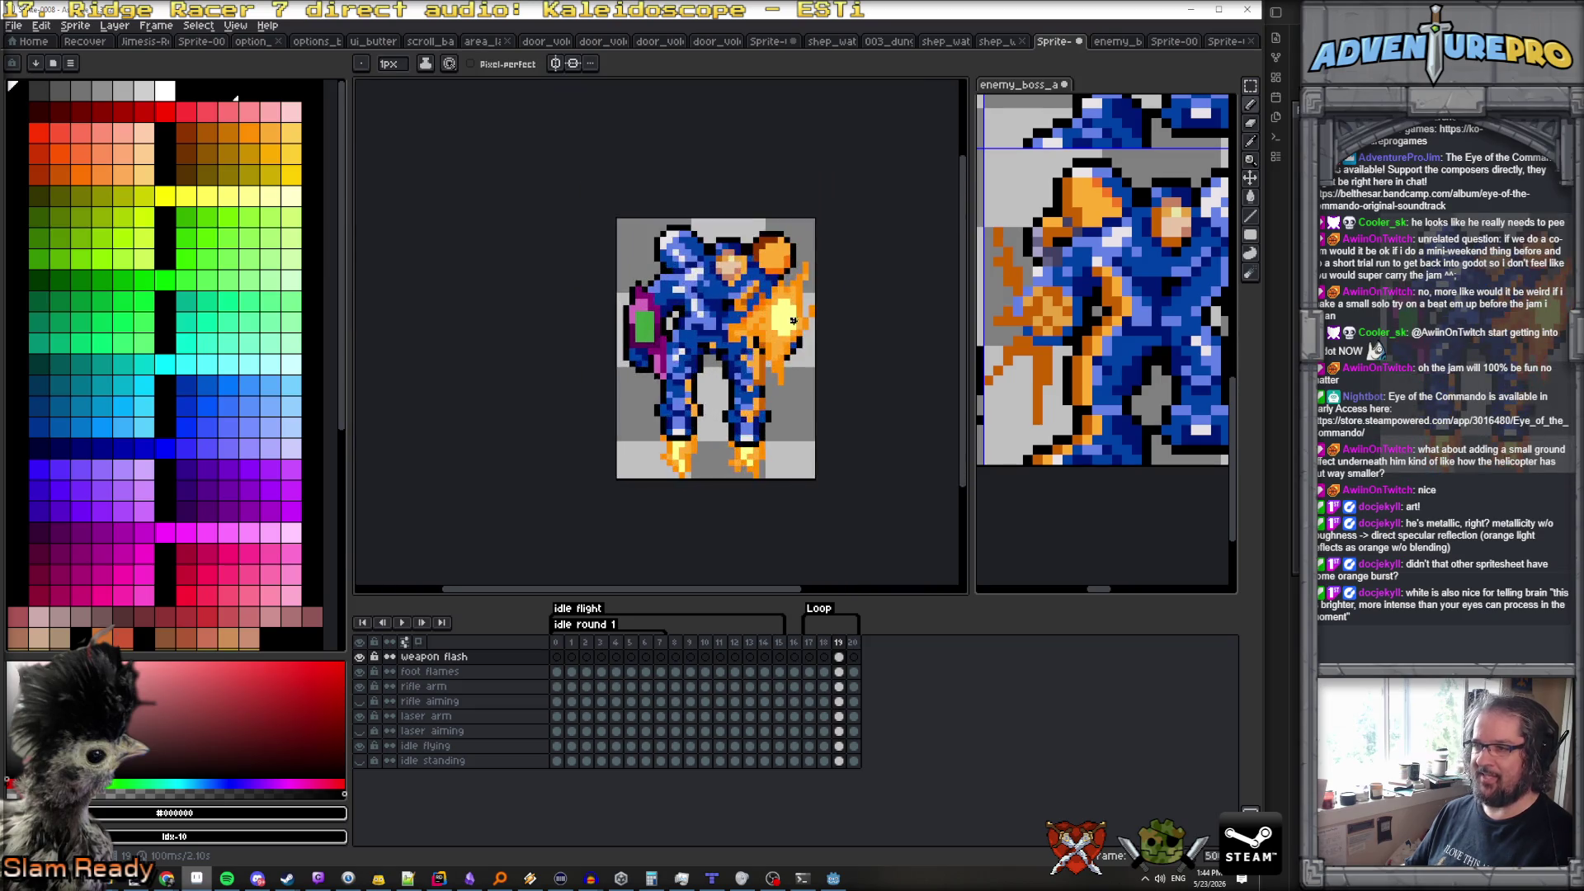
scroll(579, 265, "down", 5)
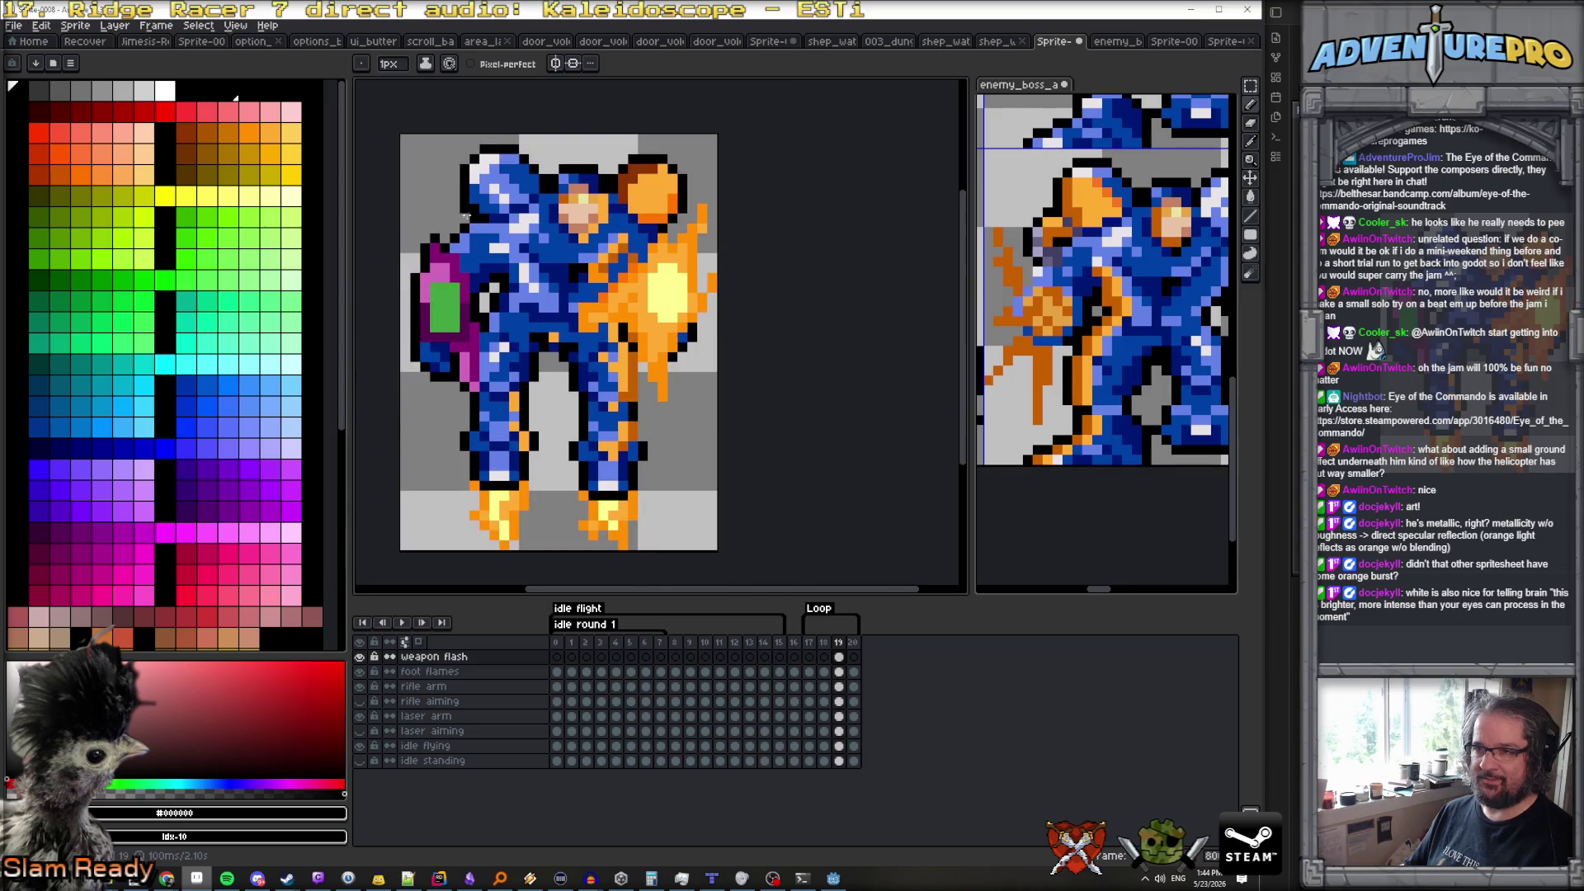
left_click(726, 462, "alt")
scroll(586, 268, "up", 5)
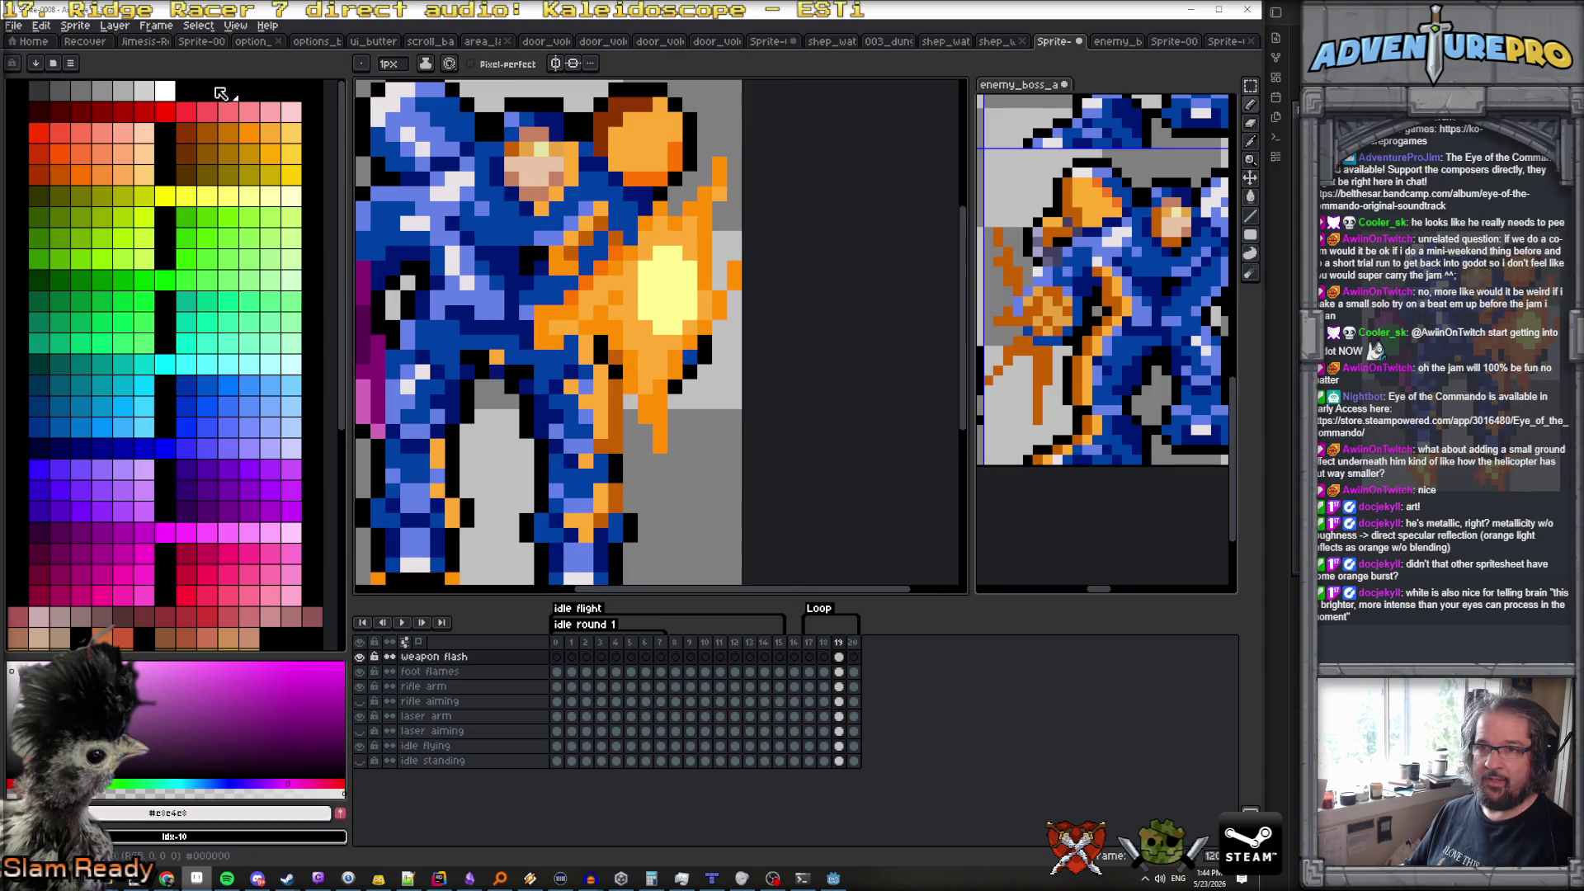
Paint a white pixel and short white streak into the muzzle flash core, then recentre the sprite
left_click(165, 89)
left_click(540, 240)
scroll(541, 240, "up", 2)
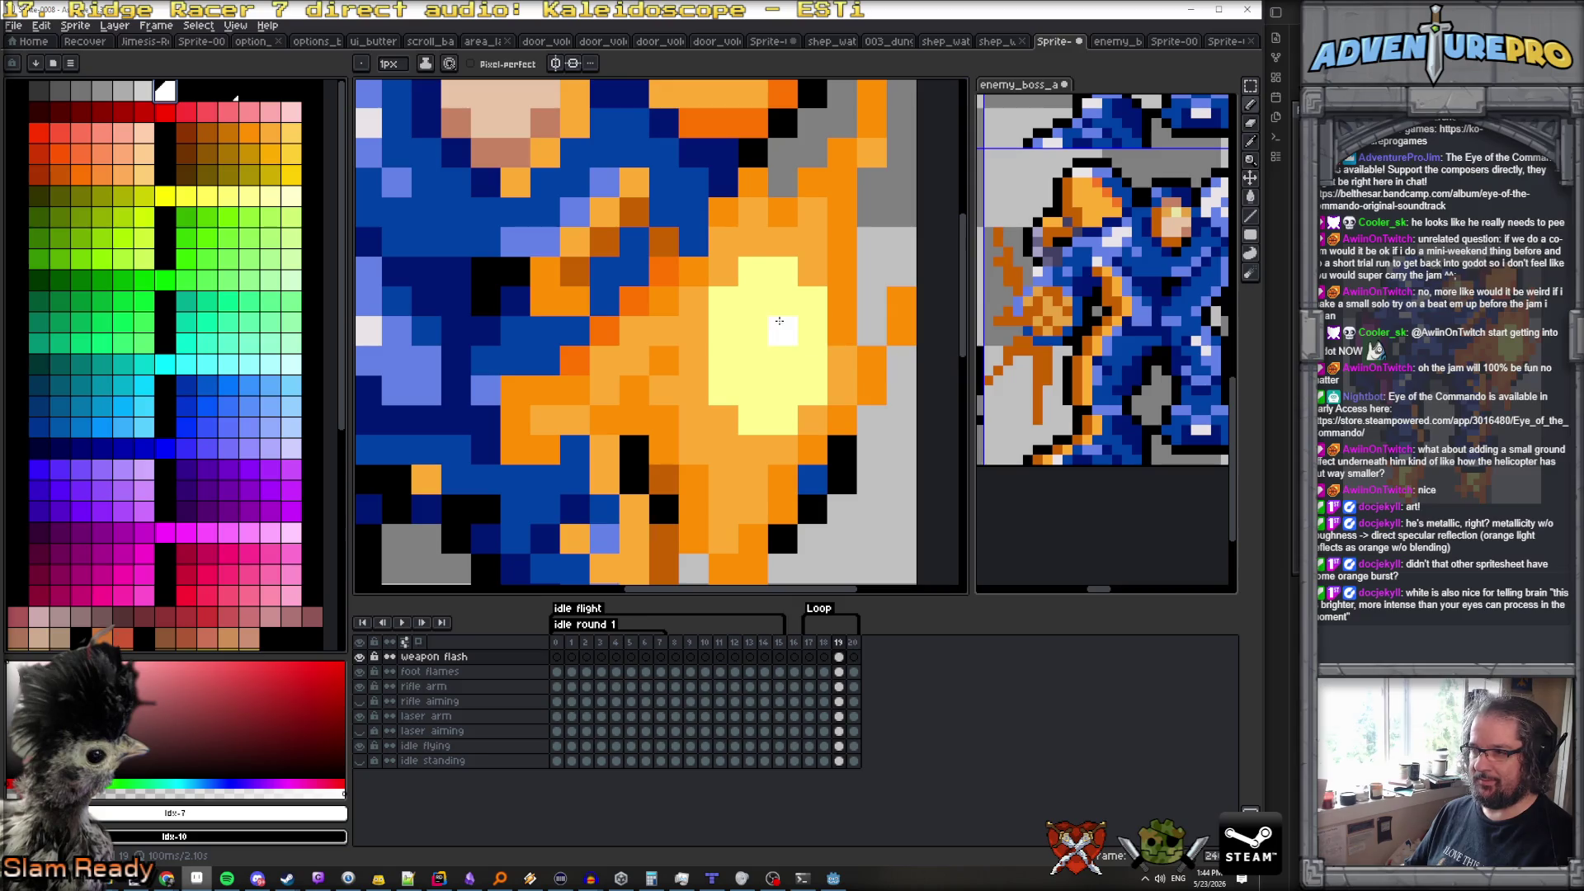
mouse_move(753, 302)
left_mouse_down()
mouse_move(766, 390)
mouse_move(780, 306)
left_mouse_up()
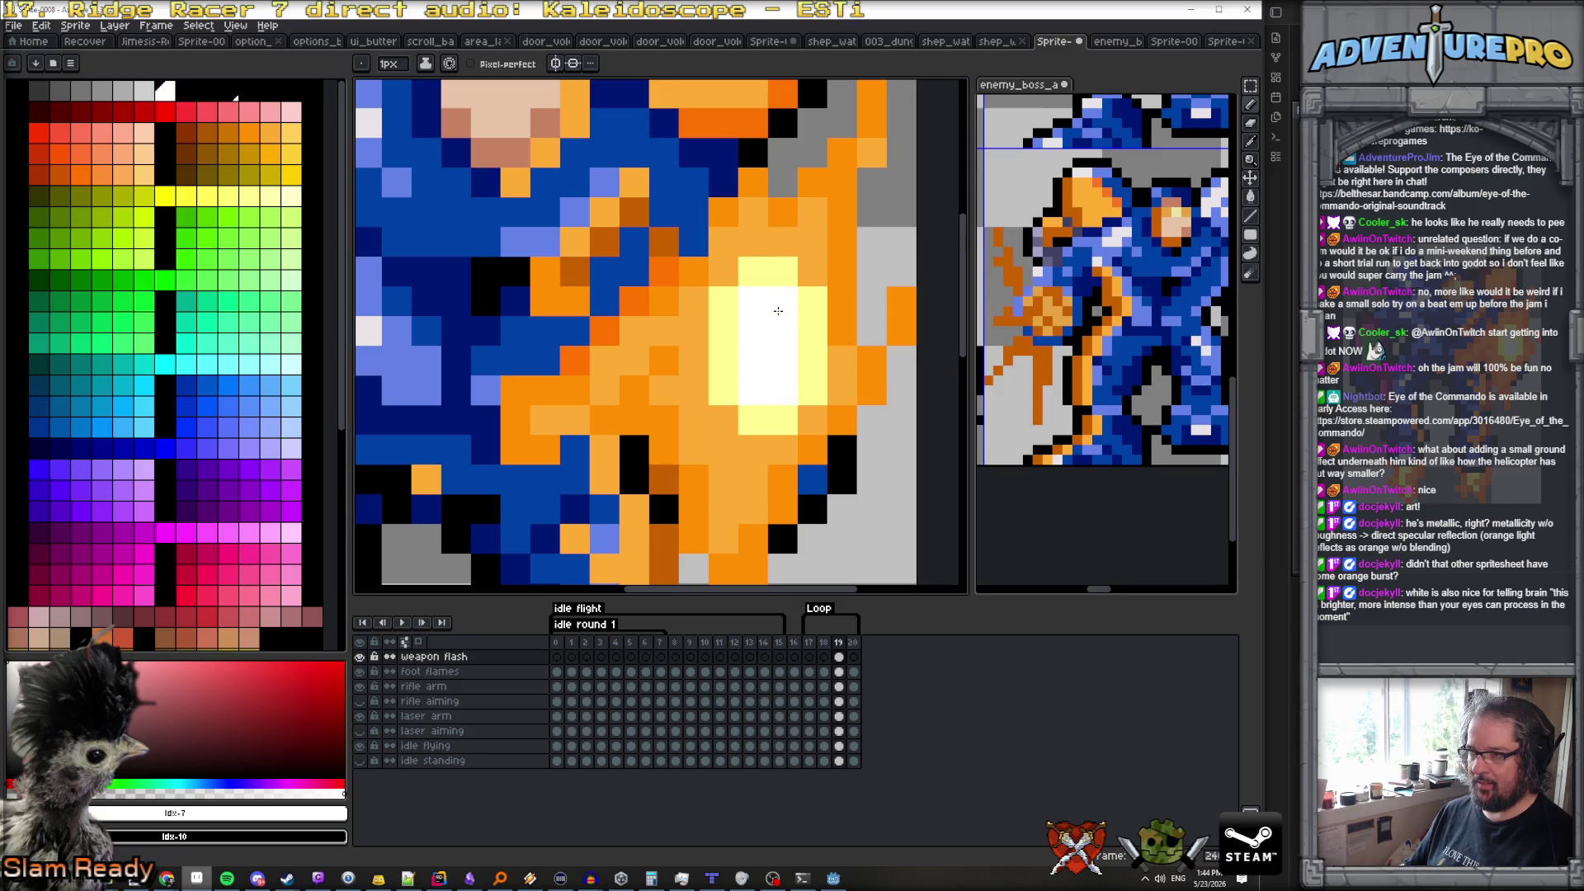
scroll(784, 330, "down", 6)
scroll(805, 390, "up", 1)
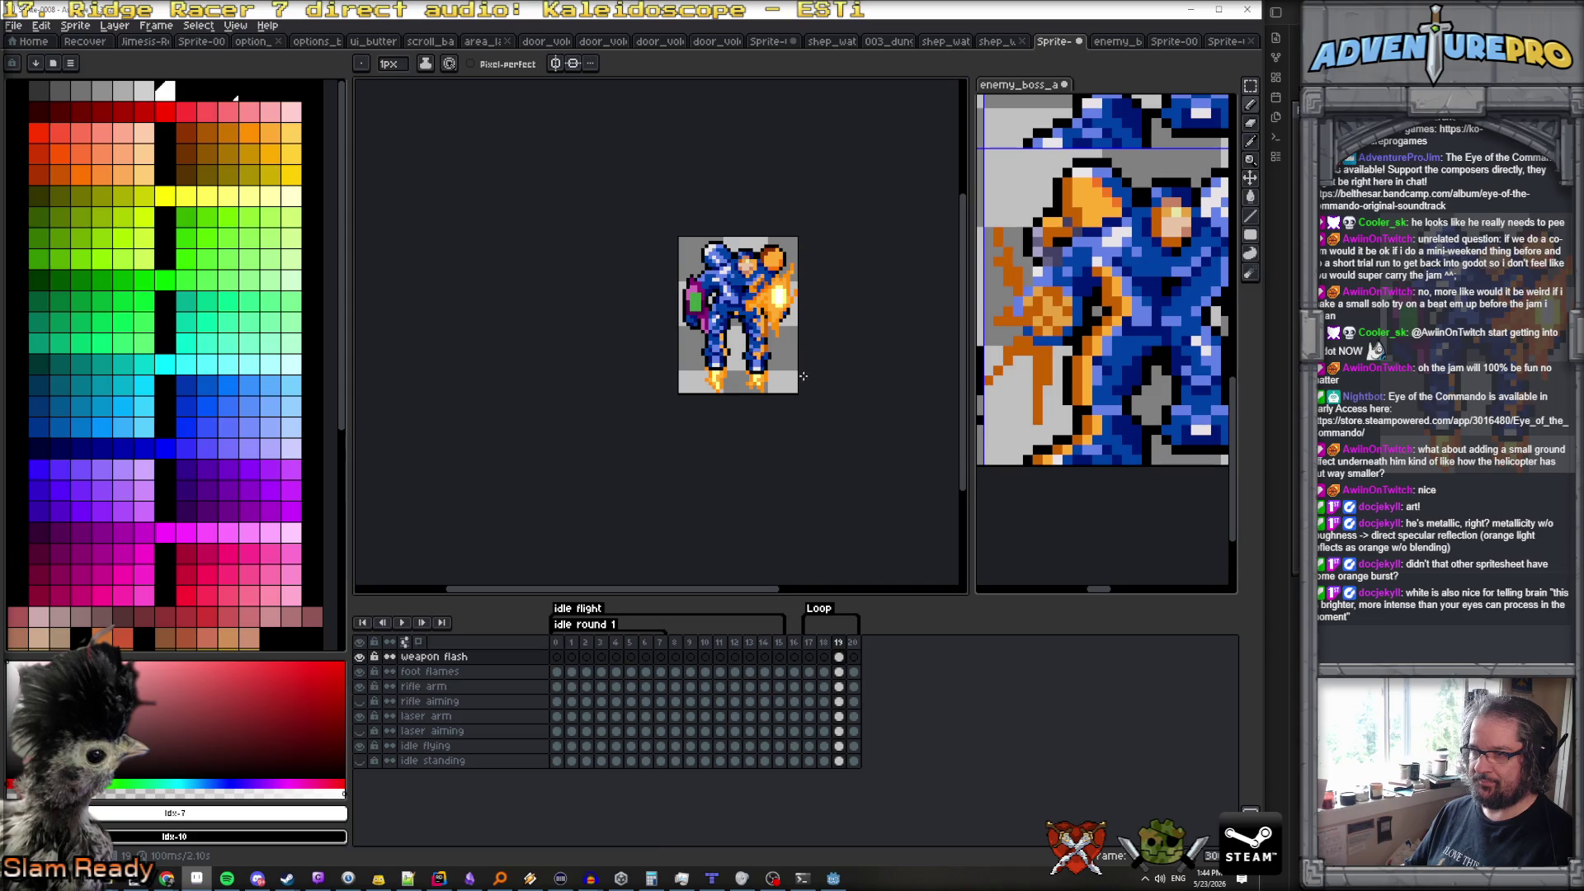
left_click_drag(823, 343, 642, 344)
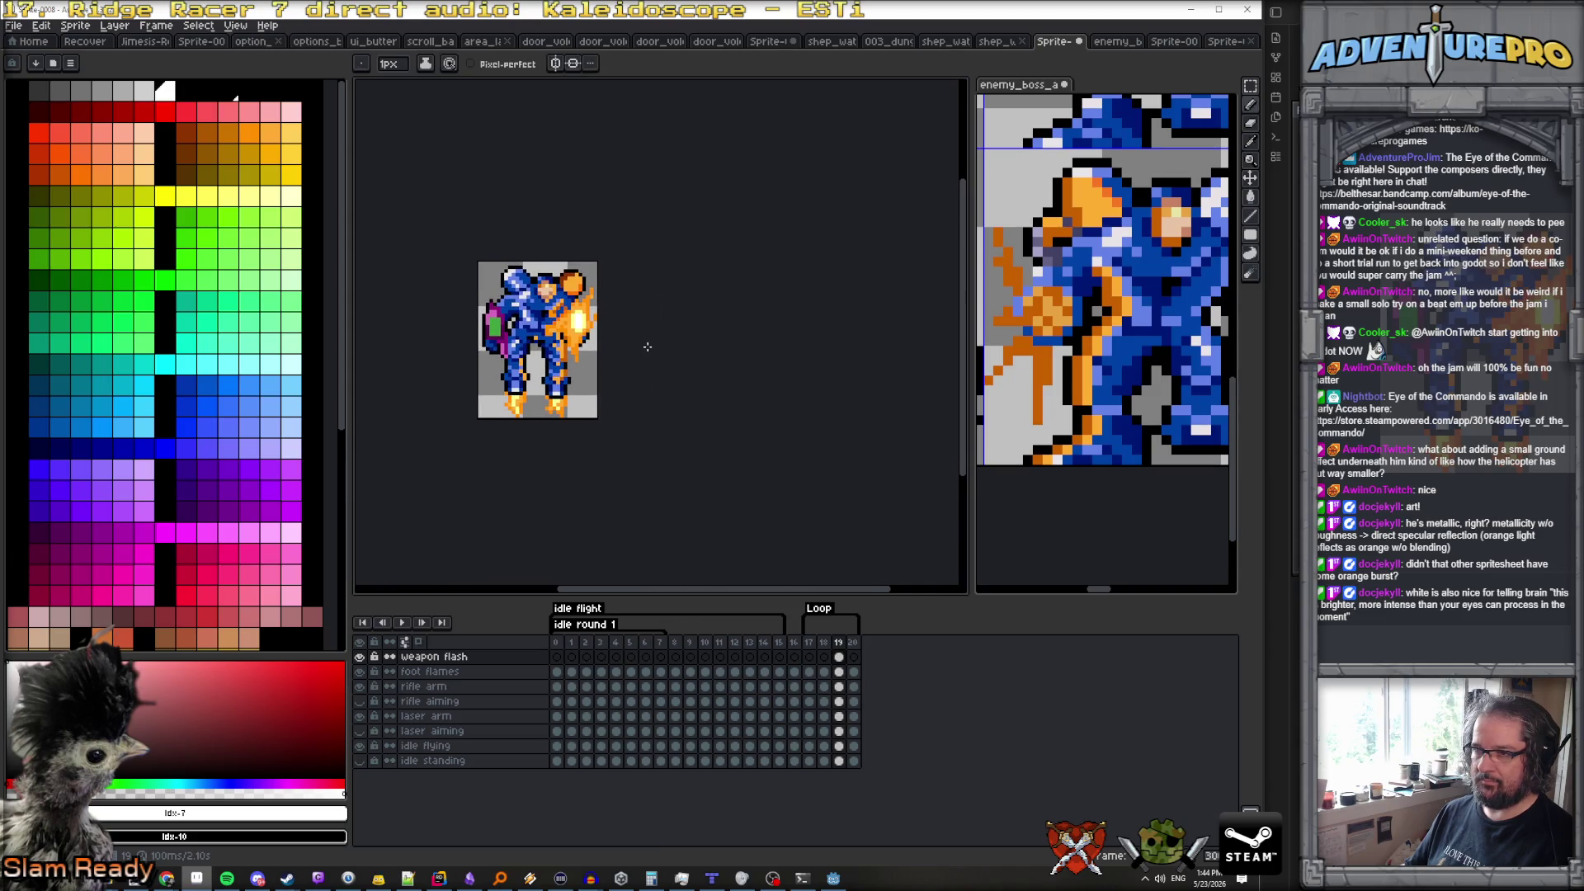
scroll(650, 357, "up", 1)
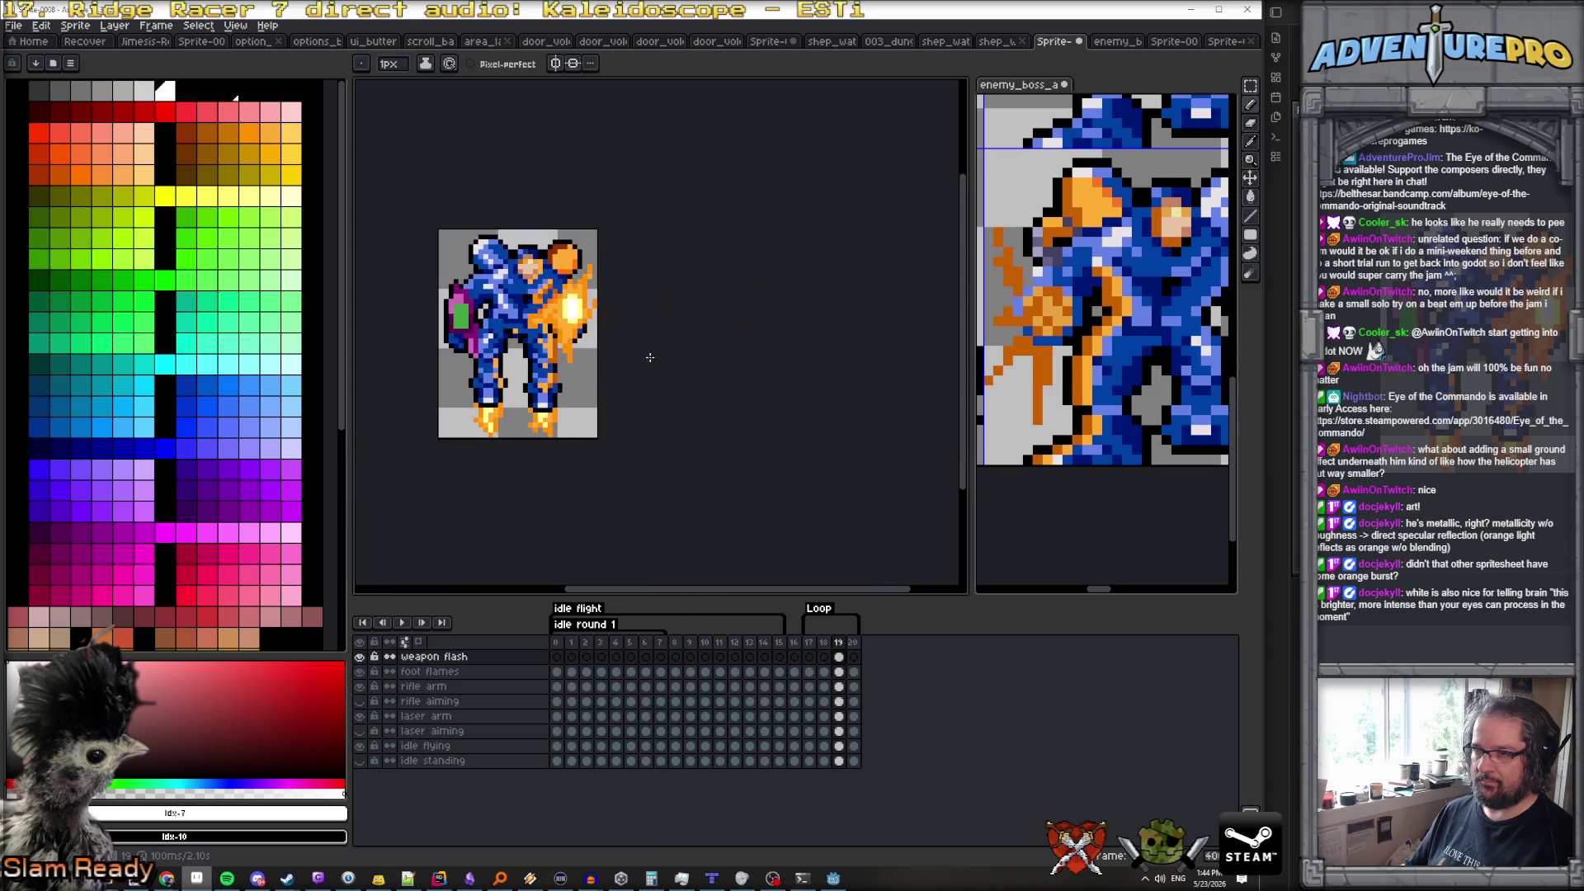
Show frame 20 with onion skin and eyedrop the #ffac34 orange from frame 19's muzzle flash
left_click(854, 643)
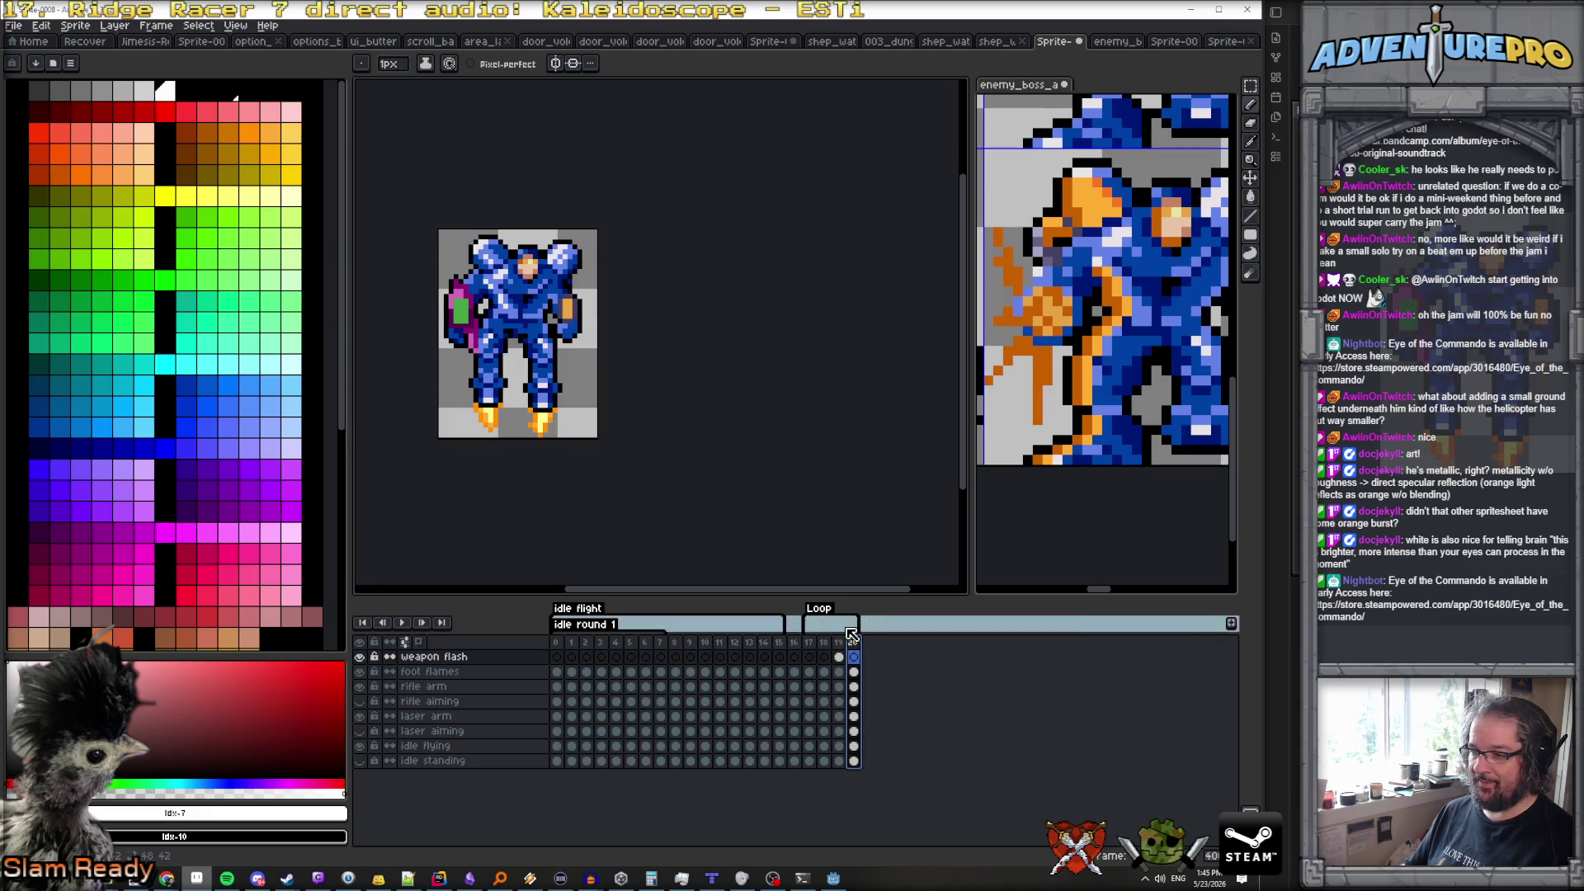
key("Left")
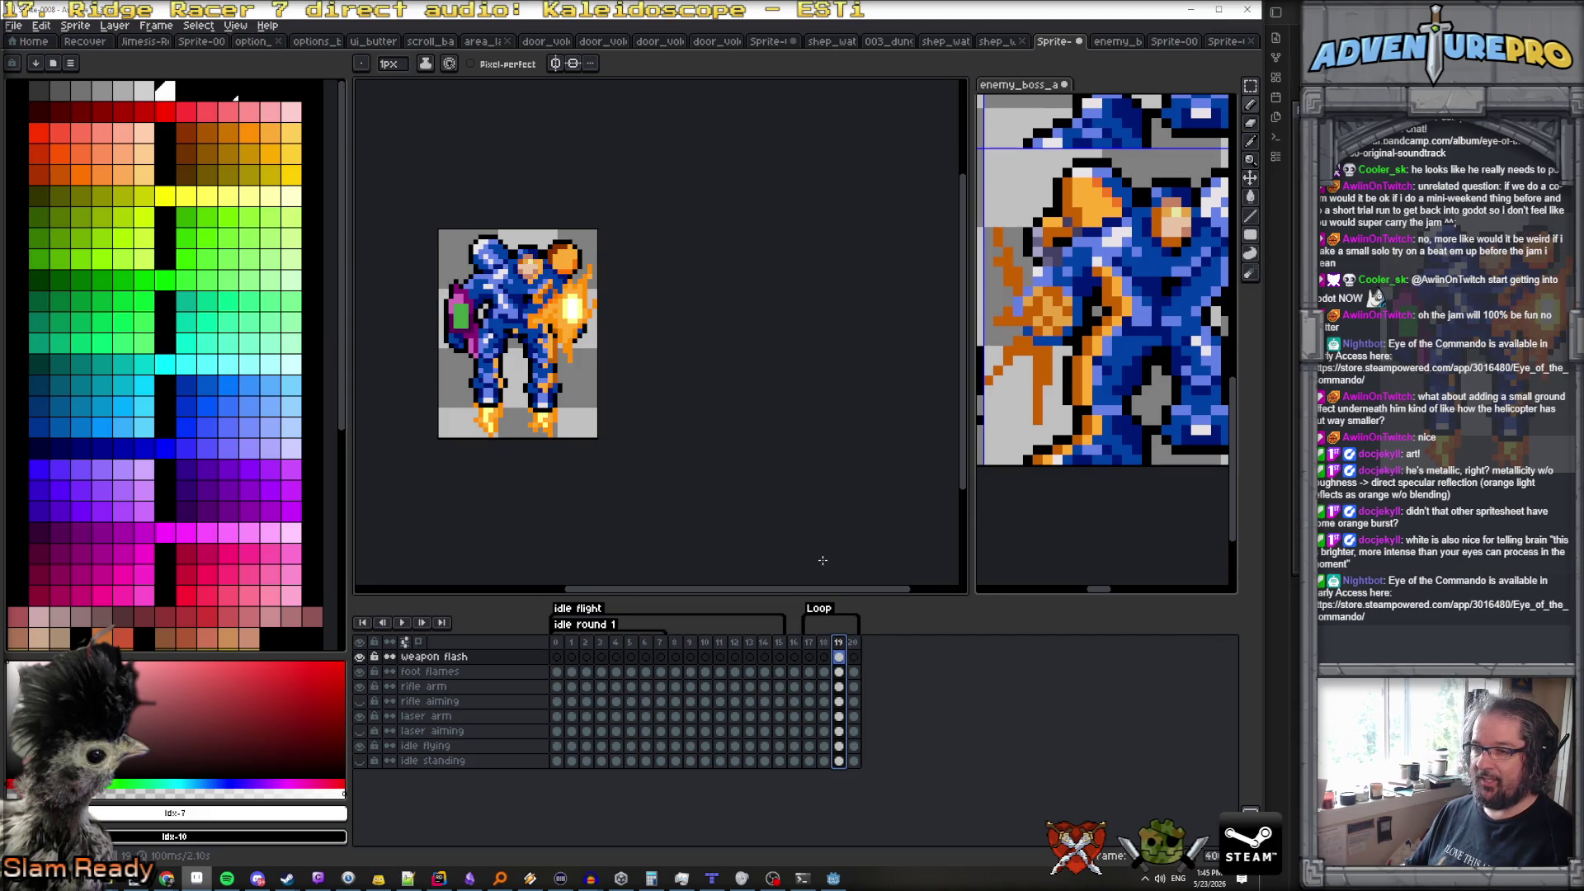
key("plus")
left_click(853, 643)
left_click(419, 643)
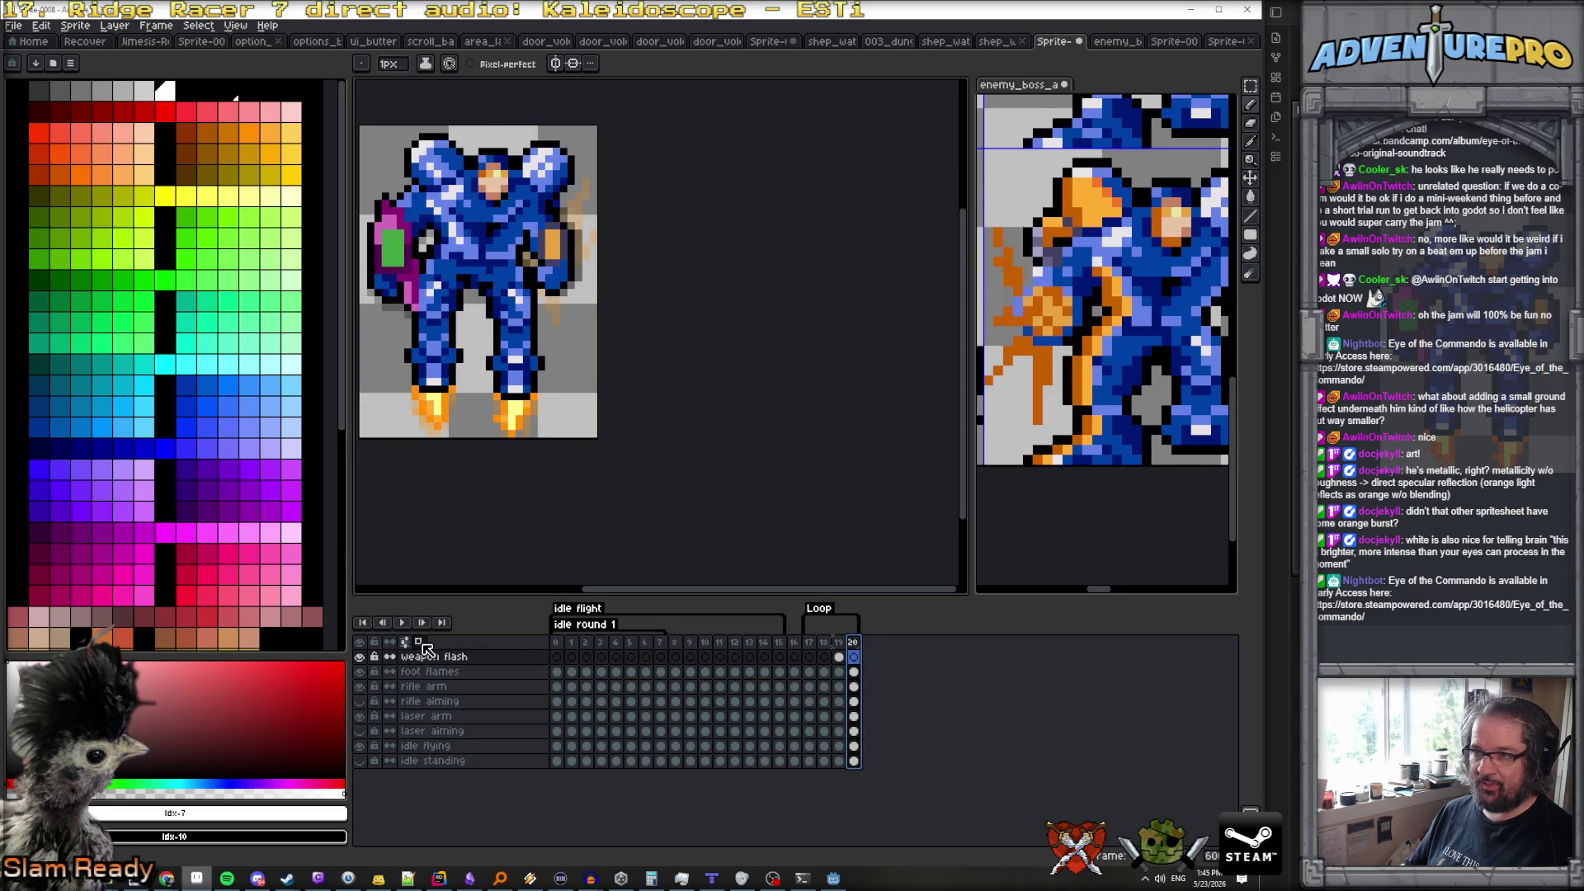
scroll(644, 280, "up", 1)
scroll(645, 279, "down", 1)
key("Left")
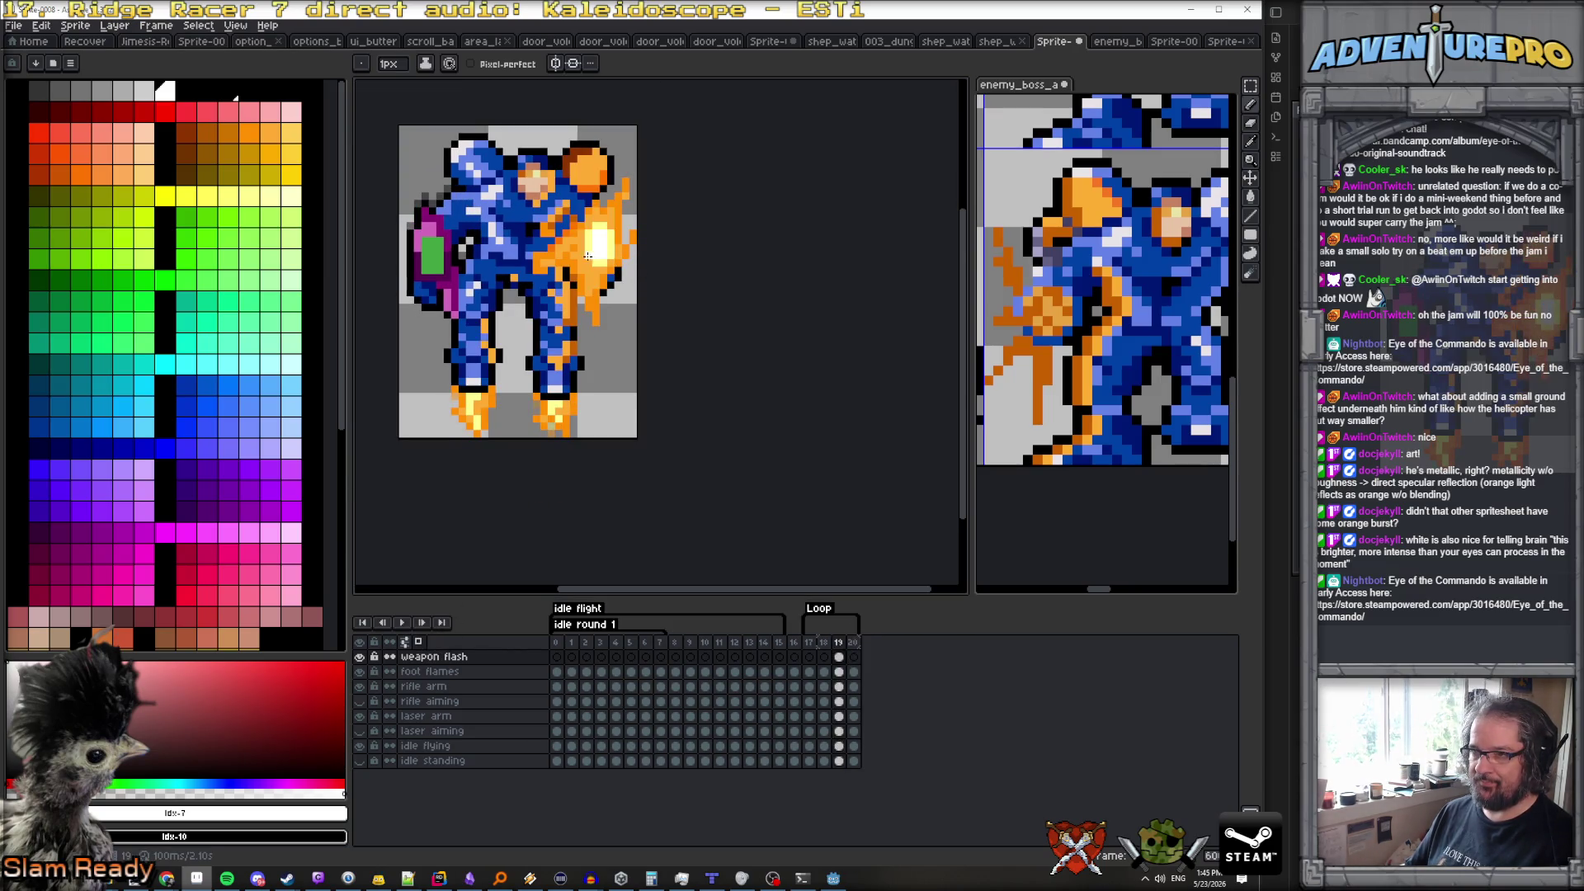
left_click(581, 264, "alt")
key("Right")
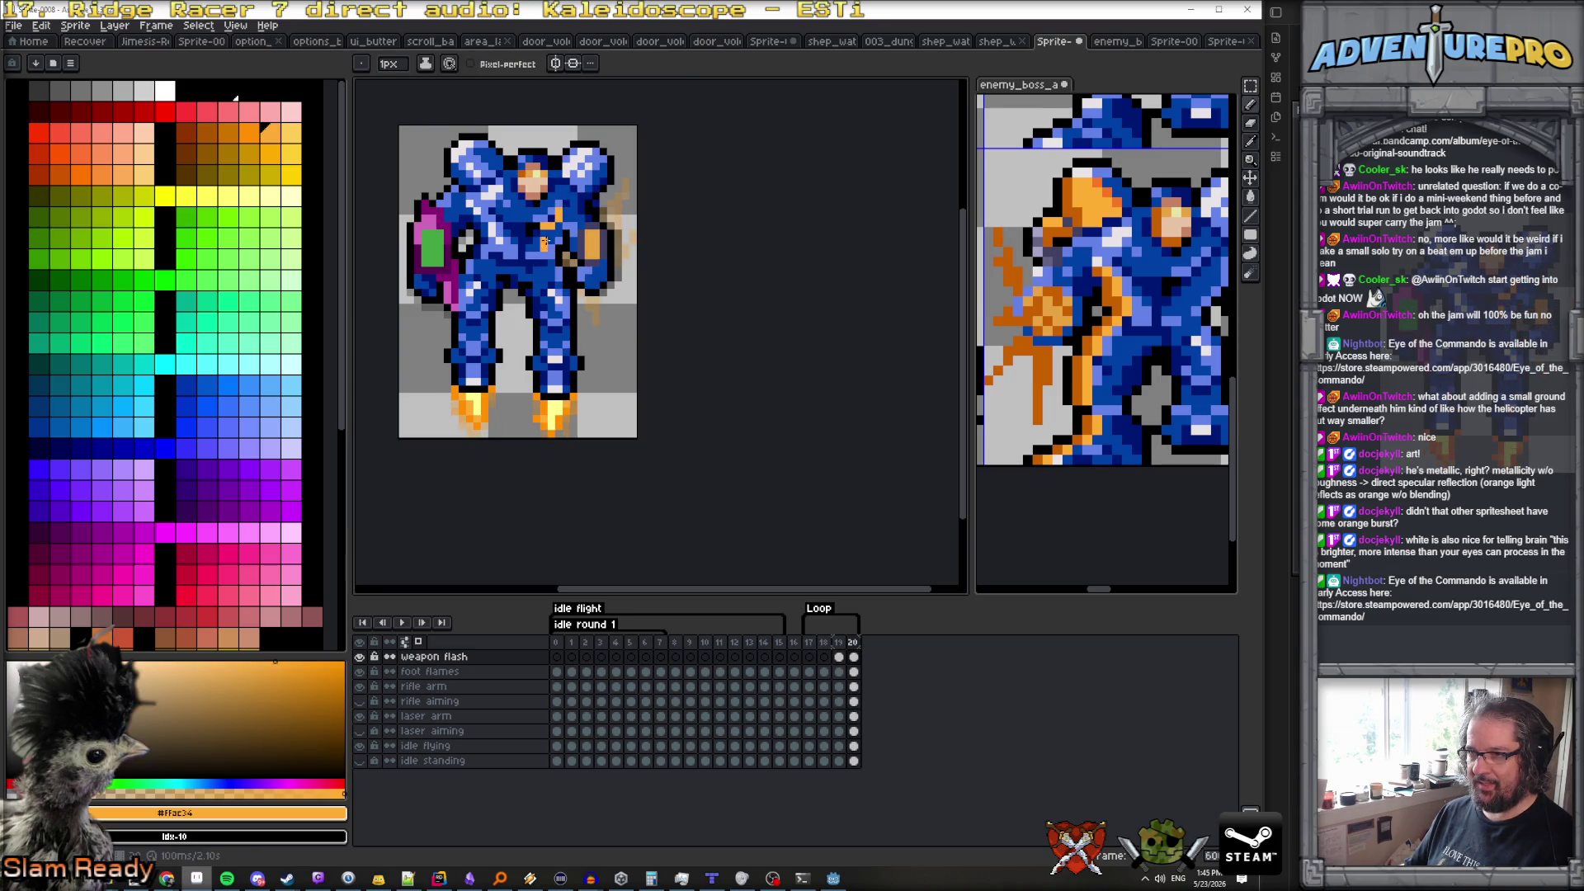
Paint an orange ring around the mech's right arm on frame 20, checking it against frame 19
left_click_drag(545, 263, 576, 295)
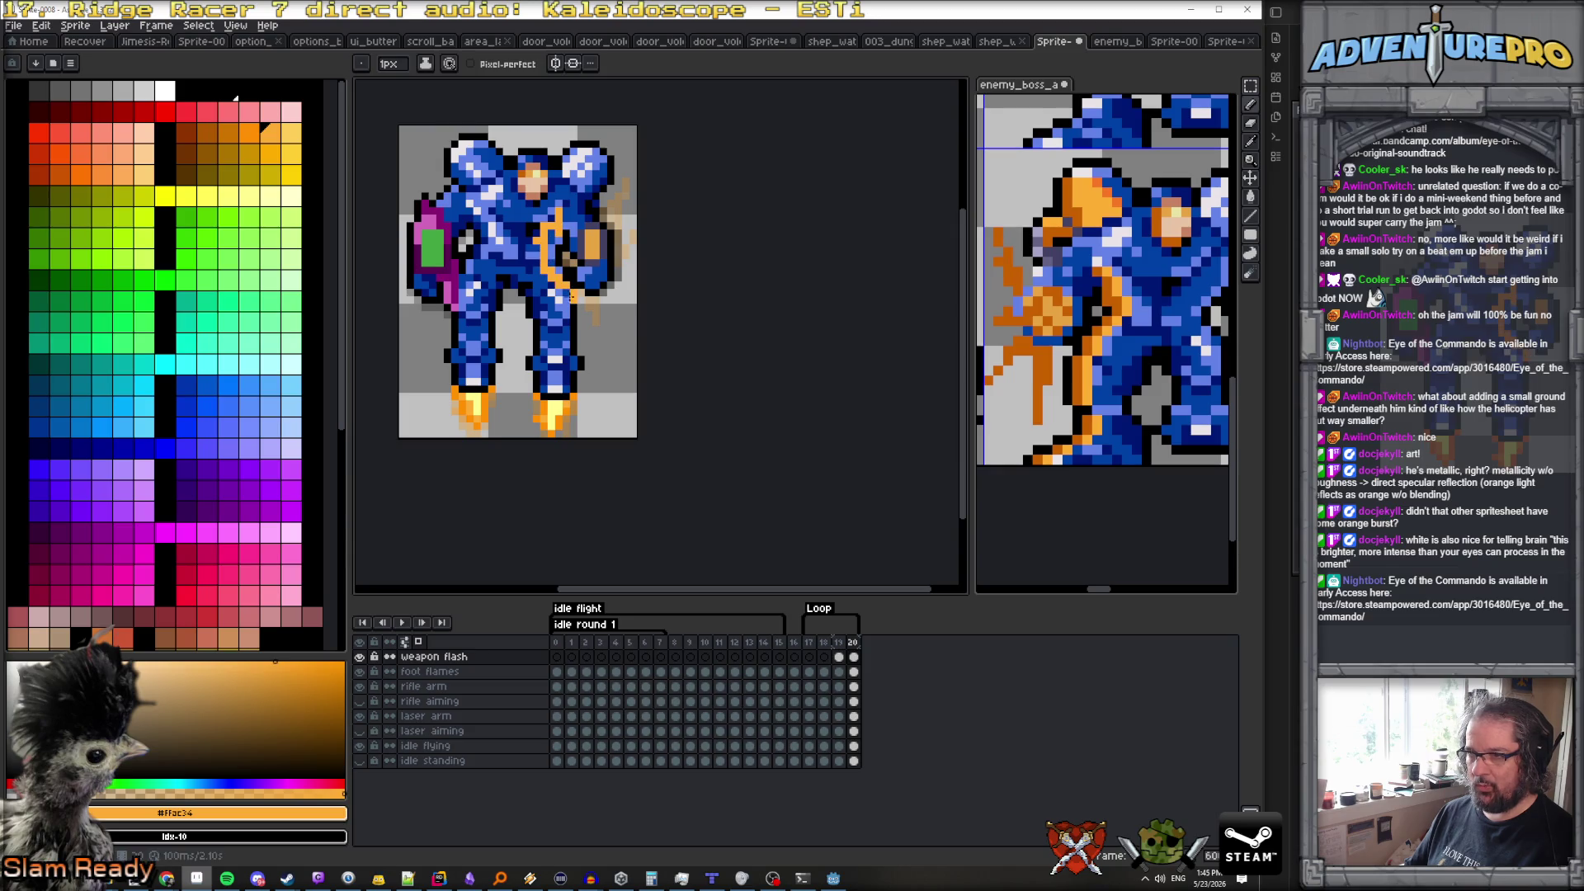
left_click_drag(570, 219, 591, 201)
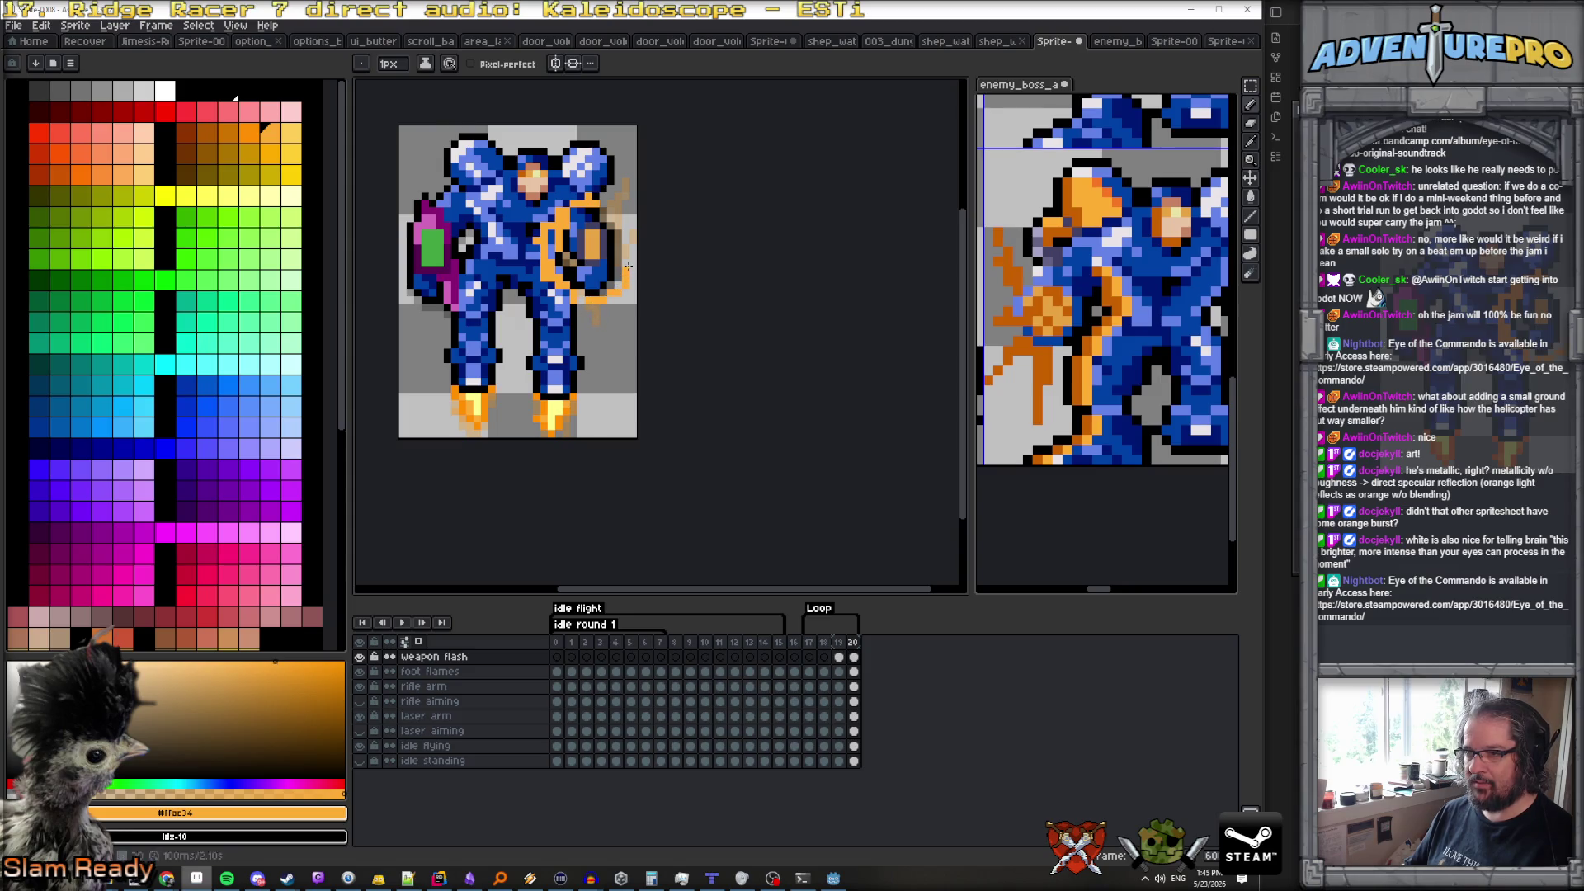
left_click_drag(611, 203, 619, 211)
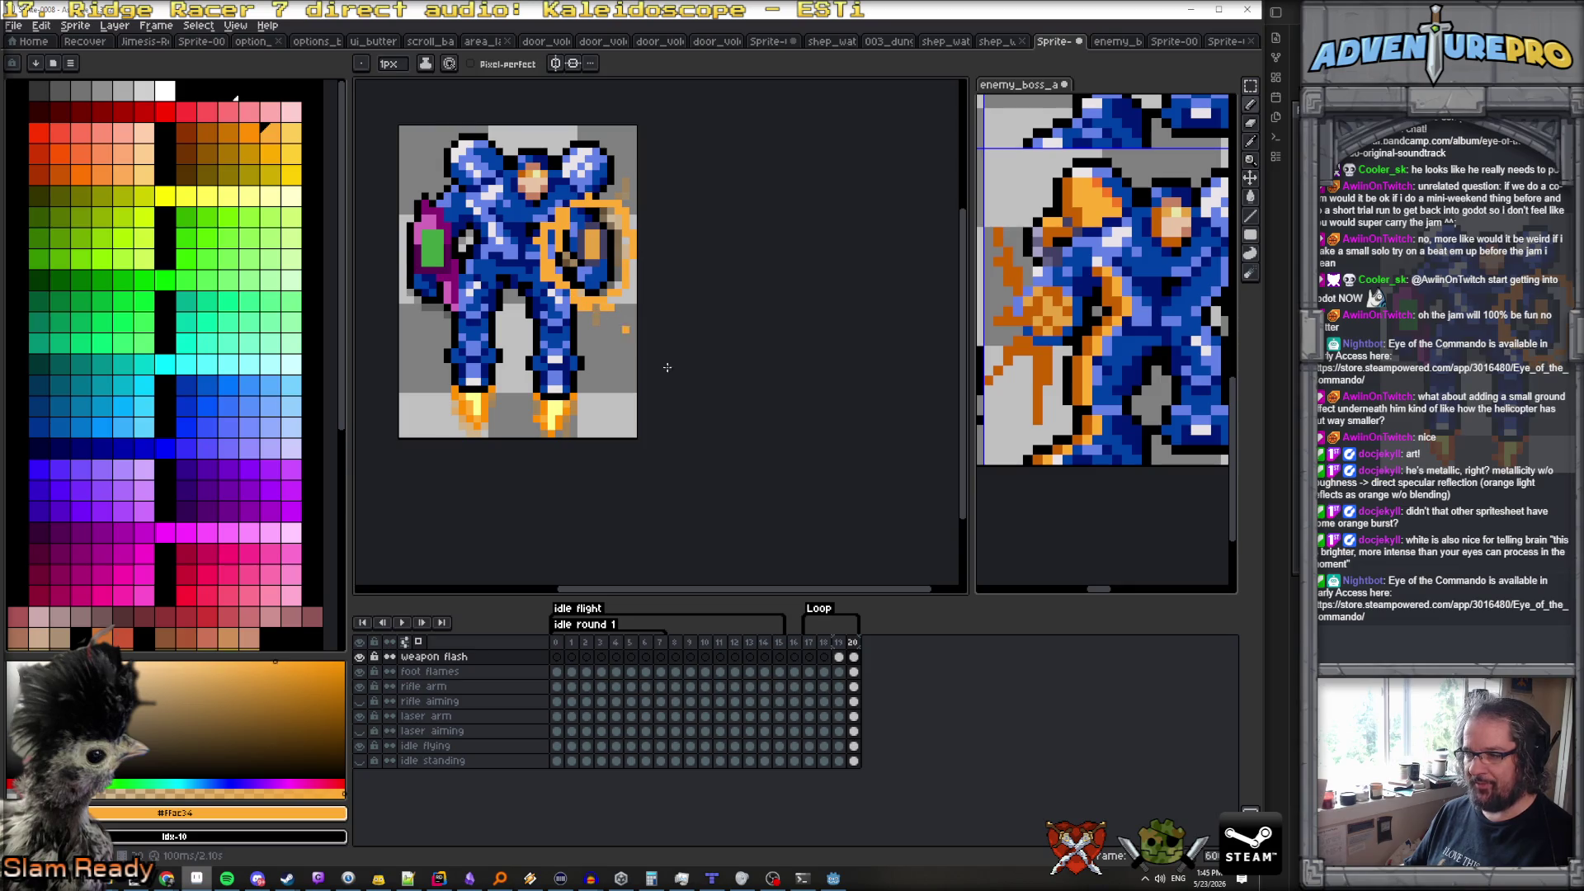
left_click(839, 656)
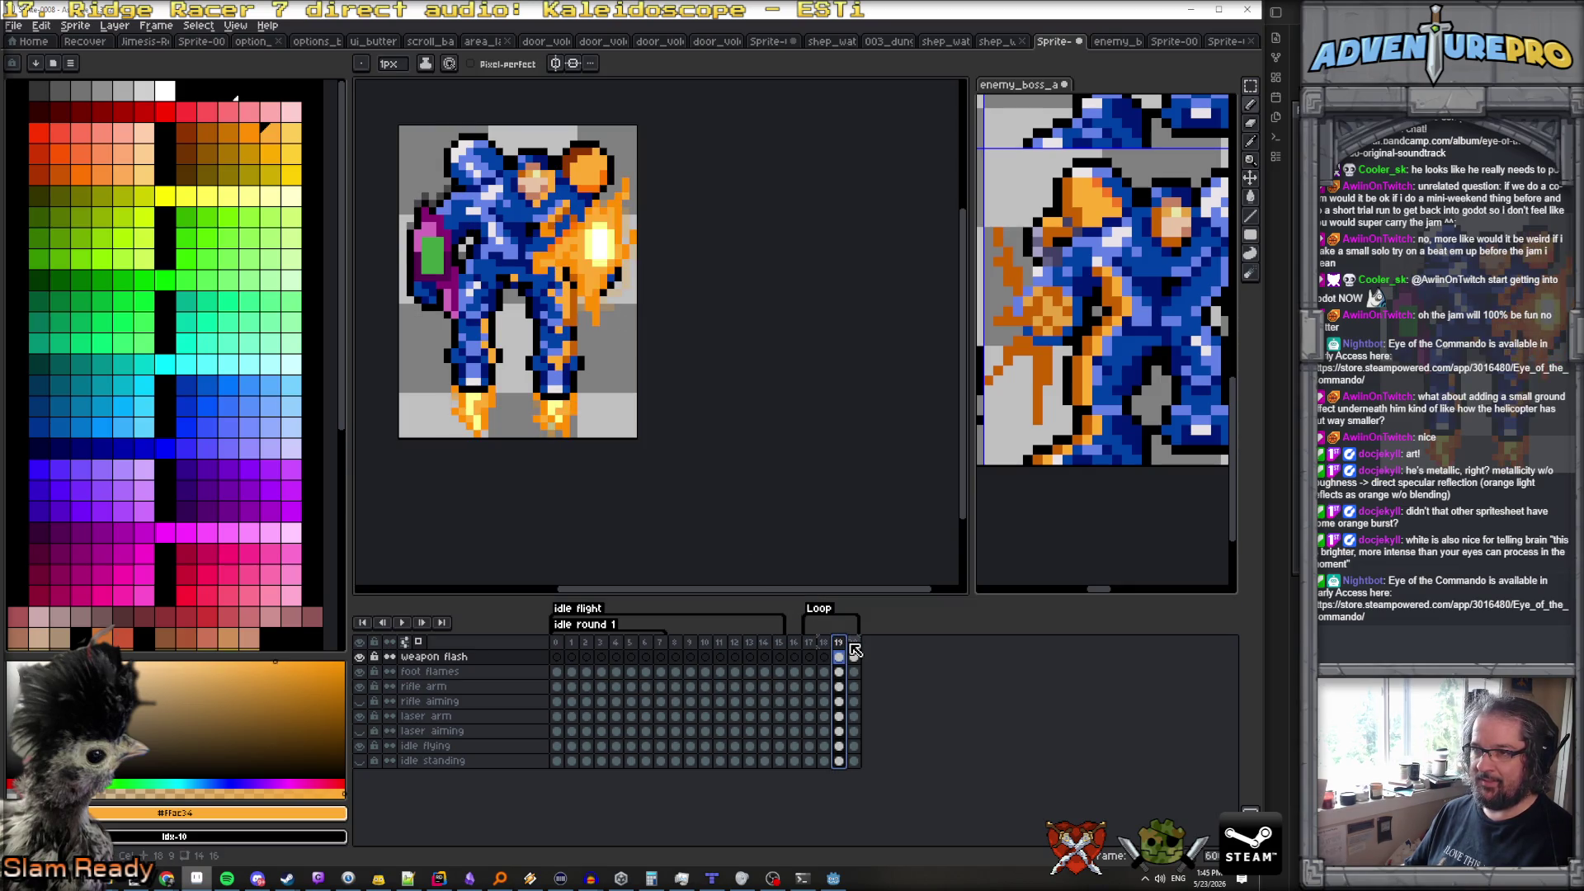
left_click(853, 656)
scroll(631, 278, "up", 3)
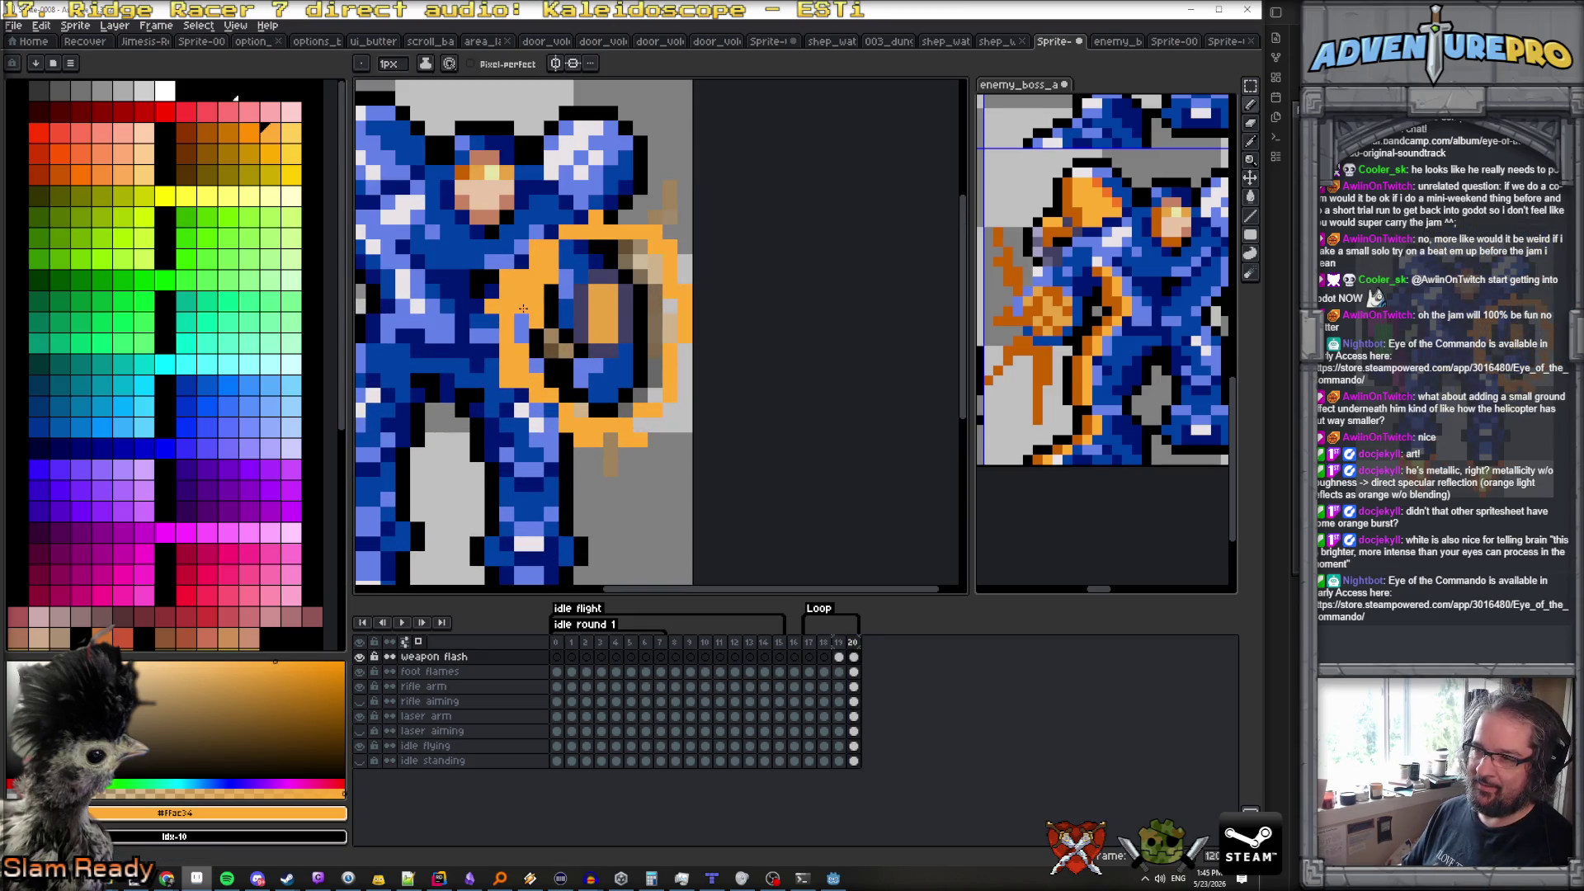
Select the deeper orange #FF9000 and pencil darker shading pixels below frame 20's ring
left_click(551, 283, "alt")
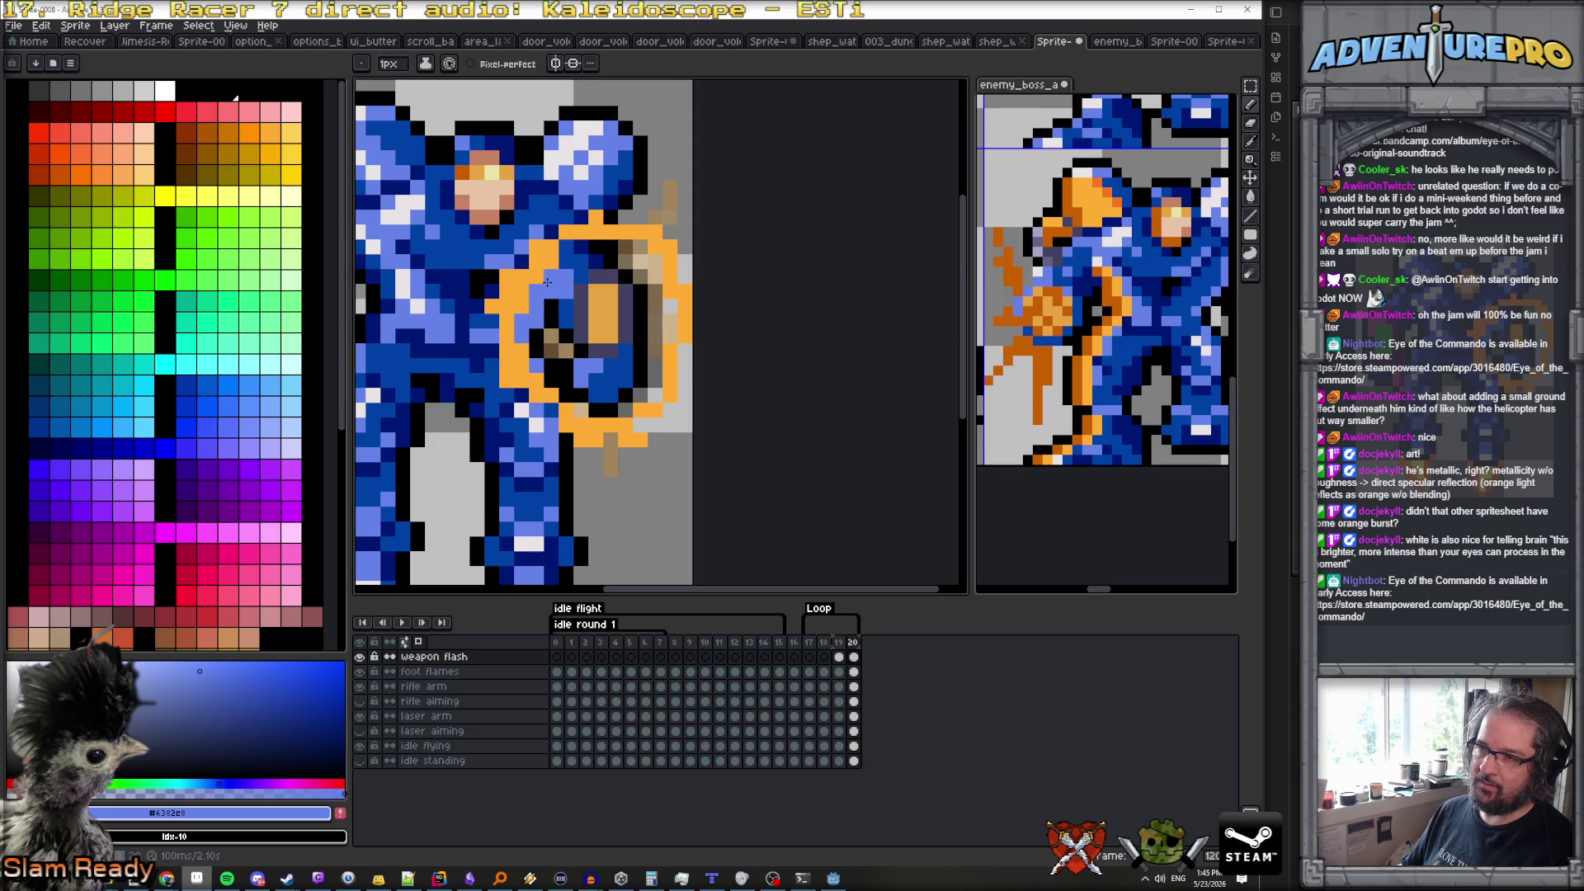
key("Left")
key("Right")
left_click(522, 252, "alt")
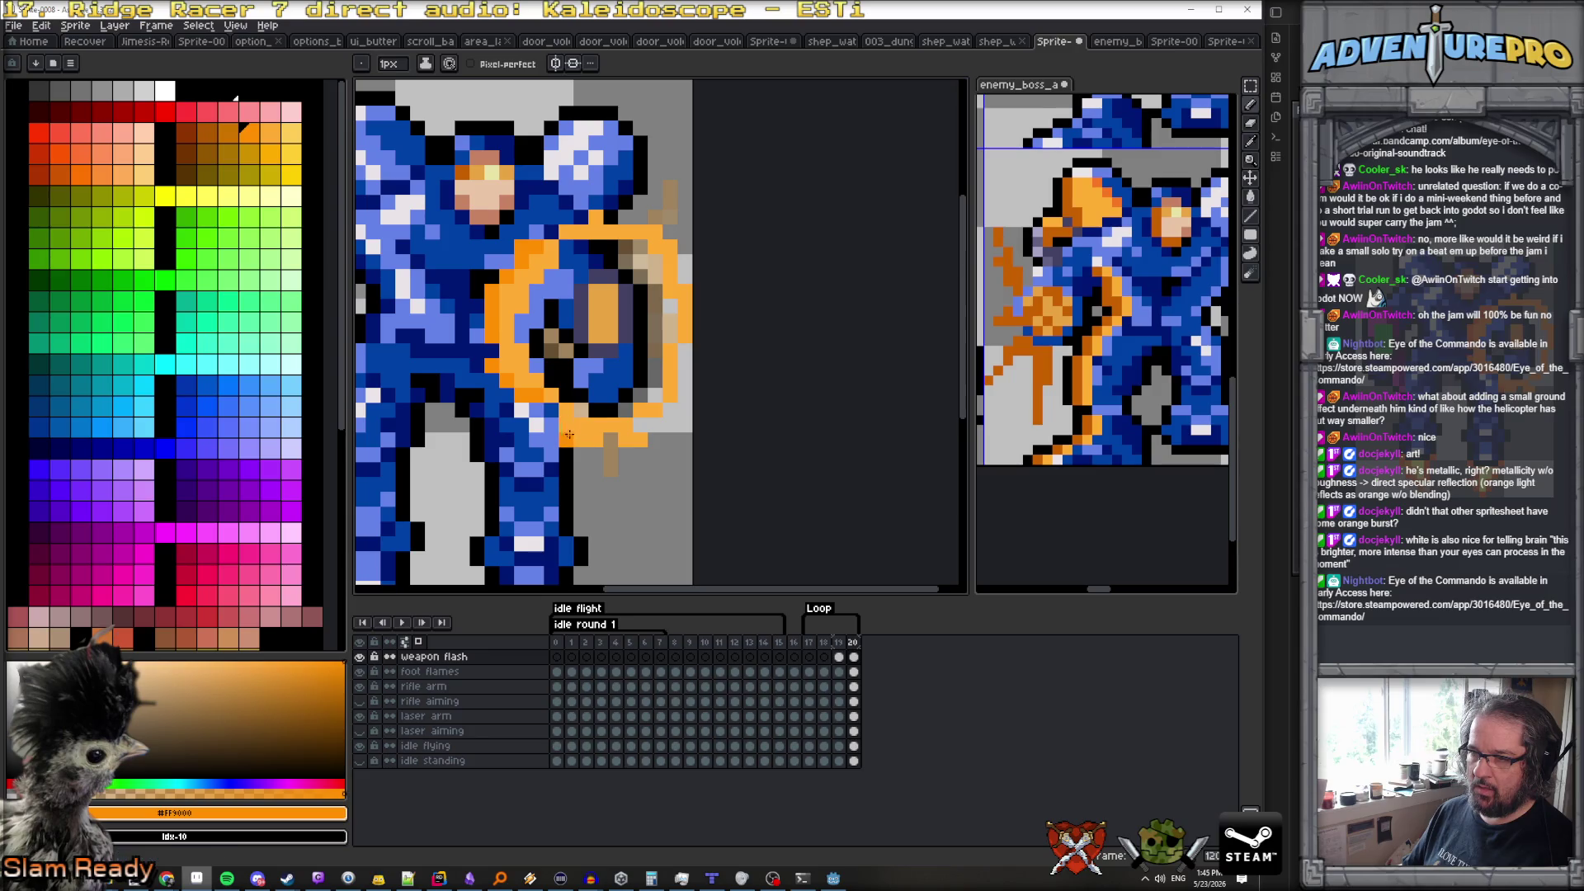
left_click(642, 421, "alt")
left_click(637, 443, "alt")
left_click(614, 454)
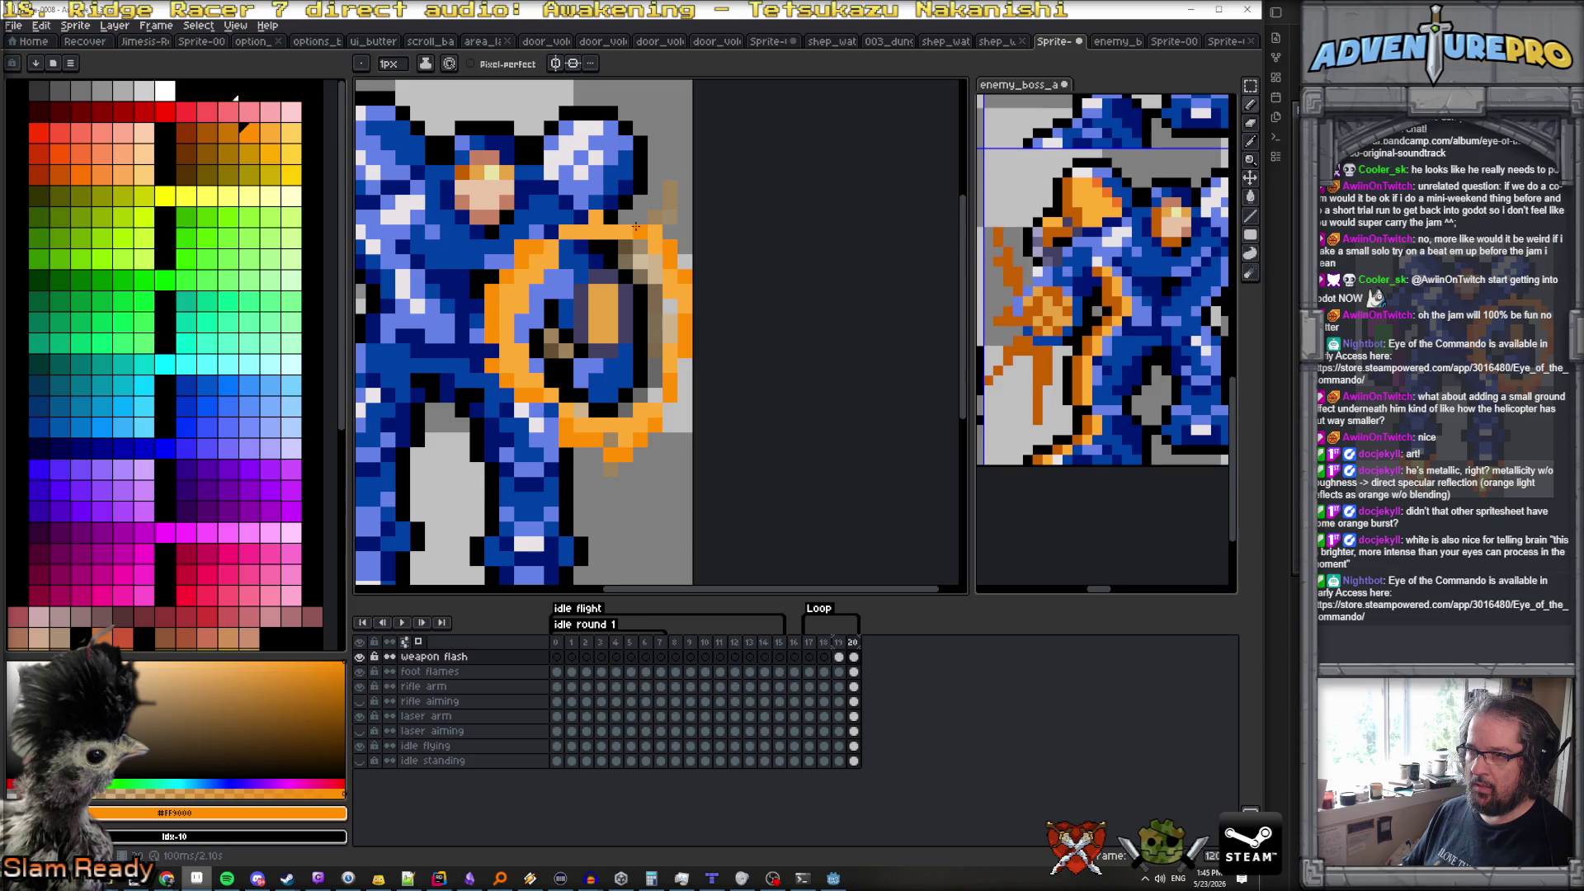
scroll(639, 248, "down", 4)
scroll(657, 287, "down", 2)
scroll(658, 287, "up", 1)
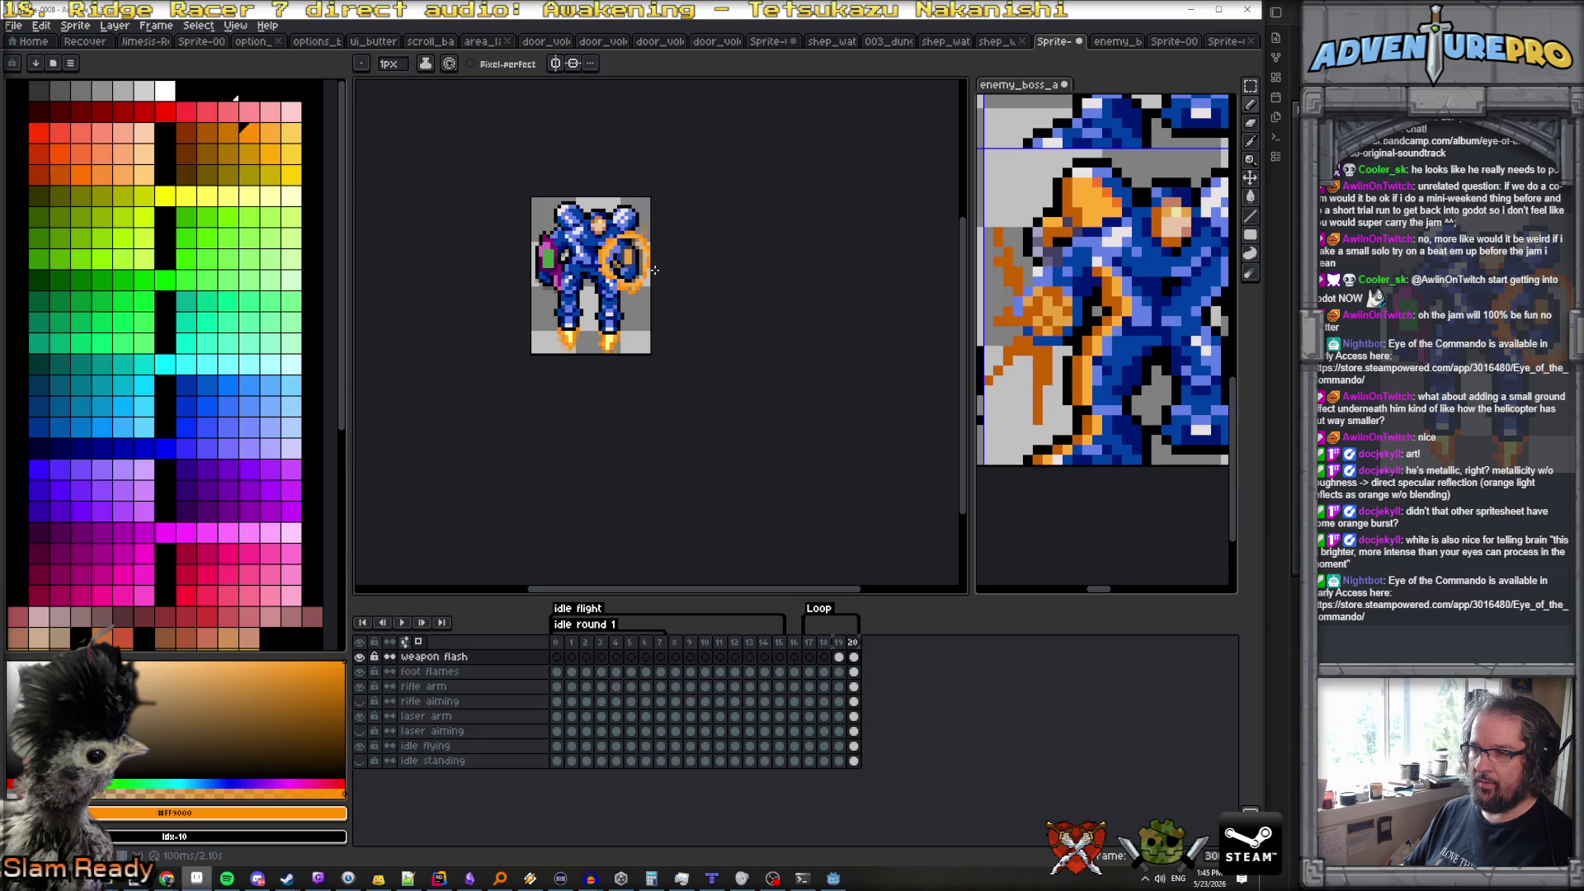
Paint a pale yellow streak inside frame 20's ring, using the yellow sampled from frame 19's flash
left_click(813, 643)
key("Left")
key("Left")
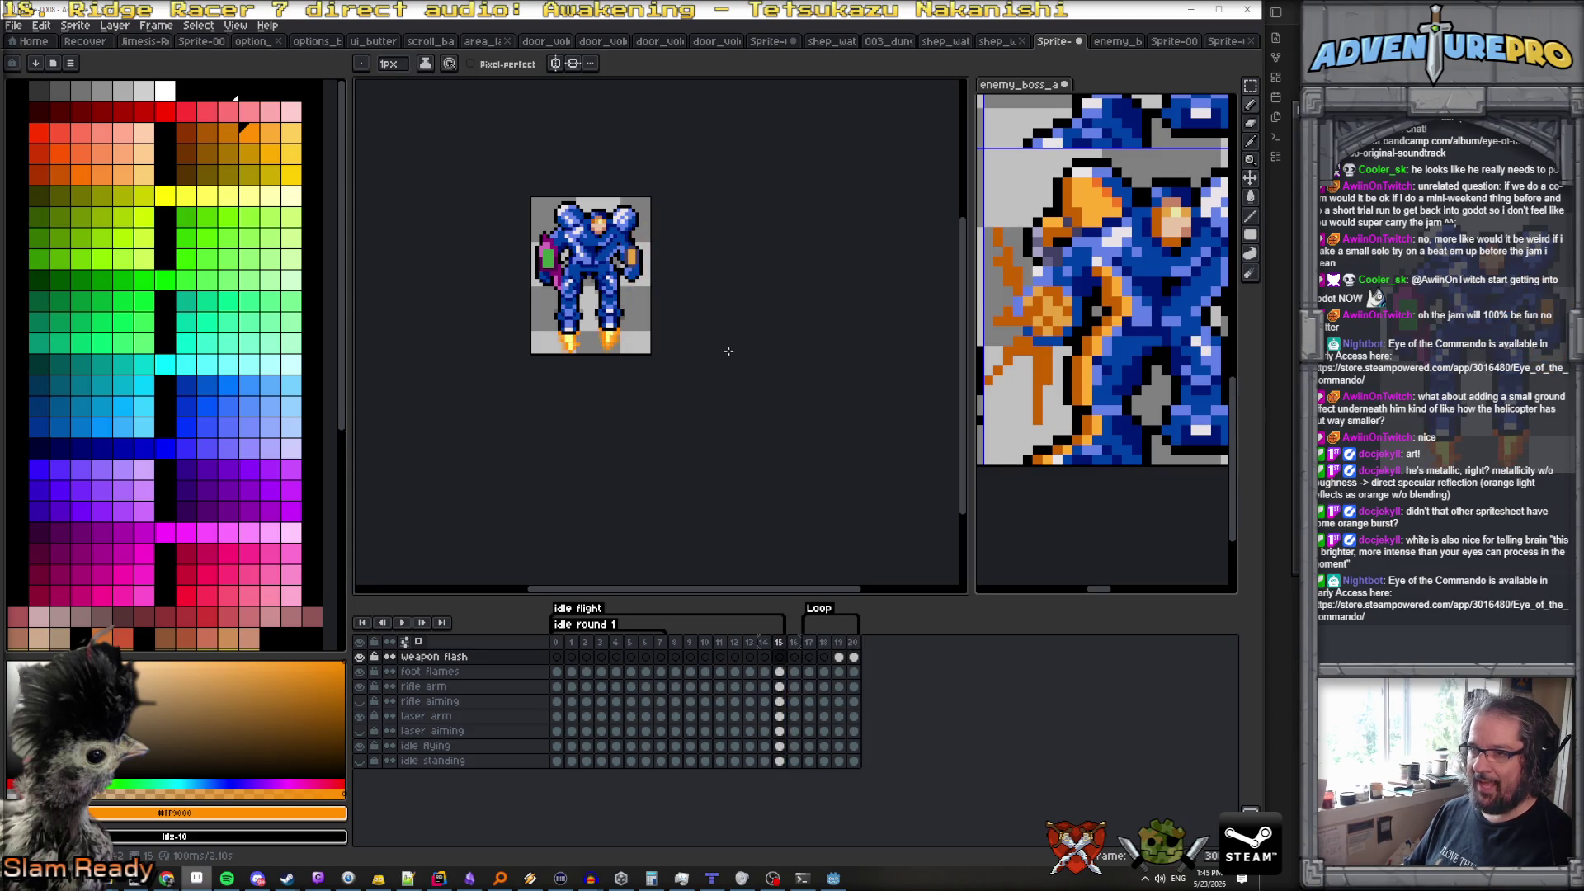
key("Right")
key("Right")
key("Right")
scroll(635, 276, "up", 3)
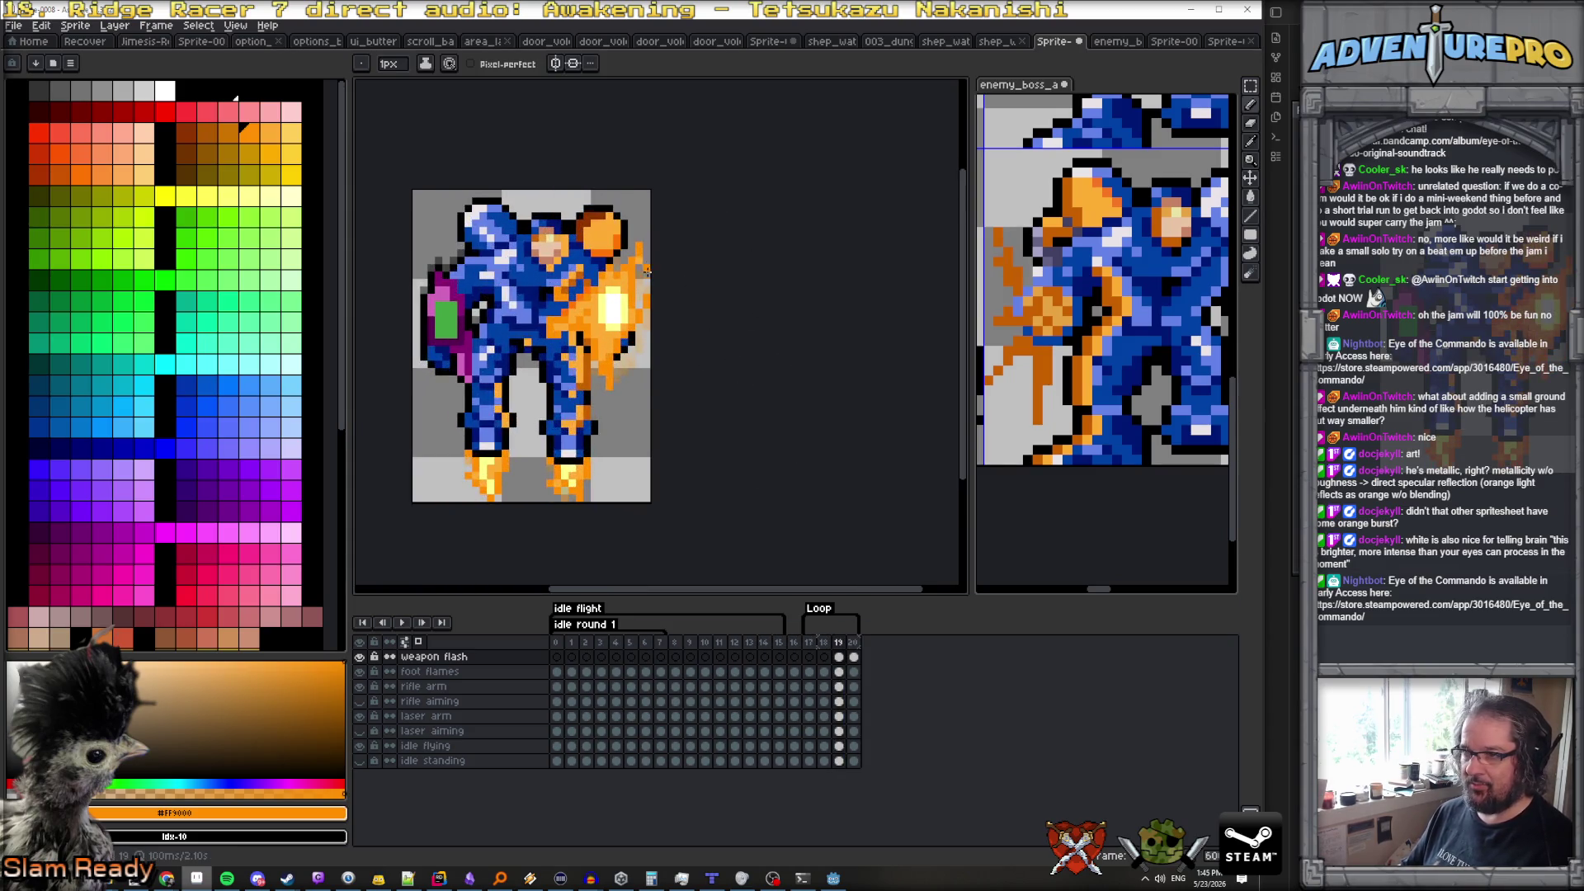
key("Right")
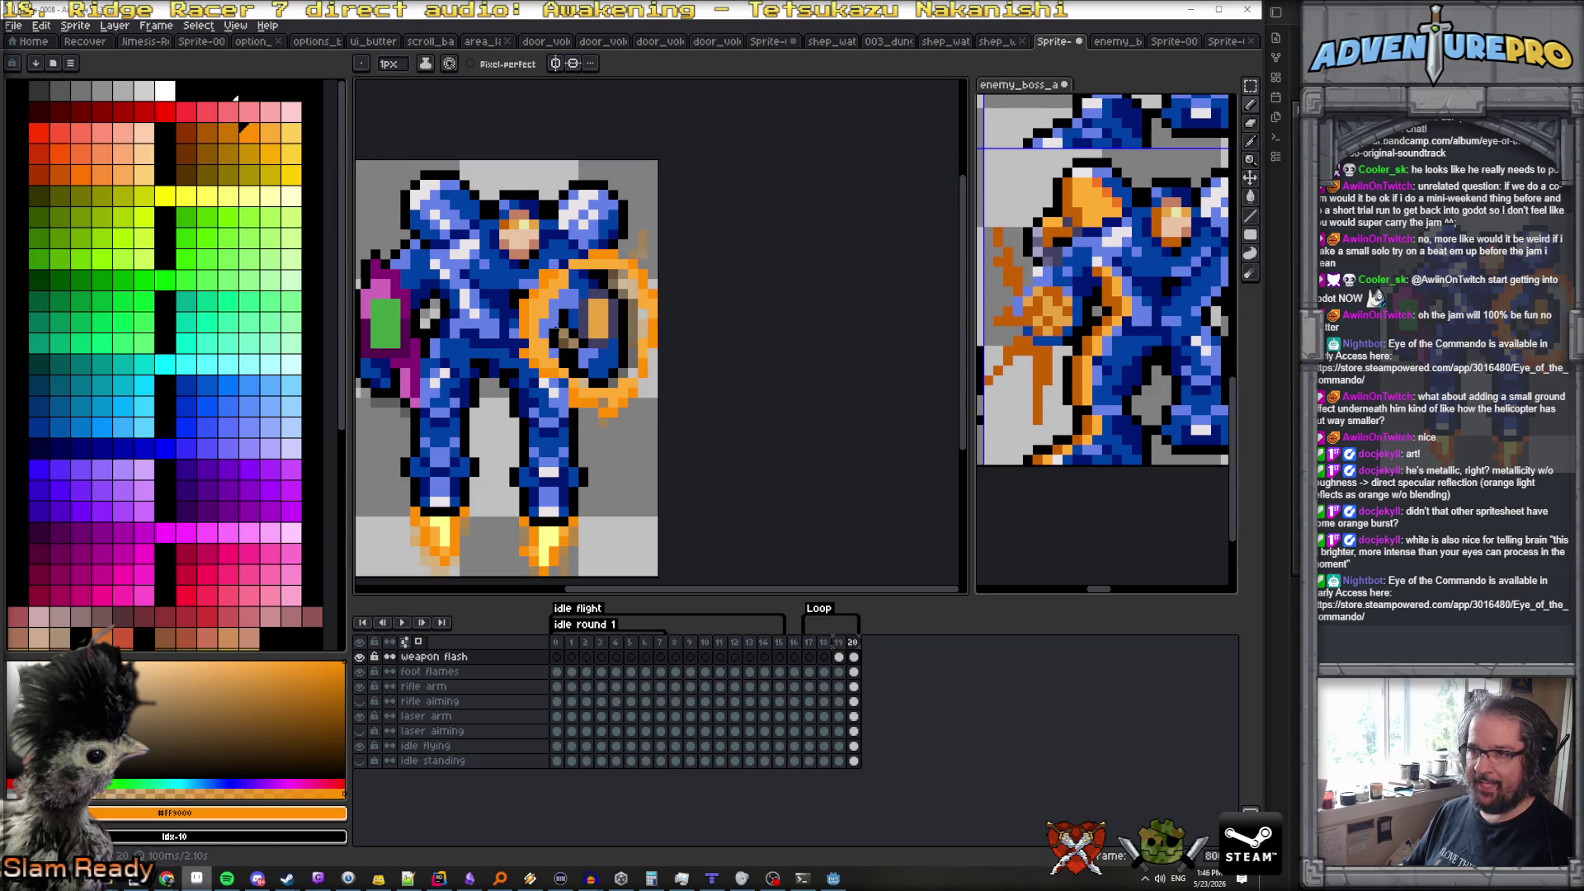
key("Left")
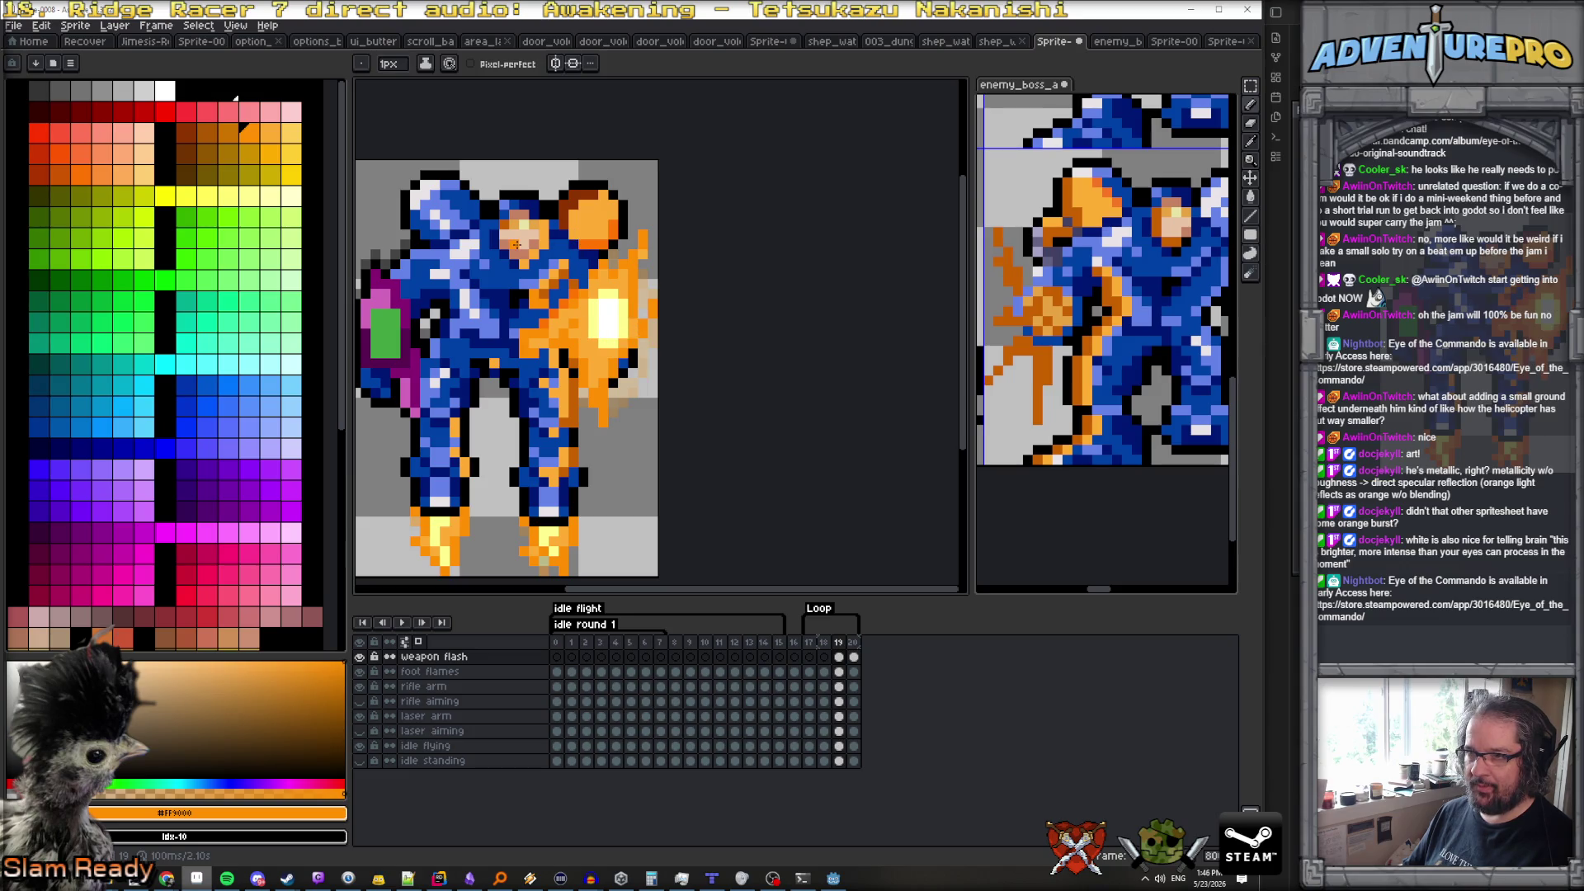
key("Right")
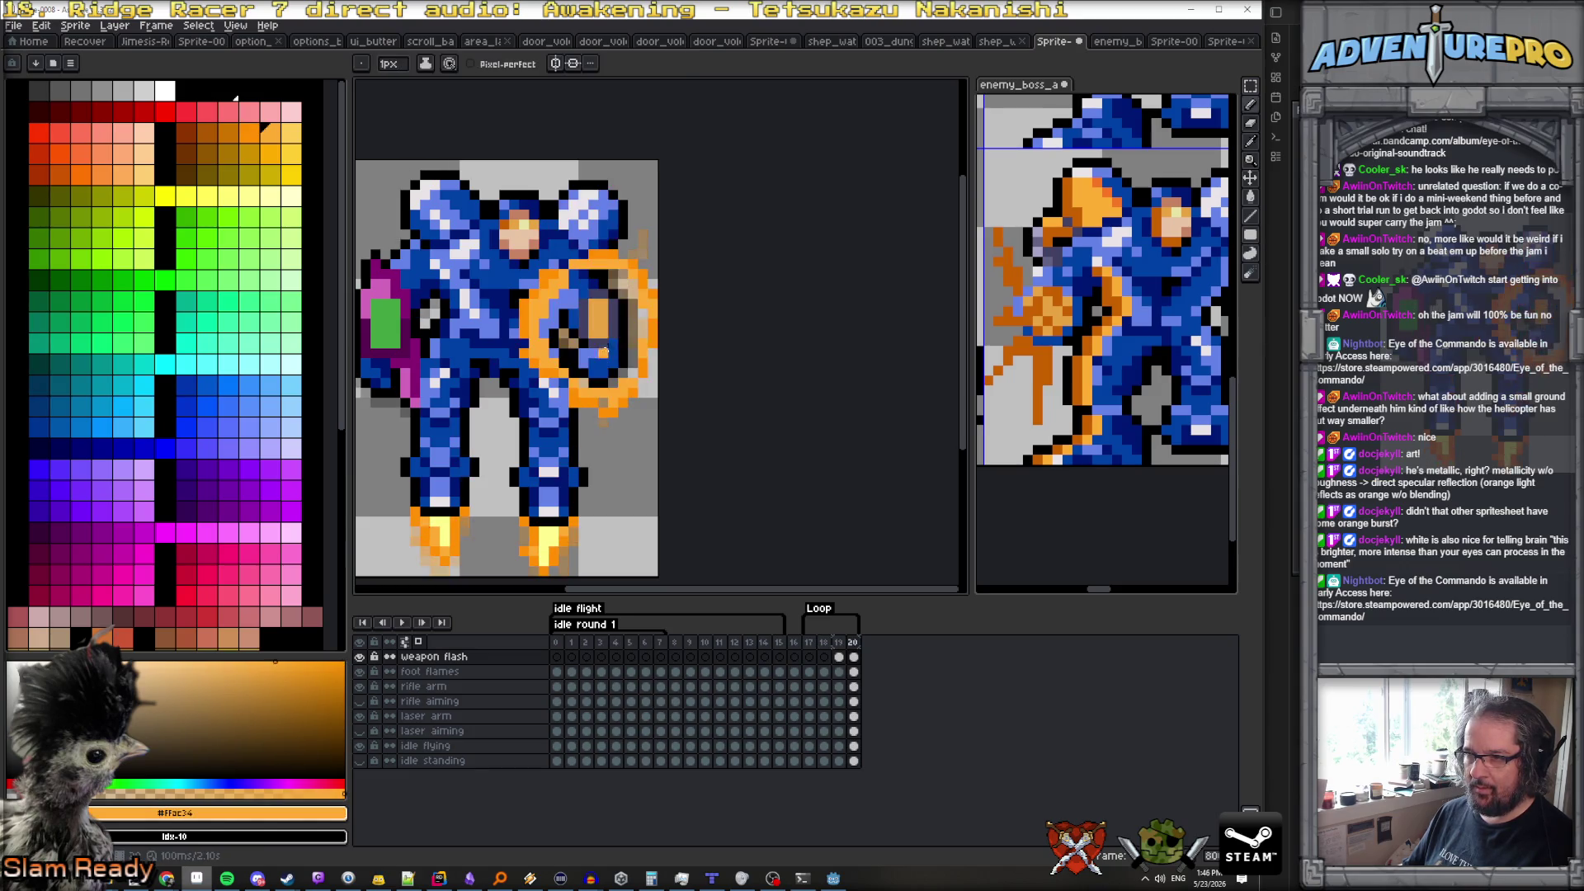
scroll(596, 326, "up", 1)
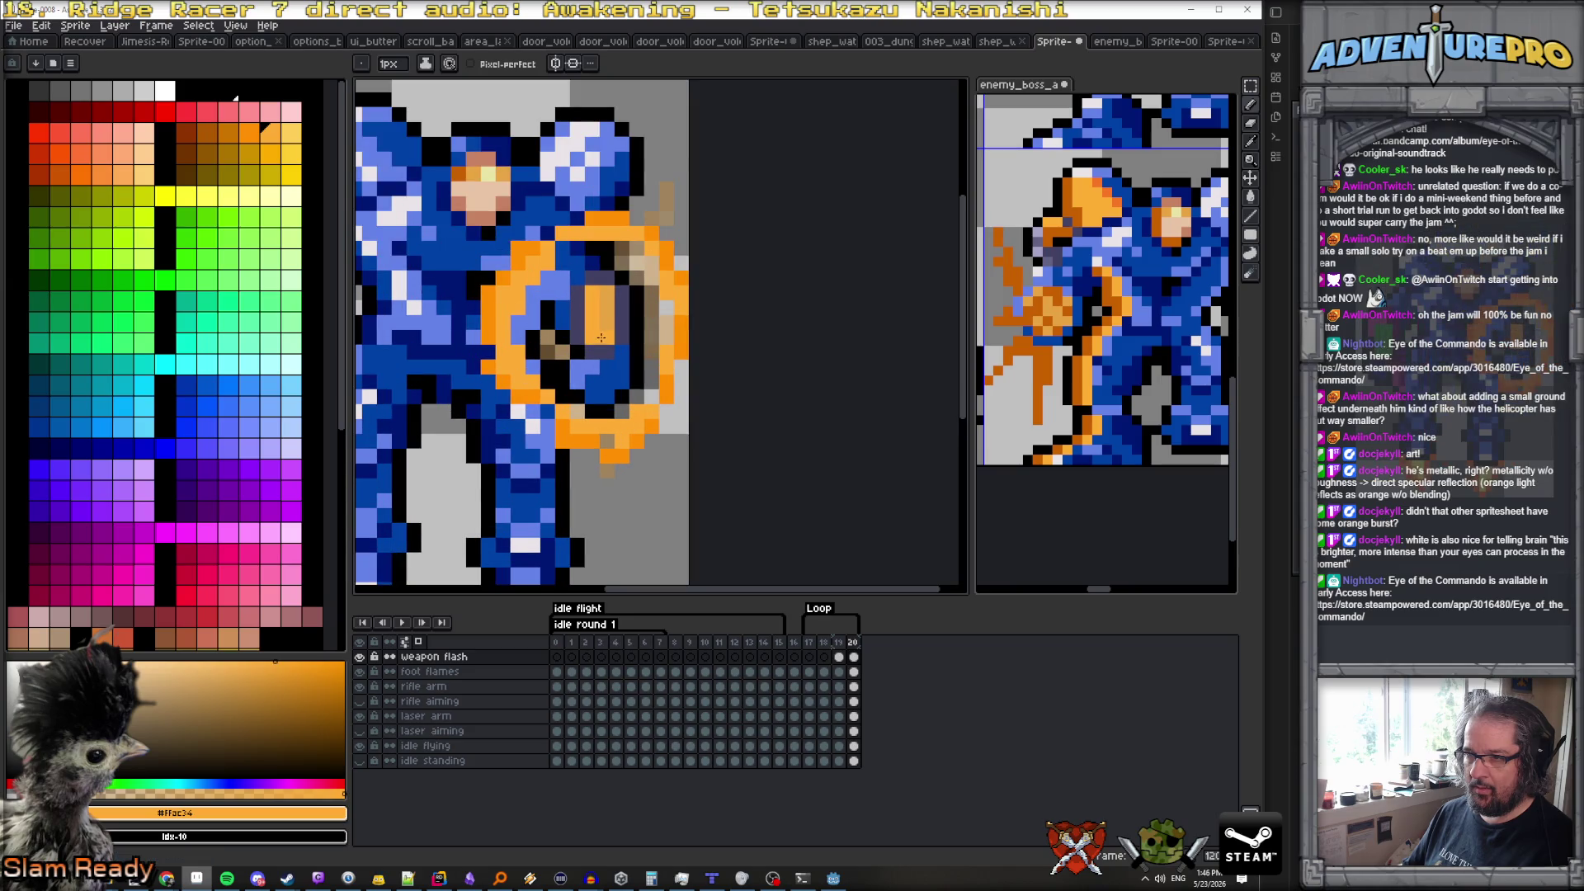
key("Left")
left_click(594, 317, "alt")
key("Right")
left_click_drag(592, 339, 591, 297)
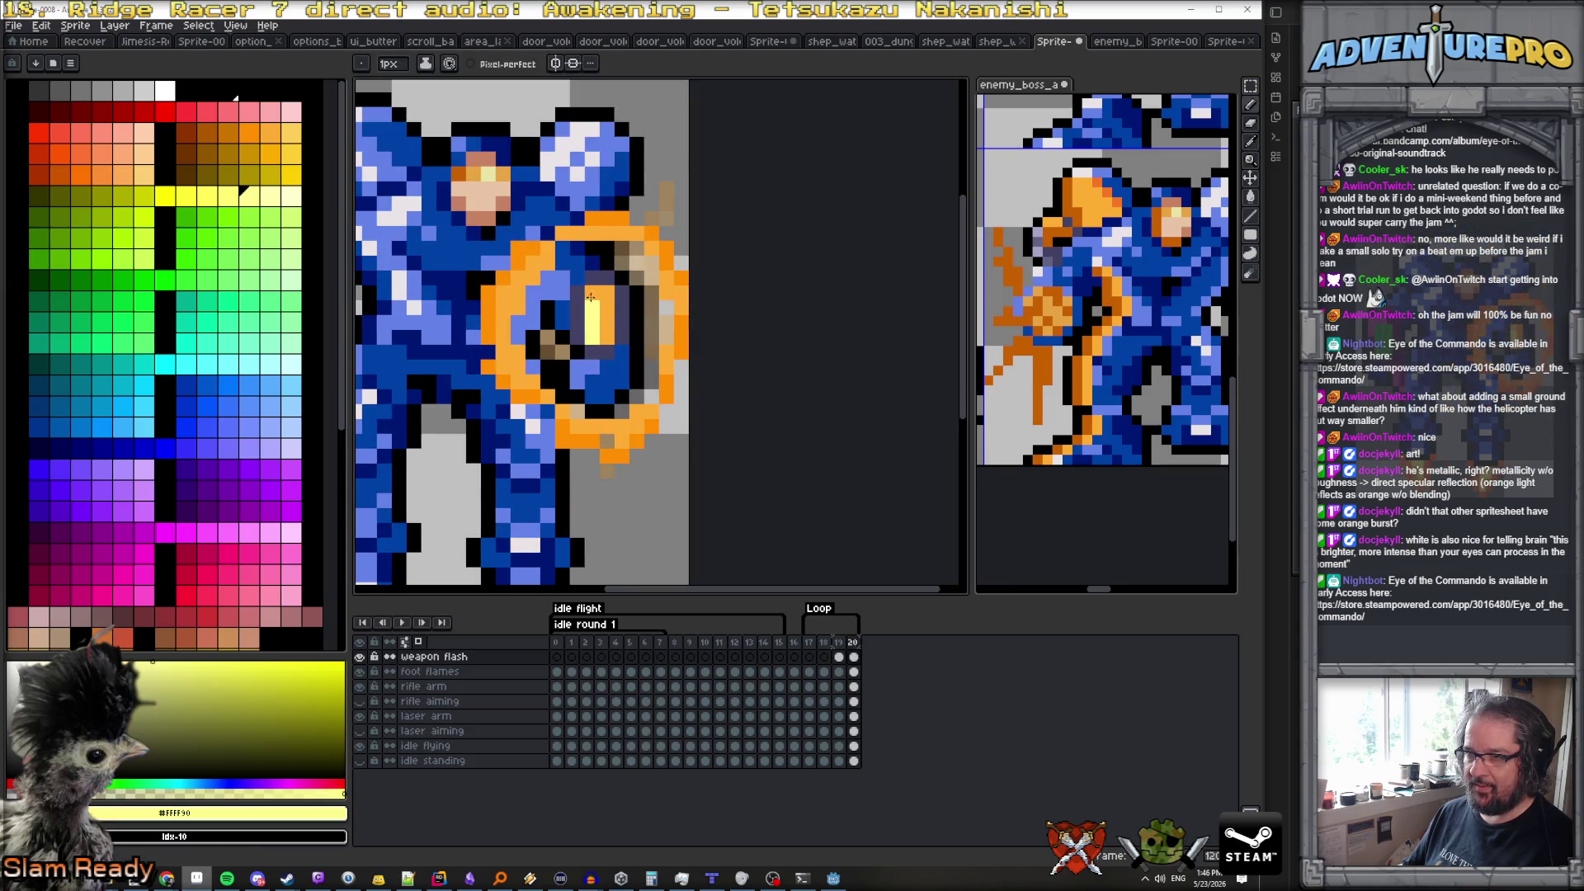
Eyedrop the flash's orange #FFAC34 as the drawing colour and jump back to frame 0
left_click(809, 642)
key("Left")
key("Left")
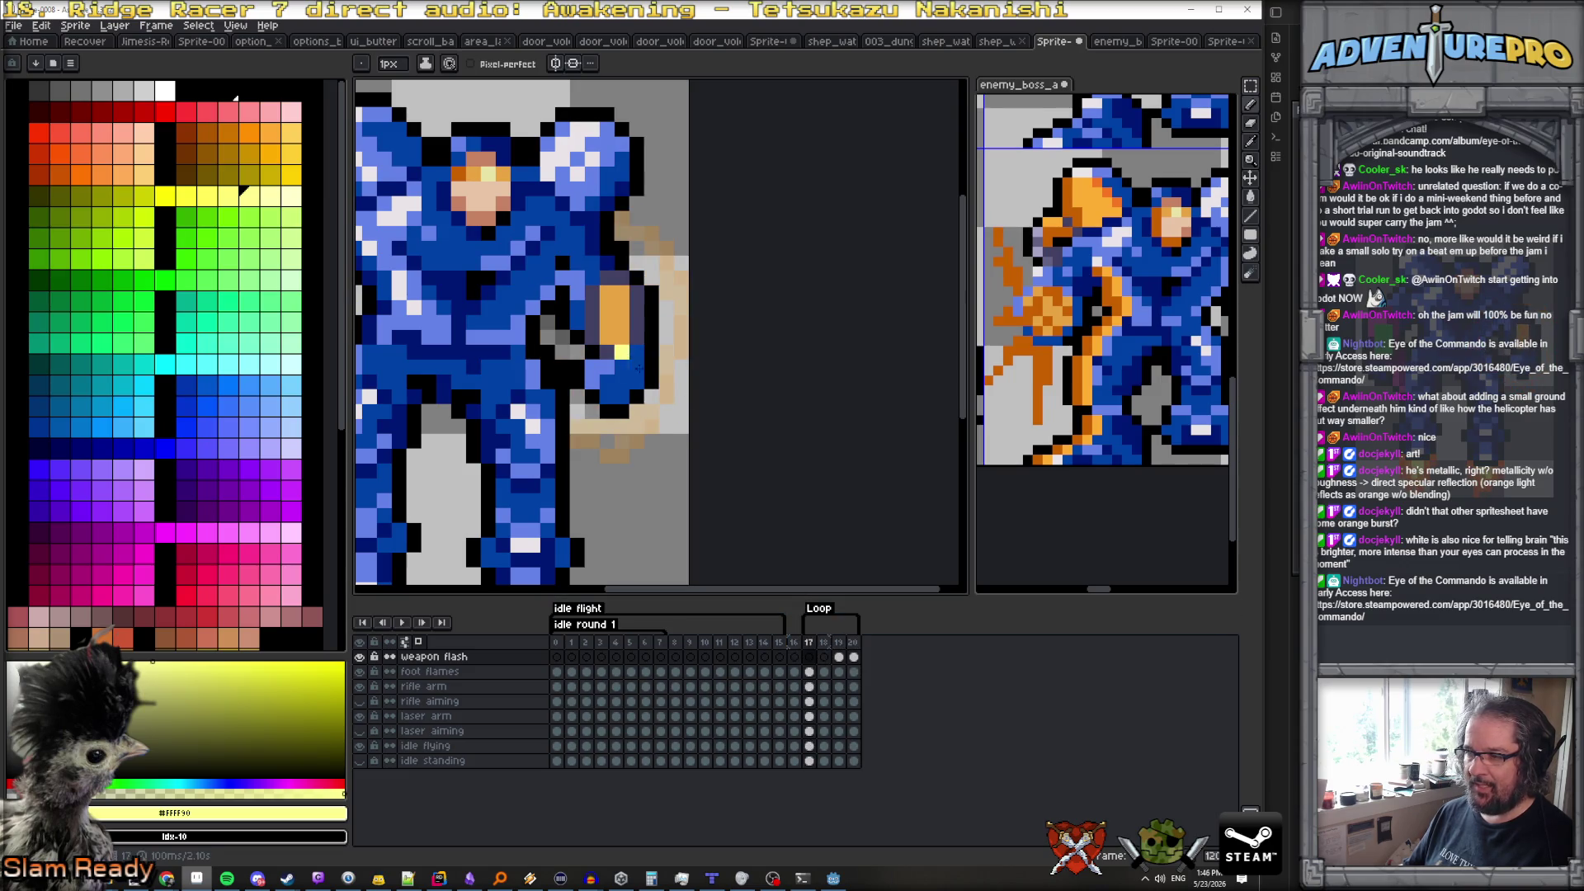
key("Right")
key("Right")
key("Right")
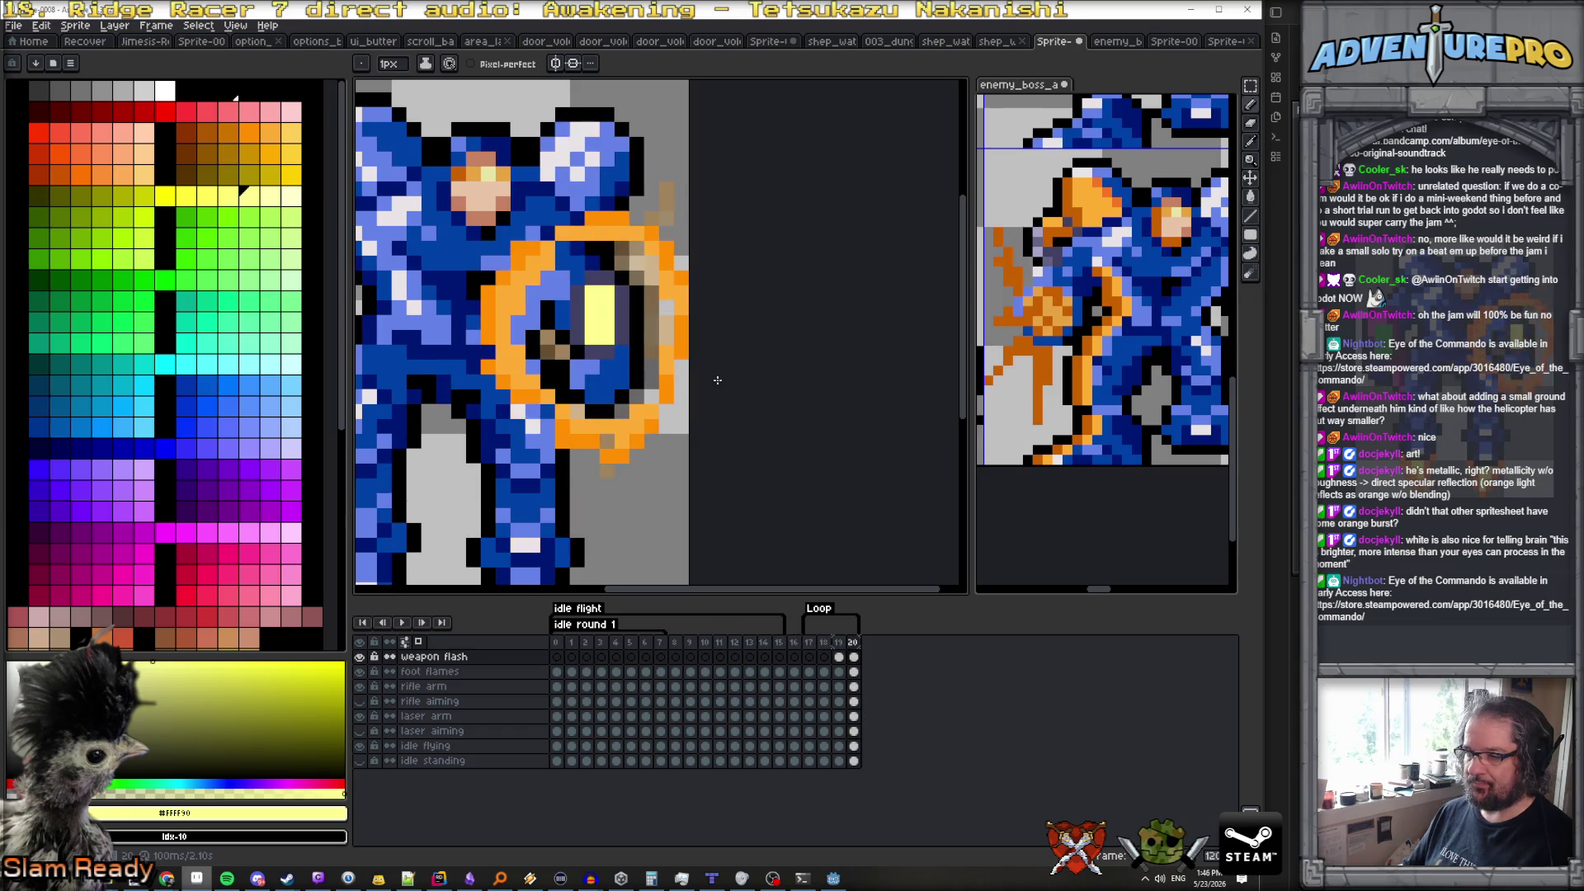
left_click(664, 367, "alt")
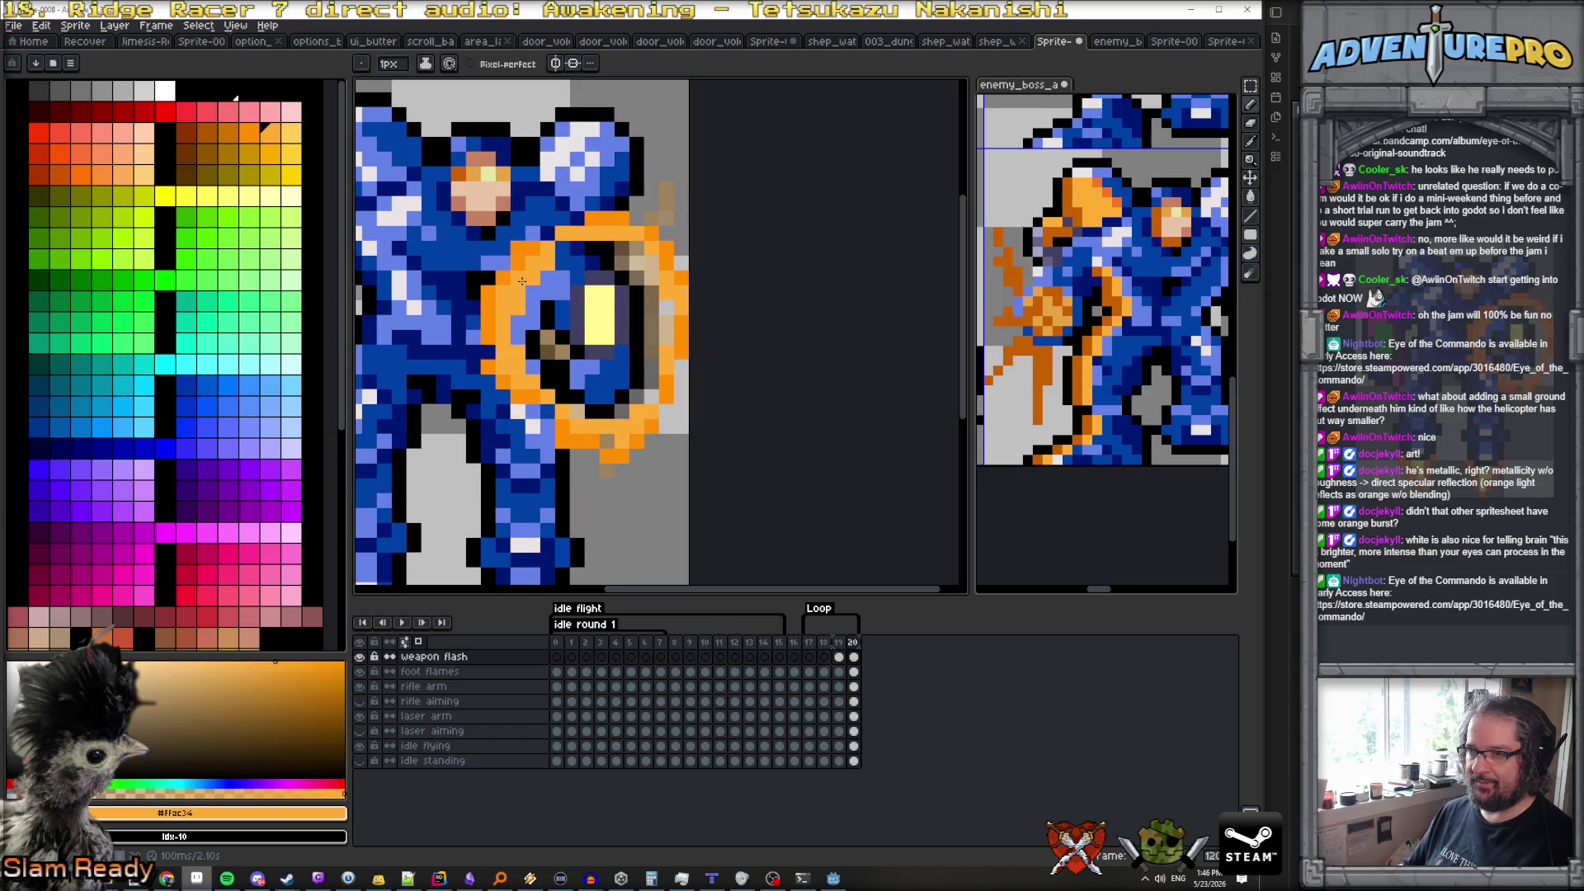
scroll(521, 280, "down", 4)
key("Right")
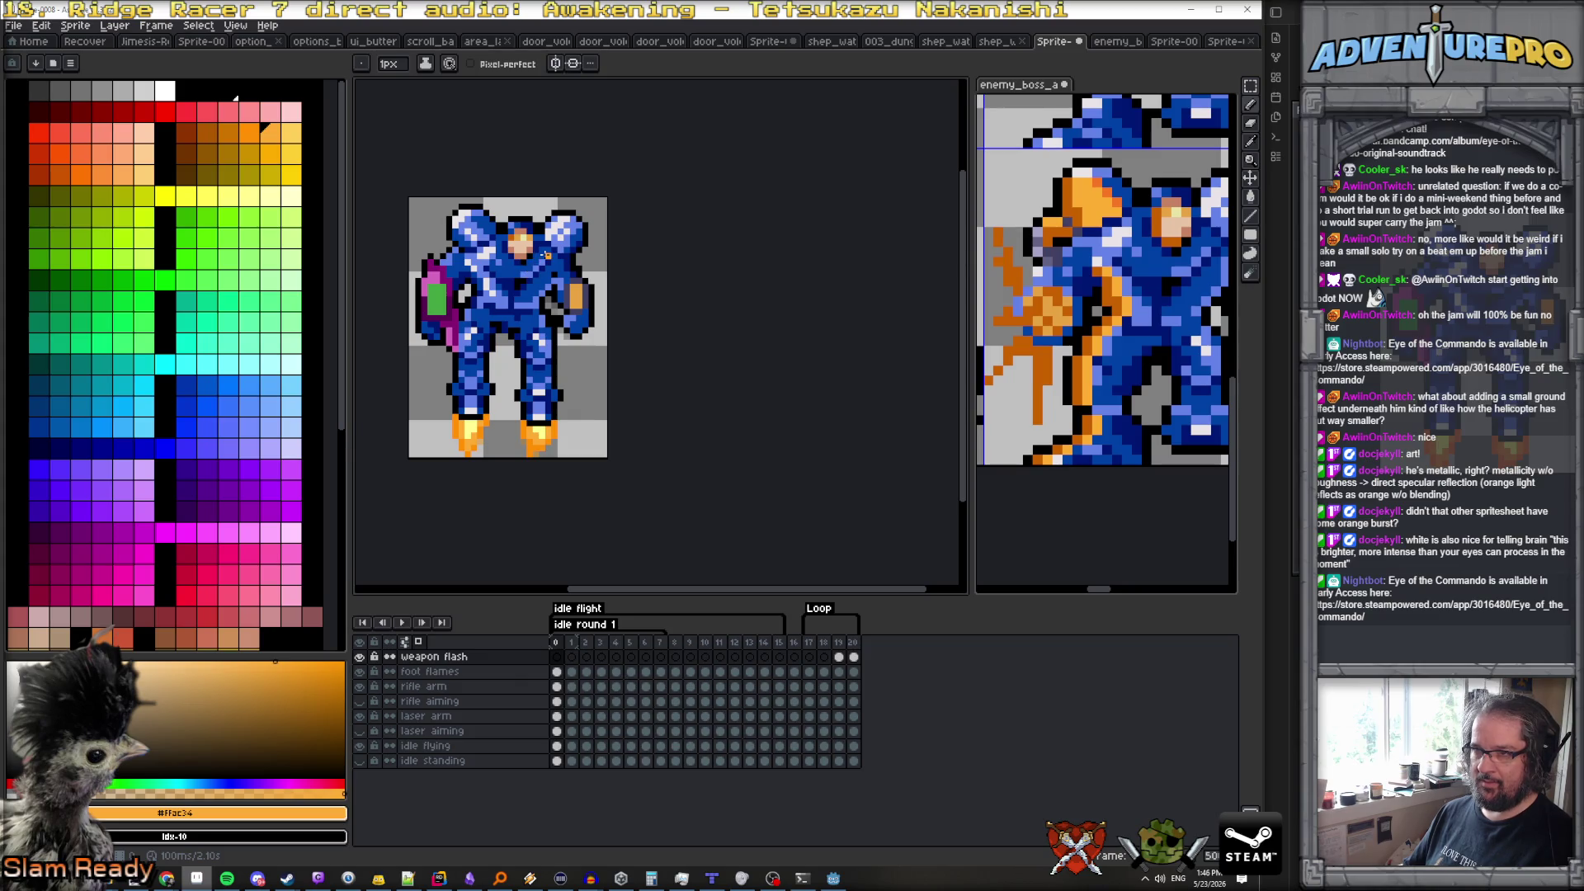
Dab orange pixels on frame 0: down the chest, beside the leg and right of the sprite
left_click_drag(524, 280, 522, 309)
left_click(579, 360)
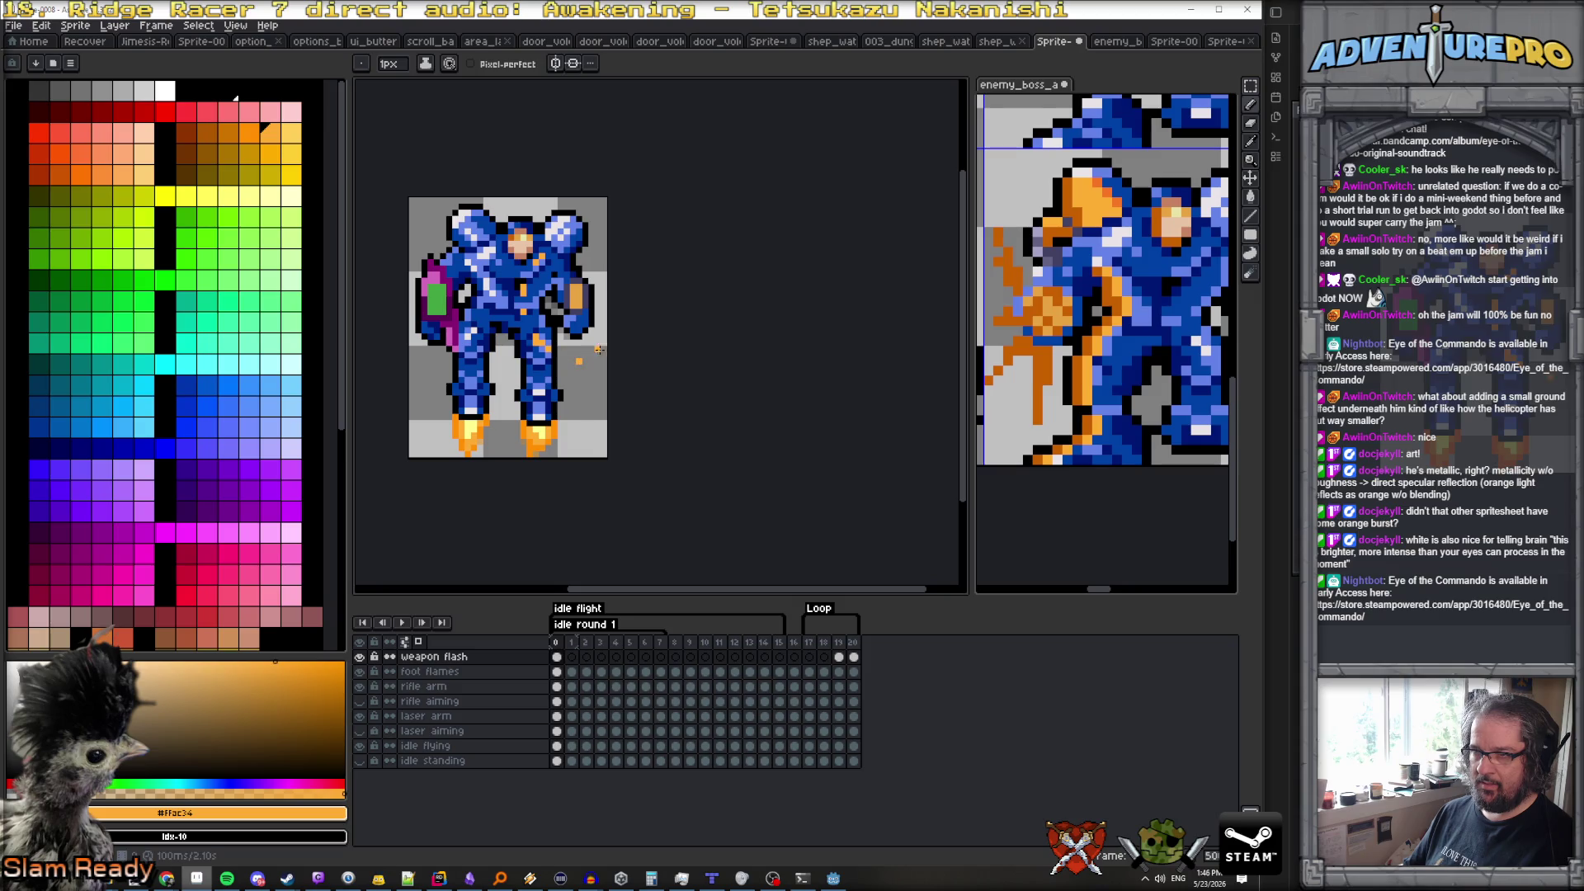
left_click(603, 267)
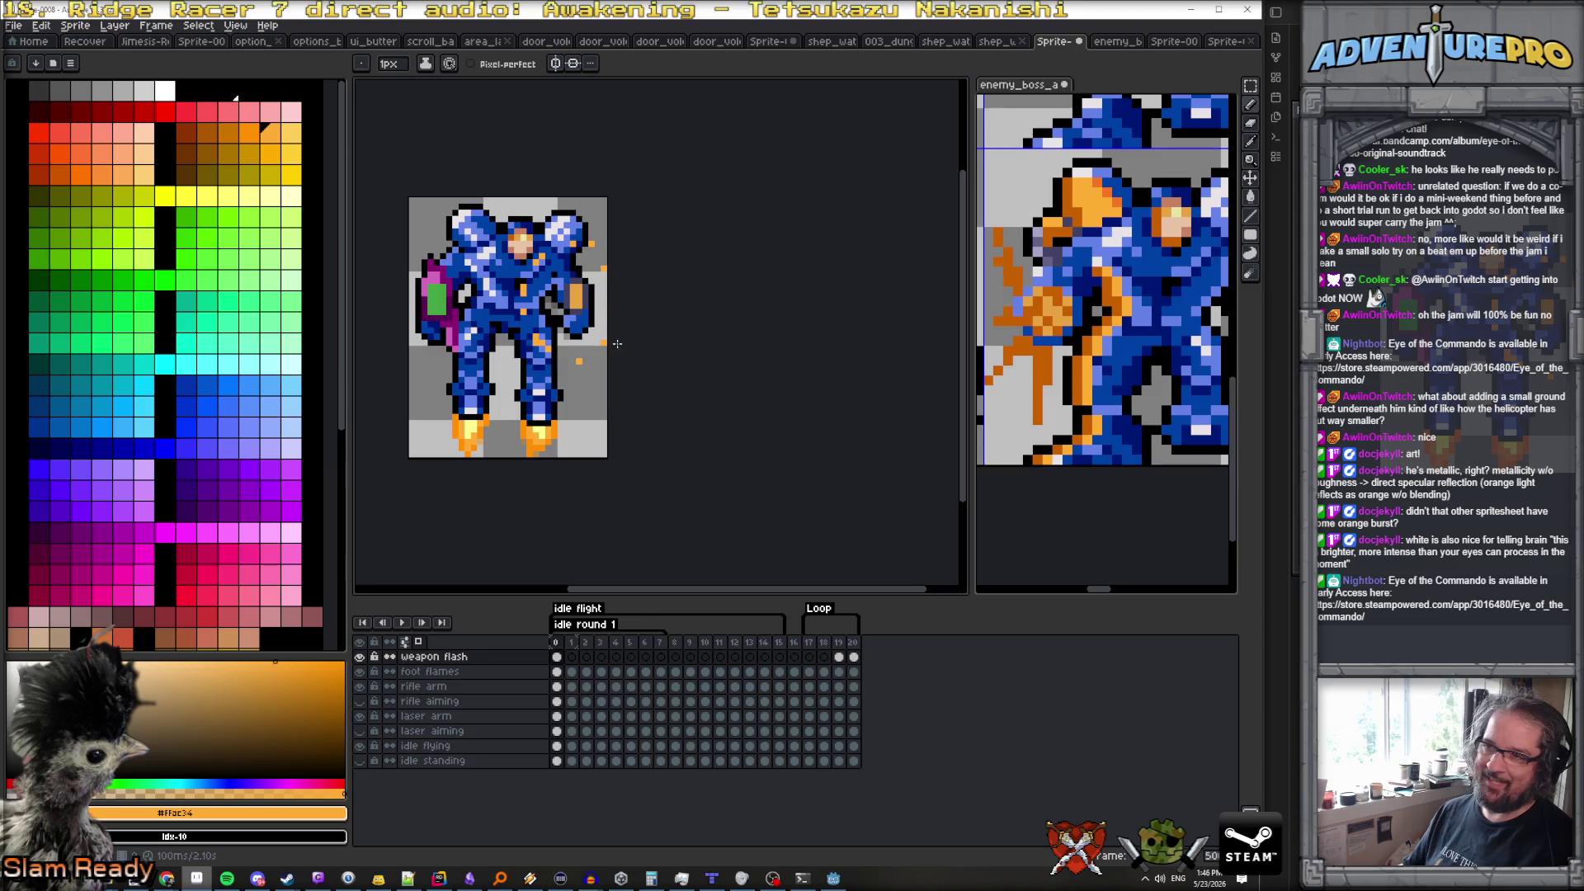
Play the firing animation from frame 17, then stop playback back on frame 17
left_click(809, 655)
left_click(408, 624)
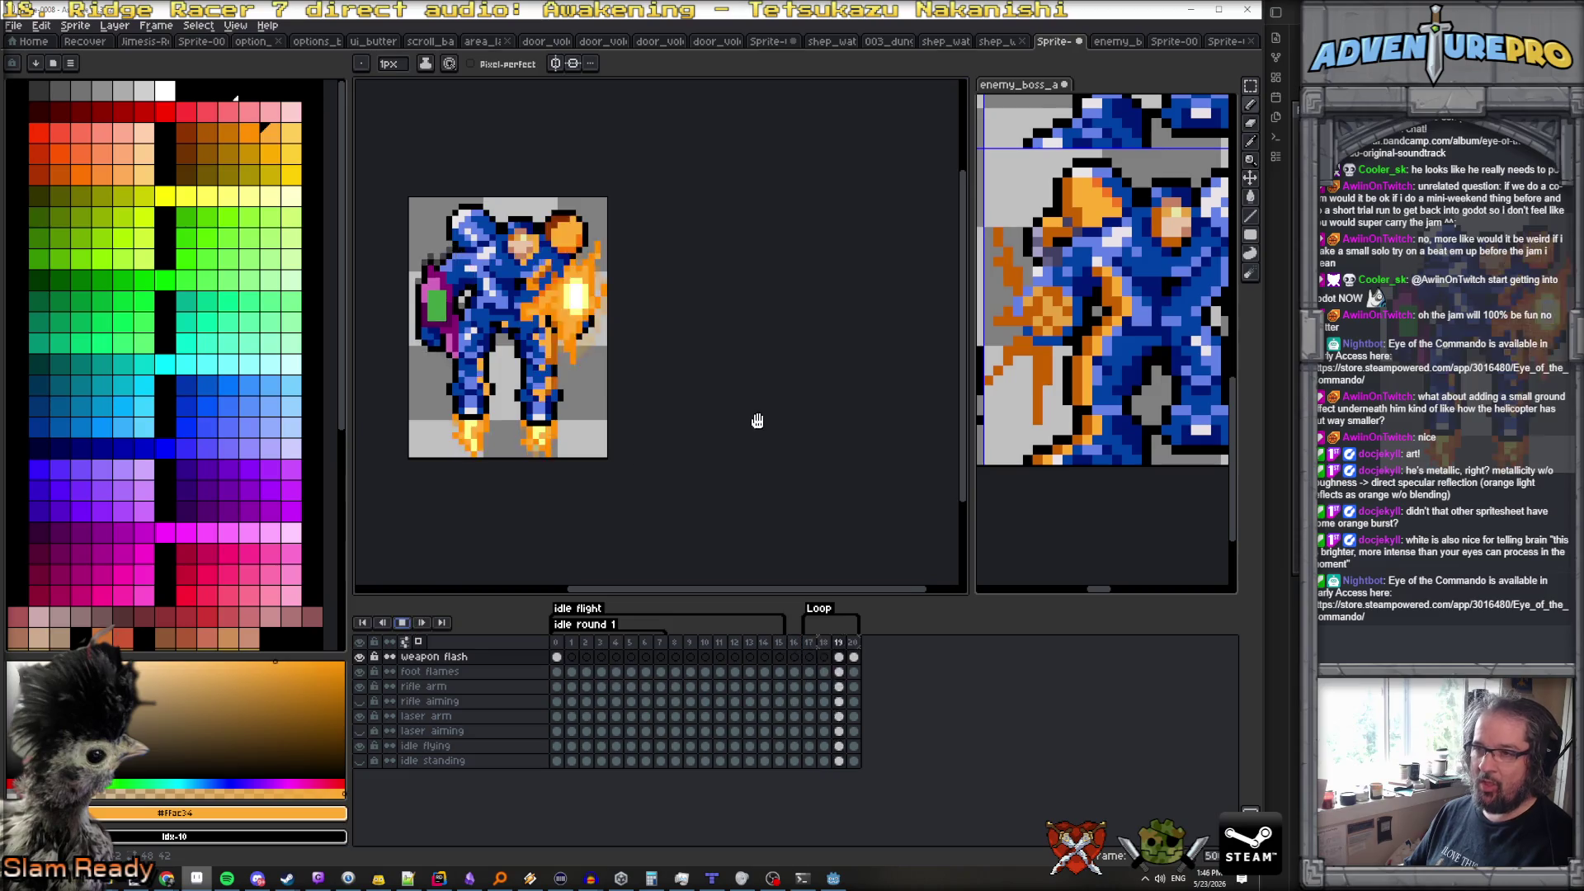
scroll(752, 419, "down", 2)
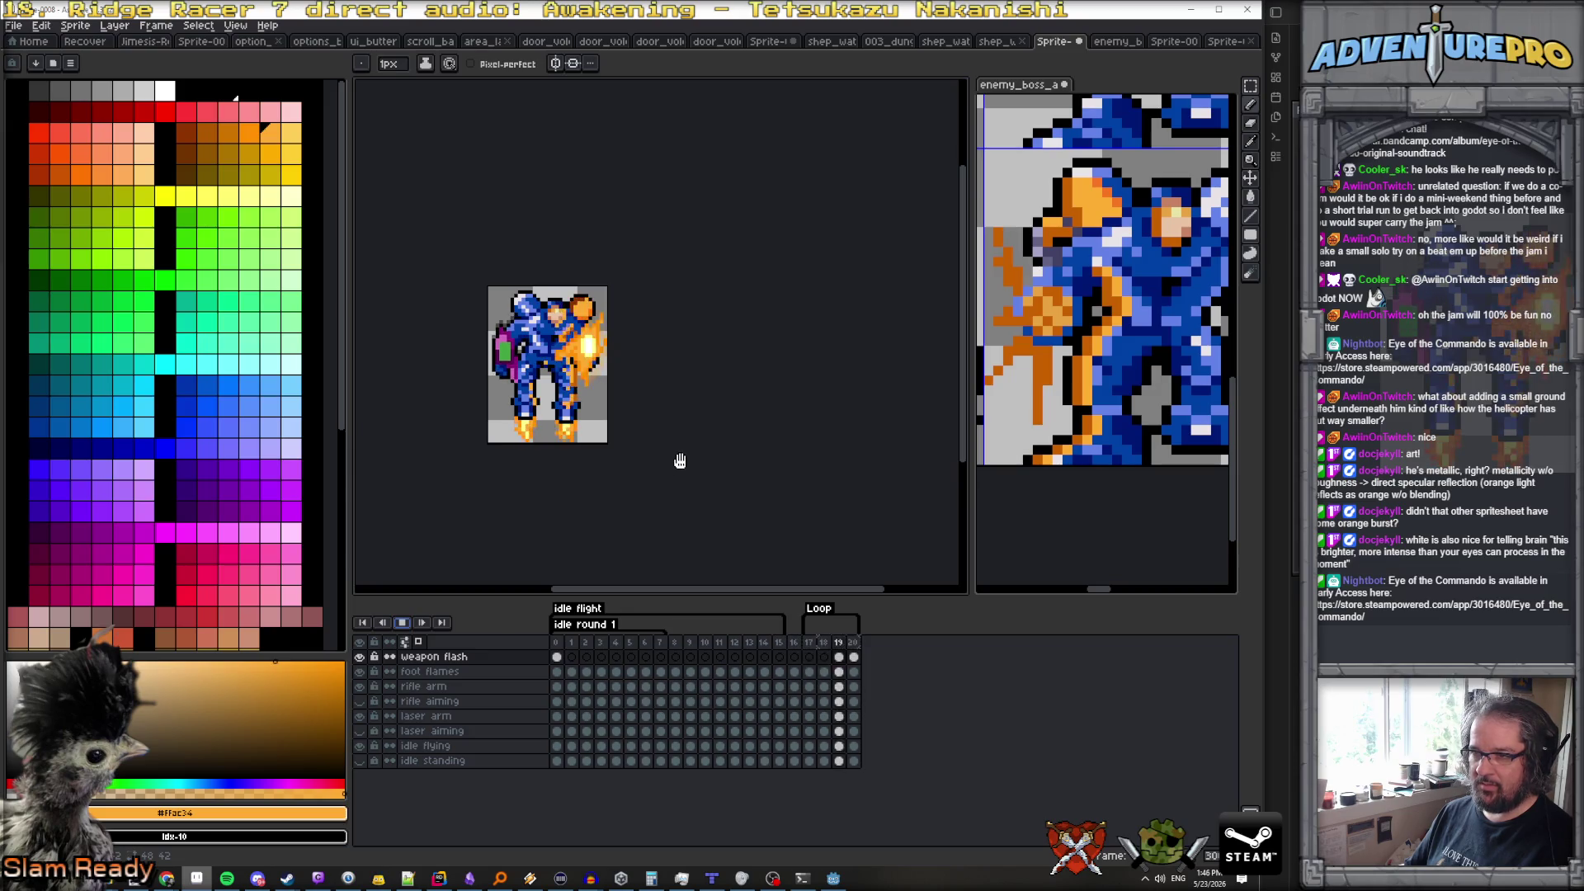
key("Return")
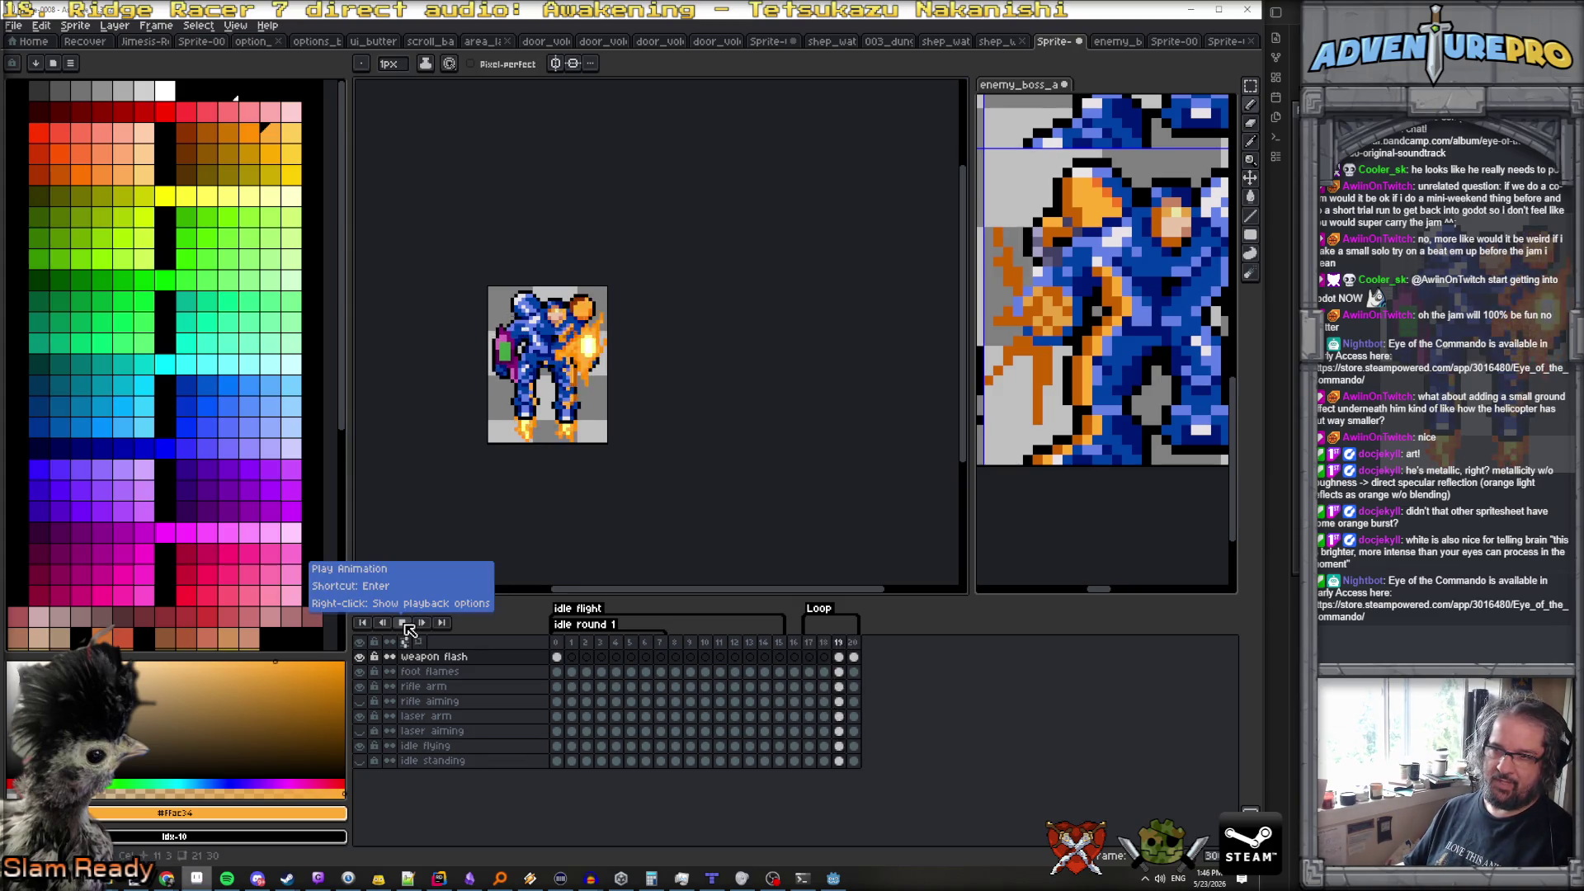
left_click(403, 623)
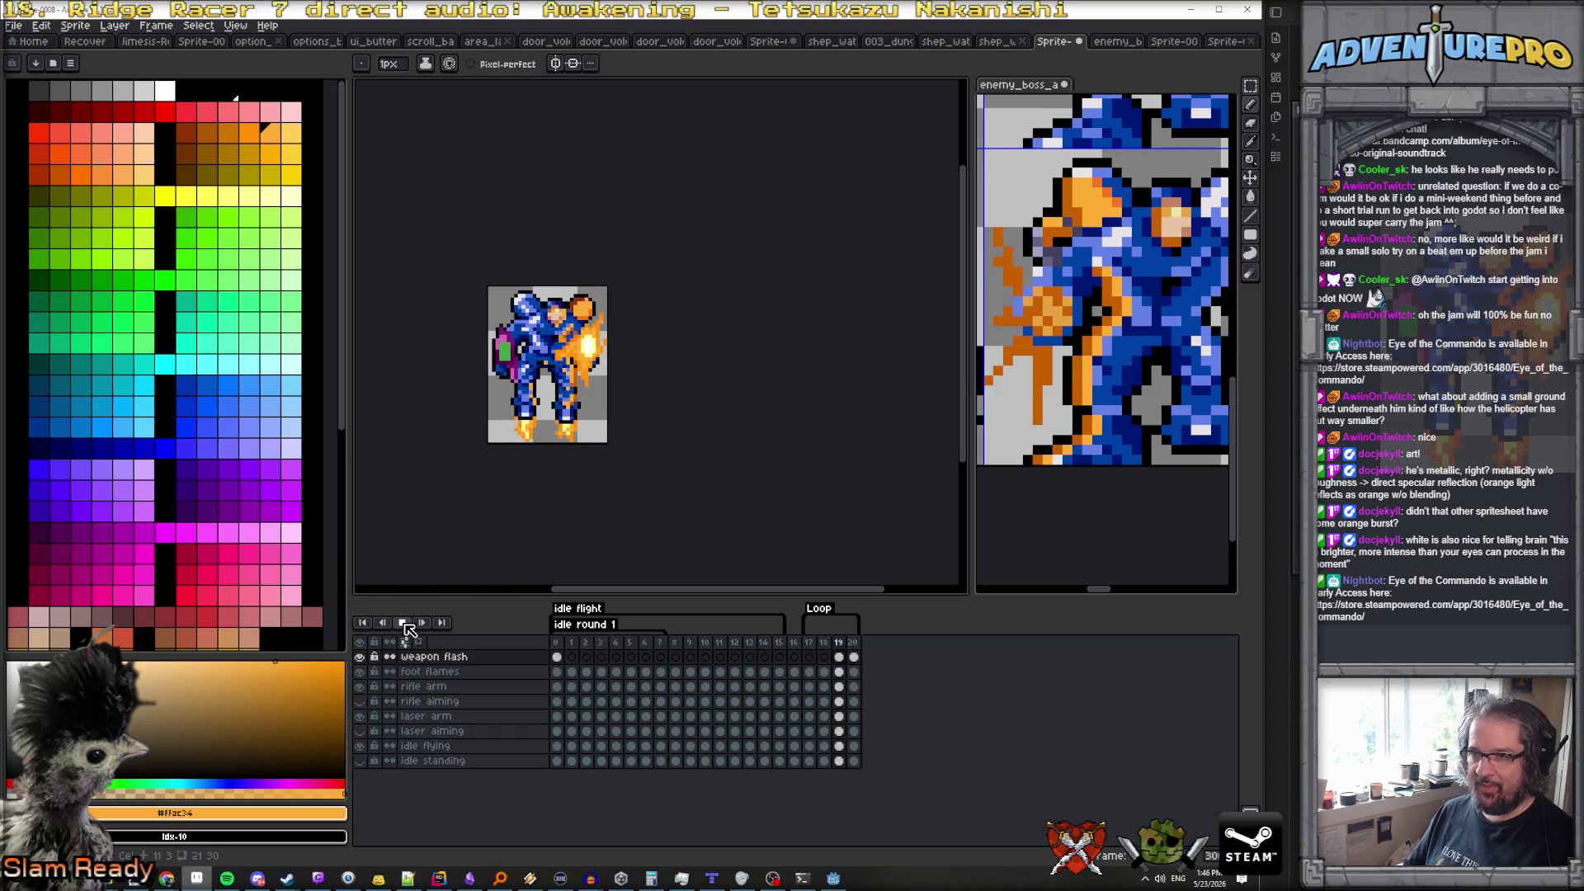
key("Left")
key("Left")
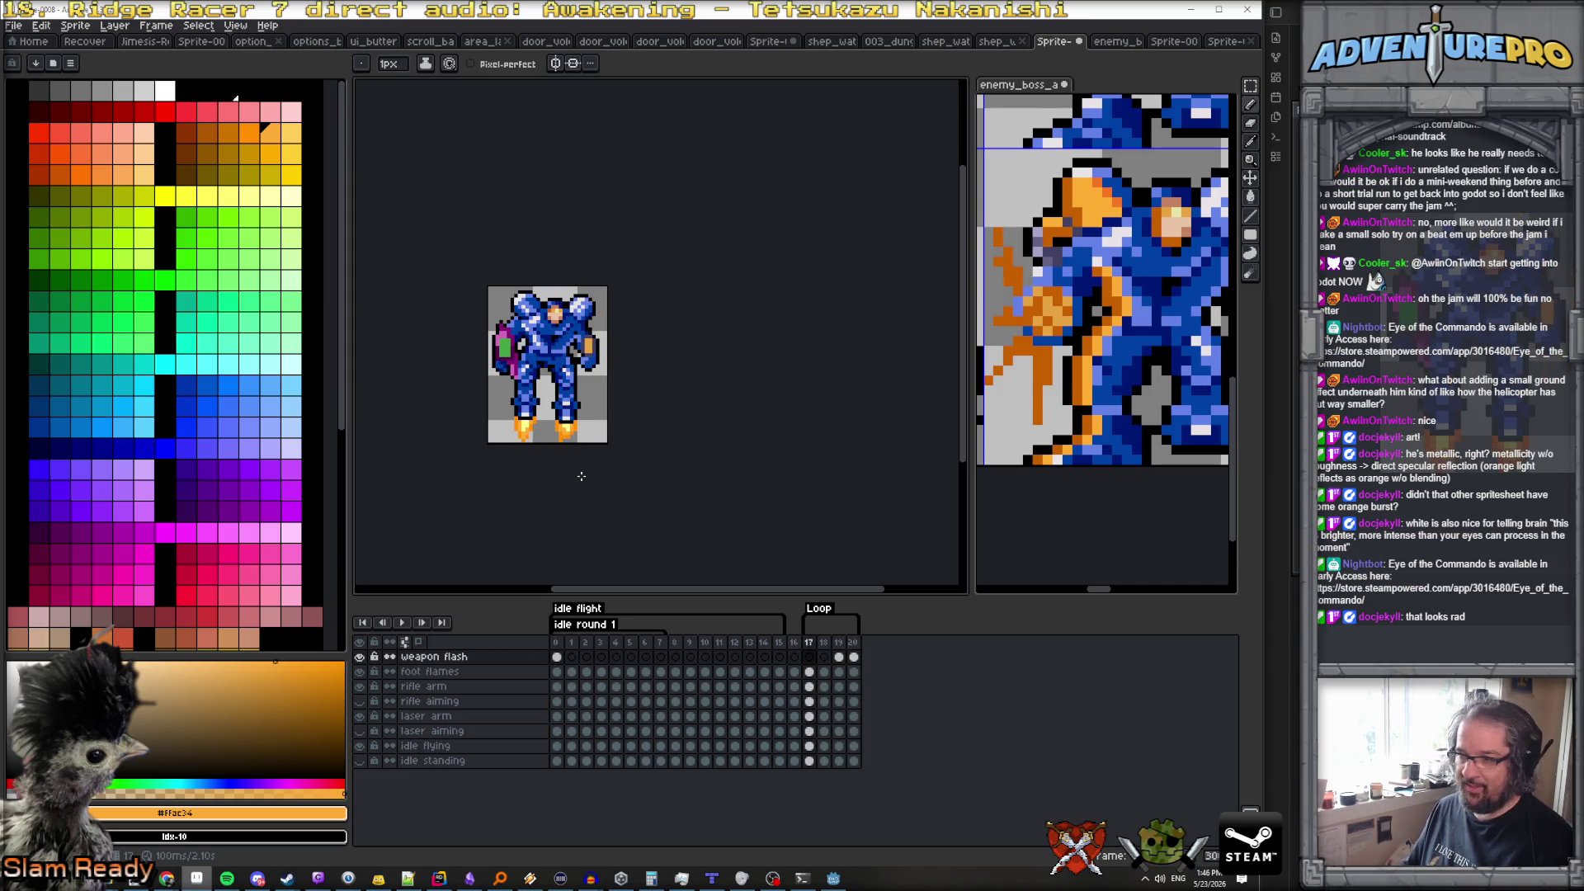
Pick a brighter lime green and try a Paint Bucket fill on the shield panel, then undo it
scroll(572, 415, "up", 2)
scroll(469, 302, "up", 1)
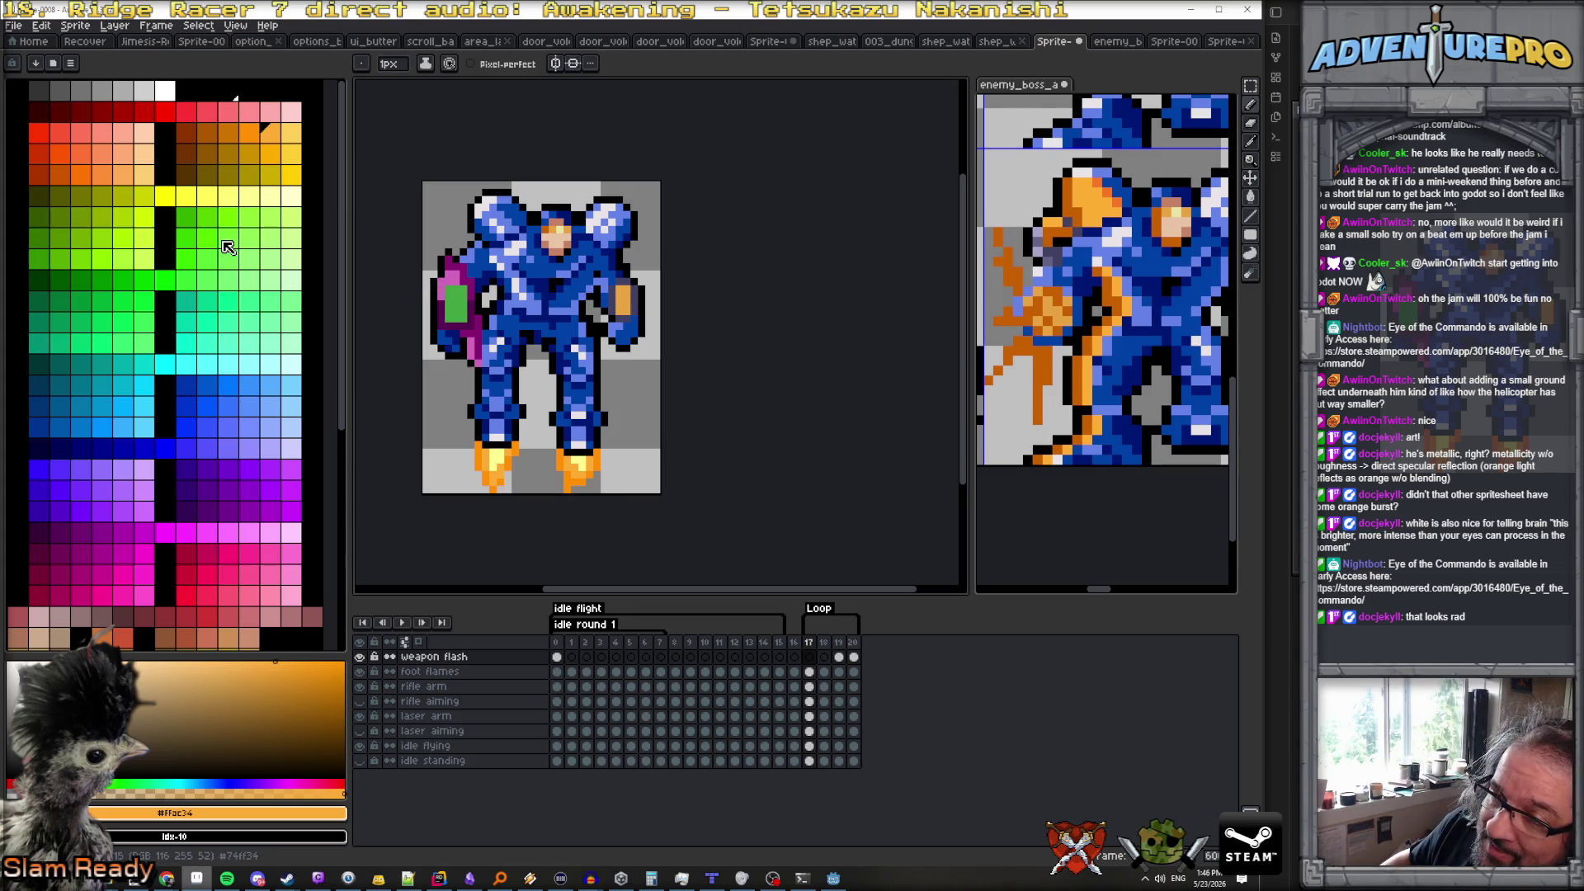
left_click(250, 218)
scroll(463, 304, "up", 1)
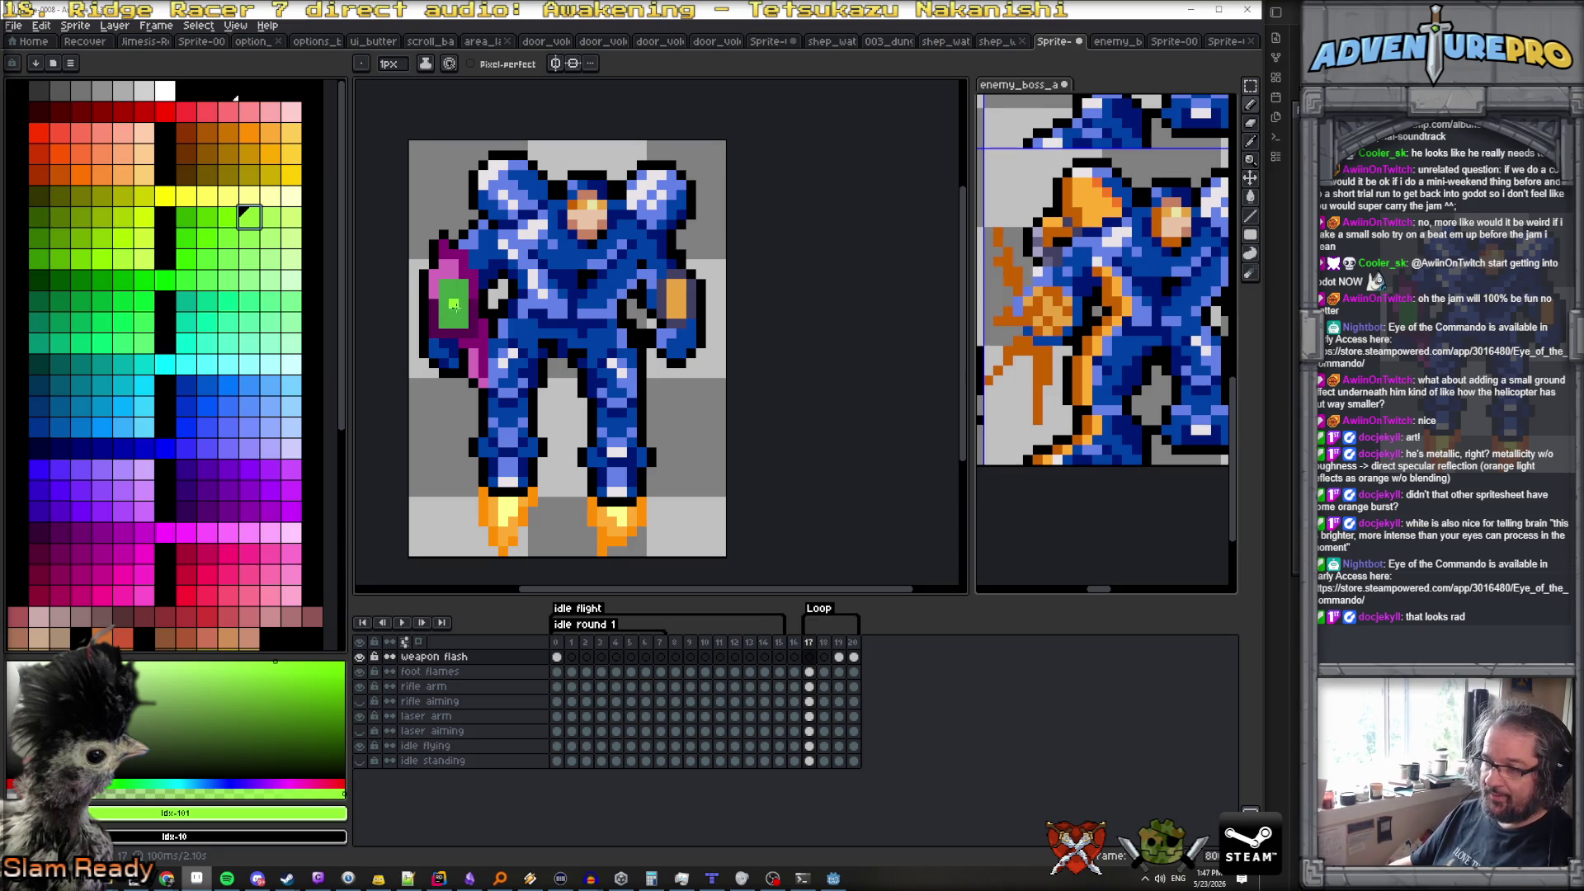
key("g")
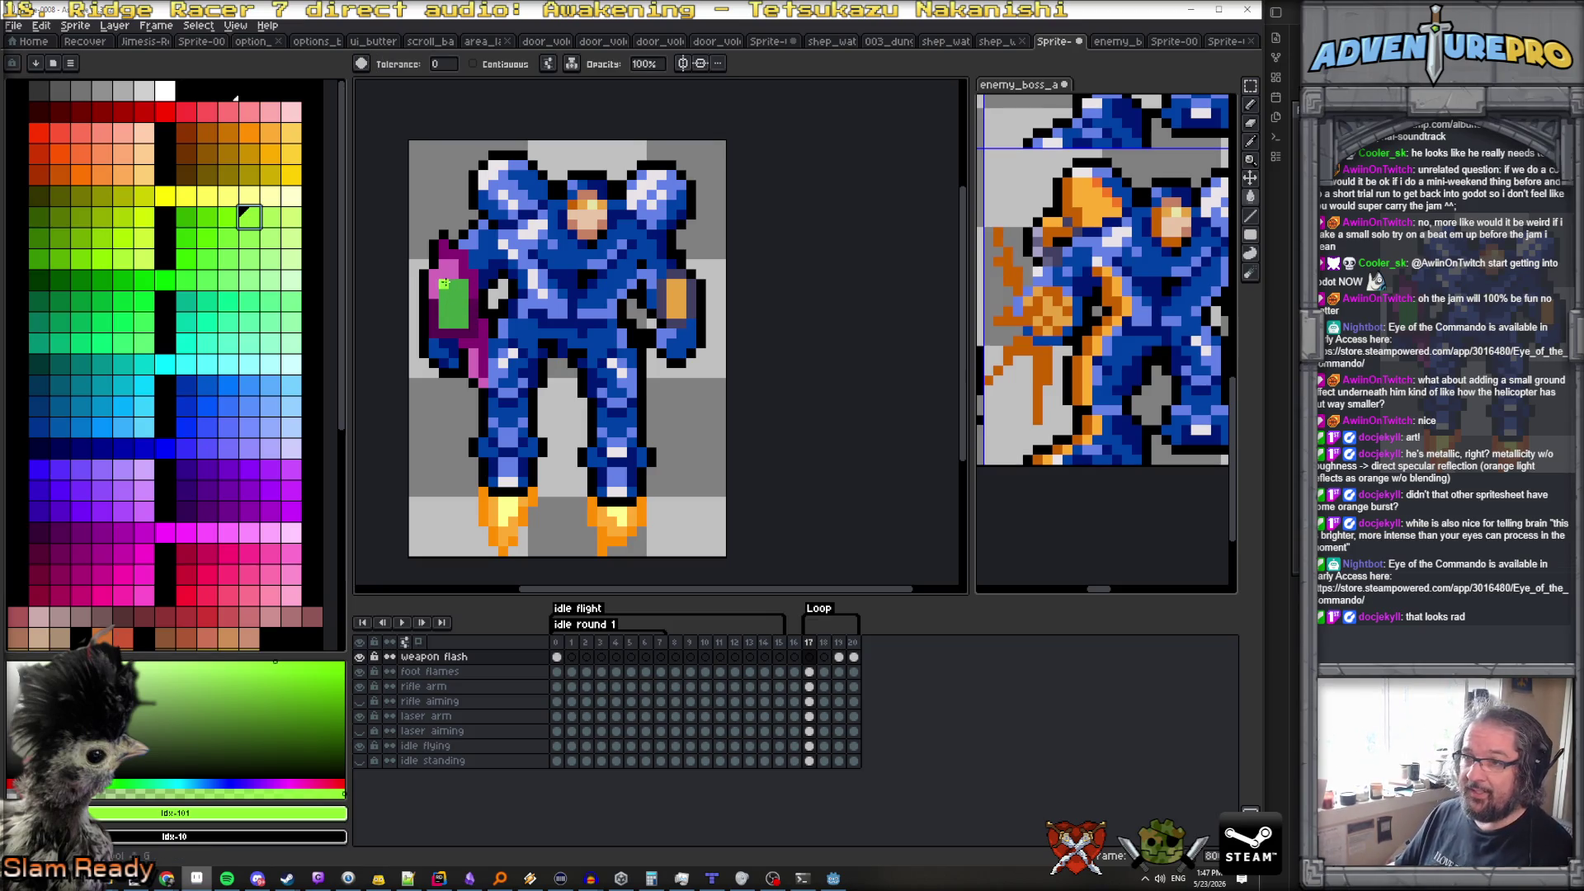
left_click(273, 219)
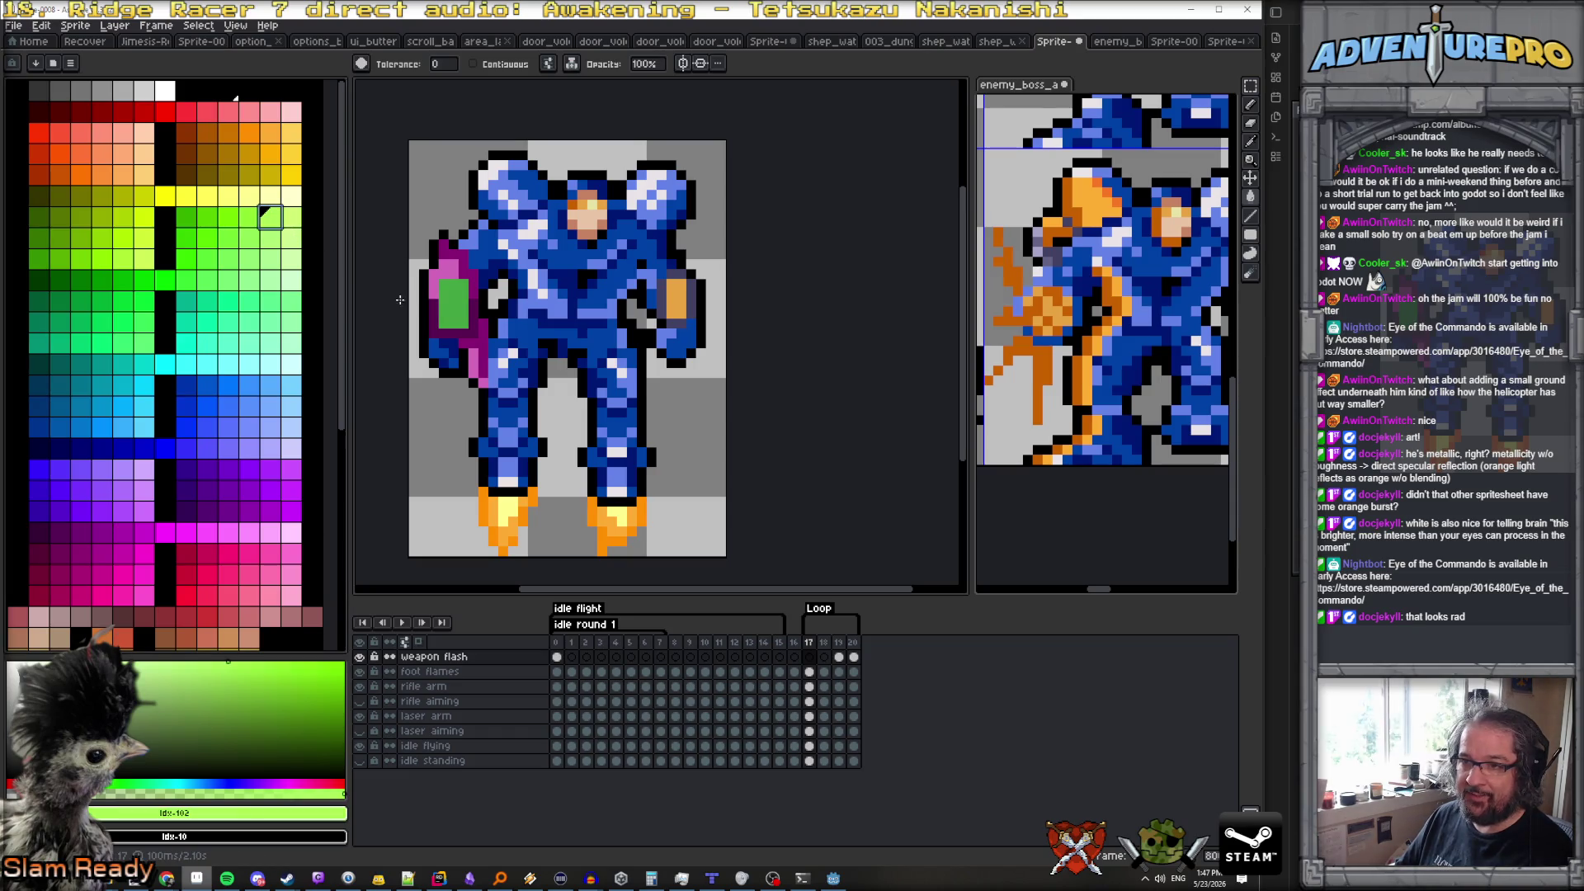
left_click(443, 293)
key("ctrl+z")
With the pencil, draw a lime strip down the shield panel, then undo it
key("b")
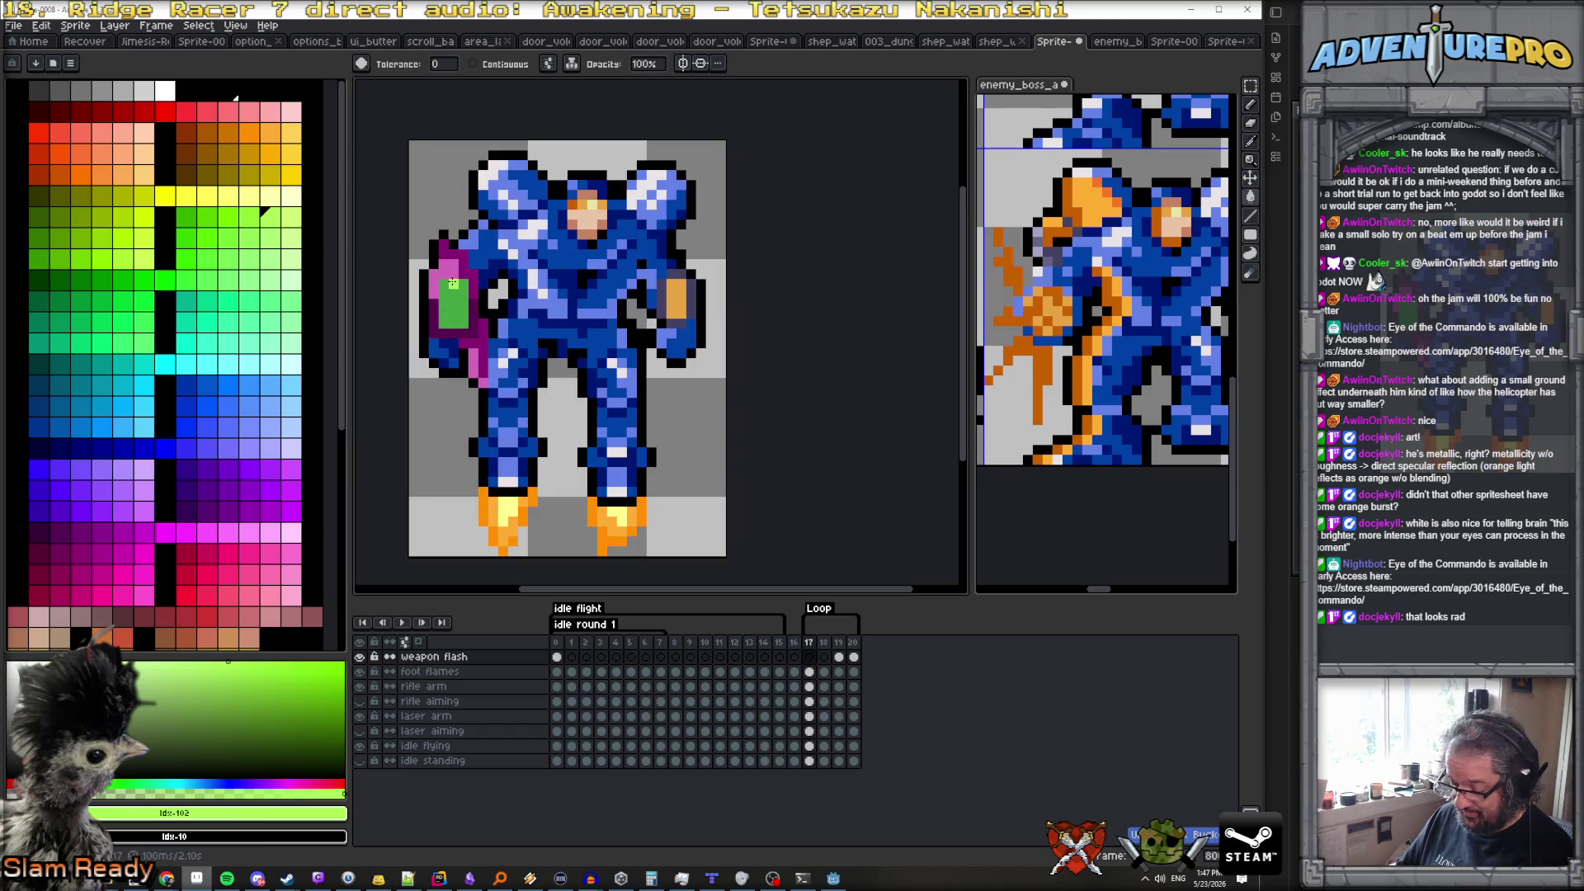
mouse_move(443, 275)
left_mouse_down()
mouse_move(443, 328)
mouse_move(468, 324)
mouse_move(454, 295)
left_mouse_up()
key("ctrl+z")
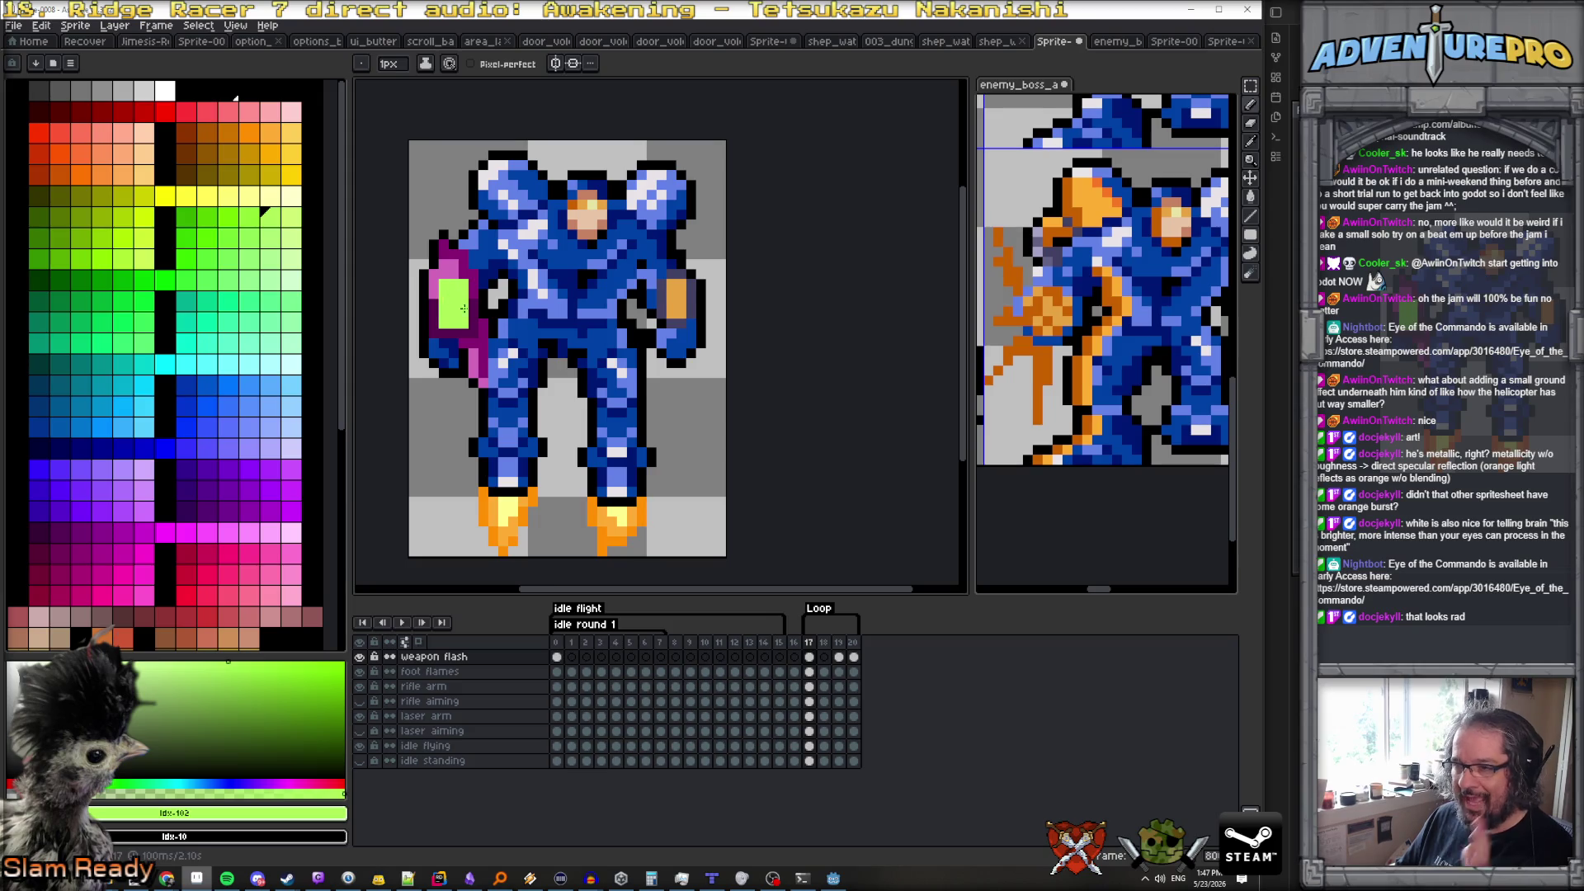
scroll(461, 304, "down", 2)
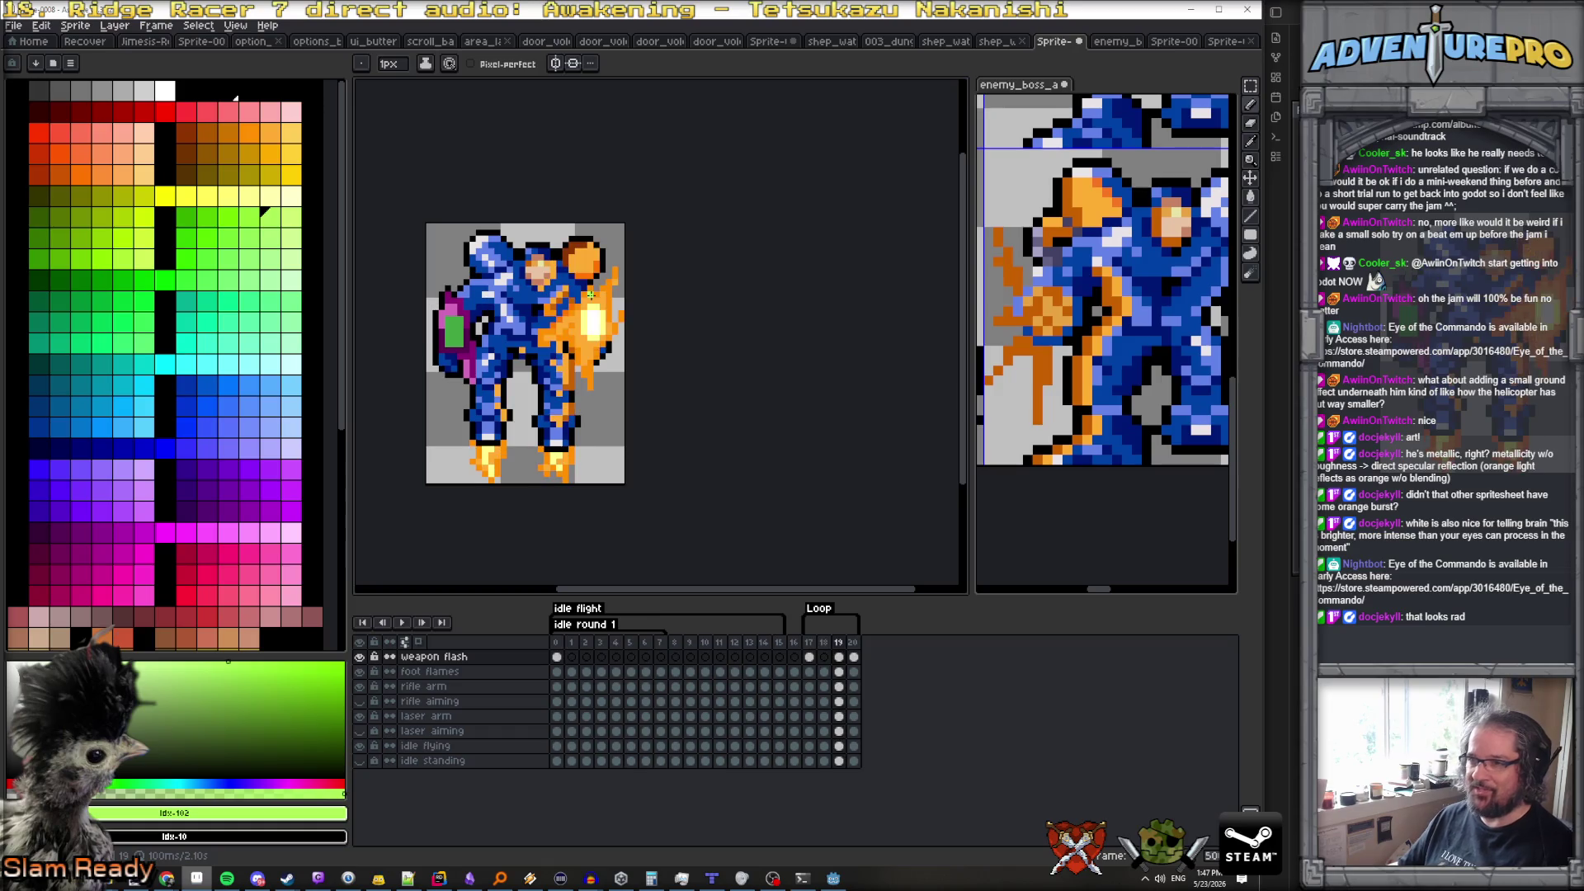
Paint the upper-left shoulder pad lime and shade its upper, left and lower edges darker green
scroll(505, 253, "up", 2)
scroll(473, 265, "up", 1)
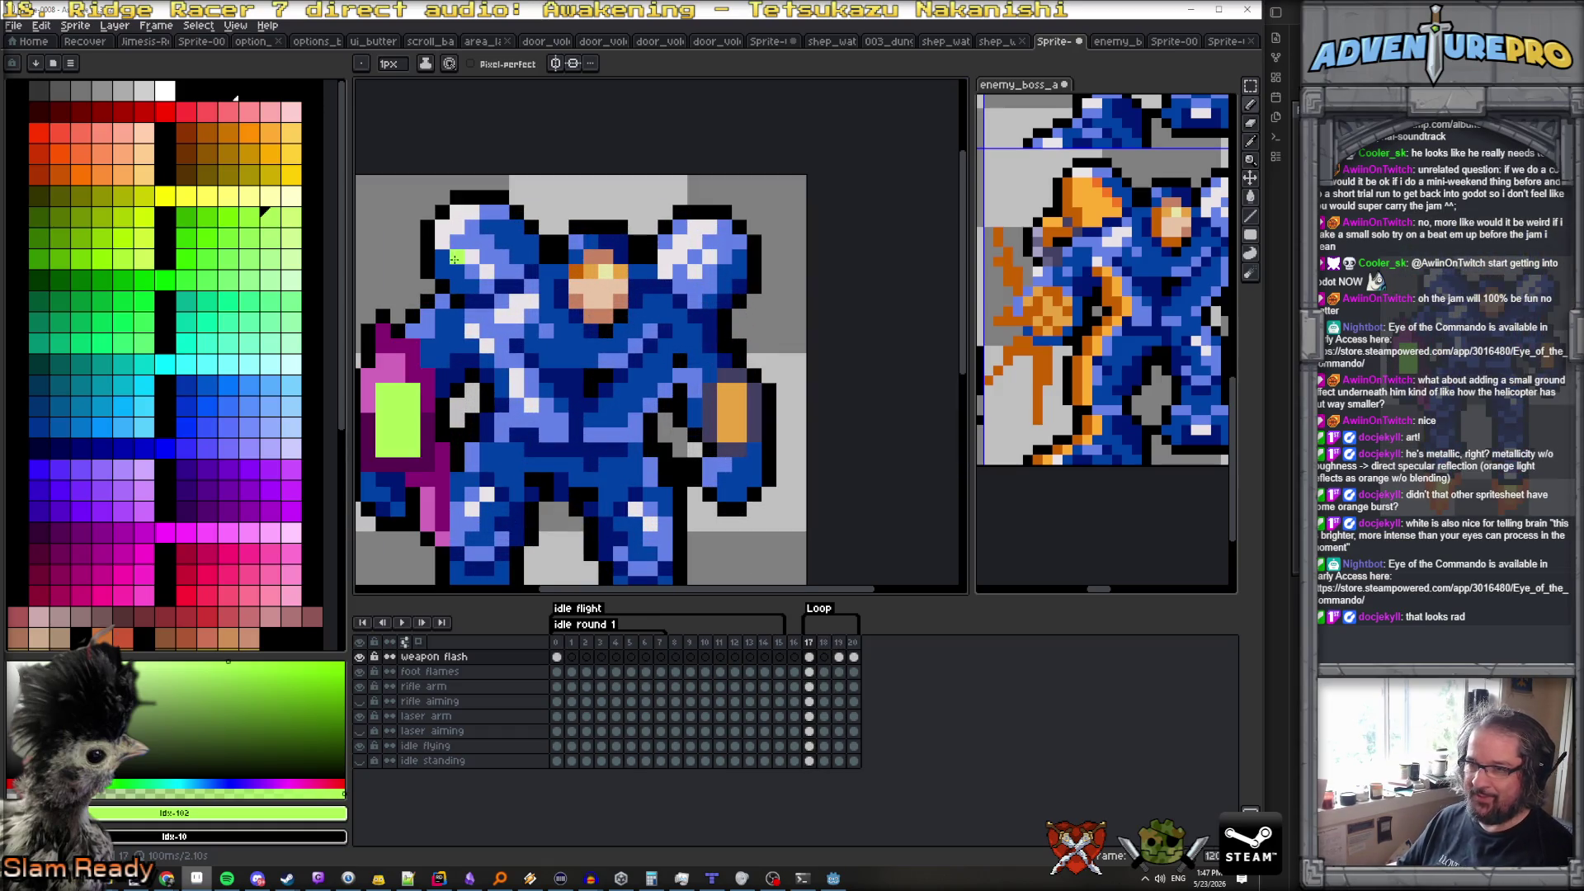
mouse_move(442, 257)
left_mouse_down()
mouse_move(443, 240)
mouse_move(450, 272)
mouse_move(475, 283)
mouse_move(523, 259)
mouse_move(480, 210)
mouse_move(455, 231)
mouse_move(487, 227)
mouse_move(510, 255)
mouse_move(487, 255)
left_mouse_up()
left_click(206, 218)
mouse_move(500, 233)
left_mouse_down()
mouse_move(505, 210)
mouse_move(536, 246)
left_mouse_up()
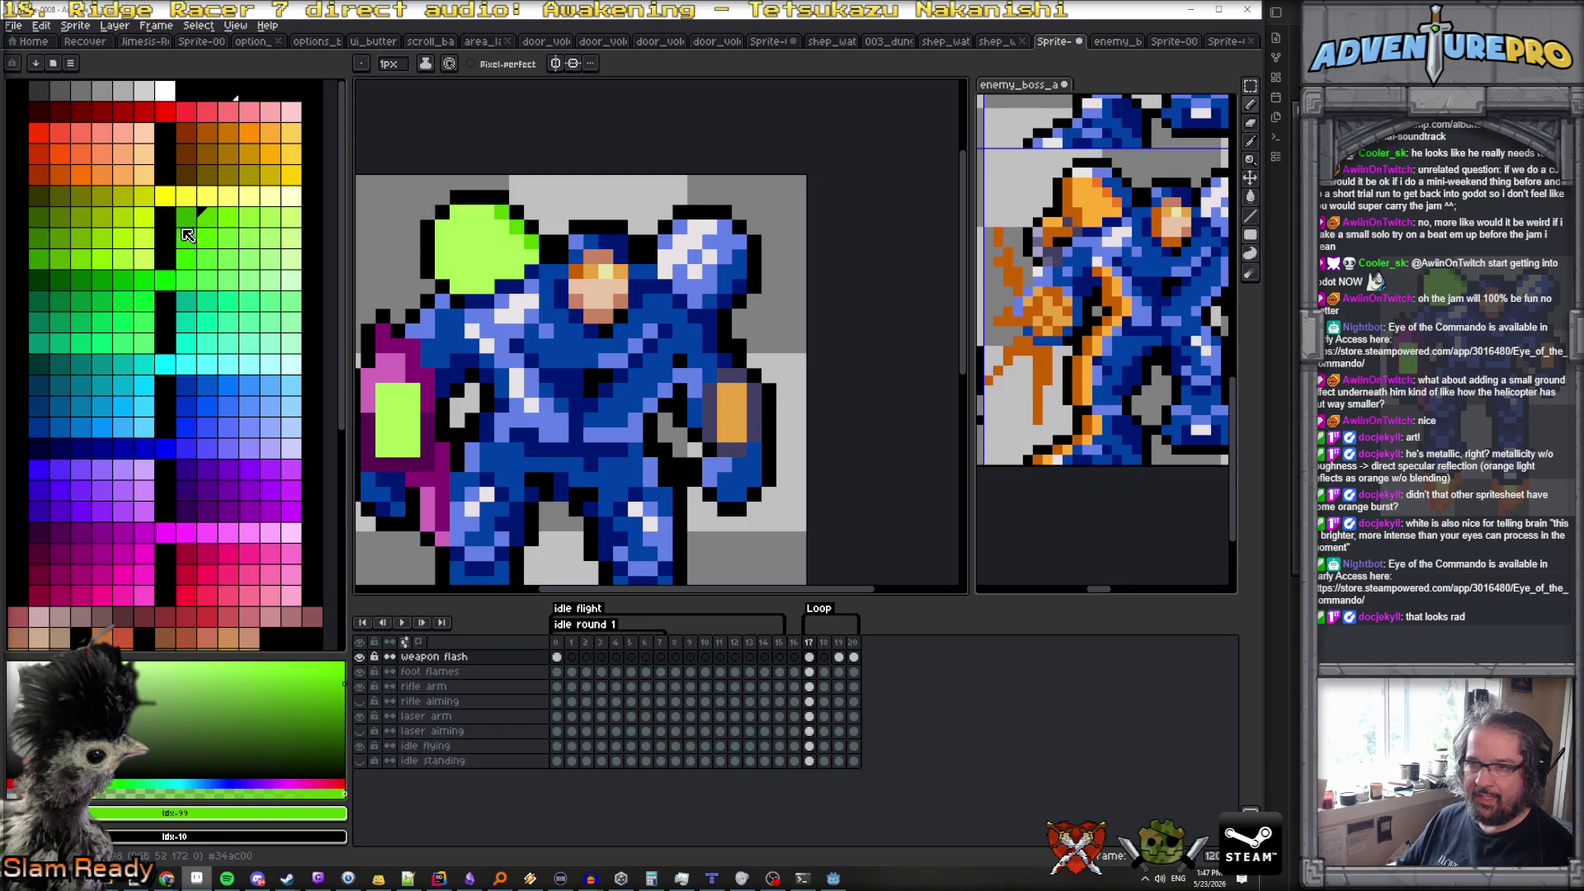
left_click(186, 259)
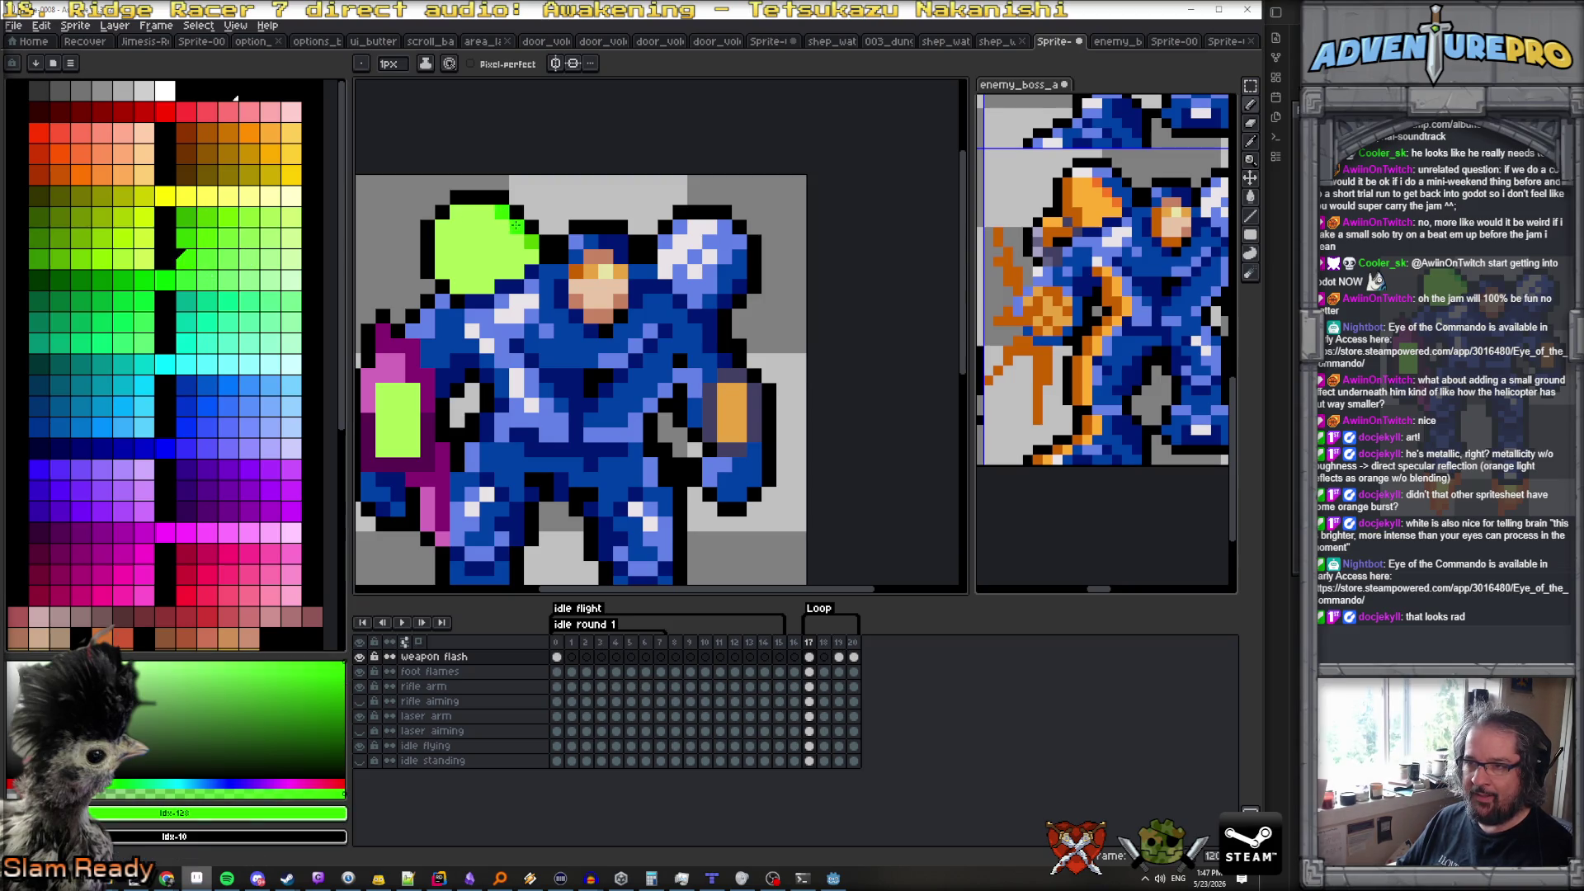
left_click(207, 216)
left_click(487, 242)
mouse_move(440, 247)
left_mouse_down()
mouse_move(457, 289)
mouse_move(442, 239)
left_mouse_up()
left_click(467, 283)
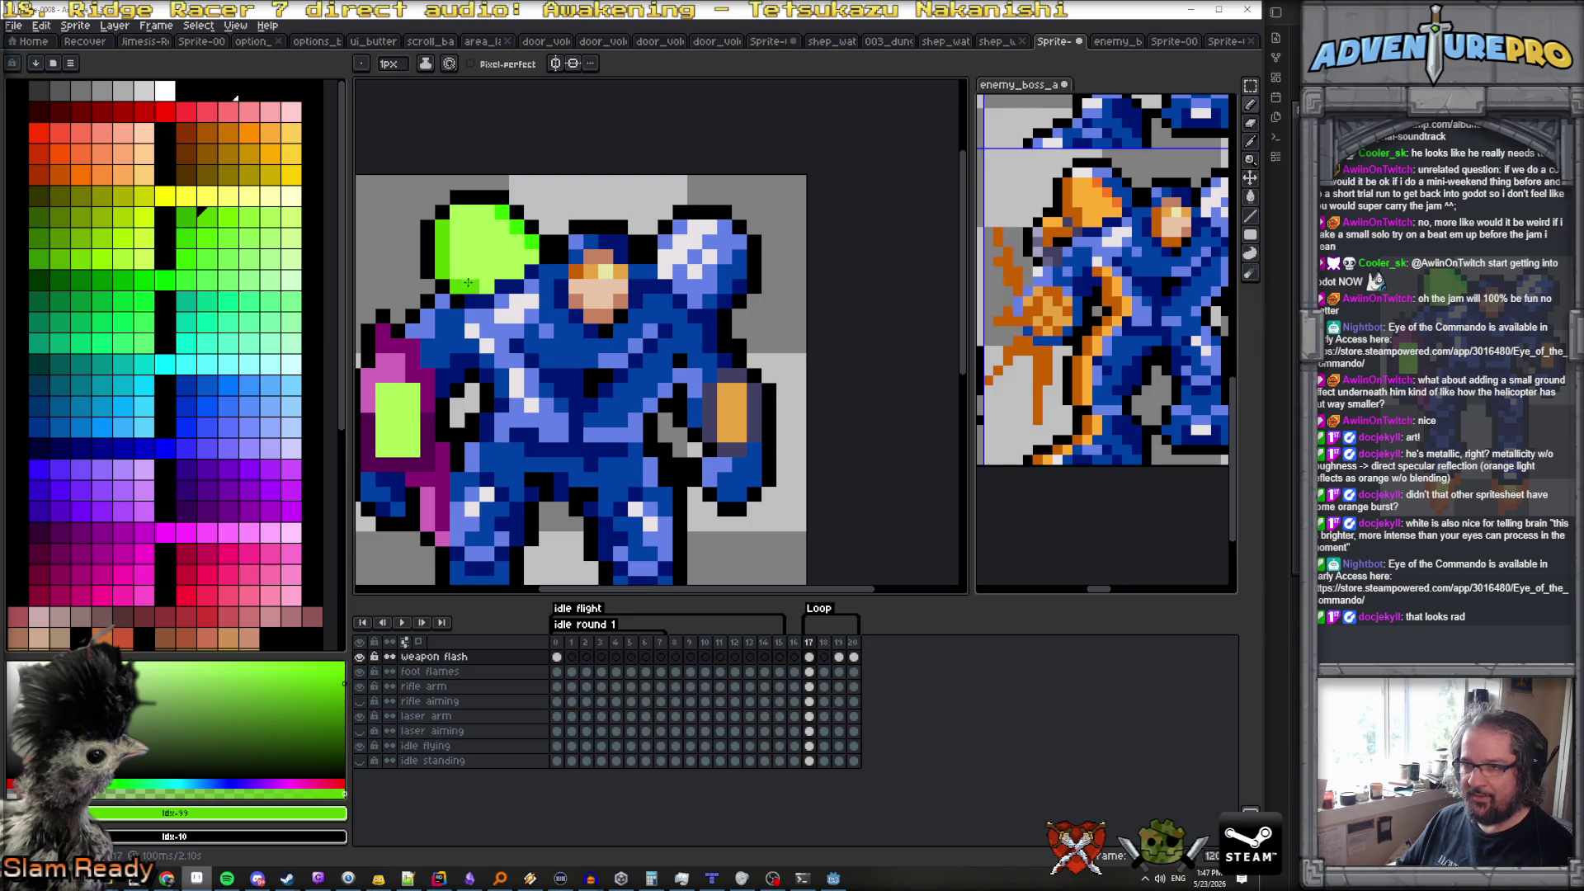
Draw a light-green #acff57 stripe down the mech's torso
scroll(482, 289, "down", 2)
scroll(481, 289, "up", 4)
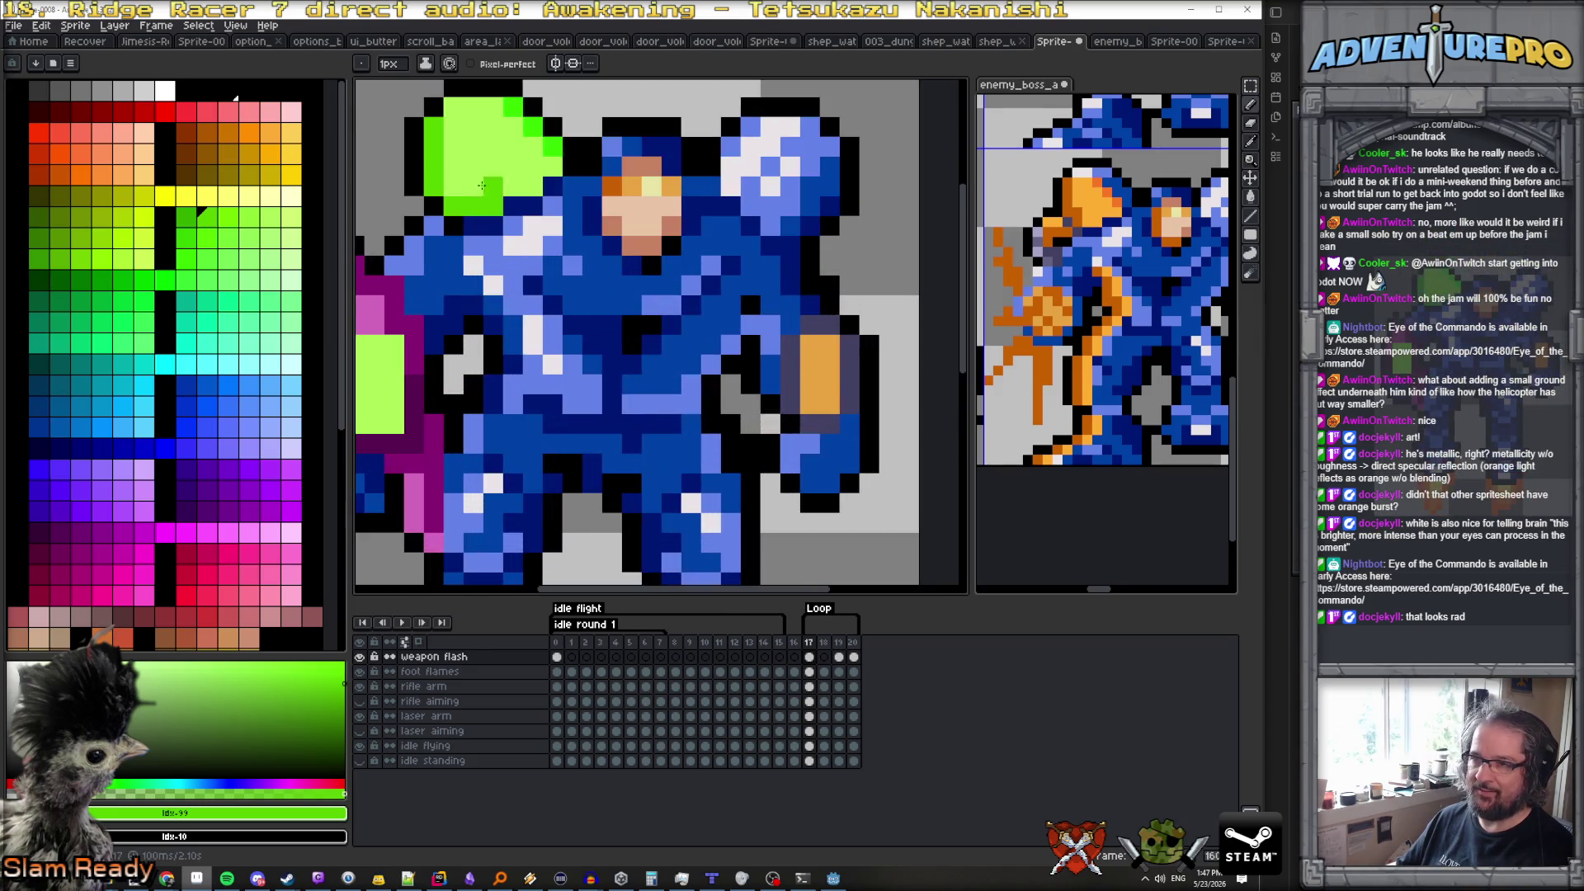
left_click(478, 166, "alt")
mouse_move(489, 266)
left_mouse_down()
mouse_move(572, 365)
mouse_move(514, 405)
mouse_move(529, 305)
mouse_move(492, 384)
mouse_move(507, 449)
left_mouse_up()
Trim the torso stripe's overshoot and add light-green pixels below it and on the gun
key("ctrl+z")
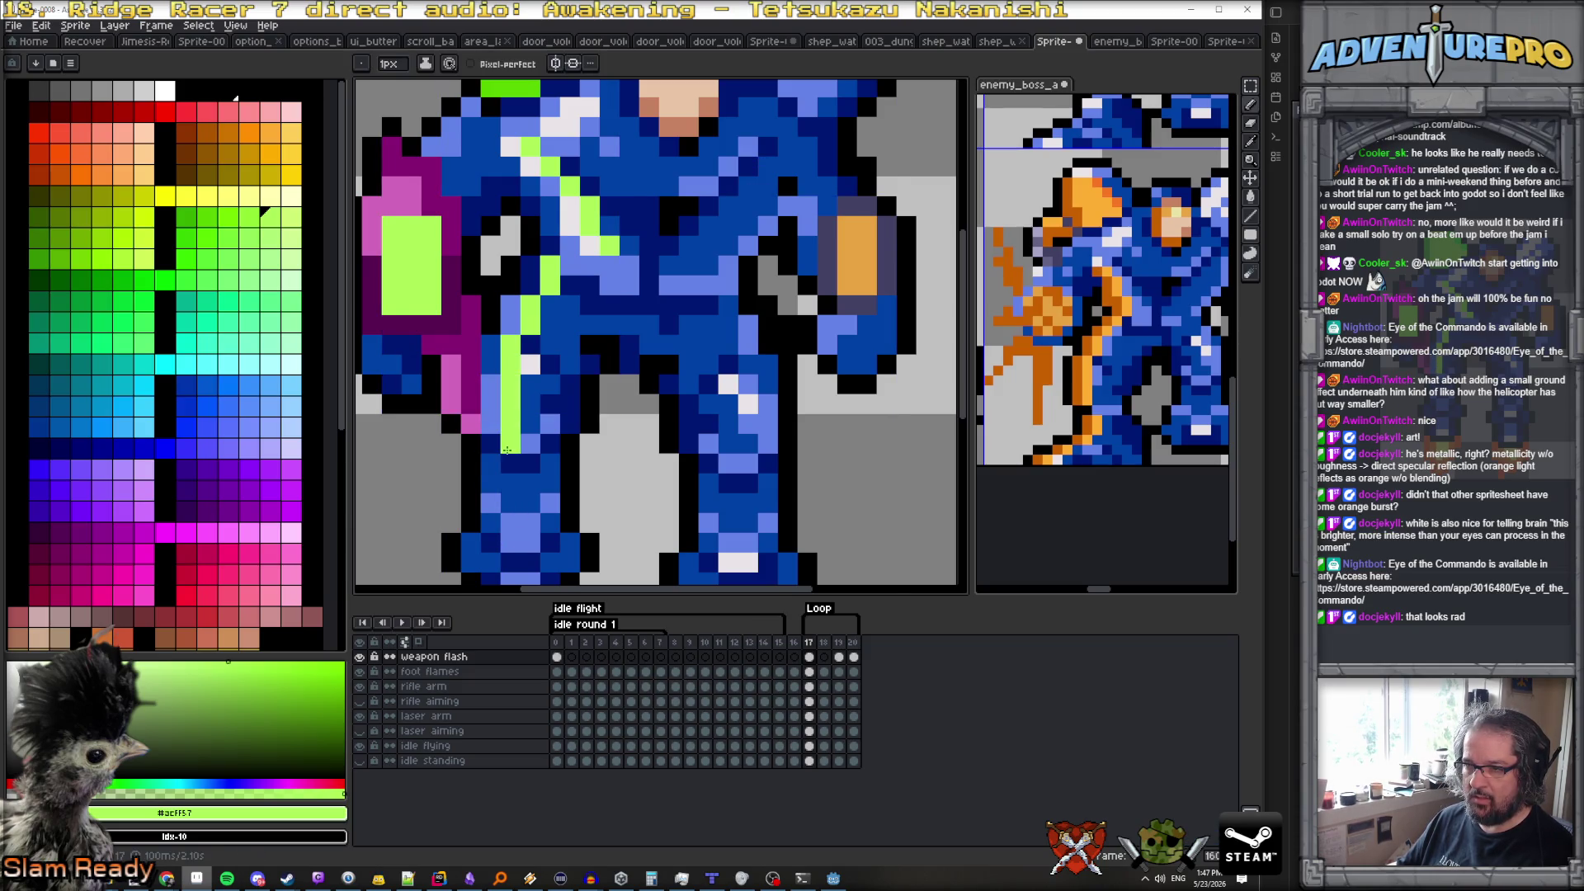
key("ctrl+z")
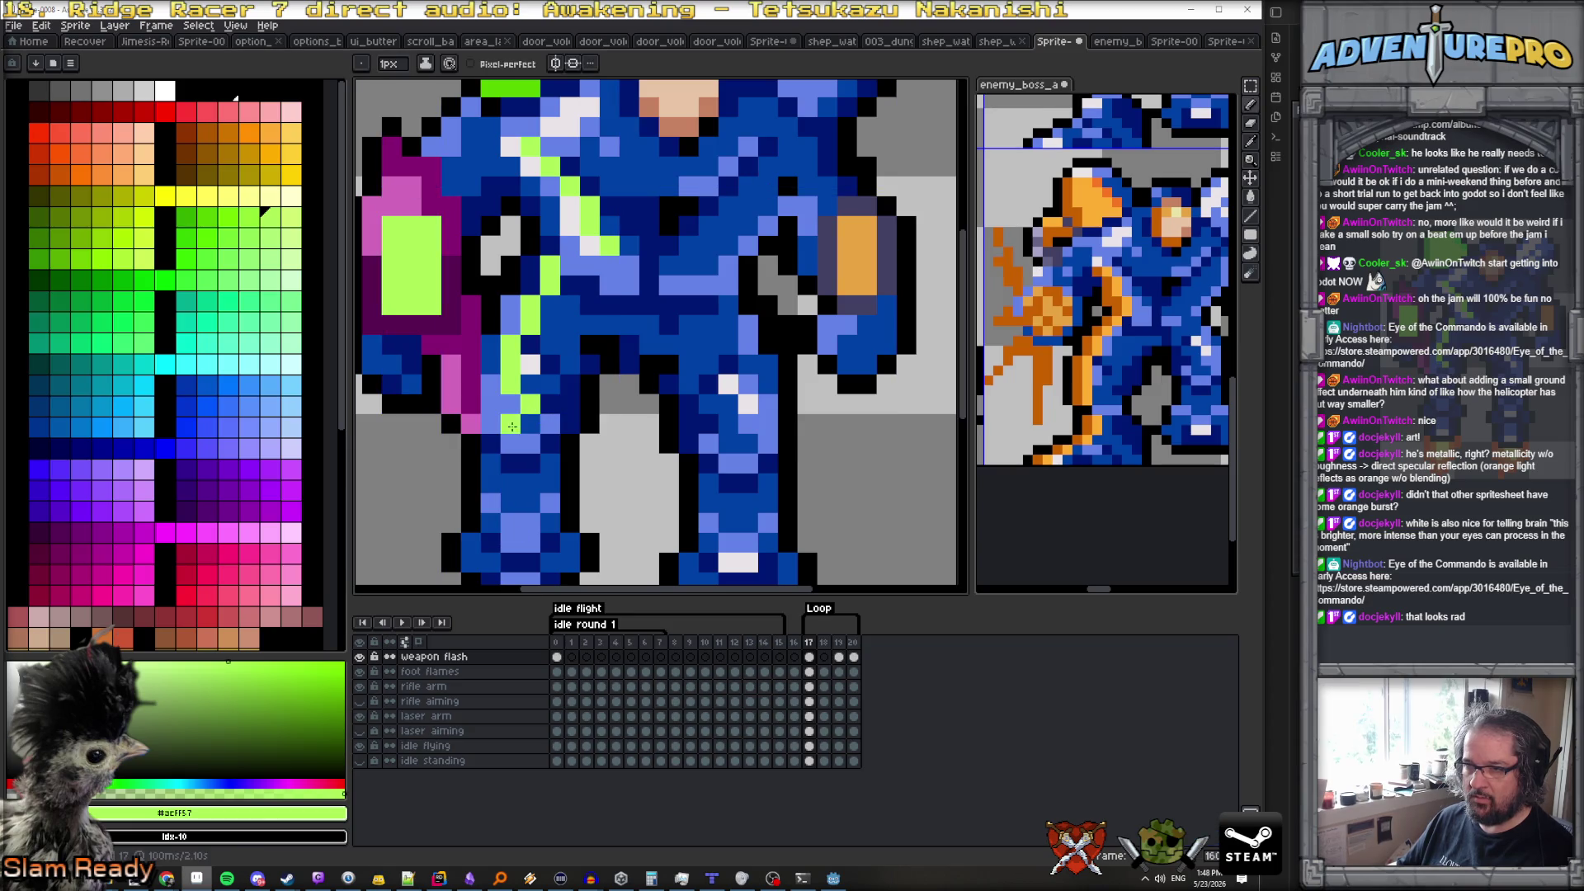
left_click_drag(516, 439, 526, 467)
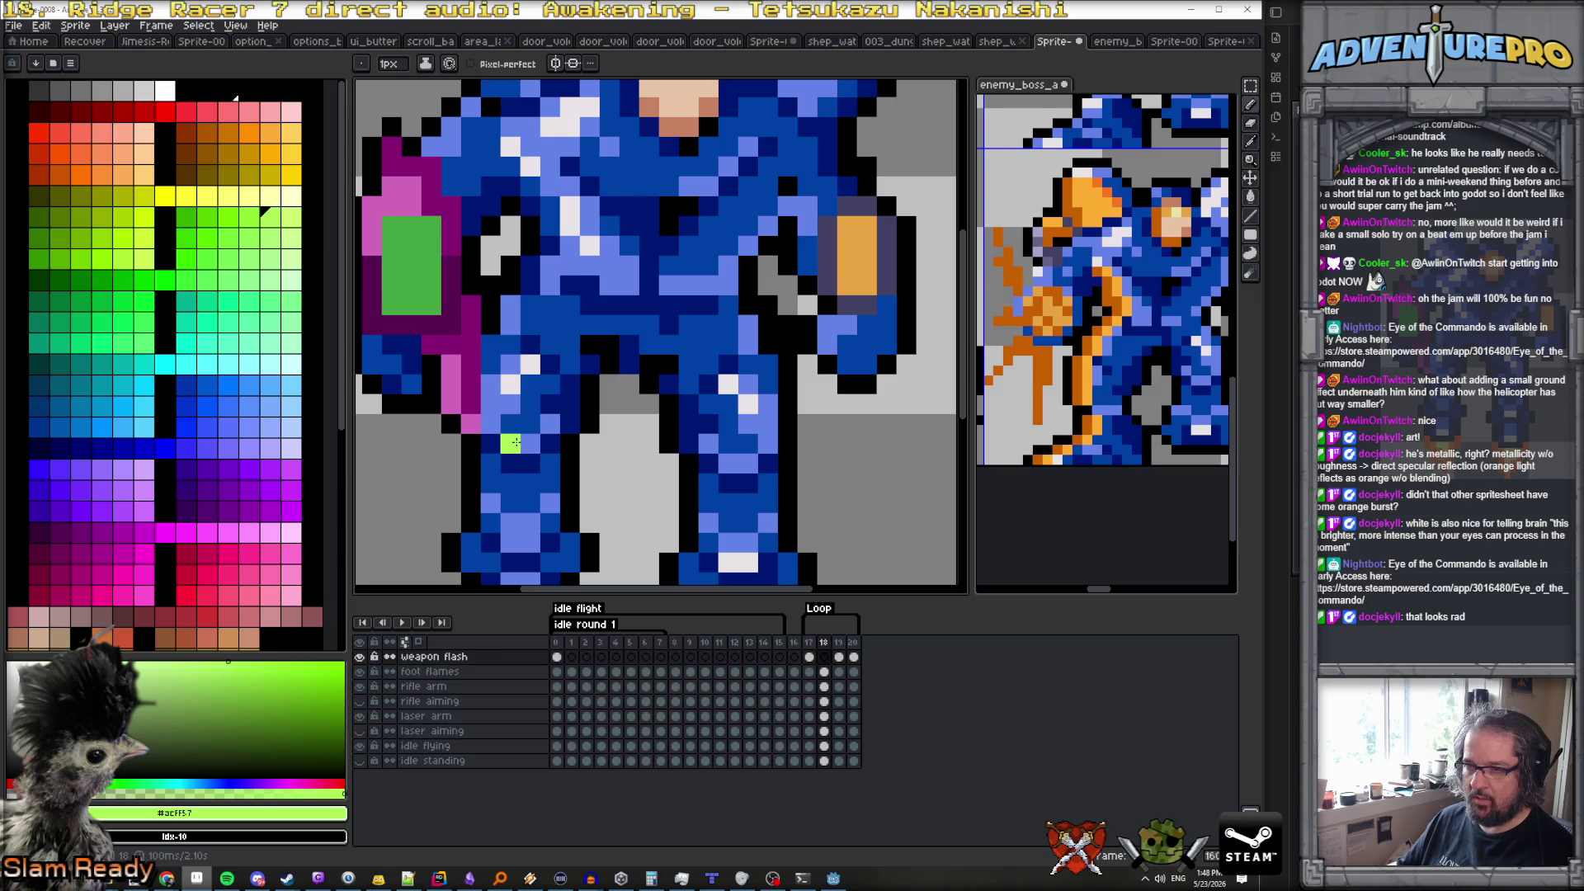
key("ctrl+z")
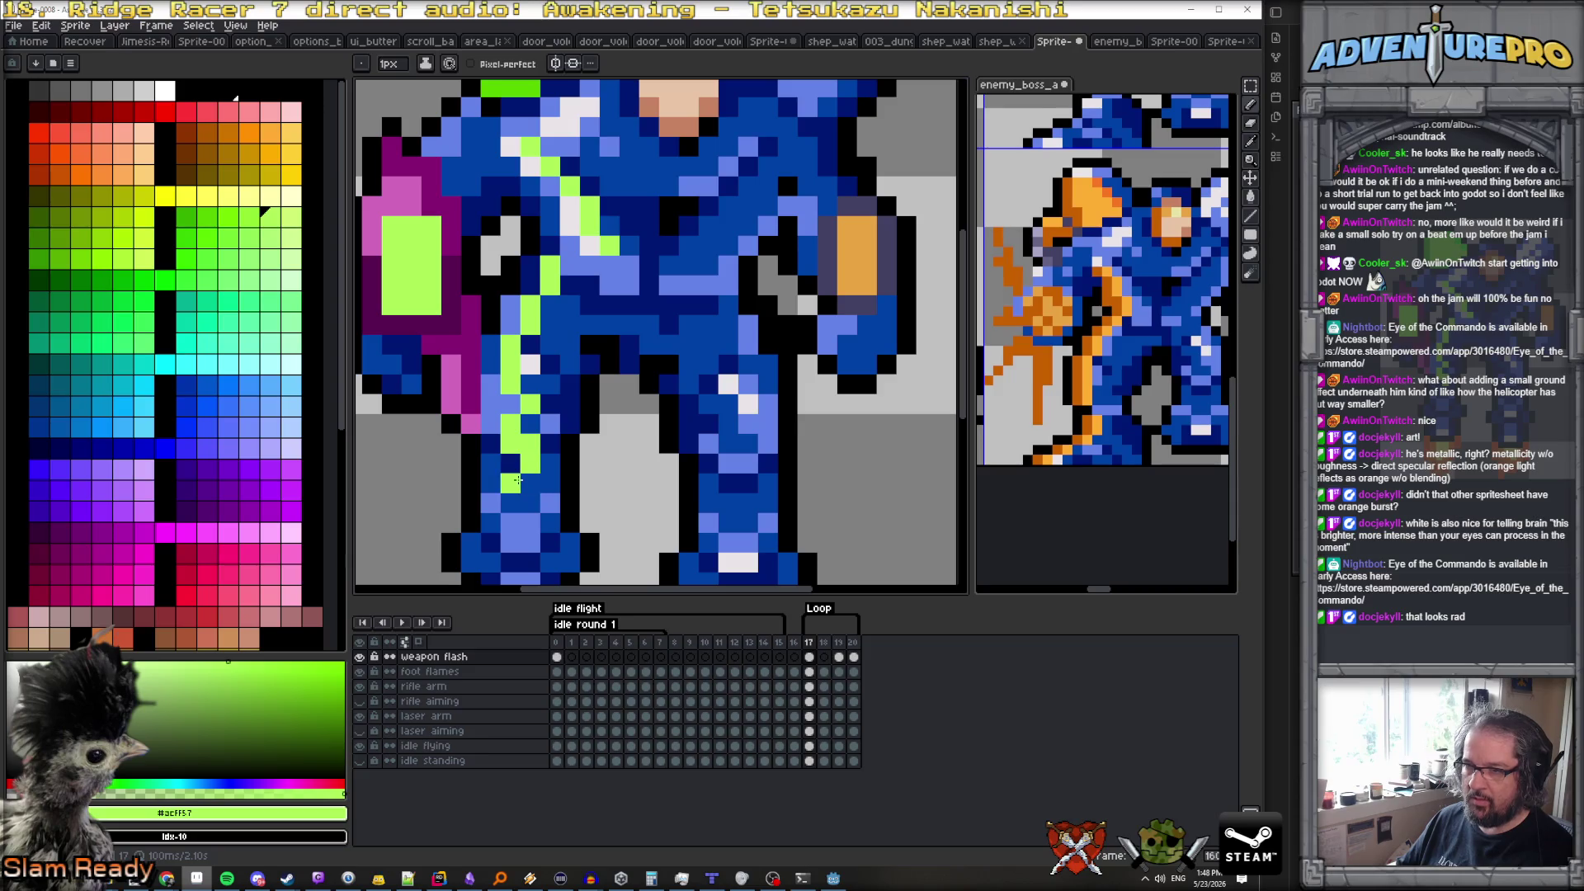
left_click(510, 504)
left_click(471, 305)
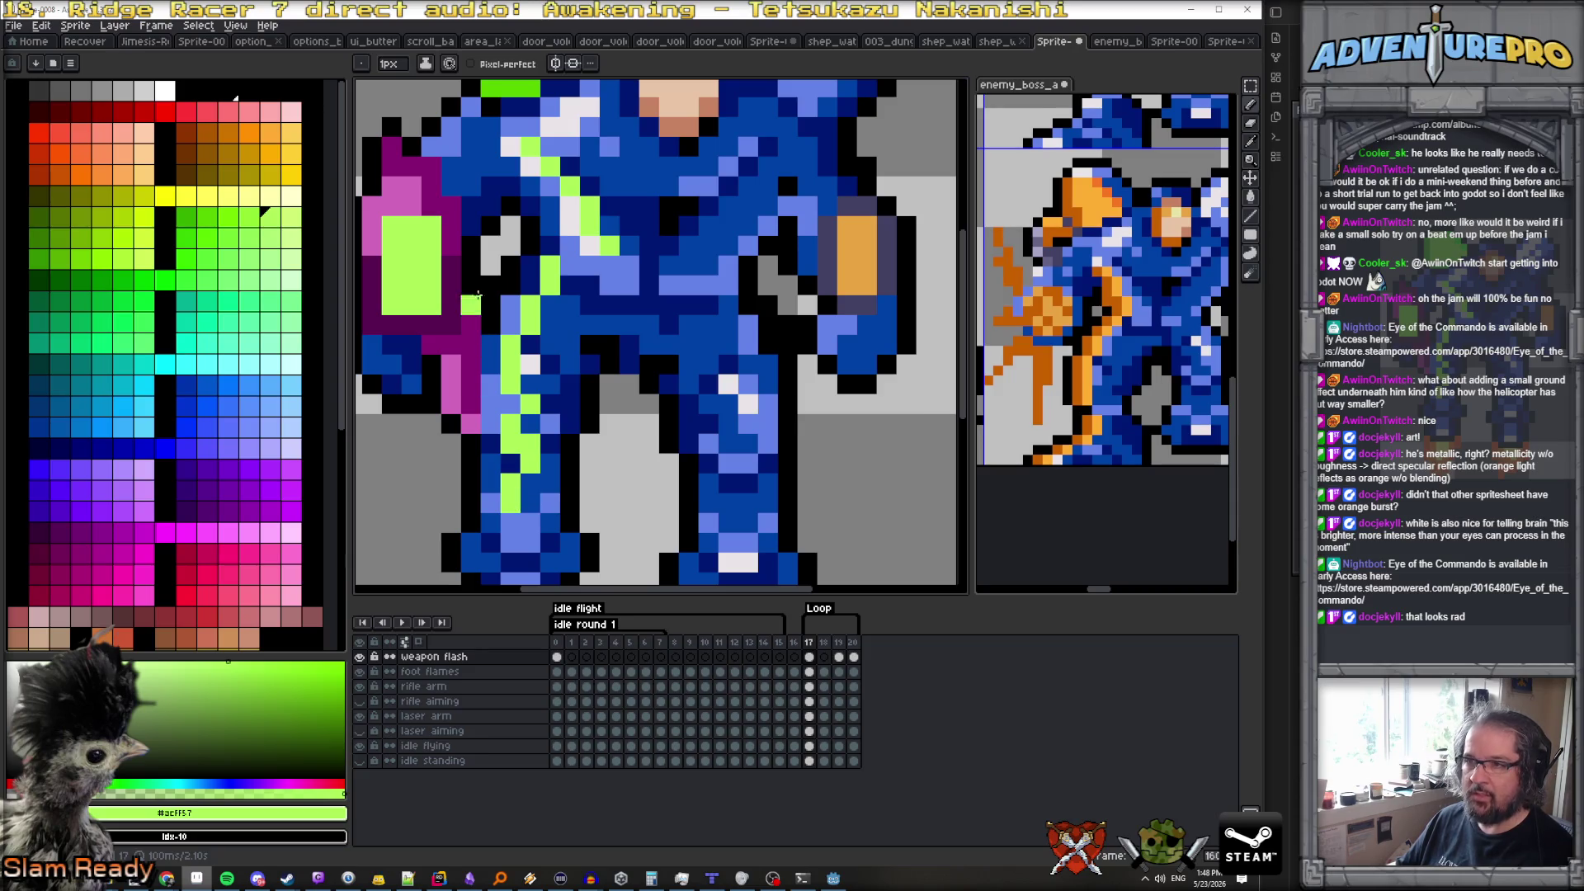
Eyedrop the darker green #57cc00 from the shoulder pad and paint pixels near the shoulder
scroll(537, 182, "up", 1)
scroll(532, 177, "down", 2)
scroll(530, 176, "up", 1)
left_click(531, 178, "alt")
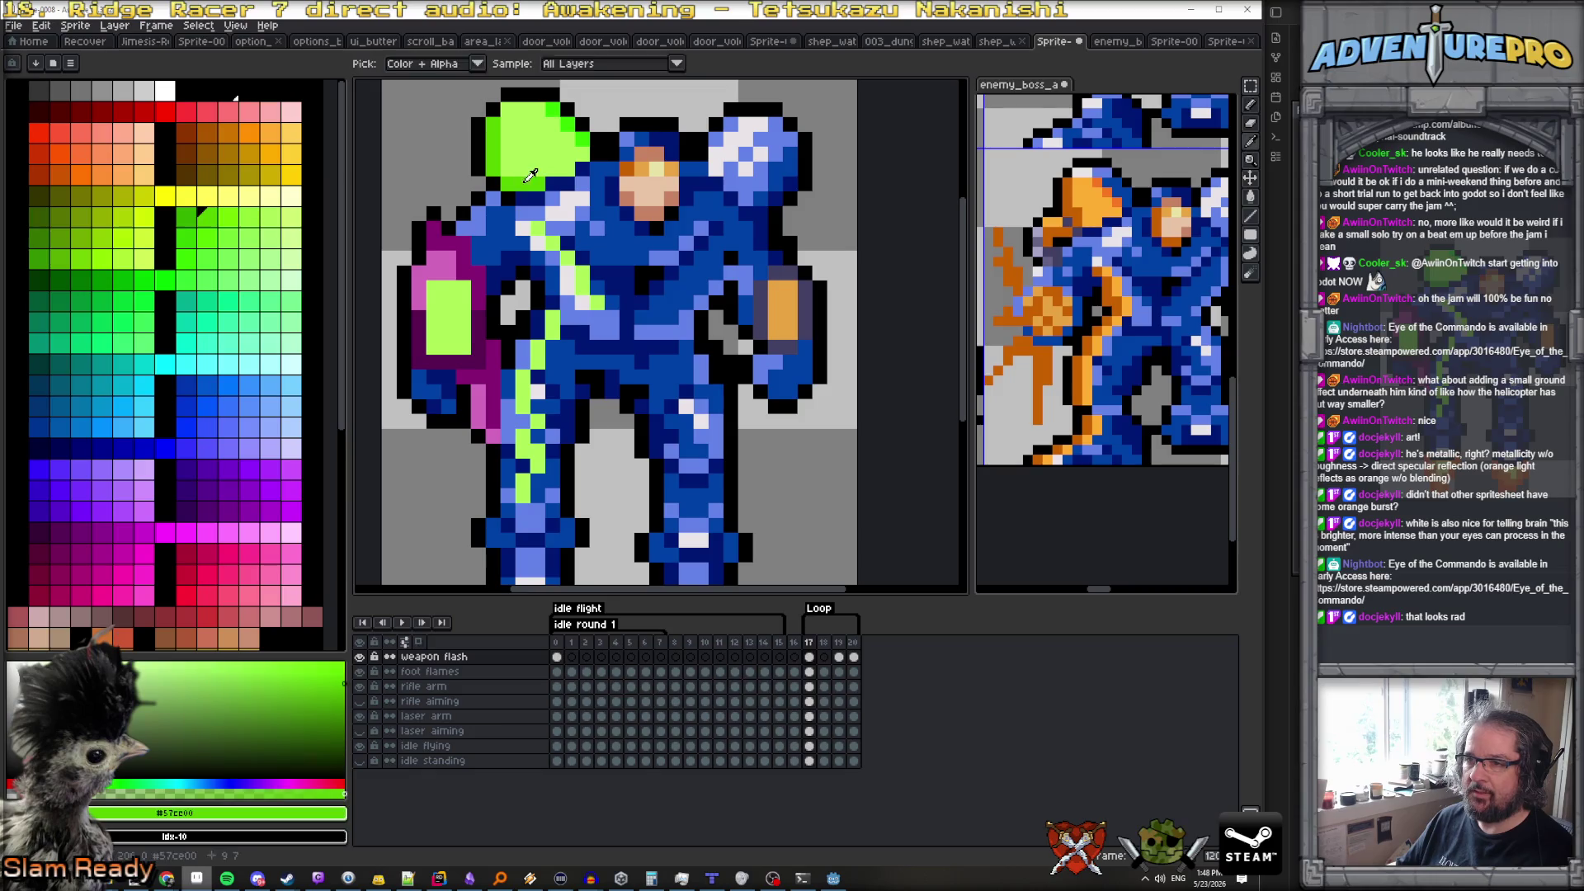
left_click(528, 228)
Darken the light-green pixels below the shoulder and touch up the green arm stripe
mouse_move(566, 273)
left_mouse_down()
mouse_move(508, 401)
mouse_move(521, 422)
mouse_move(506, 494)
mouse_move(506, 471)
left_mouse_up()
scroll(507, 470, "down", 4)
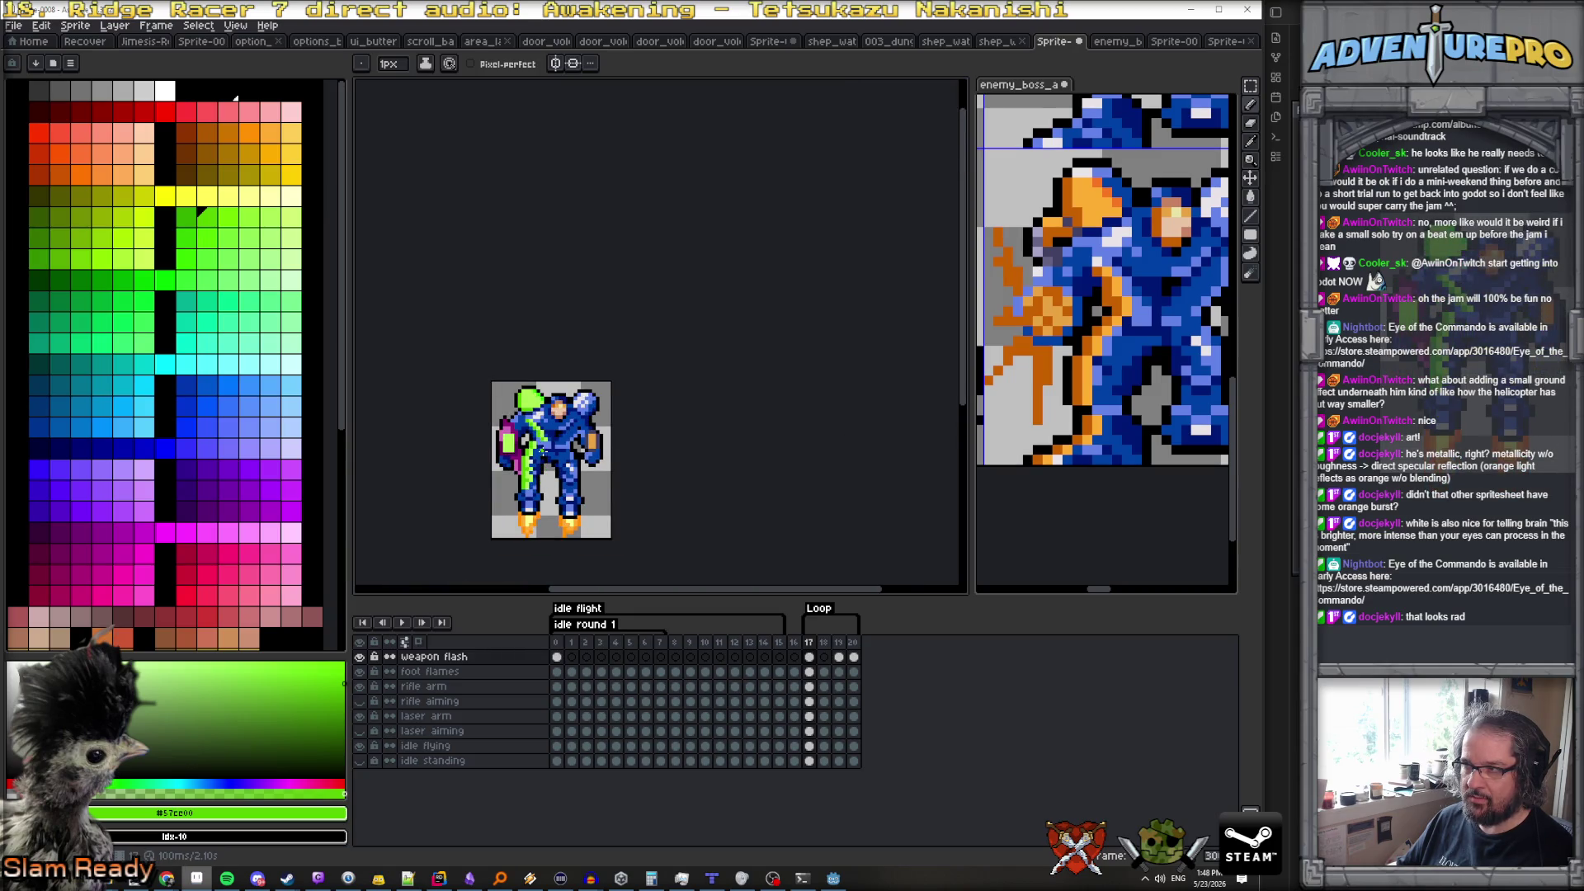
scroll(541, 450, "up", 5)
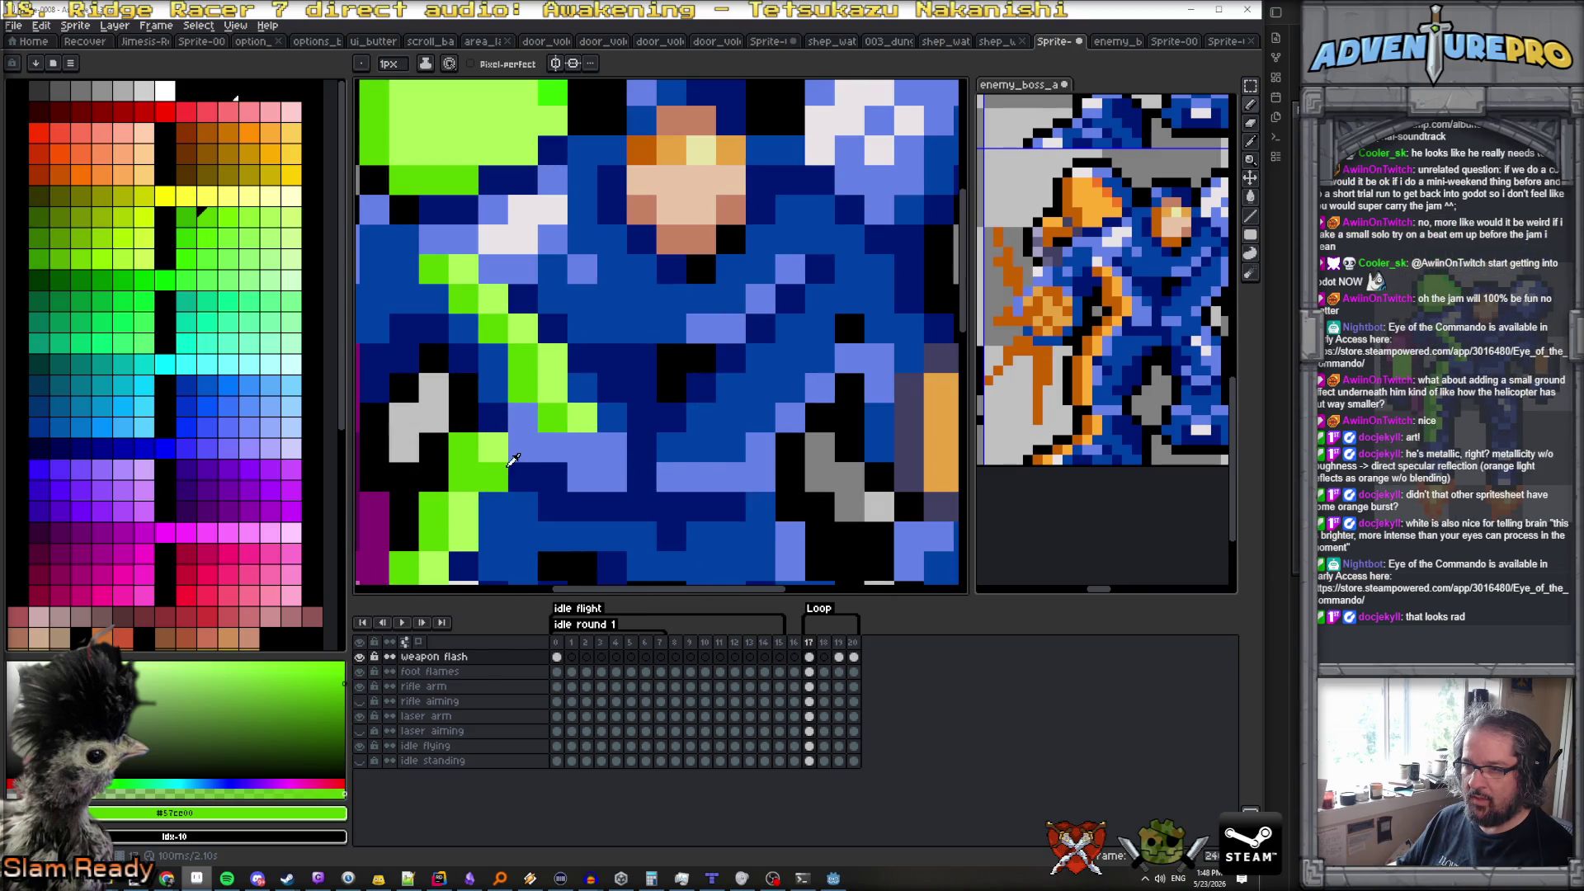
left_click(522, 416)
left_click(492, 447)
left_click(493, 417)
left_click(582, 417)
left_click(554, 446)
Add green pixels to the dark-blue knee and shade two of them a deeper green
scroll(618, 437, "down", 4)
scroll(618, 439, "down", 2)
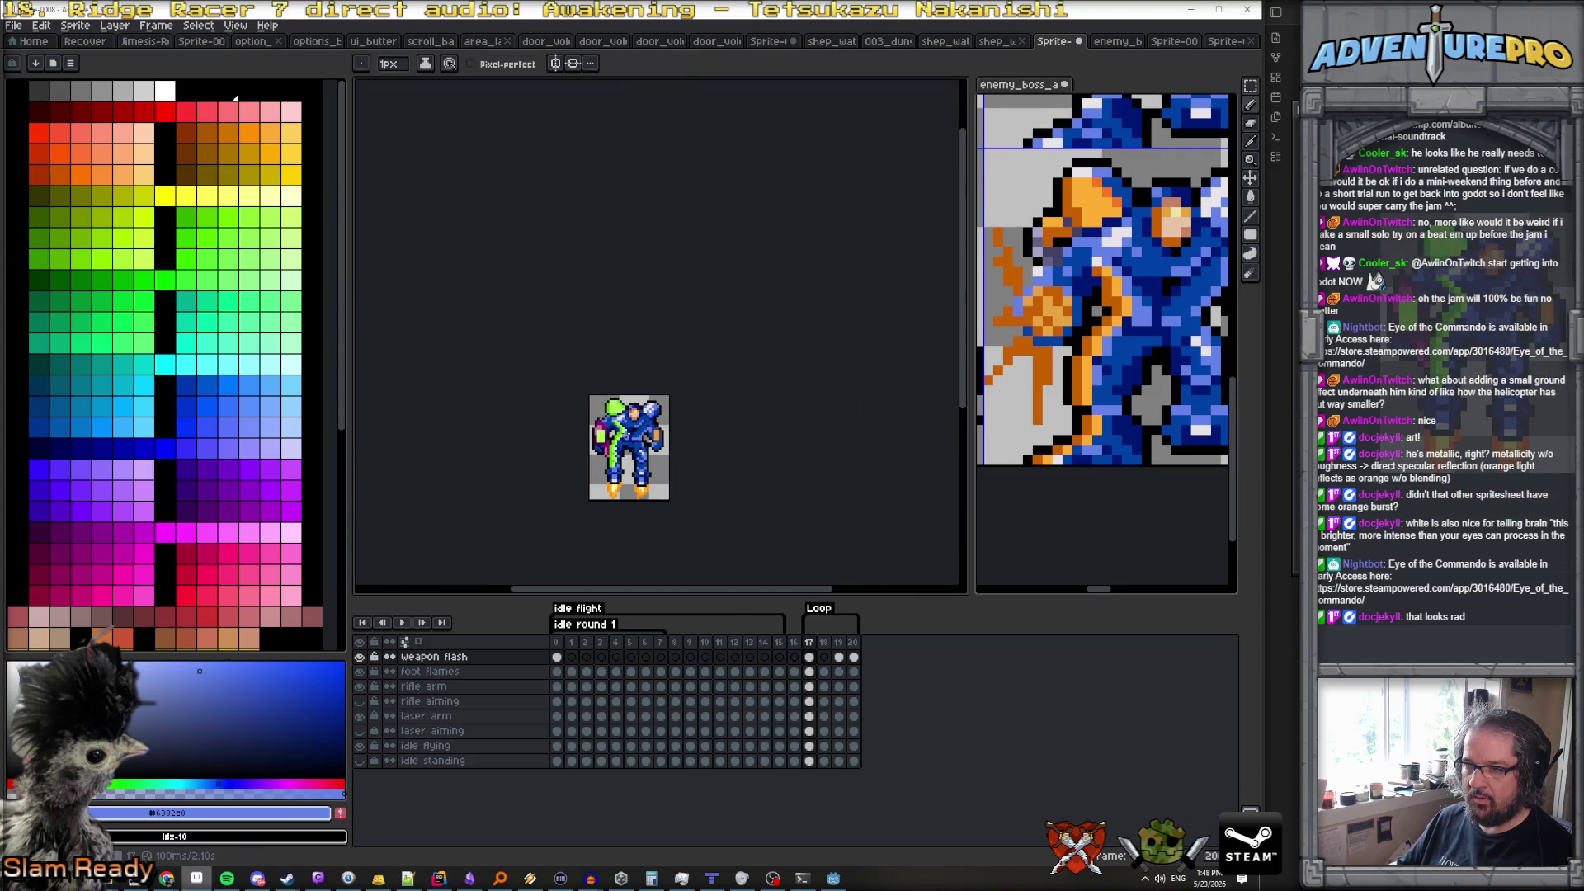
scroll(629, 446, "up", 6)
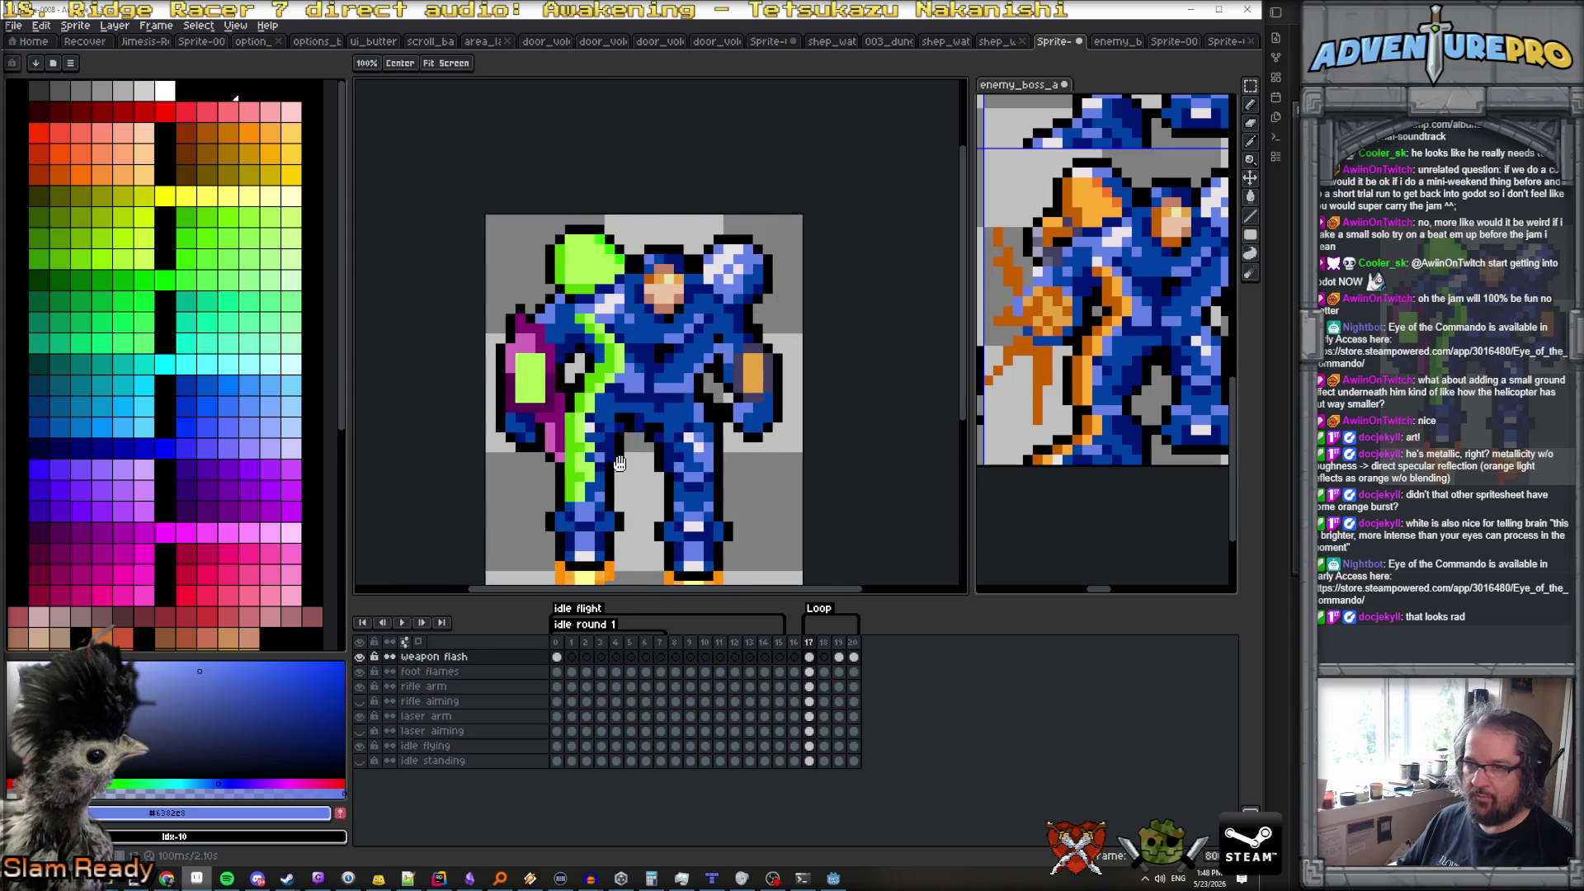
left_click(195, 223)
scroll(536, 355, "up", 4)
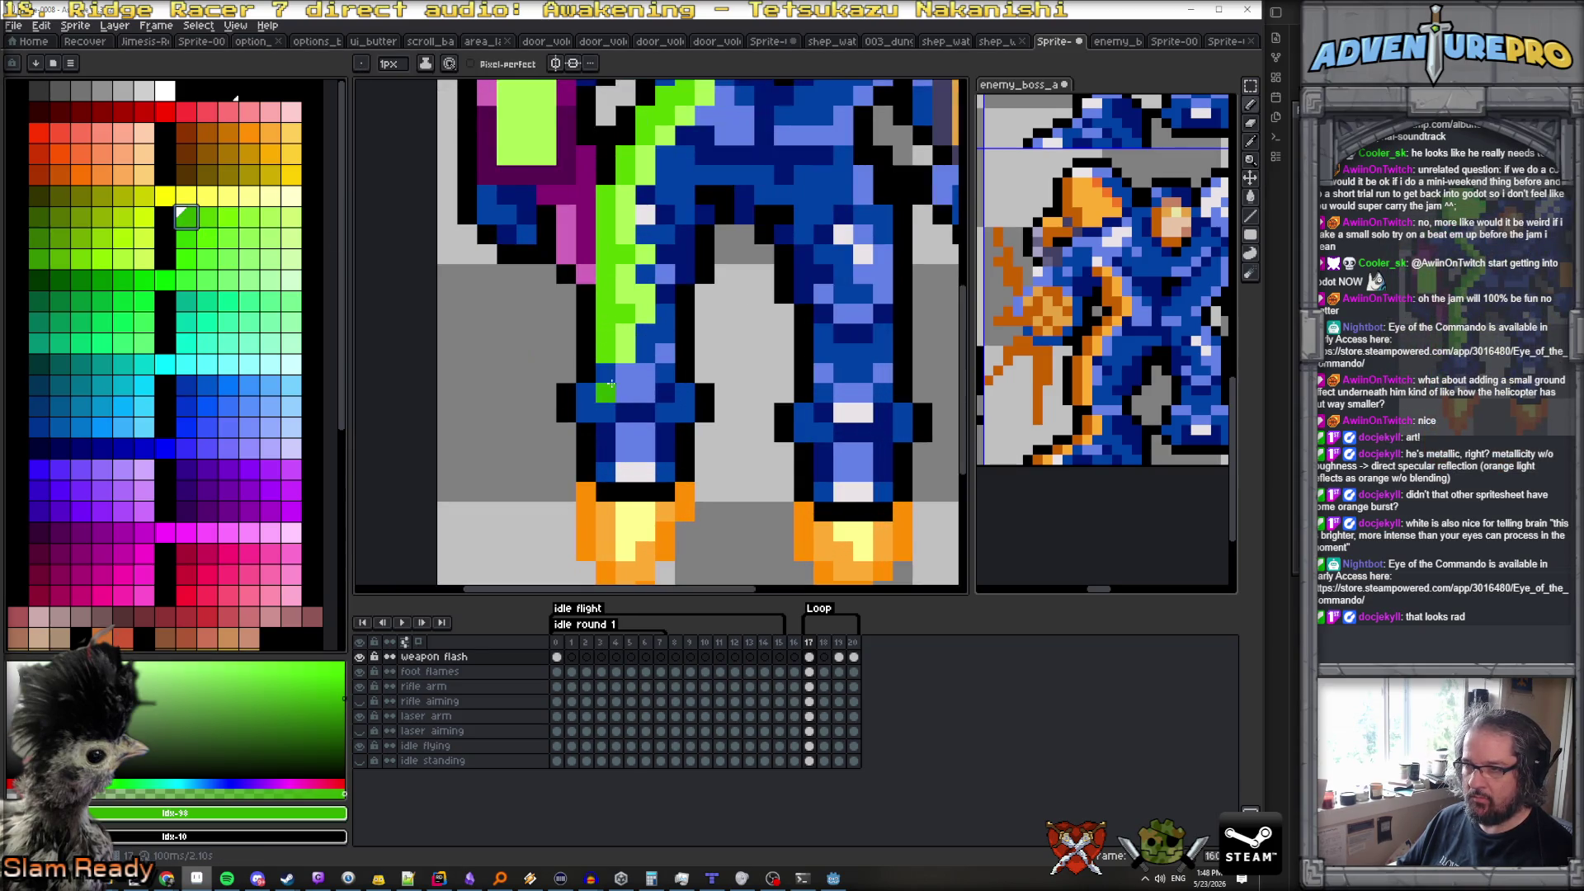
left_click(590, 395)
left_click(605, 411)
left_click(606, 451)
left_click(102, 280)
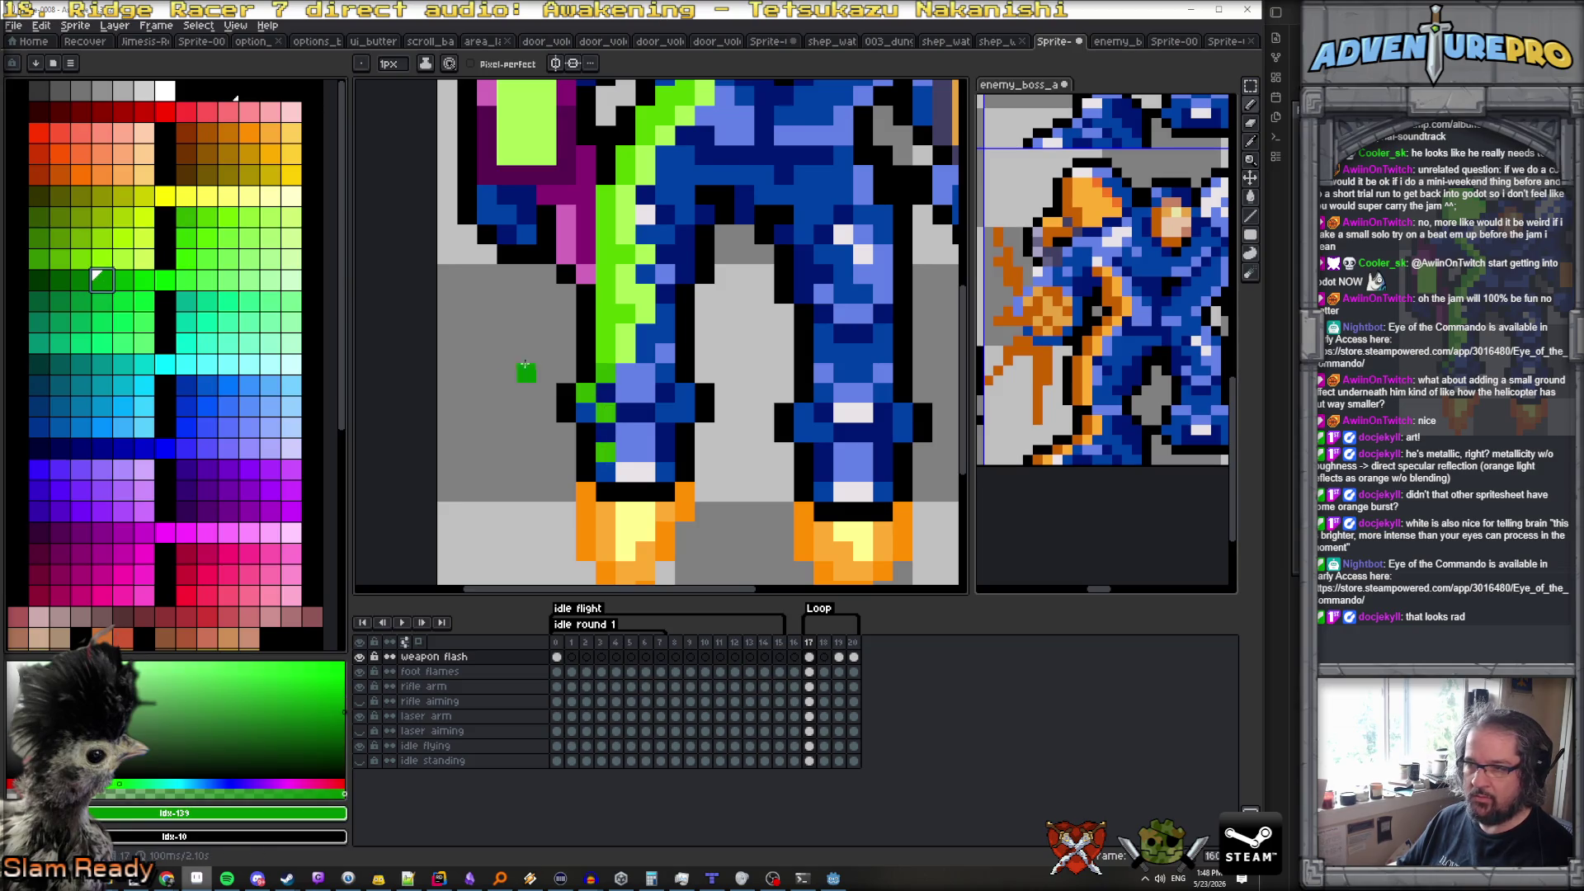
left_click(586, 393)
left_click(606, 411)
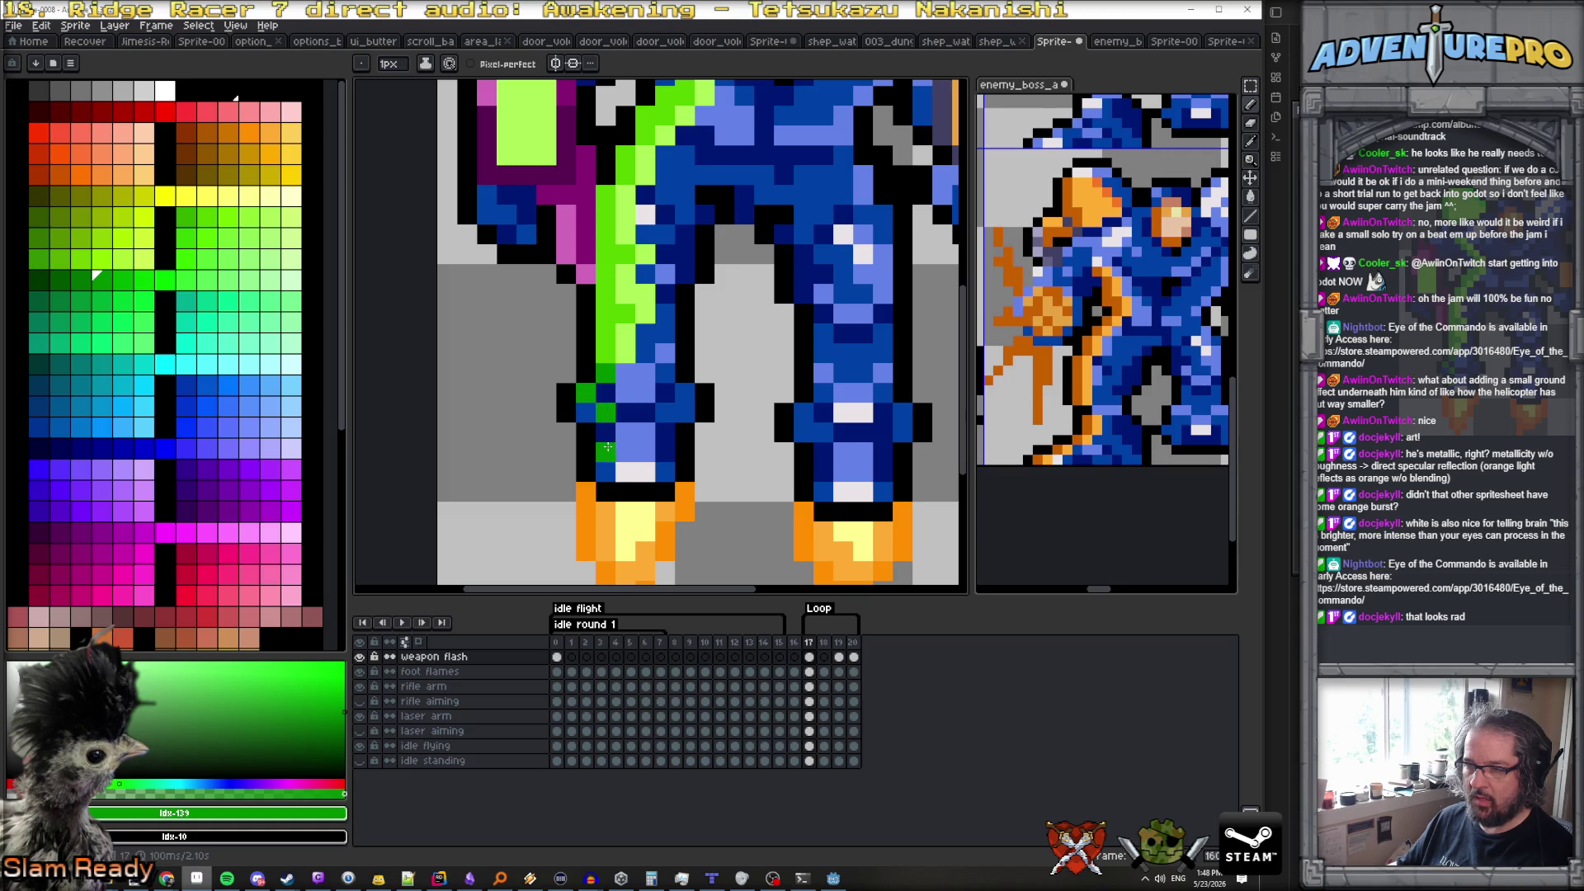
scroll(689, 310, "down", 5)
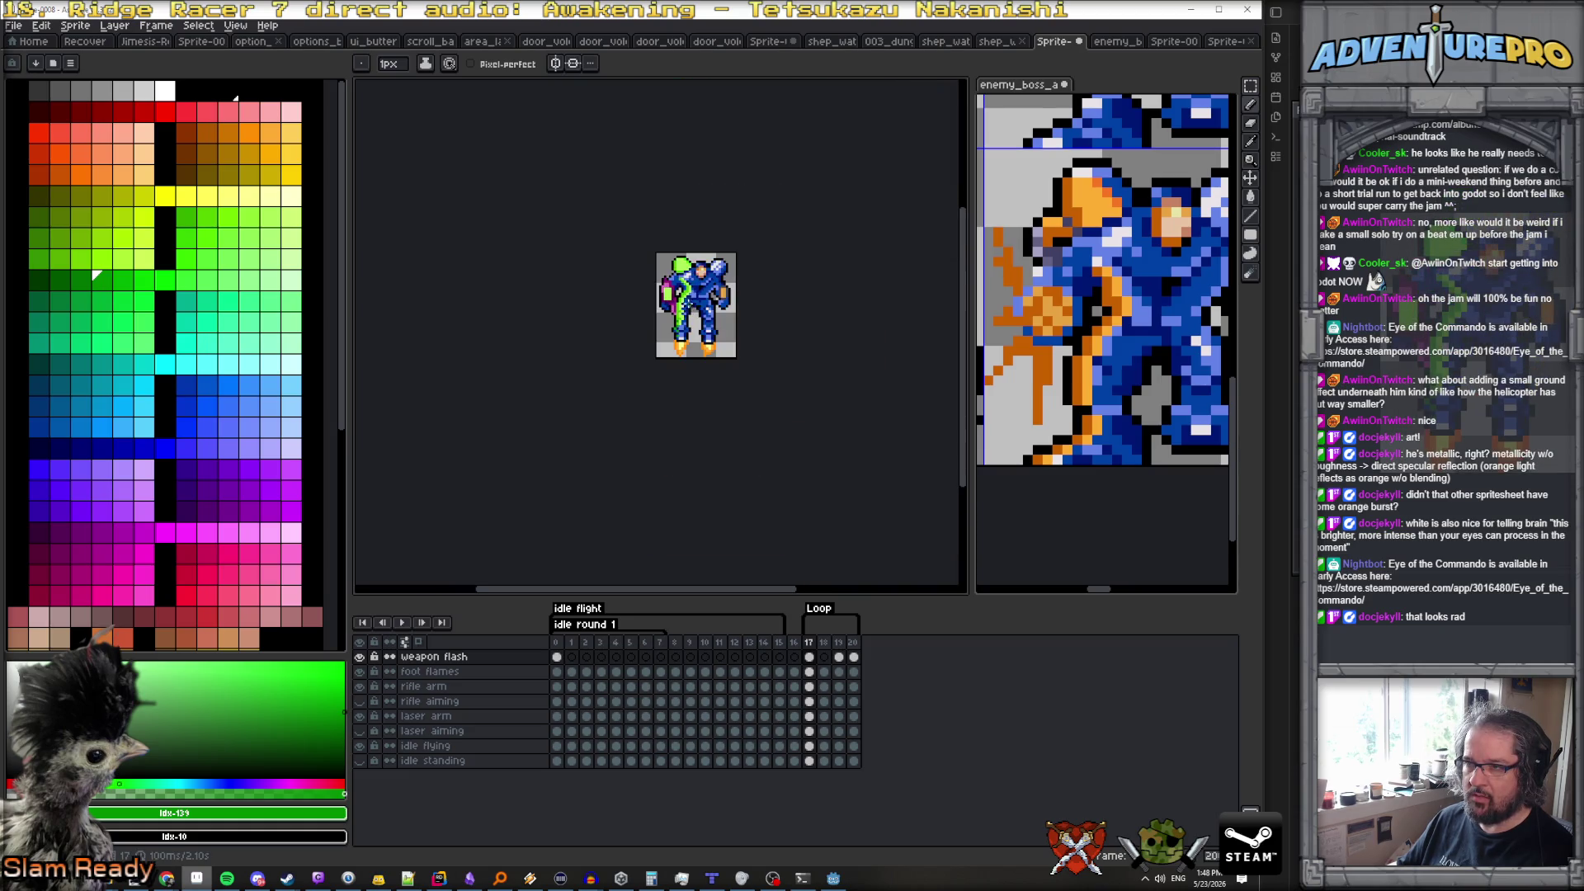
scroll(684, 323, "up", 5)
Eyedrop #acff57 from the sprite and draw a light-green diagonal stroke along the arm
left_click(629, 423, "alt")
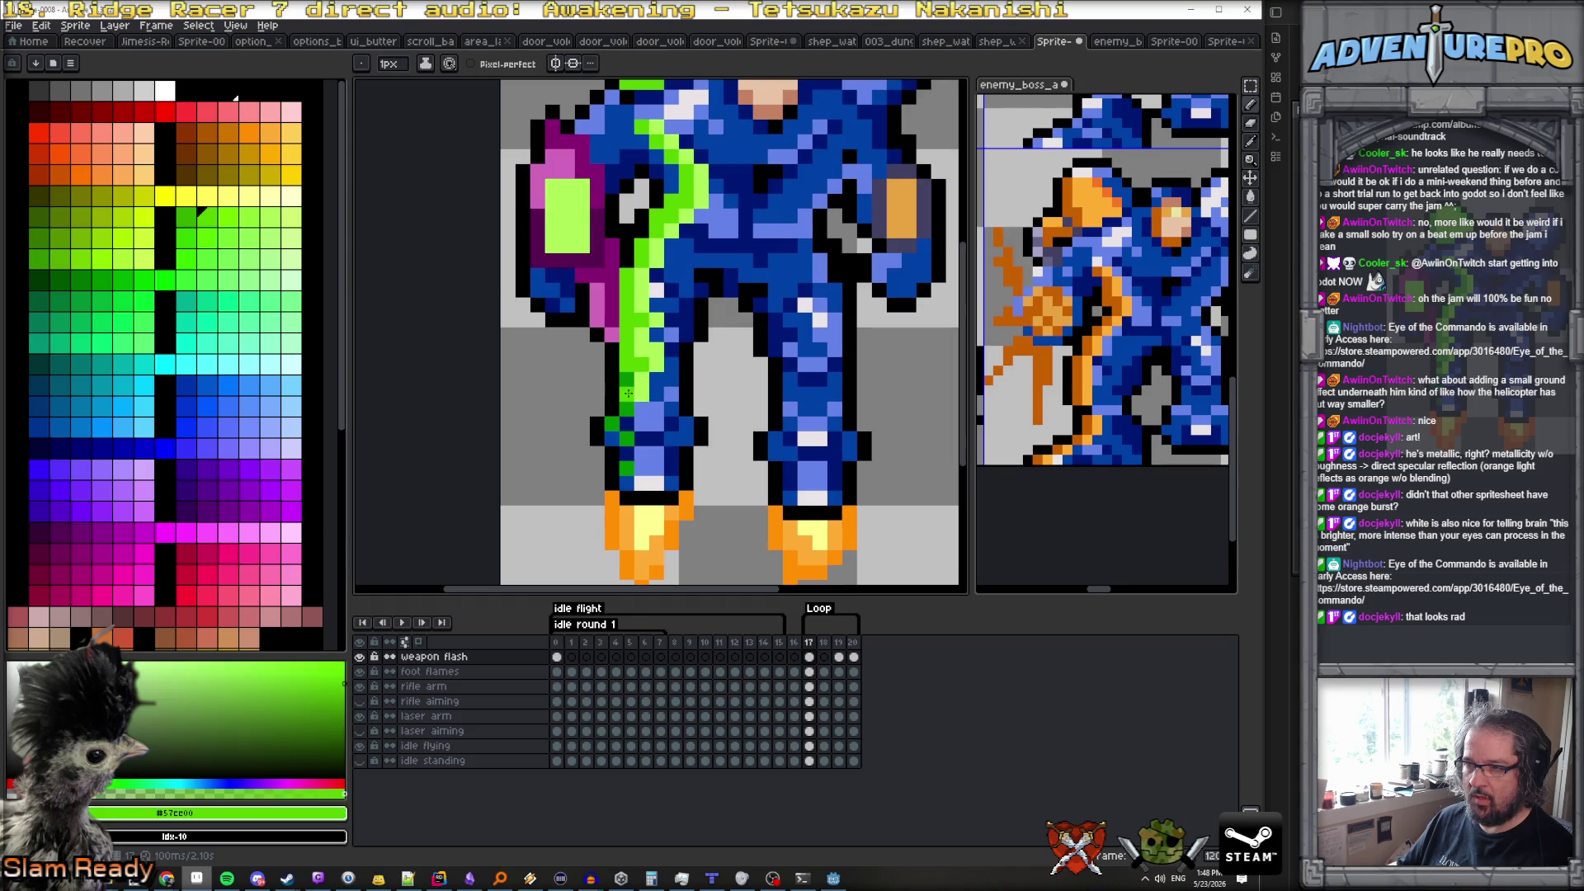
scroll(629, 423, "down", 5)
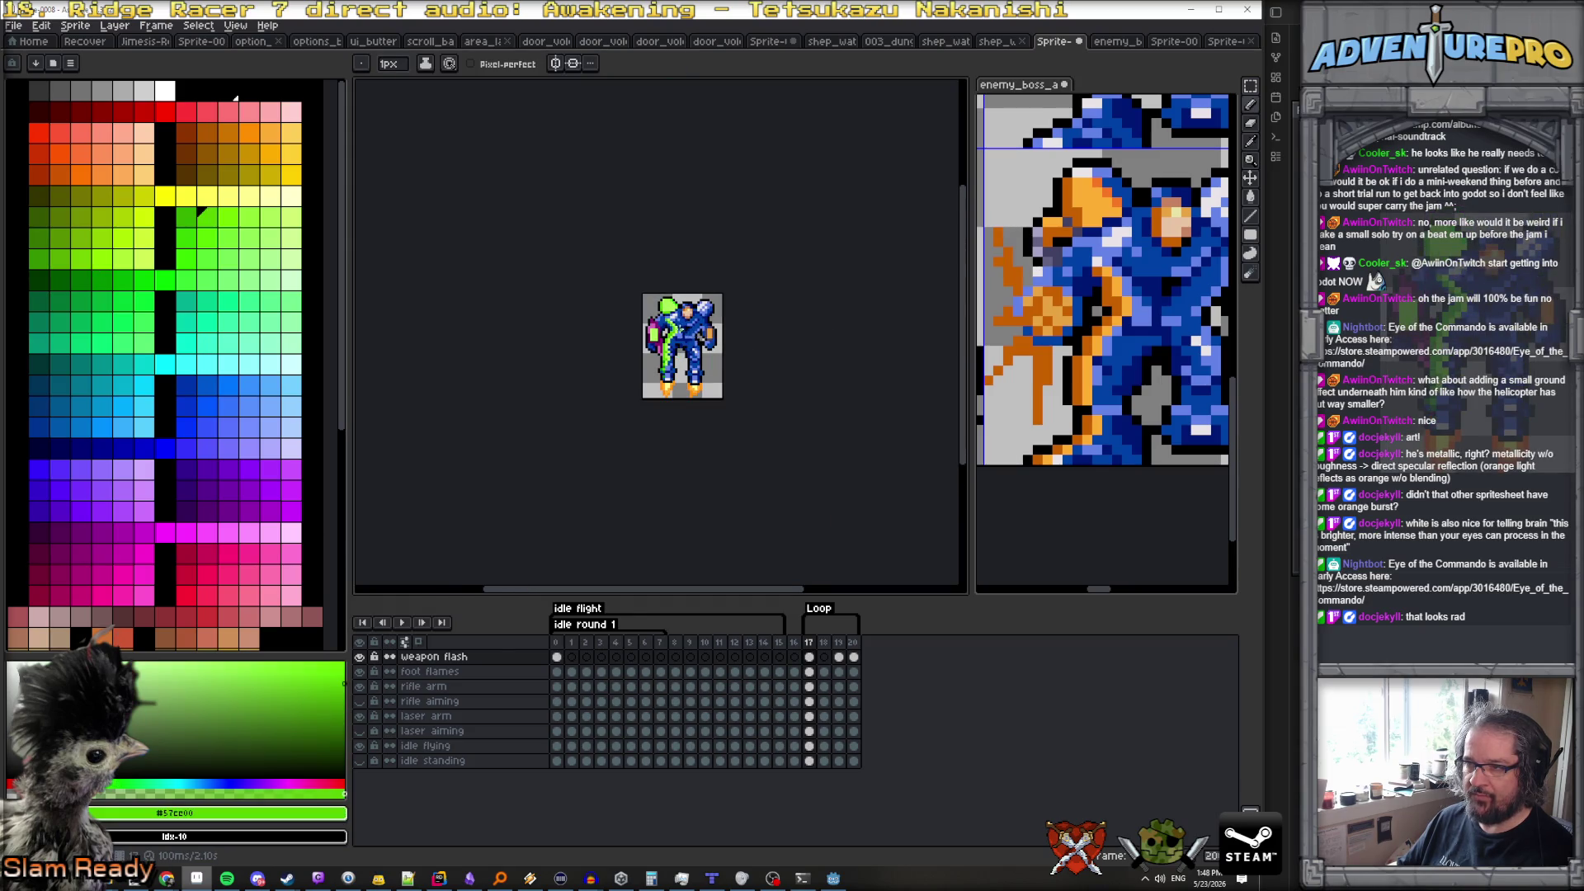
scroll(676, 326, "up", 5)
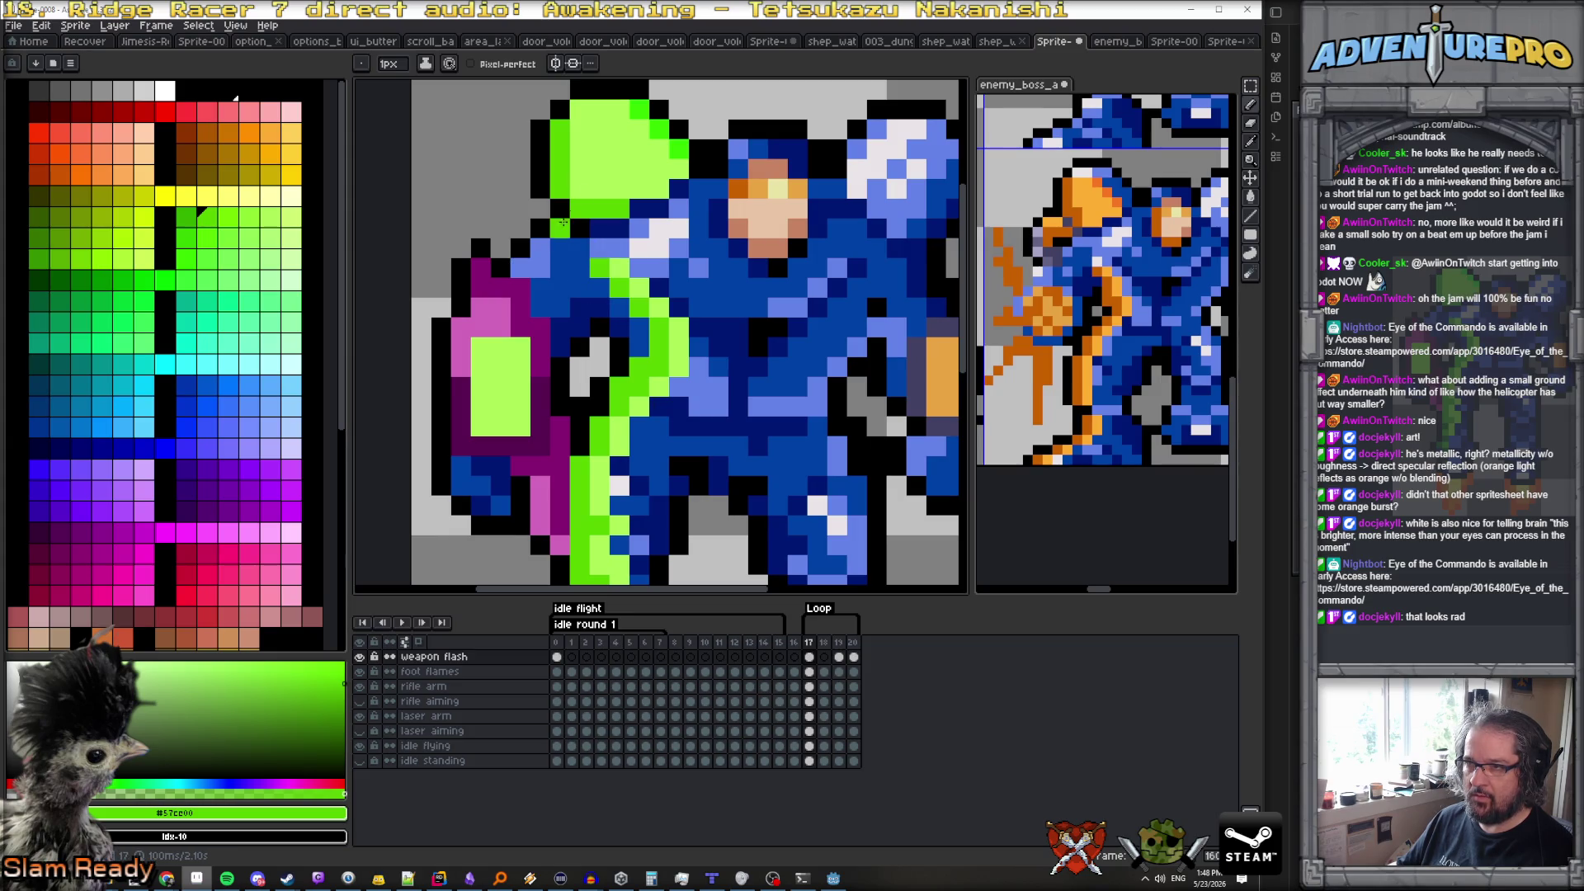
left_click(644, 165, "alt")
key("ctrl")
left_click_drag(566, 242, 612, 305)
scroll(600, 302, "down", 10)
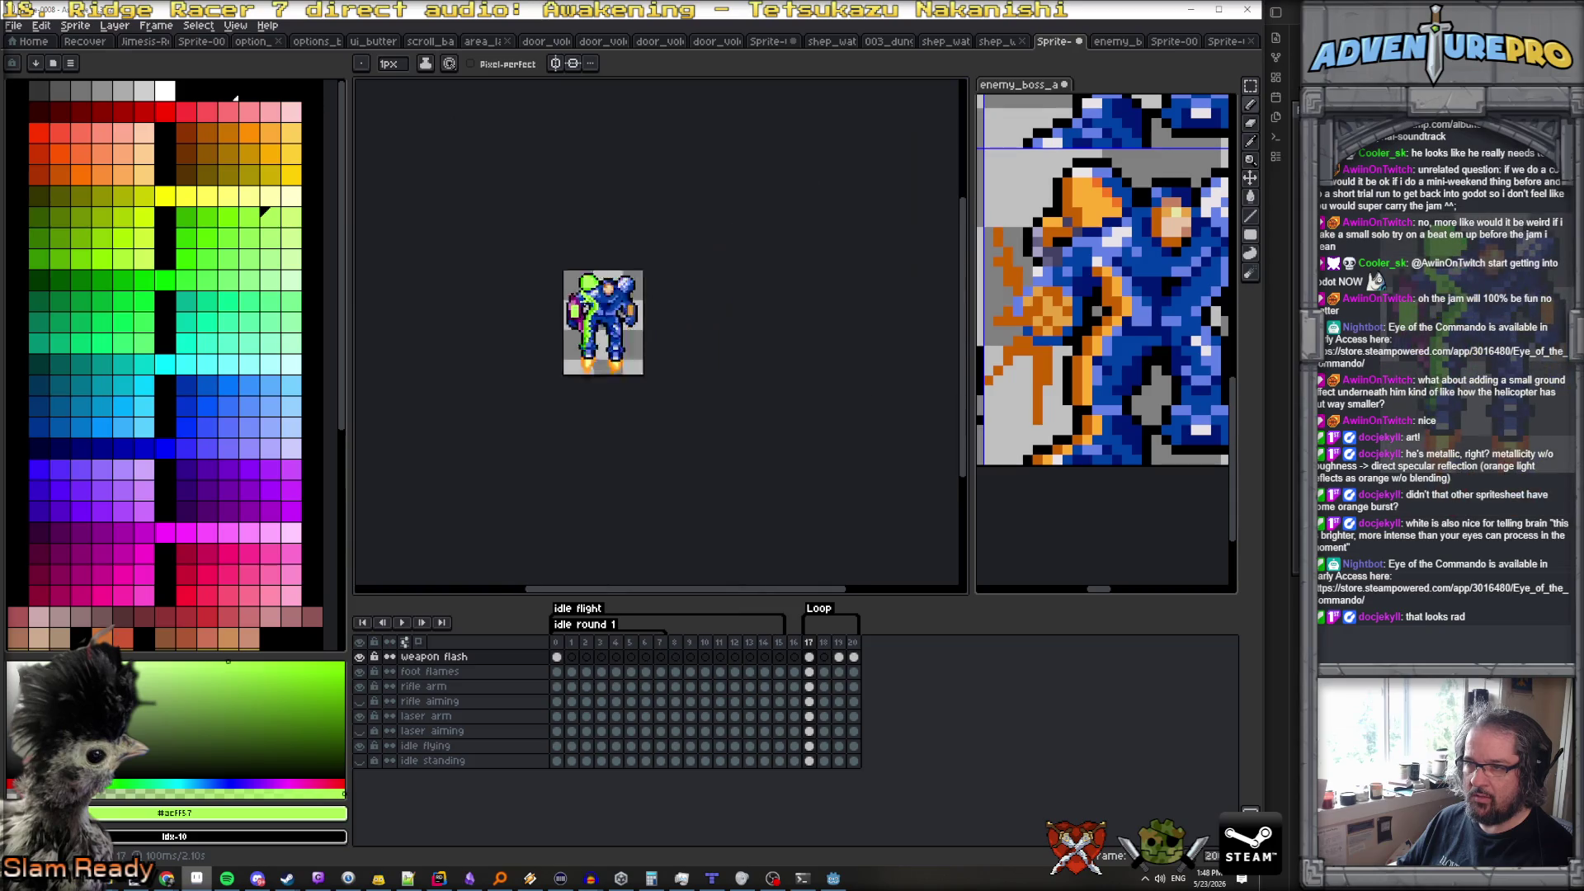
scroll(629, 325, "up", 3)
scroll(629, 325, "up", 2)
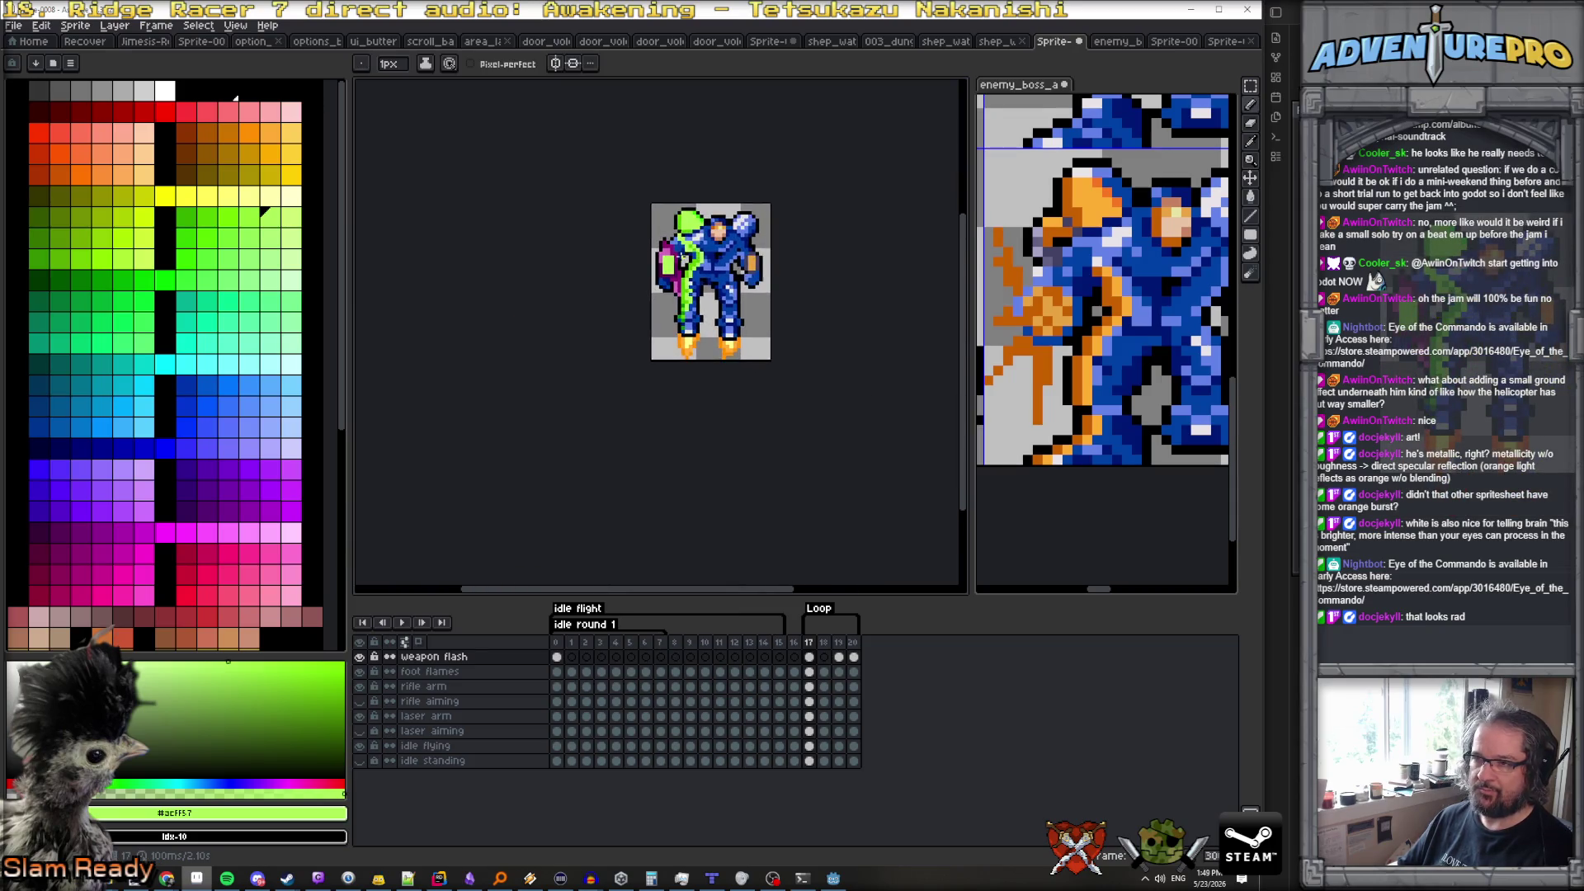
key("b")
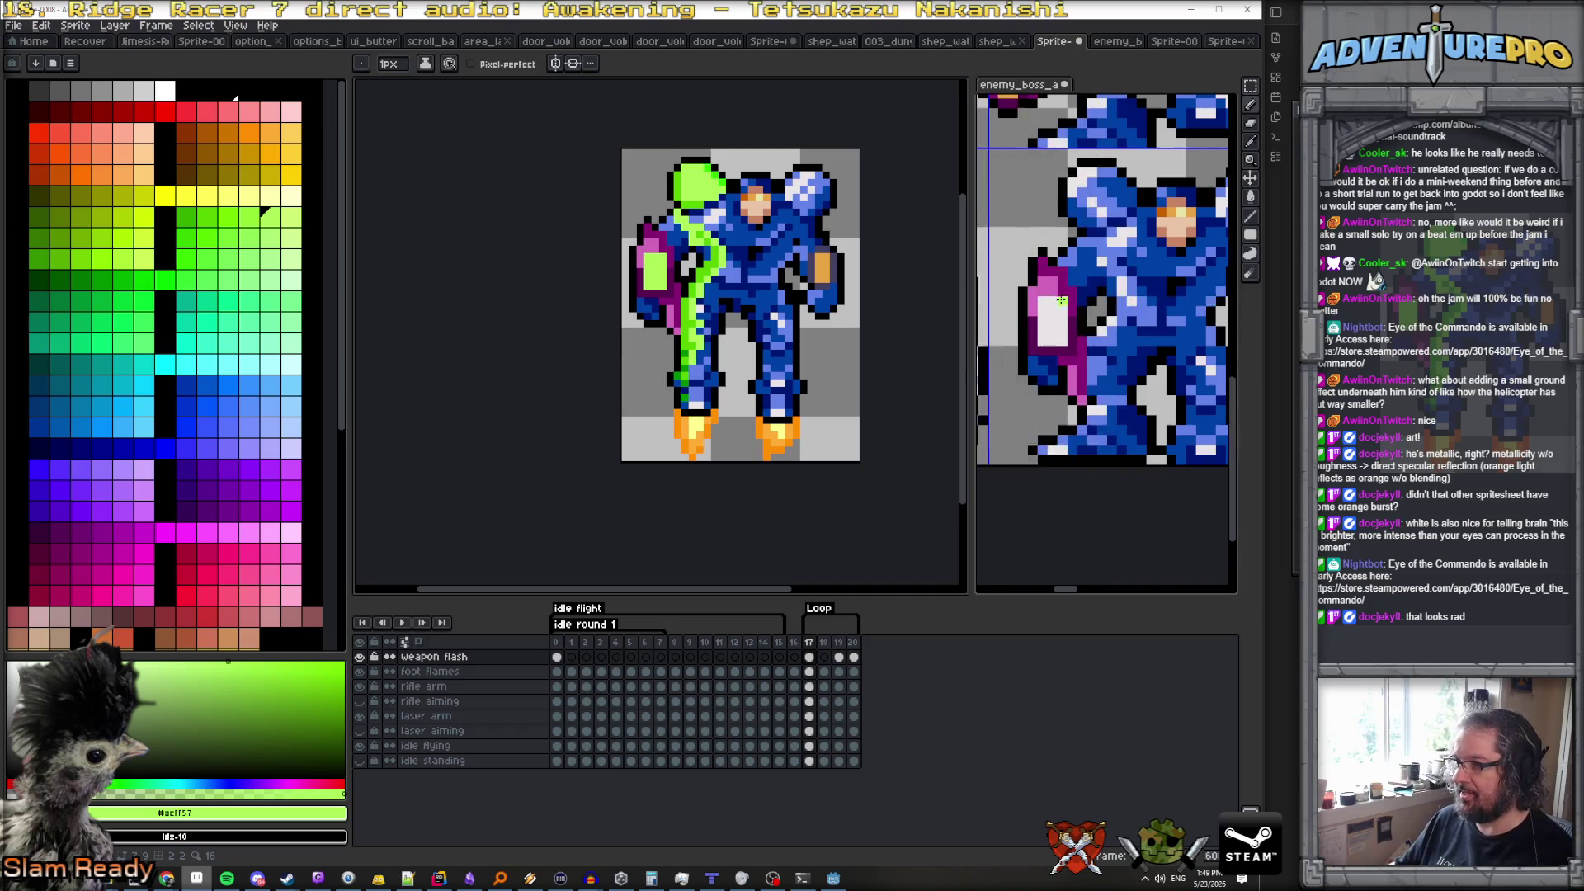
scroll(1063, 301, "down", 4)
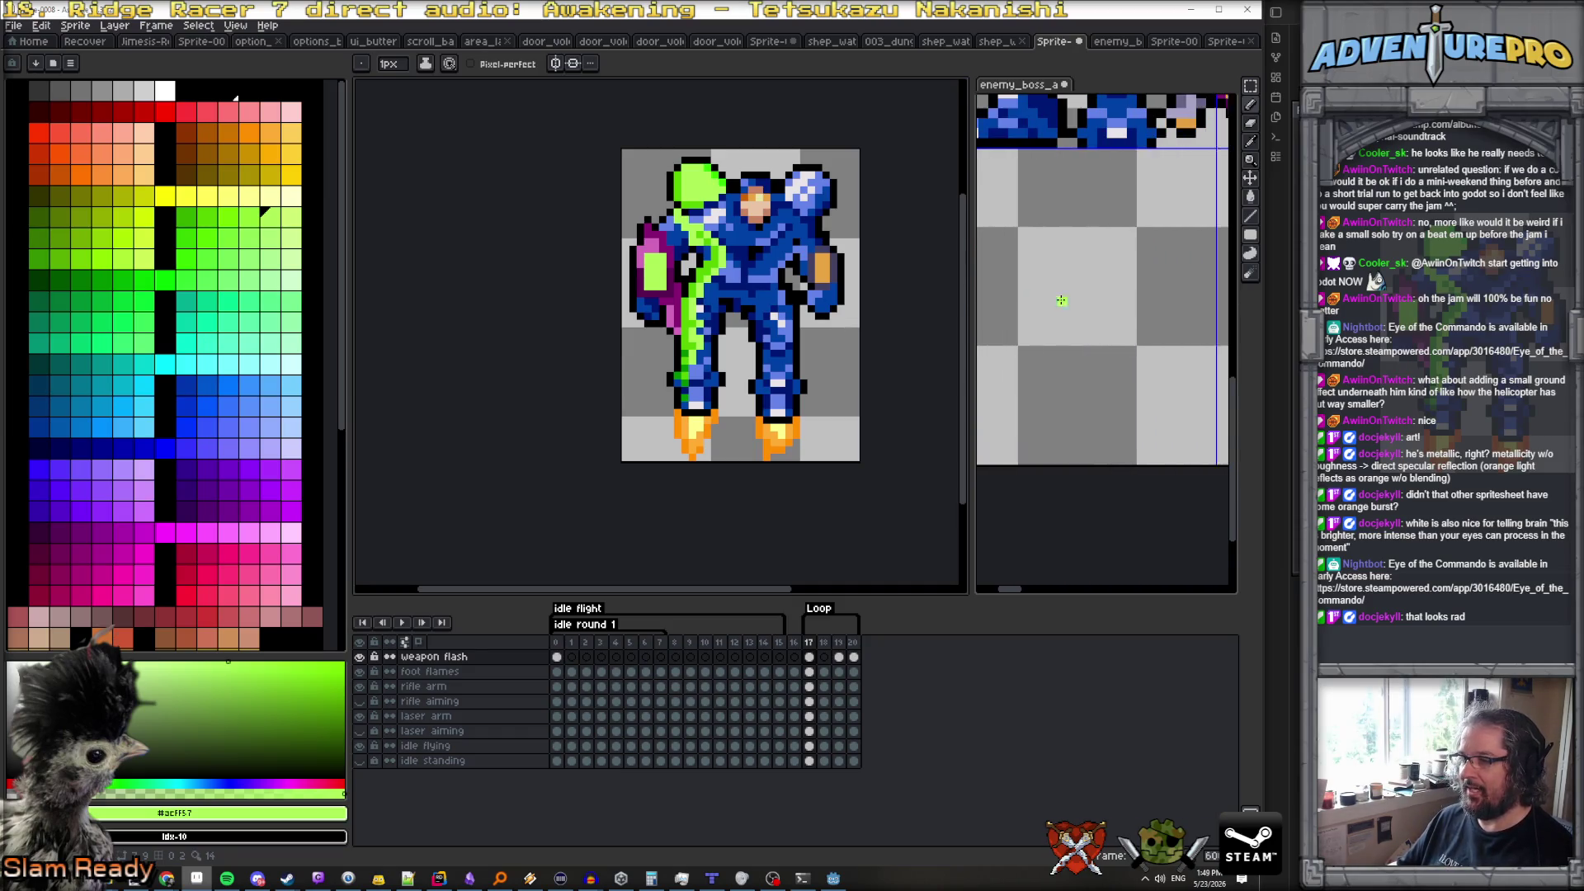
scroll(1096, 258, "right", 5)
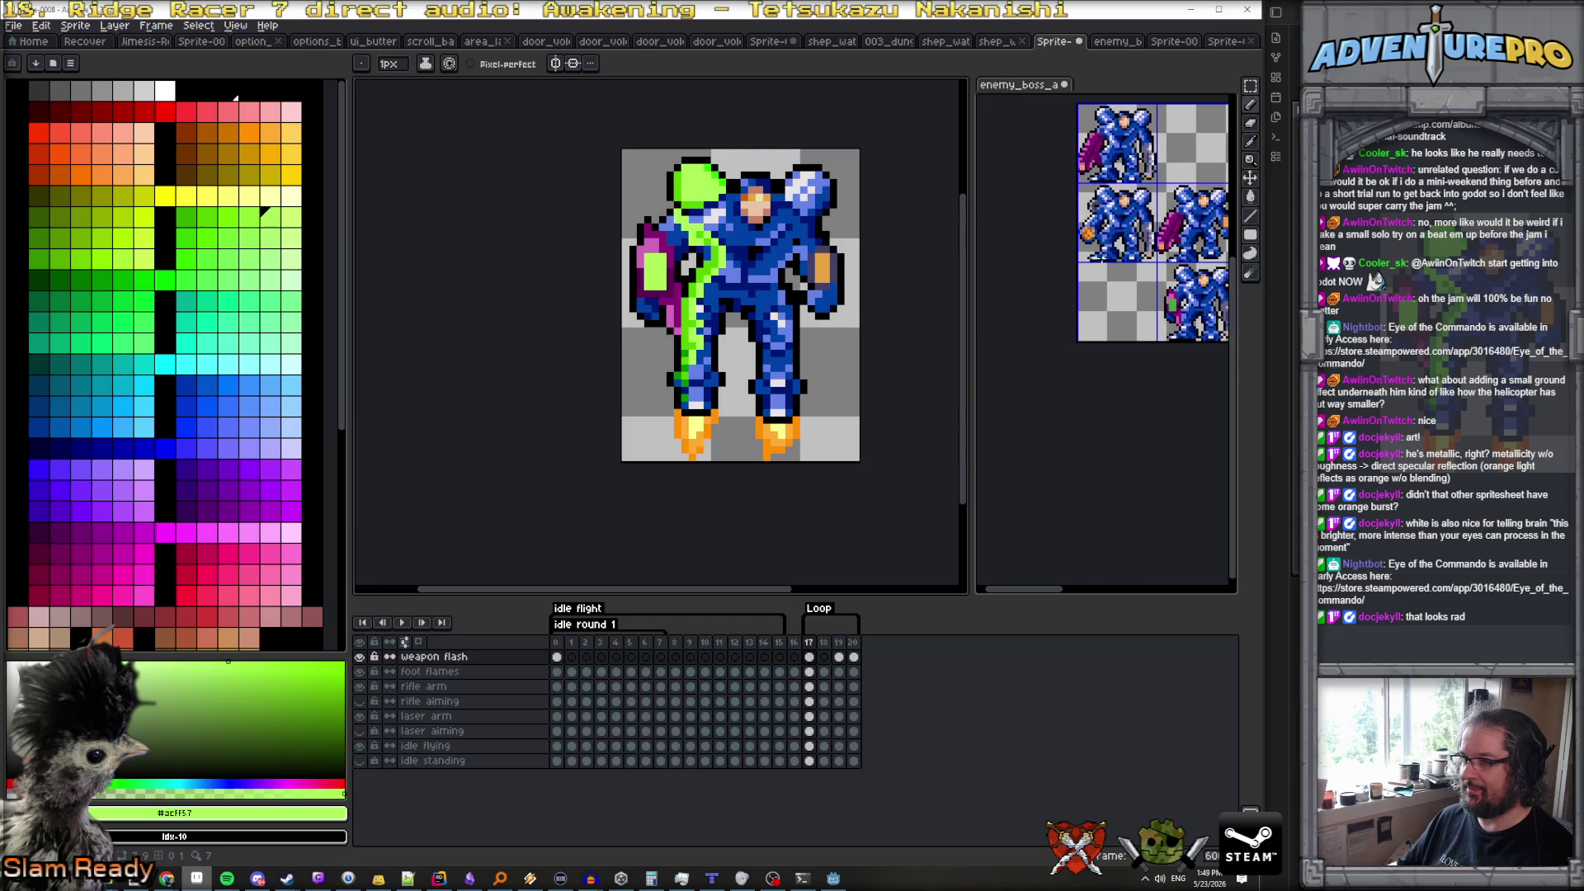
scroll(1101, 257, "left", 5)
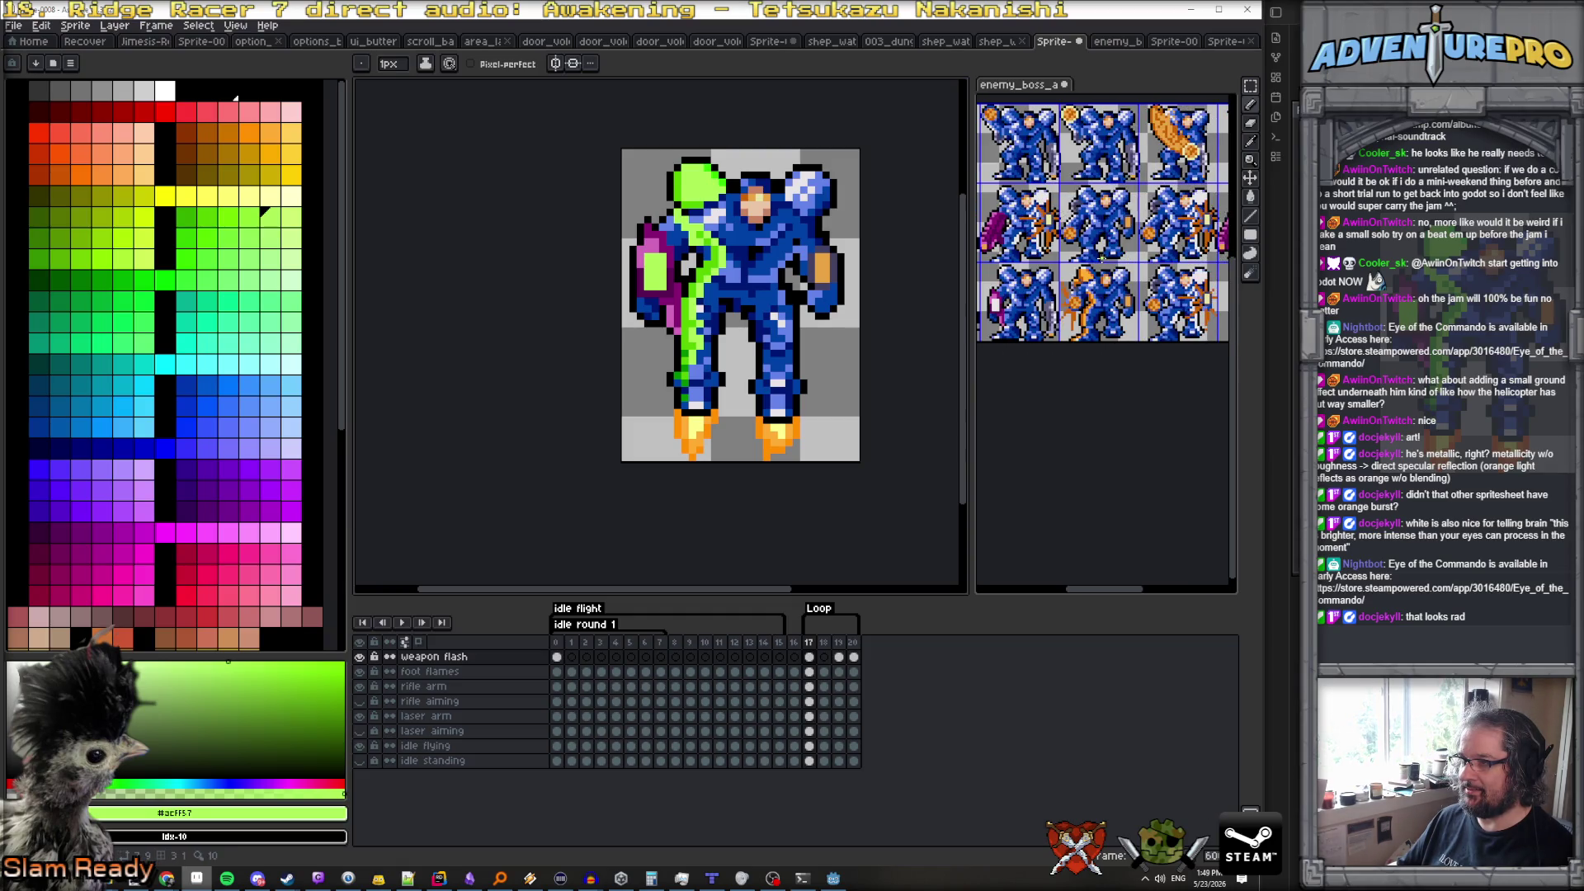
scroll(1103, 257, "left", 3)
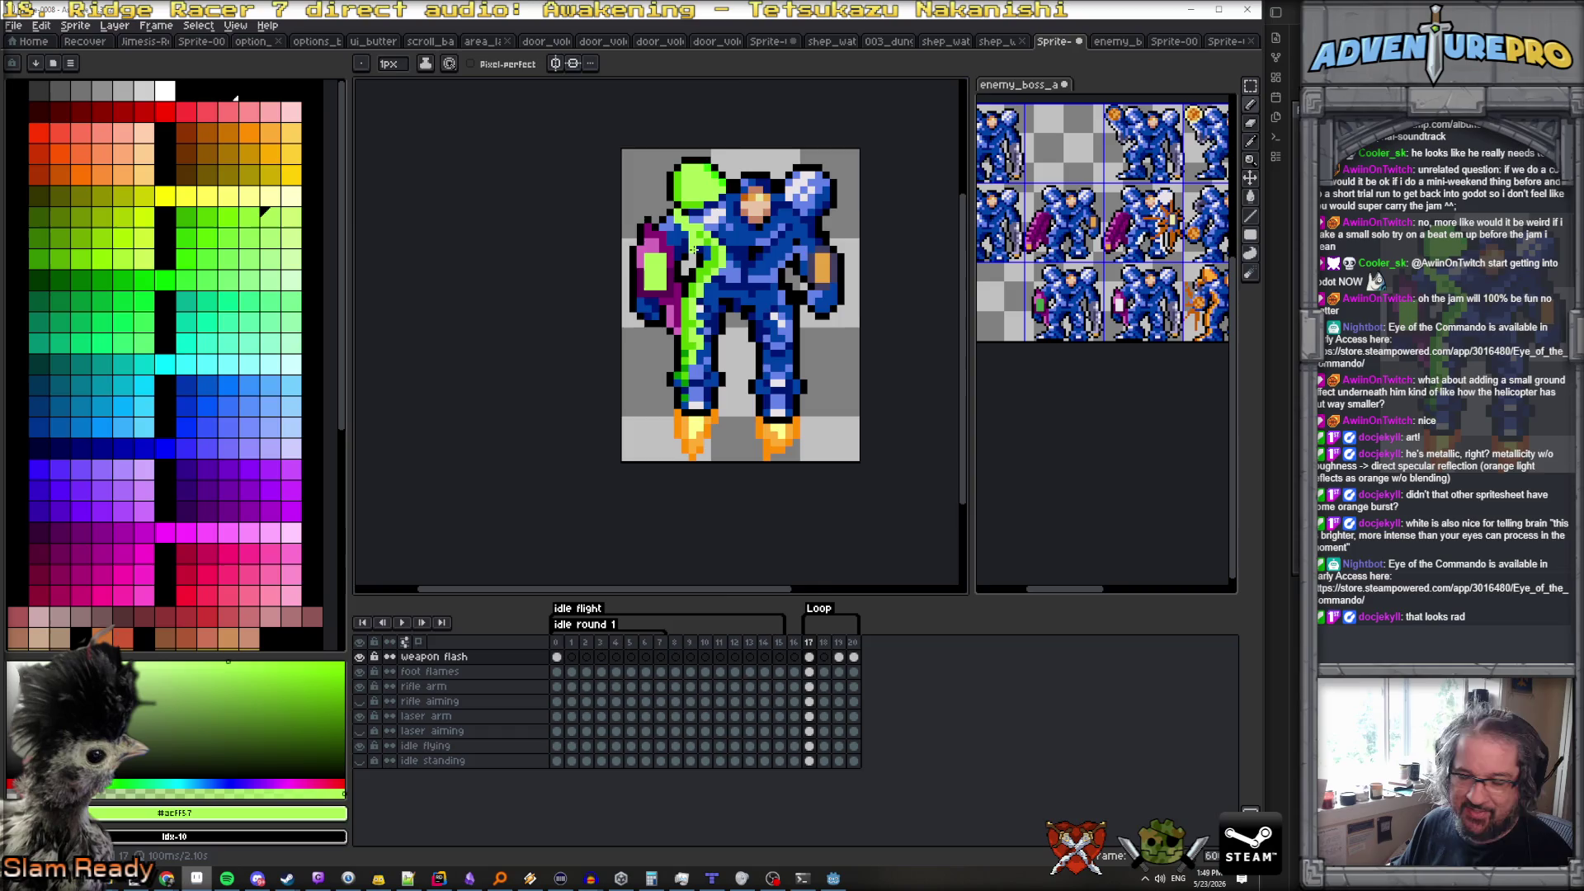
scroll(694, 249, "up", 2)
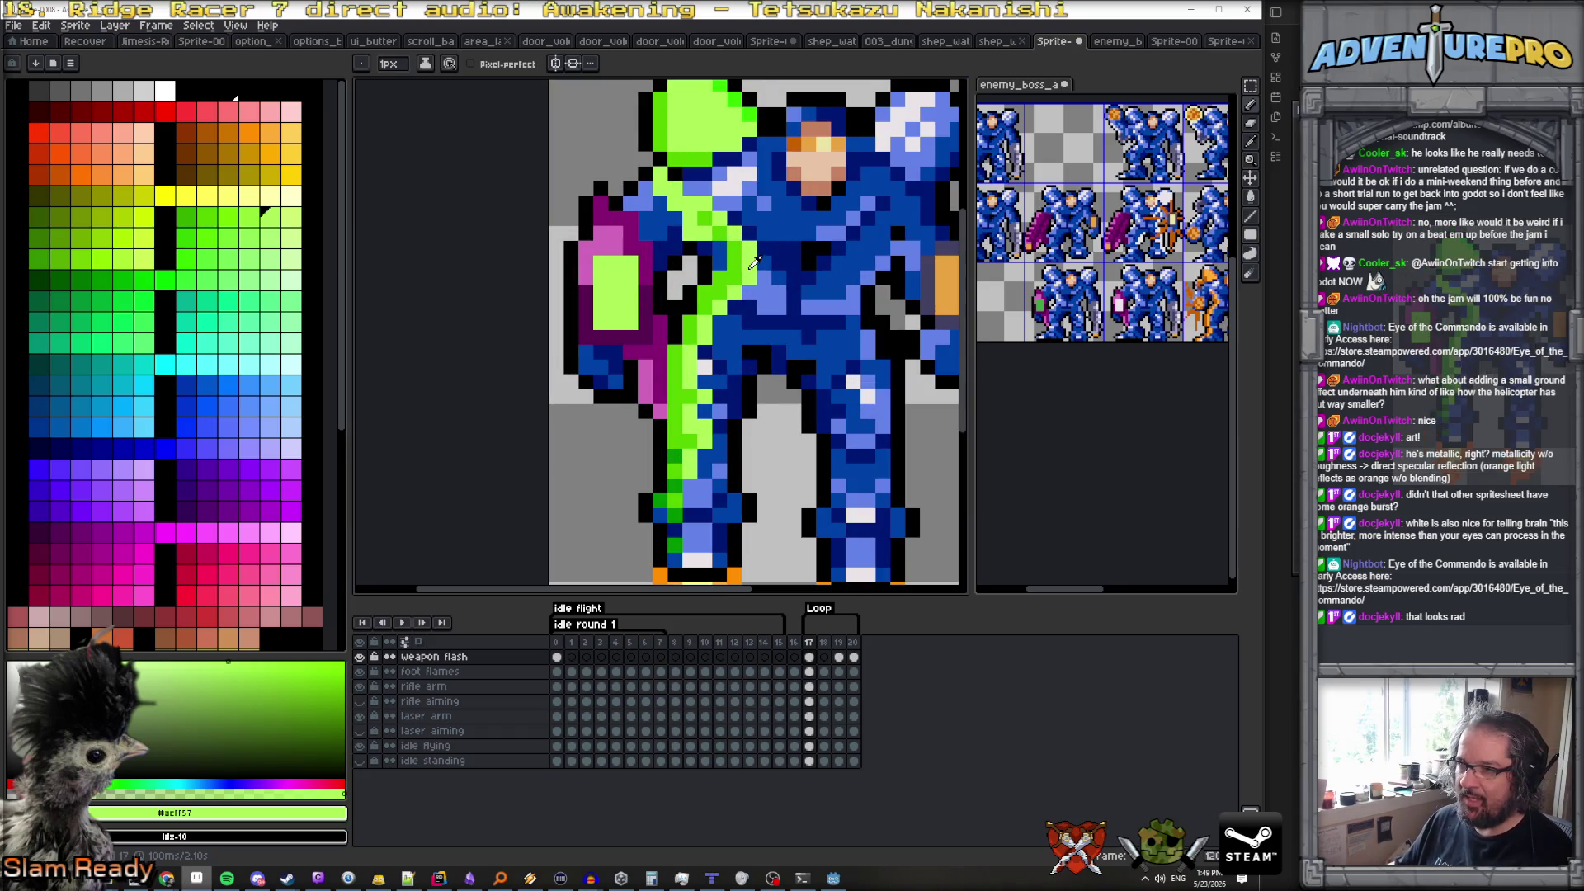
Draw a white highlight line down the shield and paint its left edge light green #acff57
left_click(165, 90)
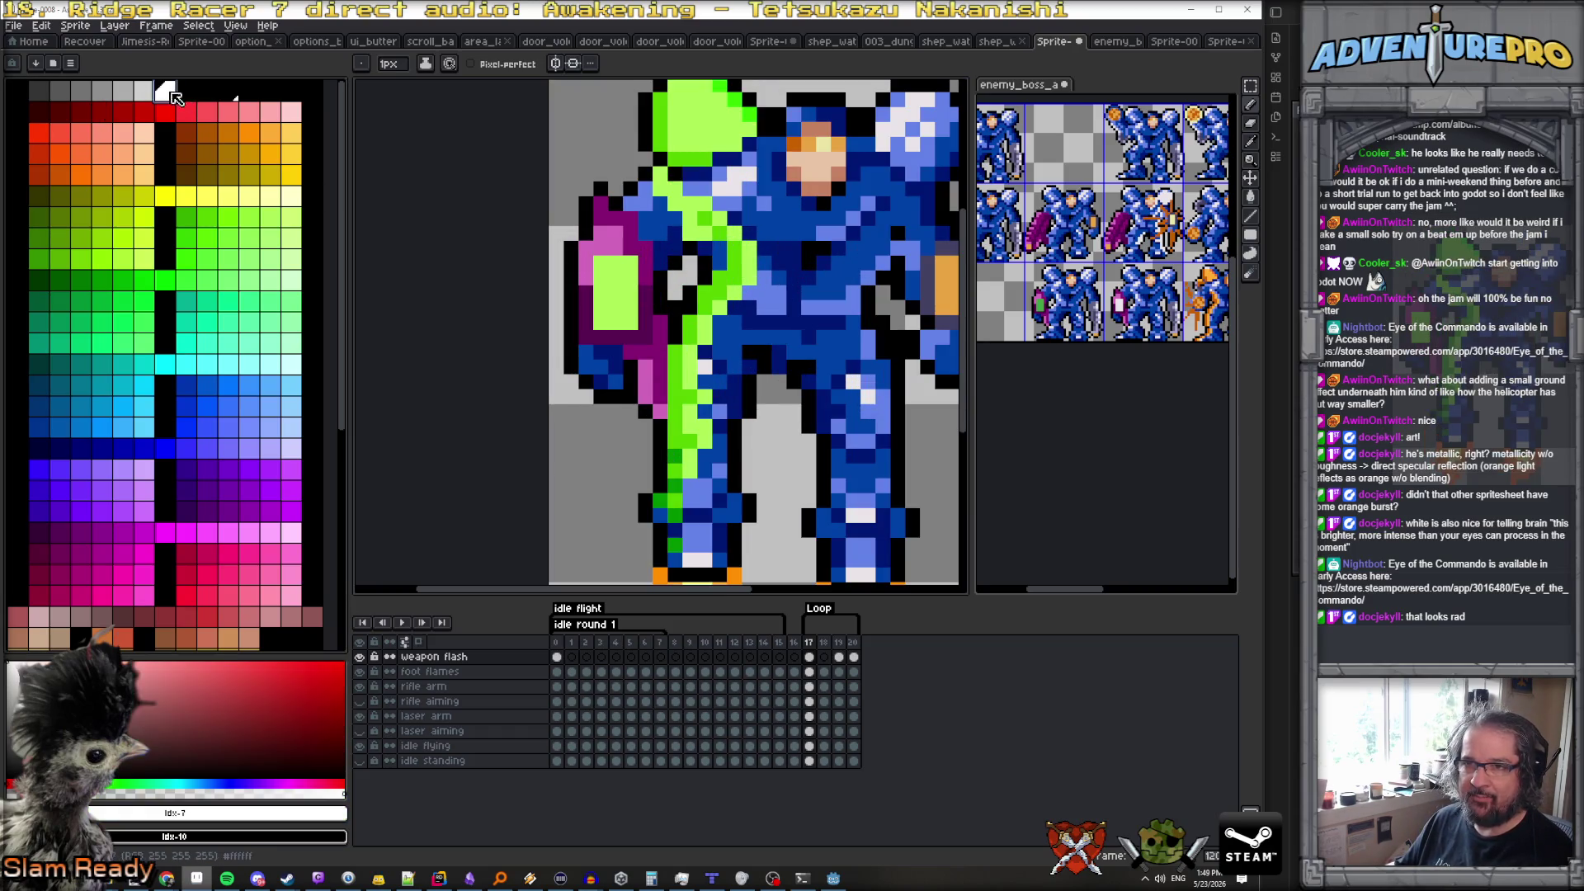
left_click(611, 273)
key("ctrl+z")
left_click_drag(601, 262, 601, 321)
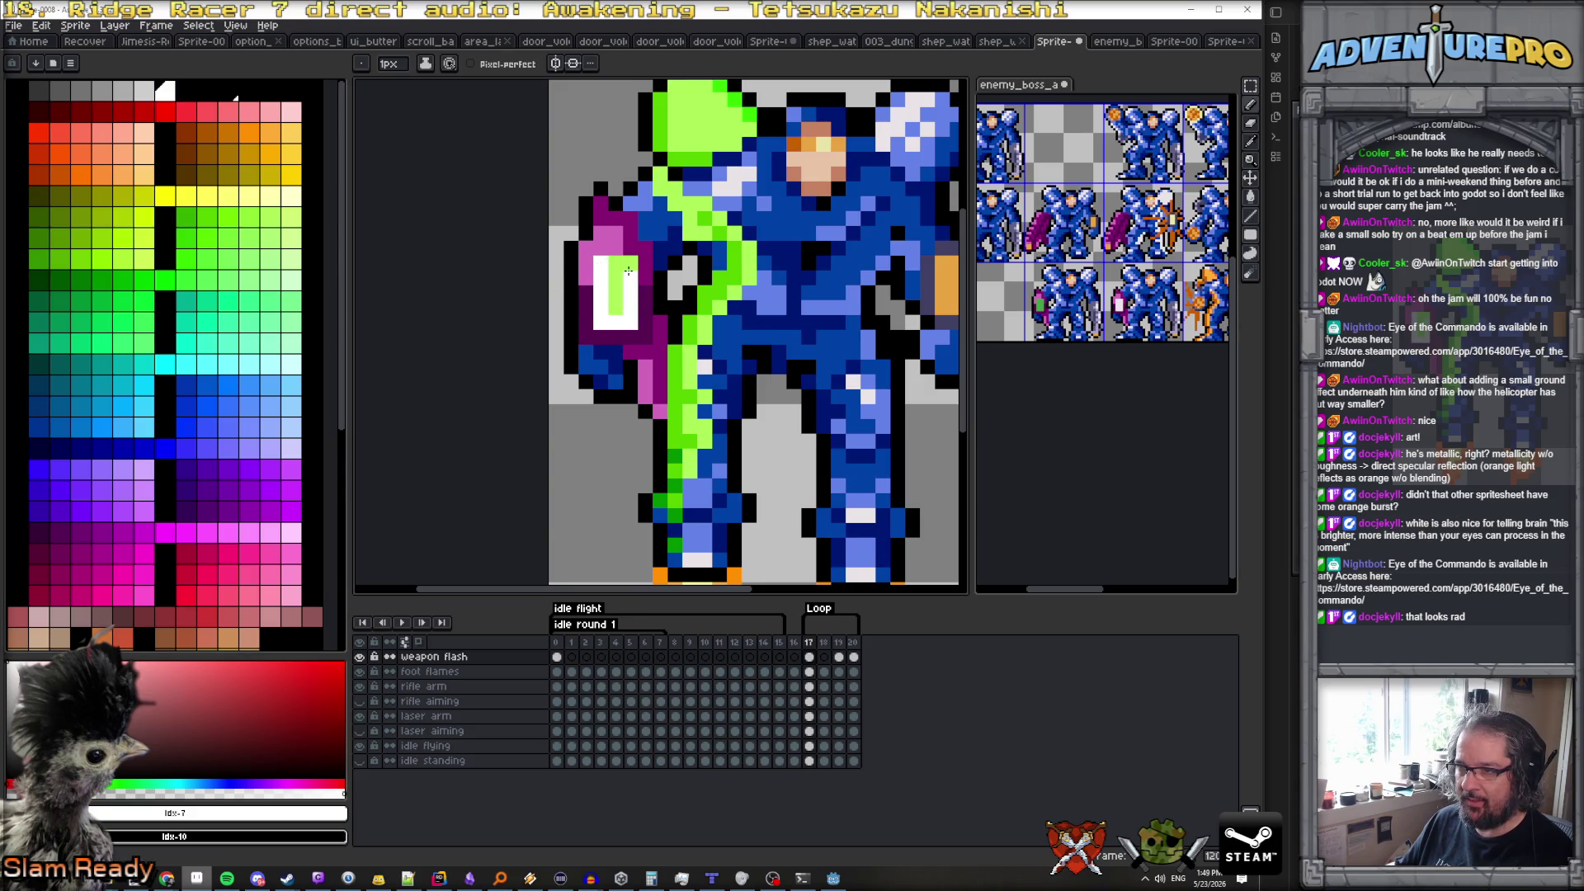
left_click(262, 215)
mouse_move(585, 248)
left_mouse_down()
mouse_move(586, 284)
mouse_move(601, 227)
mouse_move(619, 224)
mouse_move(646, 276)
mouse_move(641, 332)
mouse_move(586, 305)
mouse_move(586, 284)
left_mouse_up()
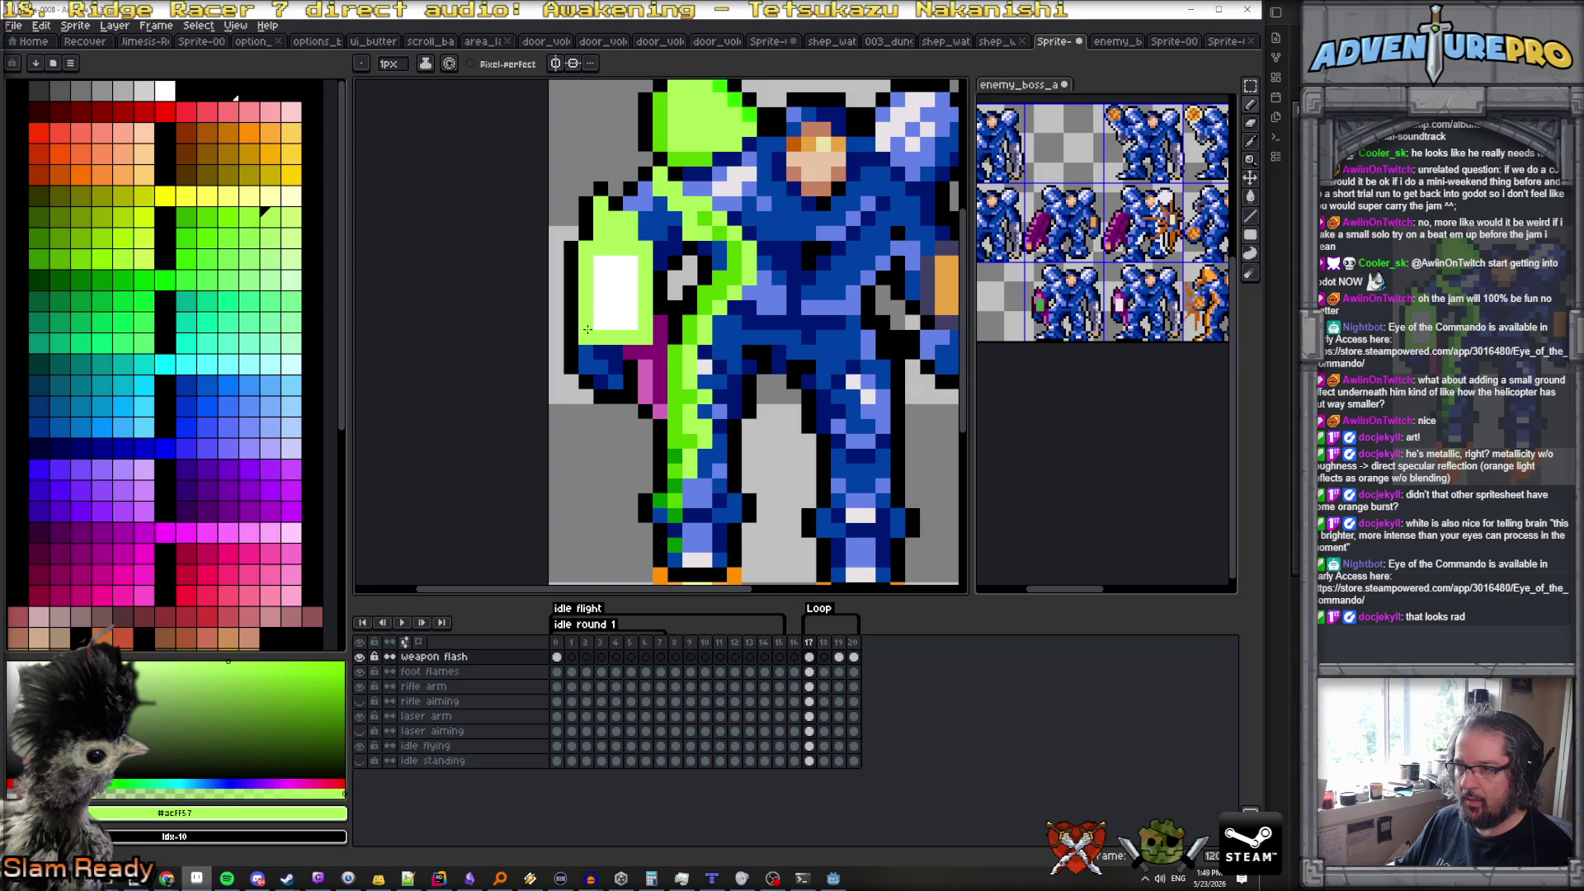
Shade the purple column and magenta pixels beside the shield and leg with dark green #009000
left_click(656, 327, "alt")
mouse_move(657, 328)
left_mouse_down()
mouse_move(659, 371)
mouse_move(639, 338)
left_mouse_up()
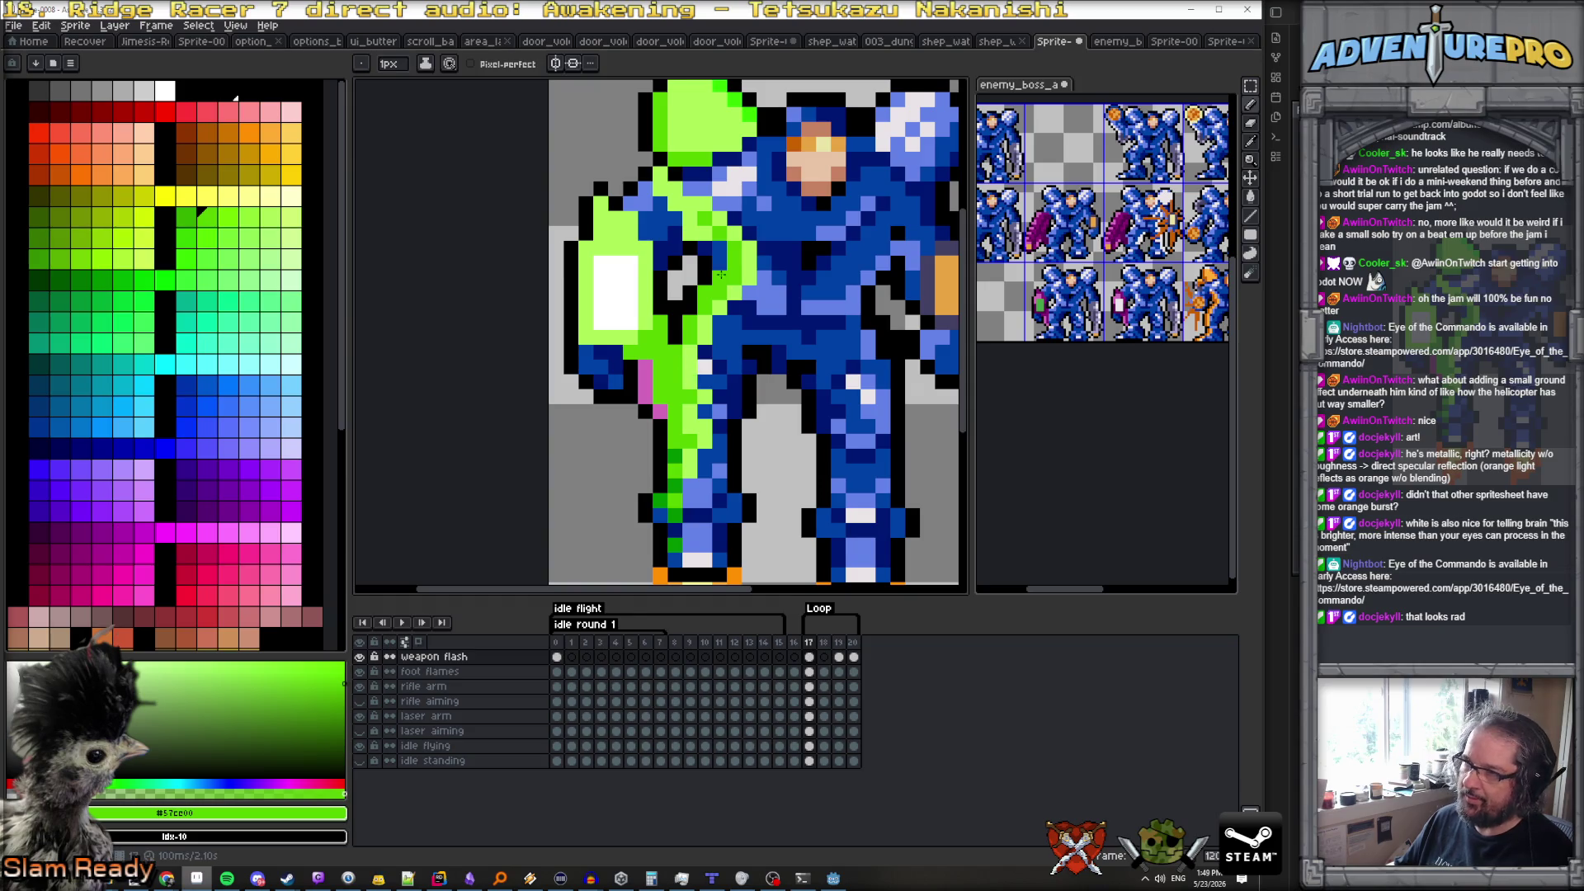
scroll(700, 176, "down", 3)
scroll(661, 391, "up", 3)
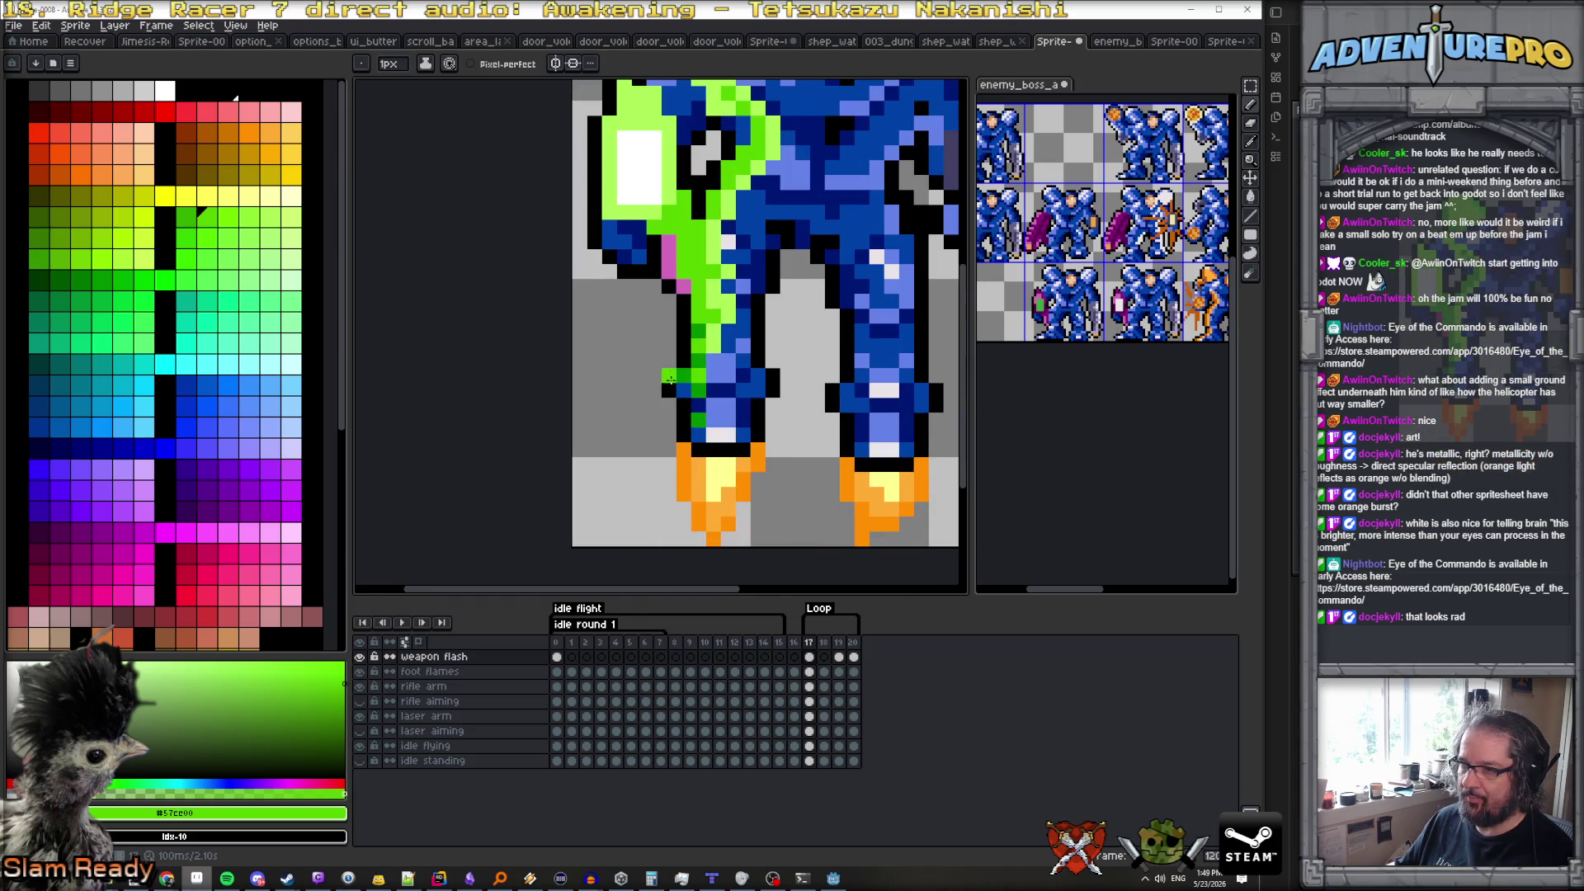
left_click(678, 377, "alt")
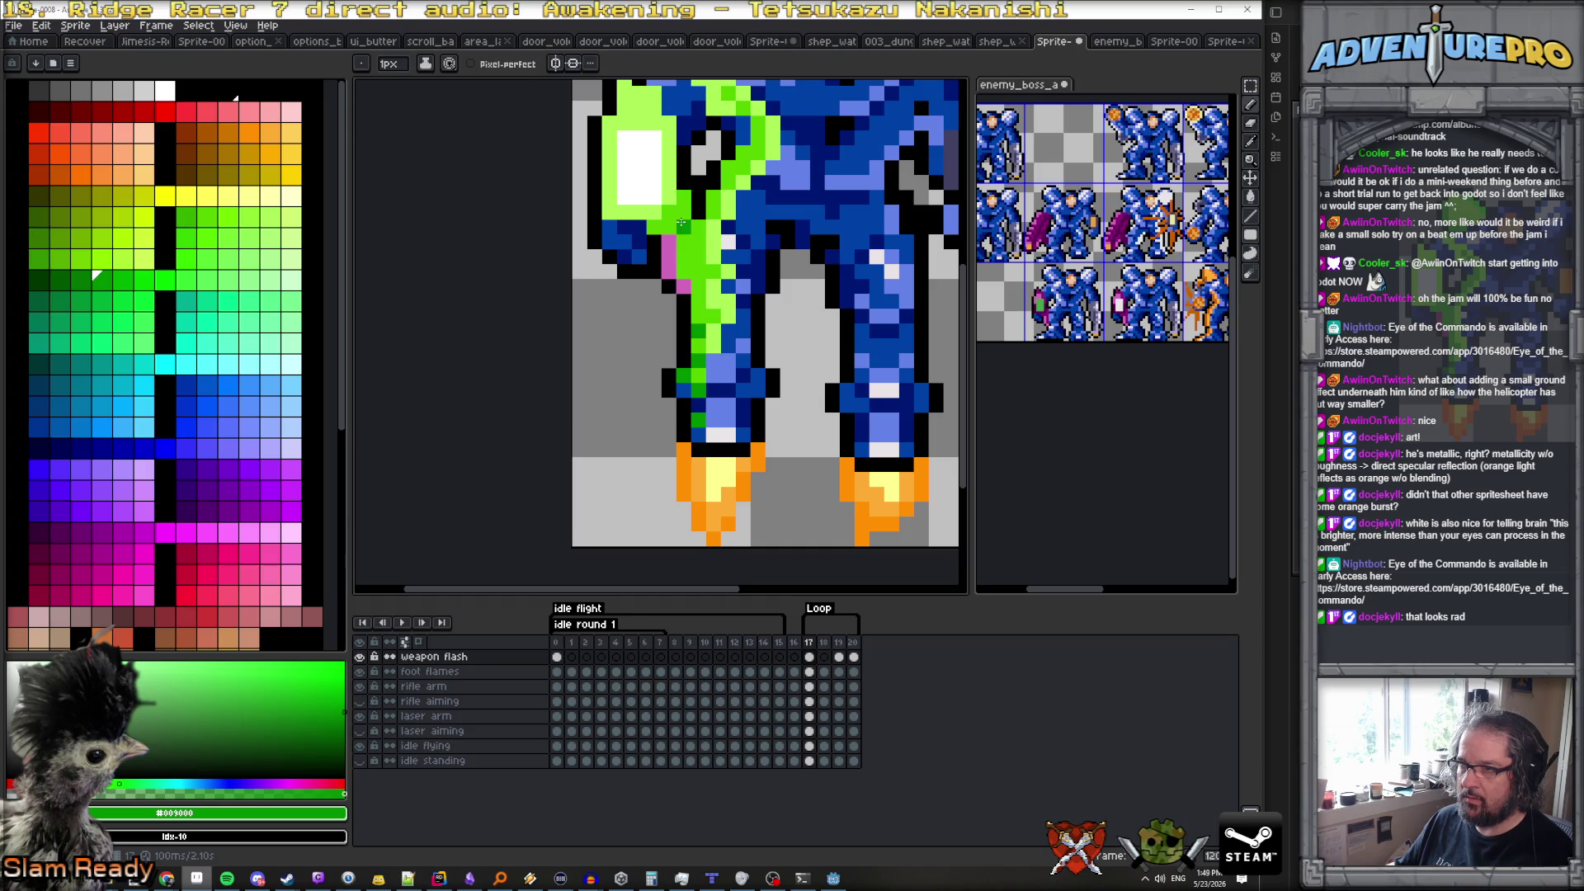
left_click_drag(683, 283, 671, 236)
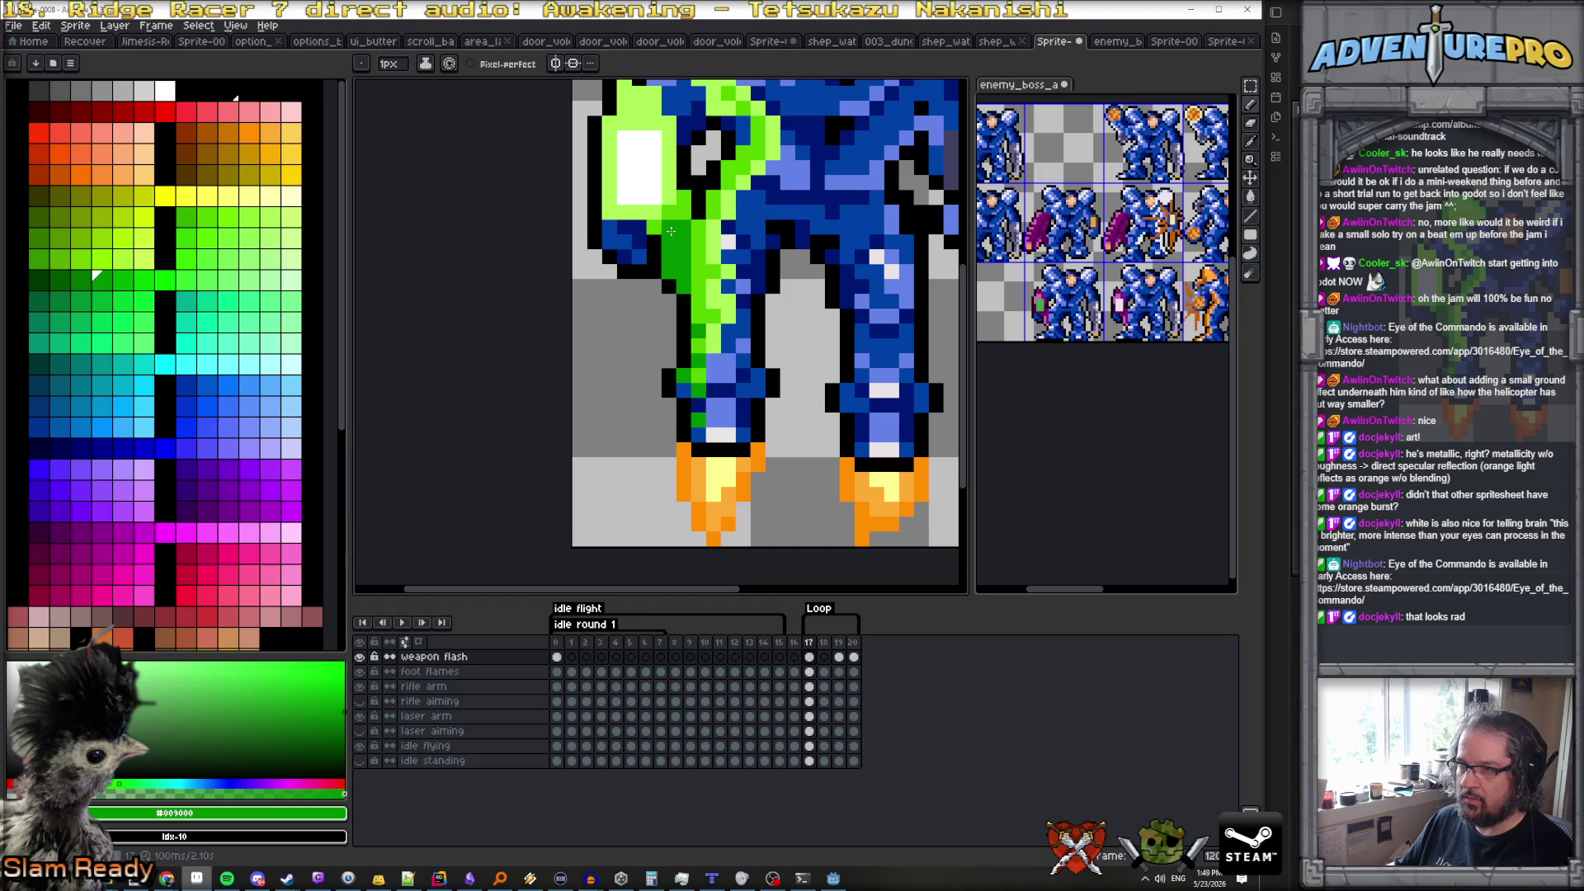
left_click(684, 207)
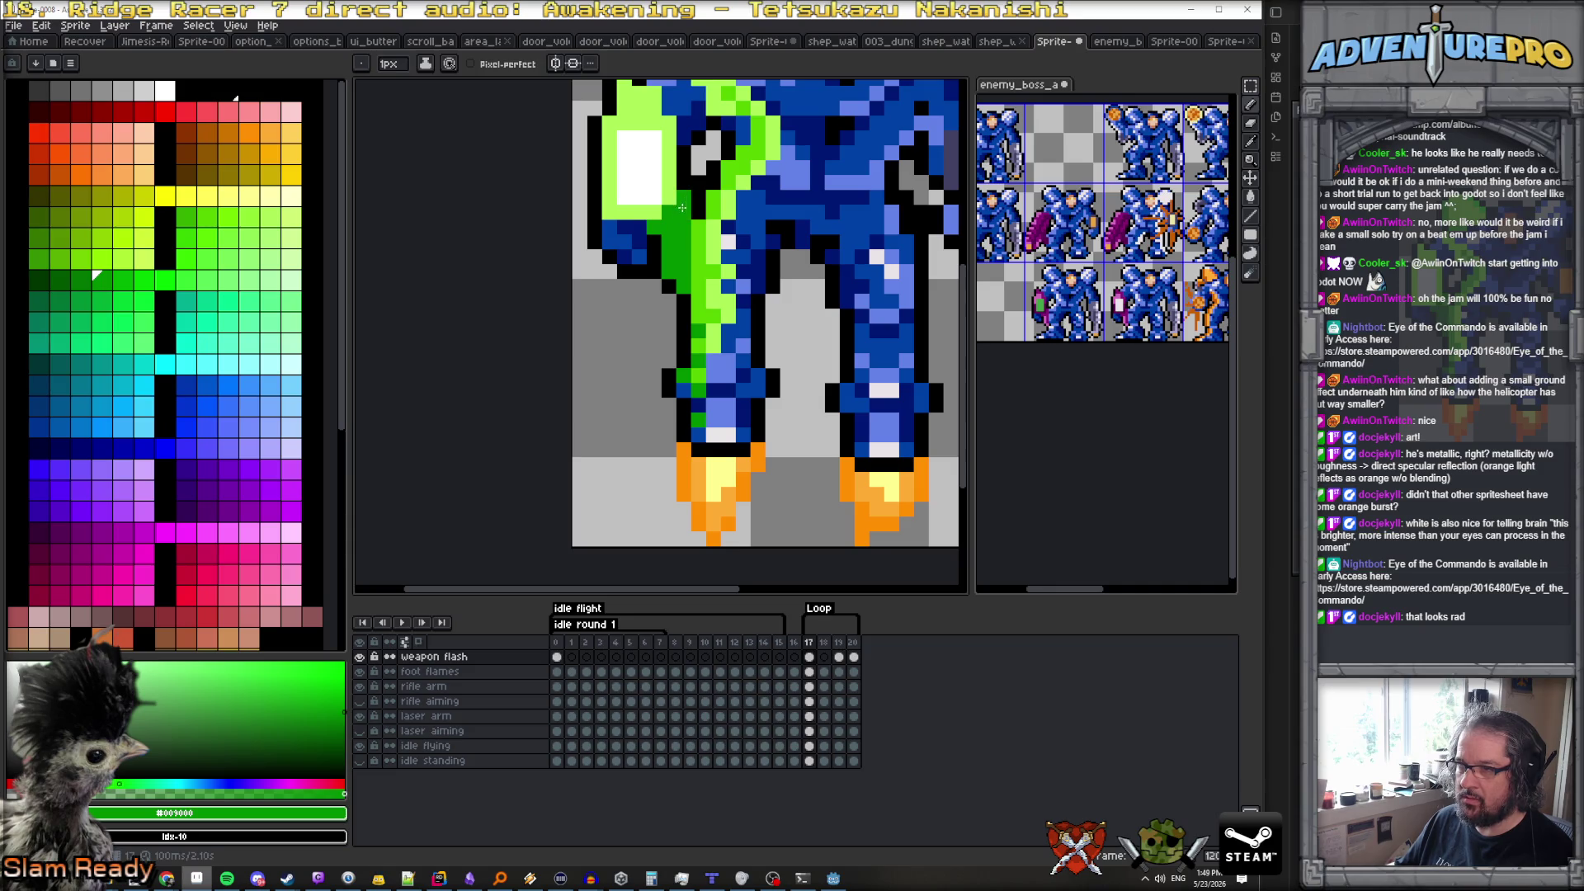
left_click(652, 223, "alt")
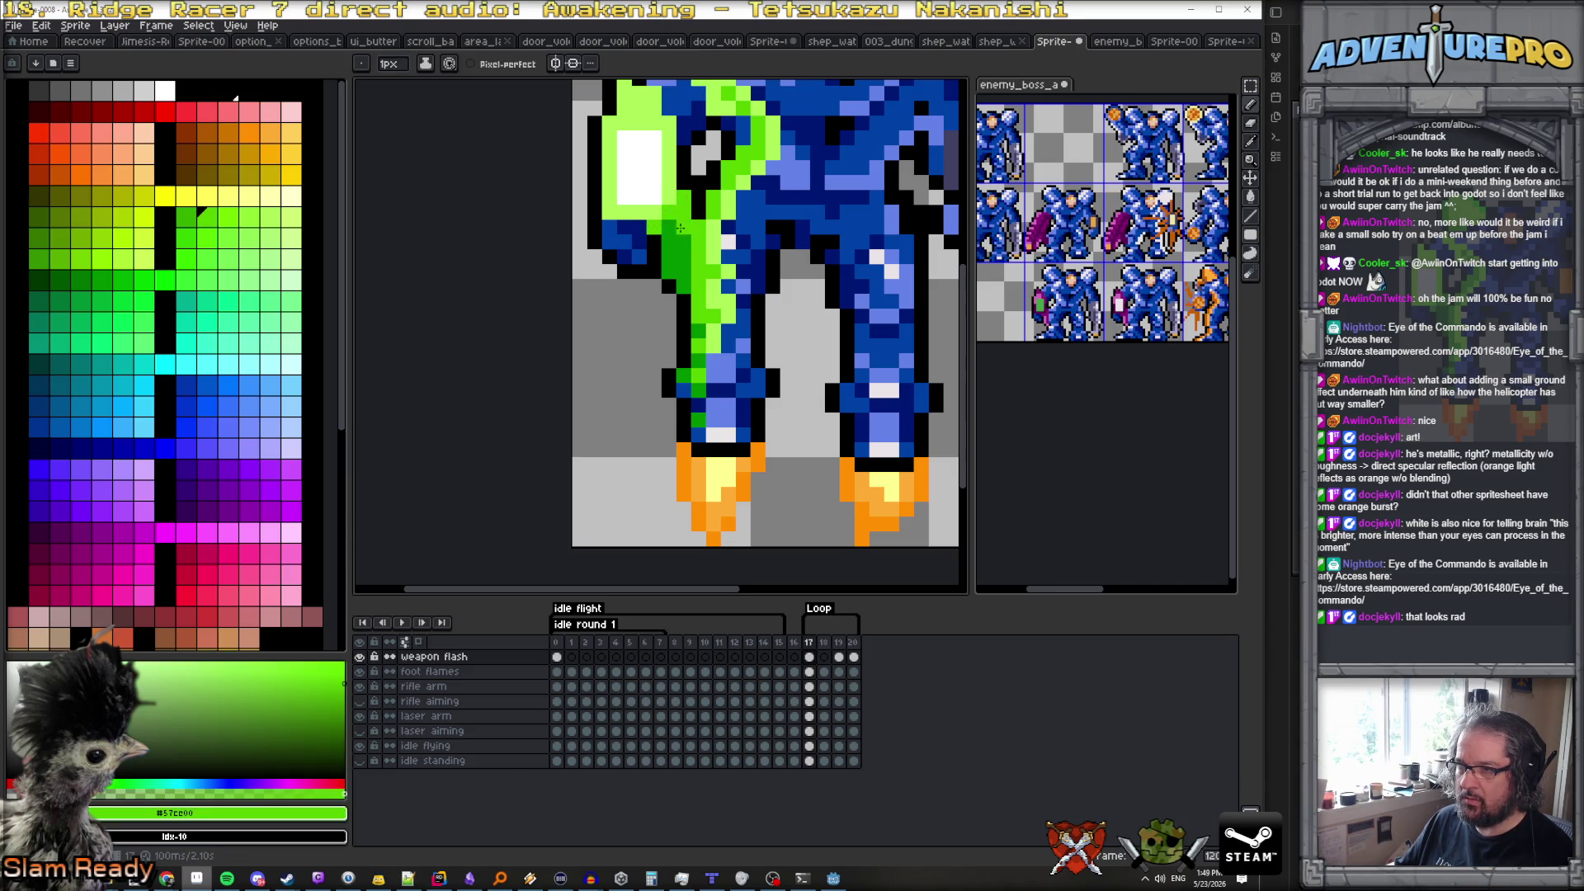
left_click(96, 275)
Make light green #acff57 the drawing colour from the palette
key("3")
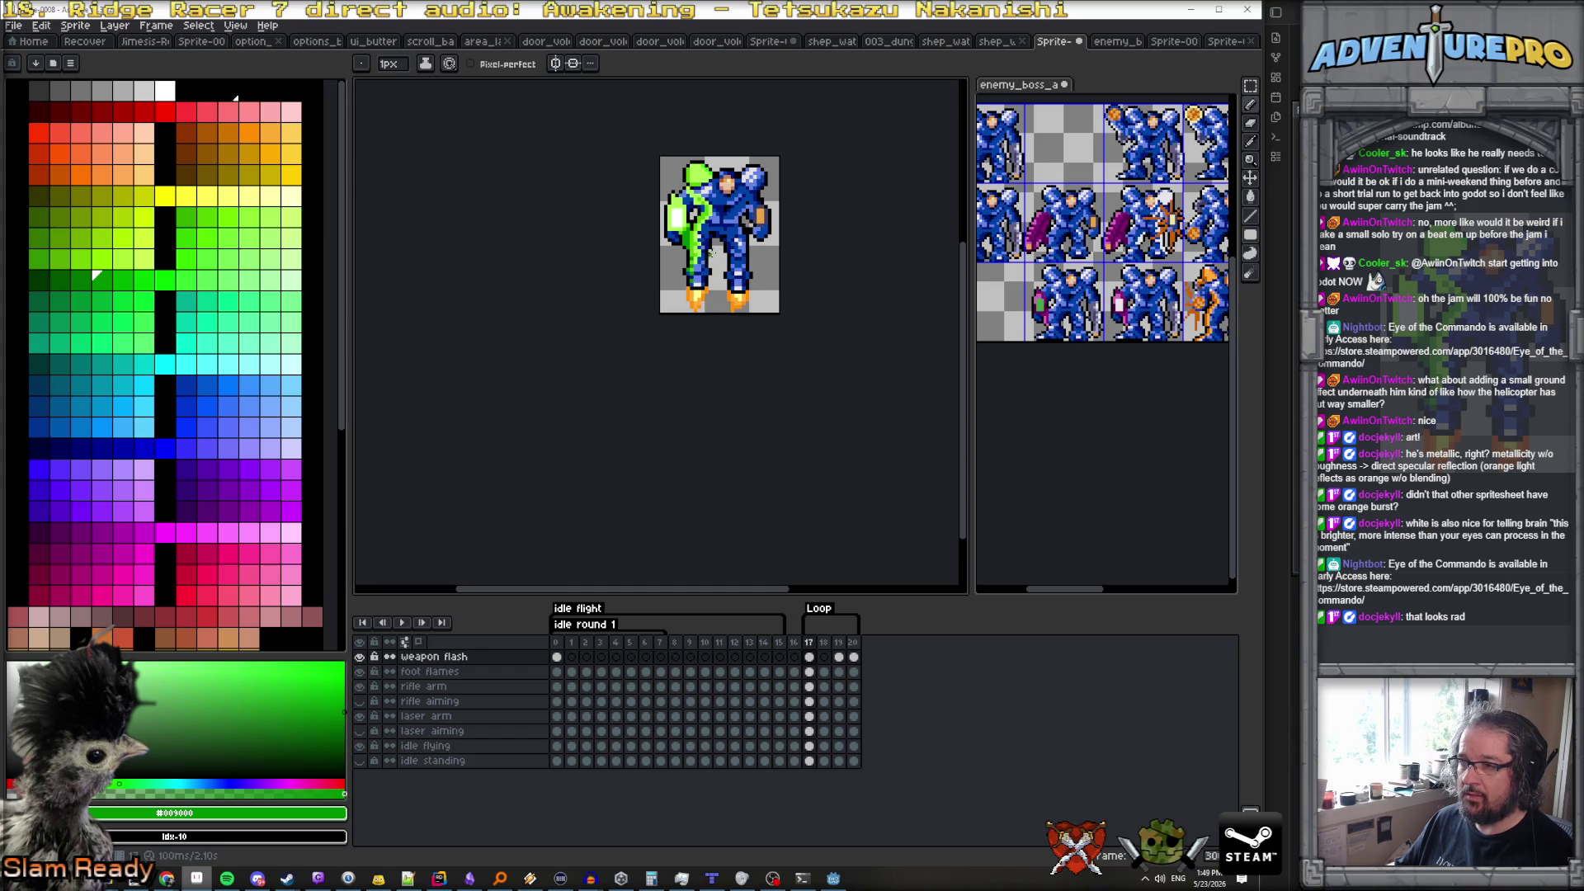
scroll(711, 254, "up", 2)
left_click(46, 279)
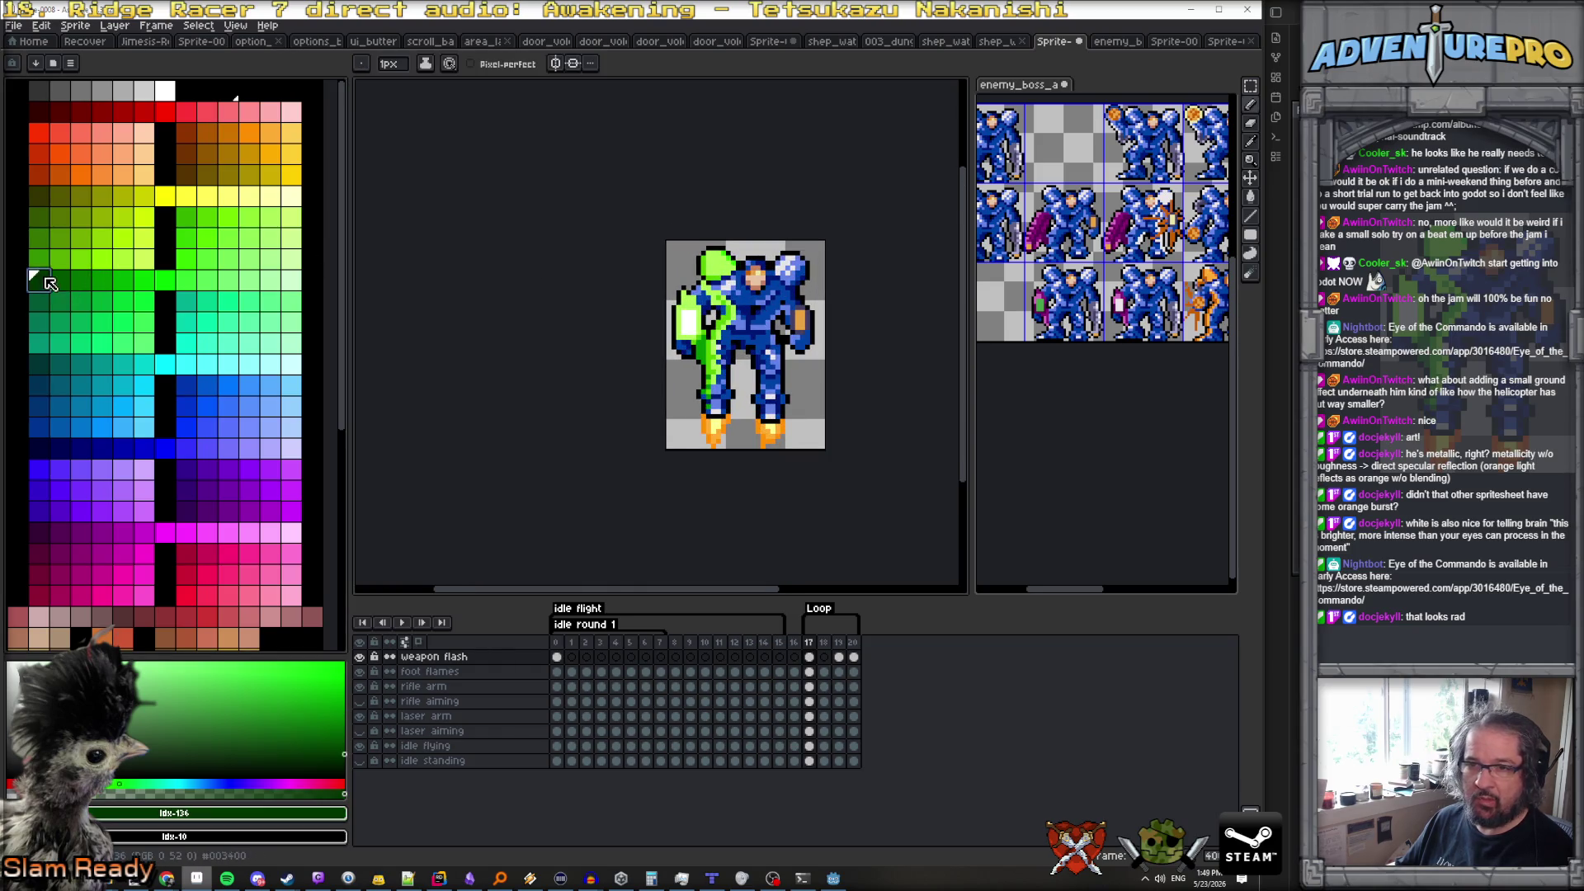
scroll(729, 361, "up", 1)
scroll(699, 338, "up", 2)
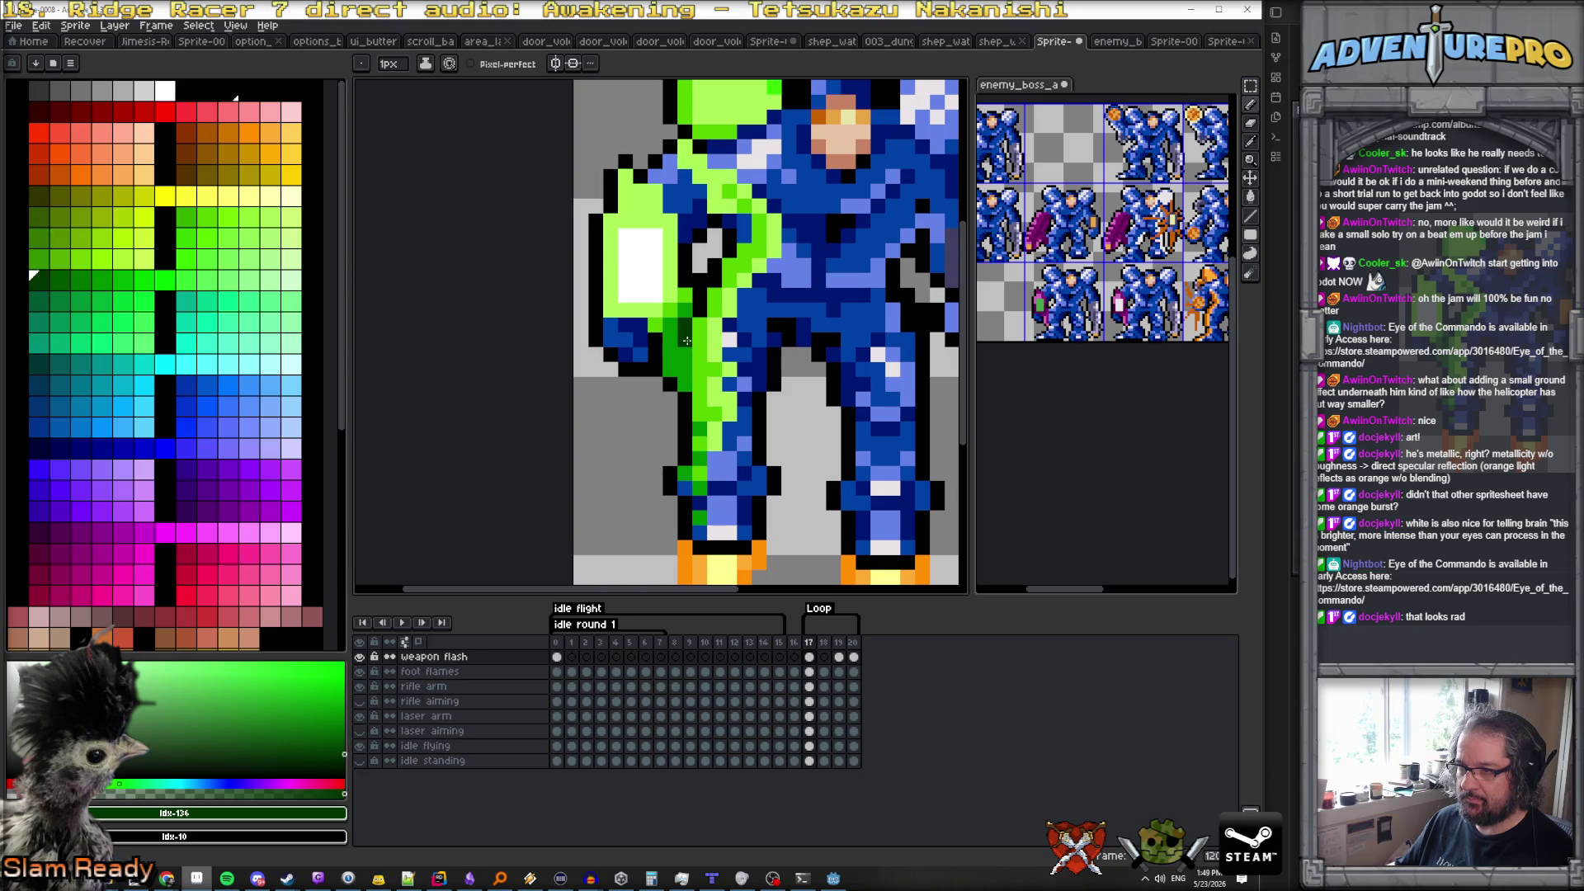
scroll(698, 377, "down", 4)
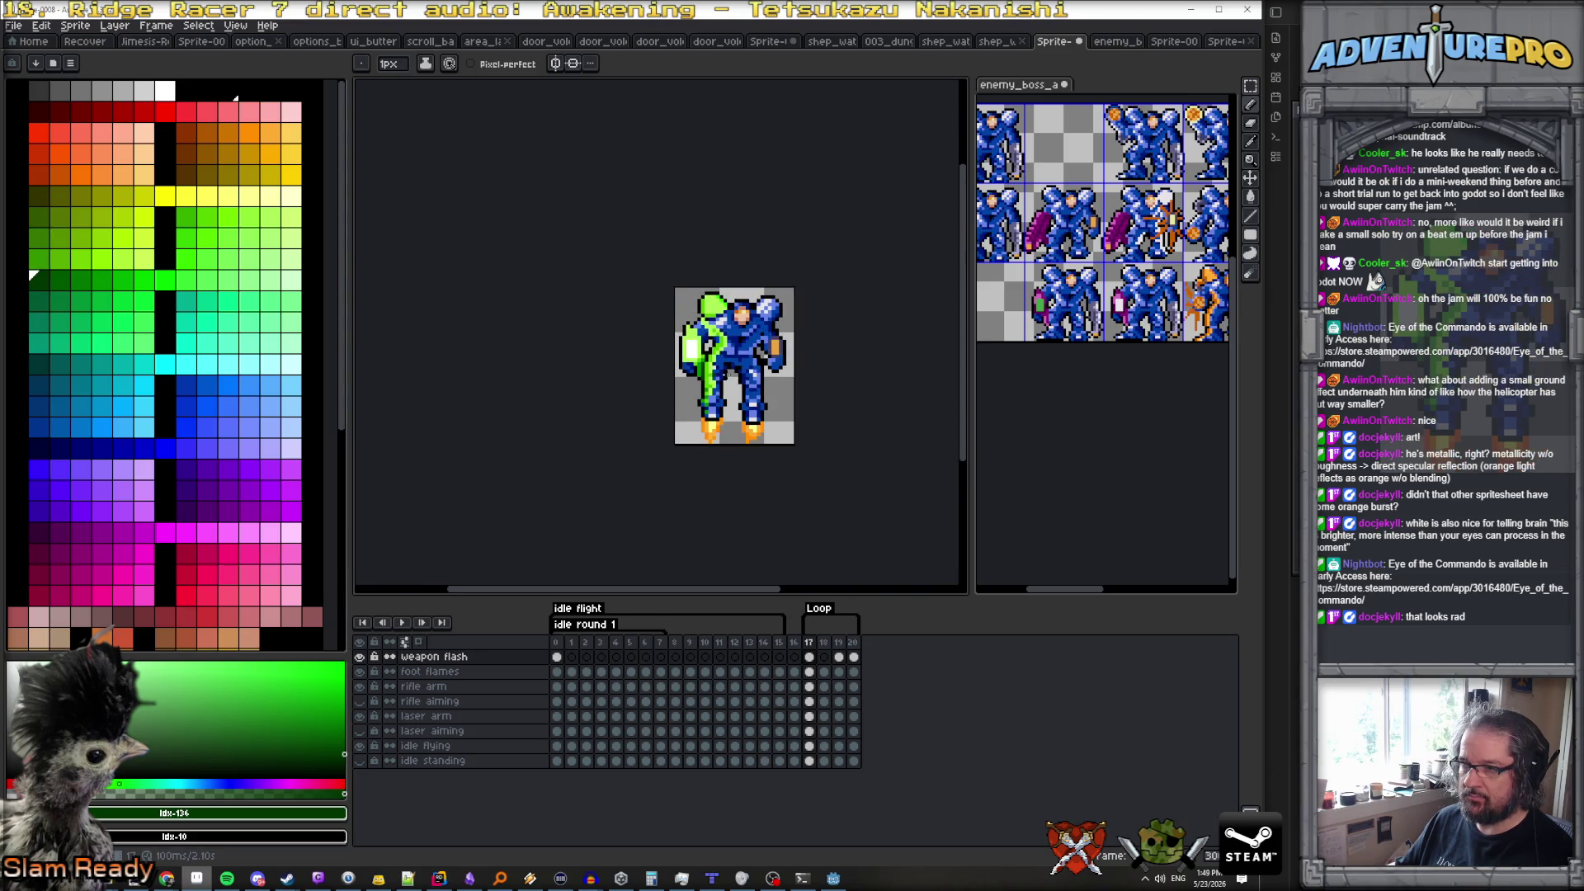
scroll(697, 338, "up", 1)
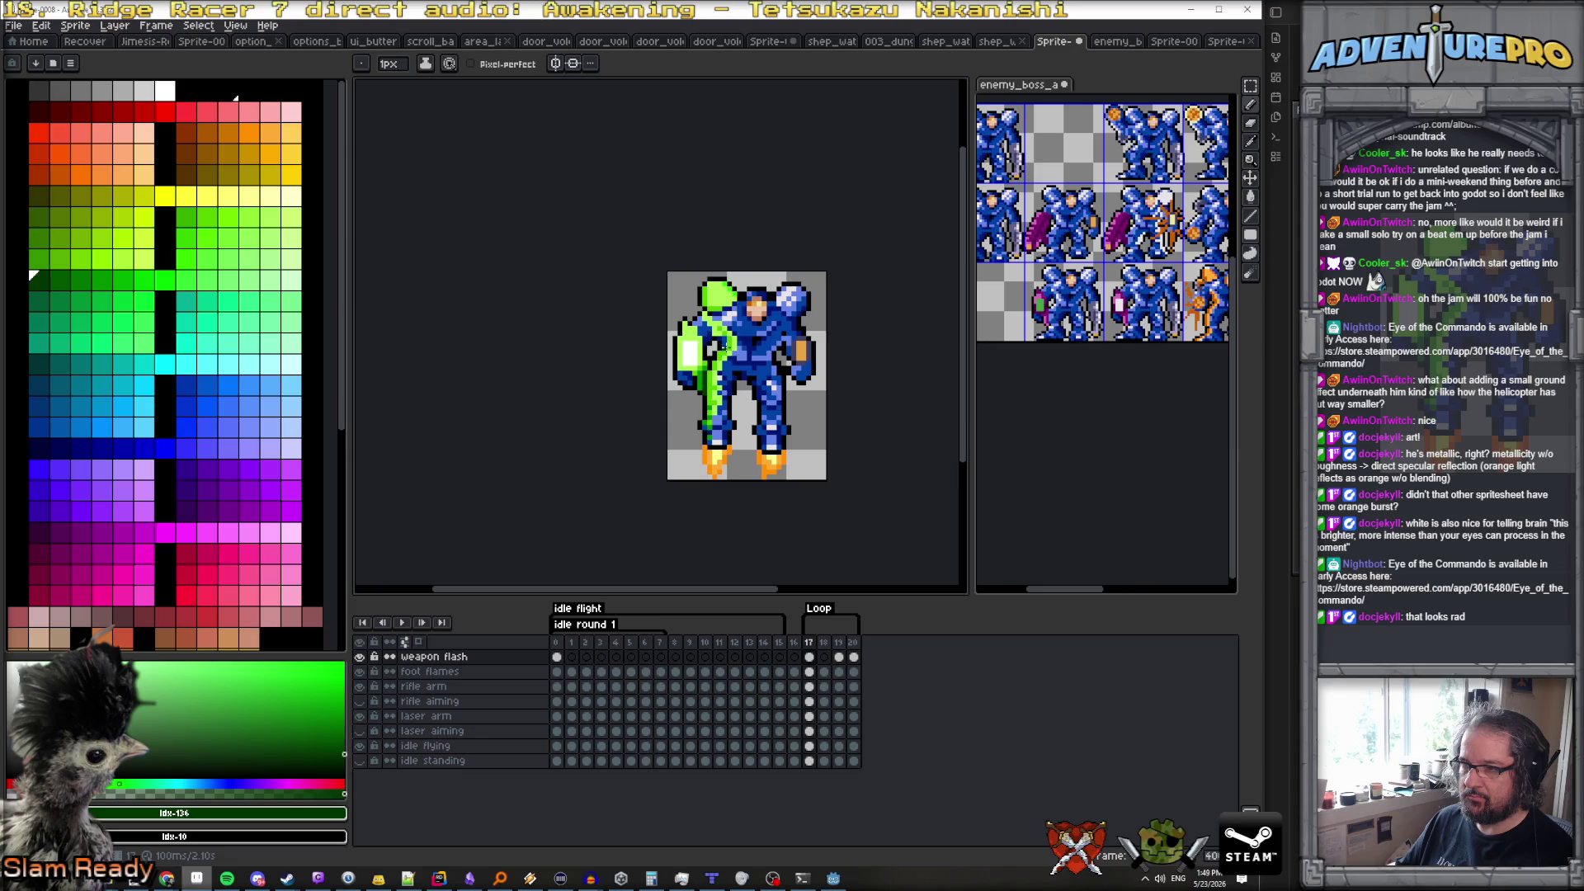
scroll(711, 347, "up", 3)
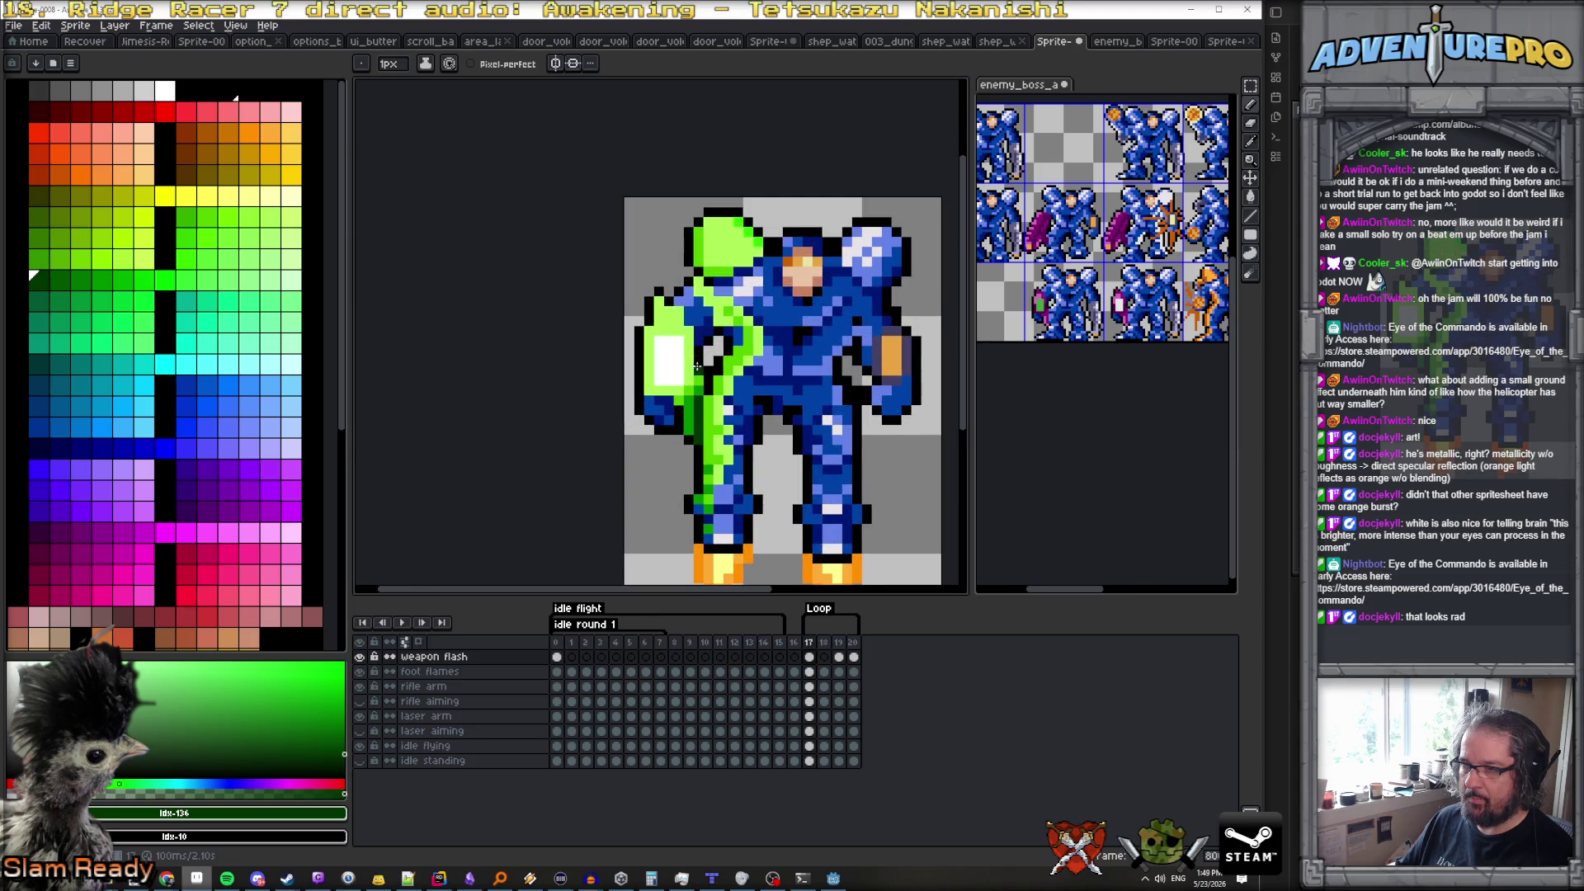
left_click(699, 365, "alt")
Step to frames 18 and 19, then play and stop the shoot animation
key("Right")
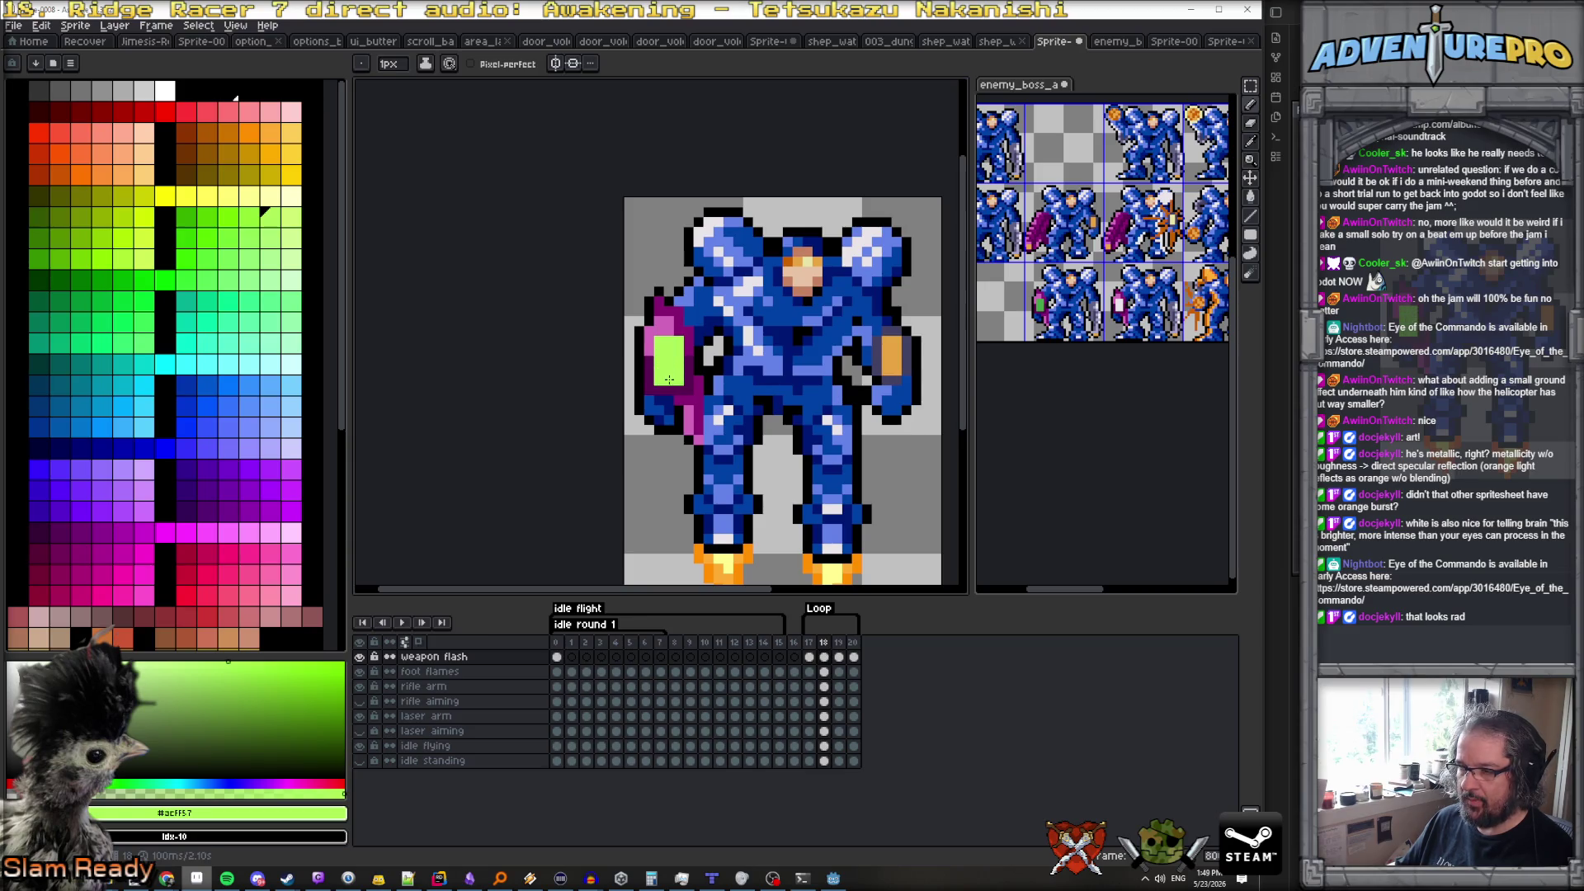
key("Right")
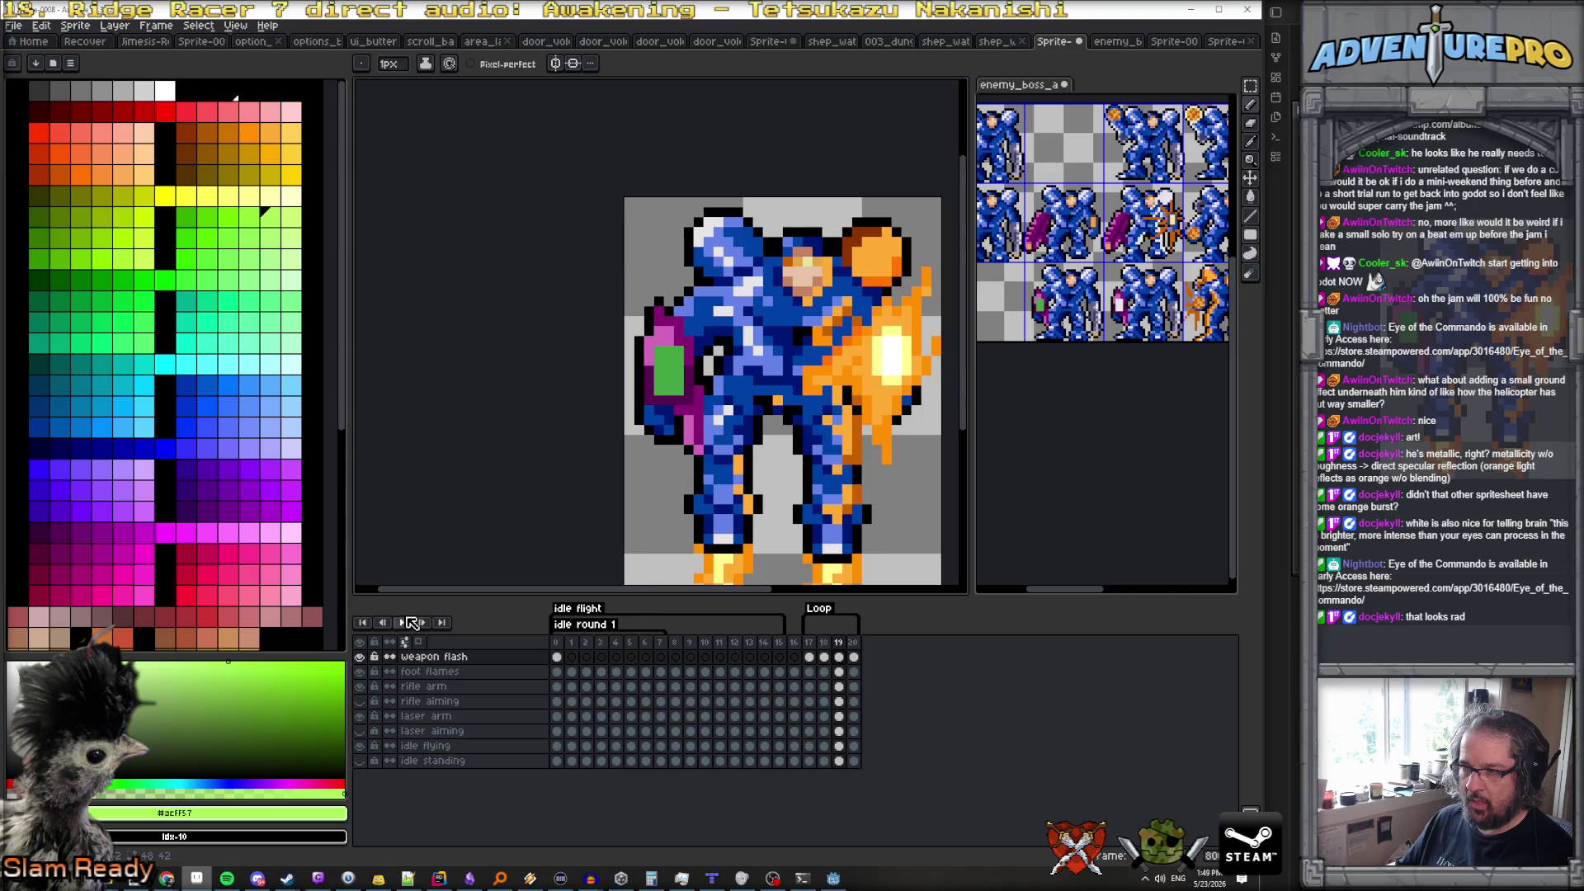
left_click(411, 622)
scroll(465, 517, "down", 2)
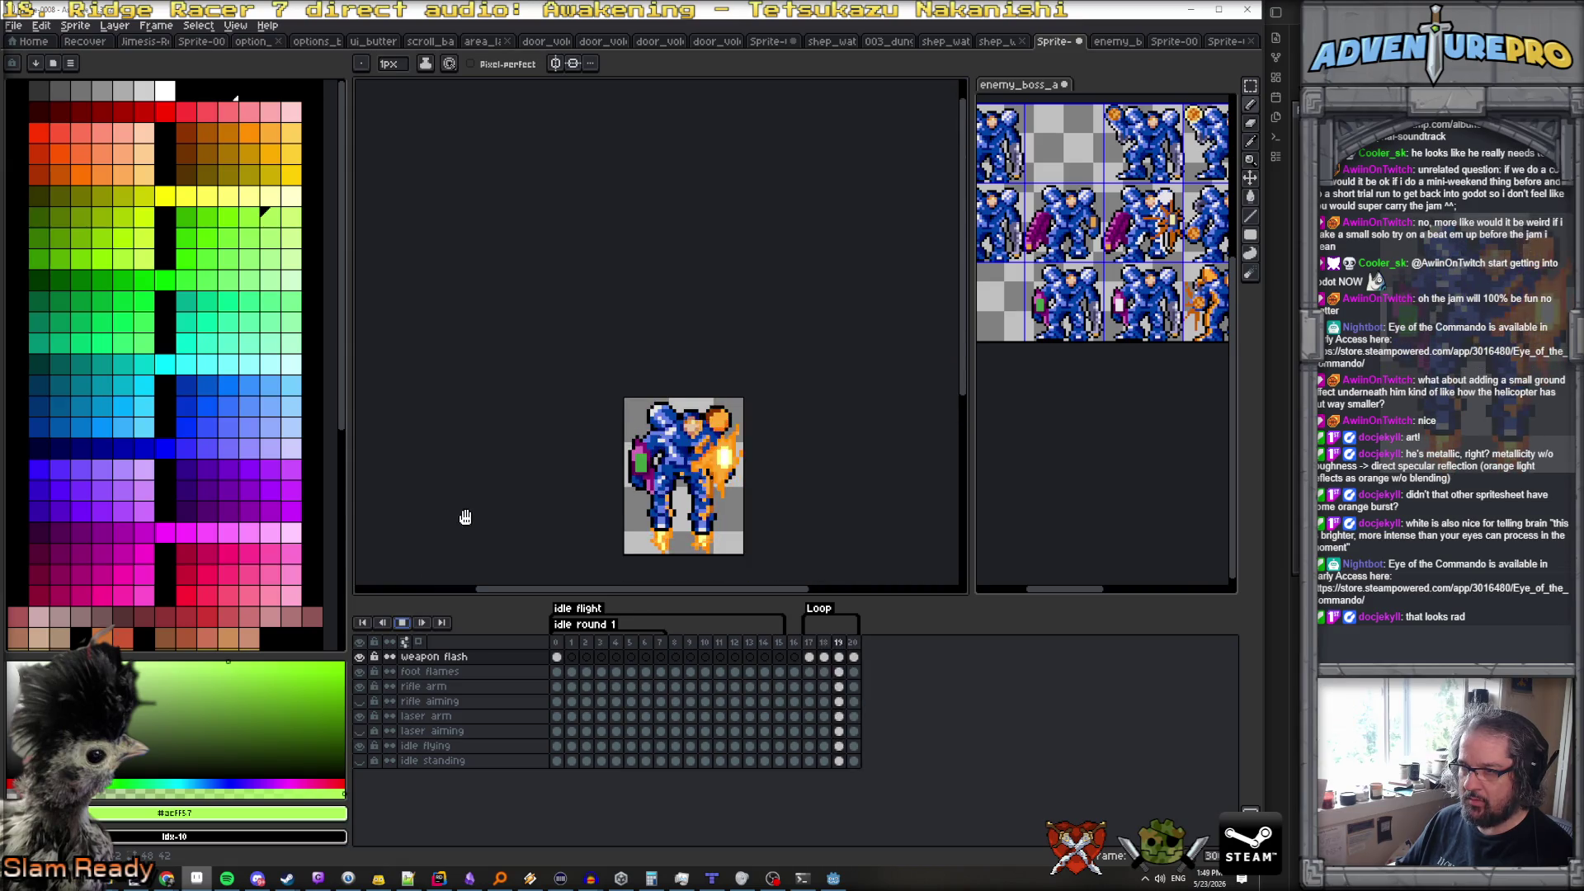
left_click(404, 624)
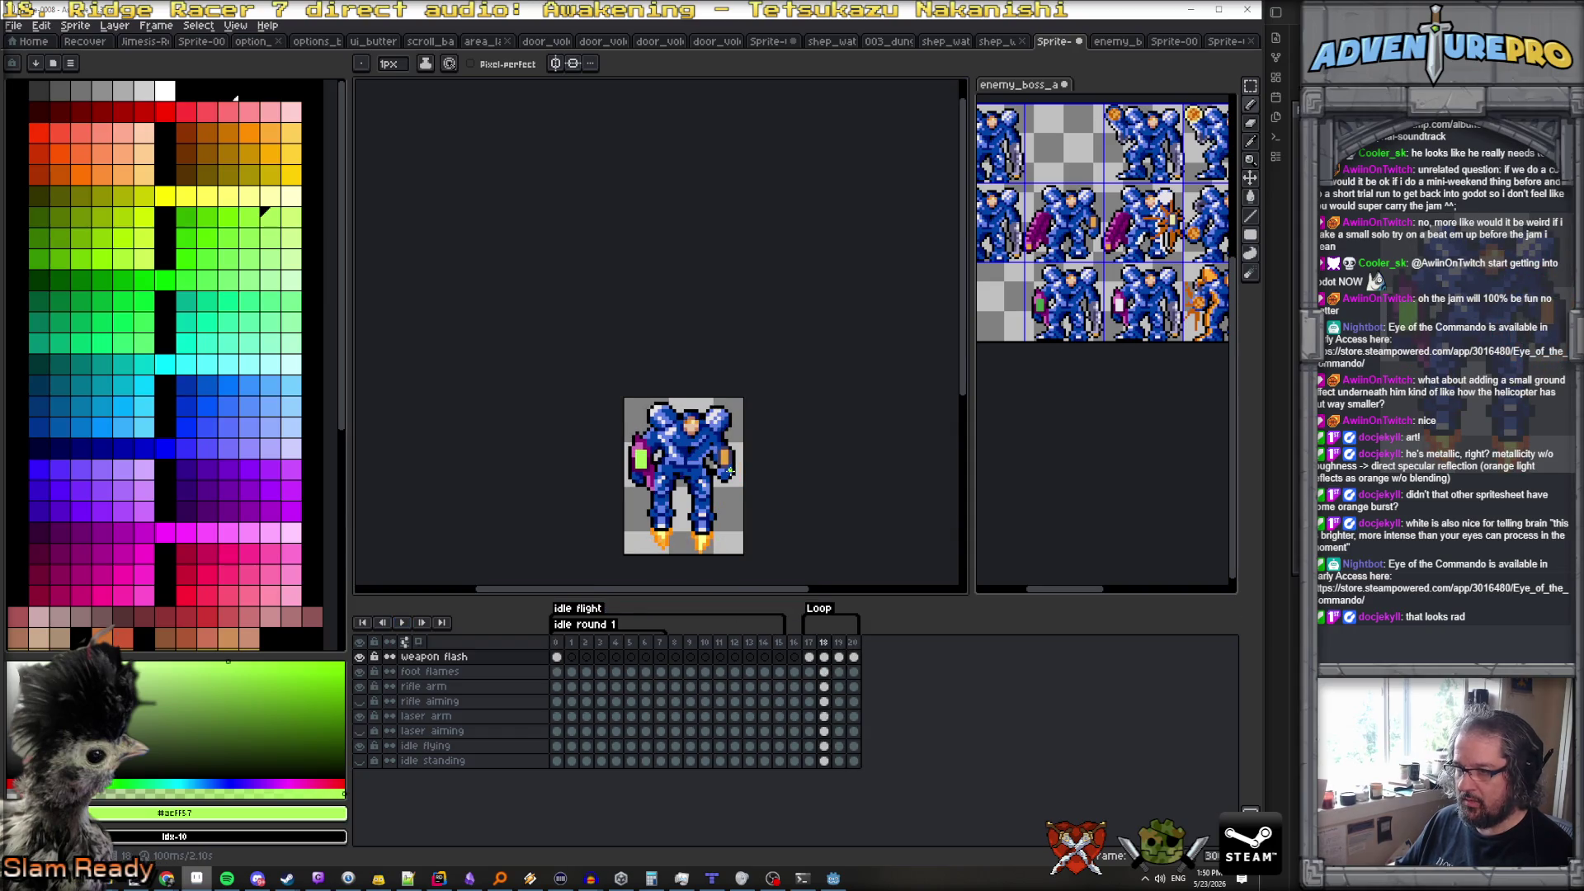
scroll(607, 397, "up", 3)
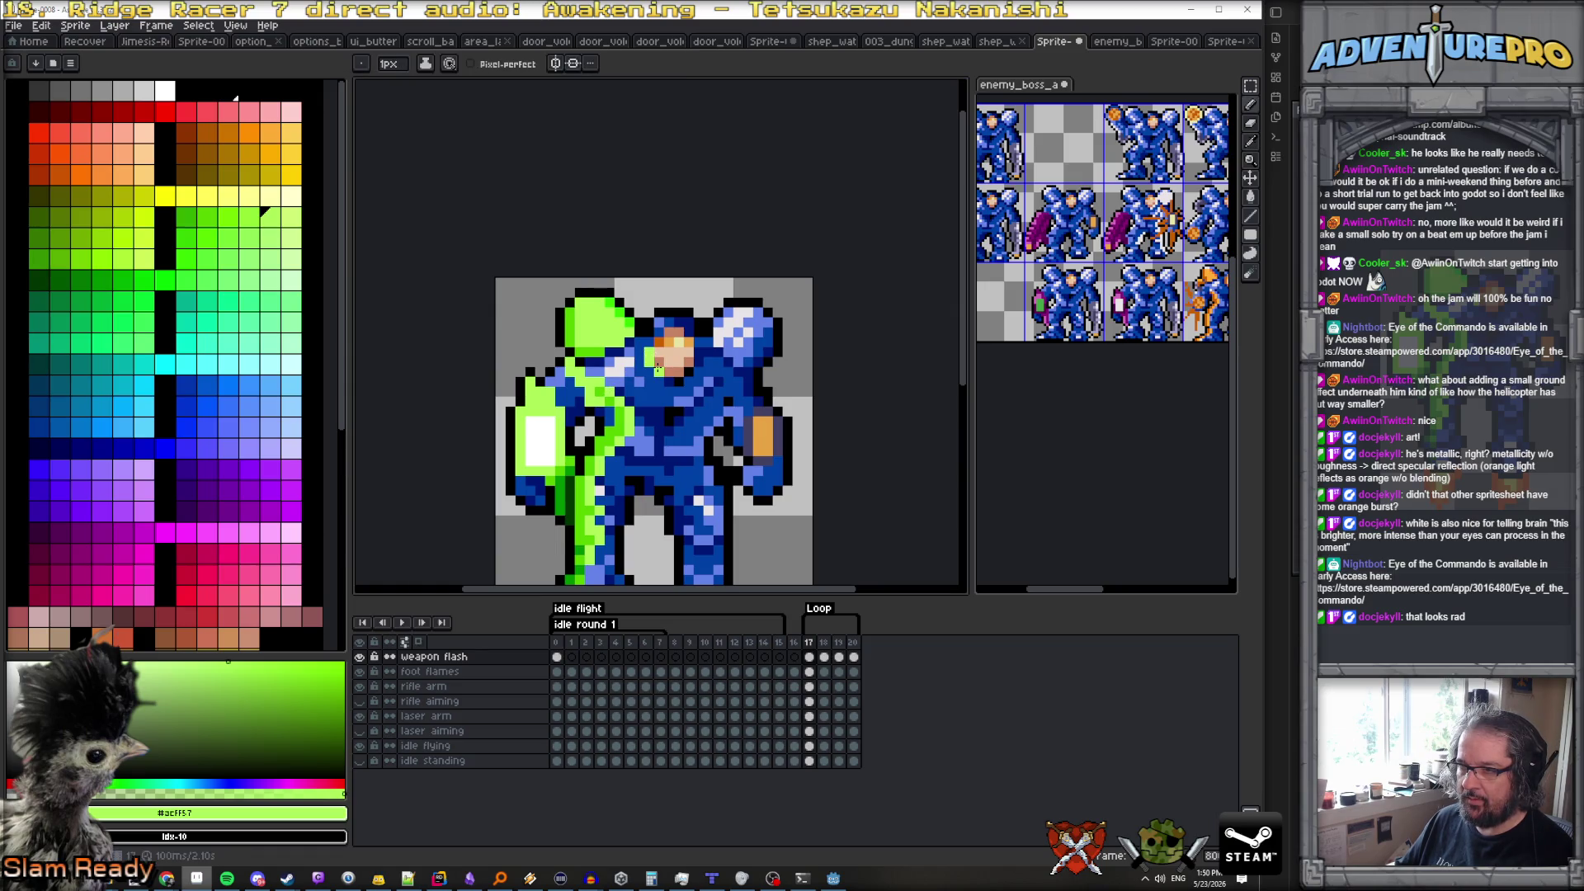
left_click(602, 395, "alt")
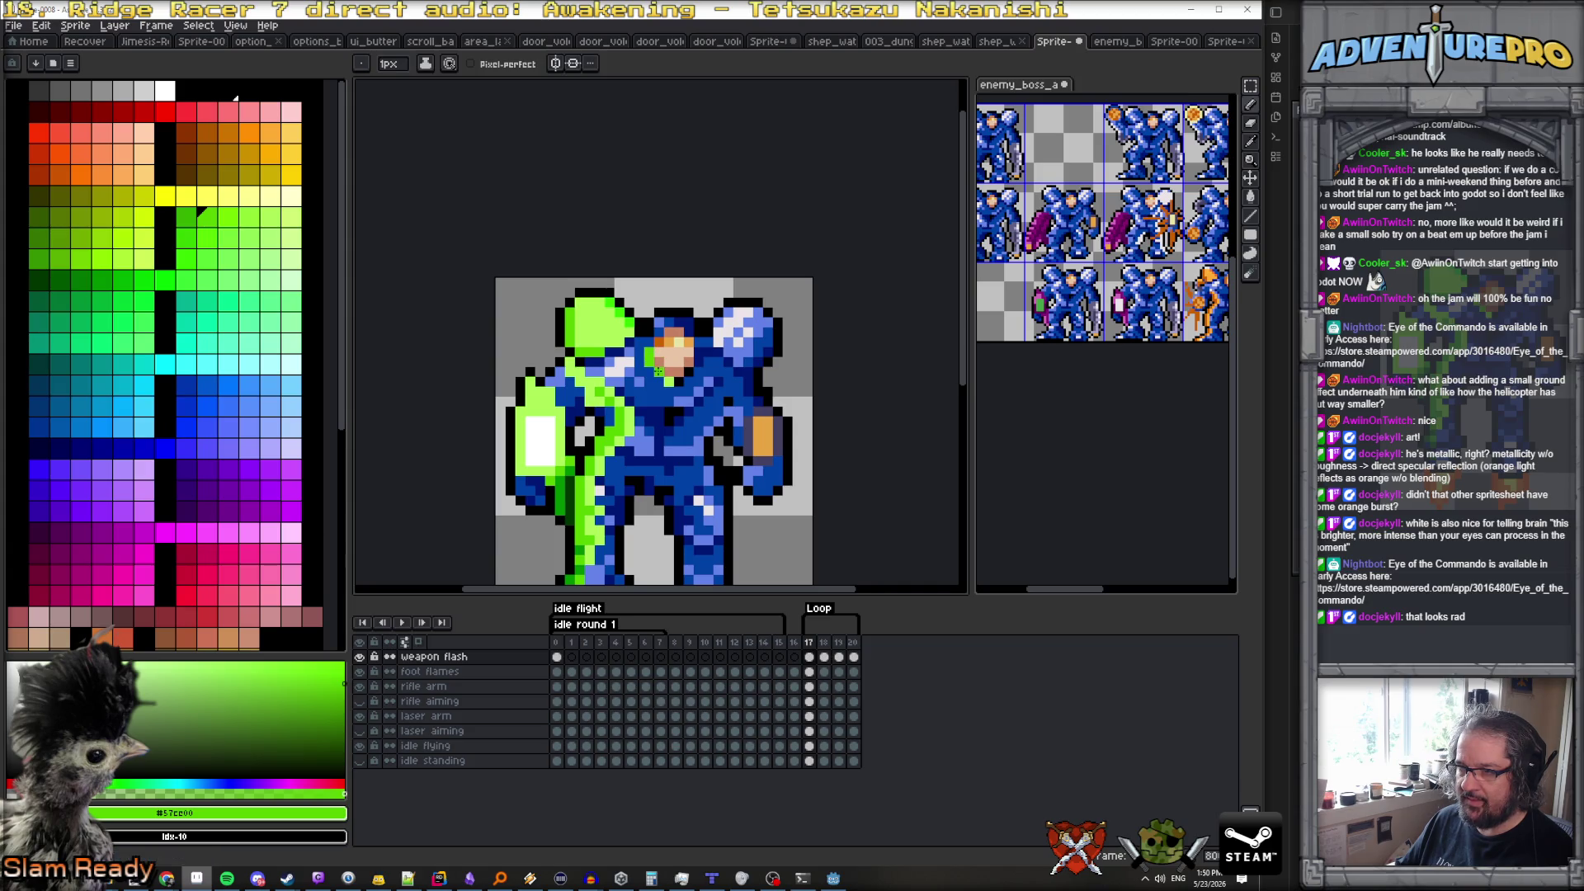
left_click(590, 398, "alt")
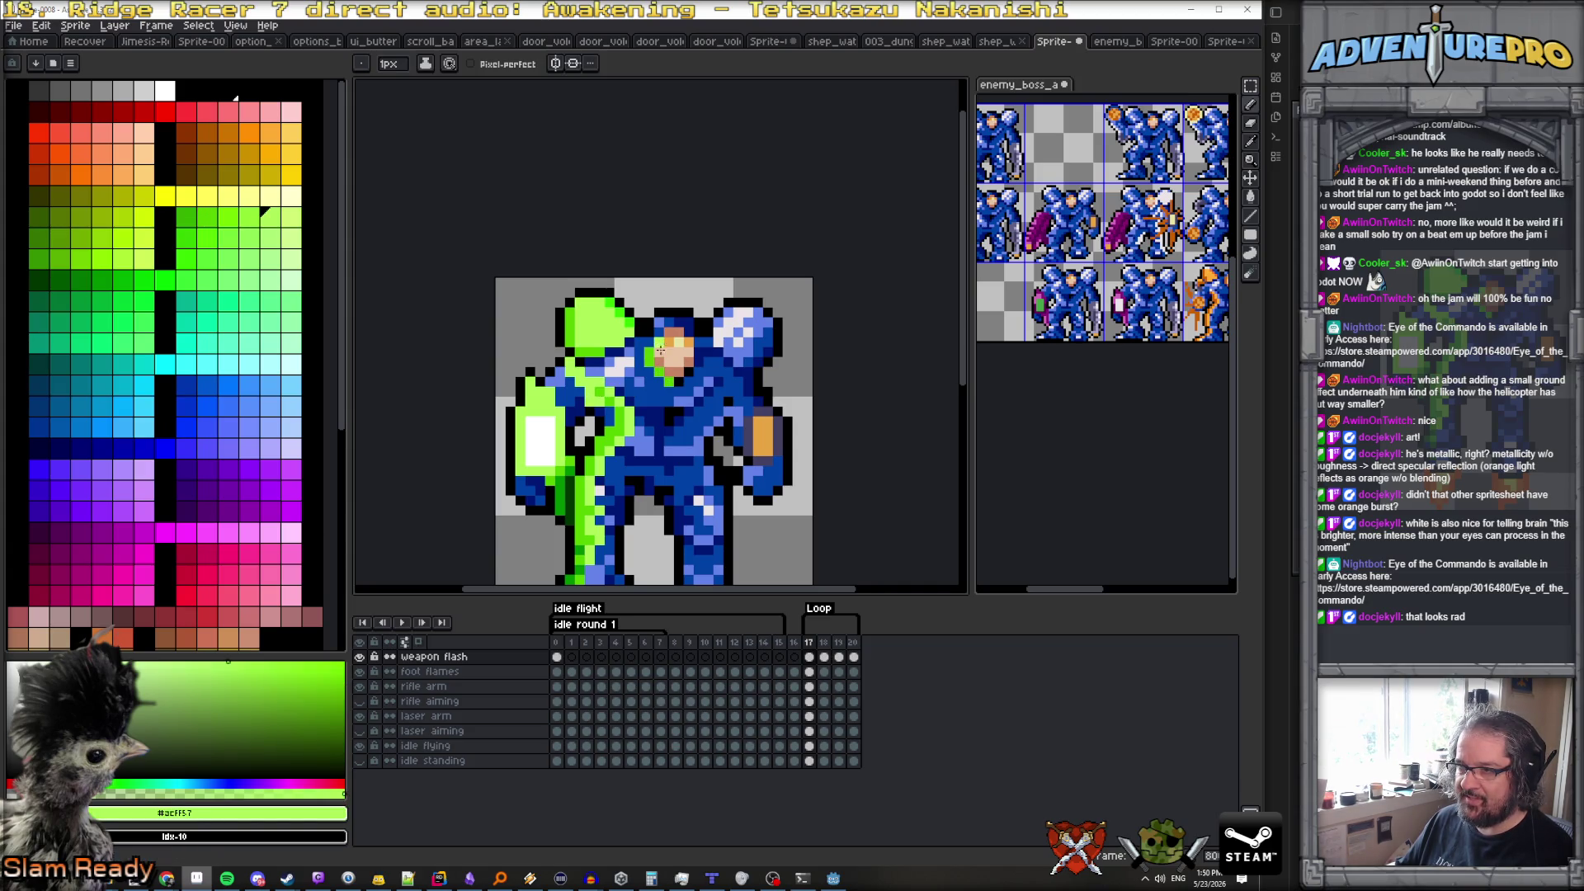
scroll(669, 371, "down", 2)
scroll(707, 364, "up", 1)
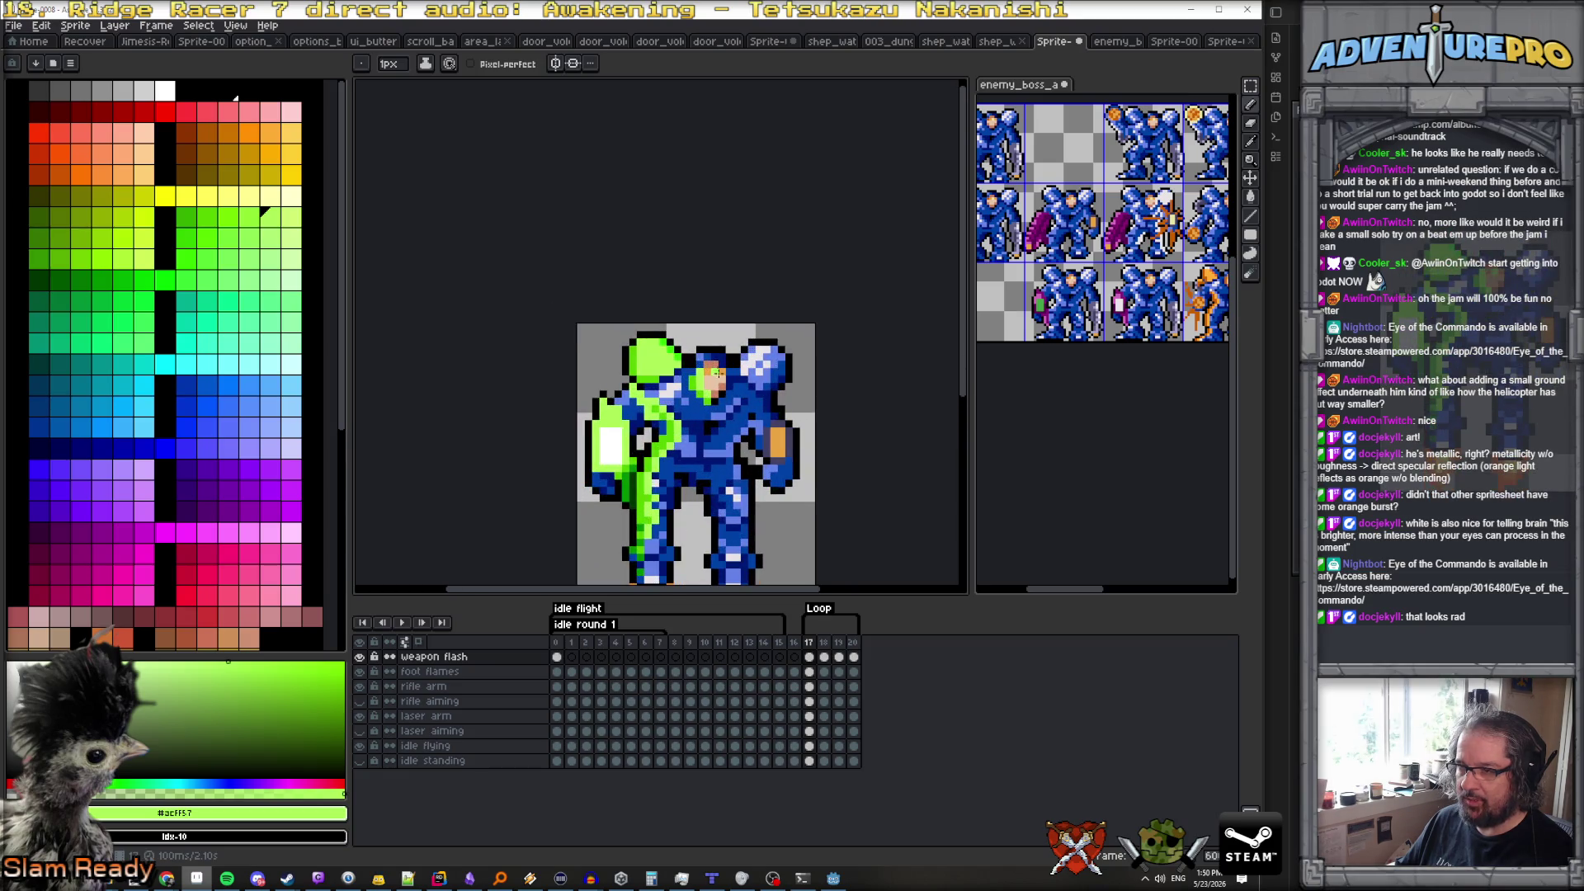
scroll(803, 432, "down", 2)
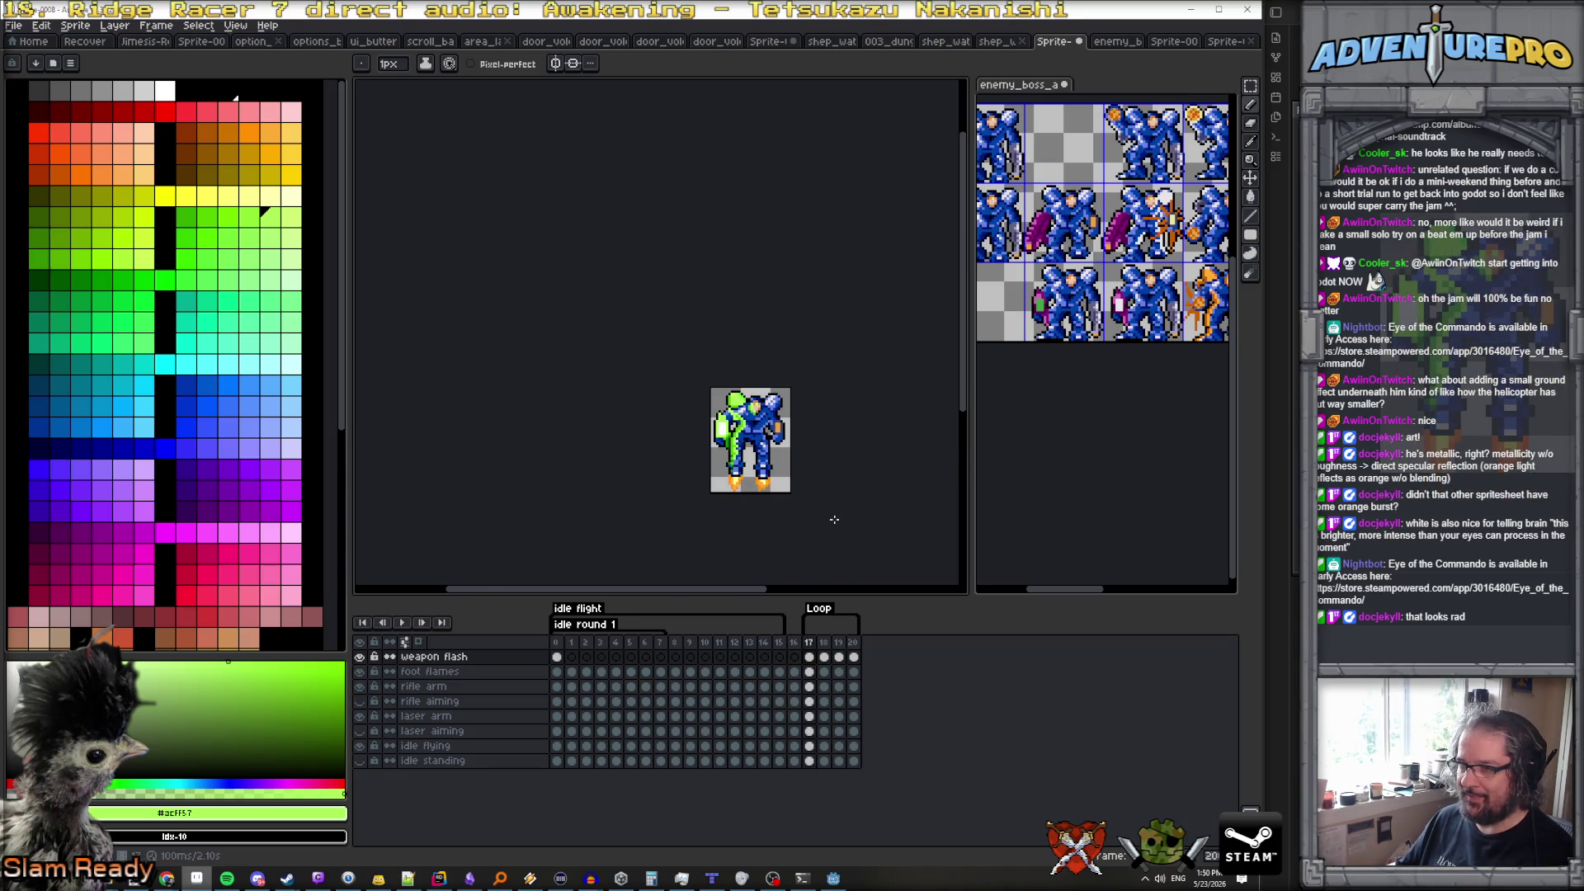
left_click(405, 623)
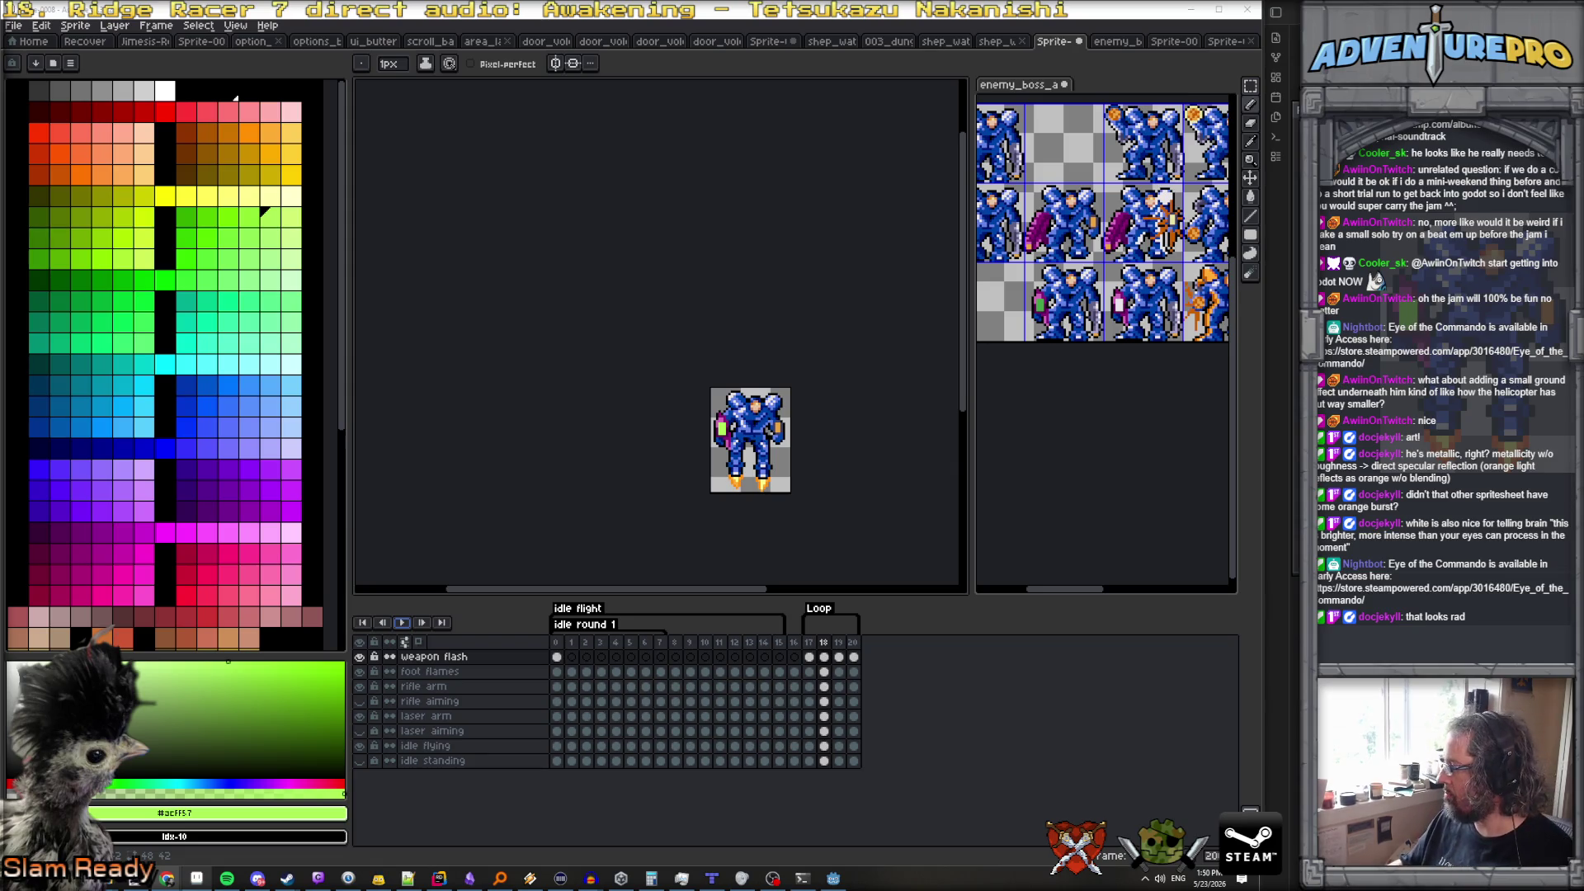
left_click(809, 642)
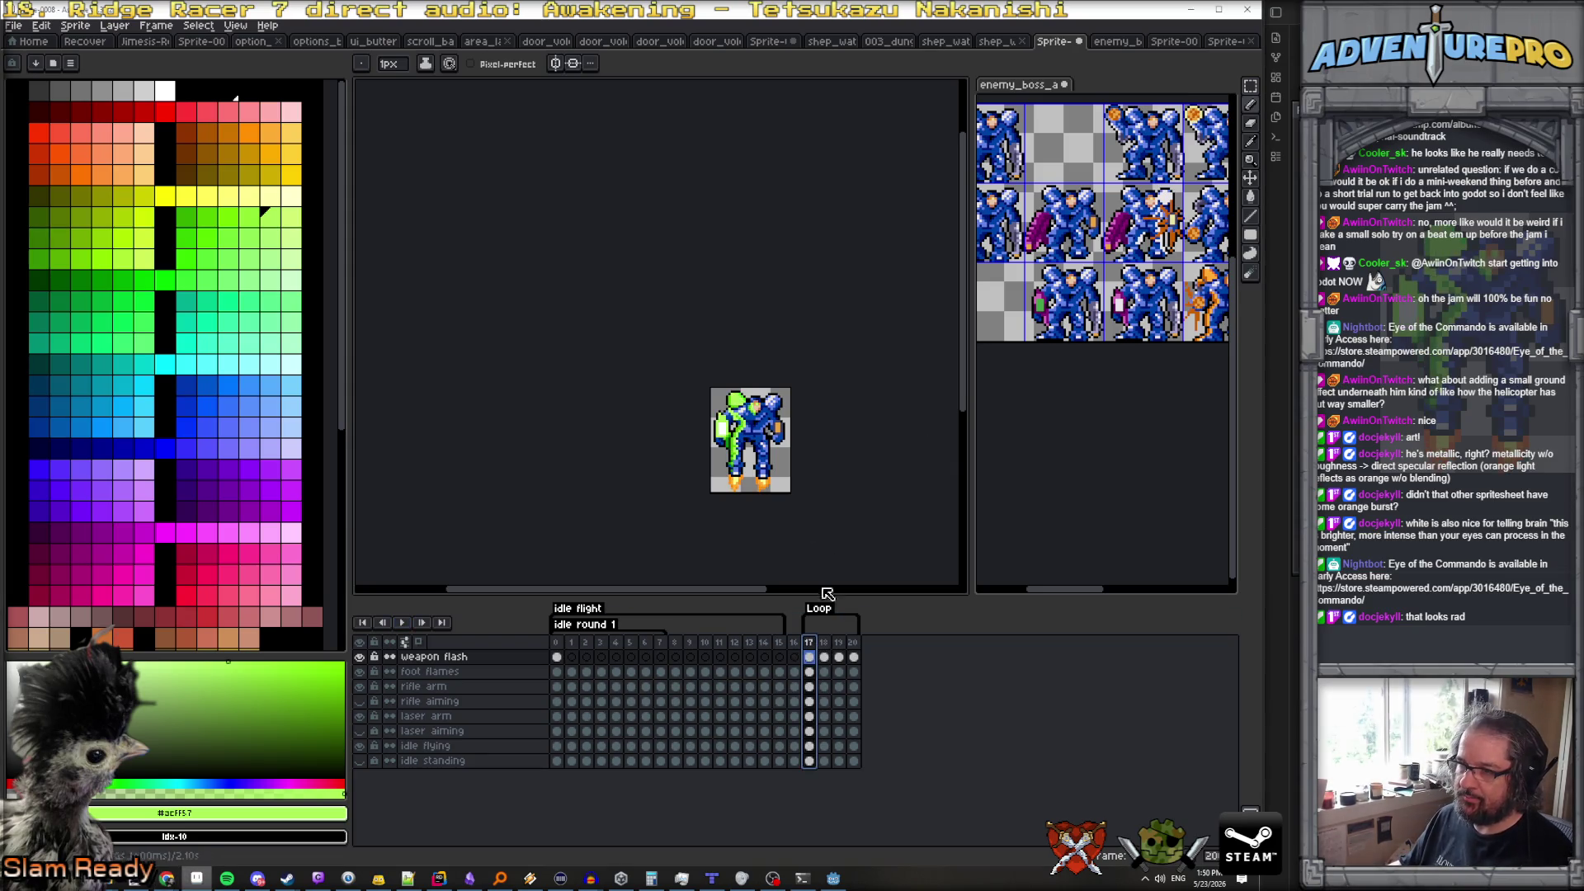
Center the sprite and flip through shoot frames 17 to 20 to compare them
scroll(794, 435, "up", 1)
left_click_drag(794, 435, 720, 367)
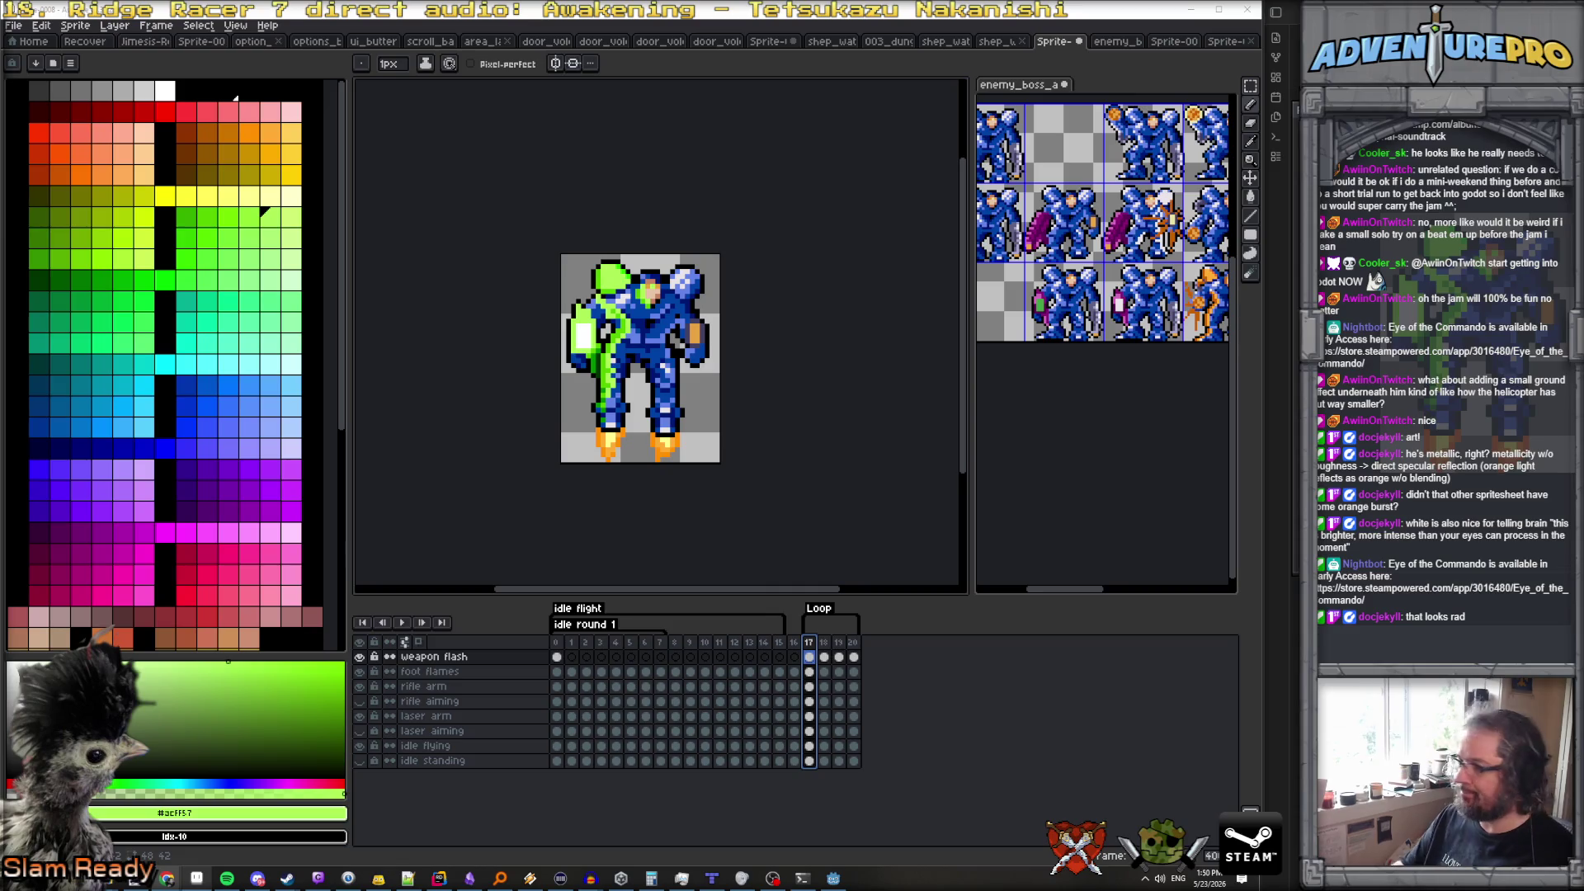
left_click(824, 642)
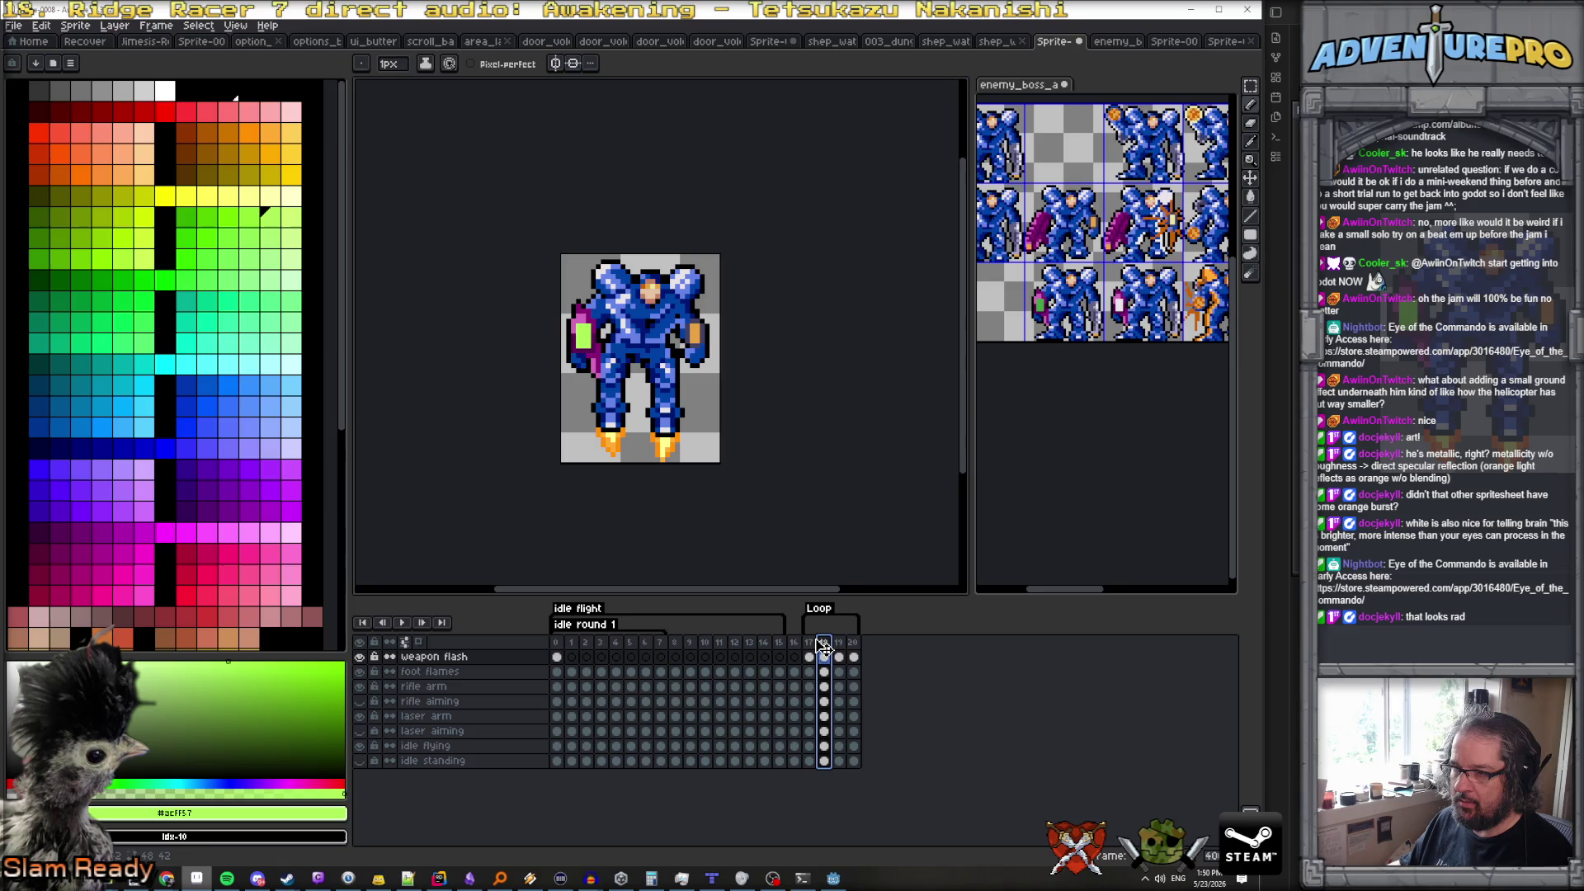
left_click(810, 642)
left_click(823, 642)
left_click(838, 641)
left_click(853, 642)
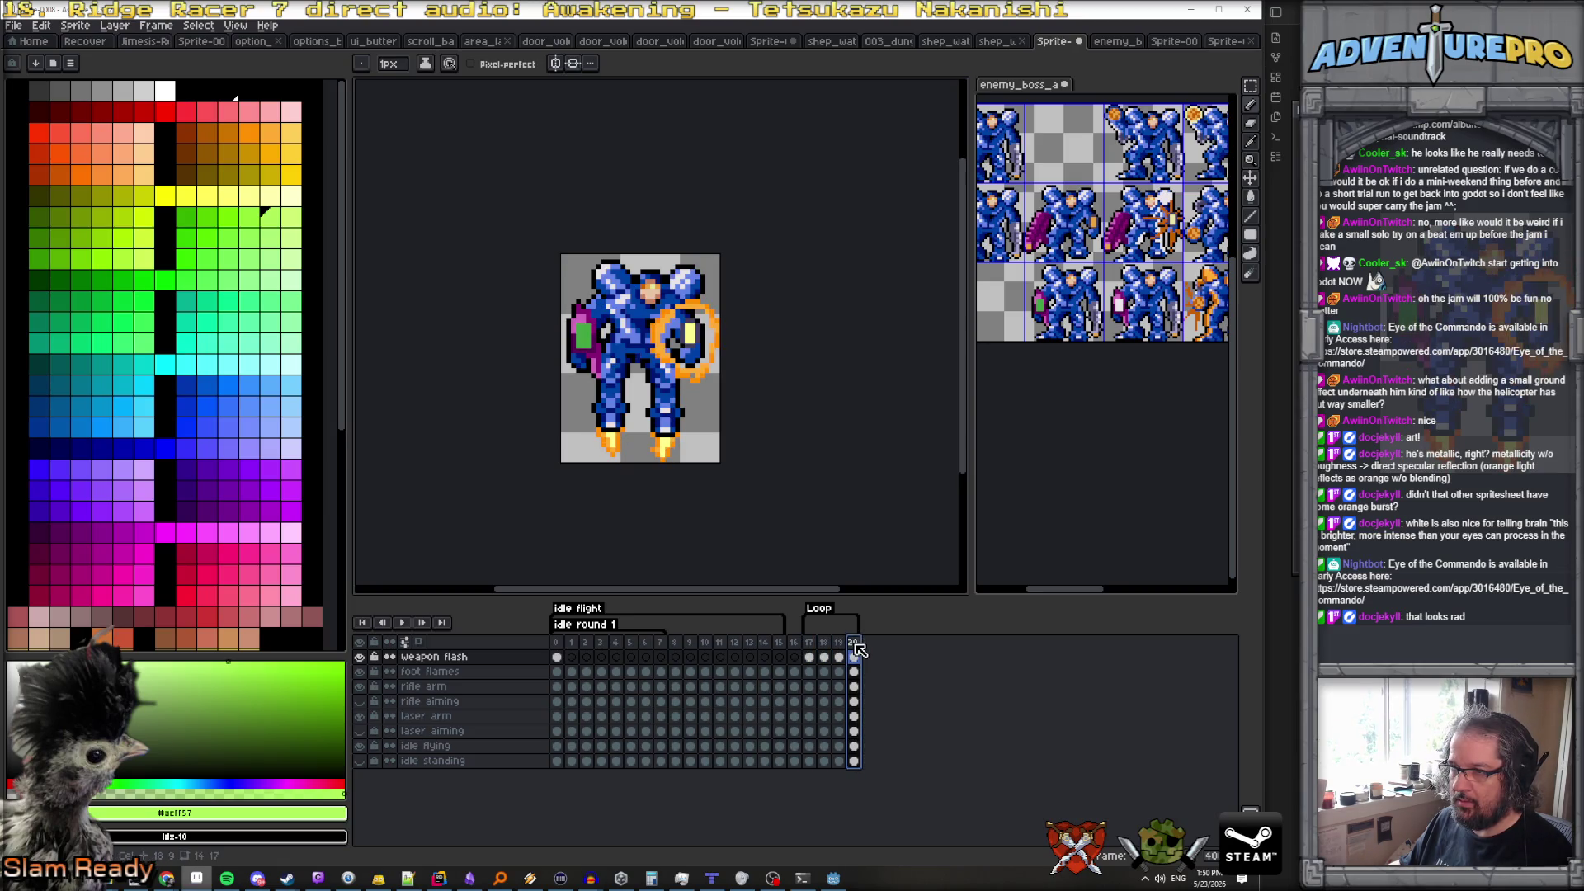
Compare frames 17–20 again, then bring up frame 0 with the Rectangular Marquee tool
left_click(810, 644)
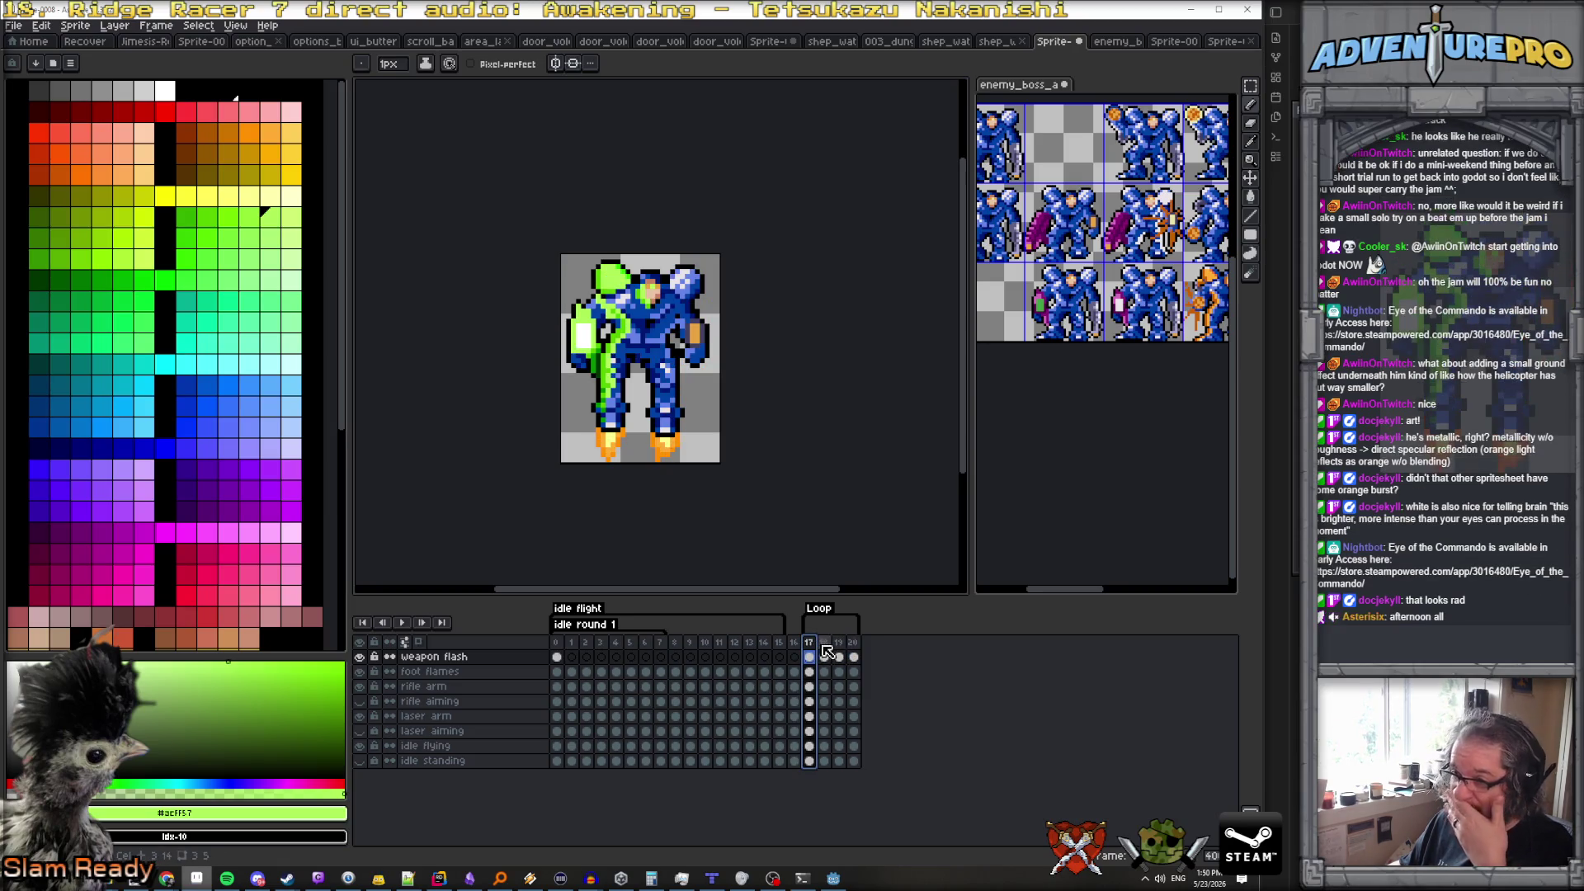
left_click(825, 655)
left_click(839, 655)
left_click(853, 656)
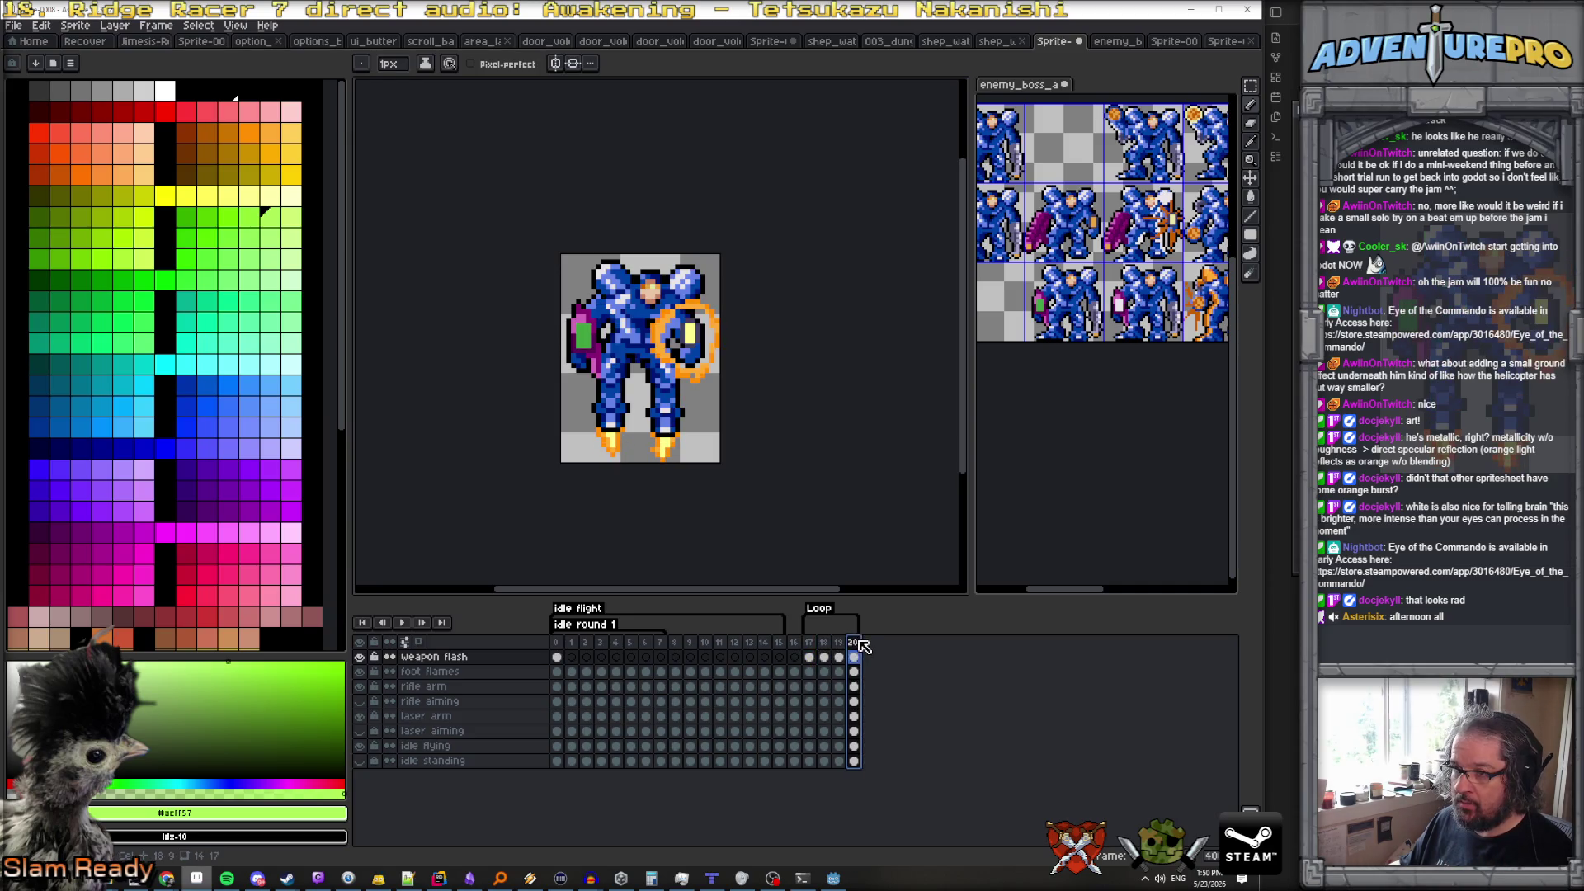
left_click(825, 655)
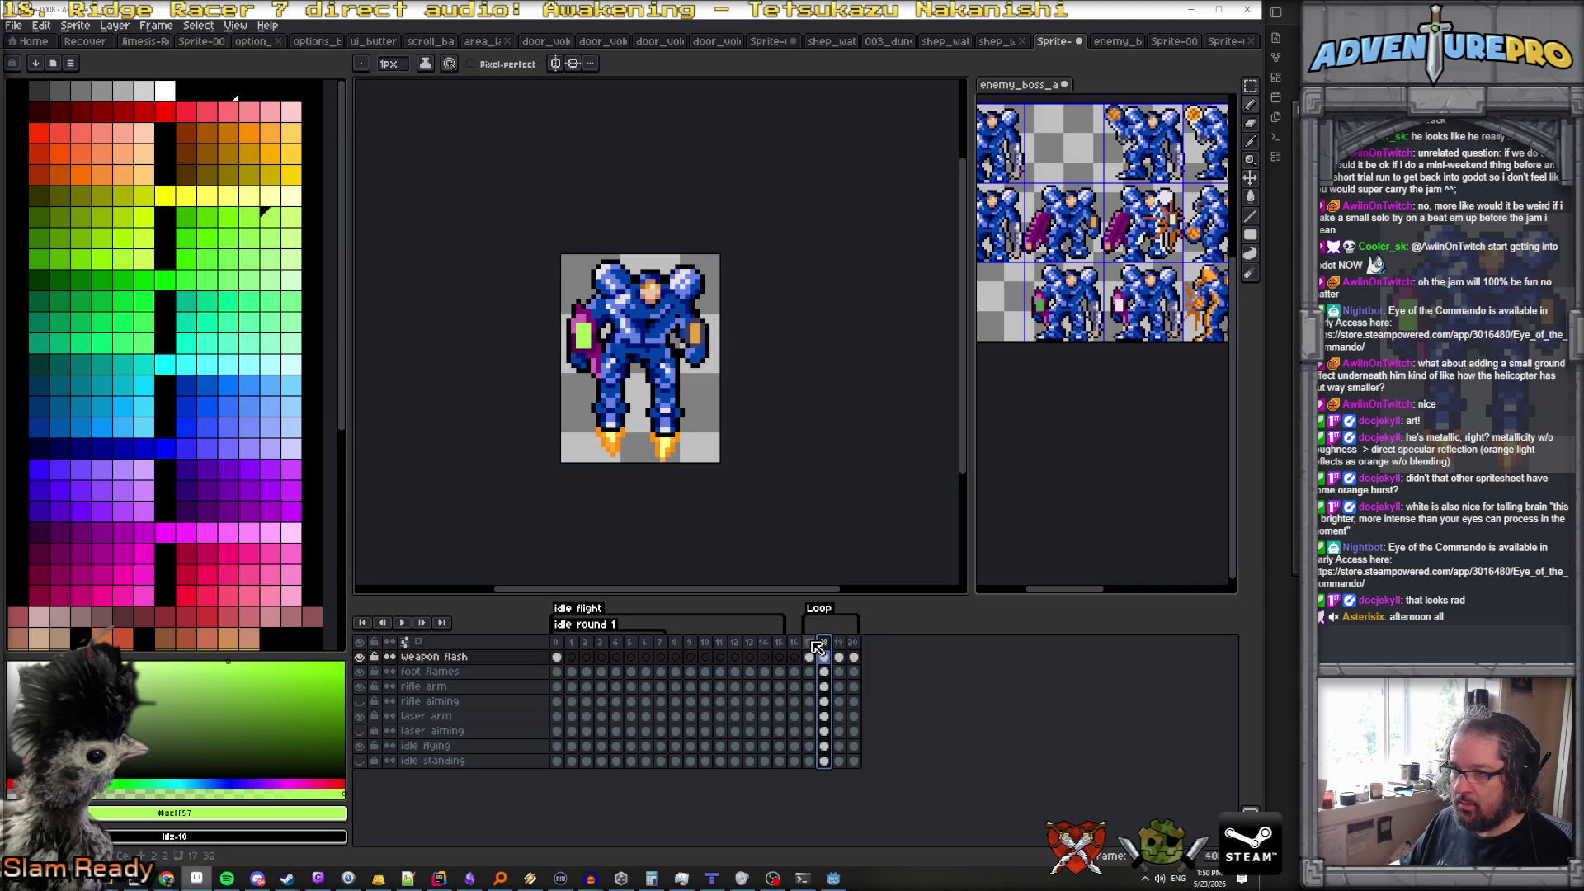
left_click(812, 642)
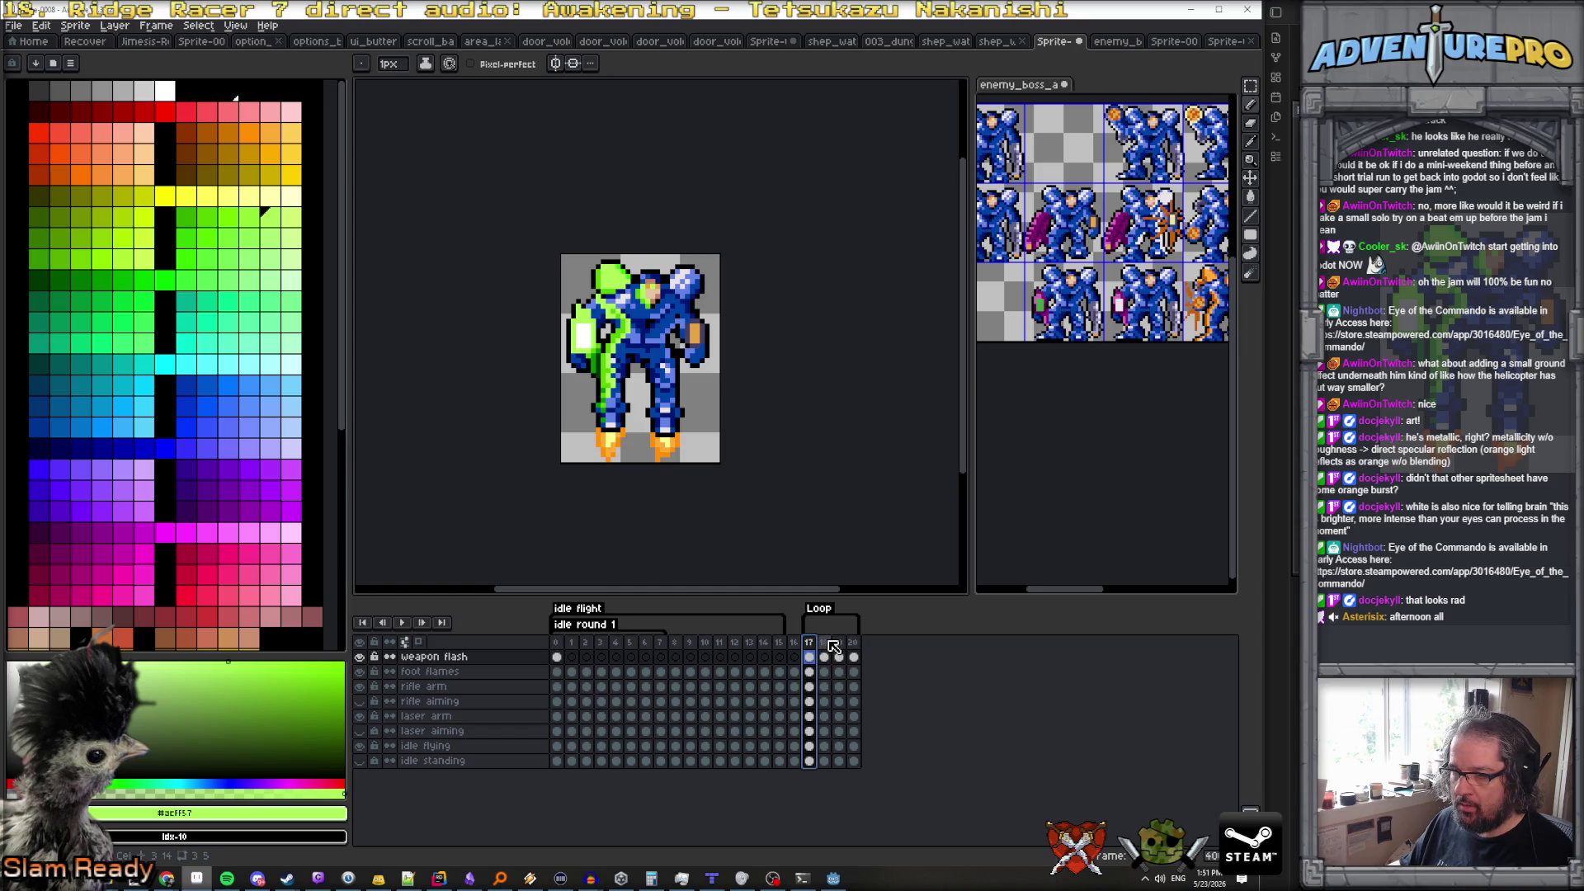
left_click(557, 657)
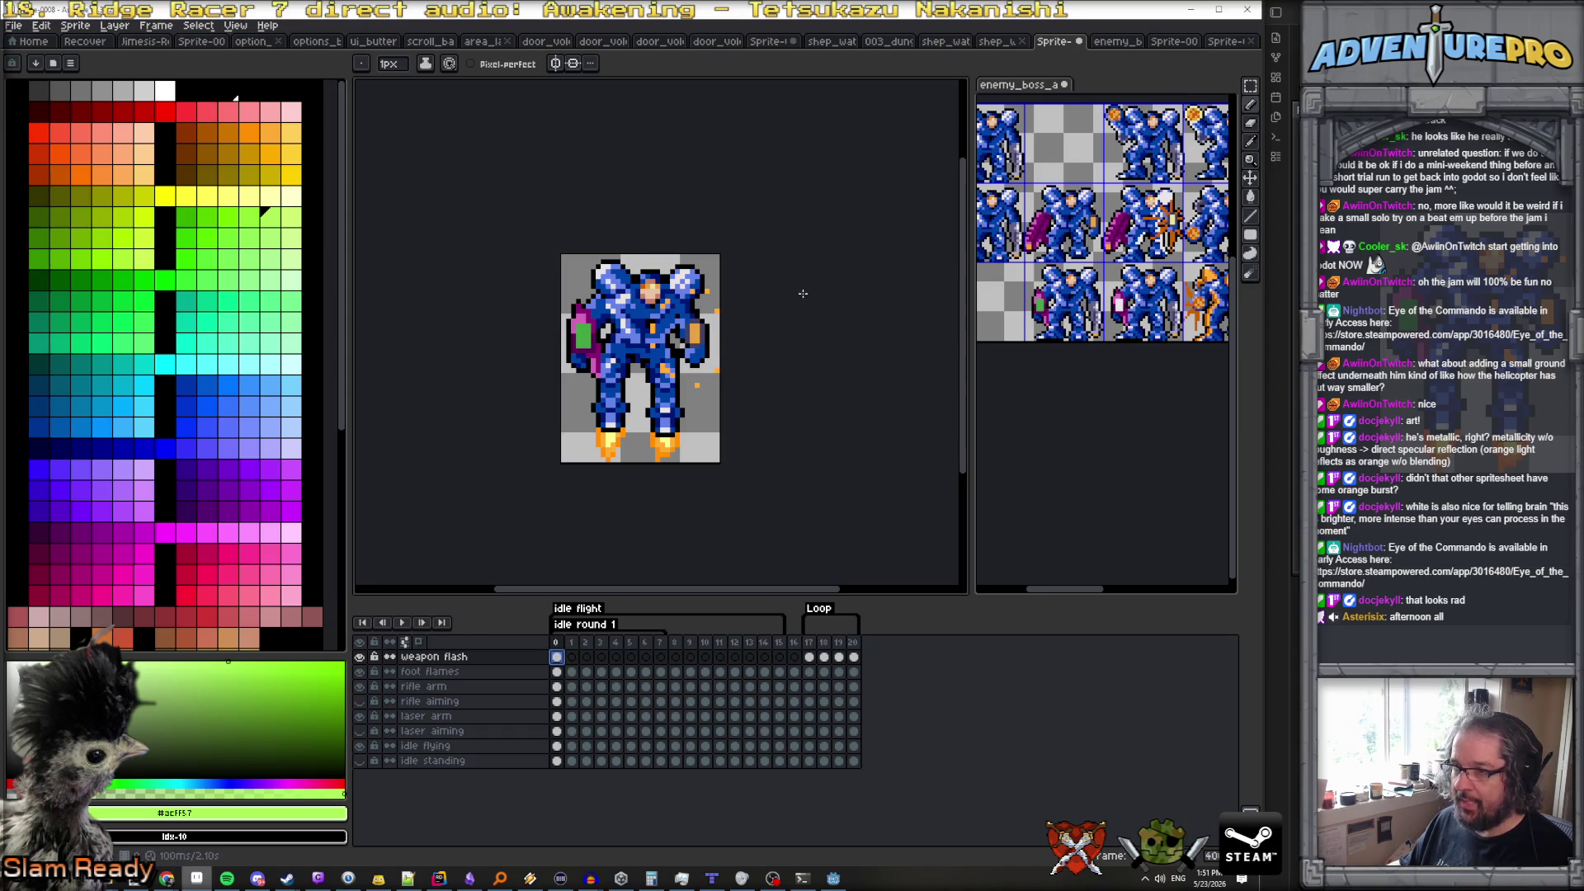
left_click(1254, 88)
Move the stray orange flash pixels from frame 0 onto frame 17 and play back the result
left_click_drag(644, 268, 750, 408)
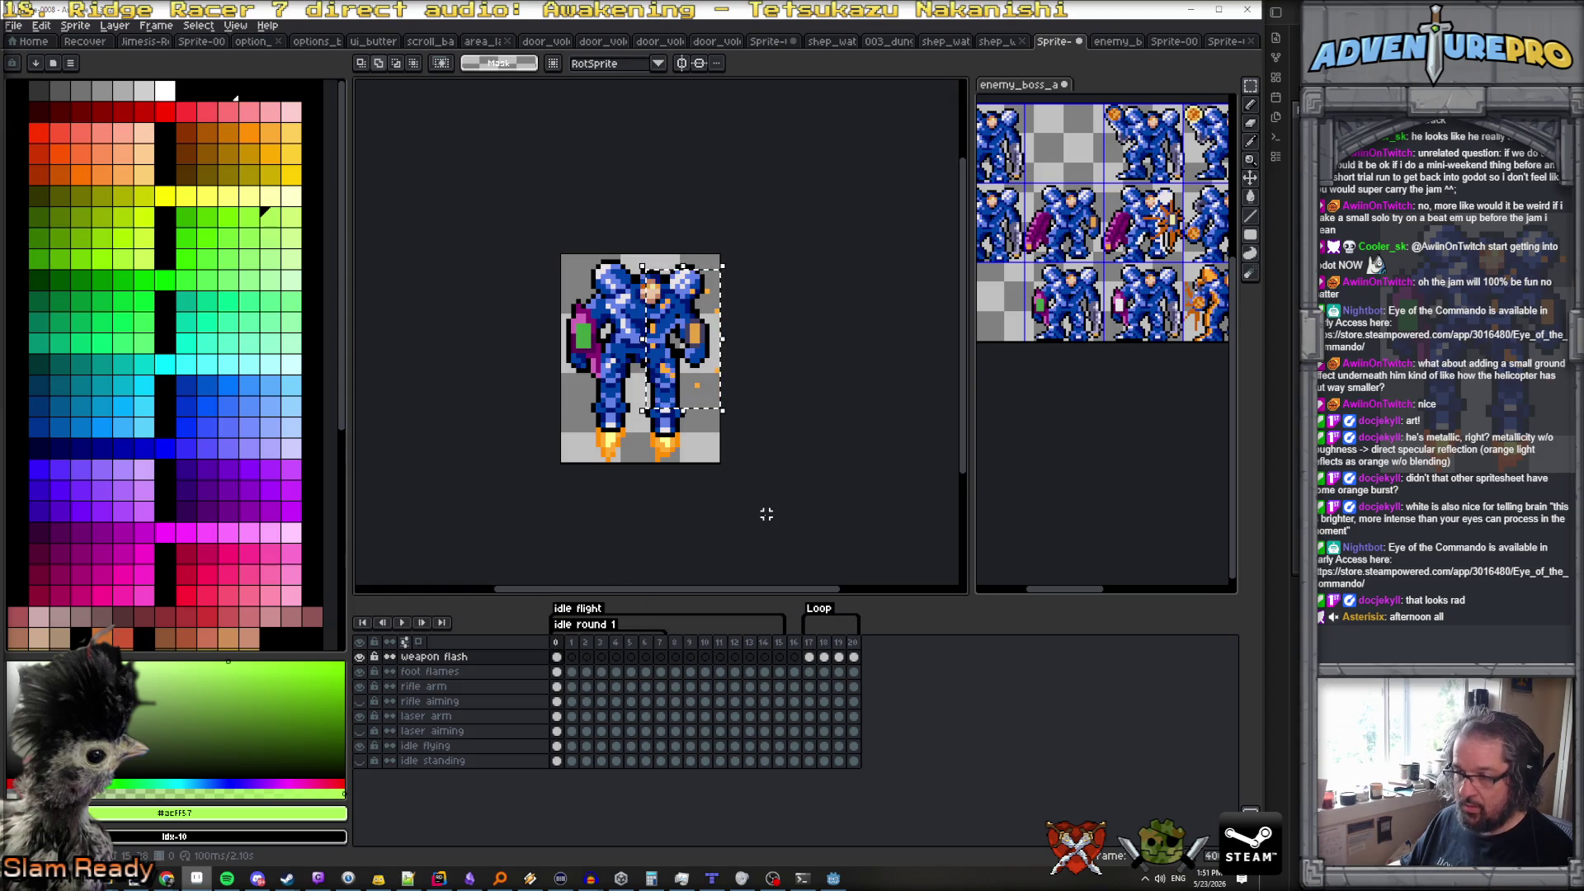
key("Delete")
left_click(810, 642)
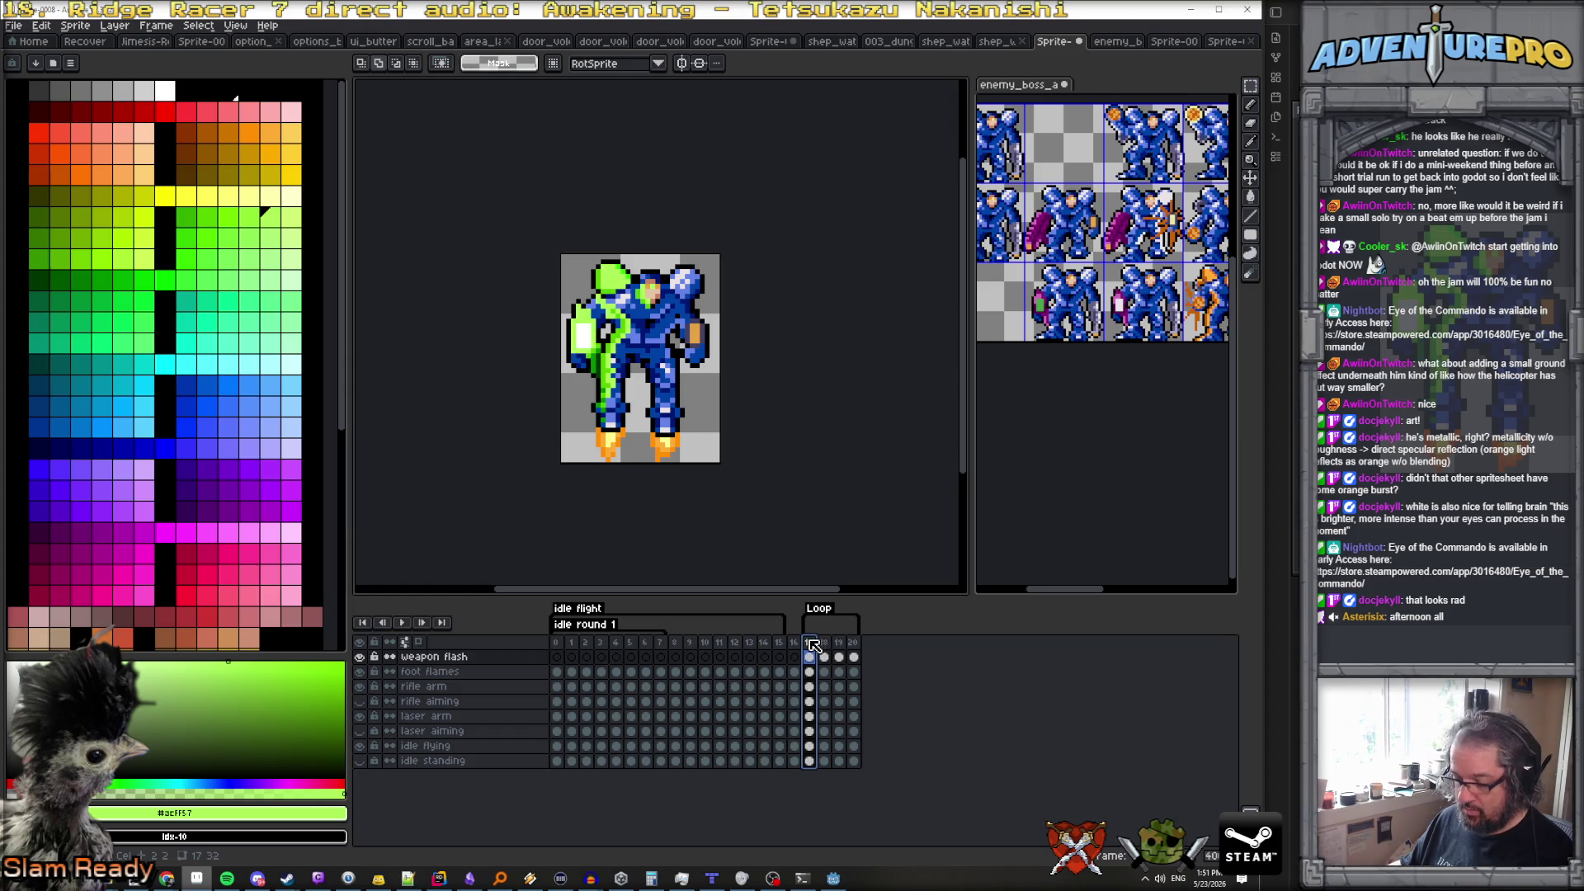
key("ctrl+v")
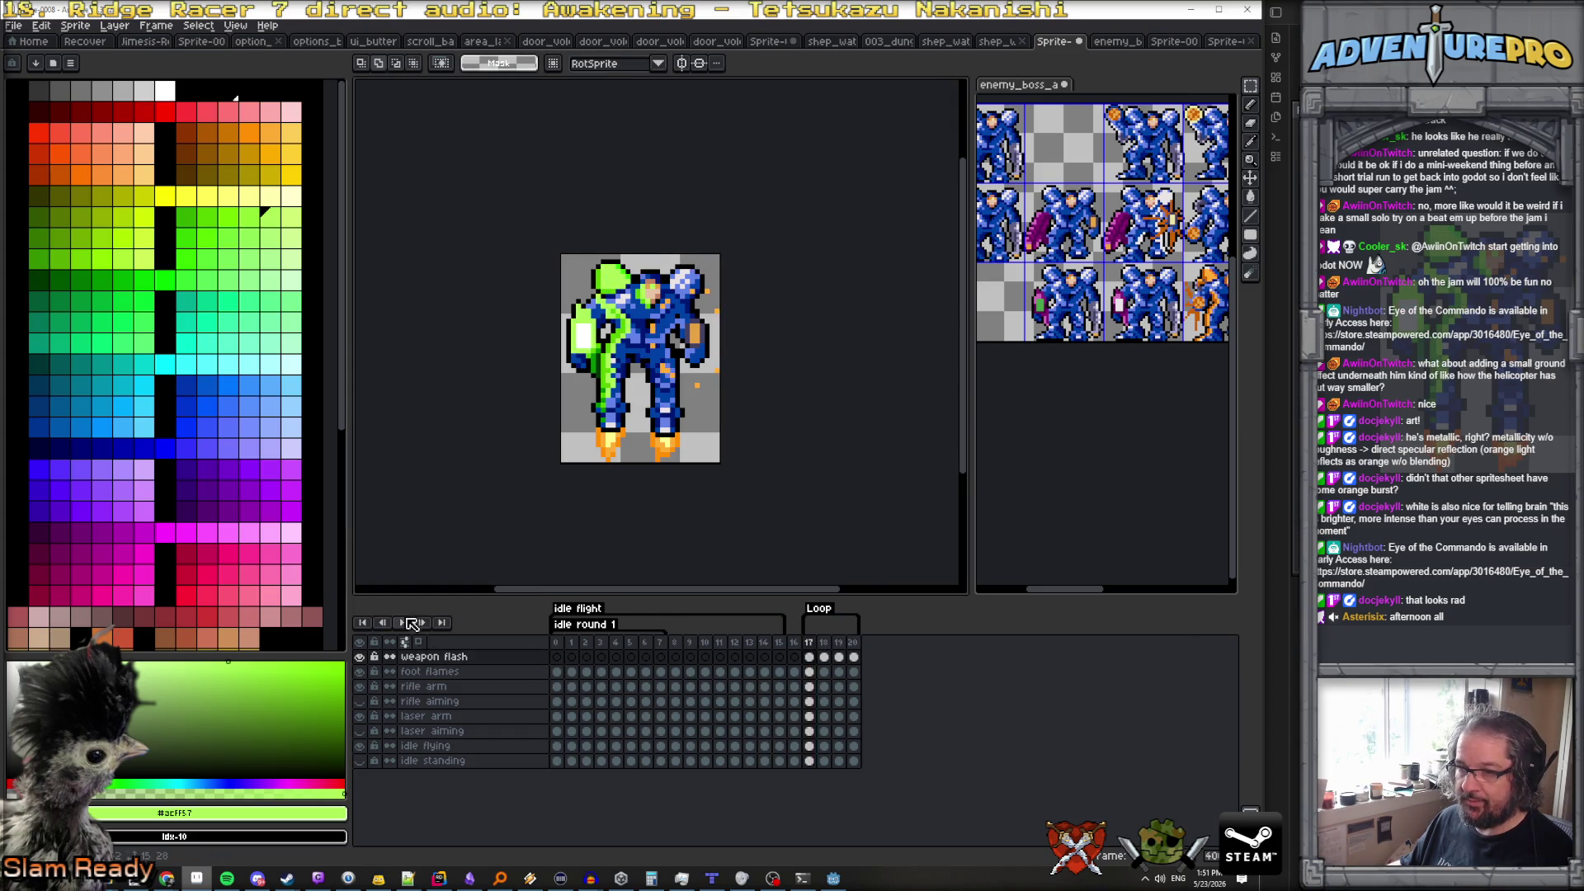
left_click(406, 624)
scroll(490, 483, "down", 2)
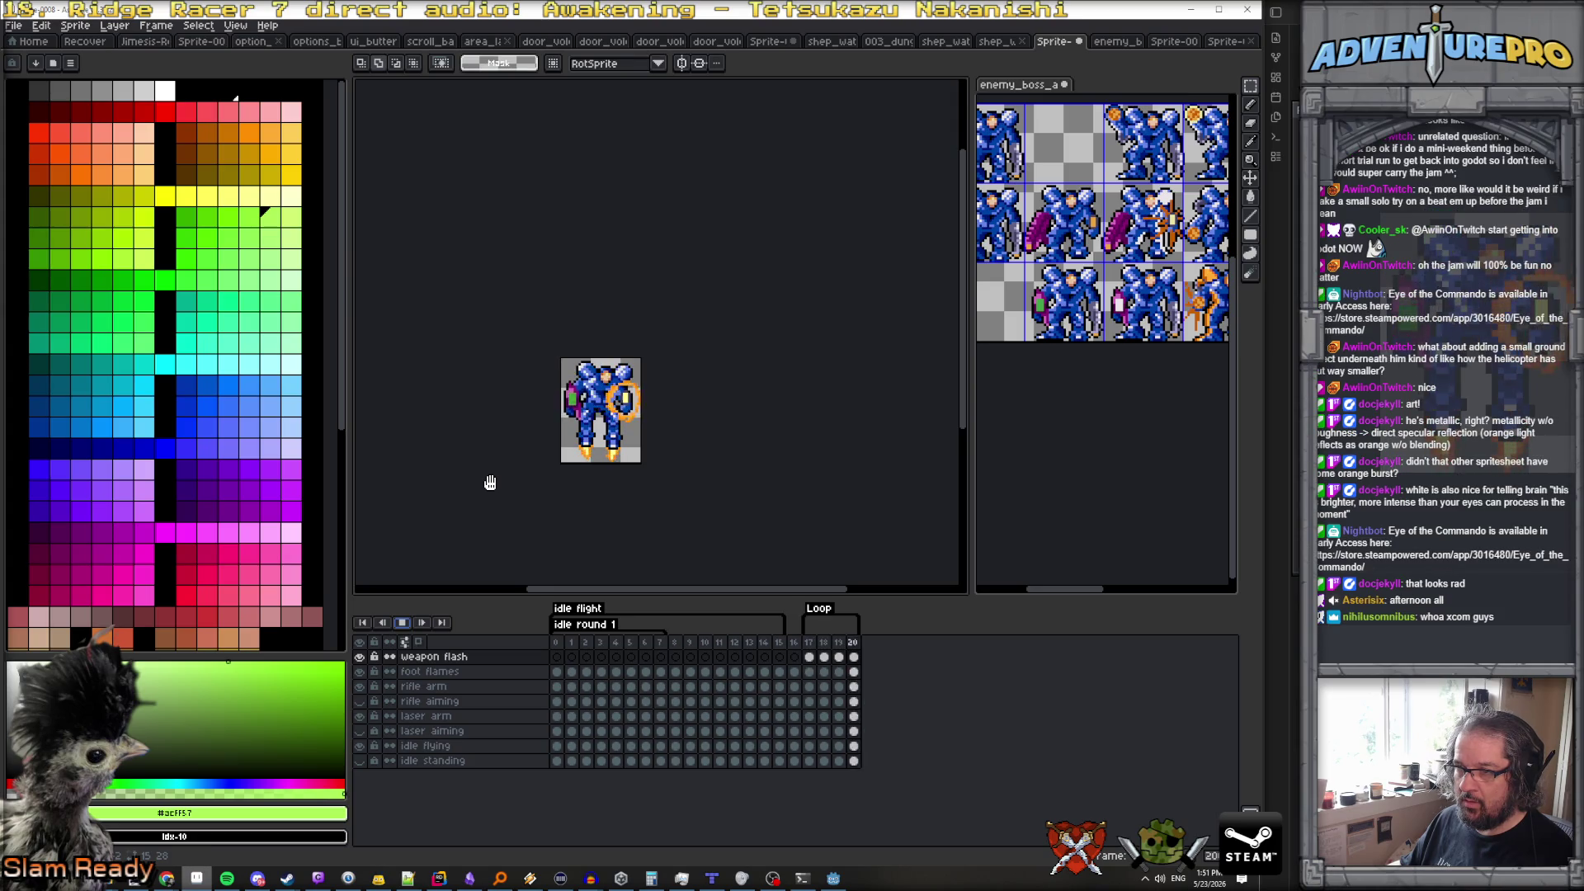
scroll(506, 460, "up", 1)
scroll(505, 460, "up", 2)
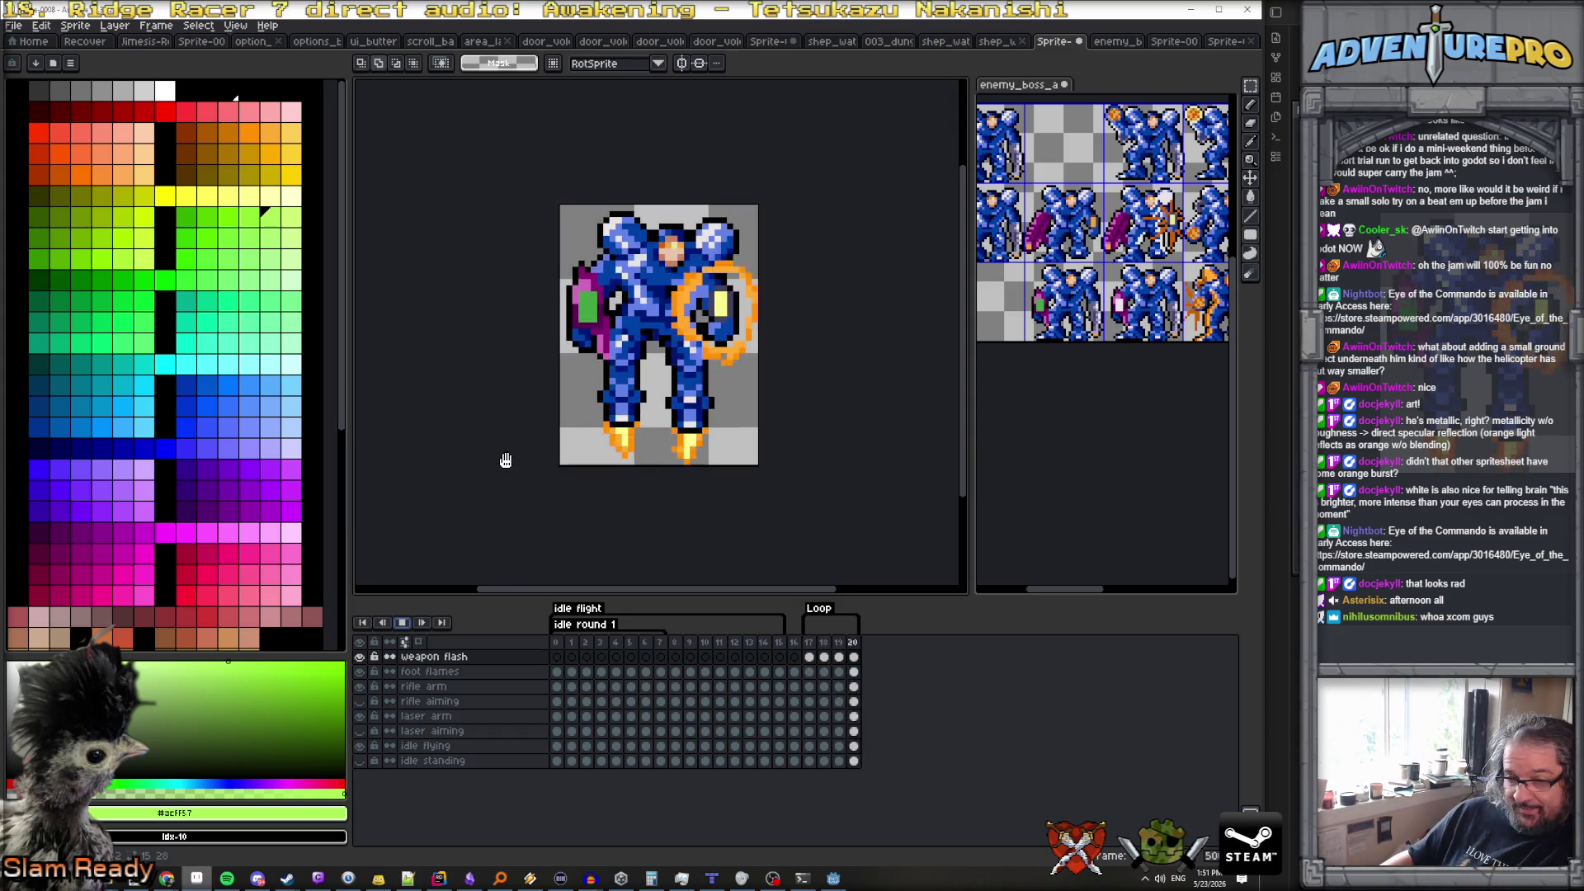
scroll(694, 384, "down", 2)
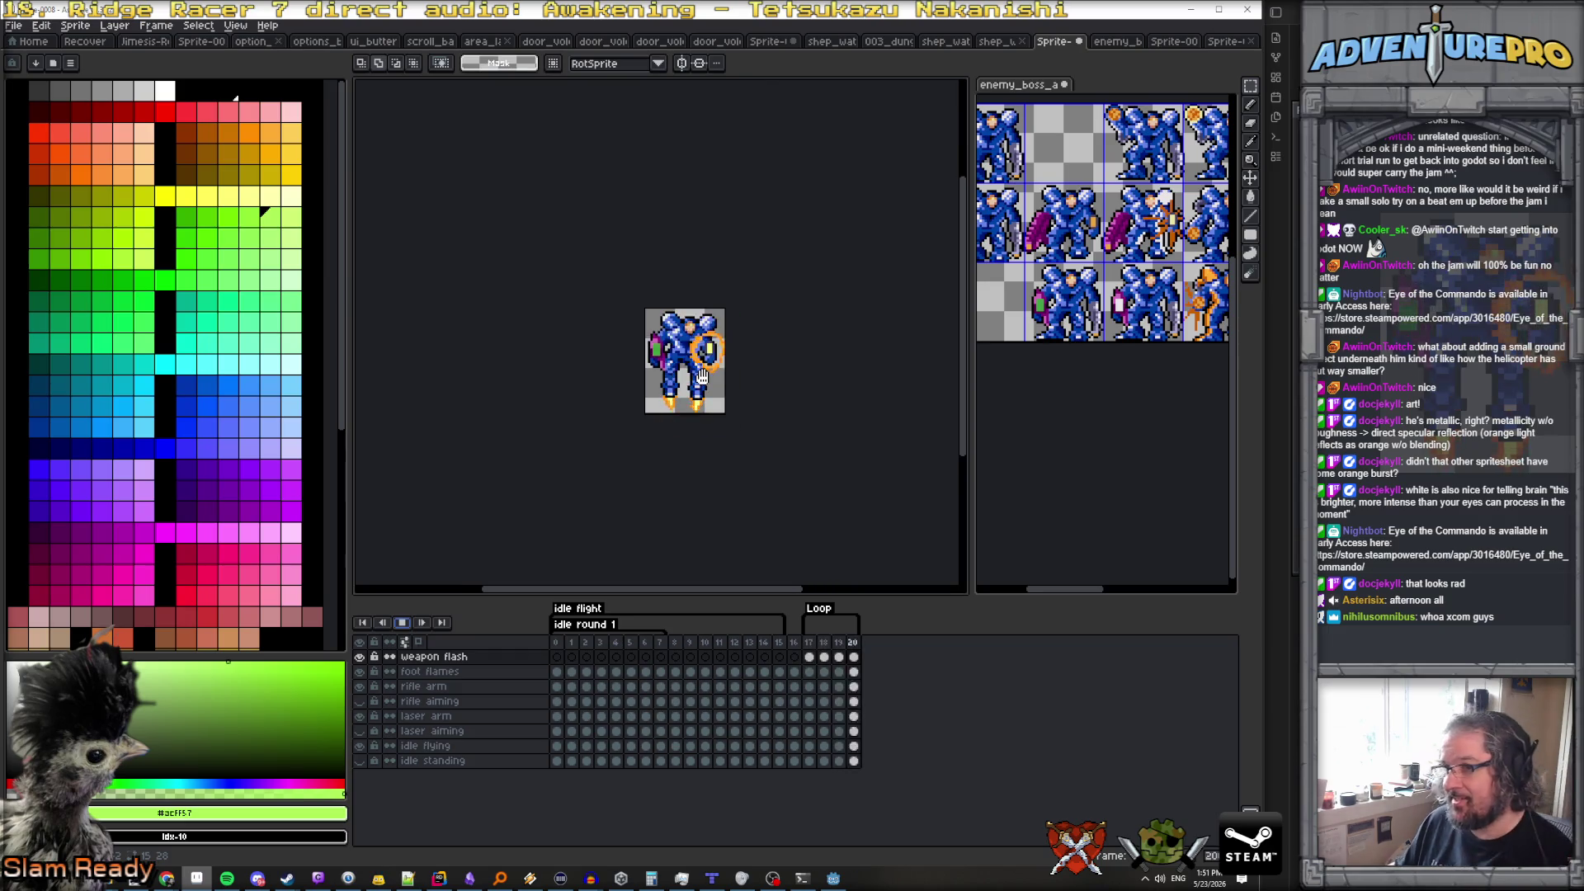
scroll(694, 384, "up", 1)
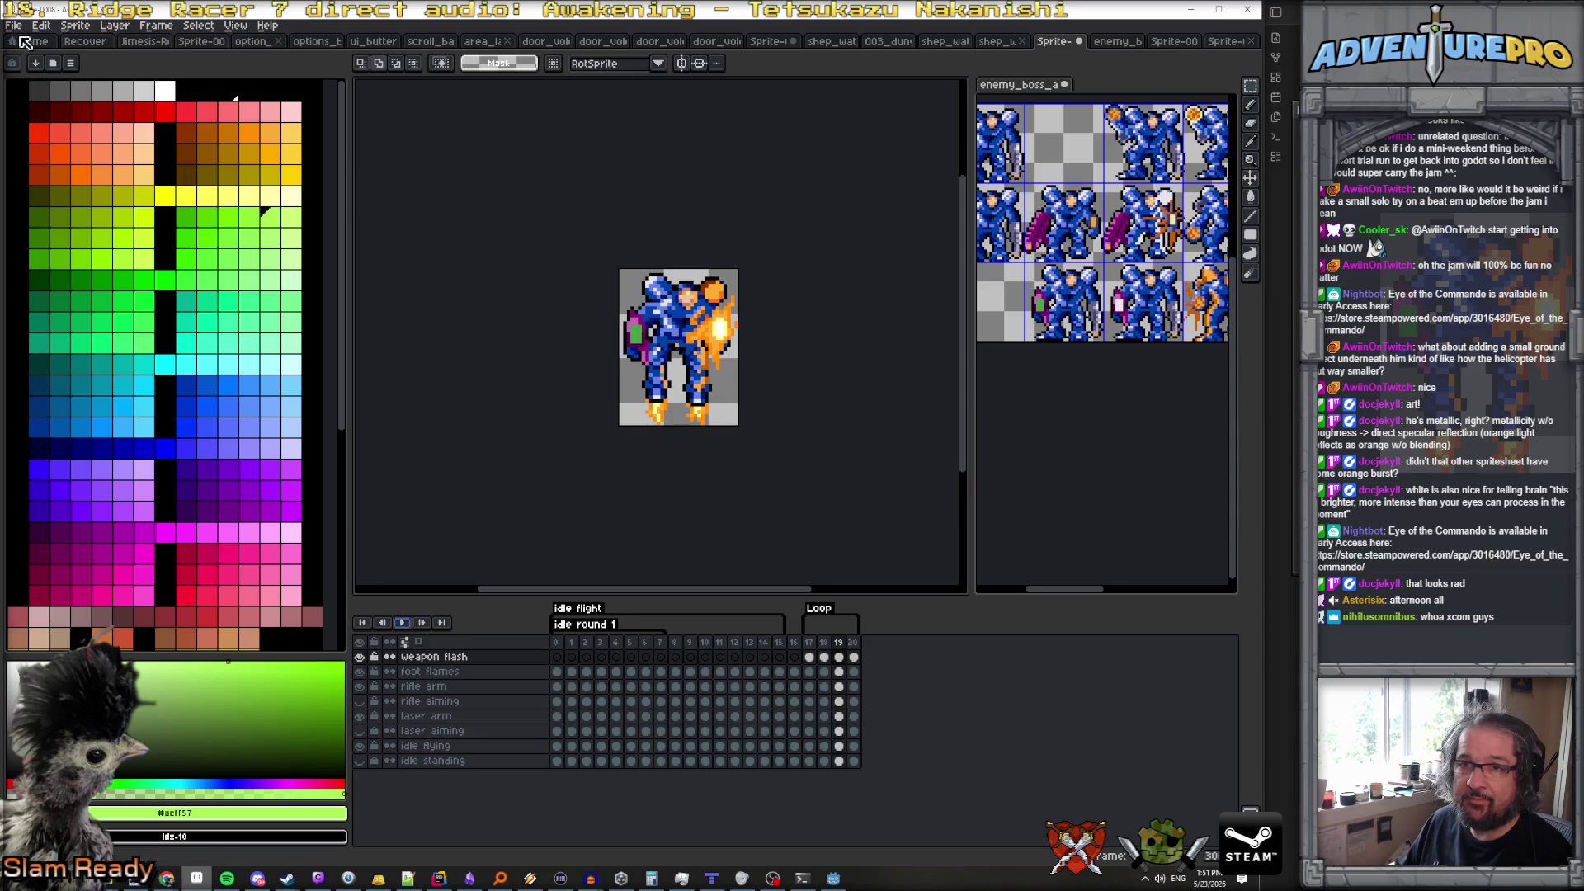
Rename the frames 17–20 tag from Loop to shoot
double_click(820, 609)
type("shoot")
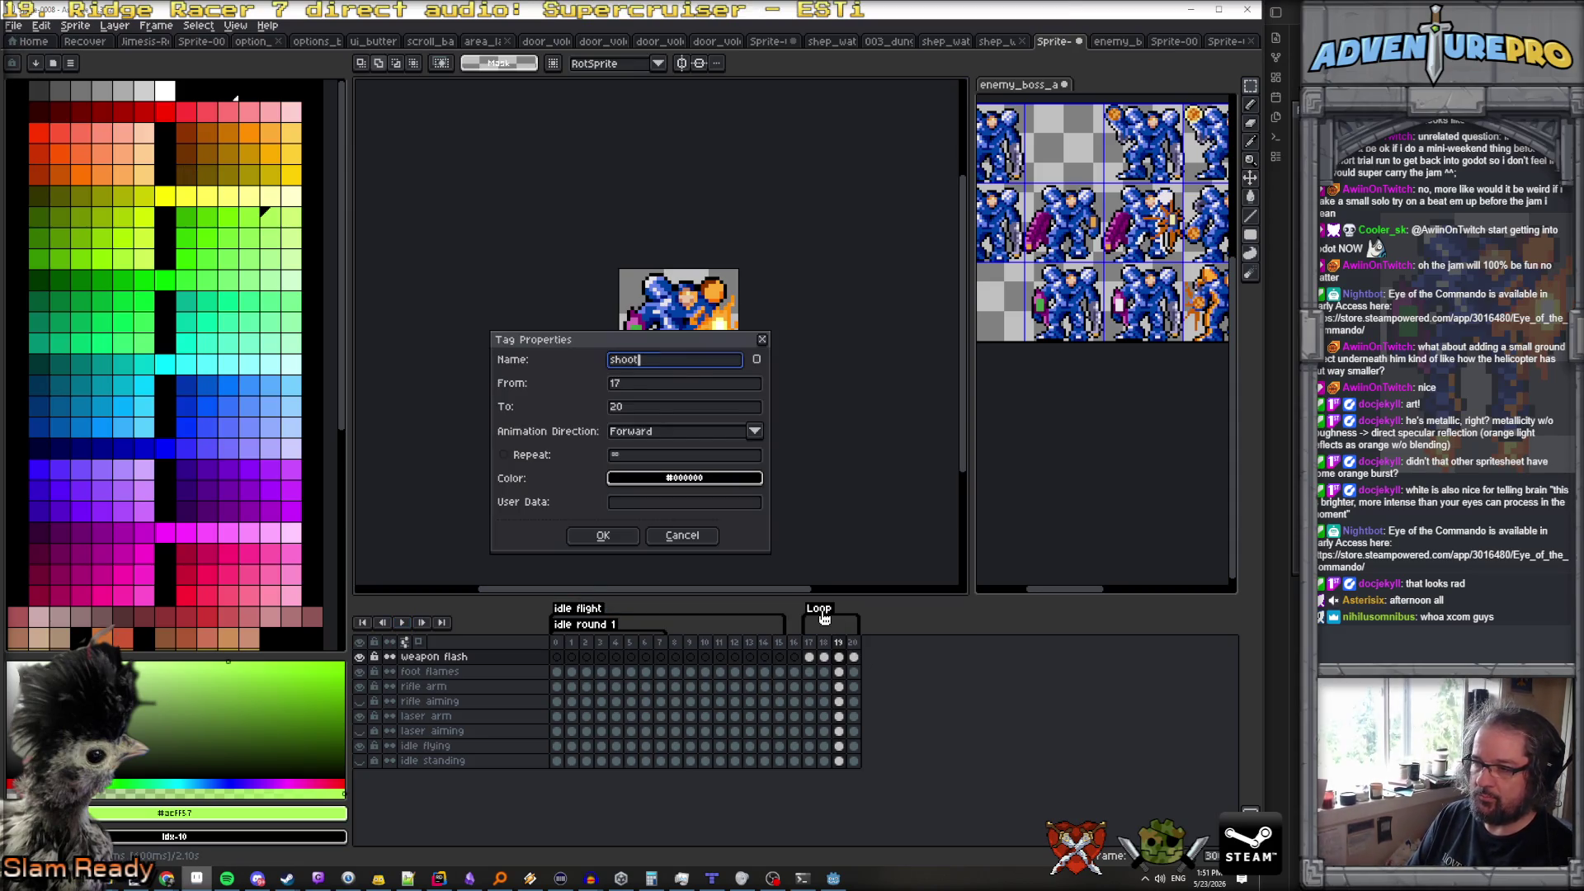
key("Return")
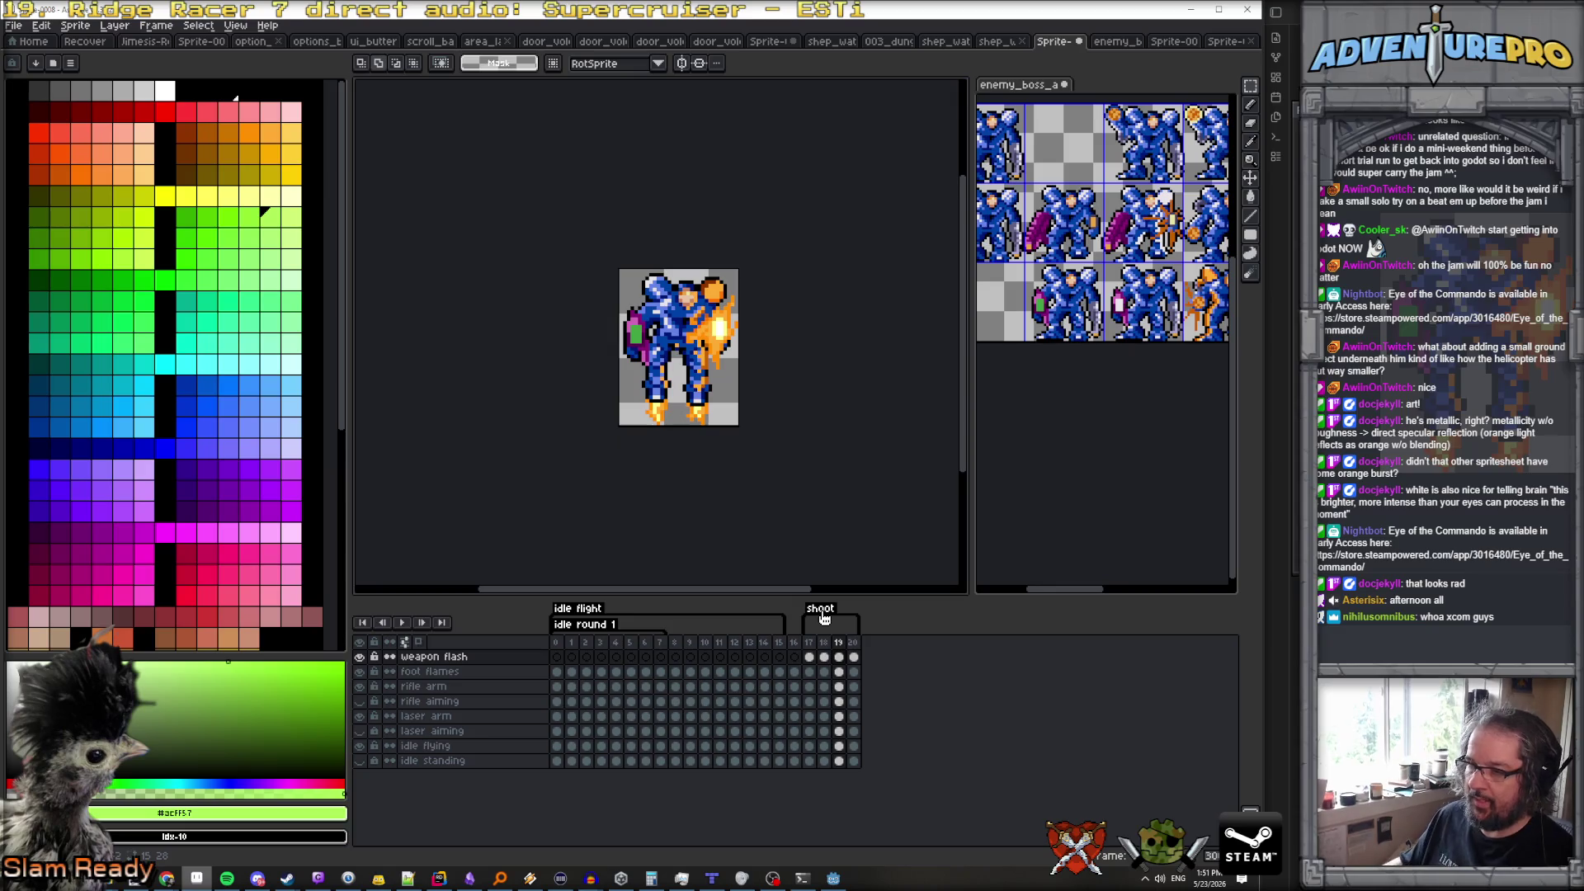
Open the Export Sprite Sheet dialog from the File menu
left_click(19, 25)
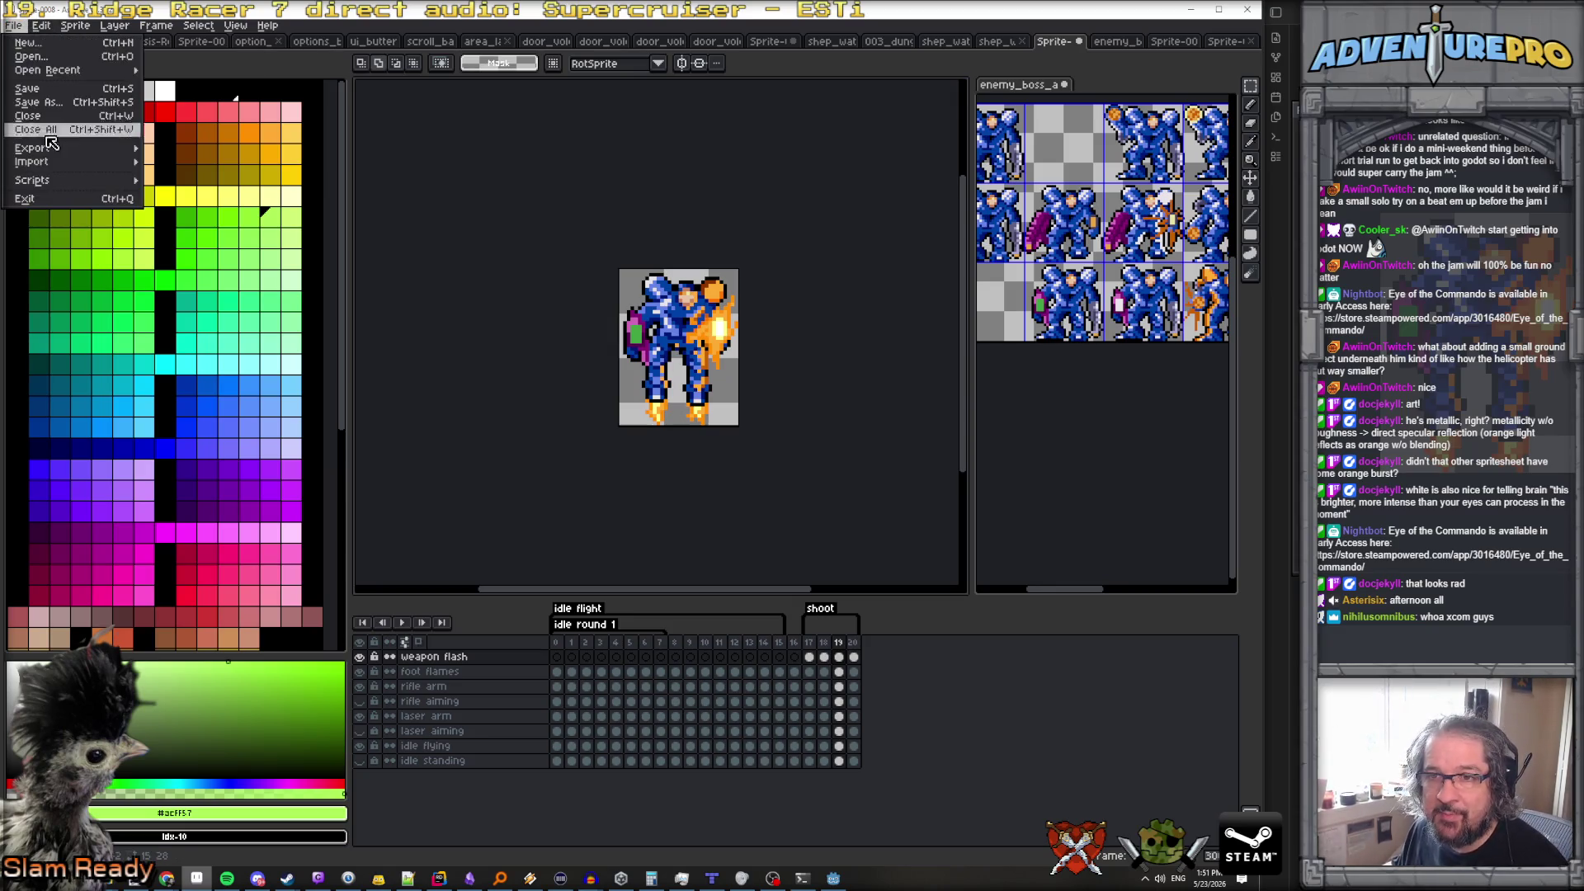
mouse_move(66, 142)
left_click(206, 156)
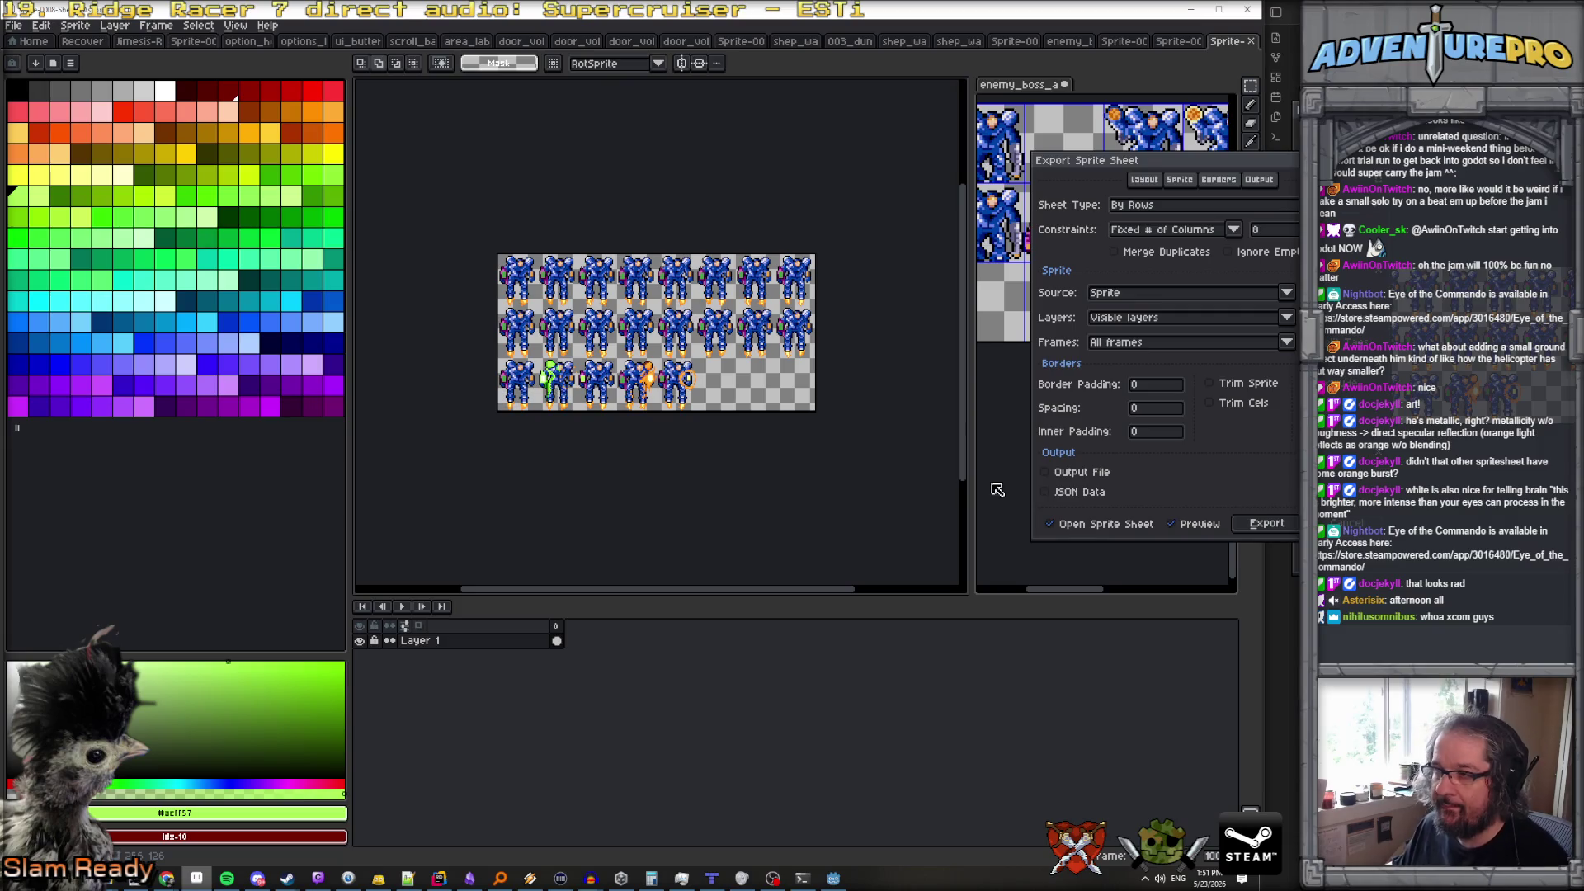
Export only the frames tagged shoot as a sprite sheet
left_click(1194, 320)
left_click(1189, 326)
left_click(1184, 343)
left_click(1145, 406)
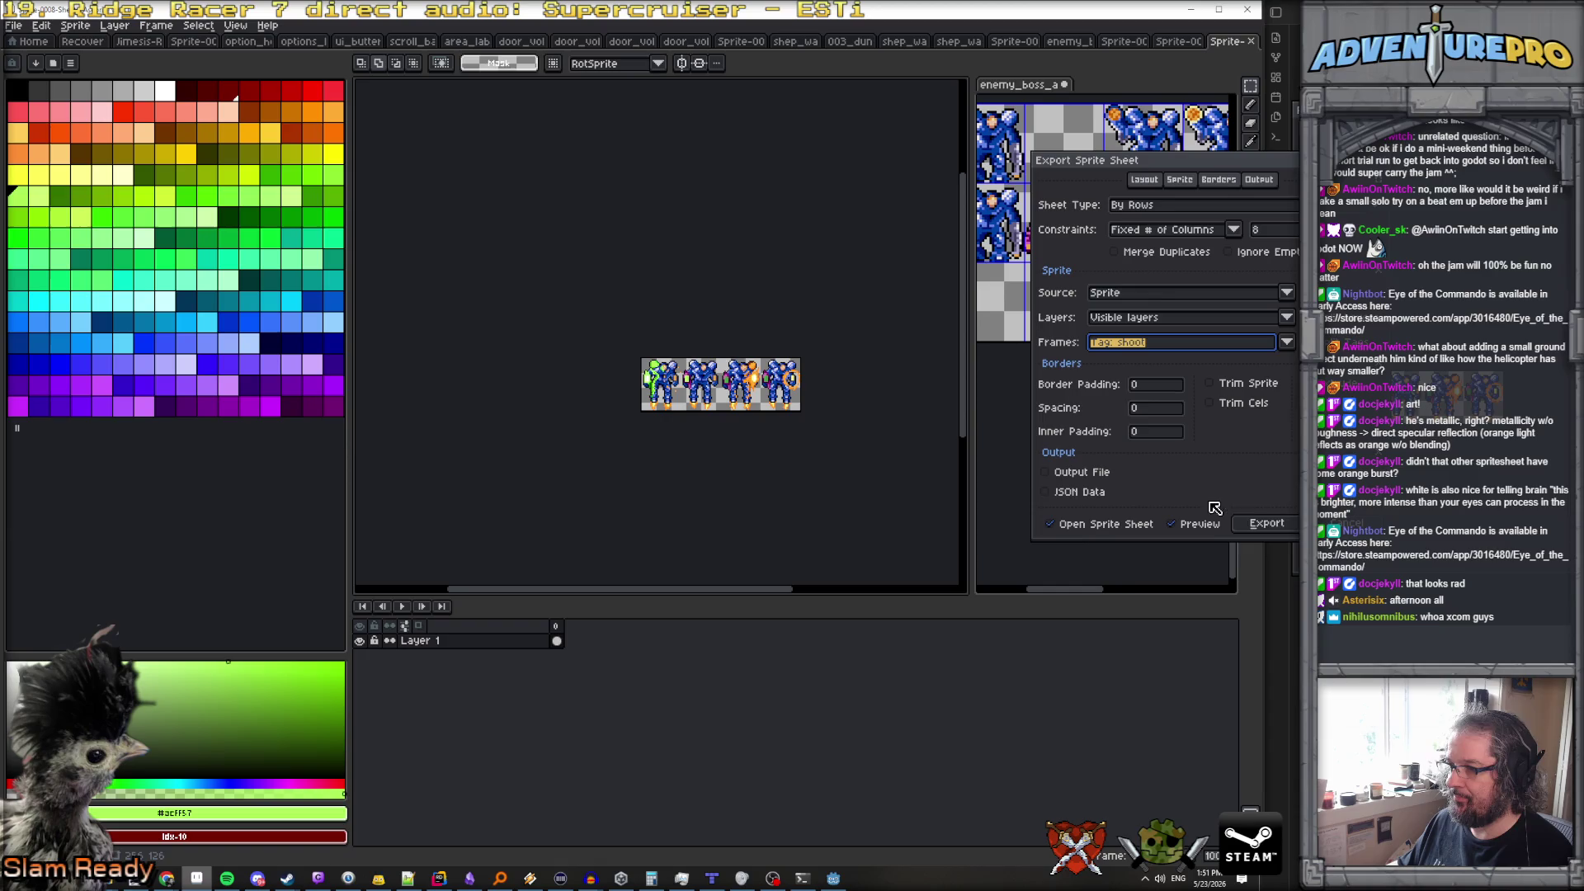
left_click(1262, 523)
Paste the four shoot frames into the boss sprite sheet's third row and save it
key("ctrl+a")
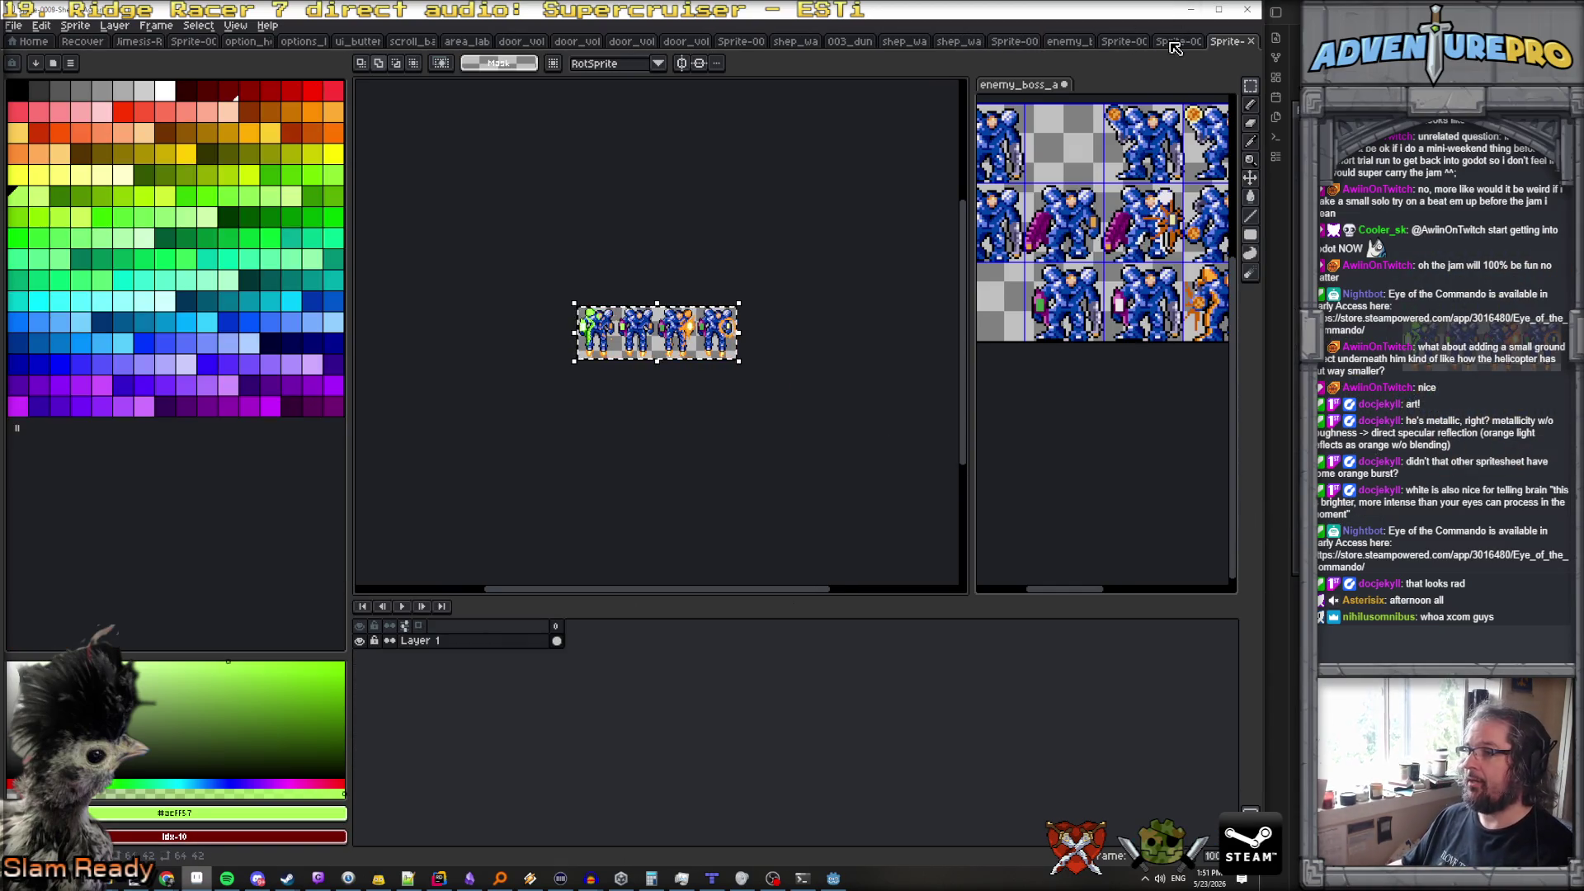
key("ctrl+shift+Tab")
key("ctrl+shift+Tab")
key("ctrl+shift+Tab")
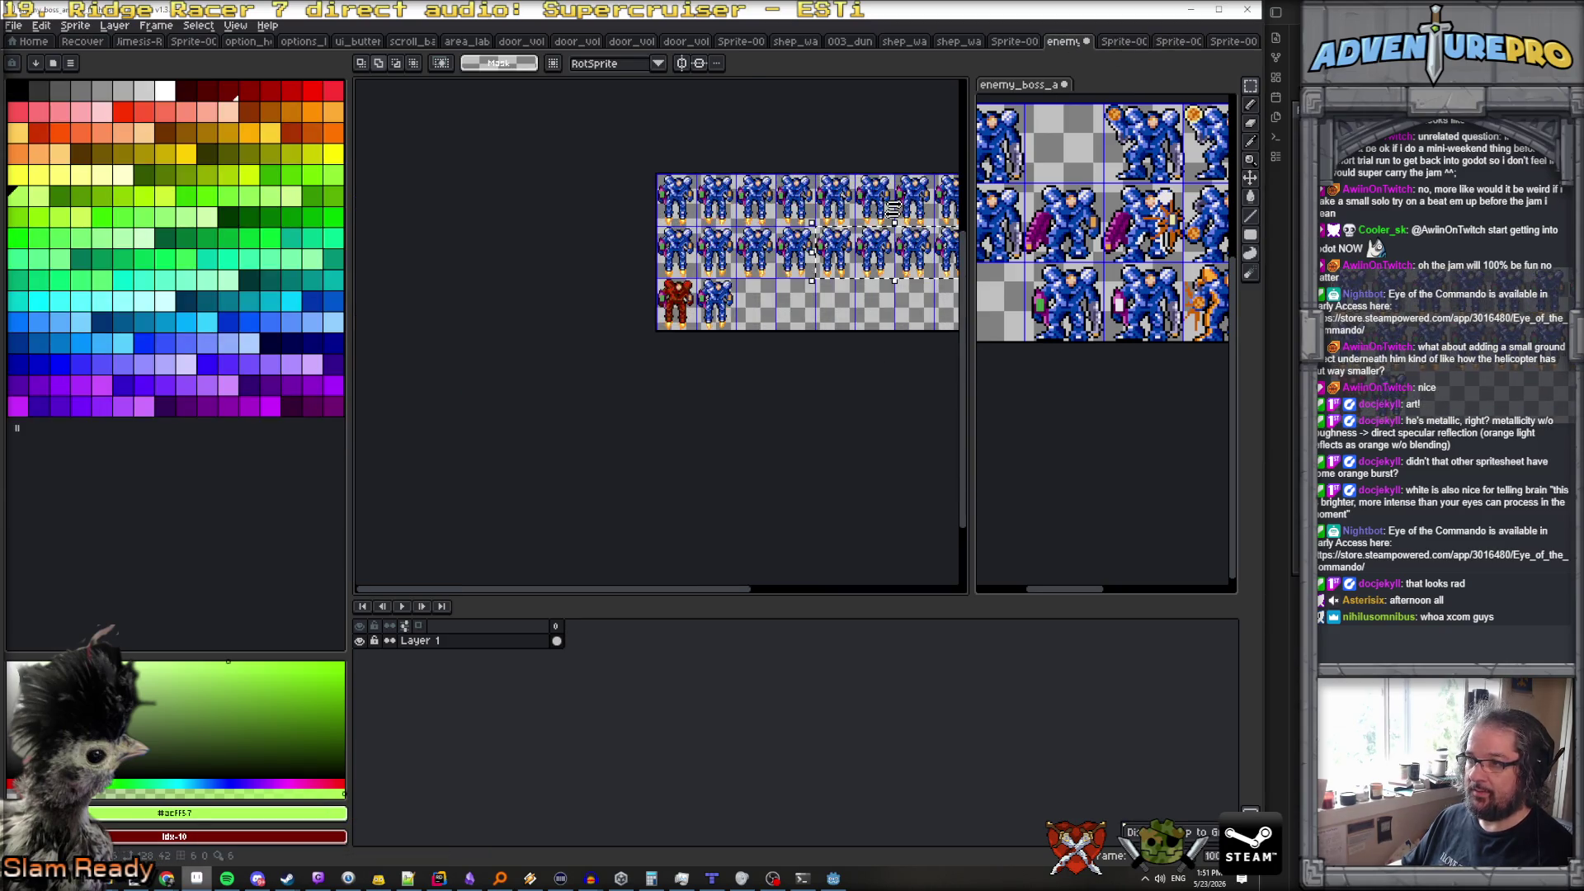
key("ctrl+v")
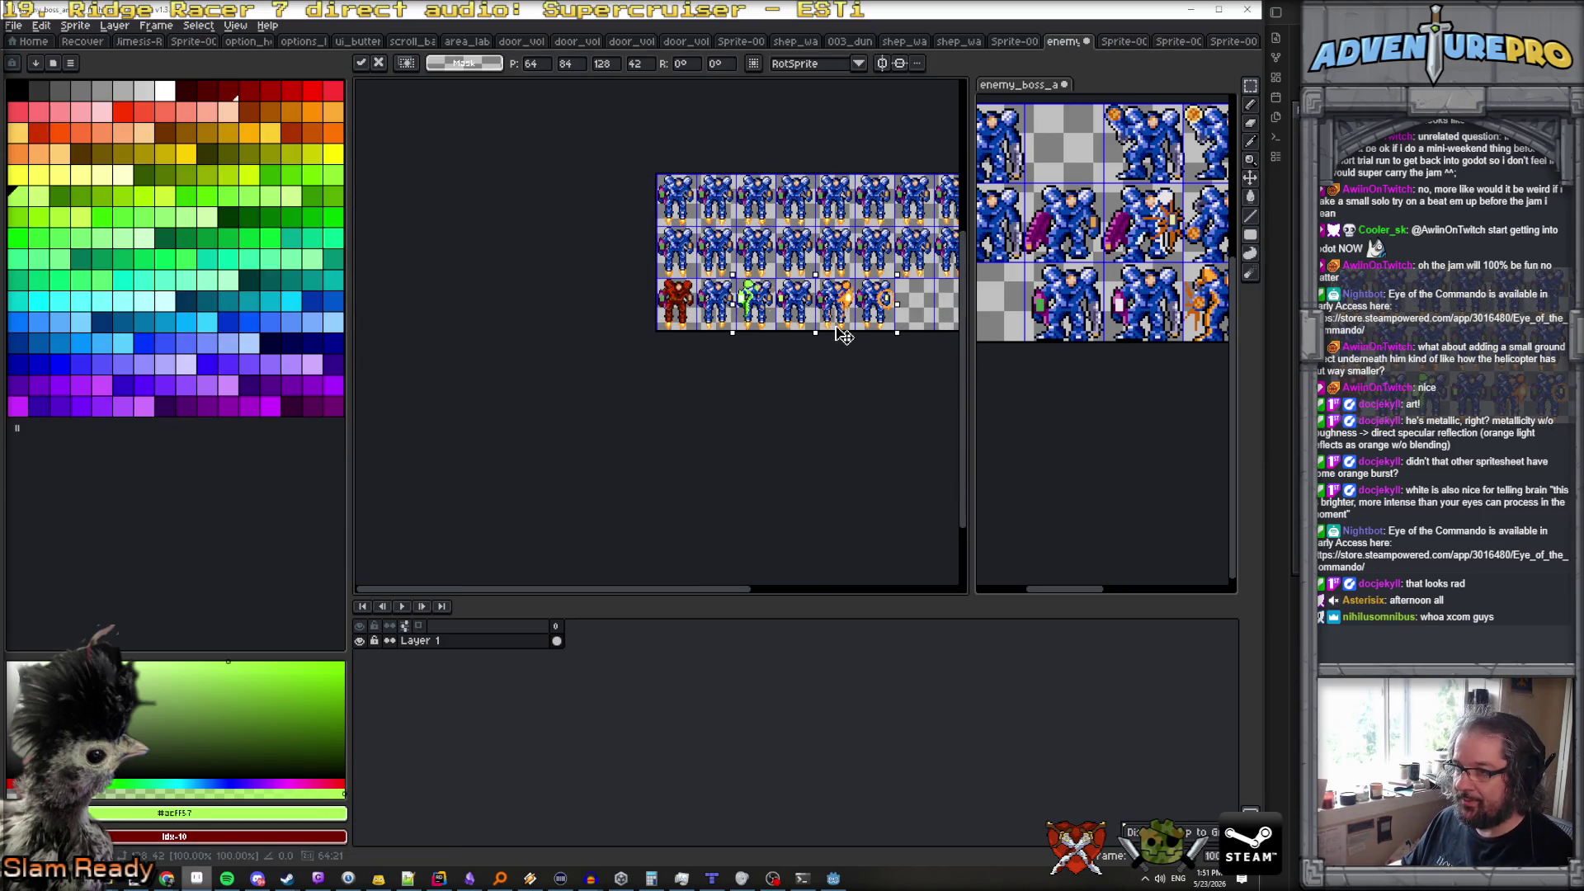
left_click(850, 401)
key("ctrl+s")
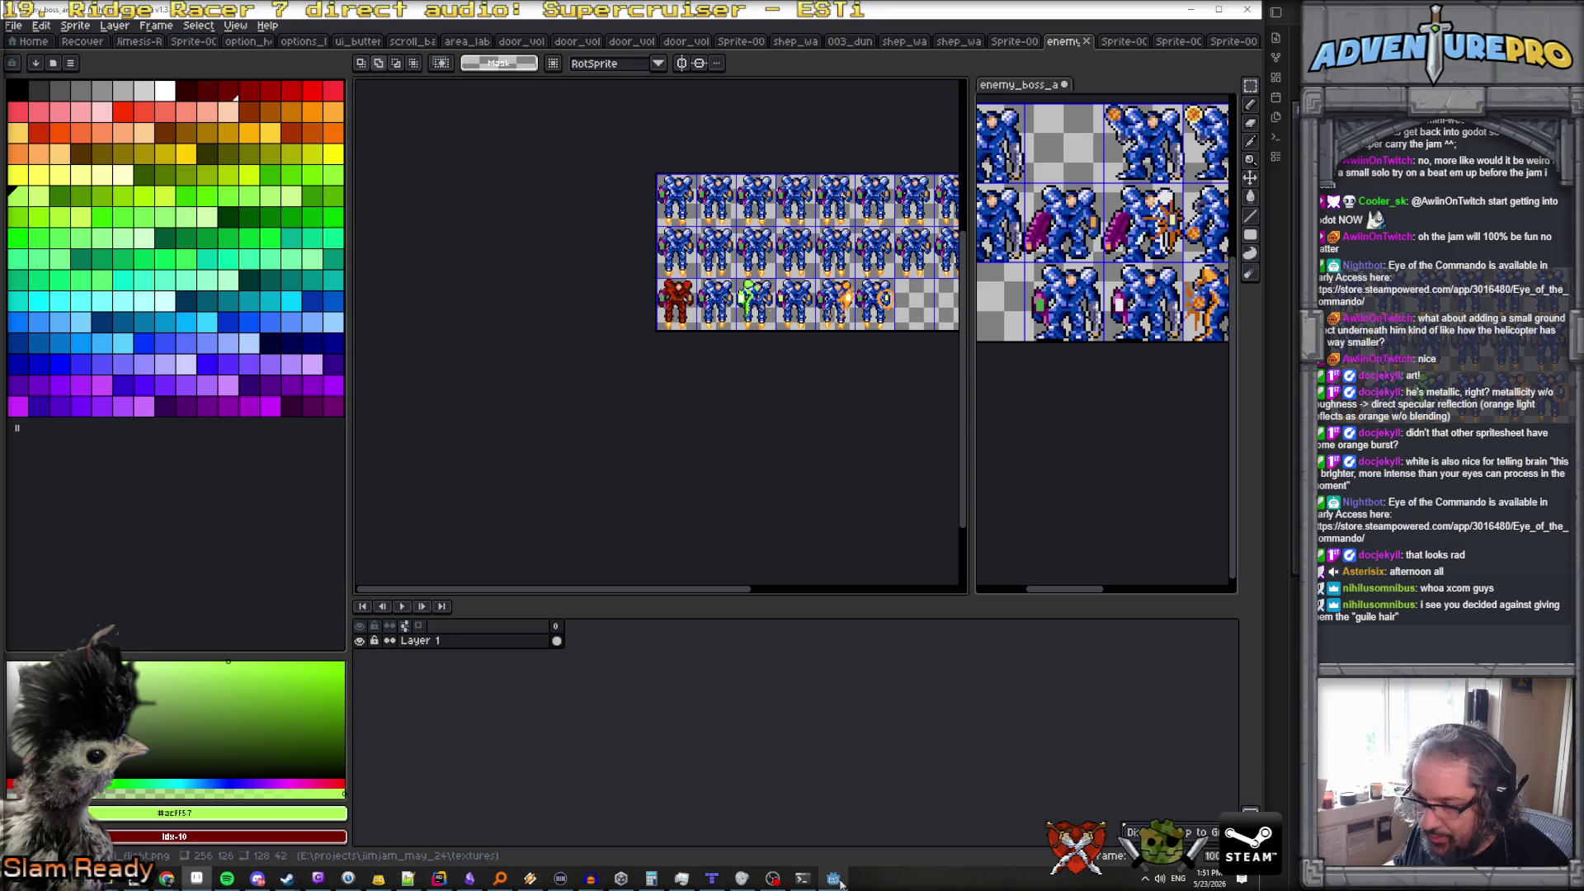
In Godot, select the boss's AnimatedSprite3D node and inspect its attack animation frames
left_click(833, 878)
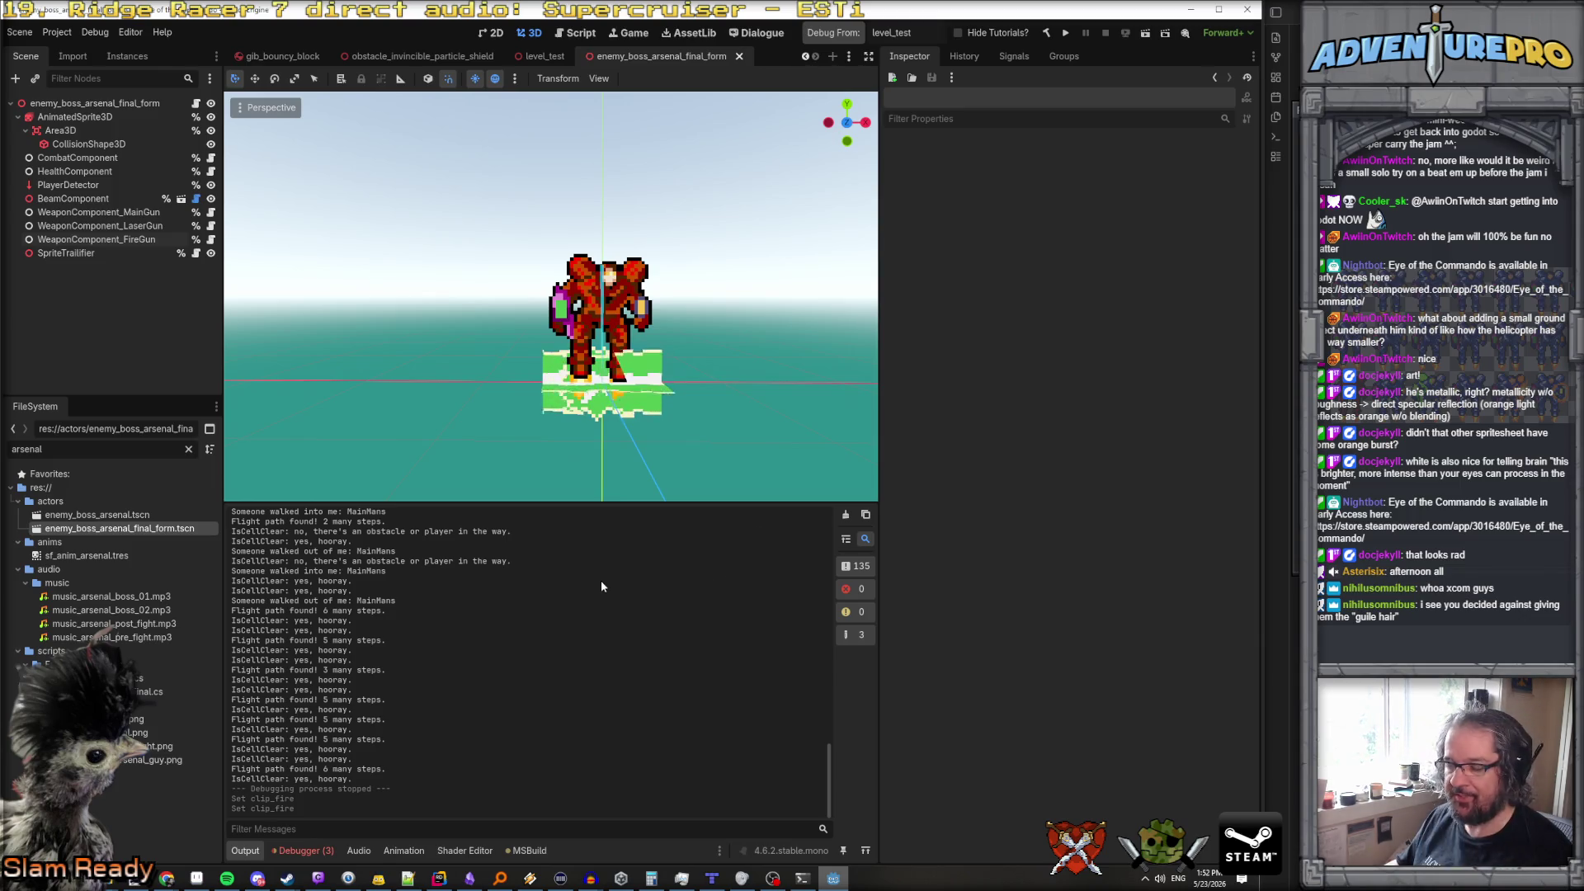
left_click(83, 144)
left_click(81, 130)
left_click(80, 117)
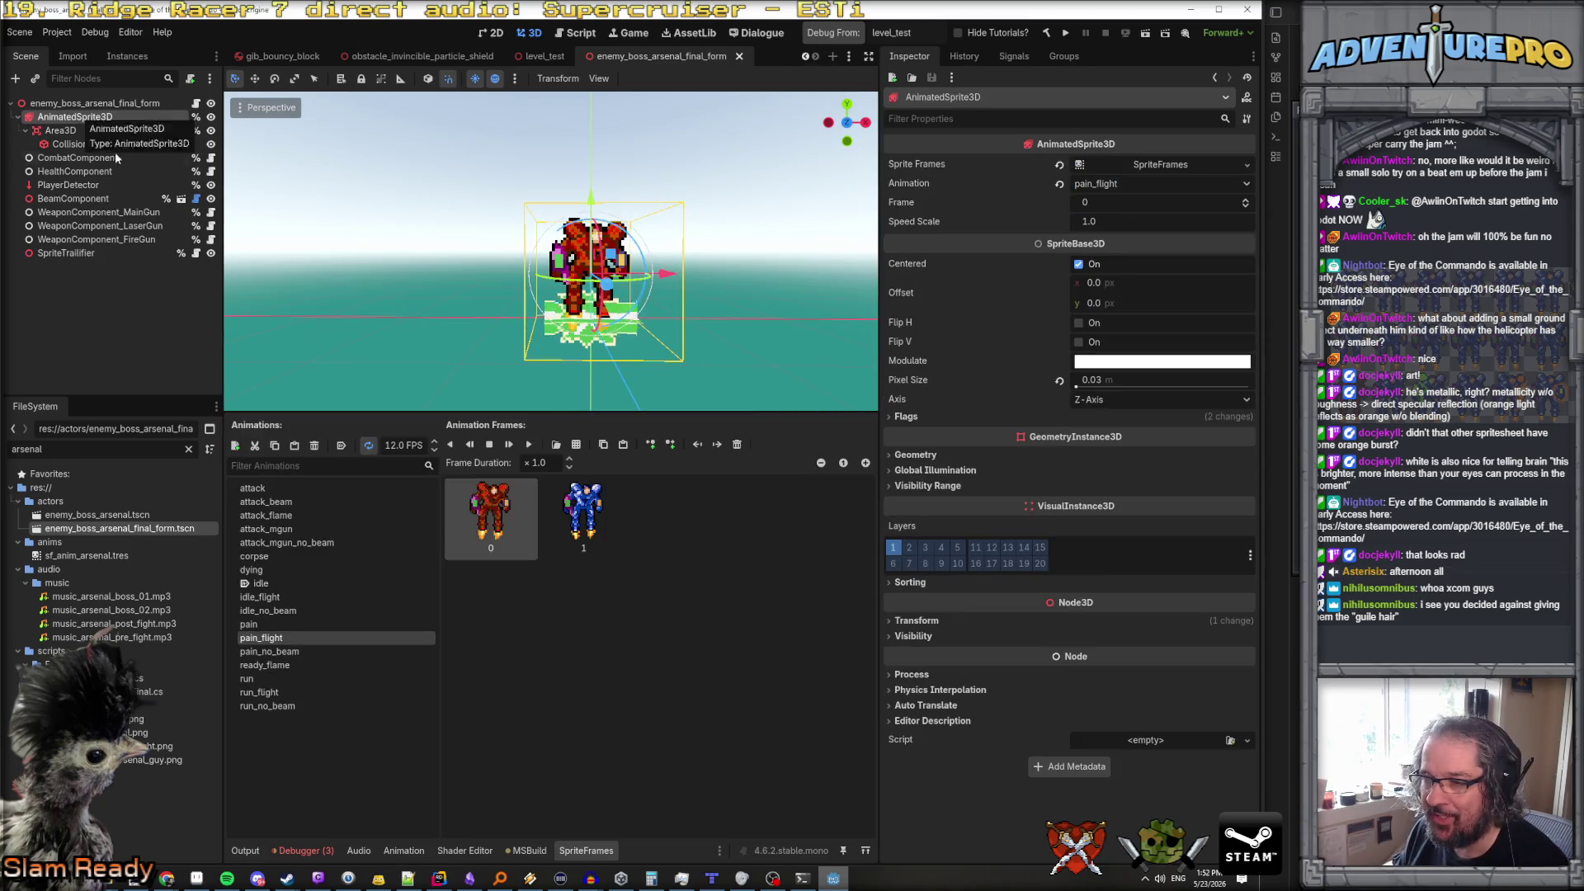
left_click(262, 488)
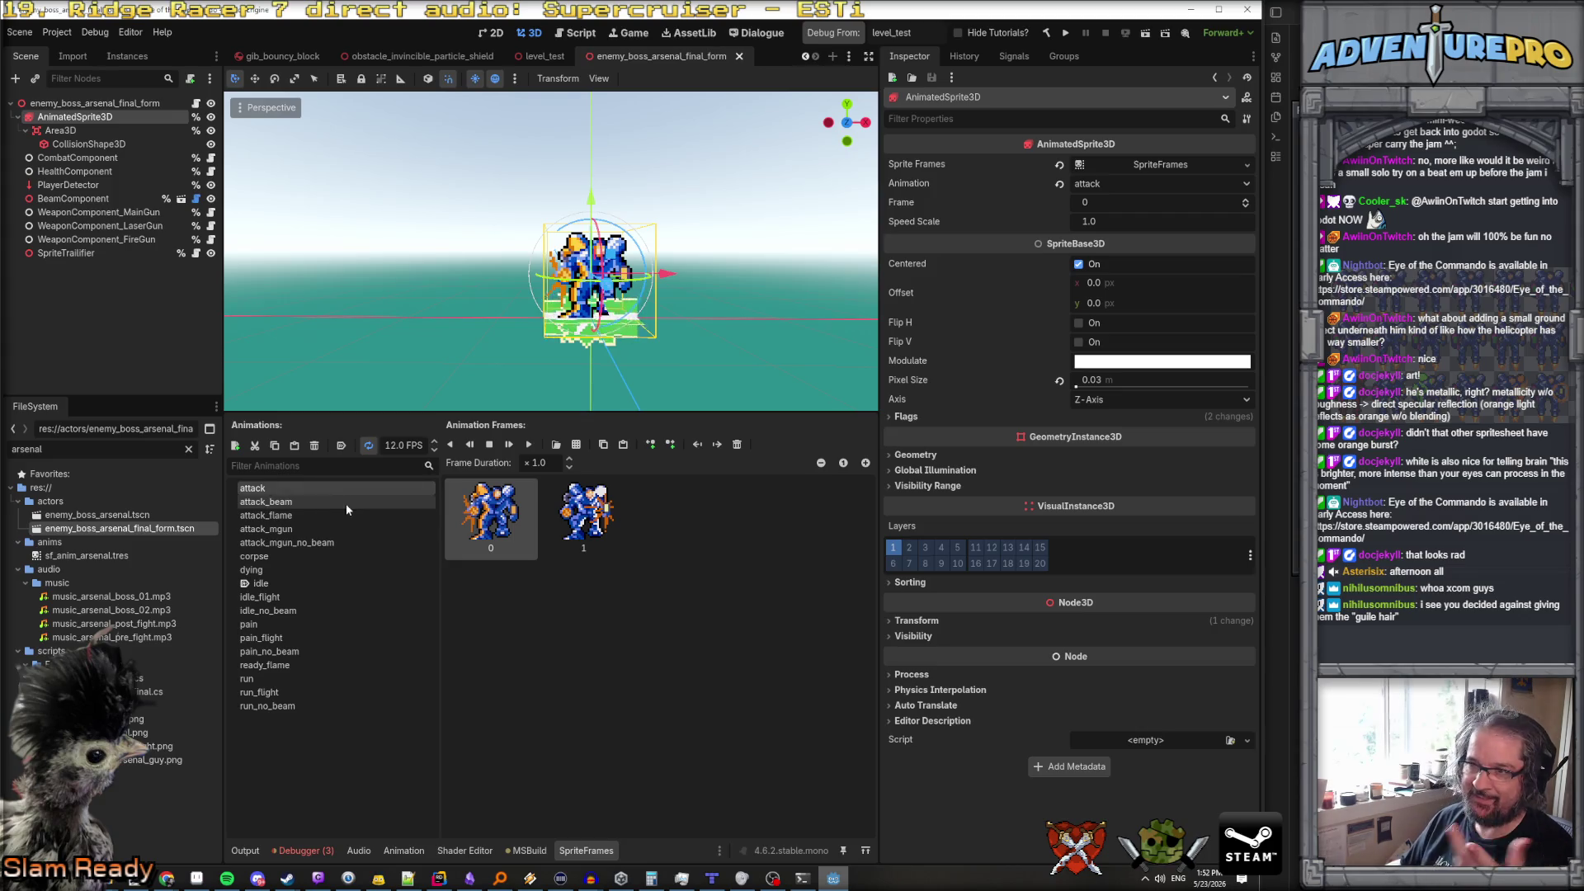
Add a new animation in SpriteFrames and name it attack_flight
left_click(235, 446)
left_click(354, 678)
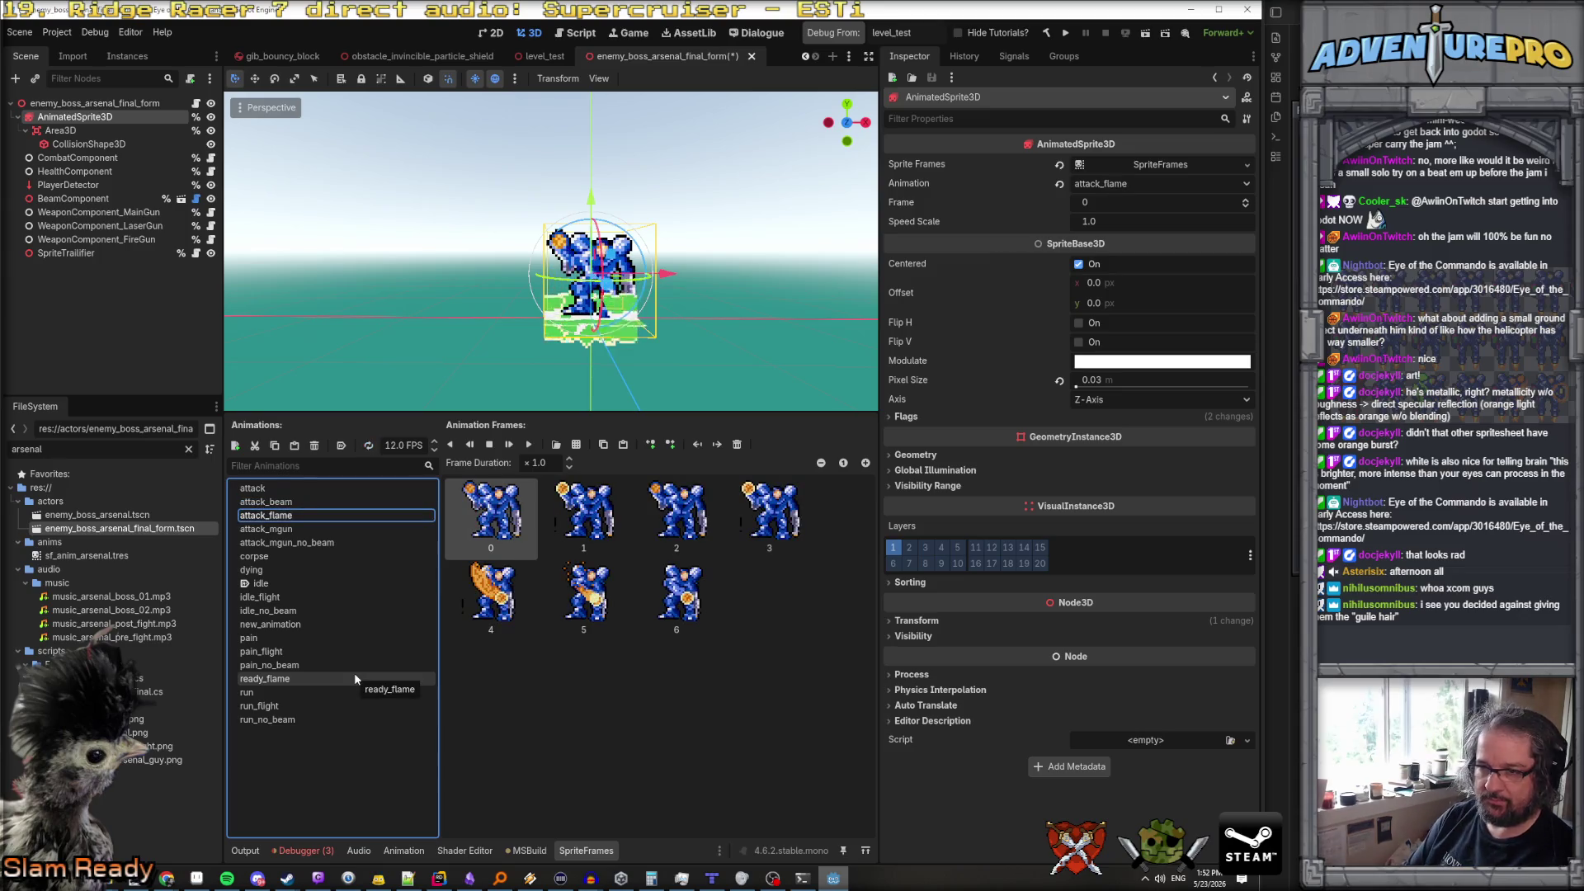
left_click(282, 625)
left_click(283, 626)
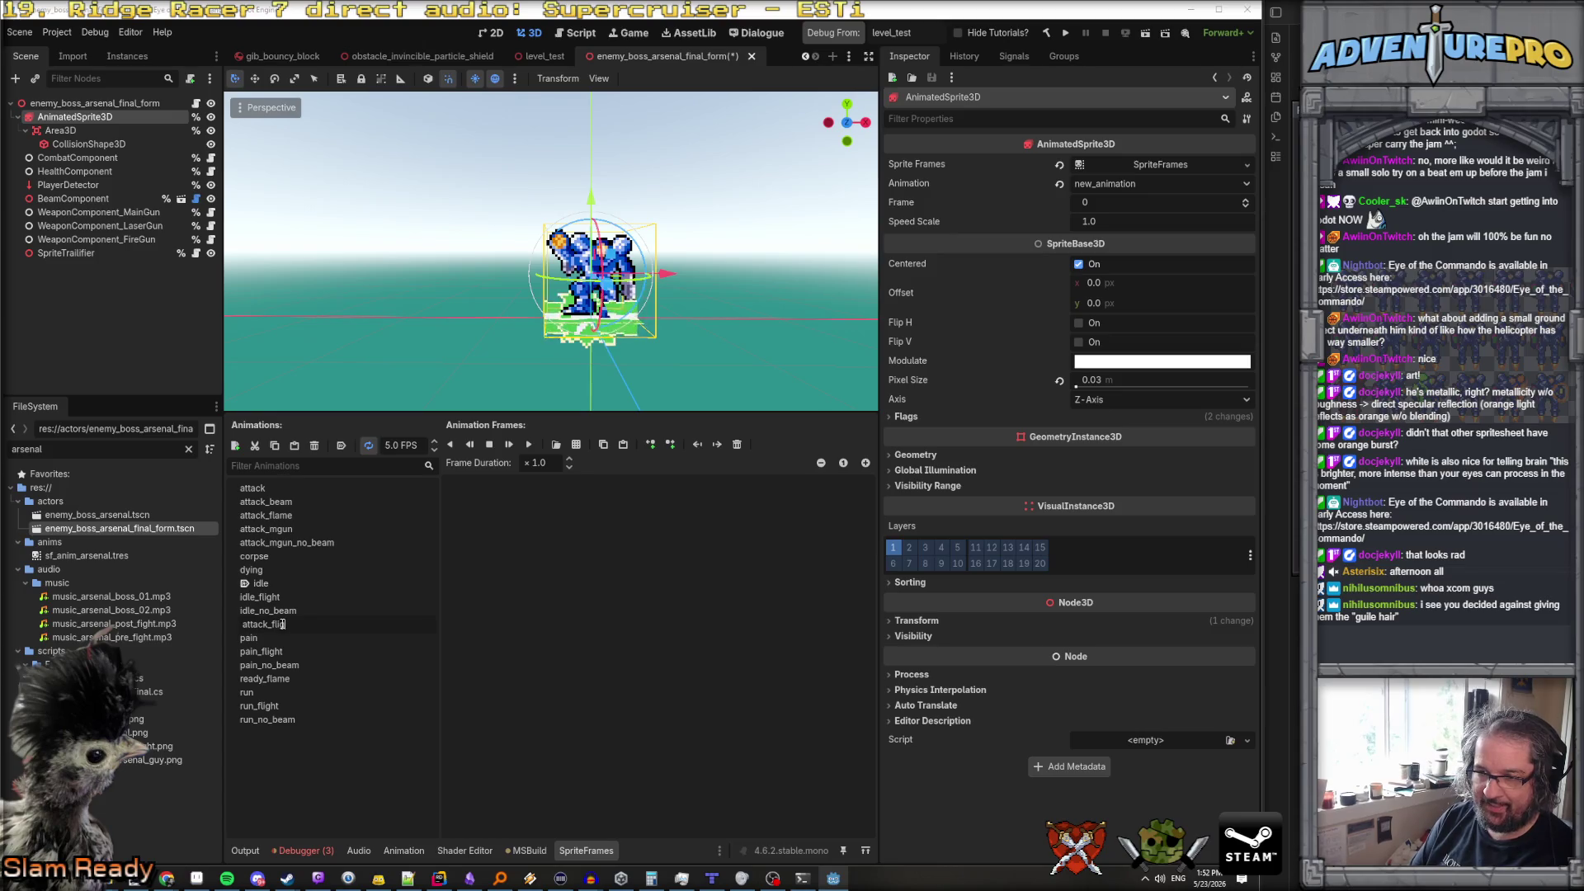
type("ght")
key("Return")
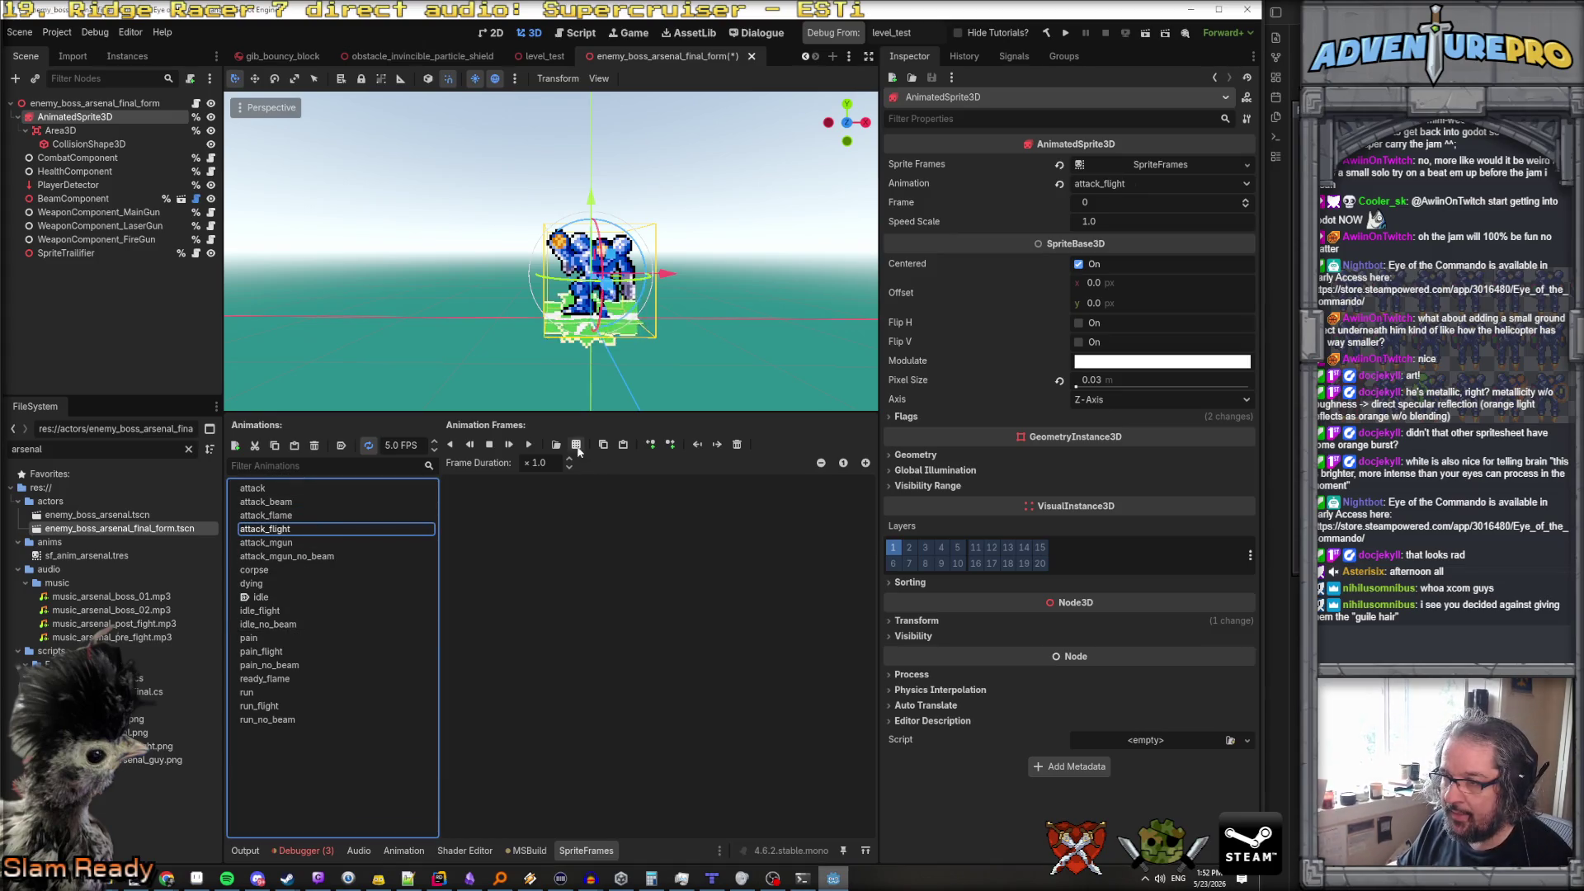
Fill attack_flight with the four new shoot frames from the sheet, preview it, and save
left_click(577, 449)
left_click(964, 645)
left_click_drag(825, 602, 1184, 602)
left_click(826, 720)
type("12")
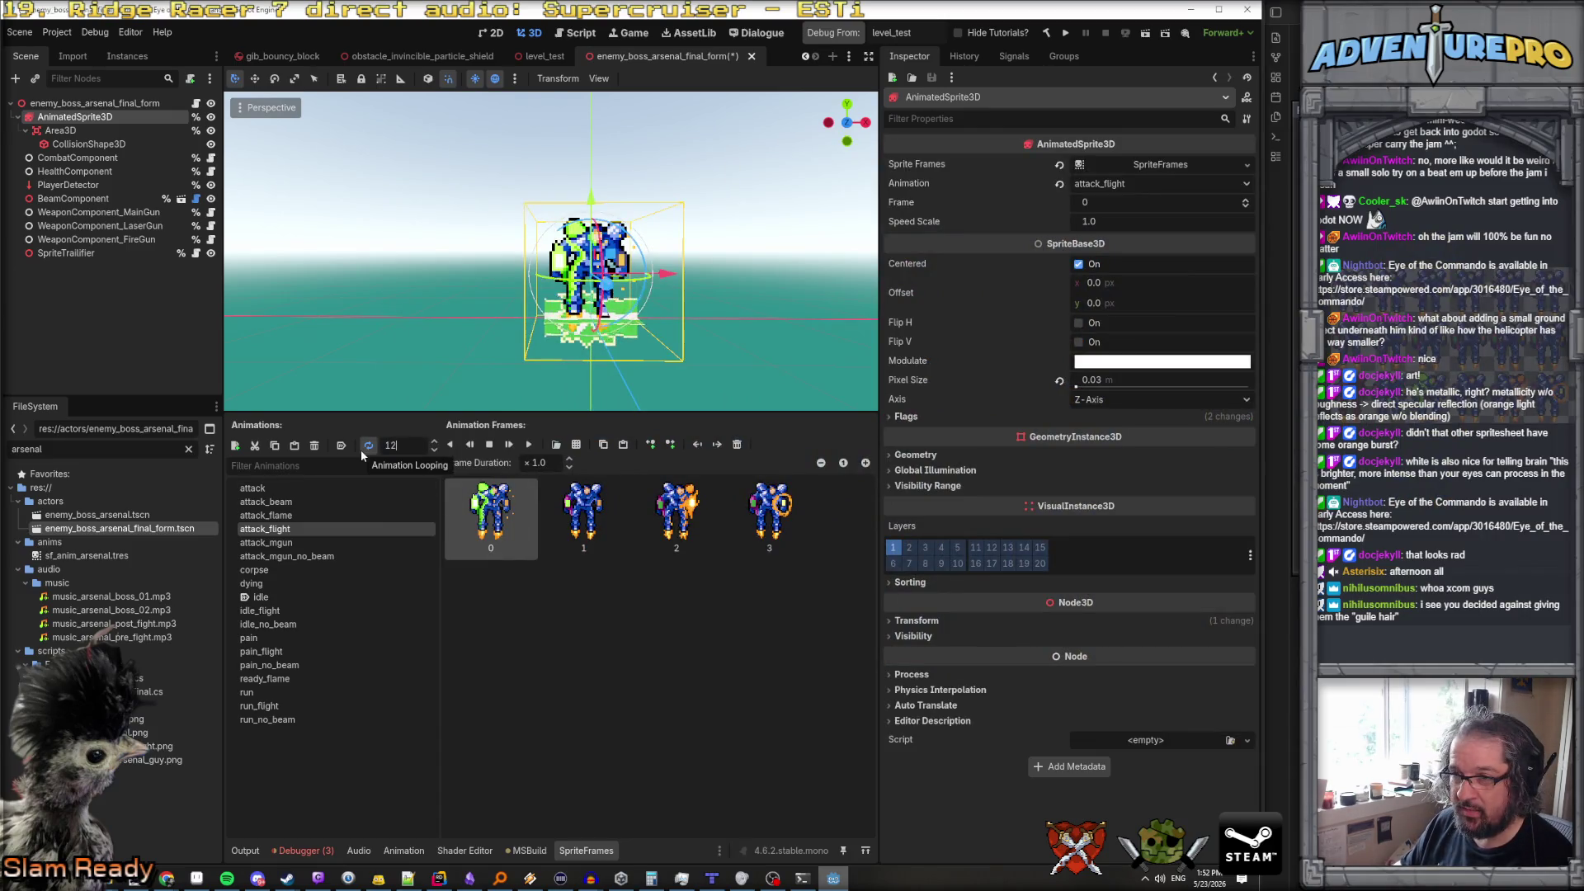
left_click(529, 446)
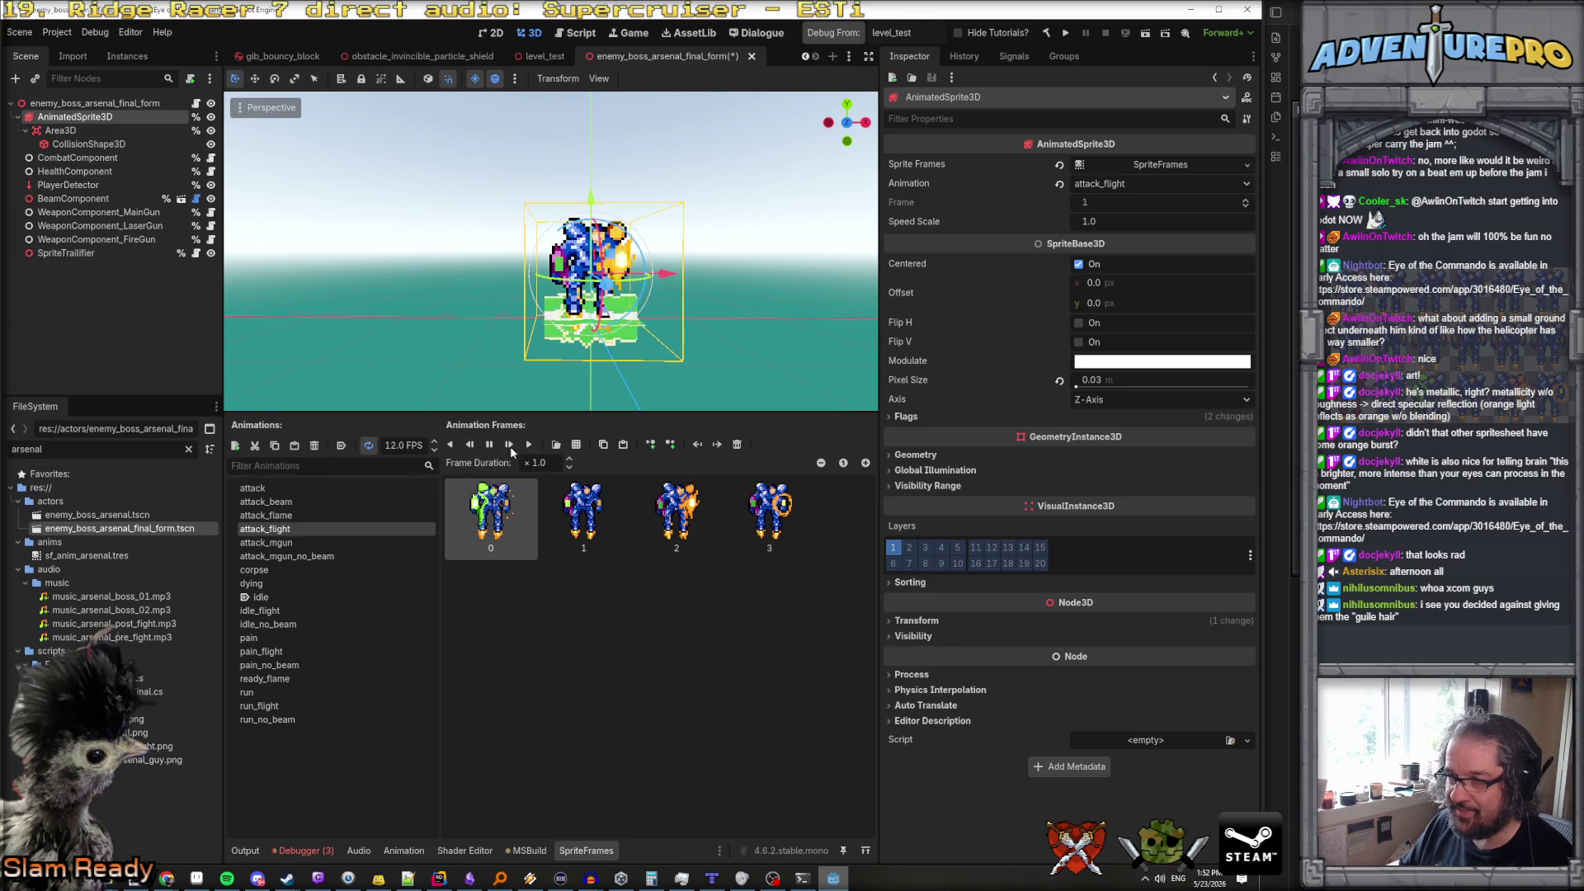
key("ctrl+s")
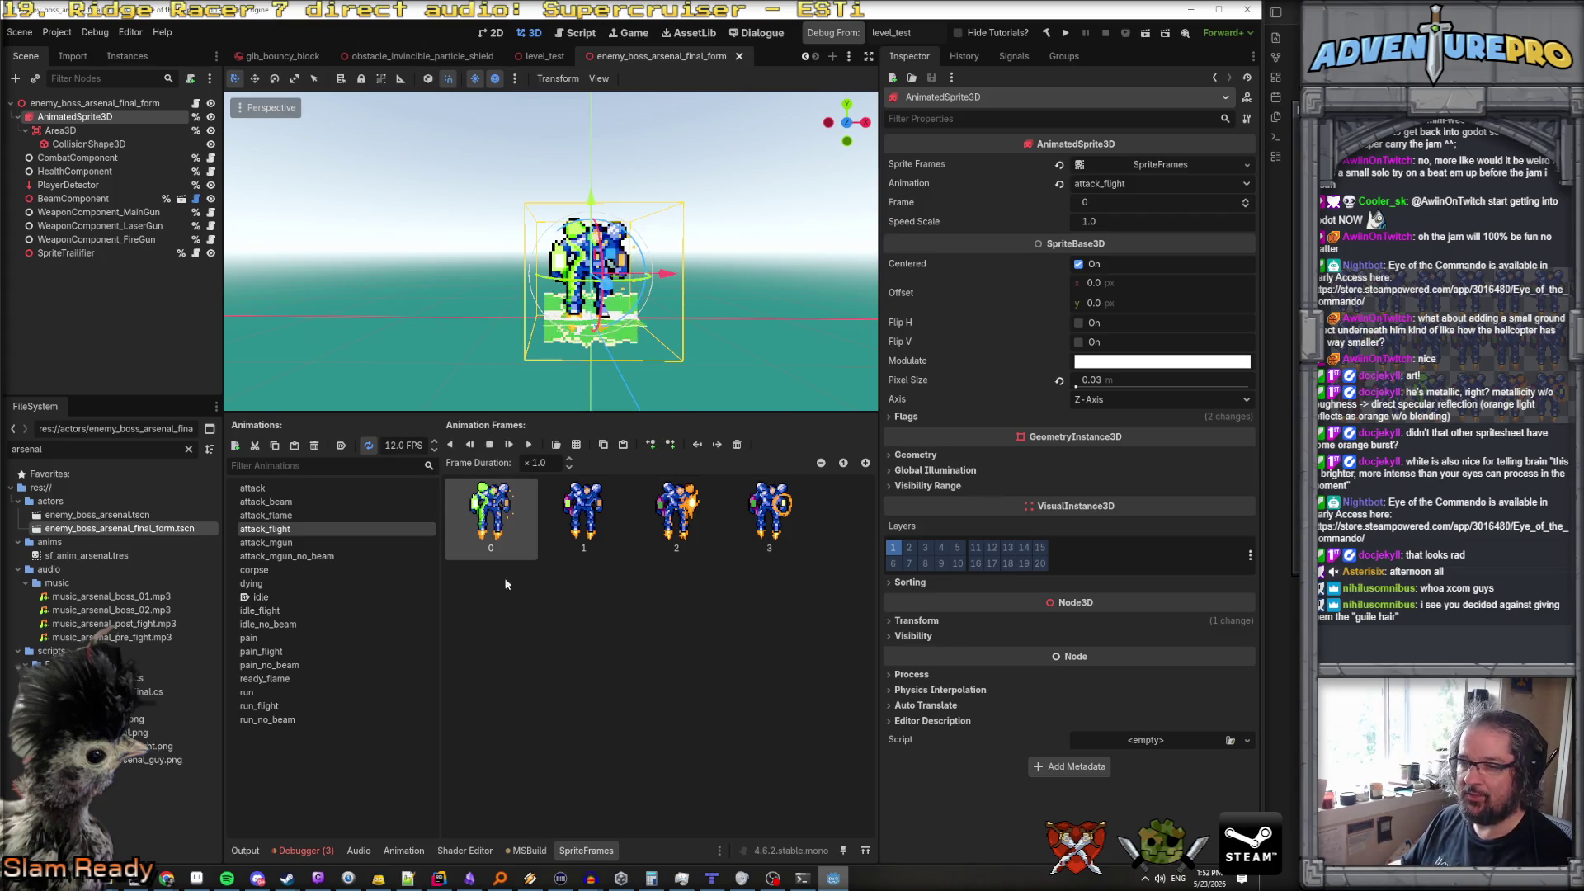
Launch the game and enter the ARS_CHANGESTATE, ARS_CHANGEBOSSSTATE and ARS_CHANGEMODE console commands
left_click(845, 33)
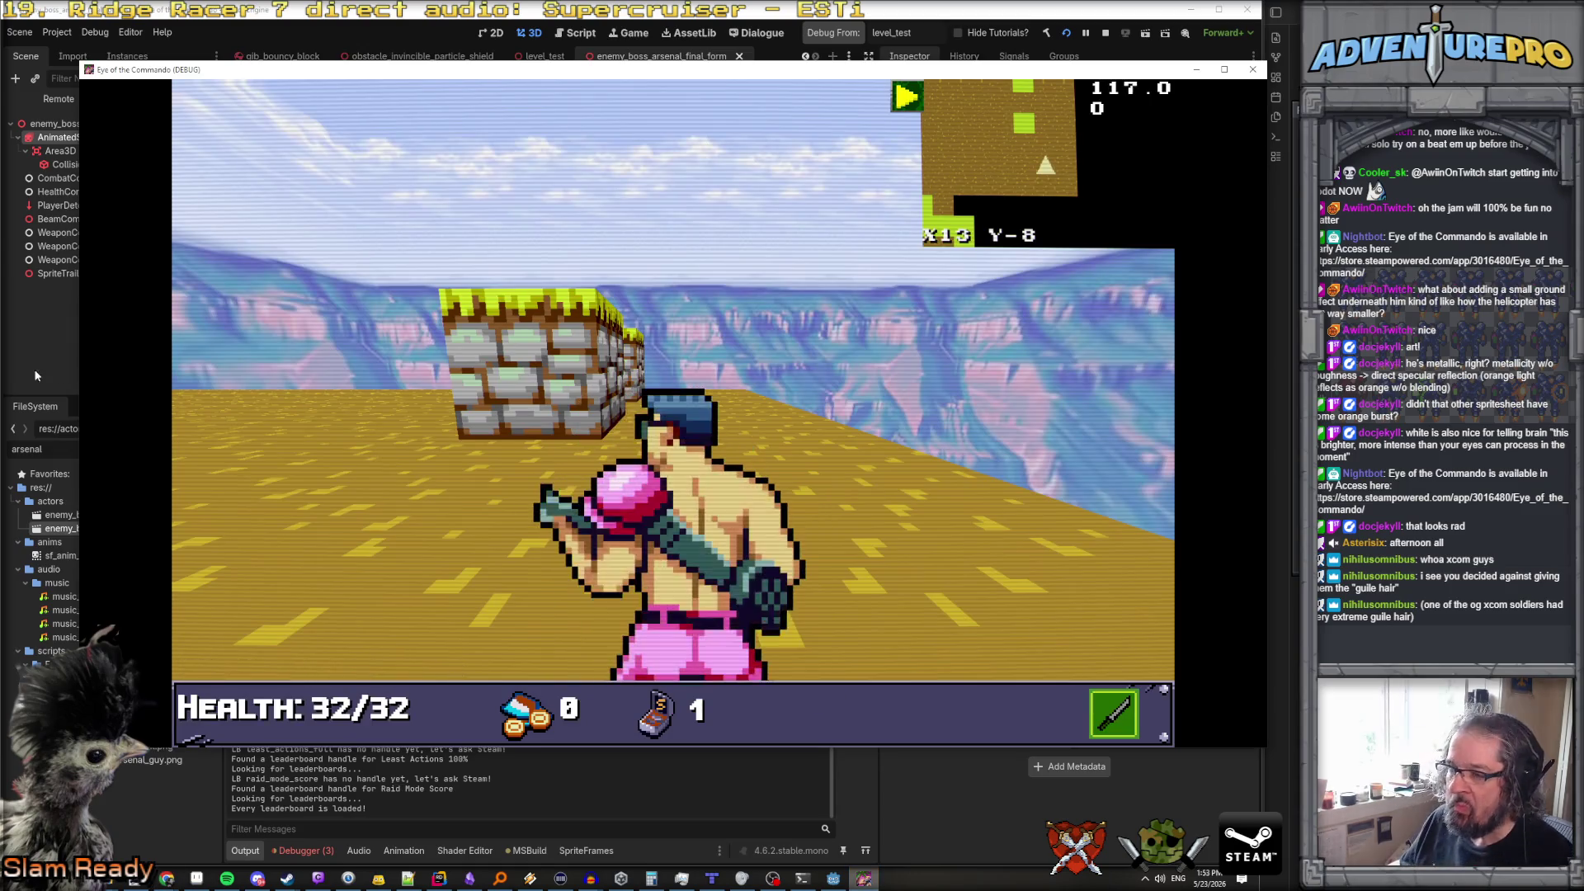
key("w")
key("w")
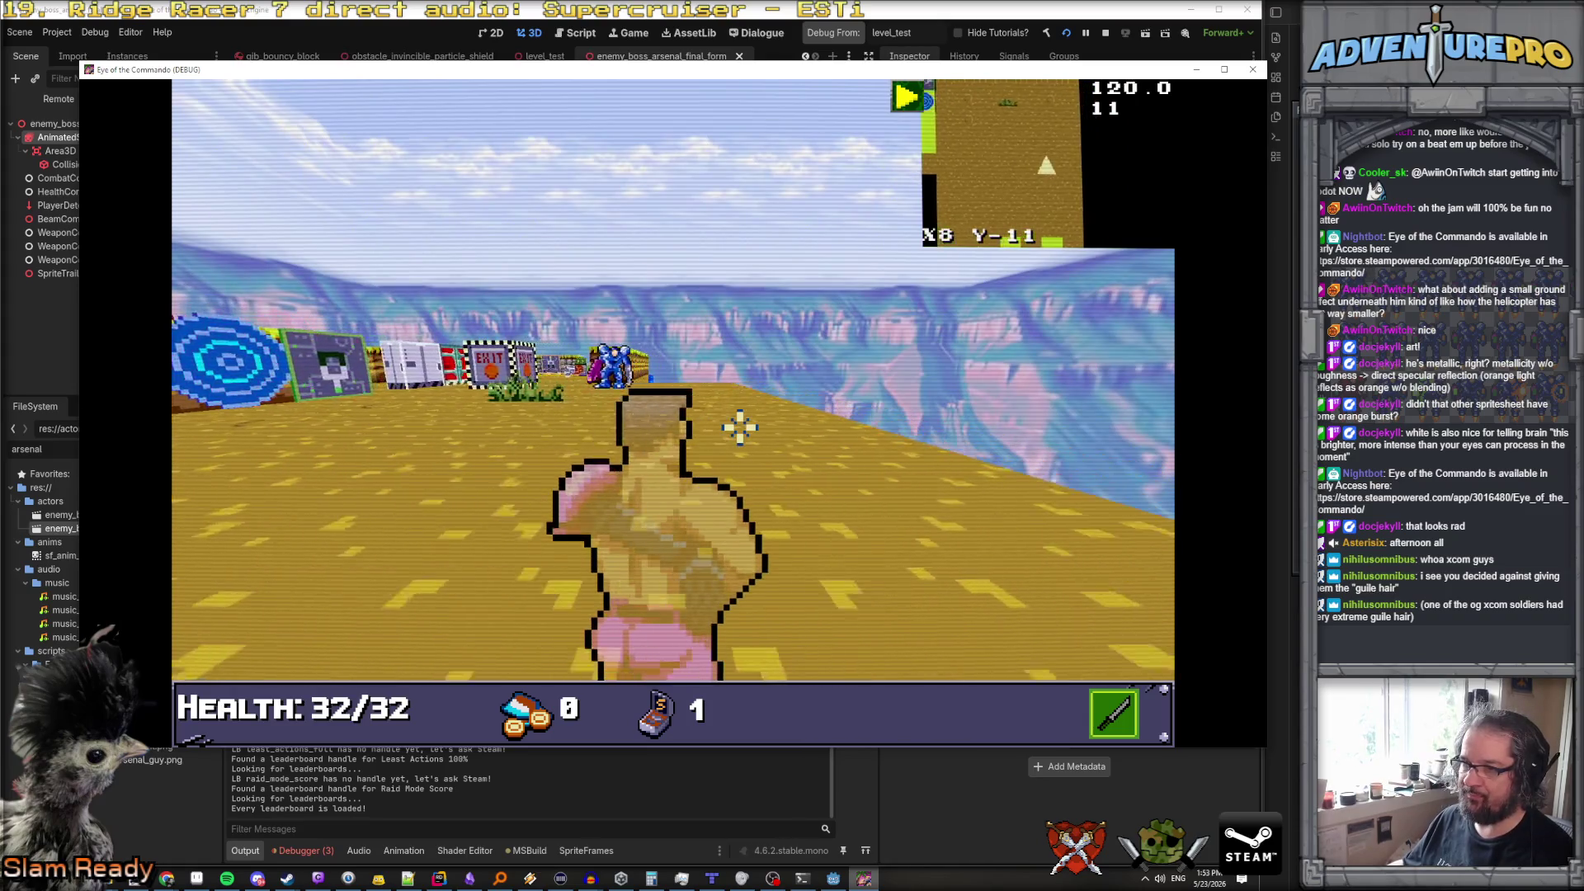
key("grave")
type("ARS_CHANGESTA")
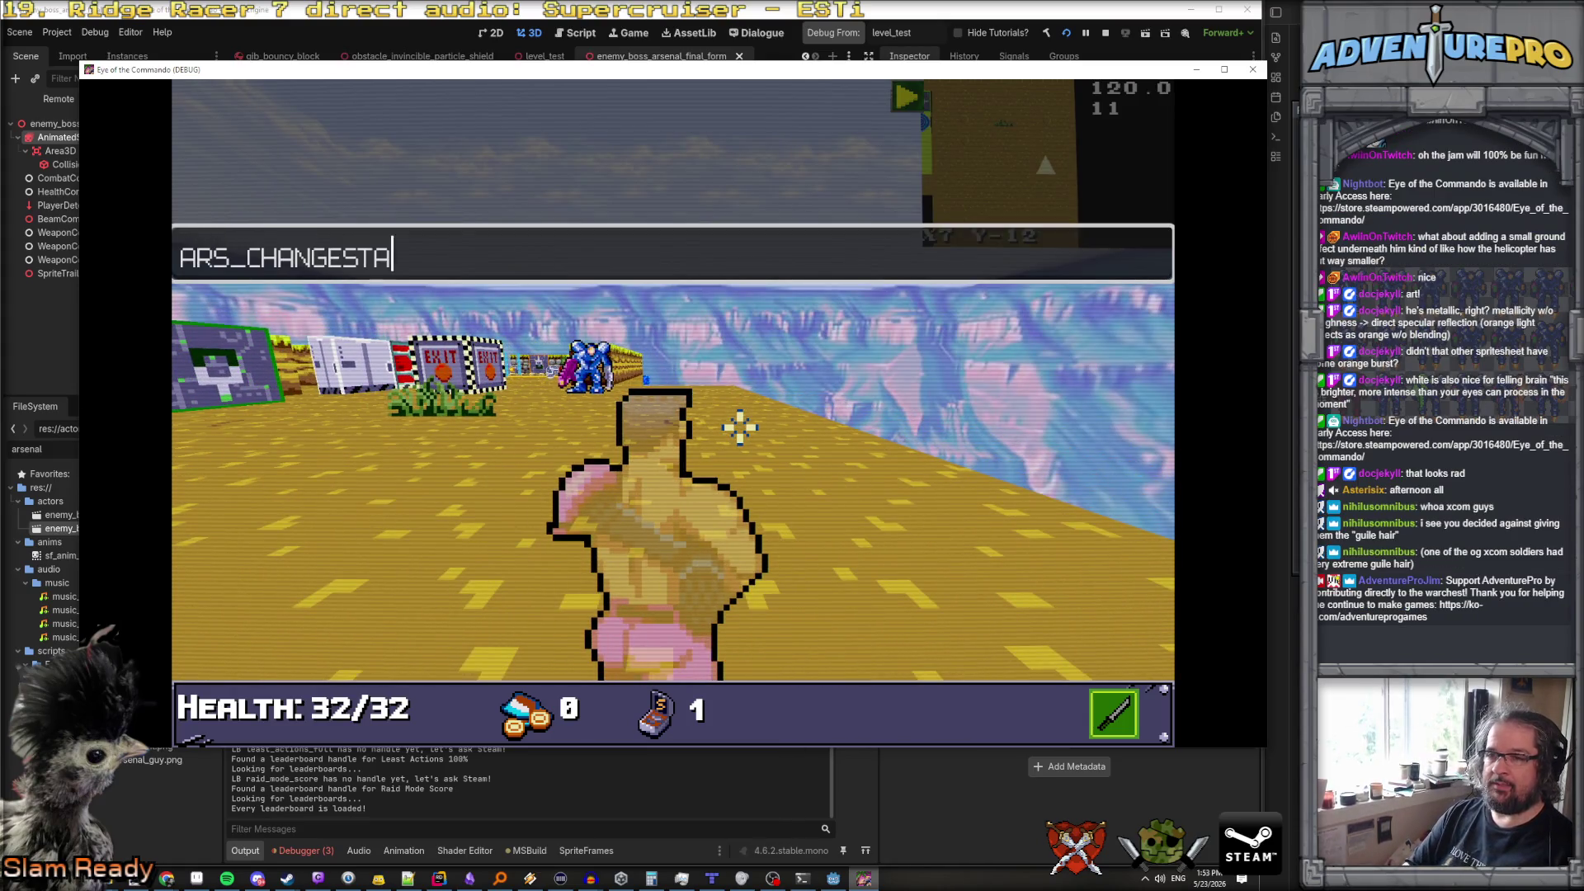
type("TE")
key("Return")
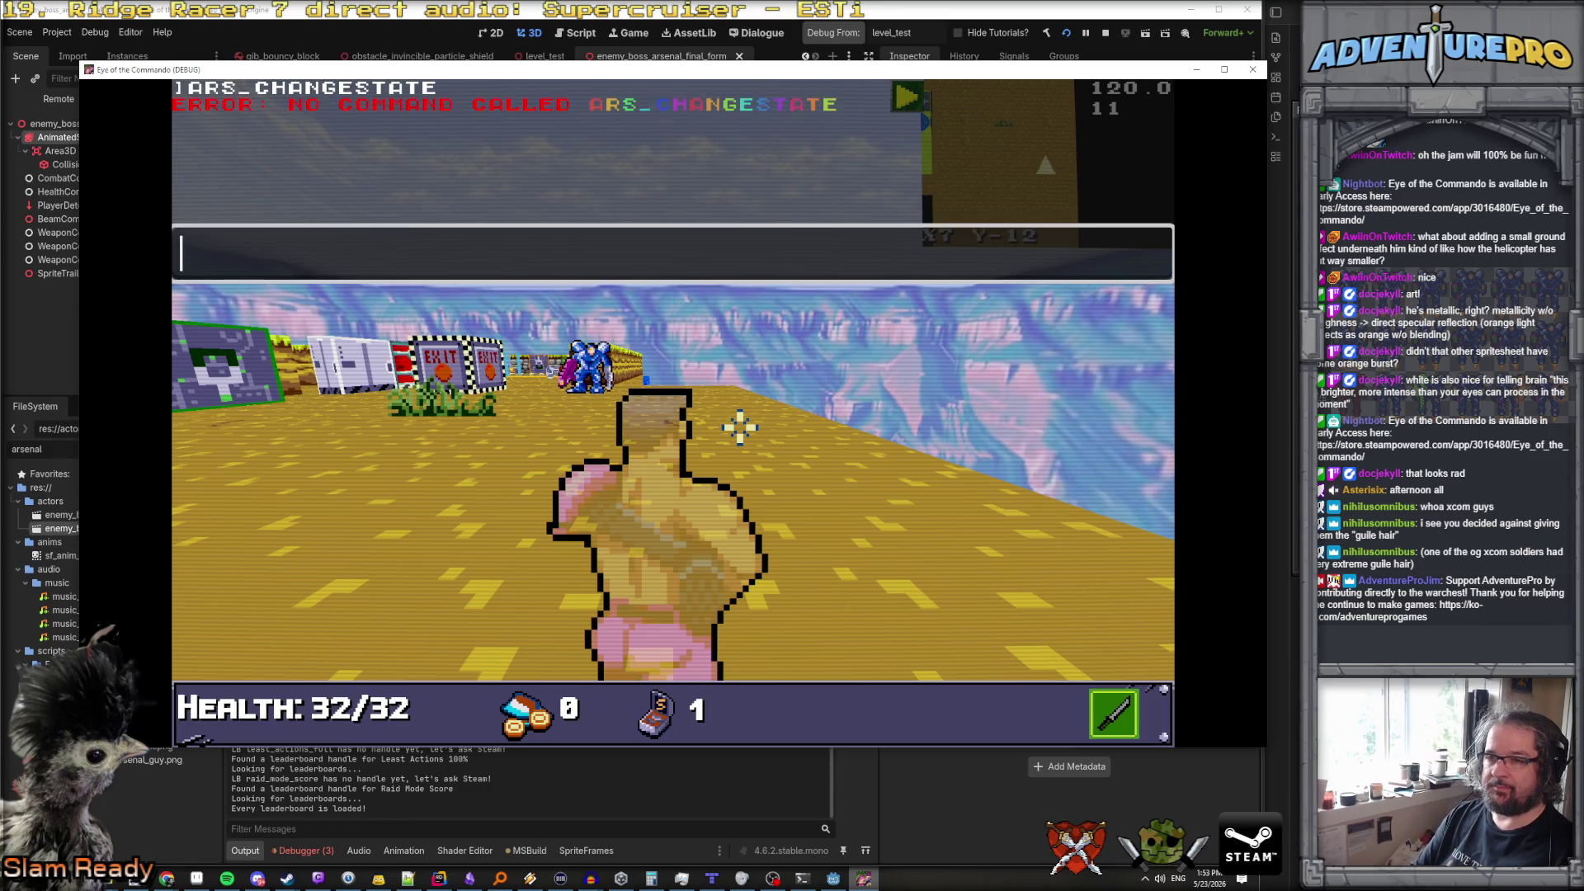
type("ARSEH")
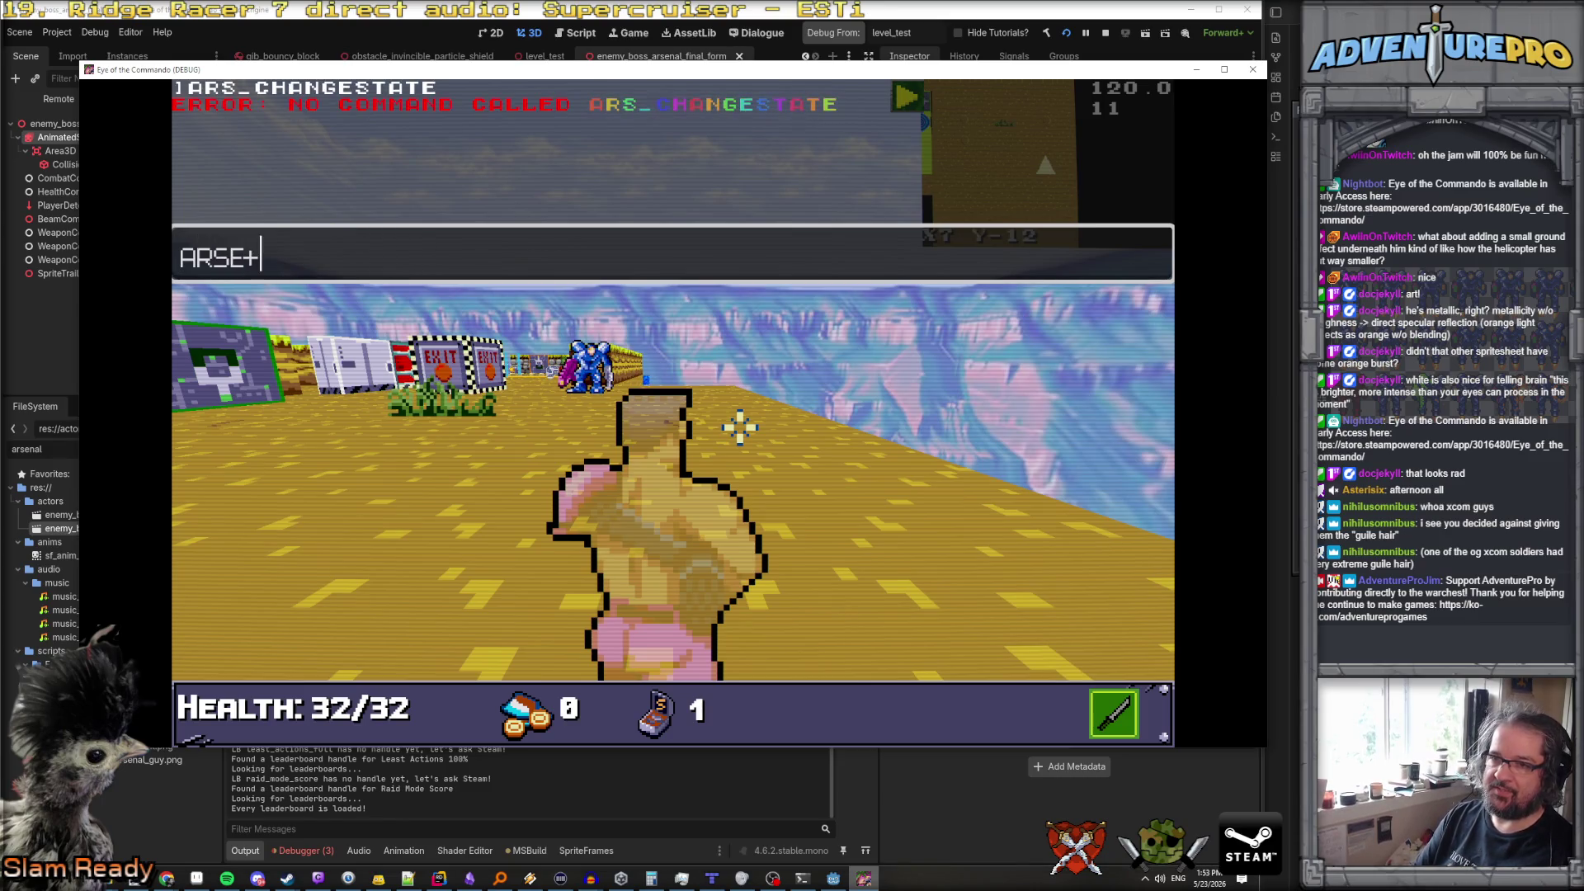
key("BackSpace")
key("BackSpace")
type("_CHANGEBOSSSTATE")
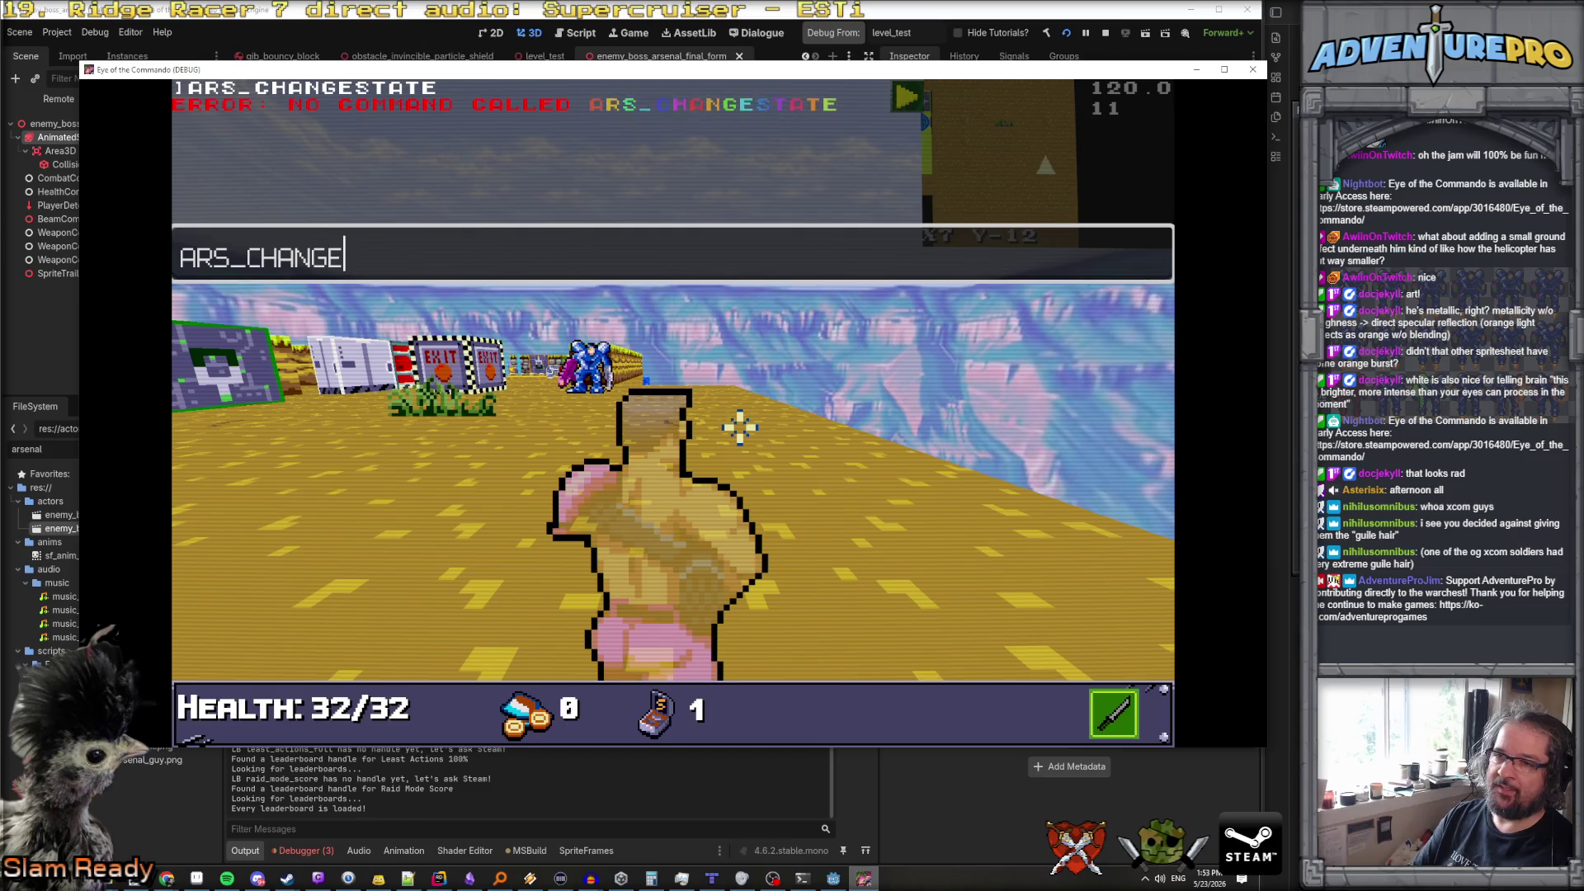
key("Return")
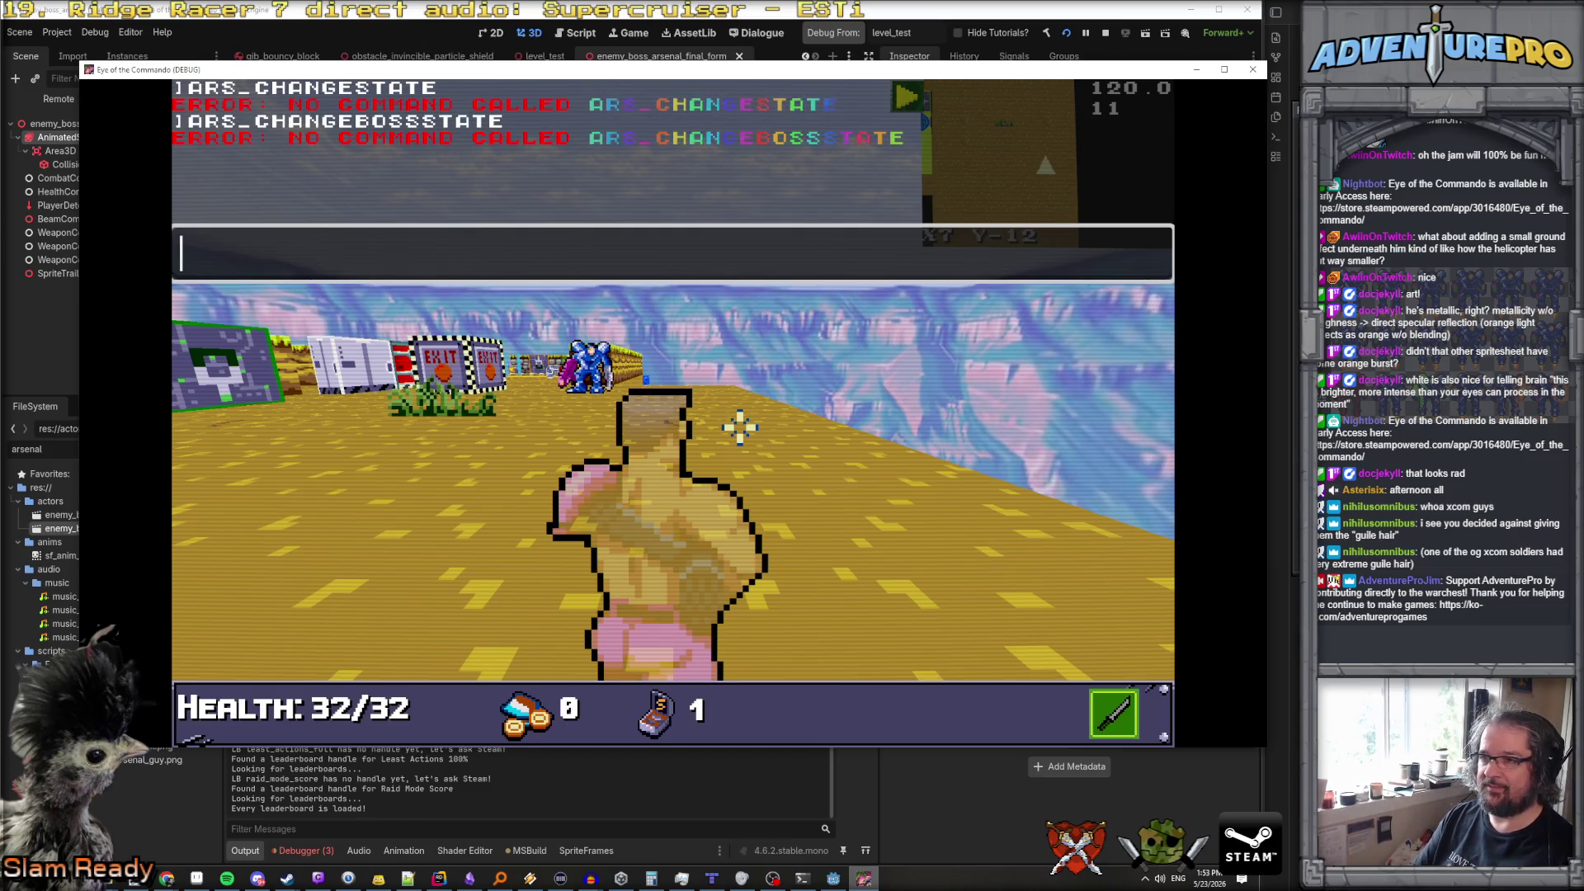
type("ARS_CHANGEMODE")
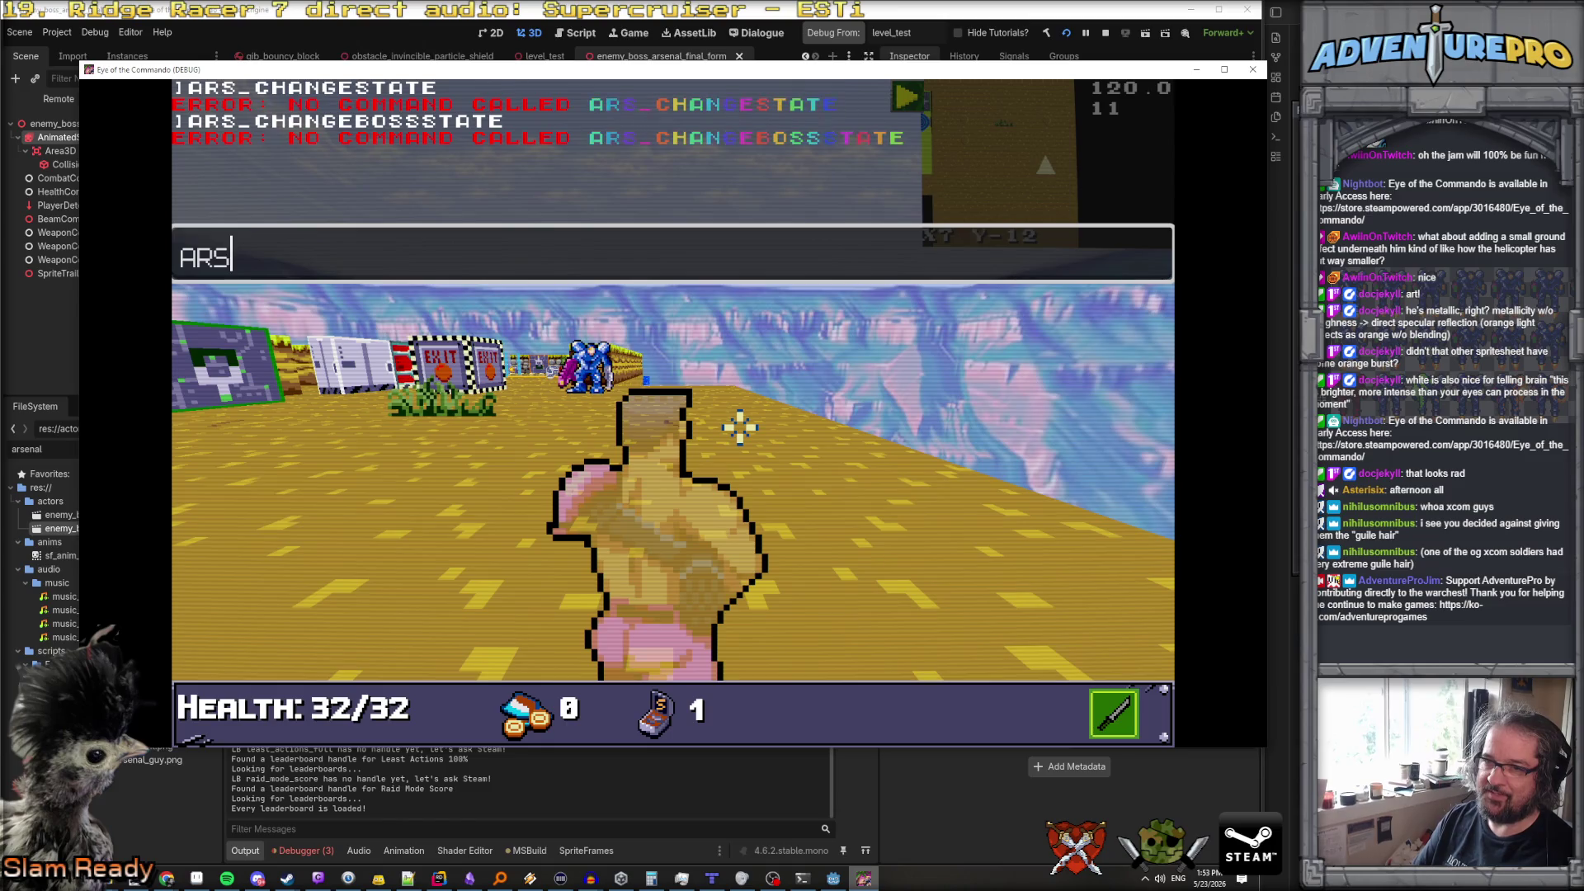
key("Return")
key("Escape")
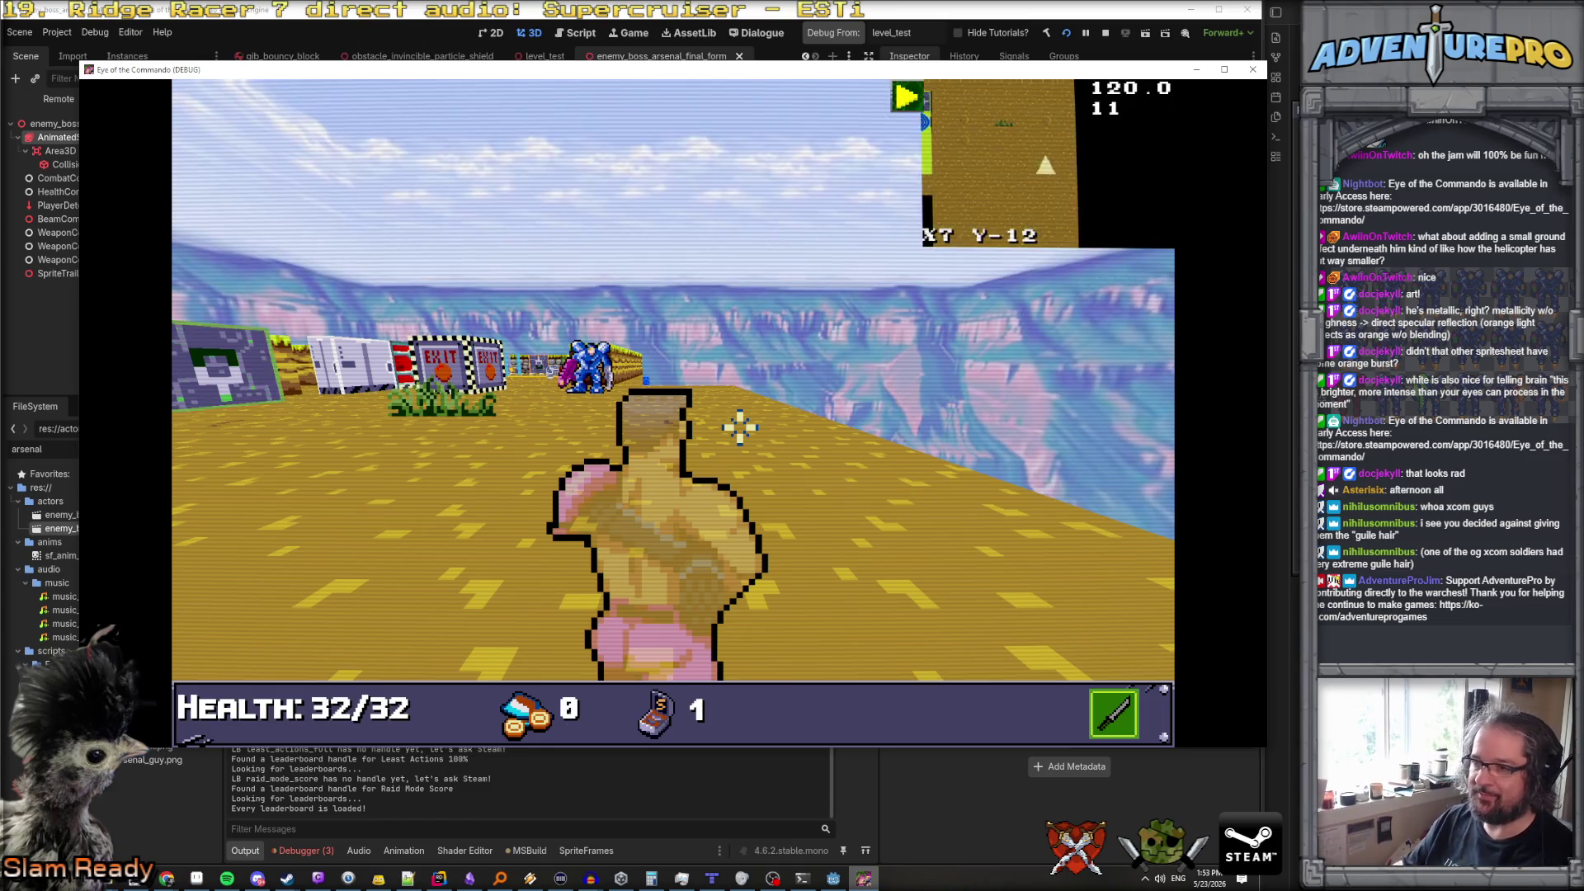
Fight the flying boss, shooting and dodging fireballs, then stop the playtest
key("w")
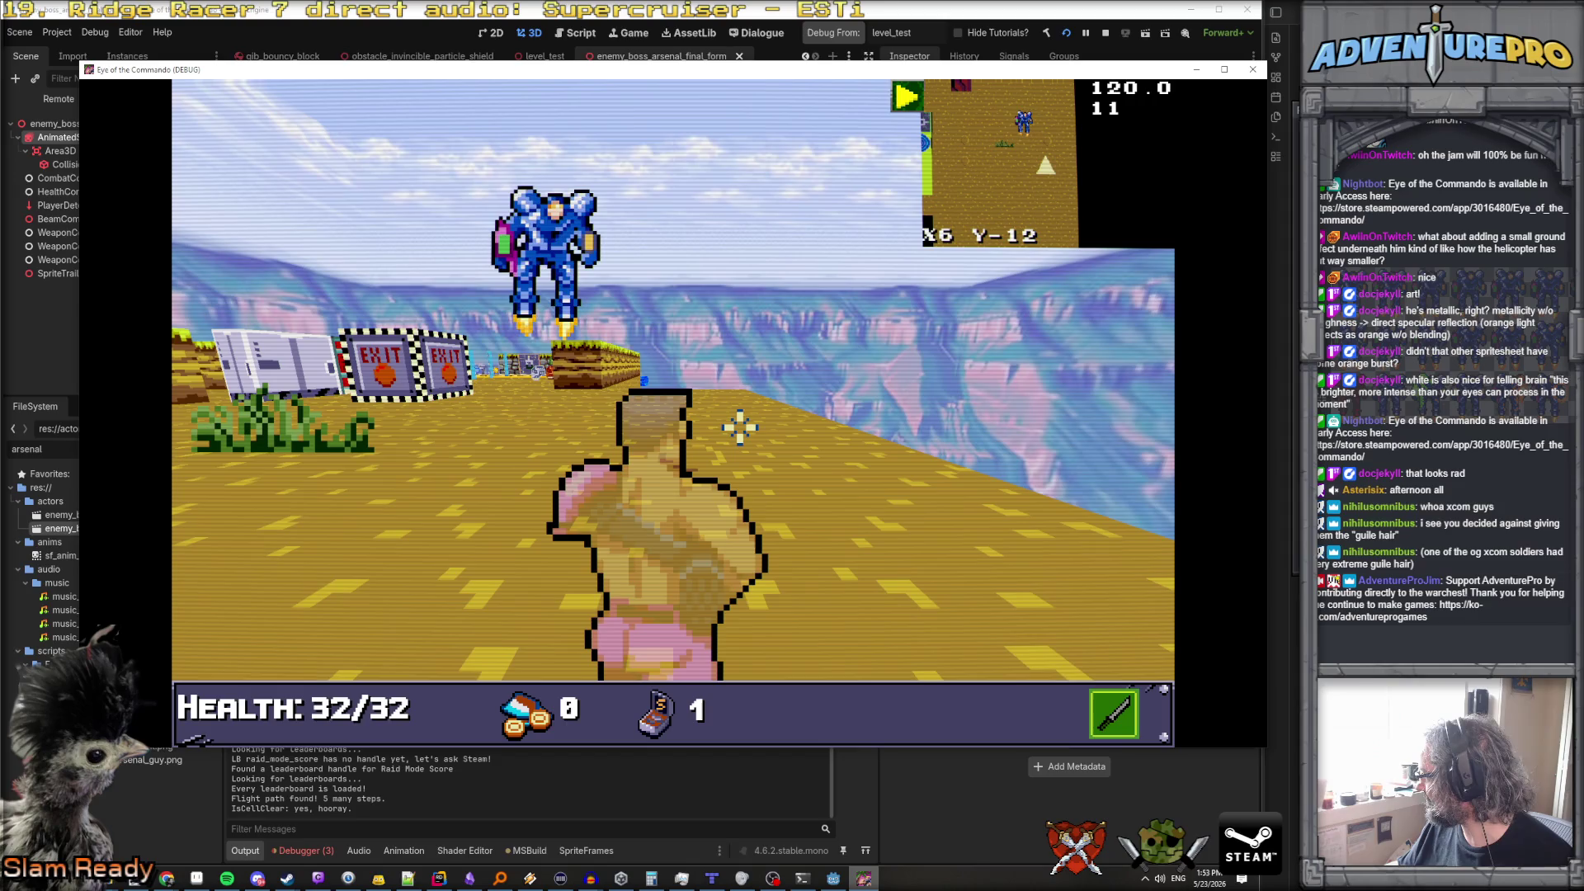
key("a")
key("a")
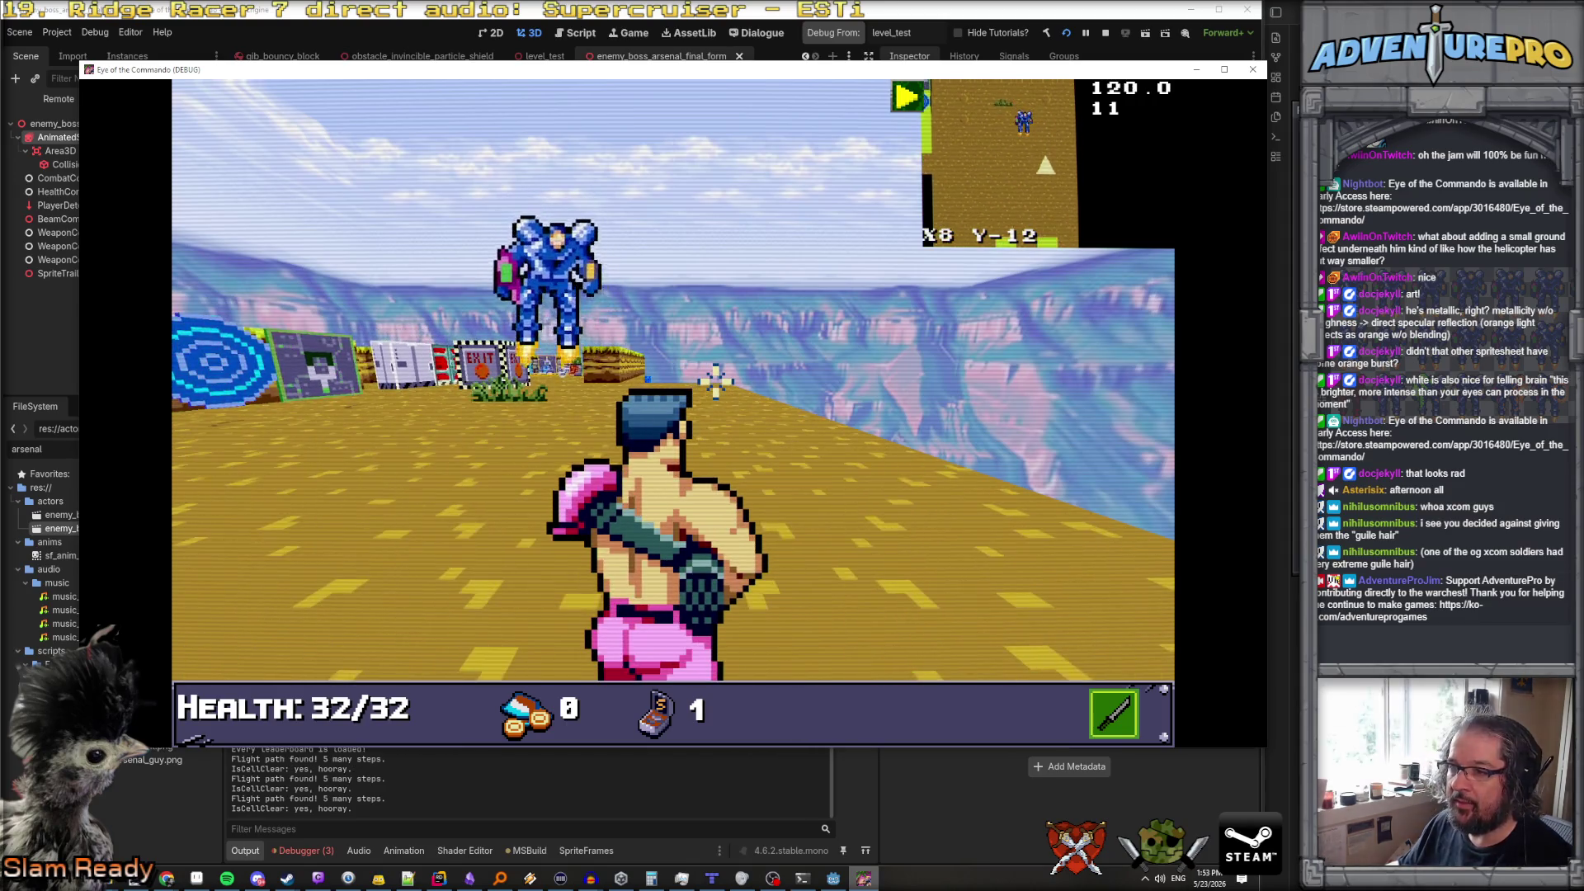
key("a")
key("d")
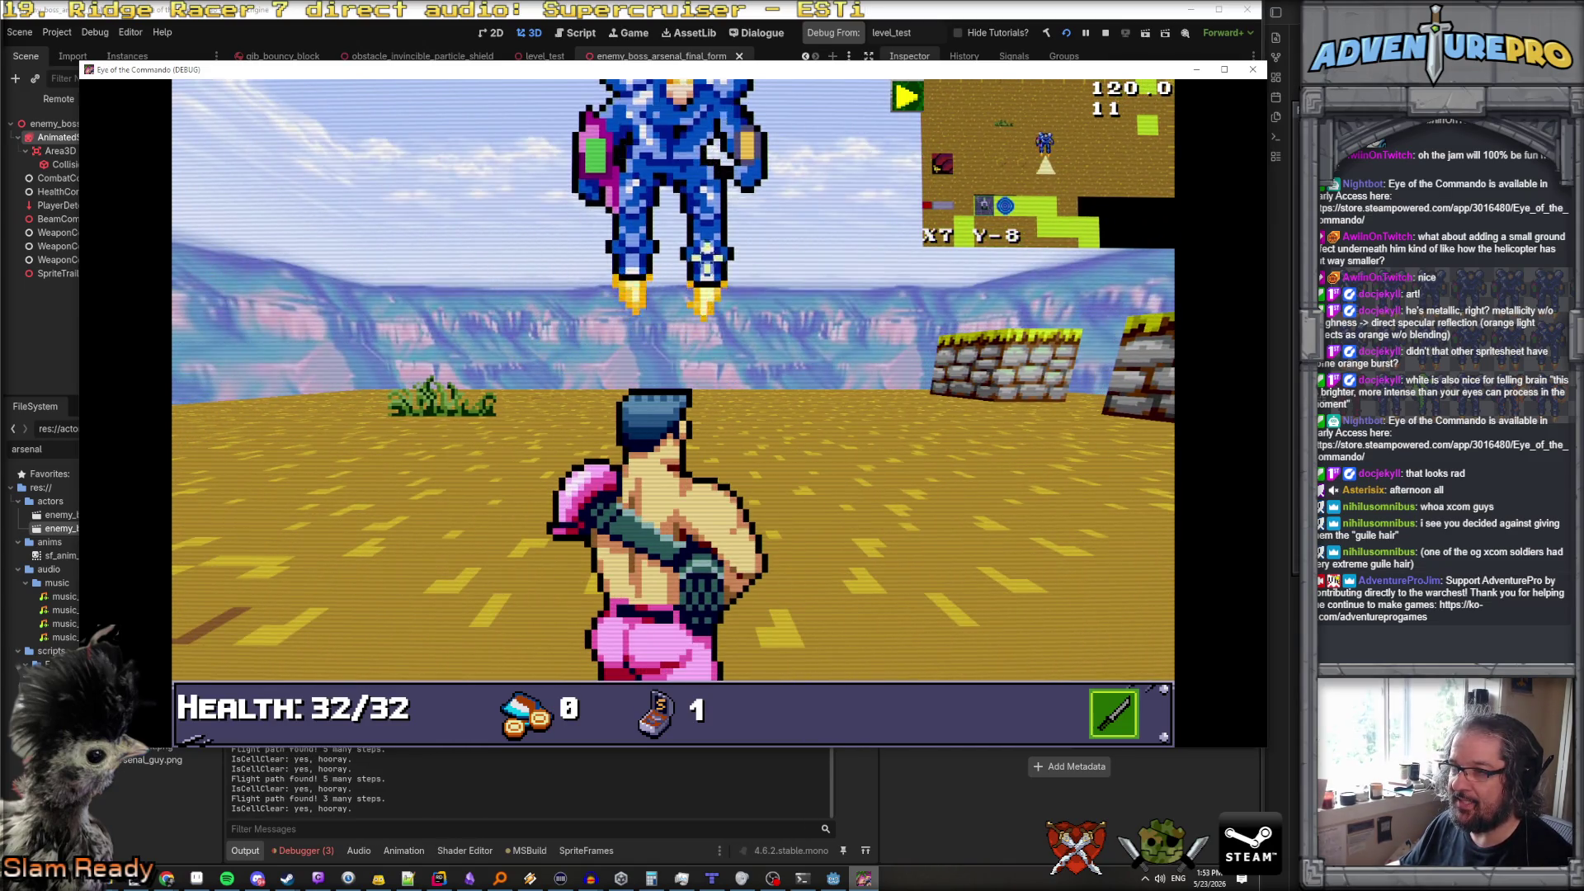
key("d")
key("space")
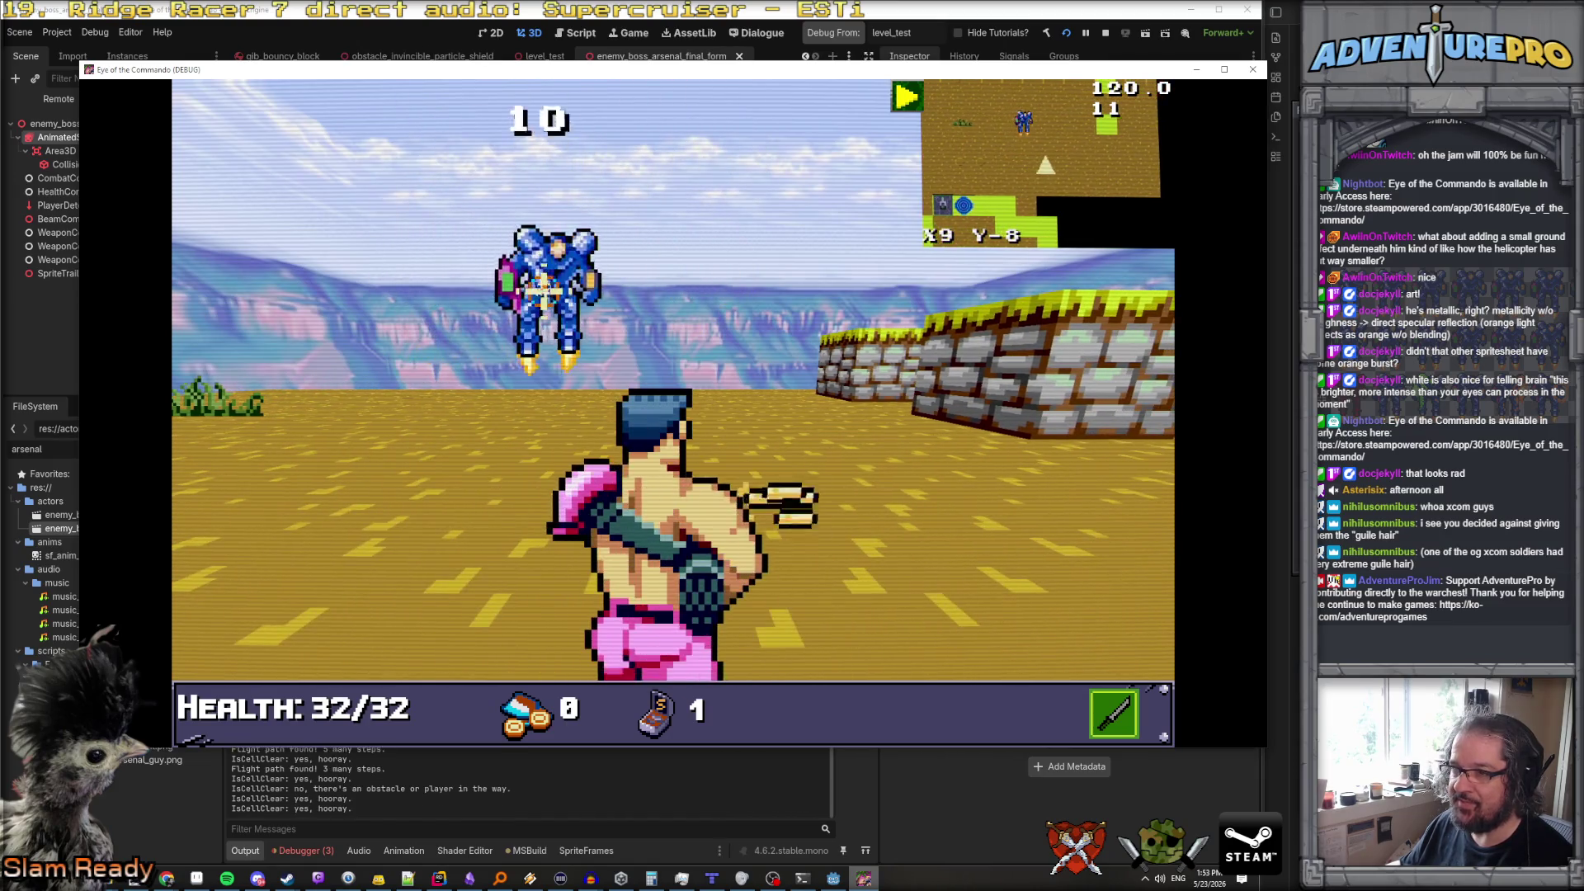
key("space")
key("d")
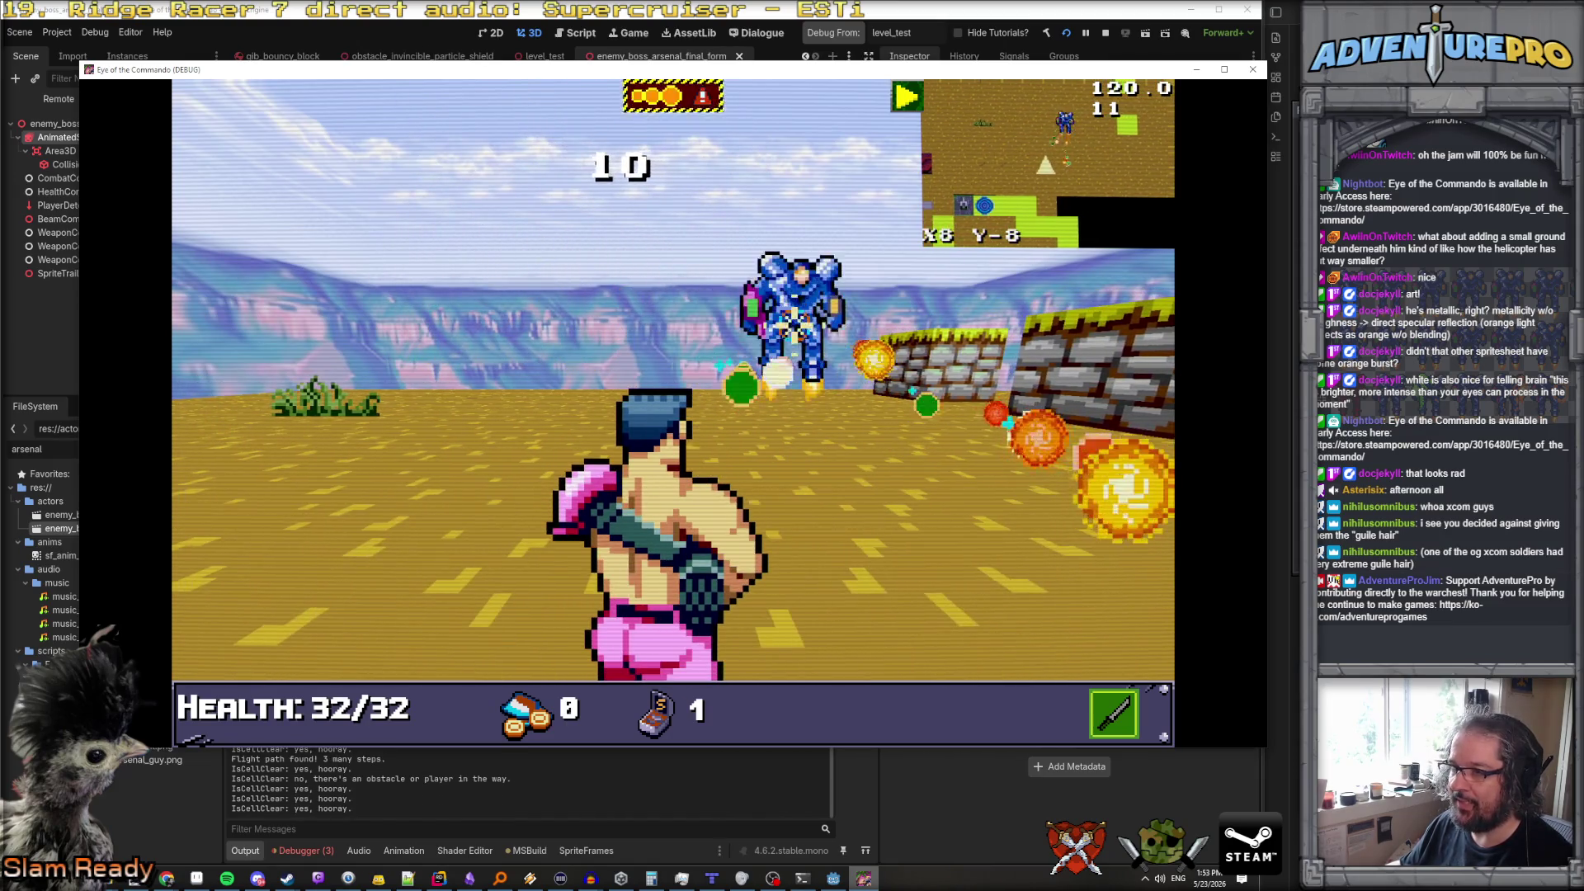
key("a")
key("a")
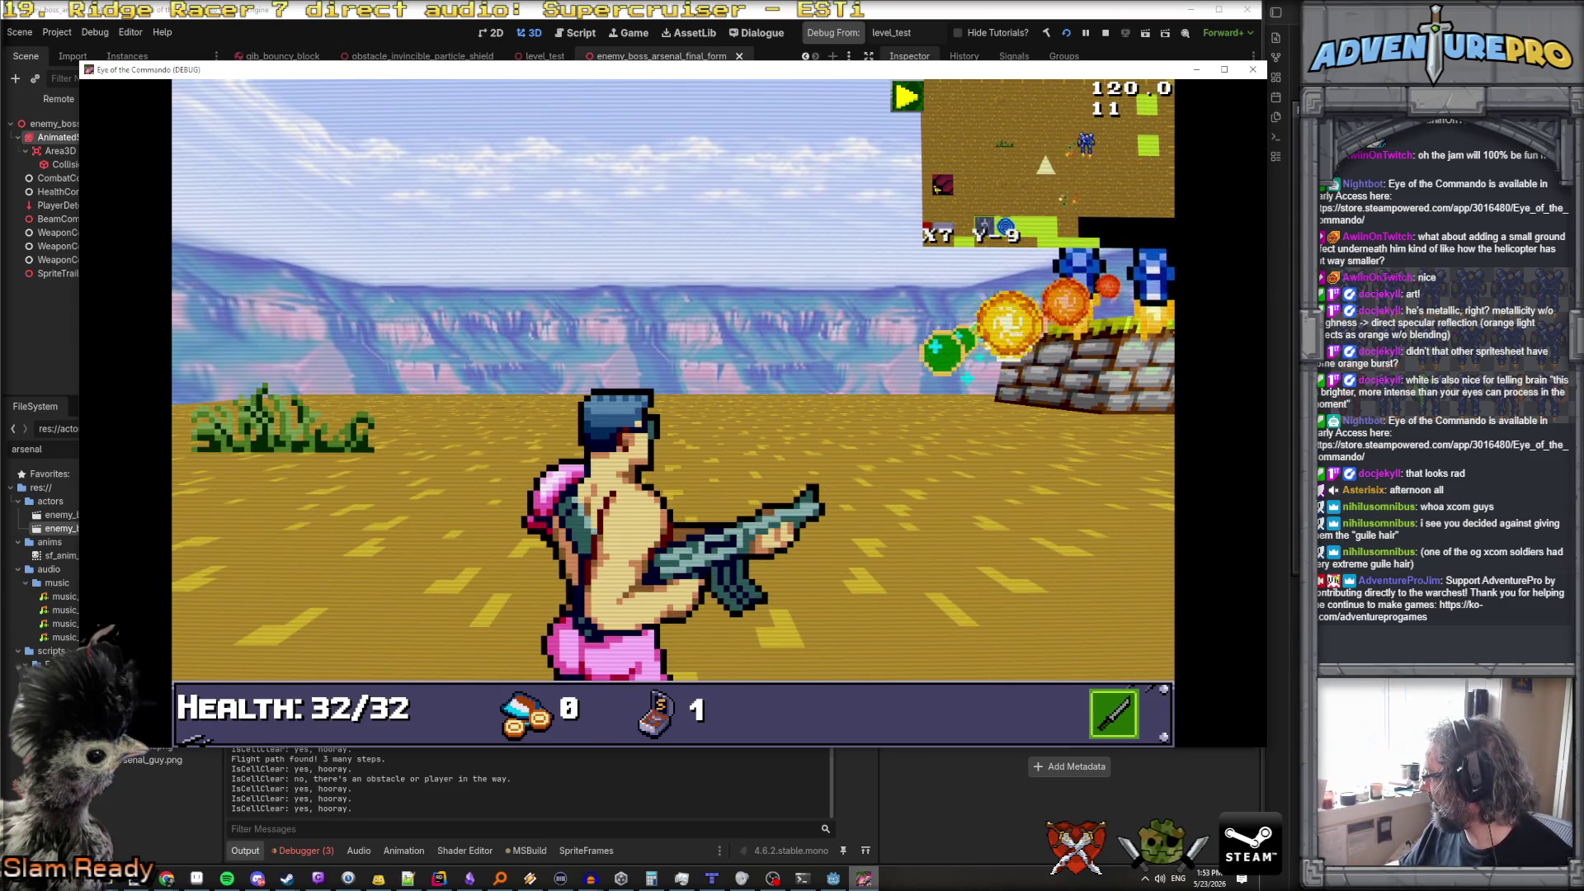
left_click(1252, 71)
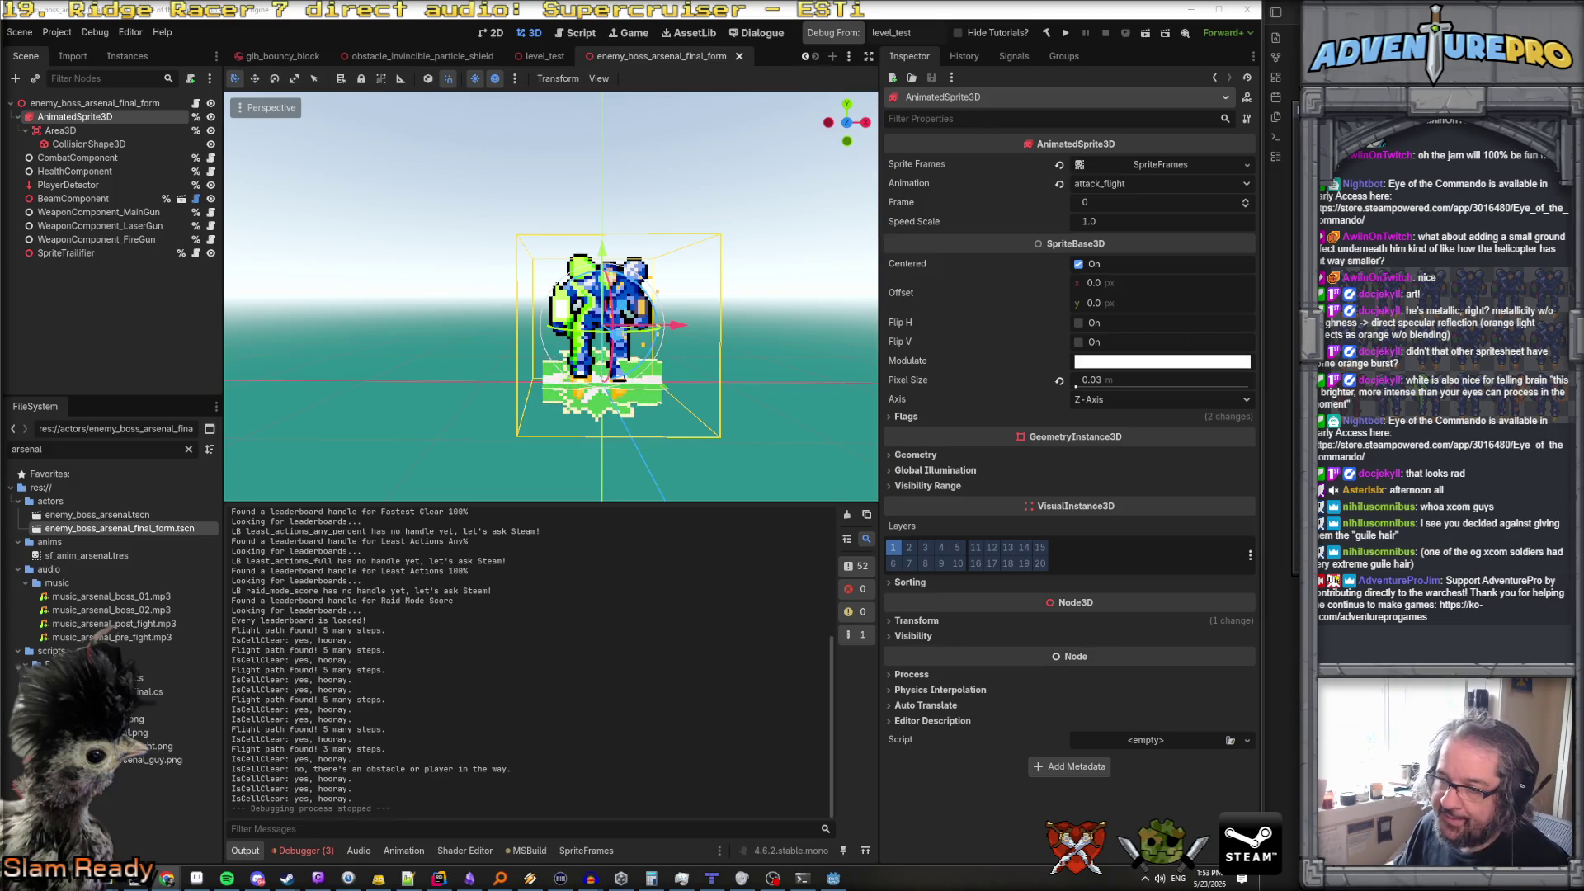
Paste a copy of GetPainAnimationName below the debug method in the boss script
mouse_move(833, 881)
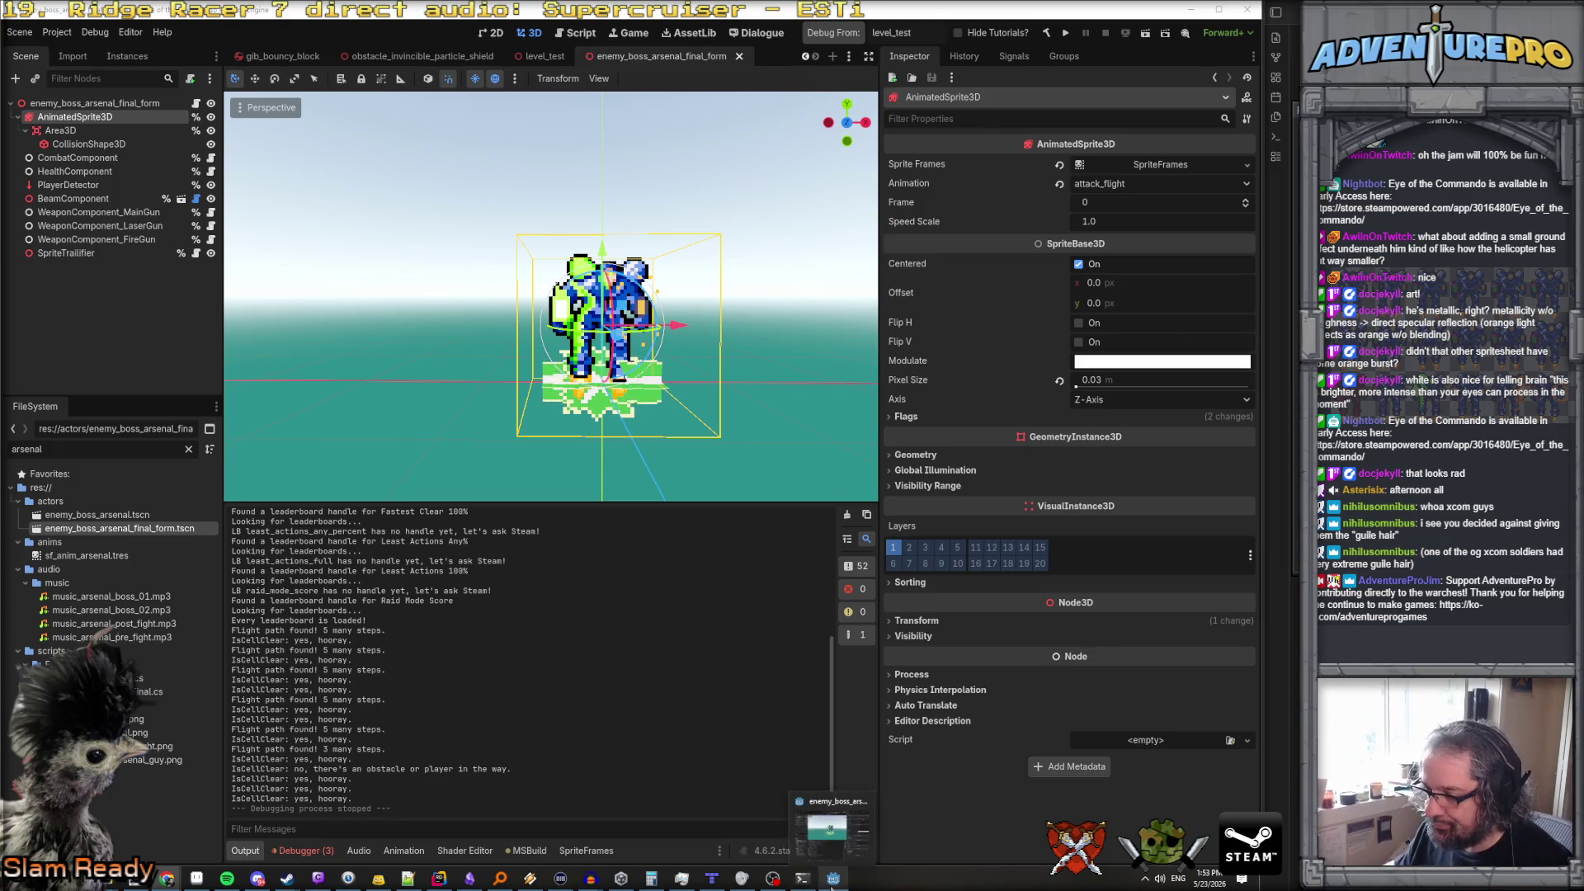
left_click(439, 878)
scroll(862, 576, "up", 3)
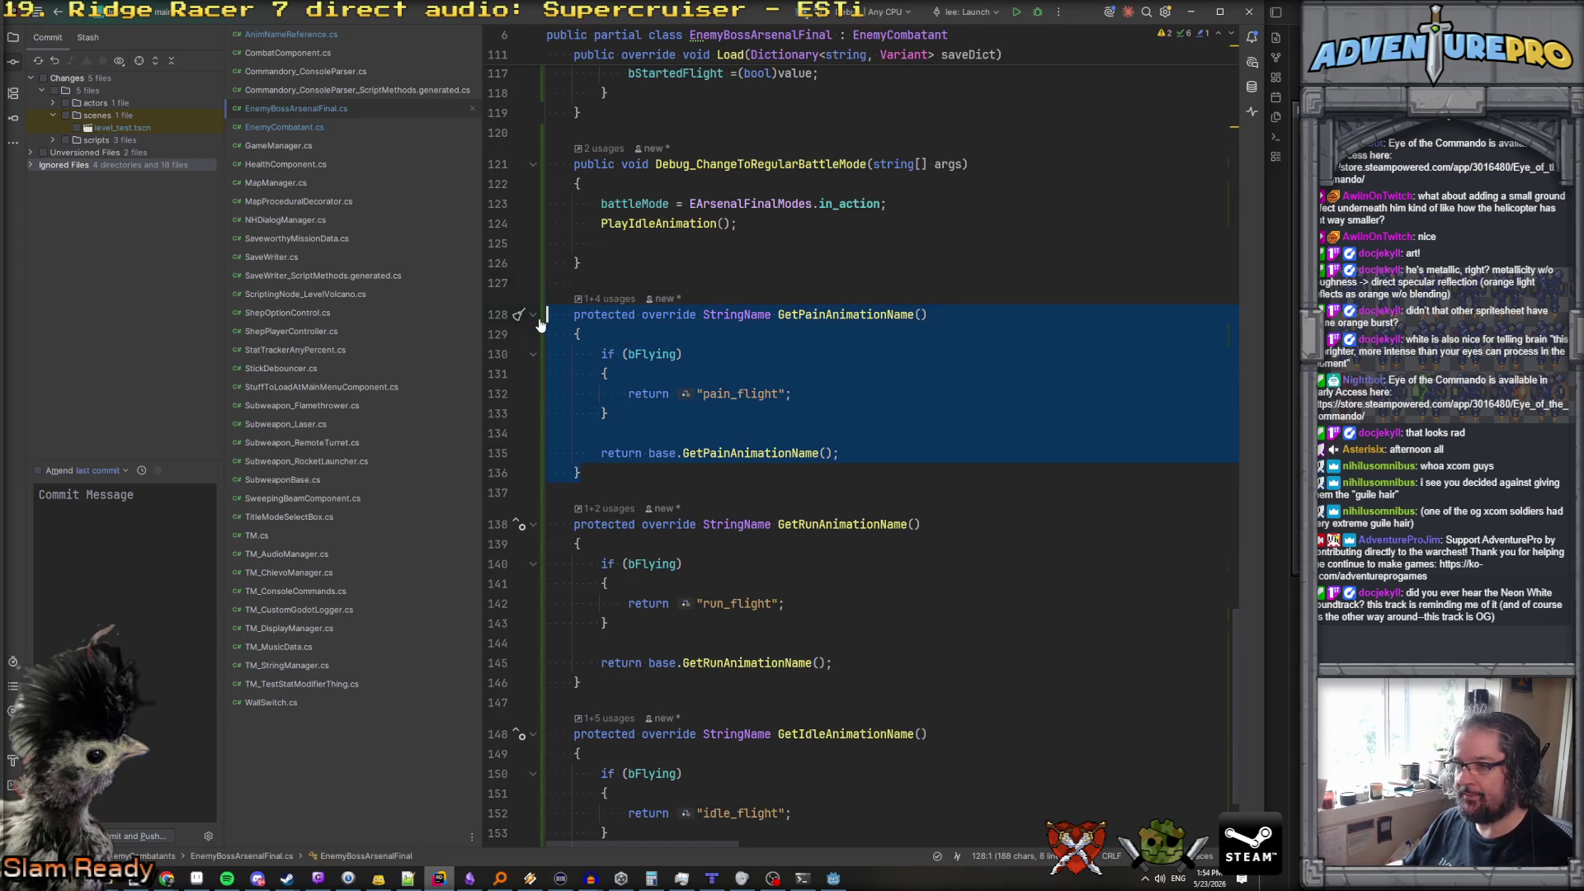
left_click(609, 260)
key("ctrl+v")
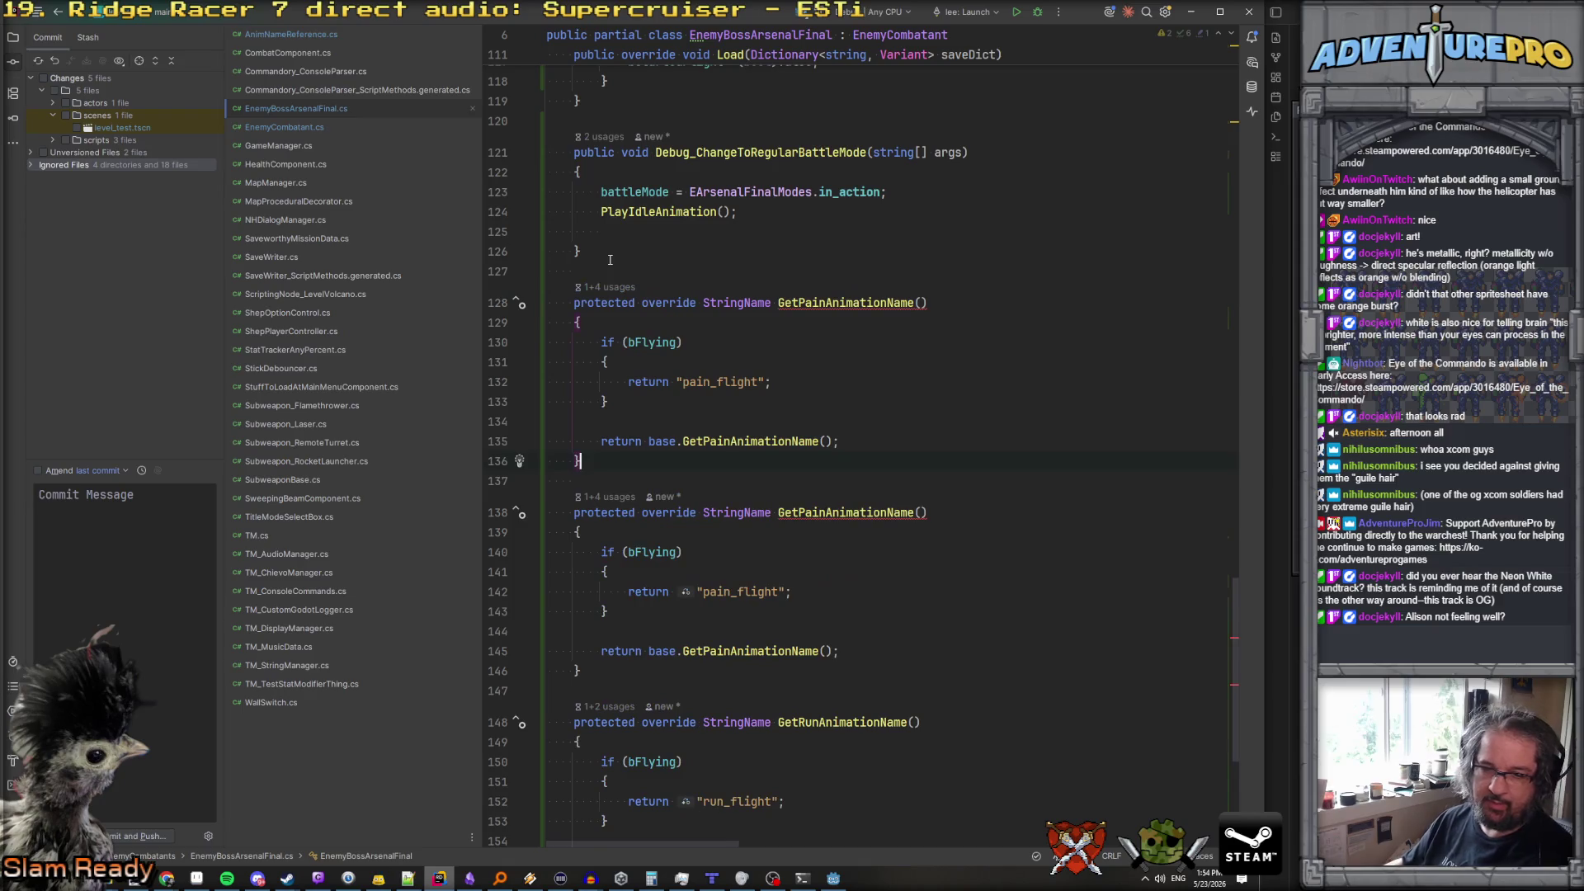
Rename the copied method to GetAttackAnimationName
left_click(825, 302)
key("BackSpace")
type("Att")
key("Return")
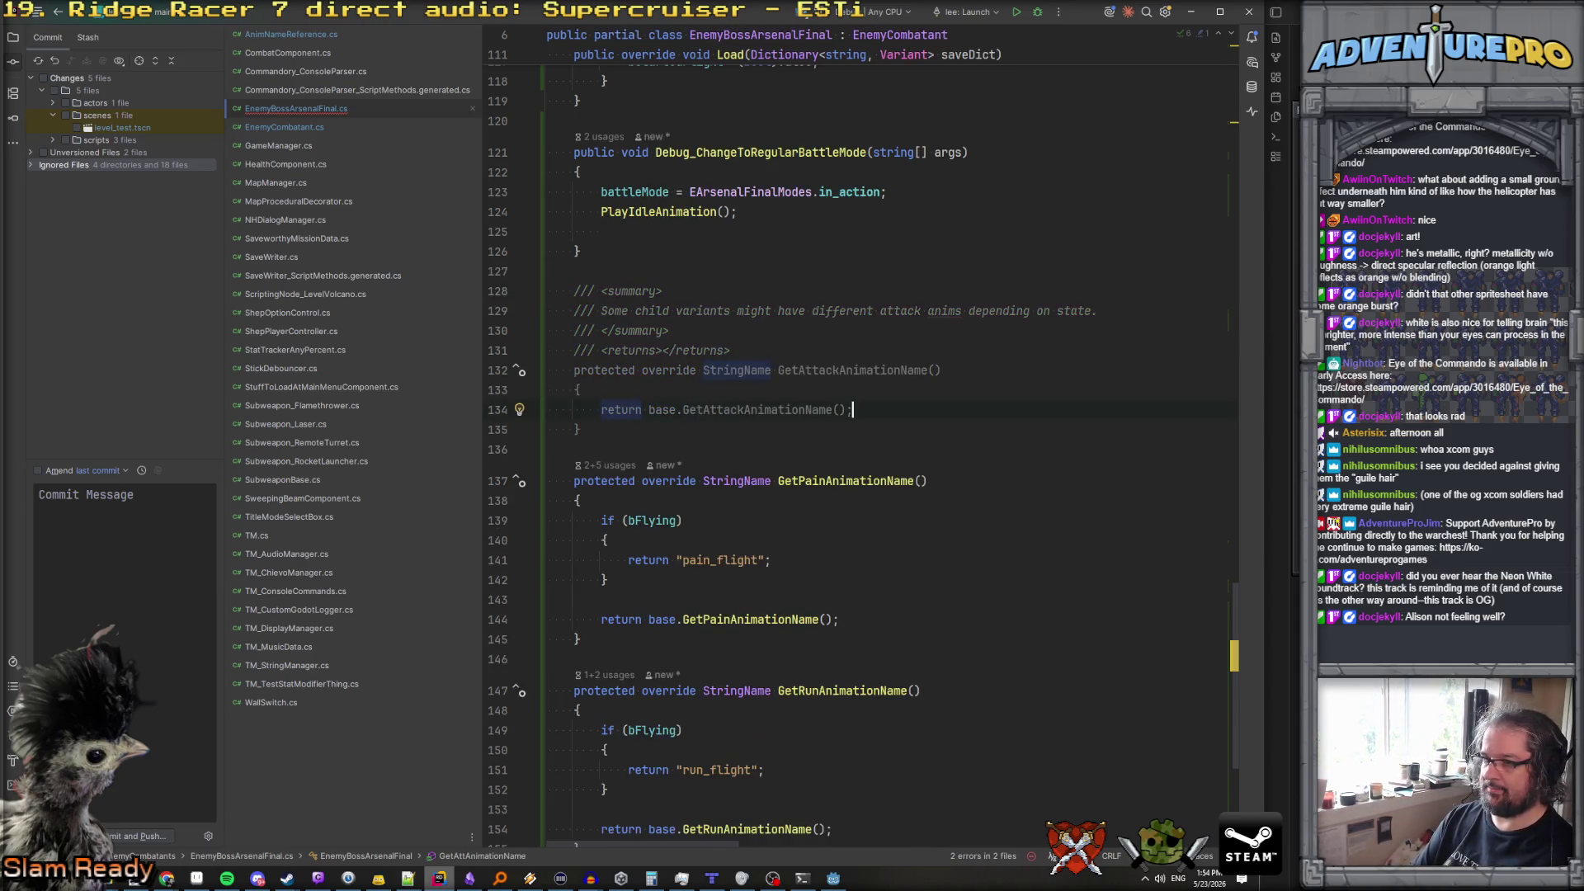
key("ctrl+z")
key("ctrl+z")
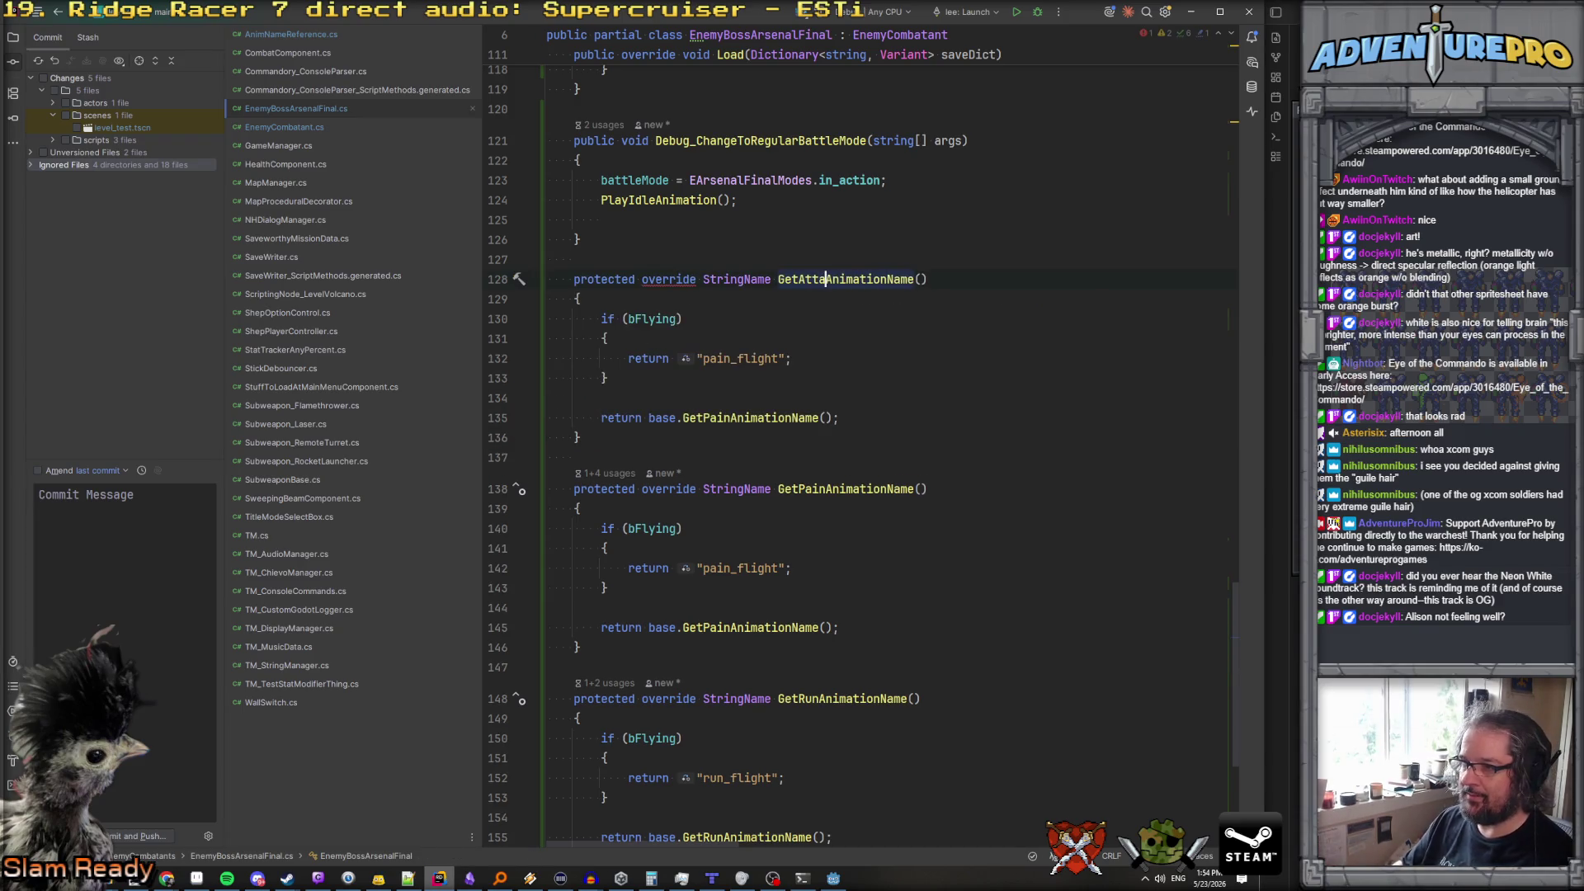
type("ack")
left_click(822, 259)
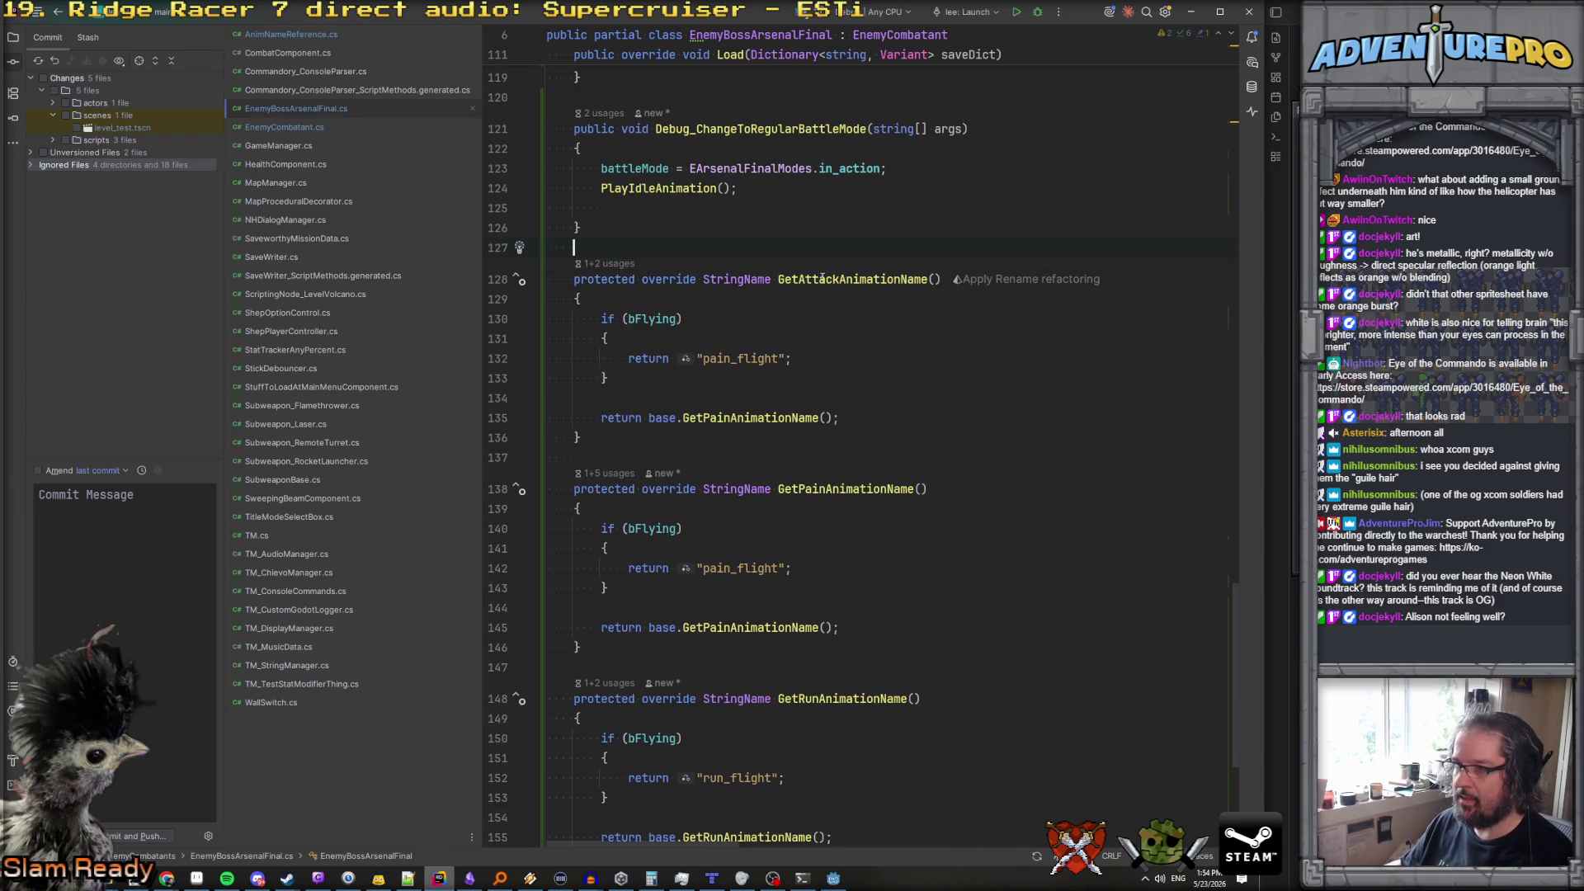
type("attack")
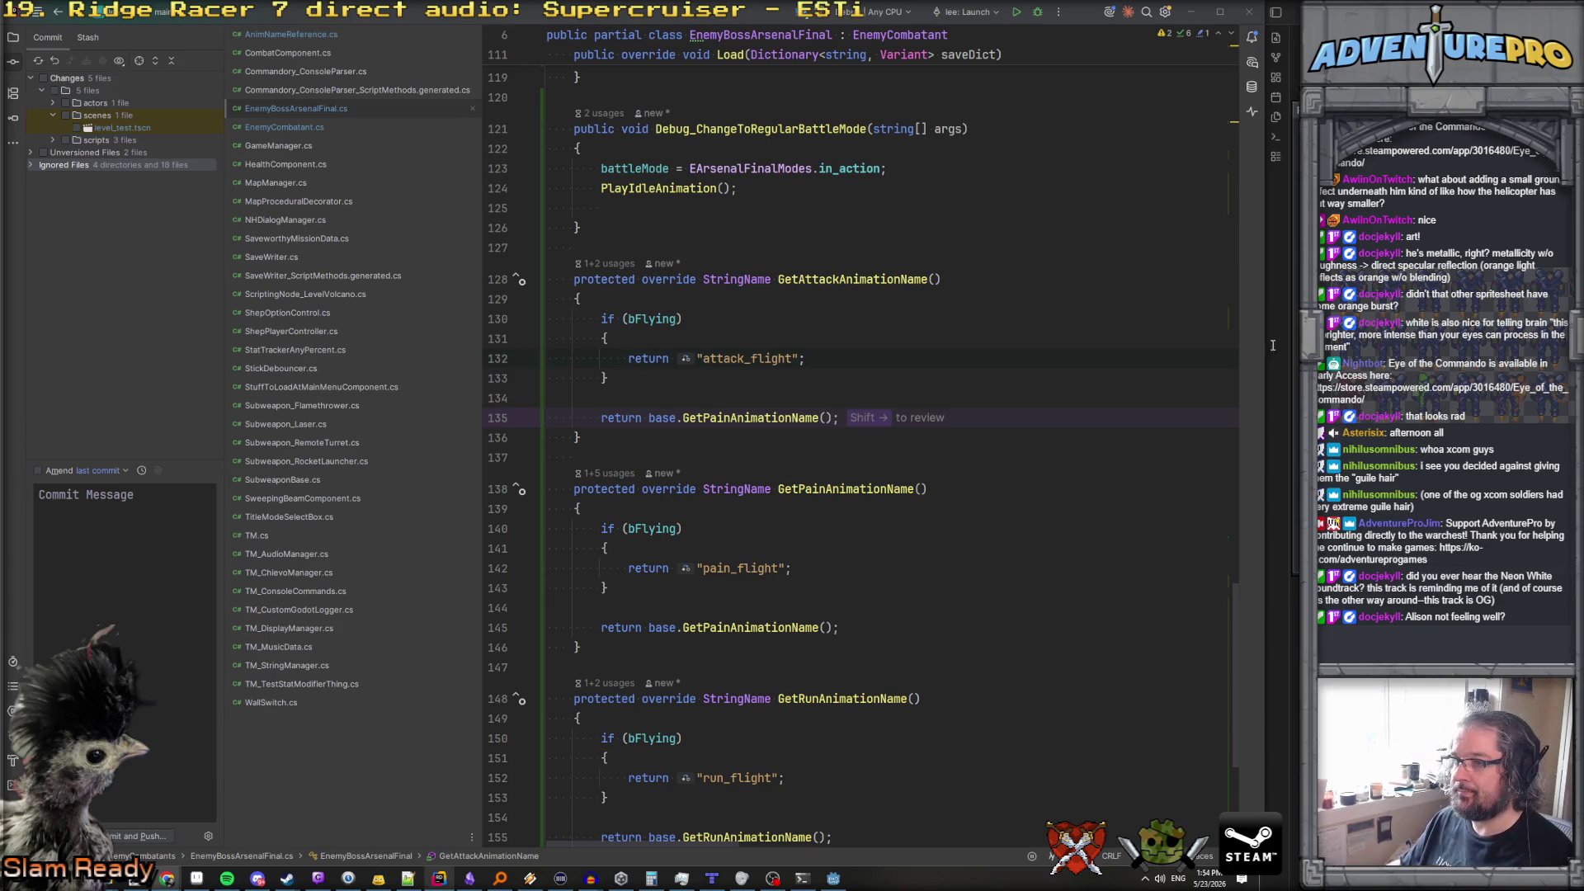
Make the method's base call use base.GetAttackAnimationName()
double_click(858, 281)
key("ctrl+c")
double_click(749, 418)
key("ctrl+v")
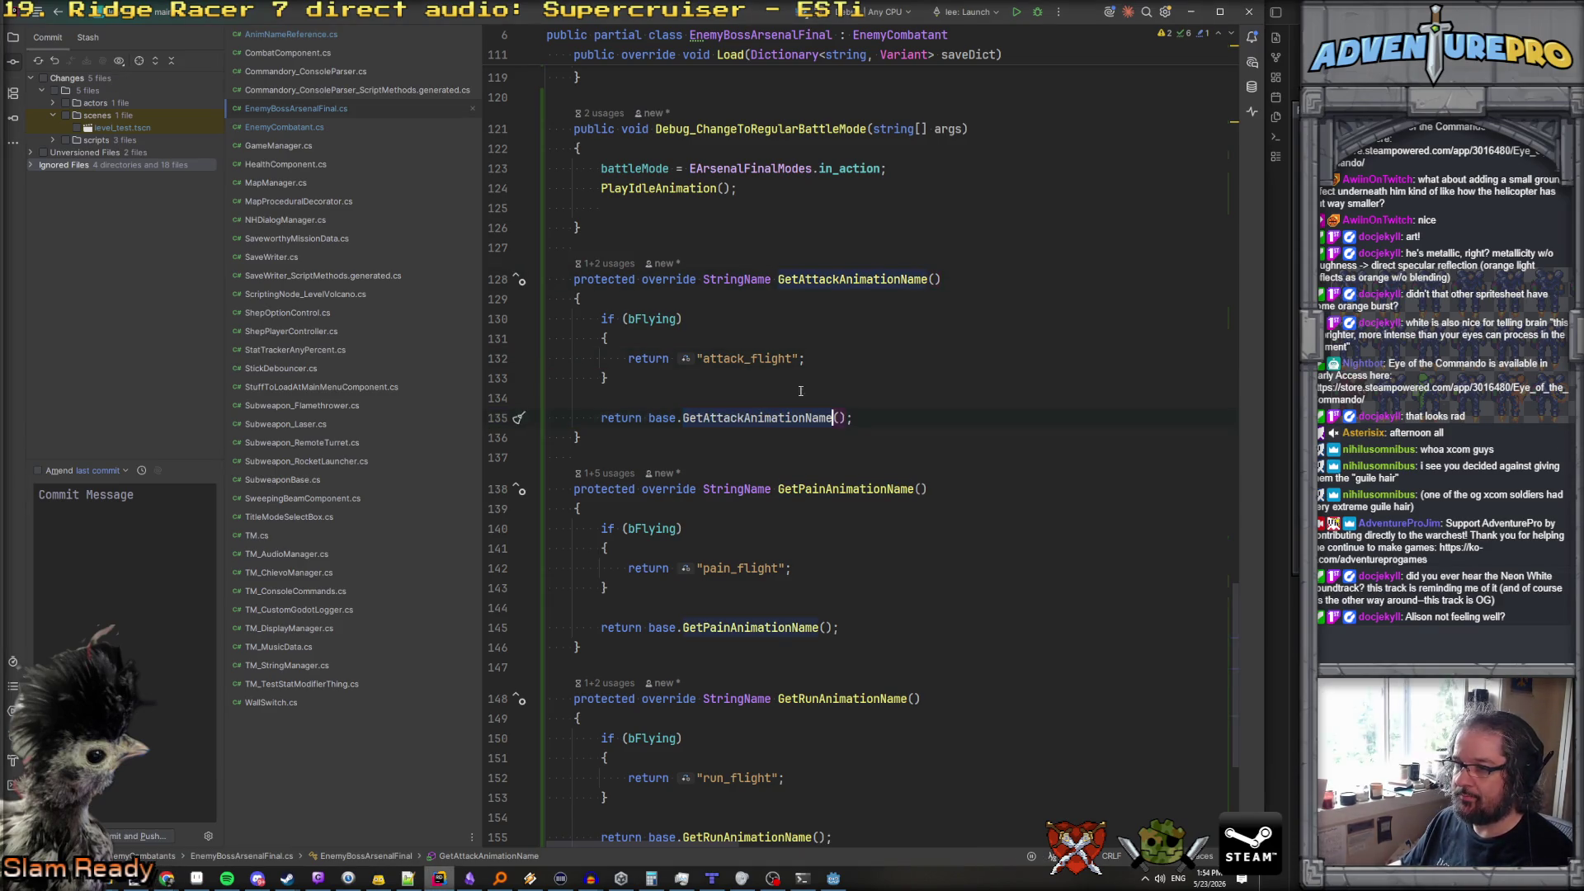
scroll(962, 599, "down", 2)
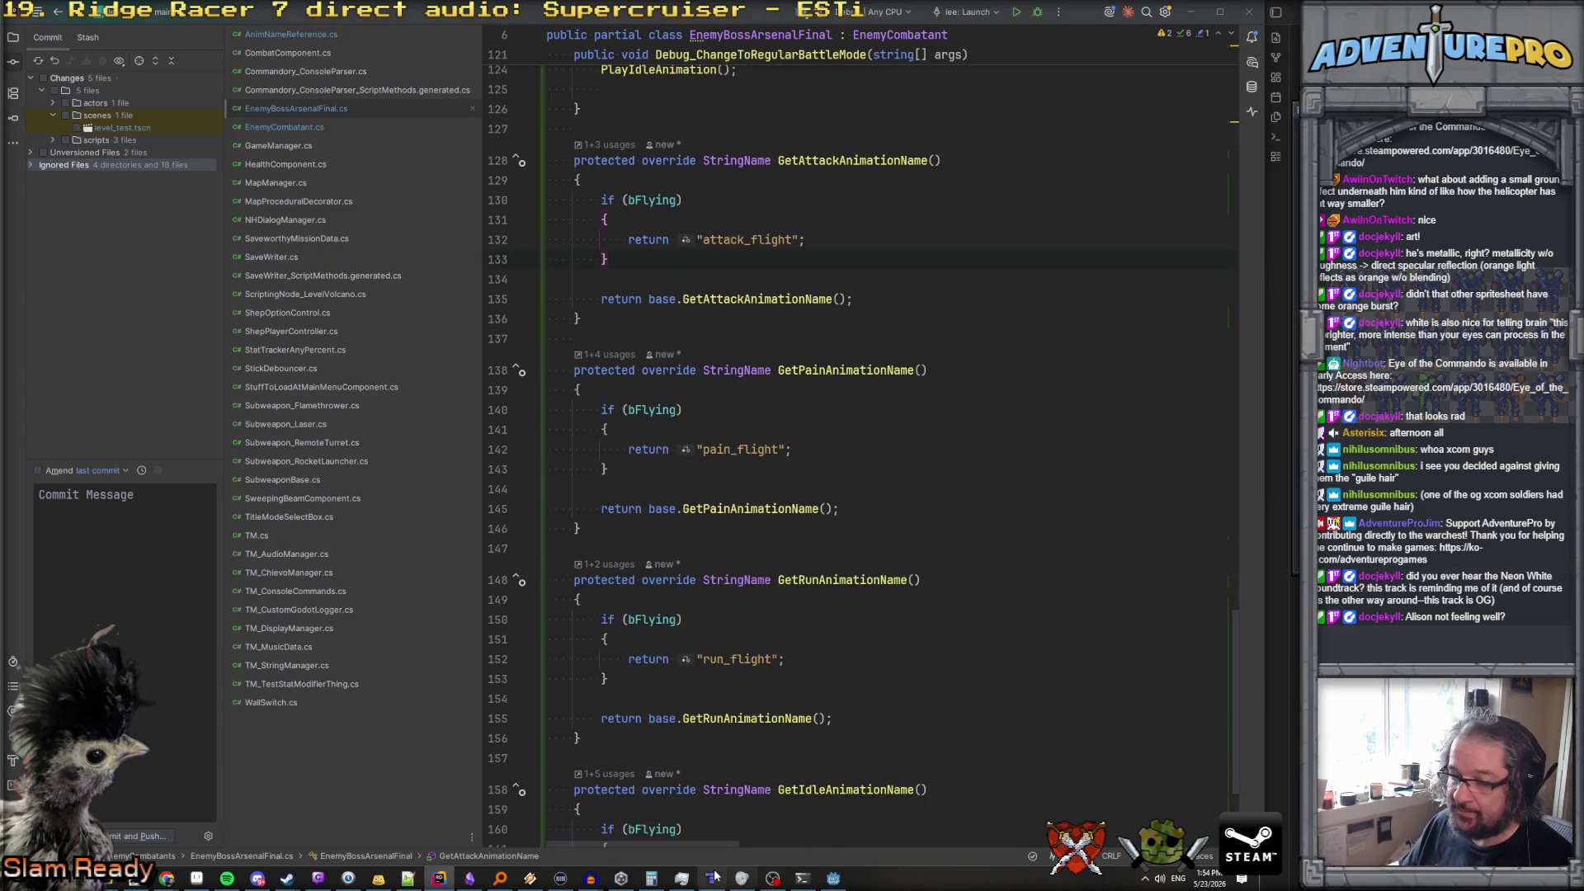
left_click(833, 877)
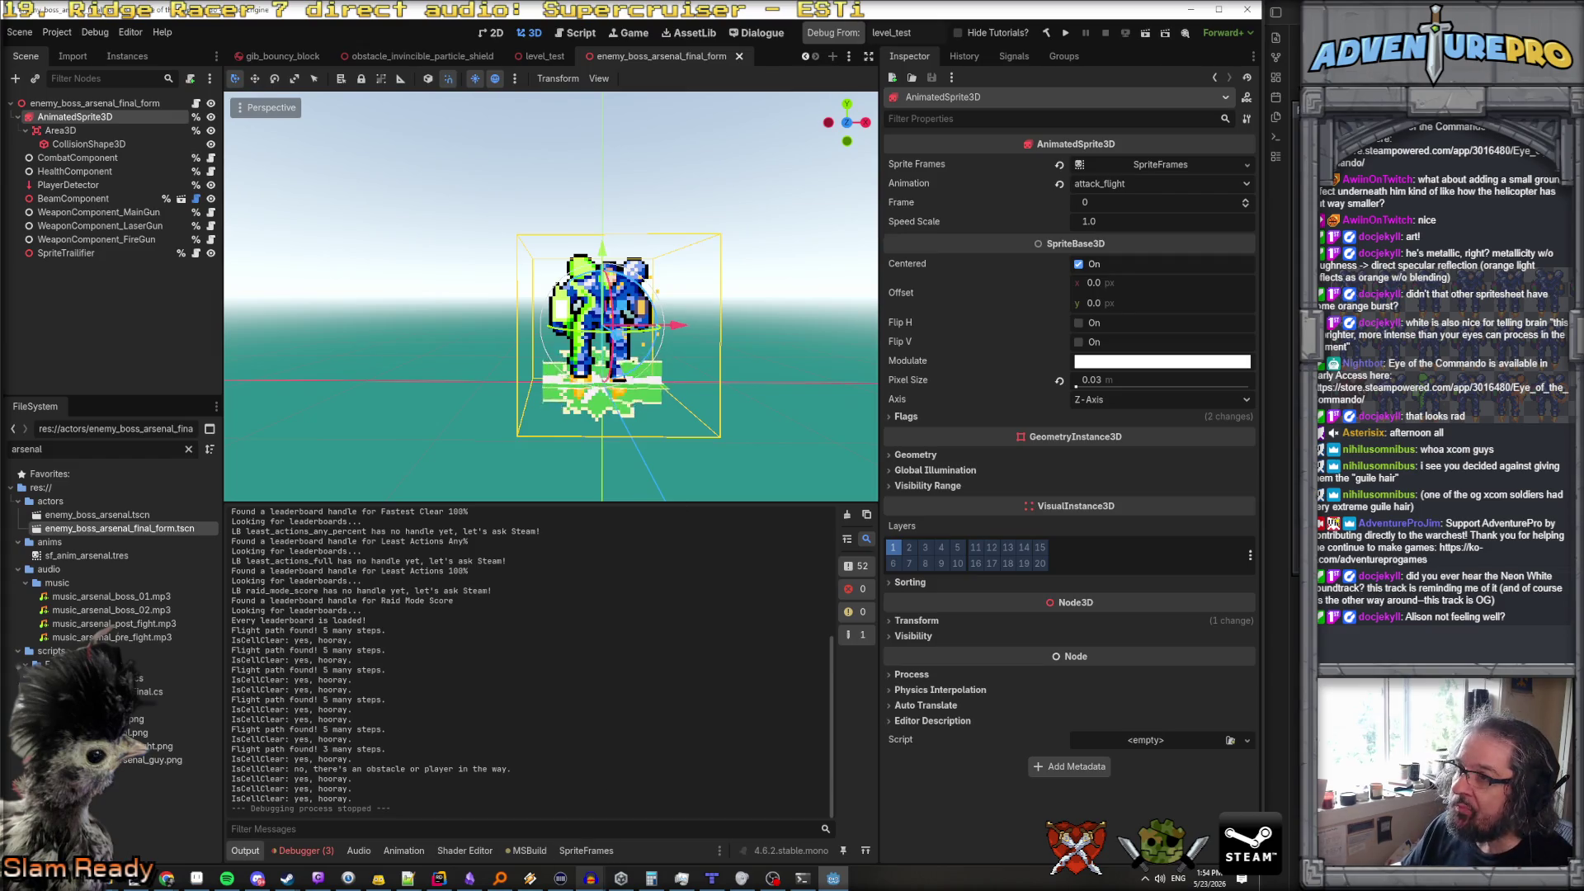
Launch a debug run and enter ARS_CHANGEMODE in the console to switch the Arsenal boss's mode
left_click(849, 37)
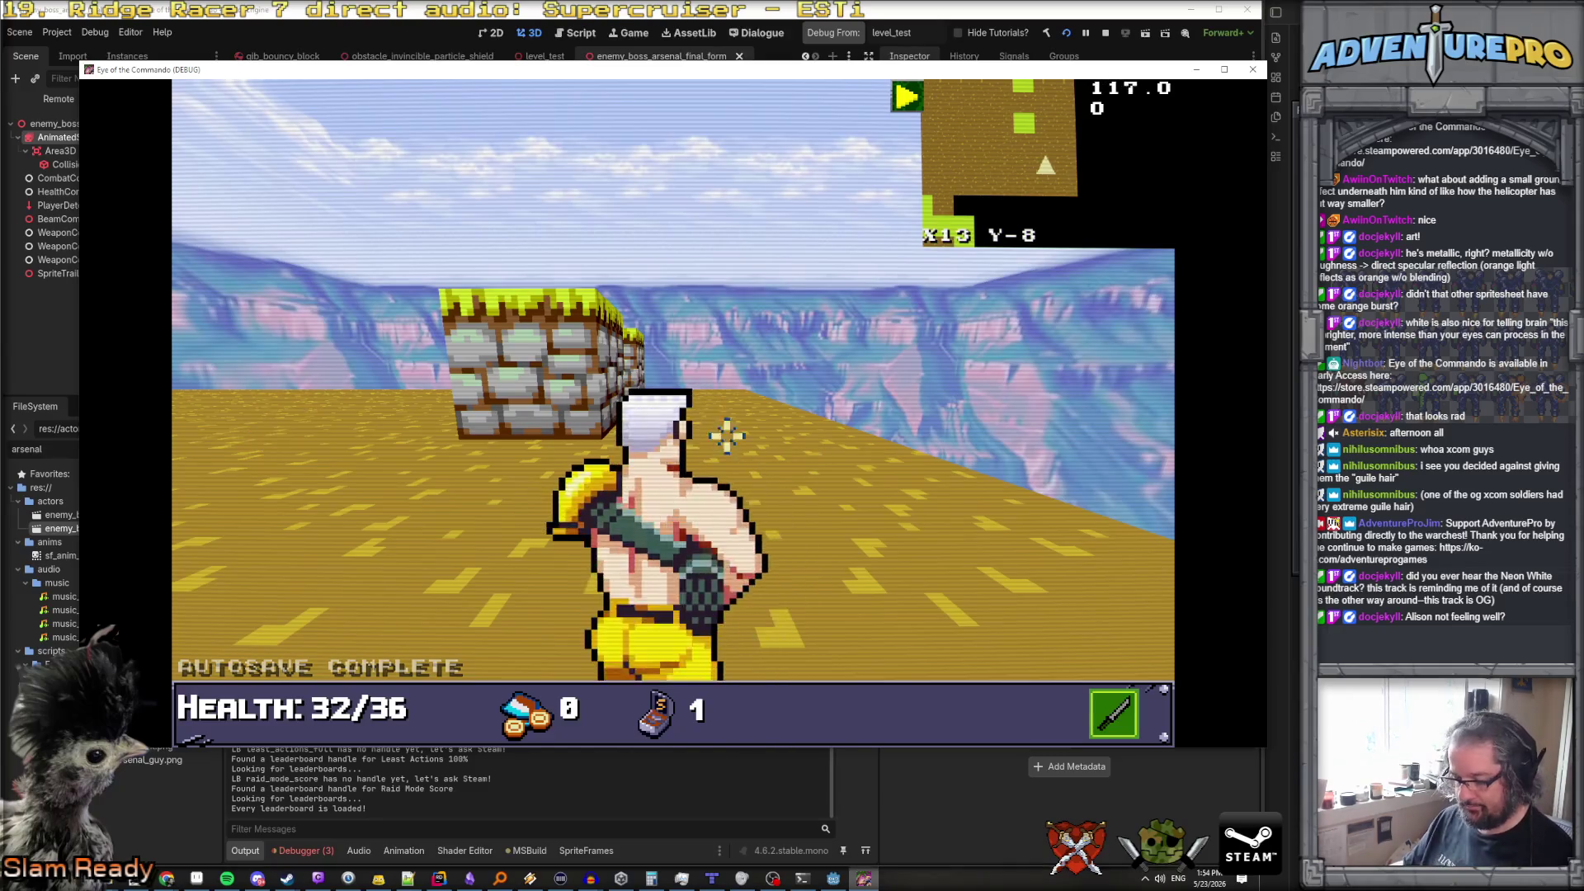
key("w")
key("w")
key("a")
key("w")
key("w")
key("grave")
type("ars")
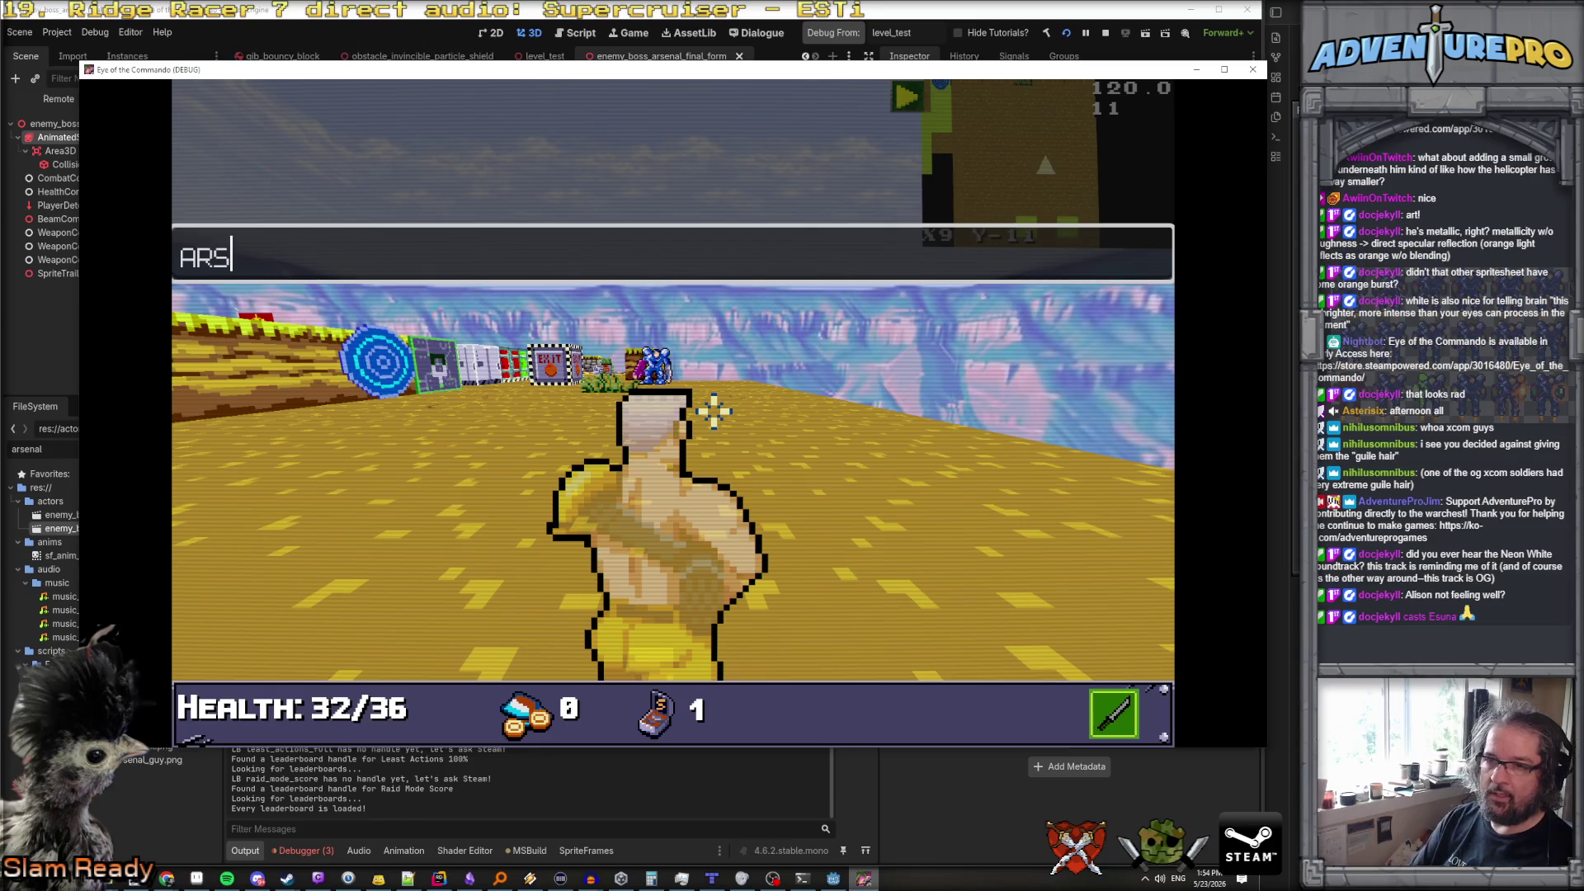
type("mode")
key("Return")
key("grave")
Move toward the blue mech and enter UNDYING in the console to make the player undying
key("w")
key("d")
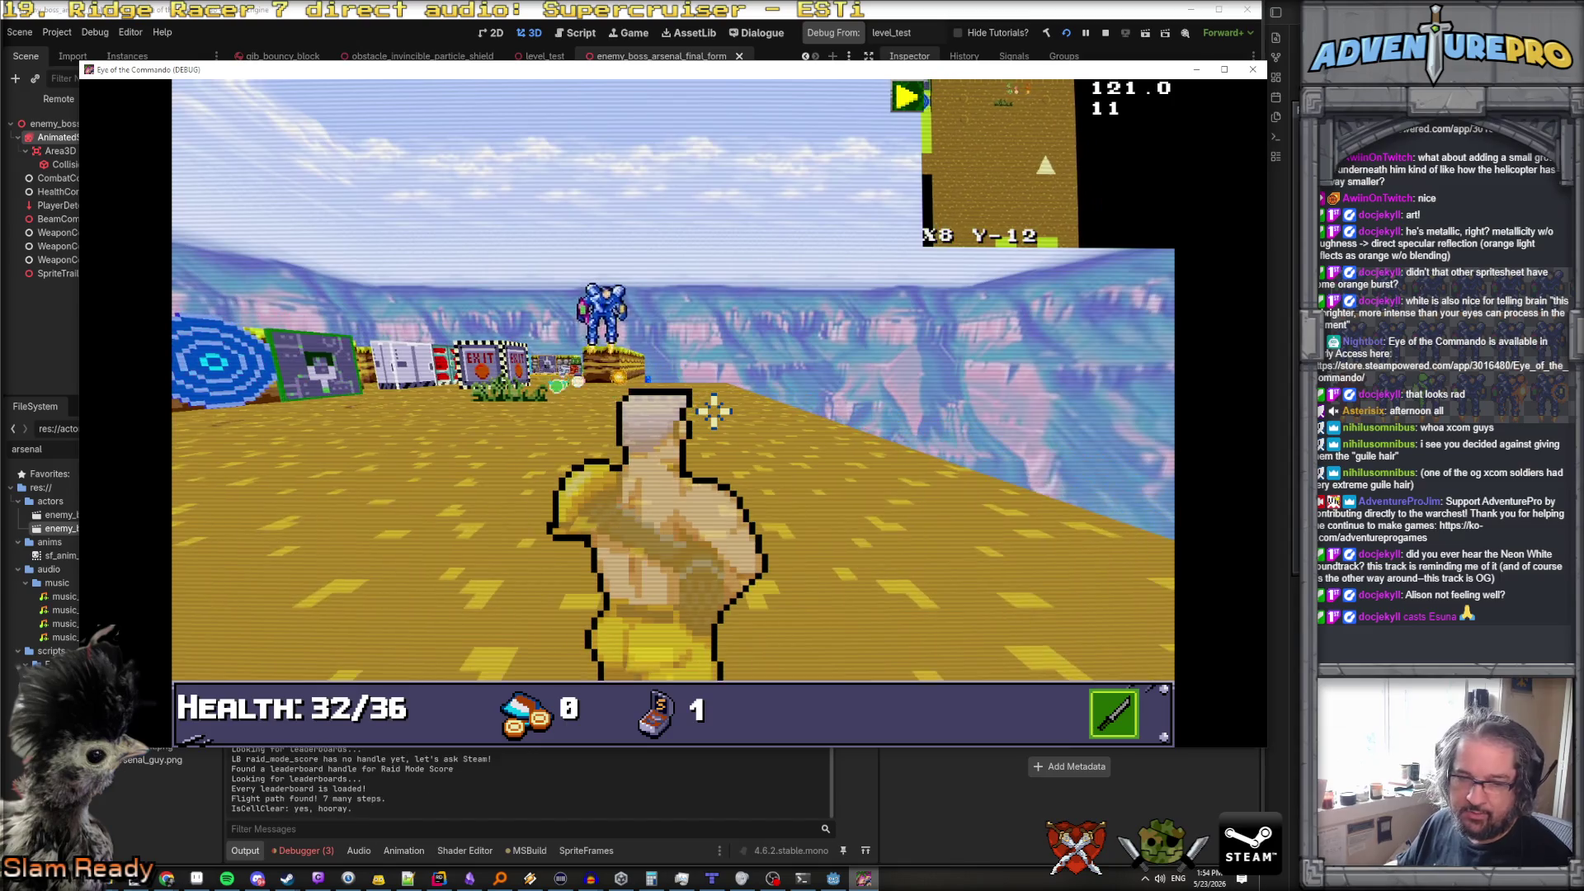
key("a")
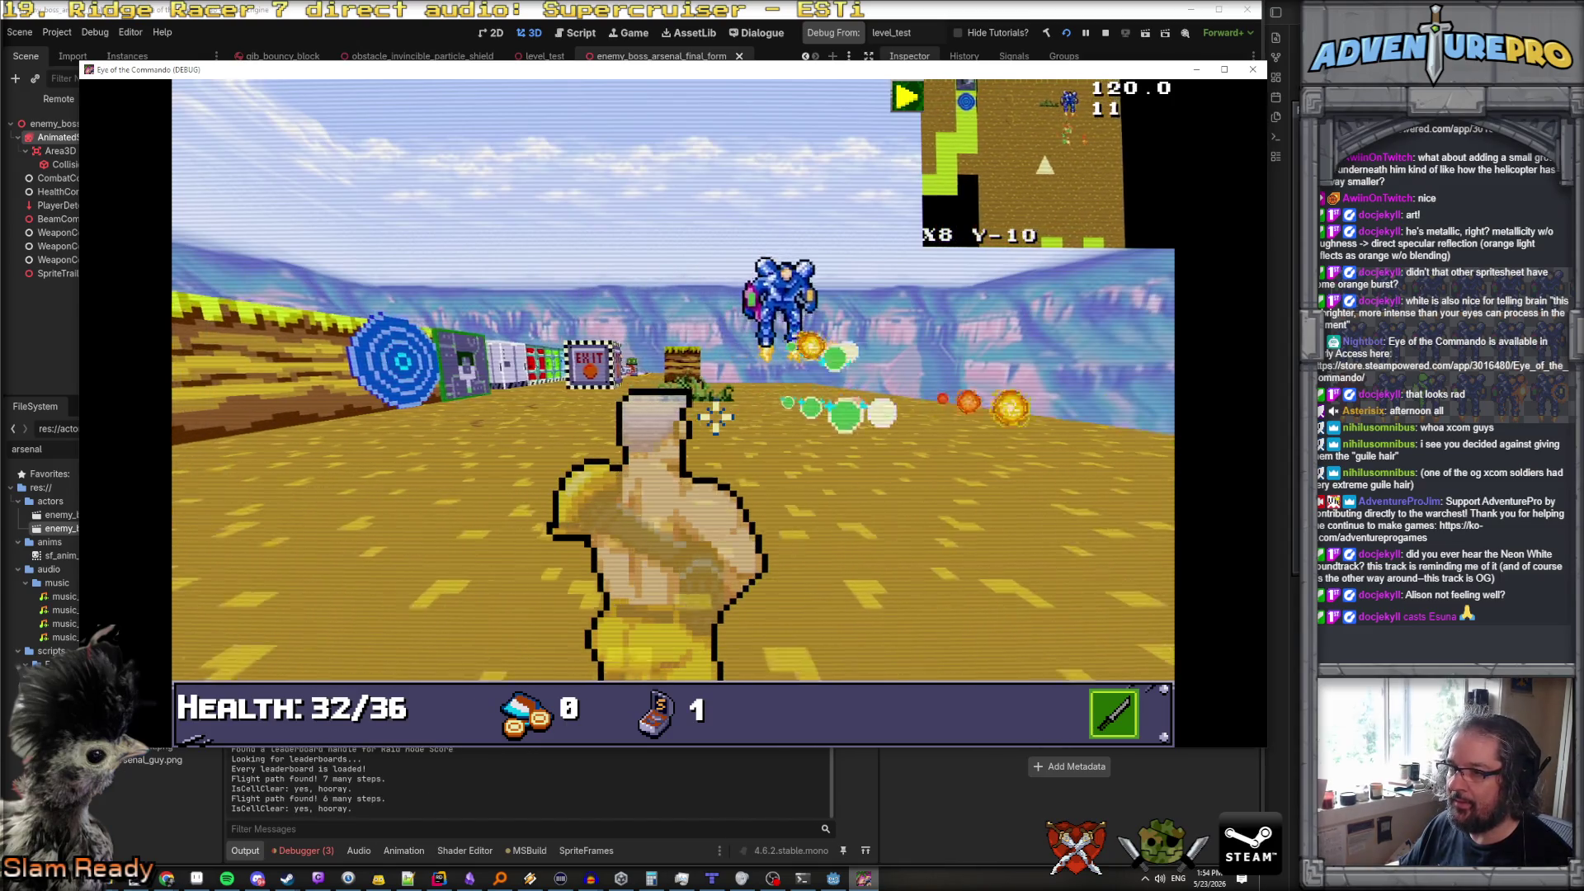
key("a")
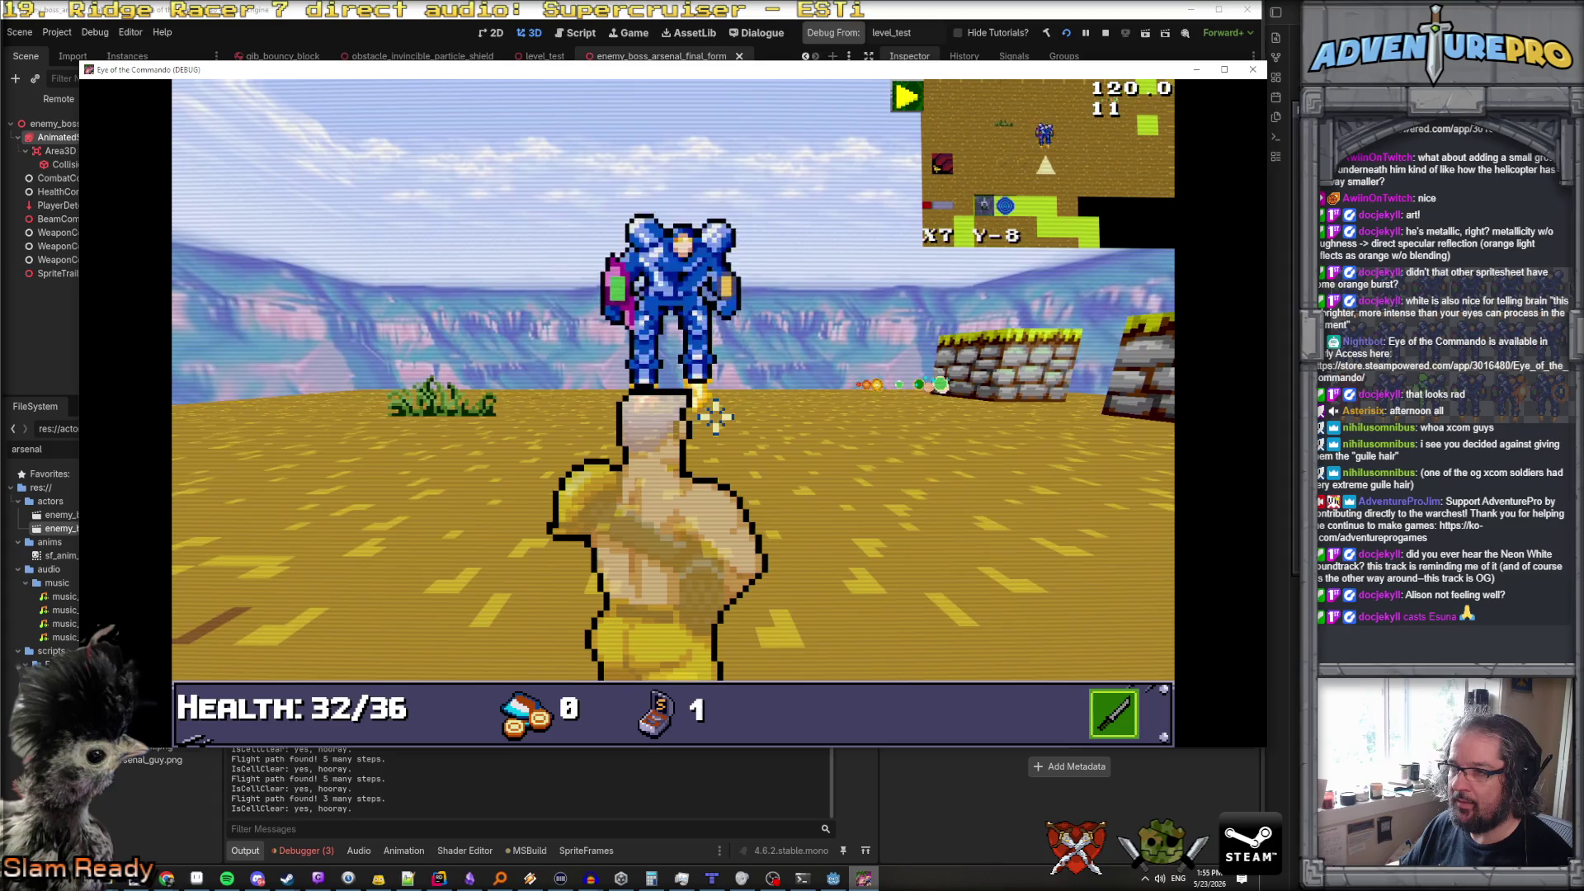
key("a")
key("w")
key("w")
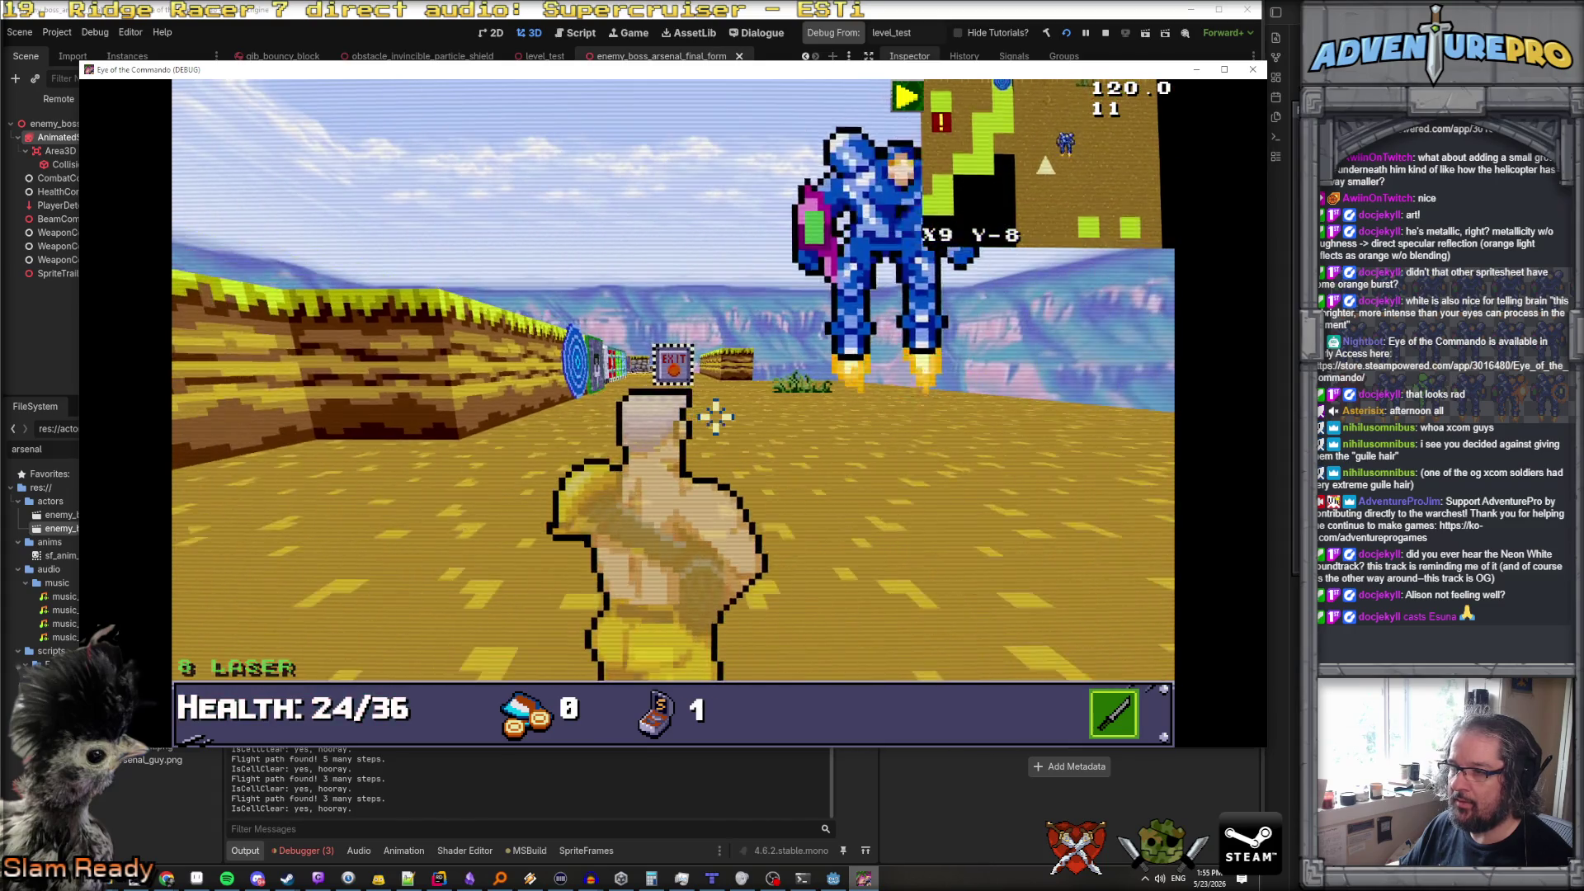
key("grave")
type("ung")
key("Return")
key("grave")
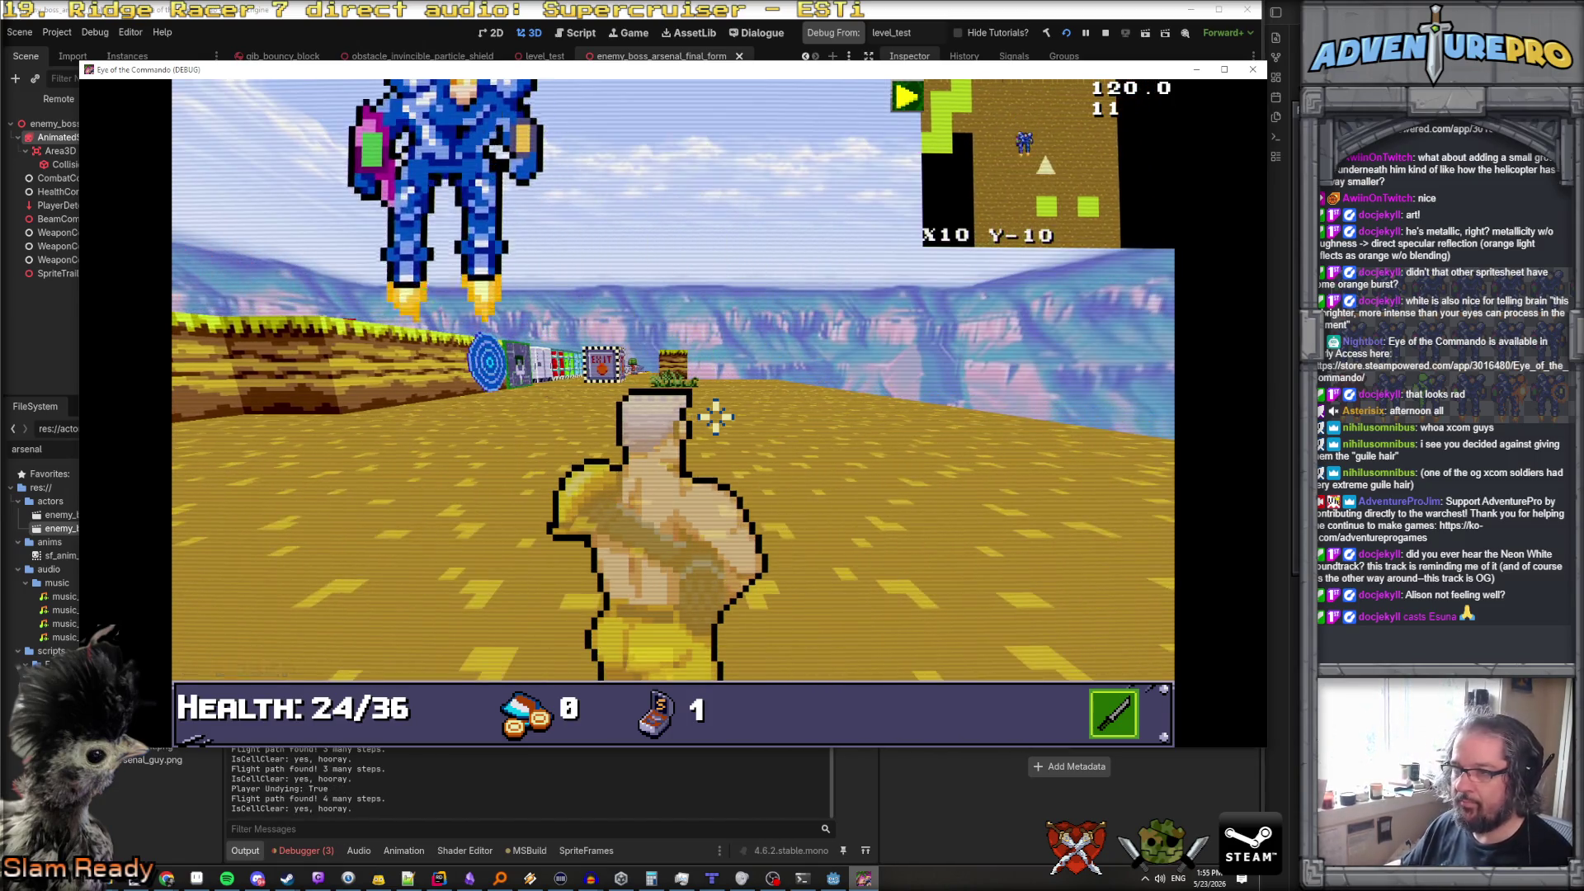
Walk around the arena following the flying mech, ready the rifle and attack it
key("w")
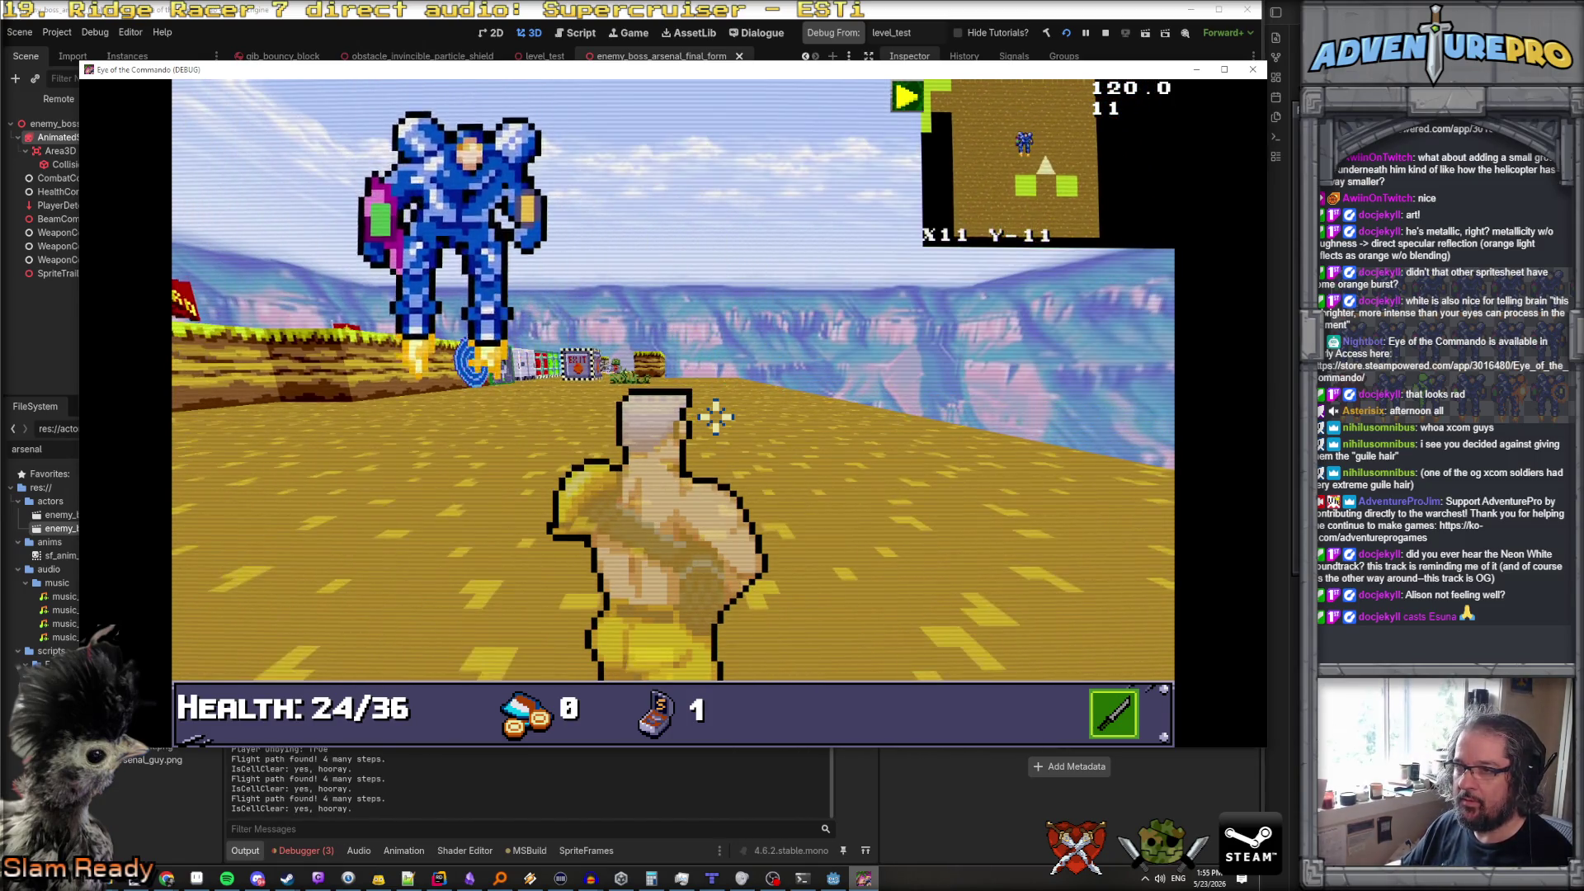
key("q")
key("w")
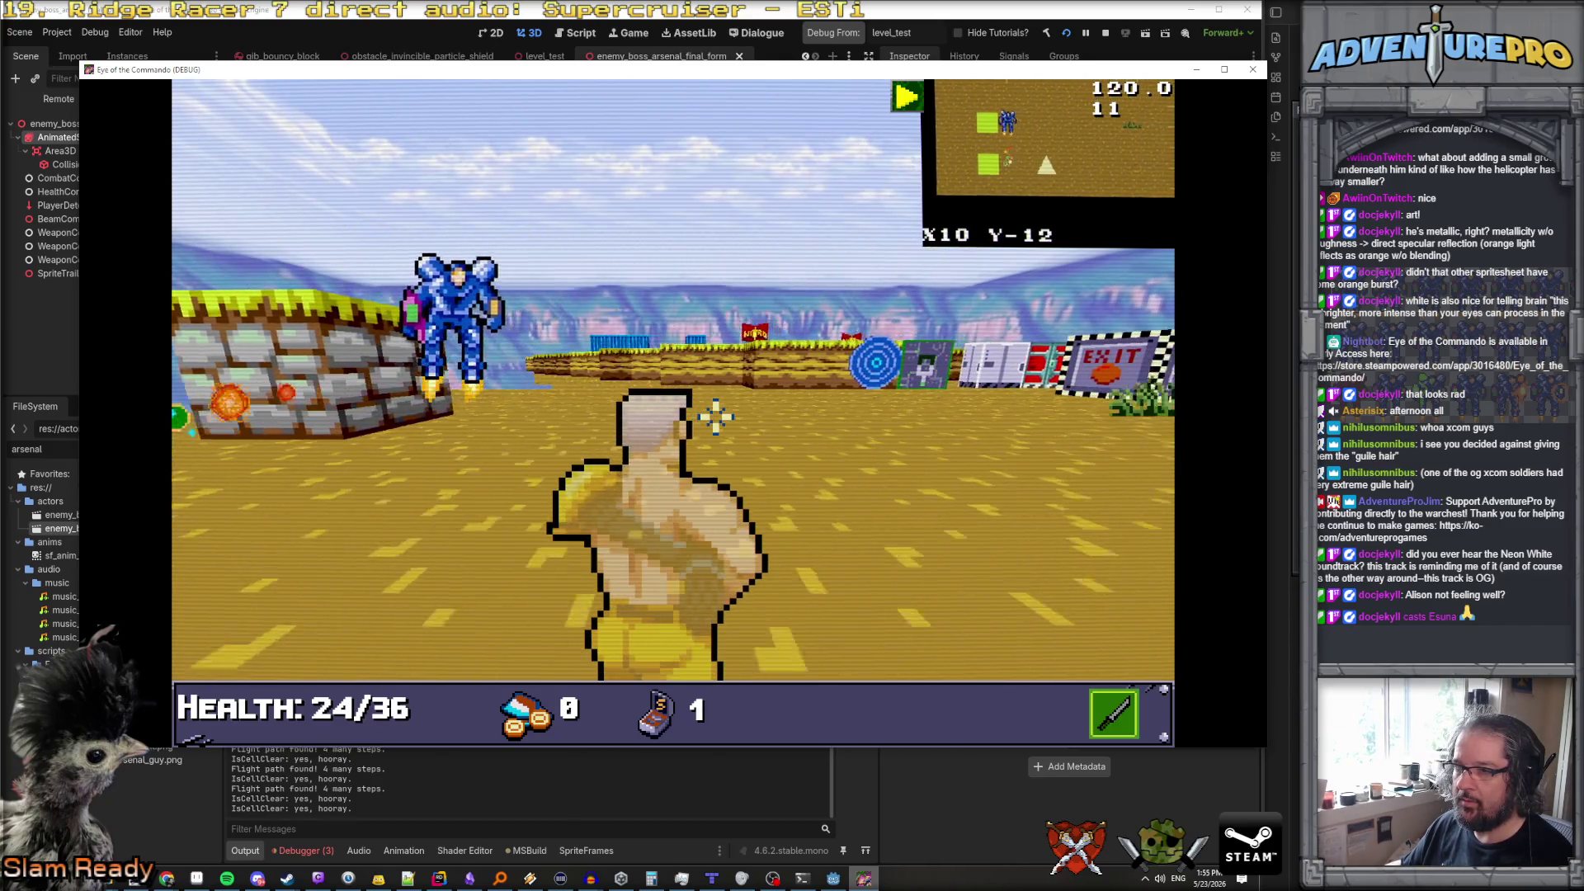
key("q")
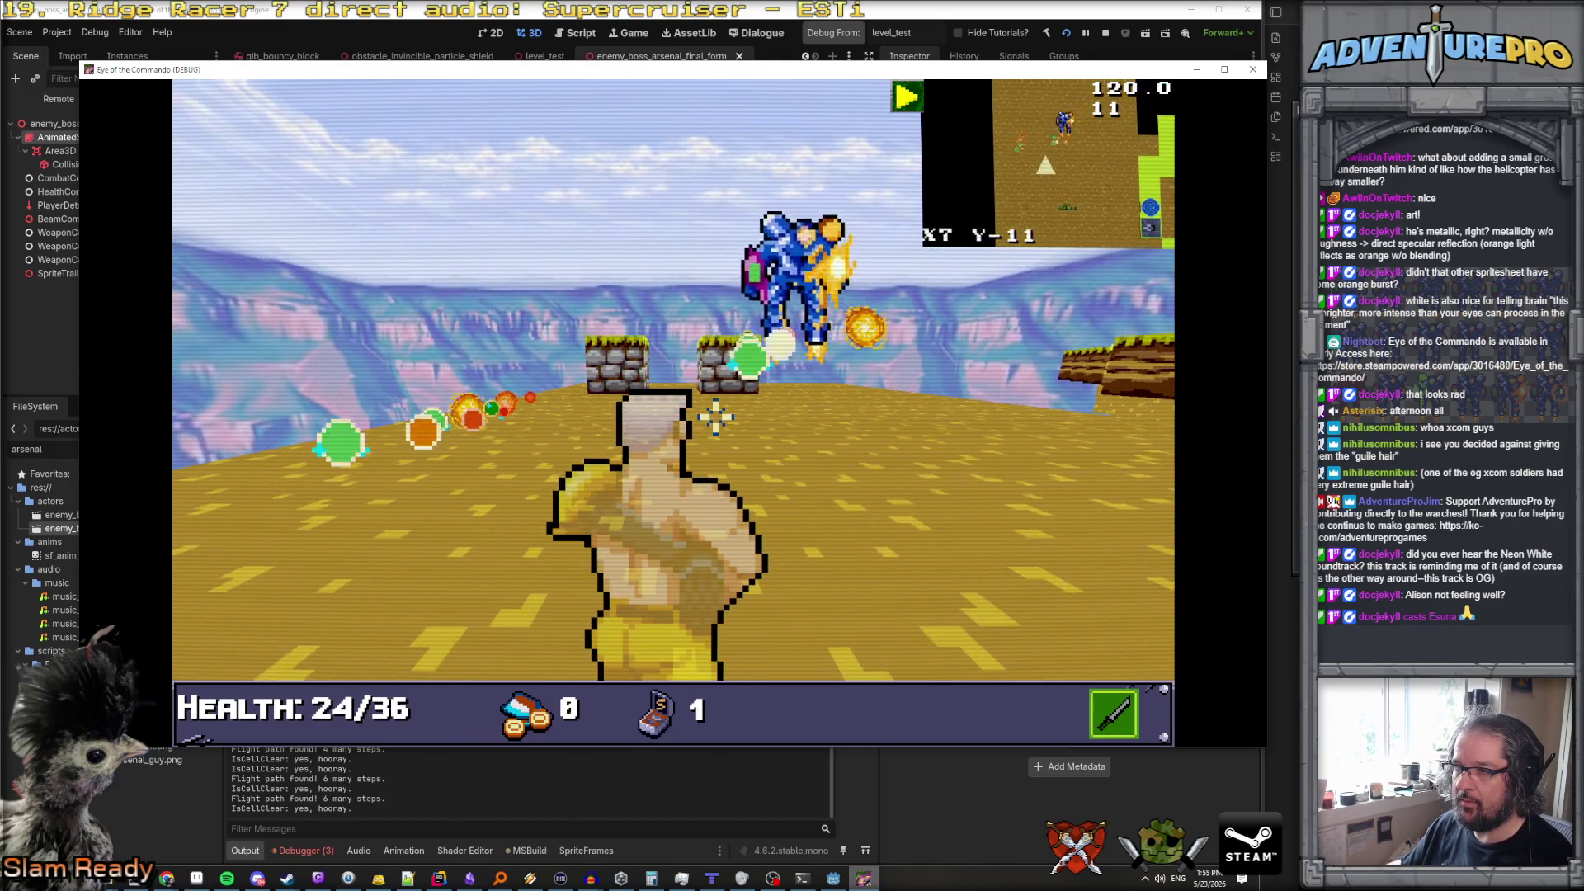
key("s")
key("s")
key("q")
key("w")
key("e")
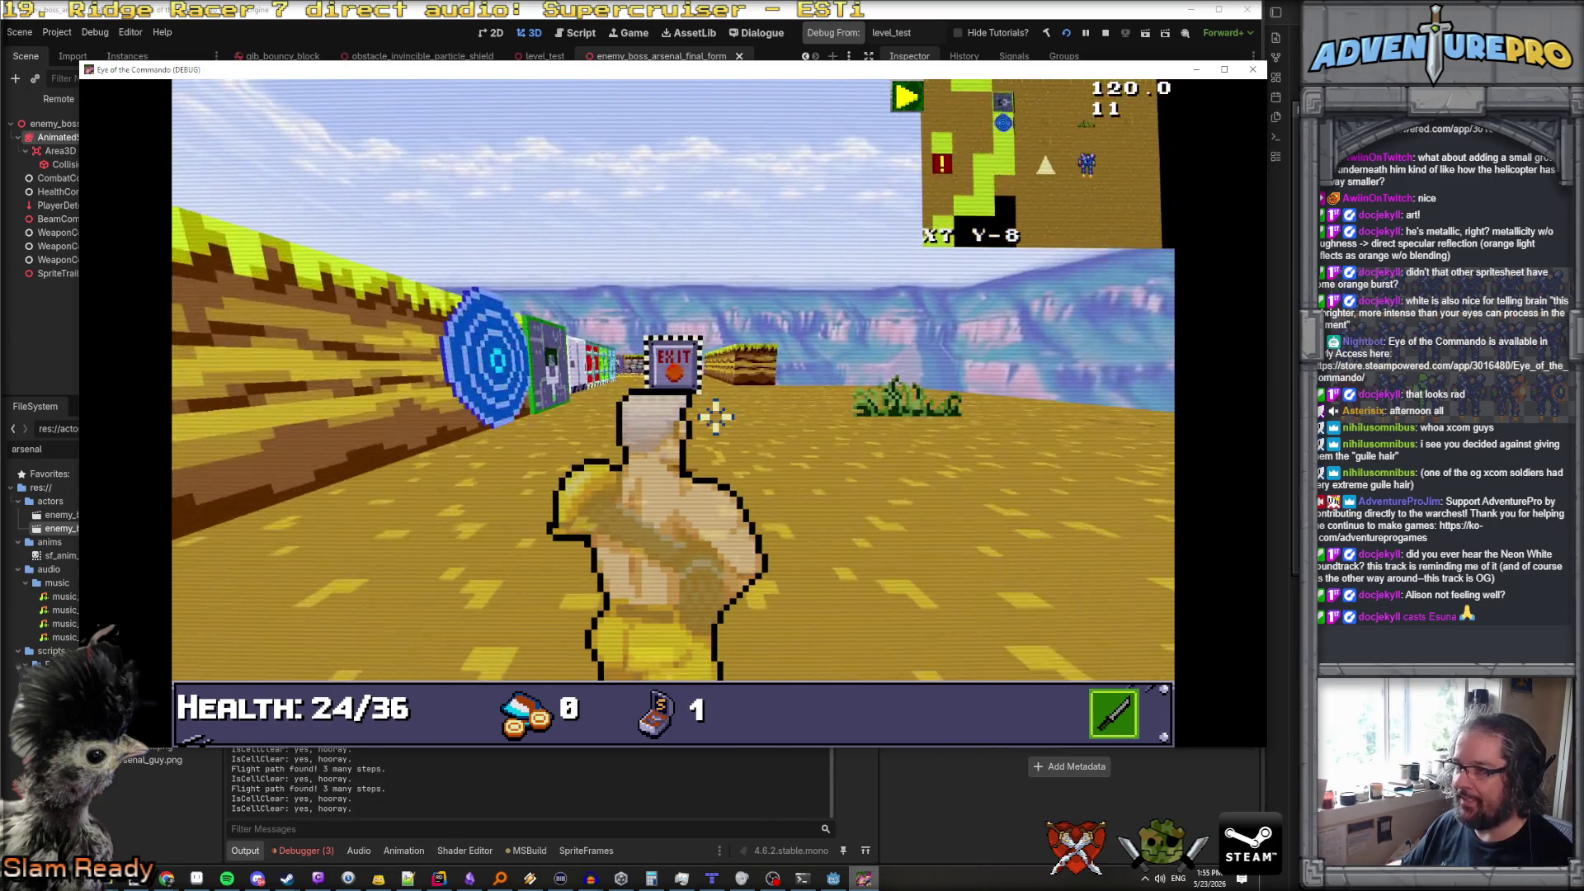
key("d")
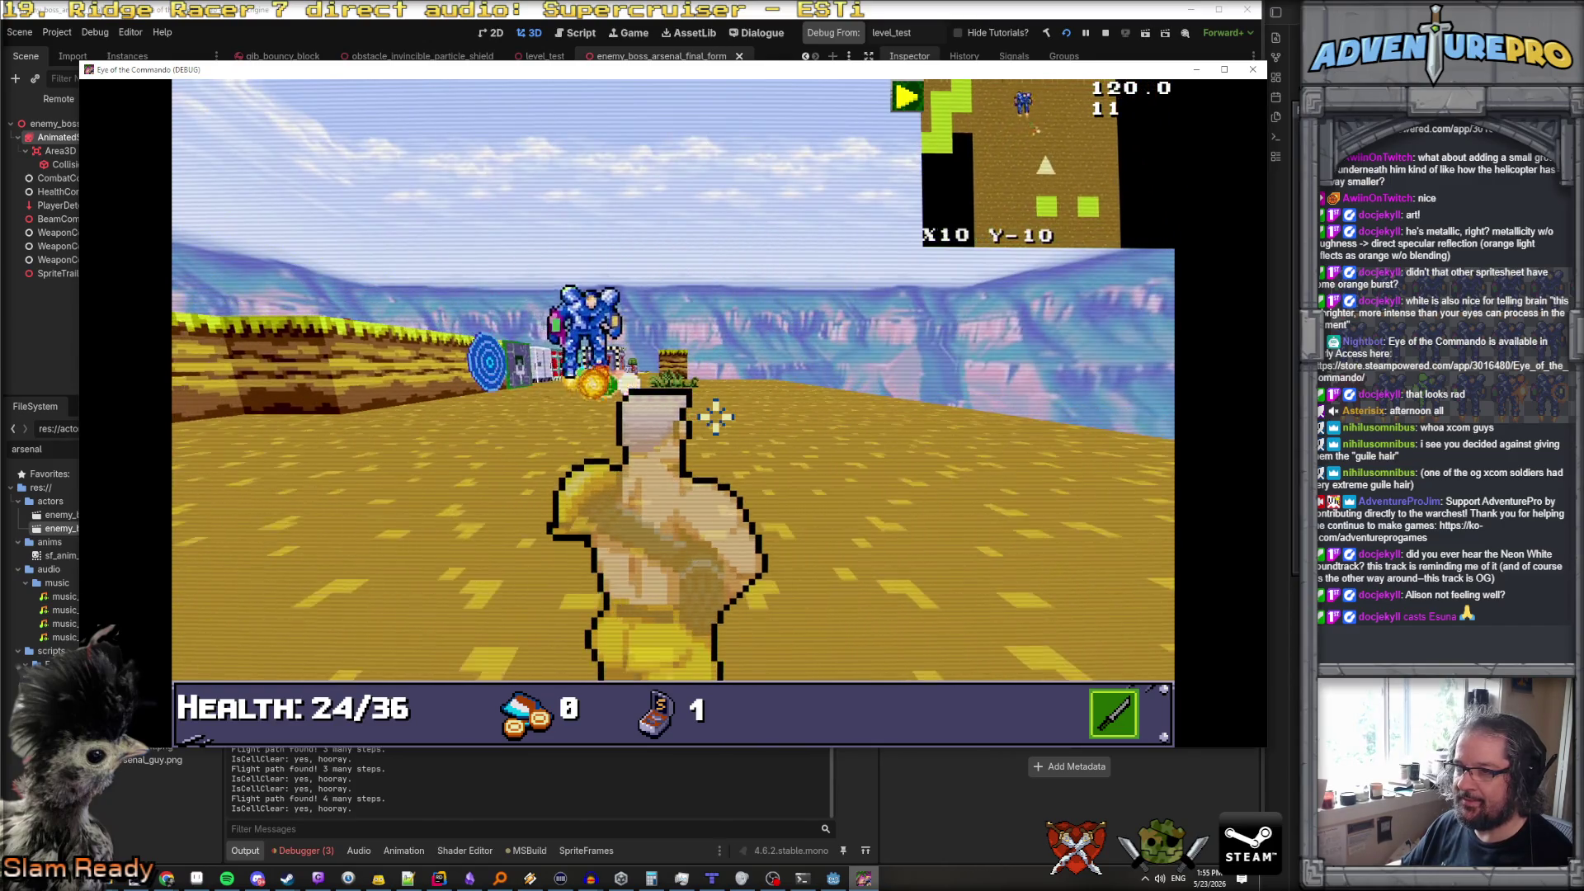
key("a")
key("a")
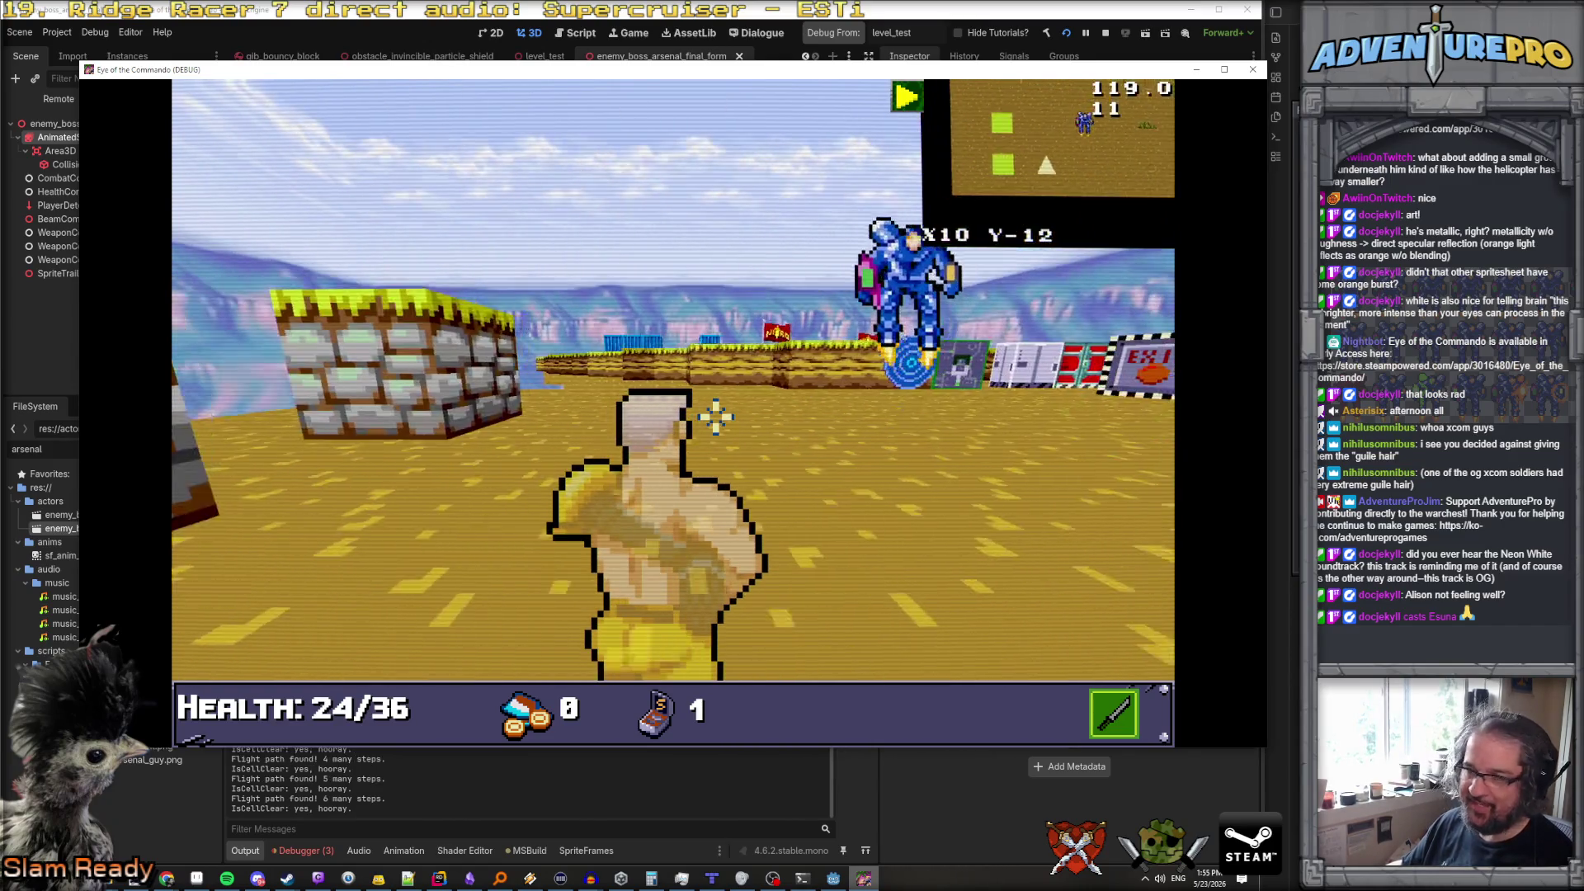
key("w")
key("w")
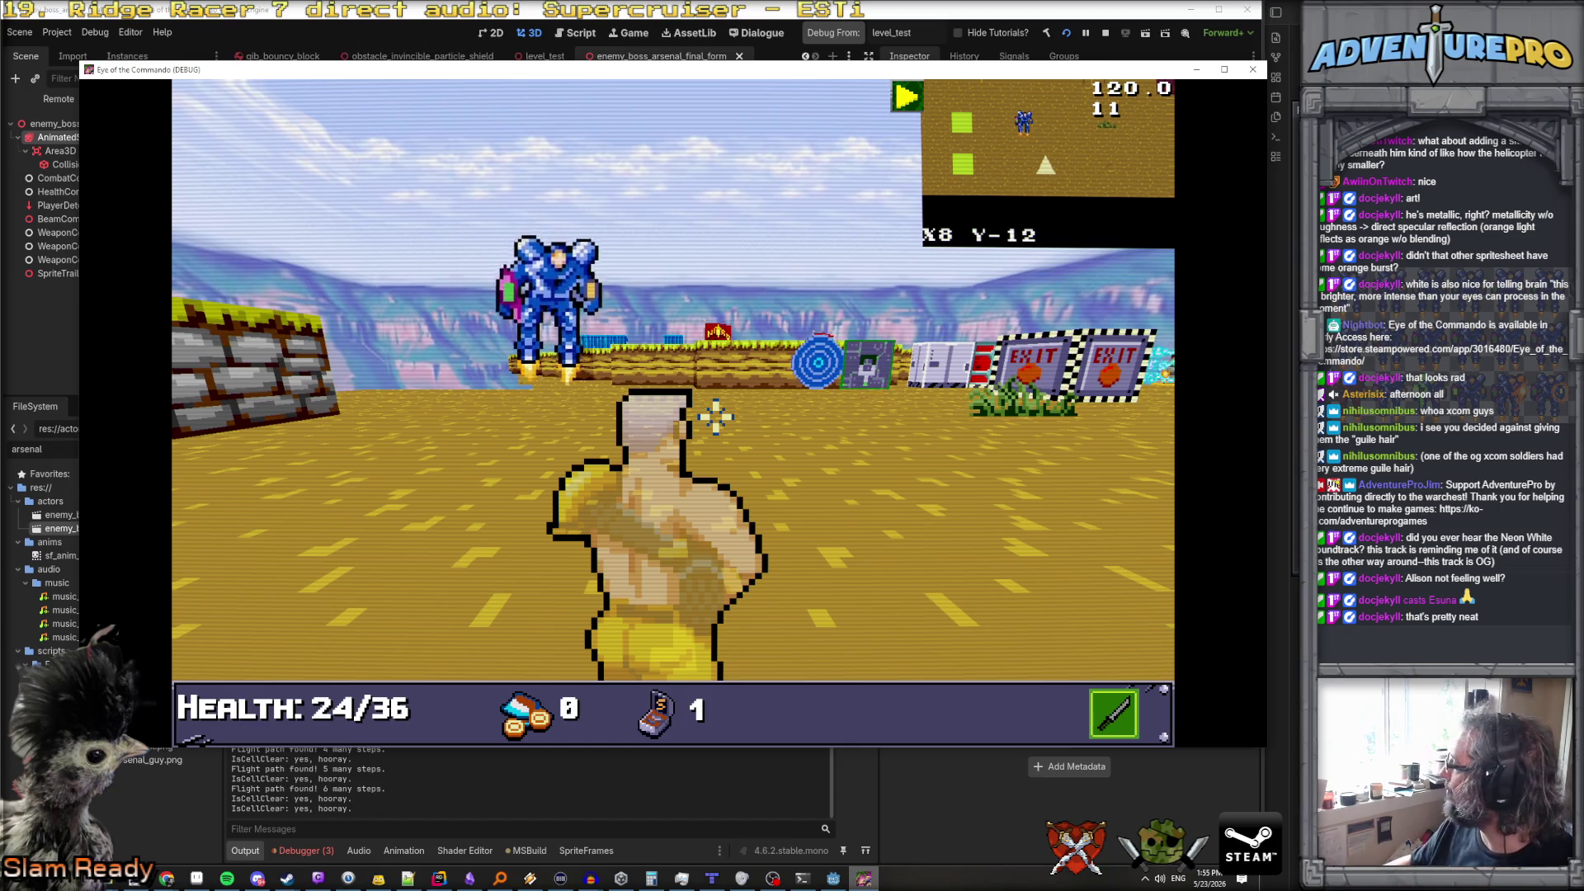
left_click(715, 417)
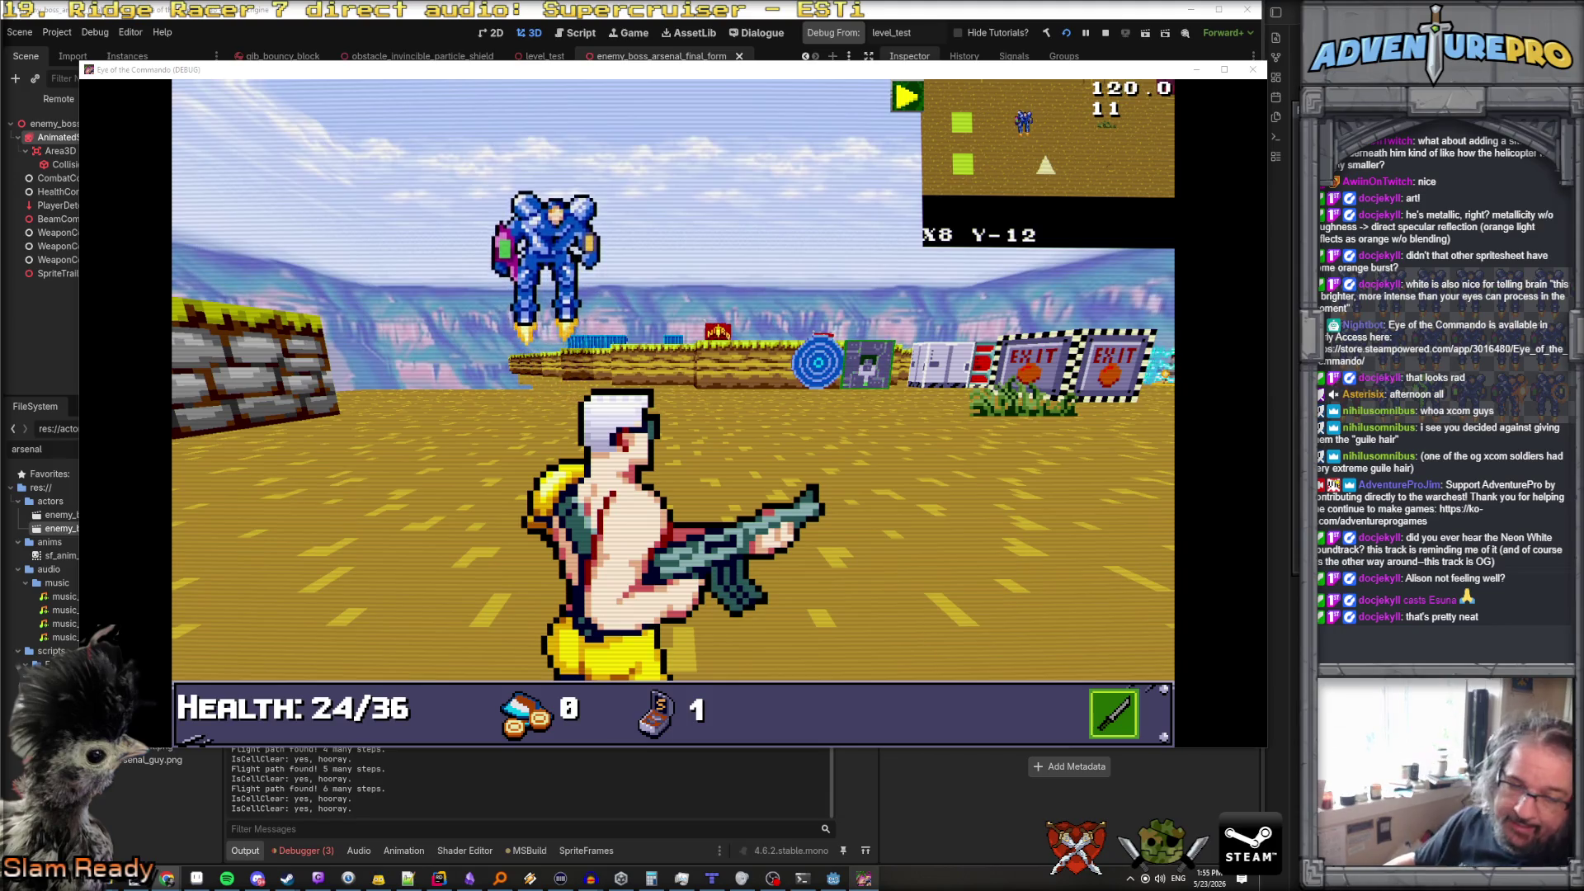
key("space")
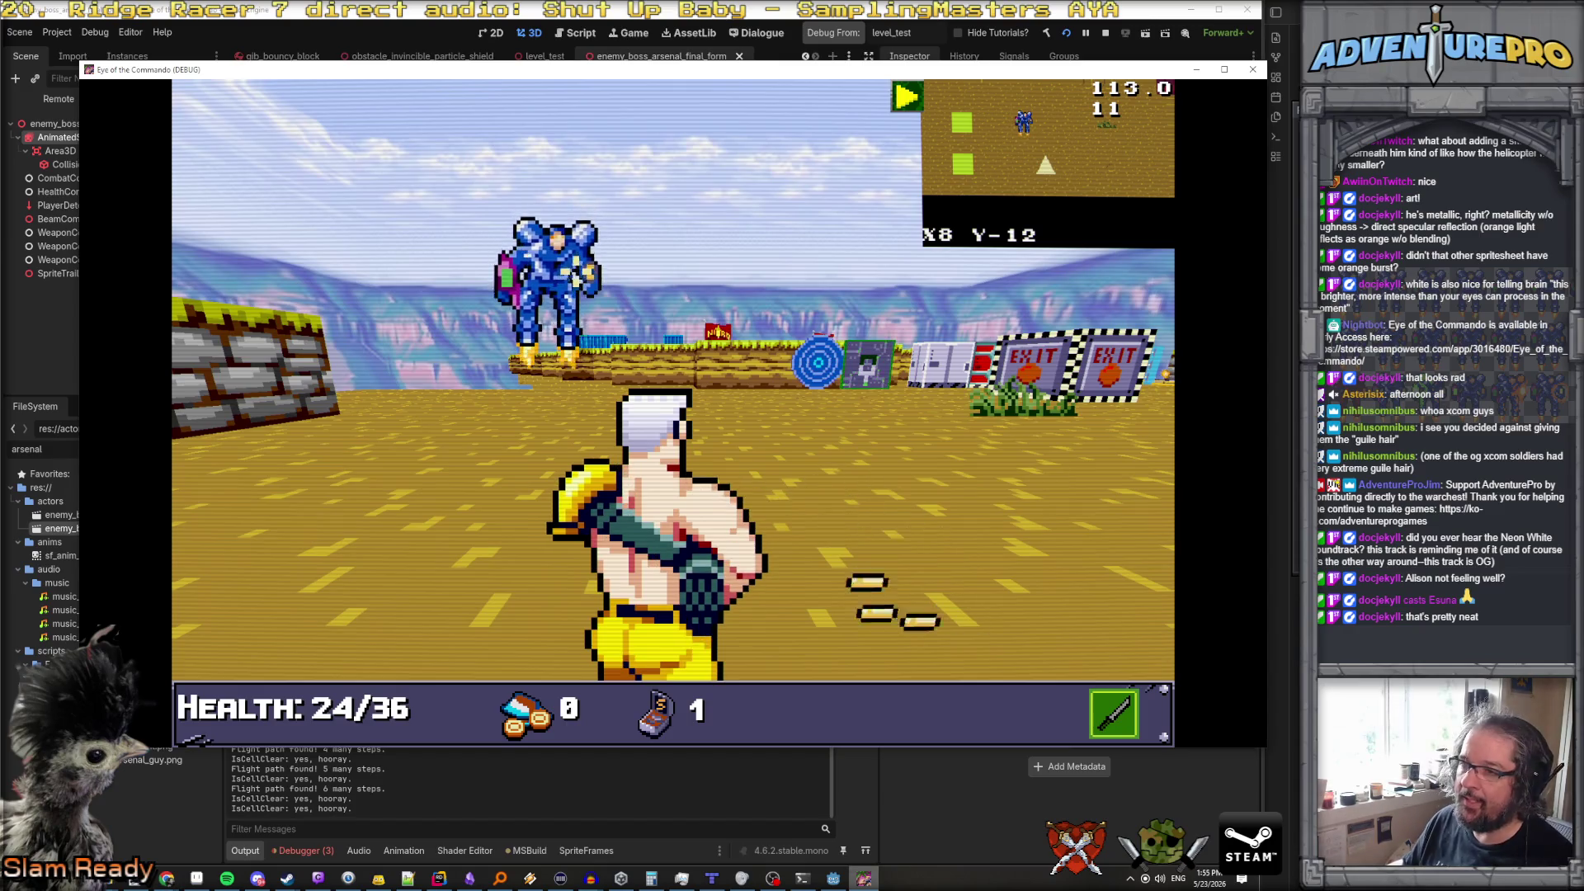
Keep attacking and circling the flying mech, then stop the game with F8
key("space")
key("space")
key("Left")
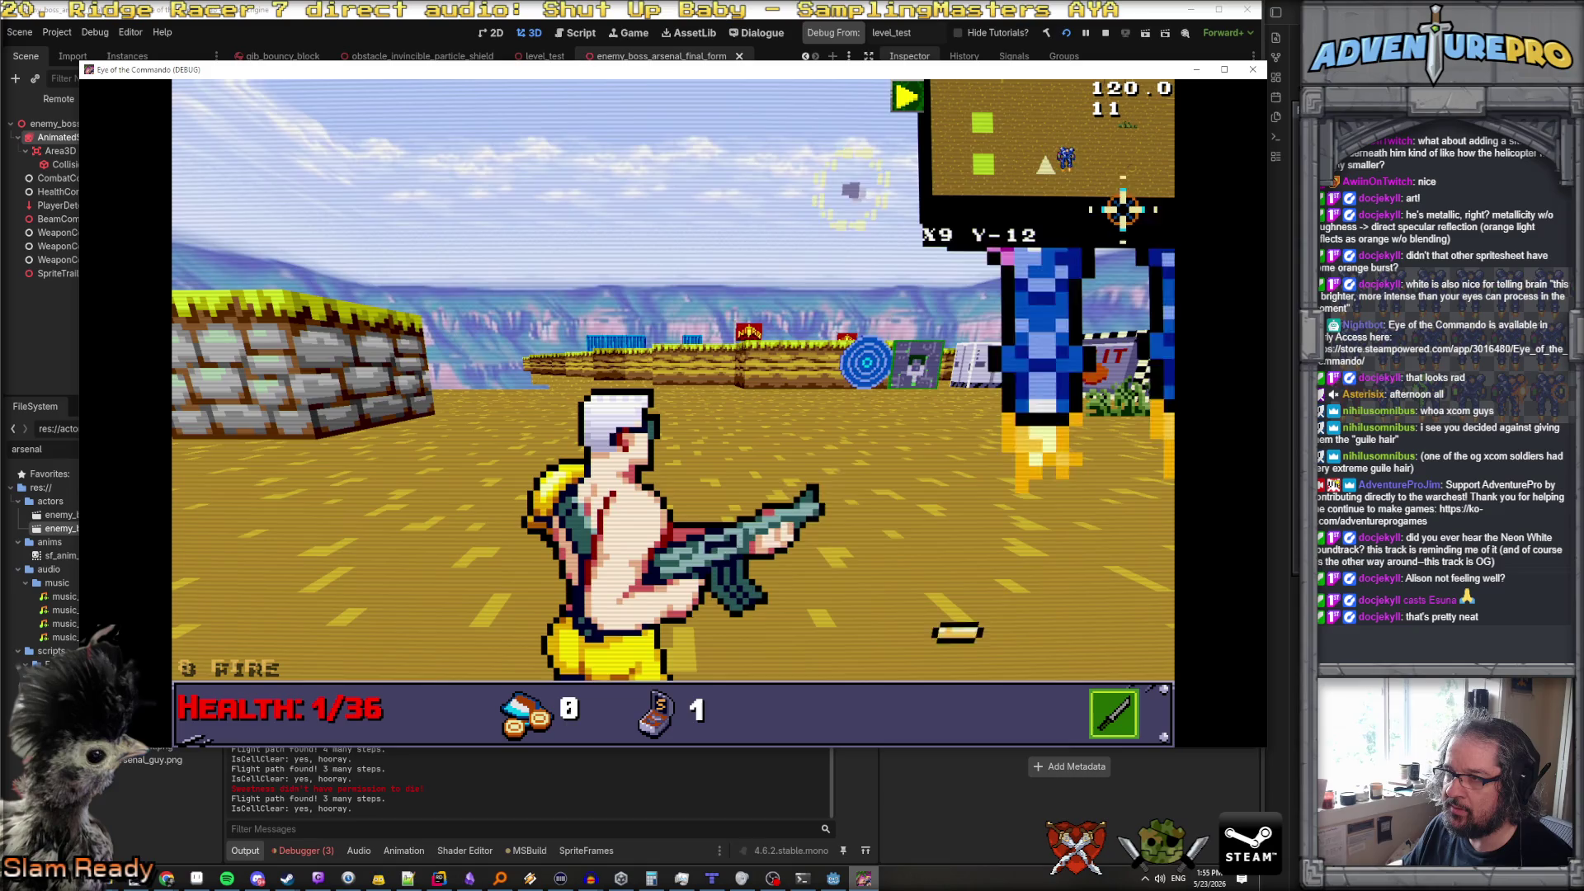
key("Right")
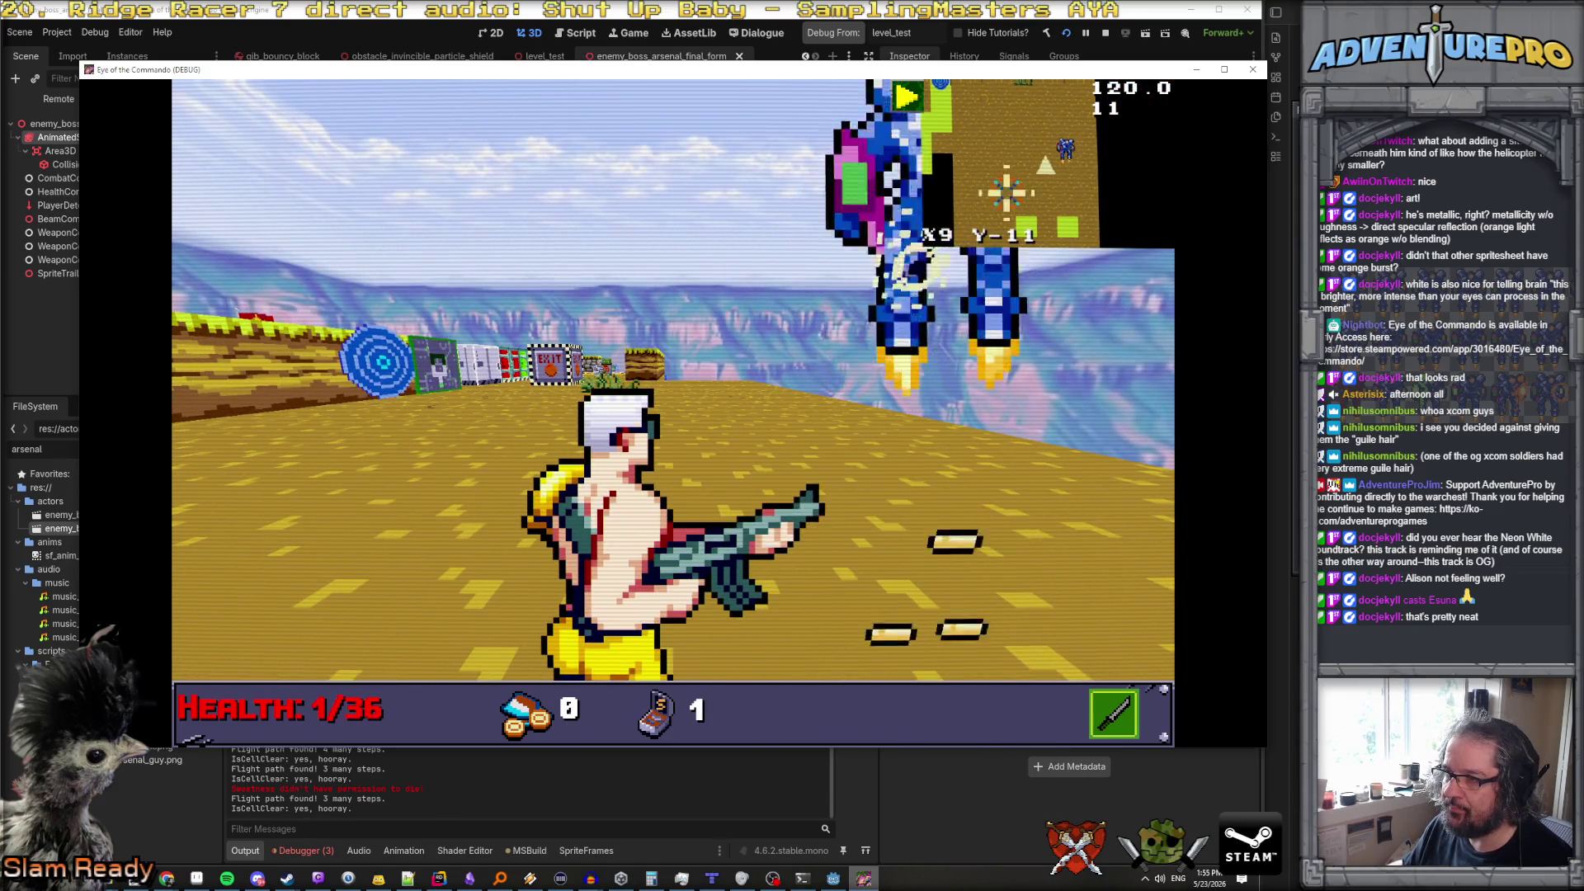
key("Right")
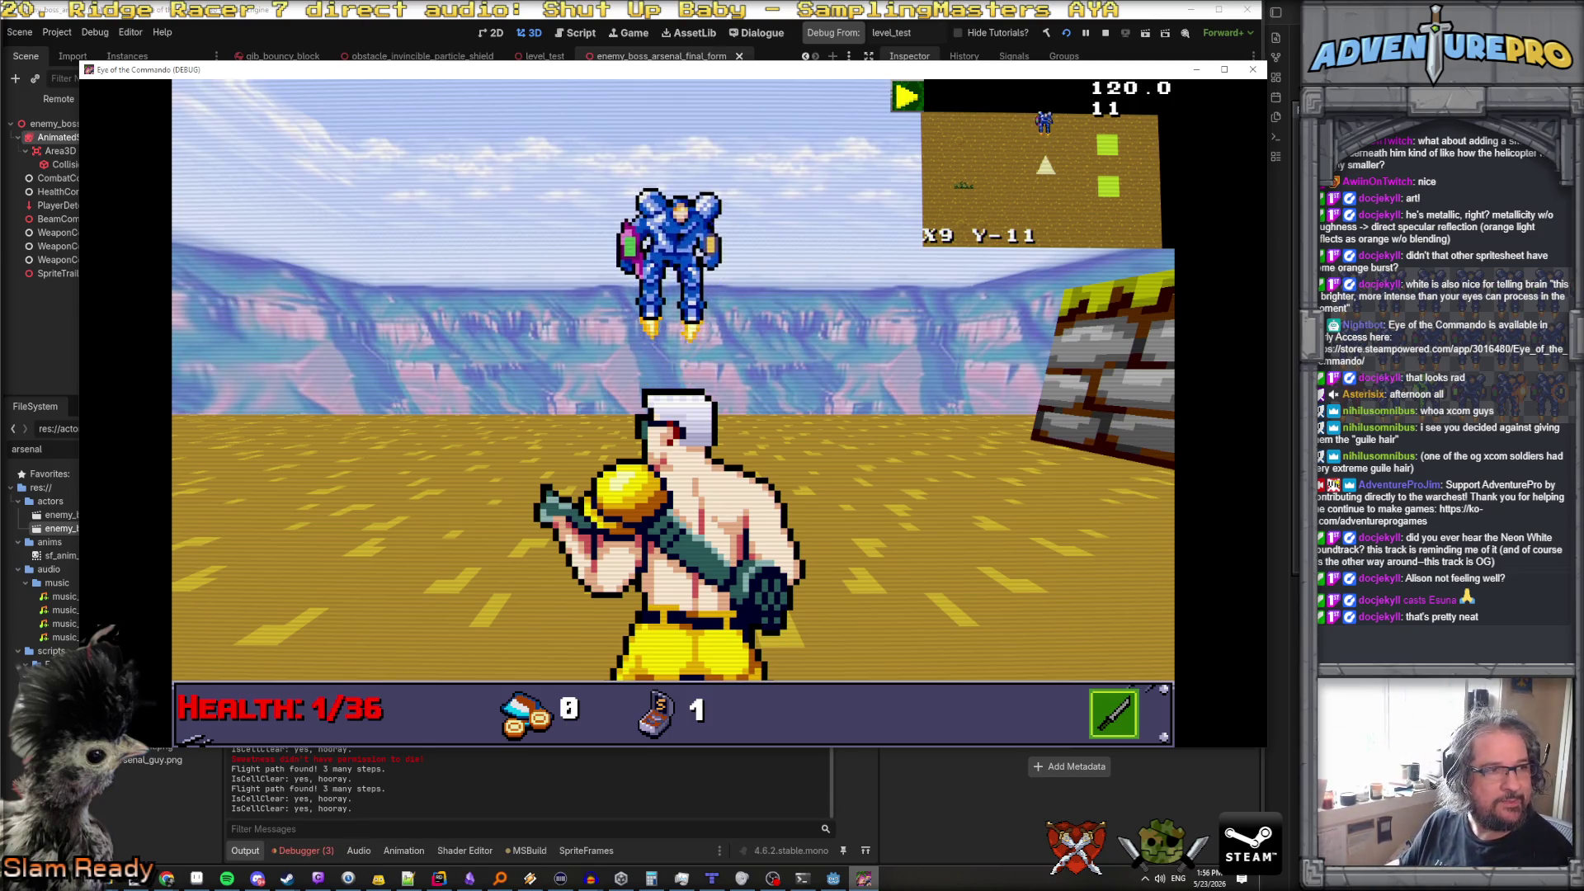
left_click(529, 878)
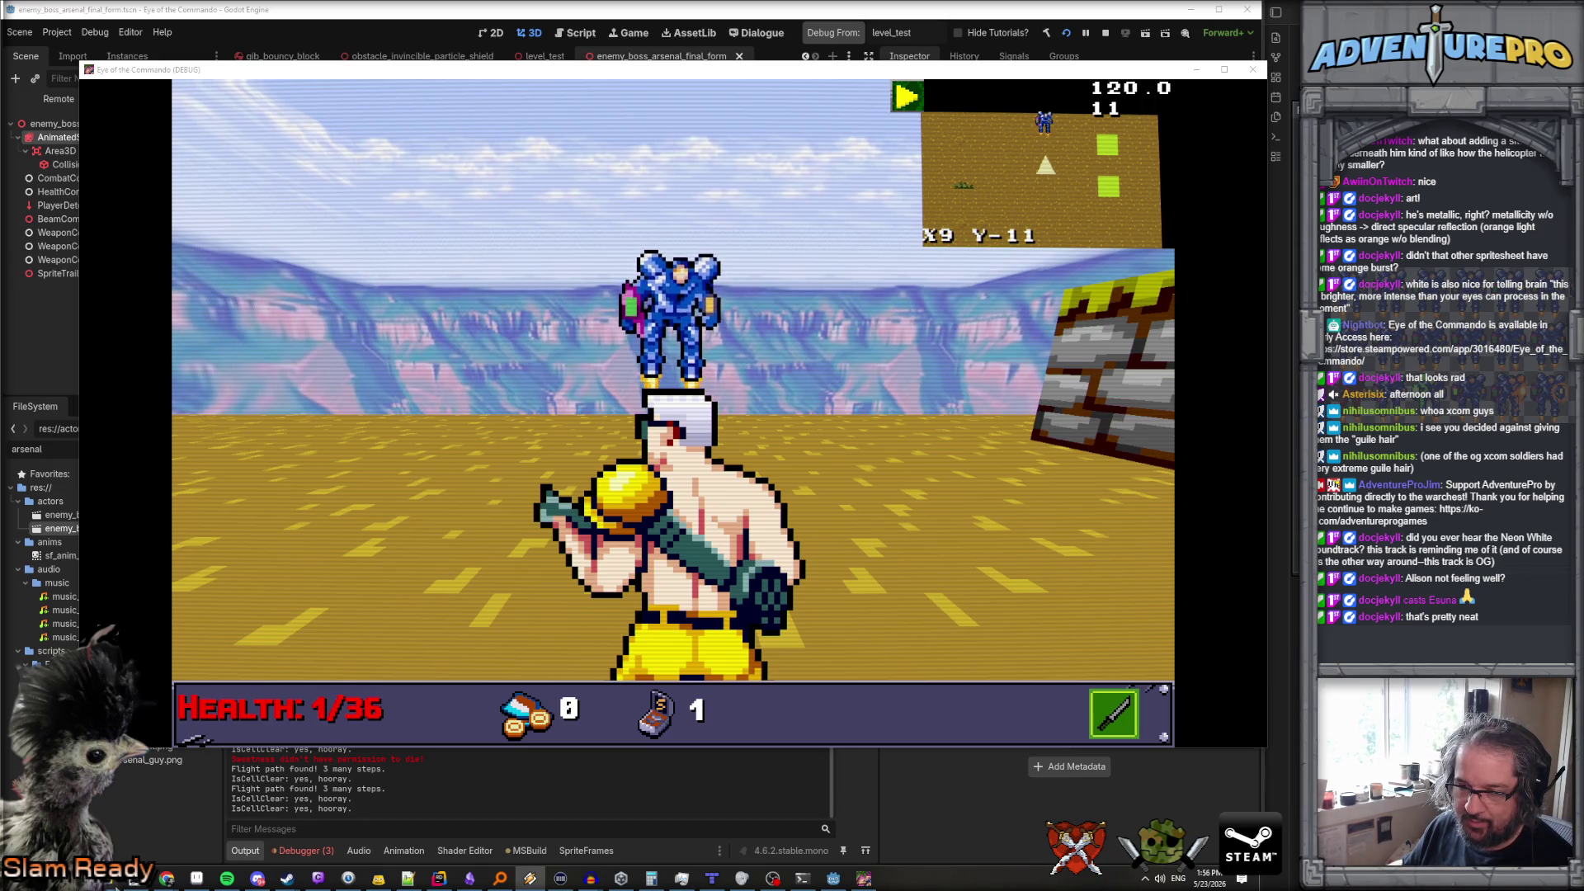
key("F8")
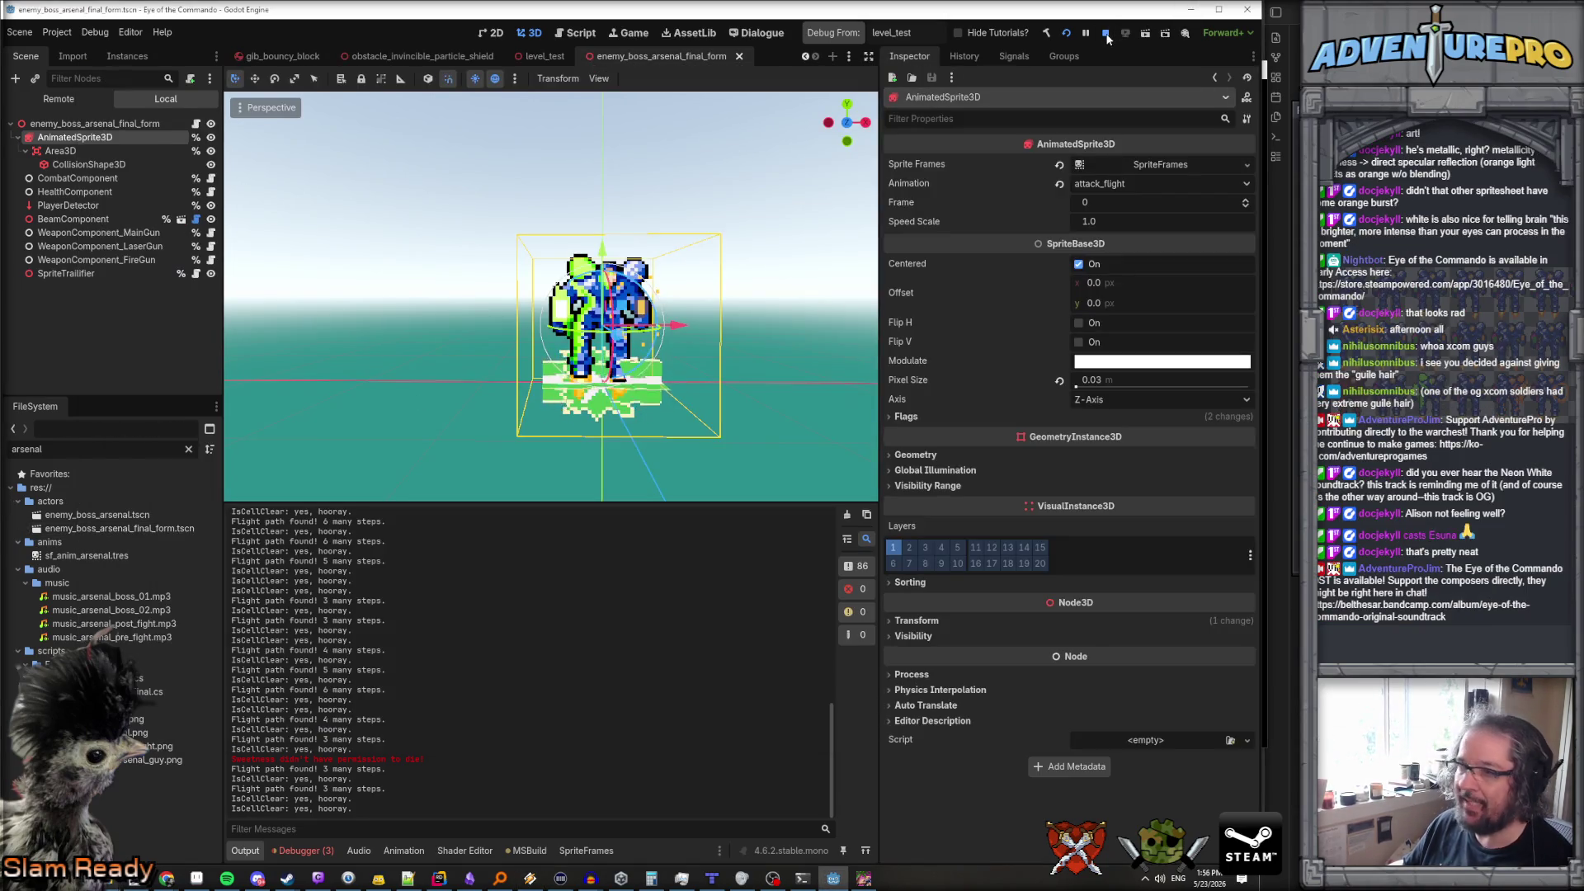
Clear the FileSystem filter and preview 28.wav, 27.wav and 26.wav in raw wavs
left_click(189, 450)
scroll(82, 578, "down", 10)
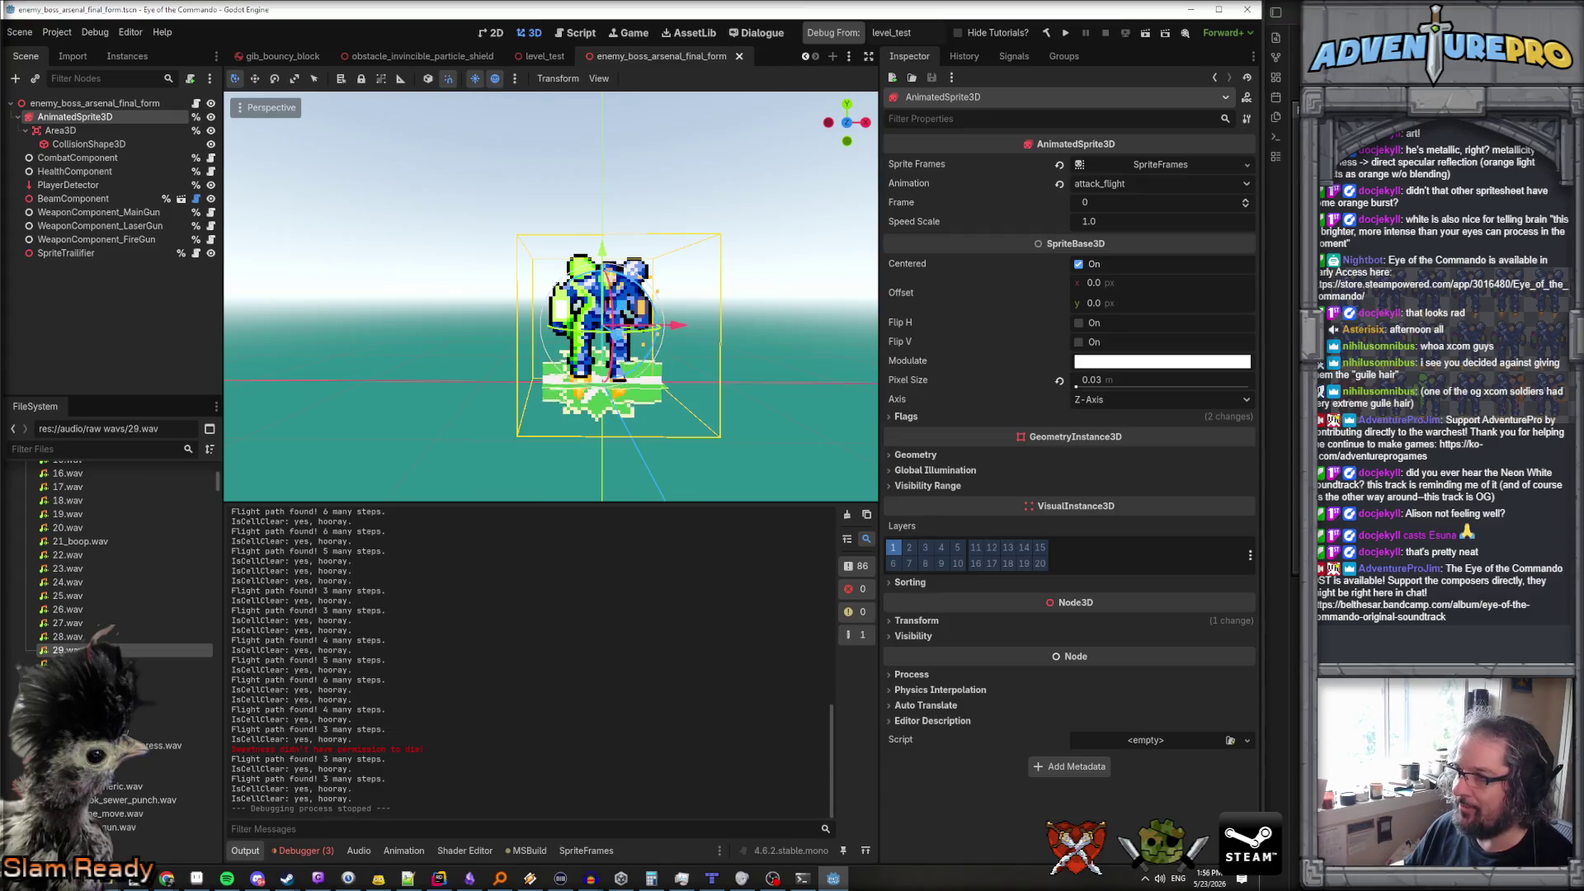
left_click(70, 637)
left_click(893, 210)
left_click(69, 623)
left_click(889, 211)
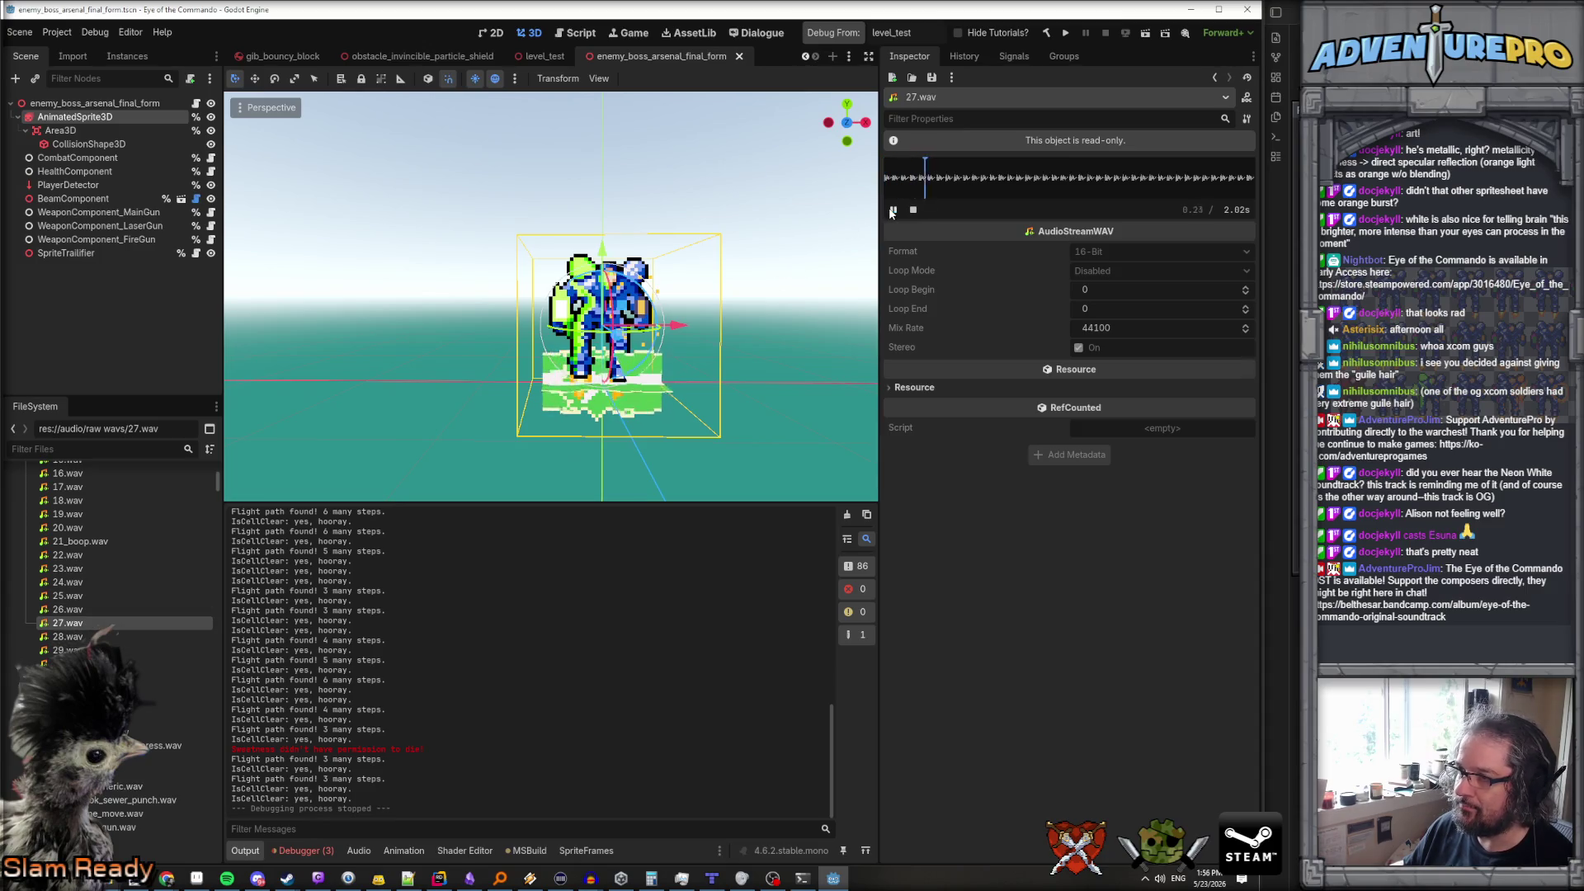
left_click(70, 611)
left_click(890, 210)
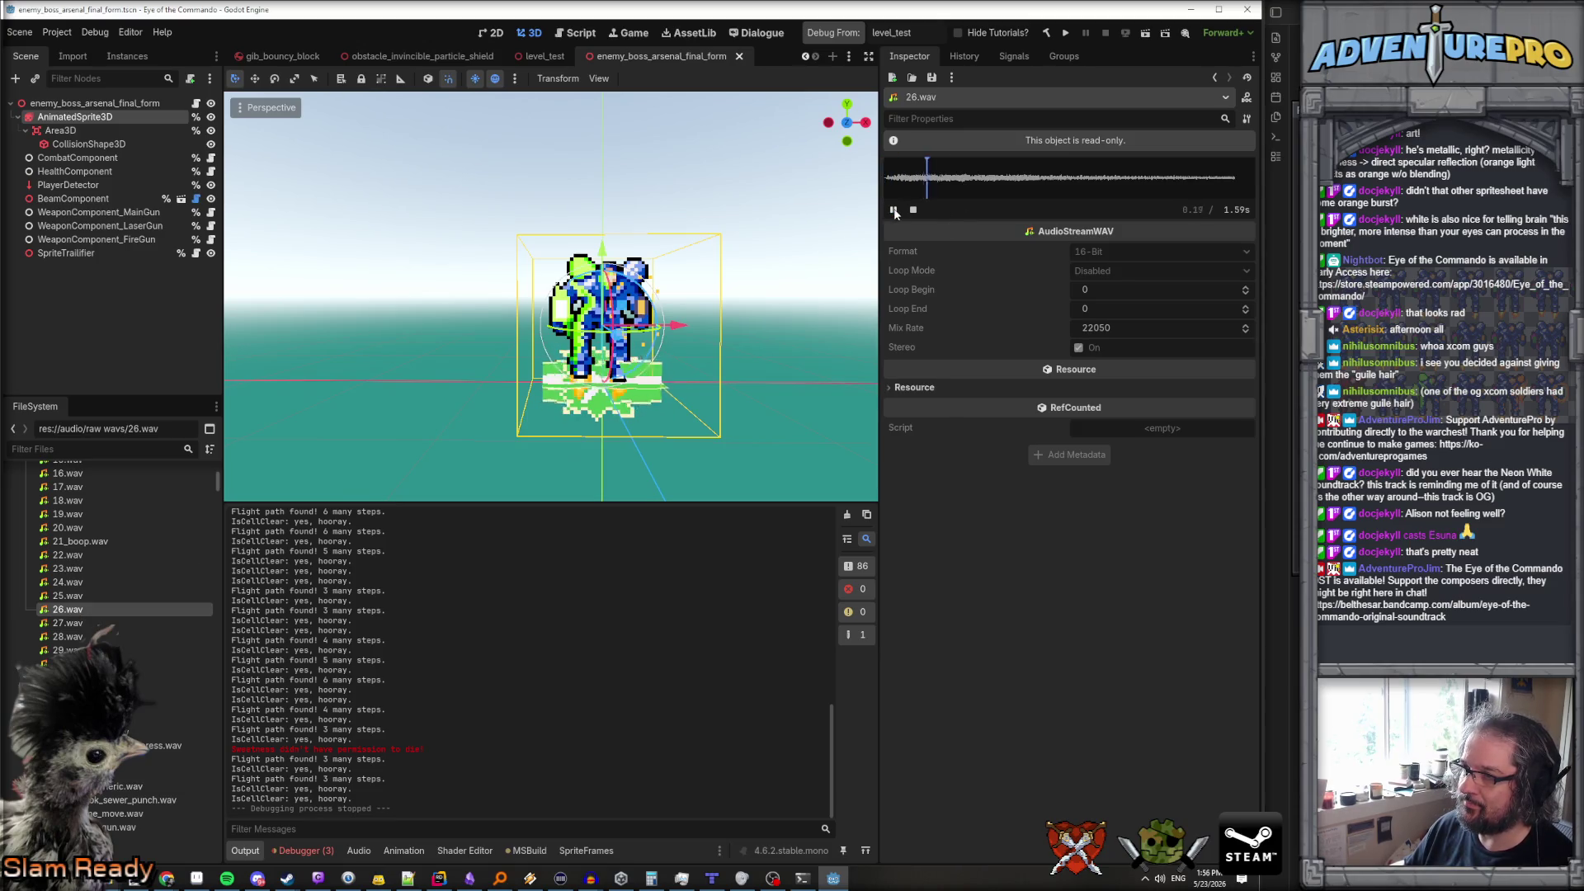
Audition 25.wav through 22.wav, stopping the 23.wav and 22.wav previews early
left_click(86, 596)
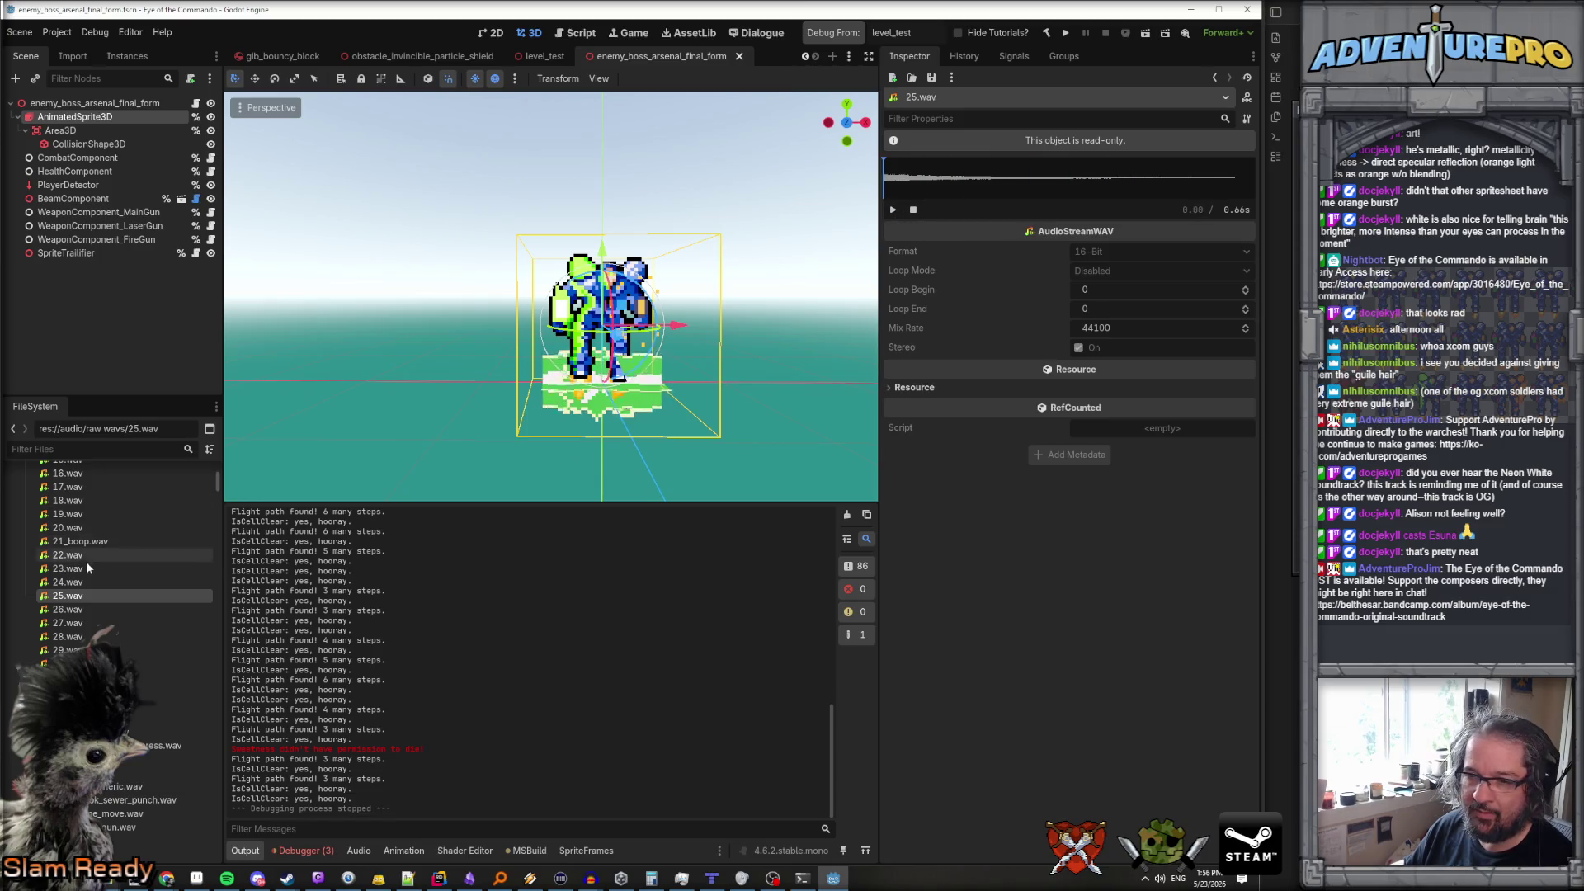
left_click(67, 583)
left_click(893, 210)
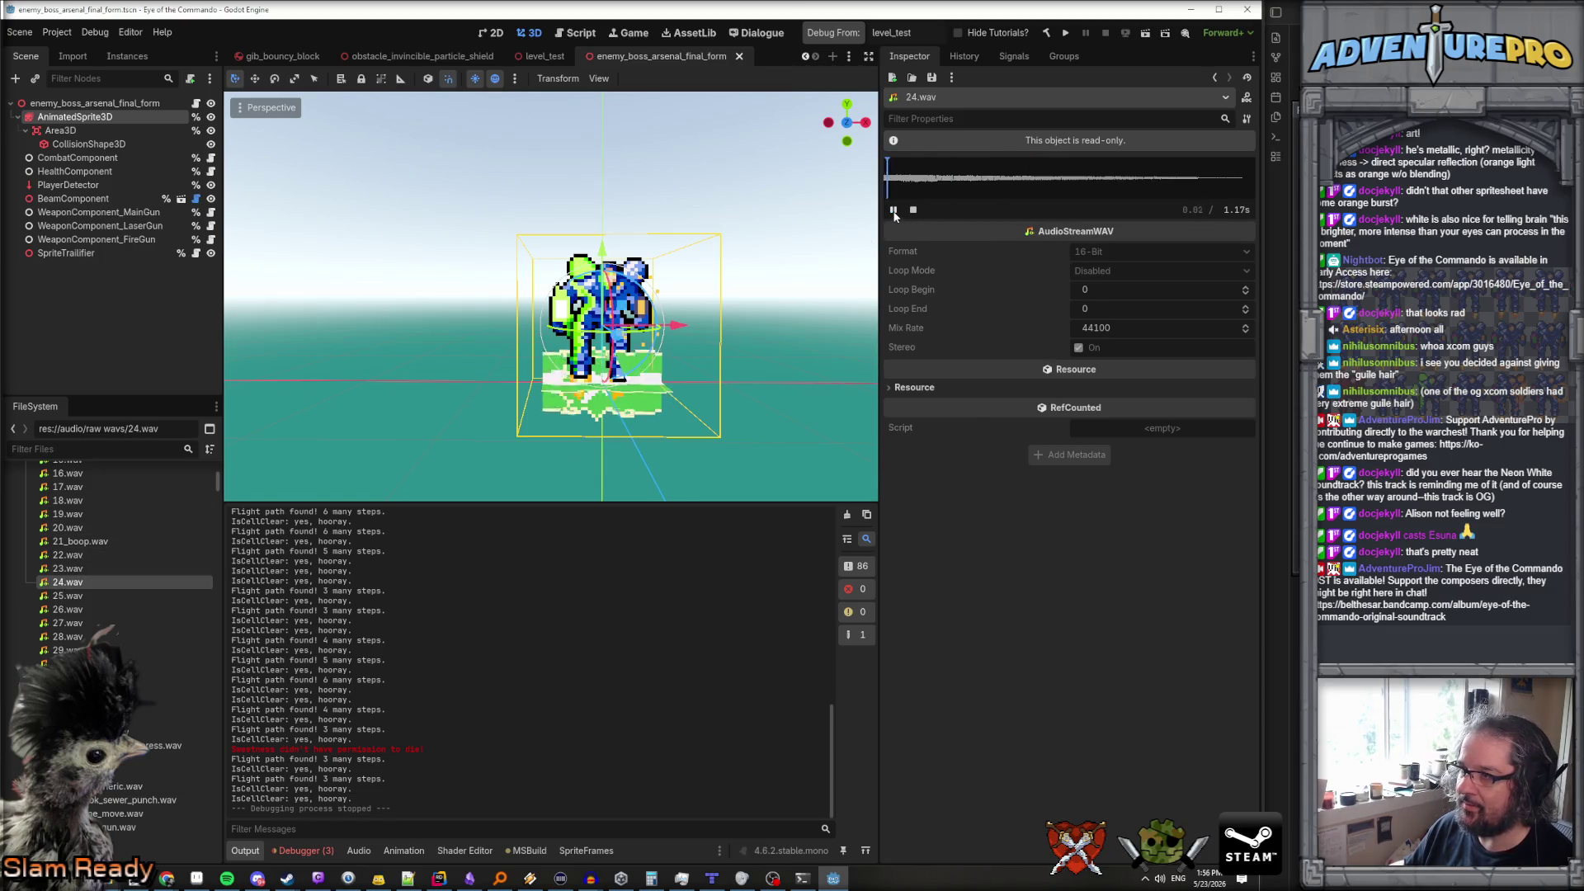
left_click(75, 569)
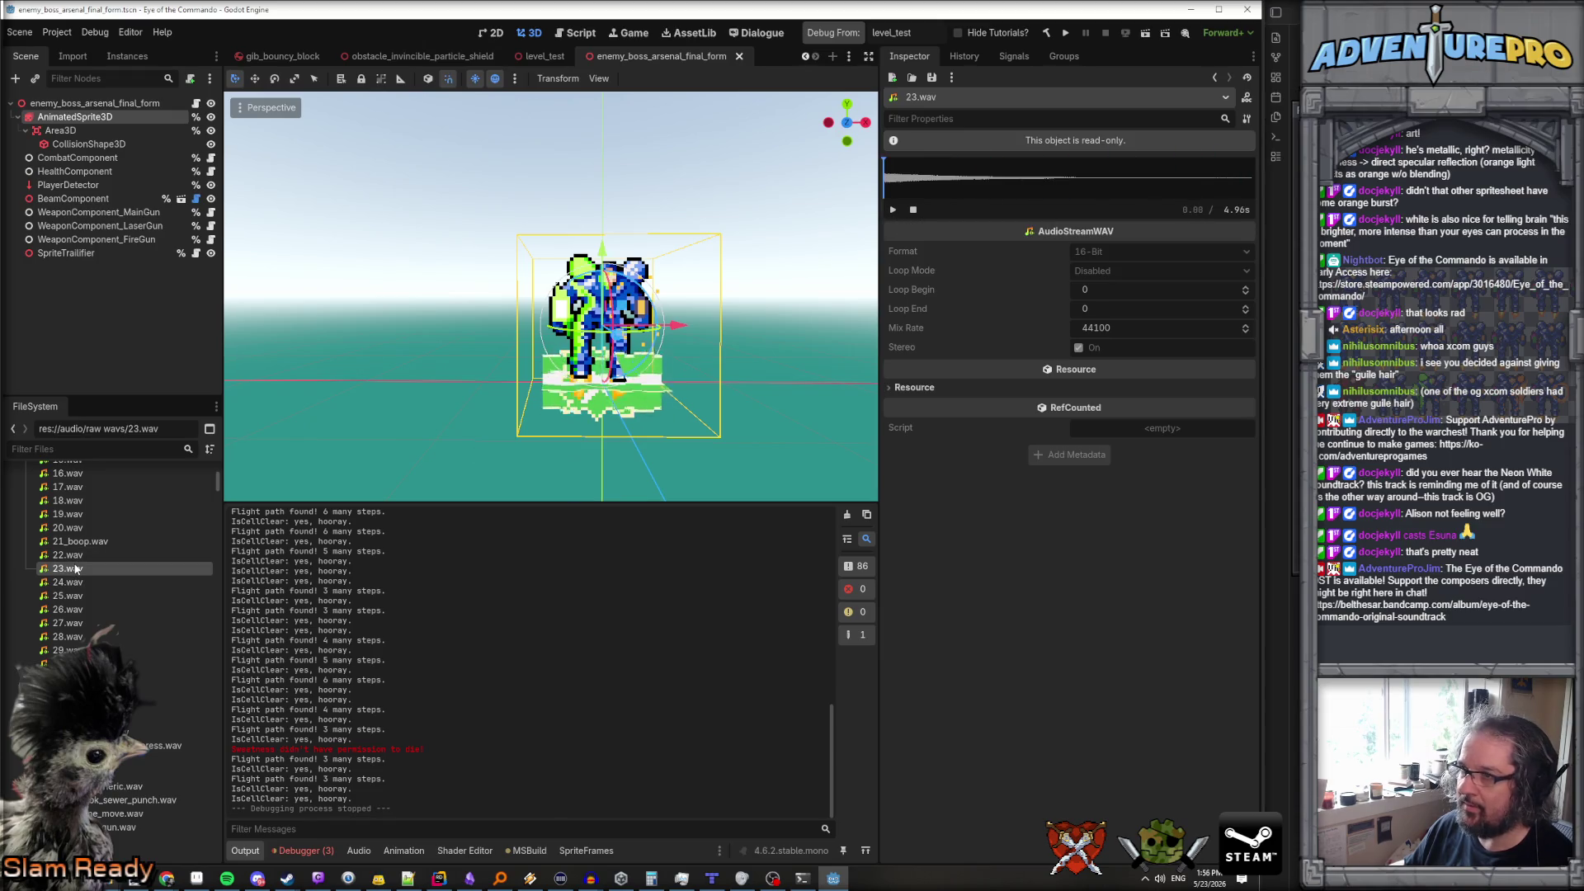
left_click(894, 210)
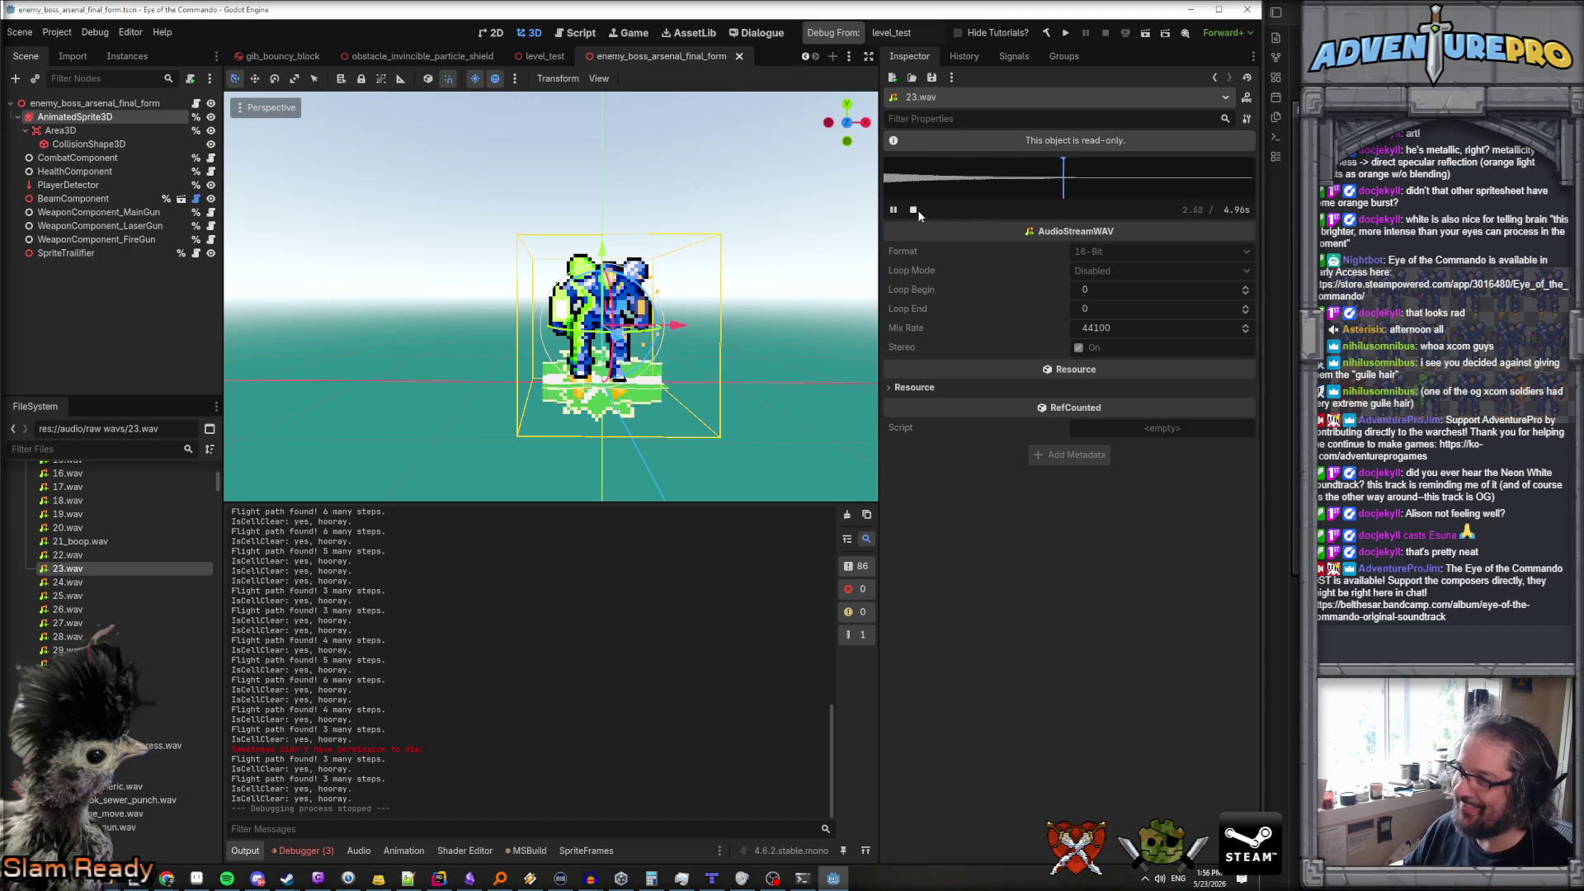
left_click(913, 210)
left_click(67, 554)
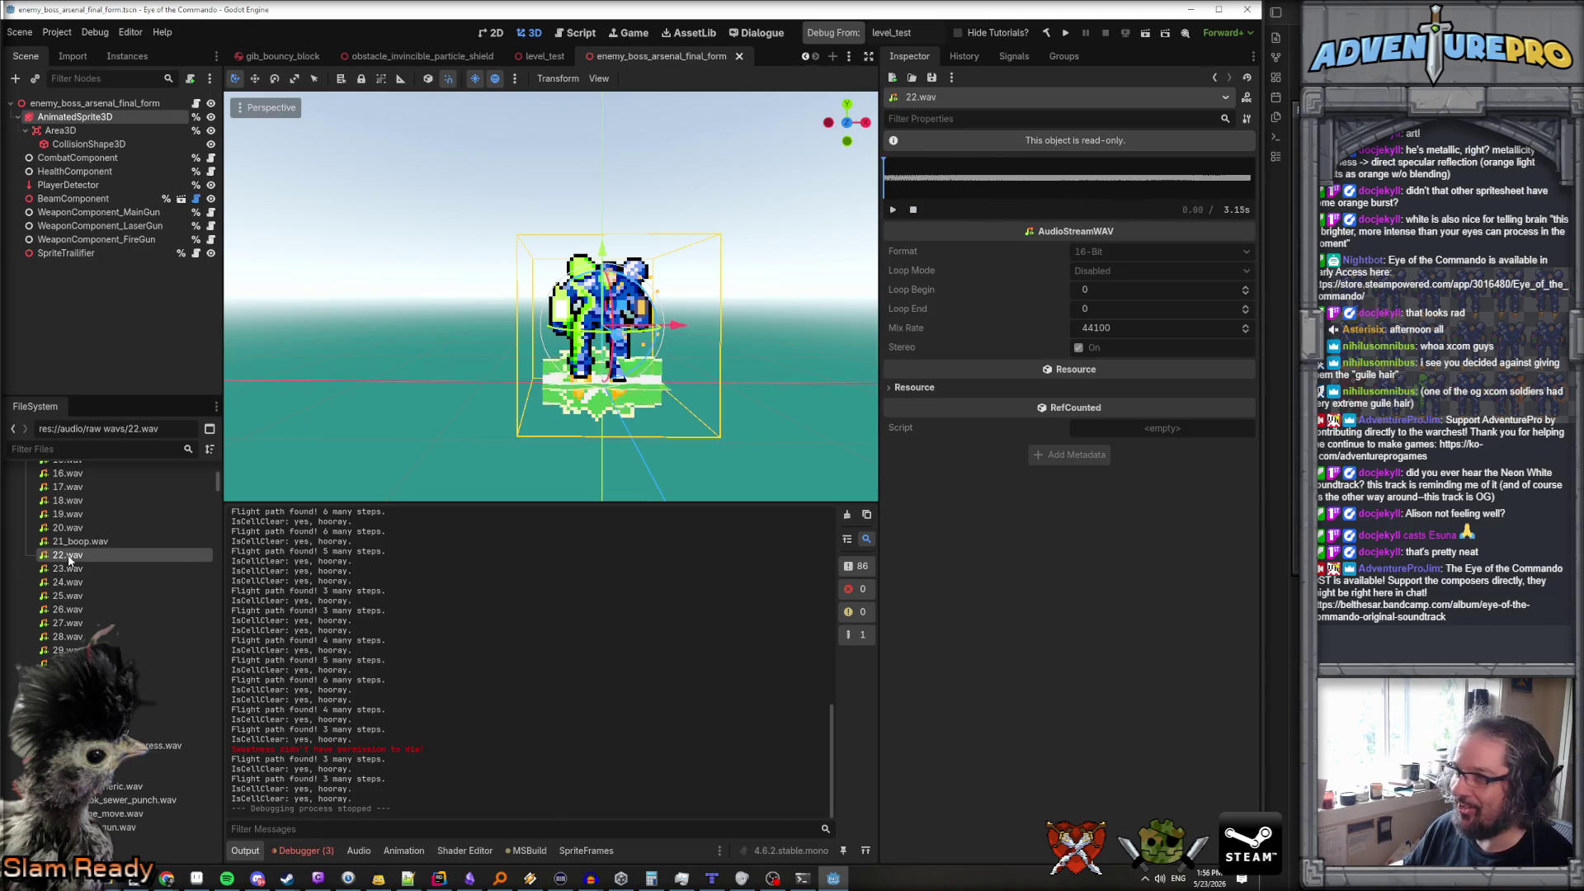
left_click(892, 211)
left_click(913, 209)
Preview 20.wav and 19.wav, then step through 18.wav, 17.wav and 16.wav
left_click(66, 528)
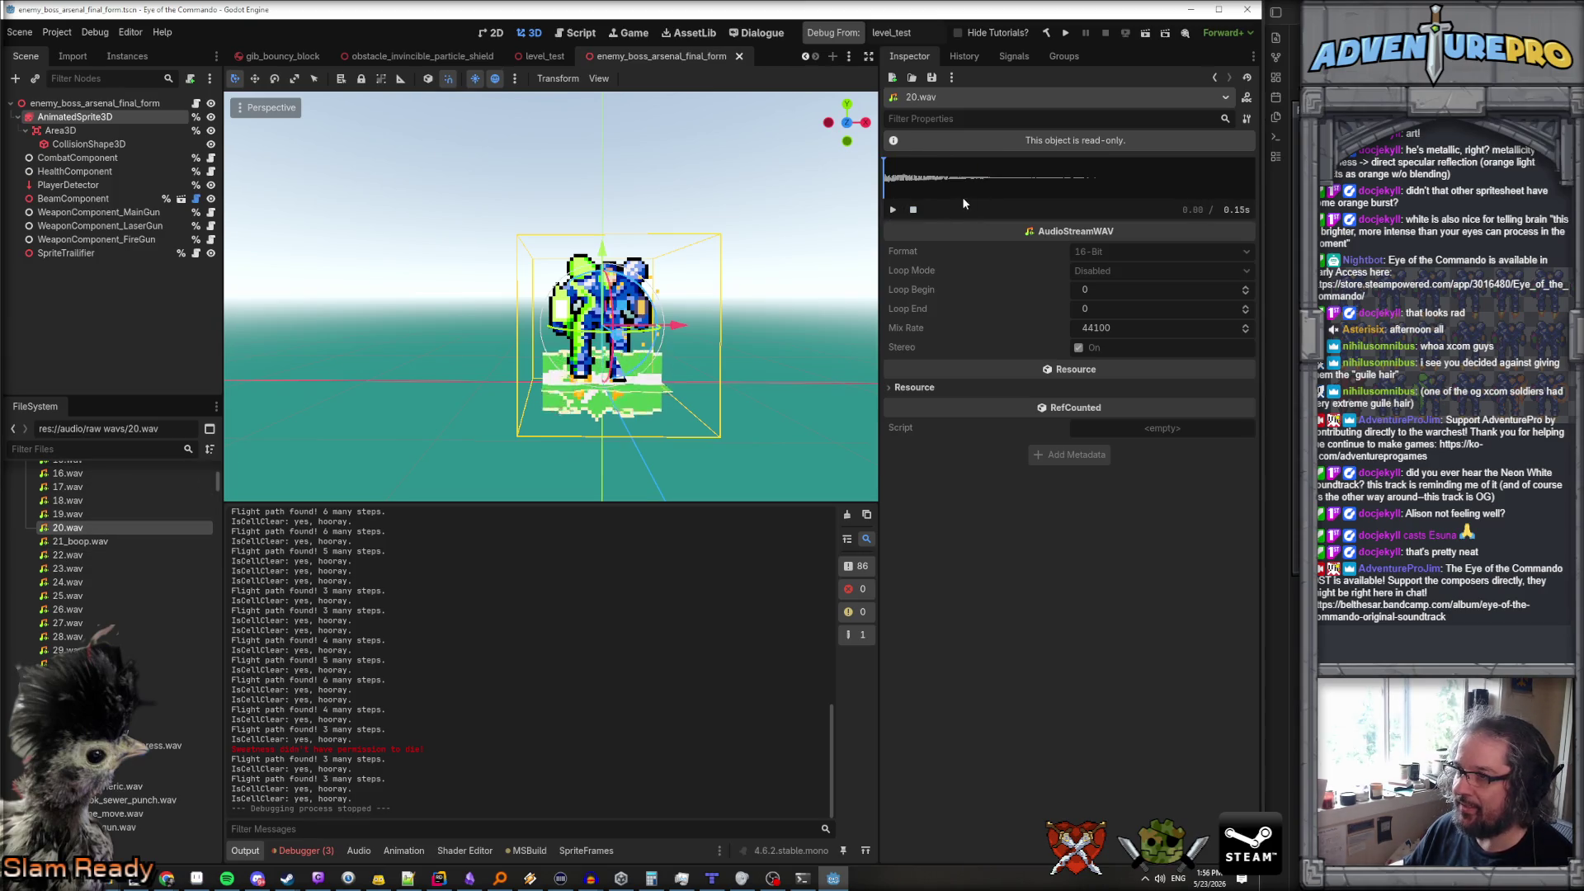
left_click(892, 211)
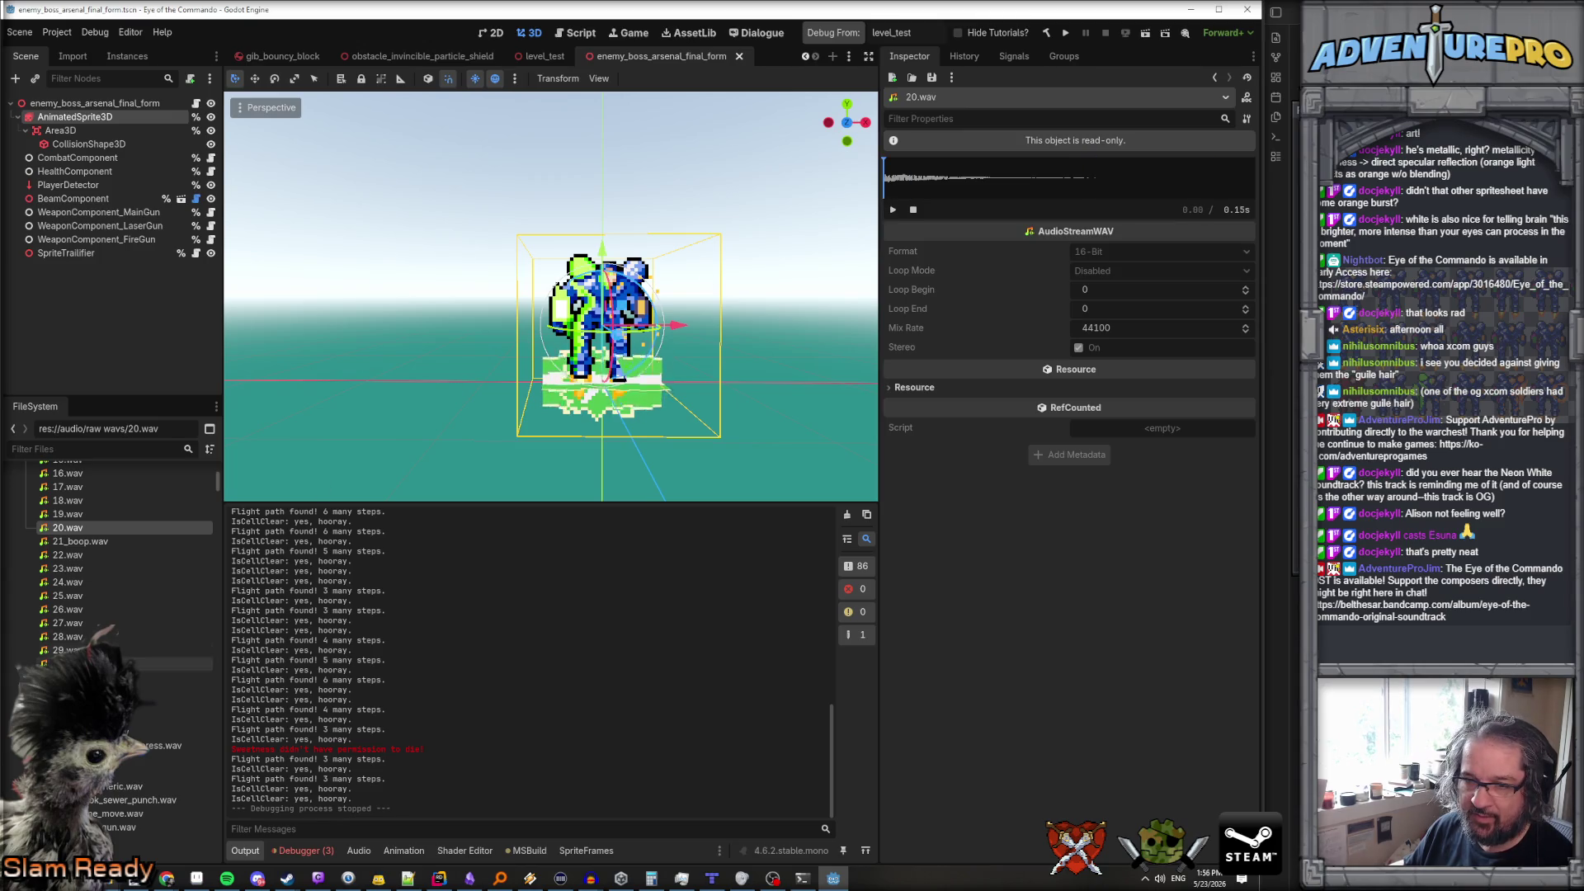
left_click(69, 515)
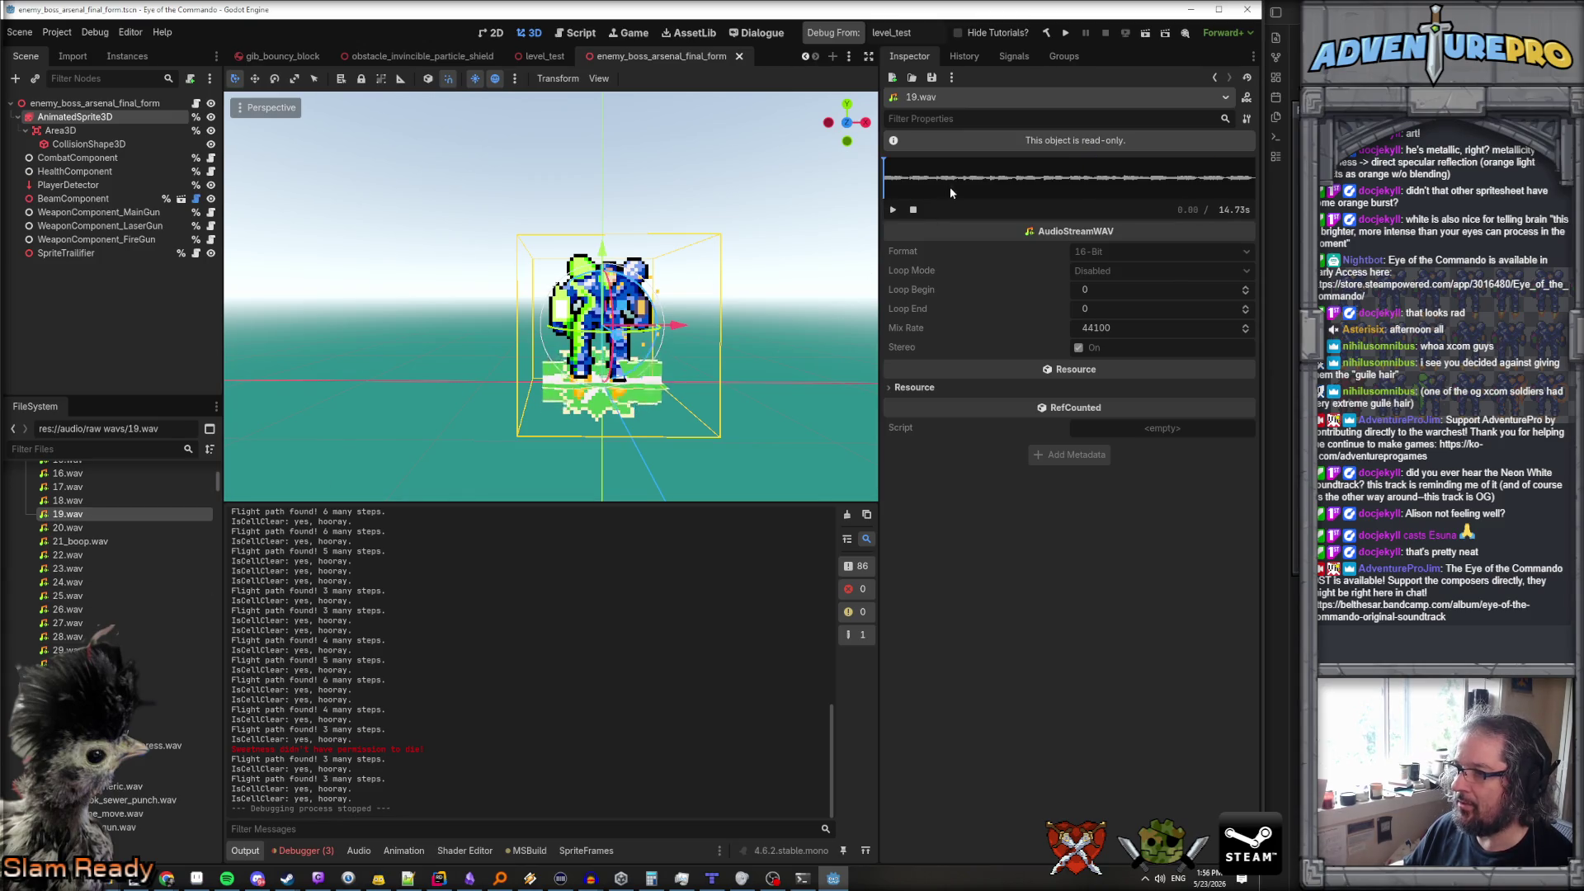
left_click(895, 210)
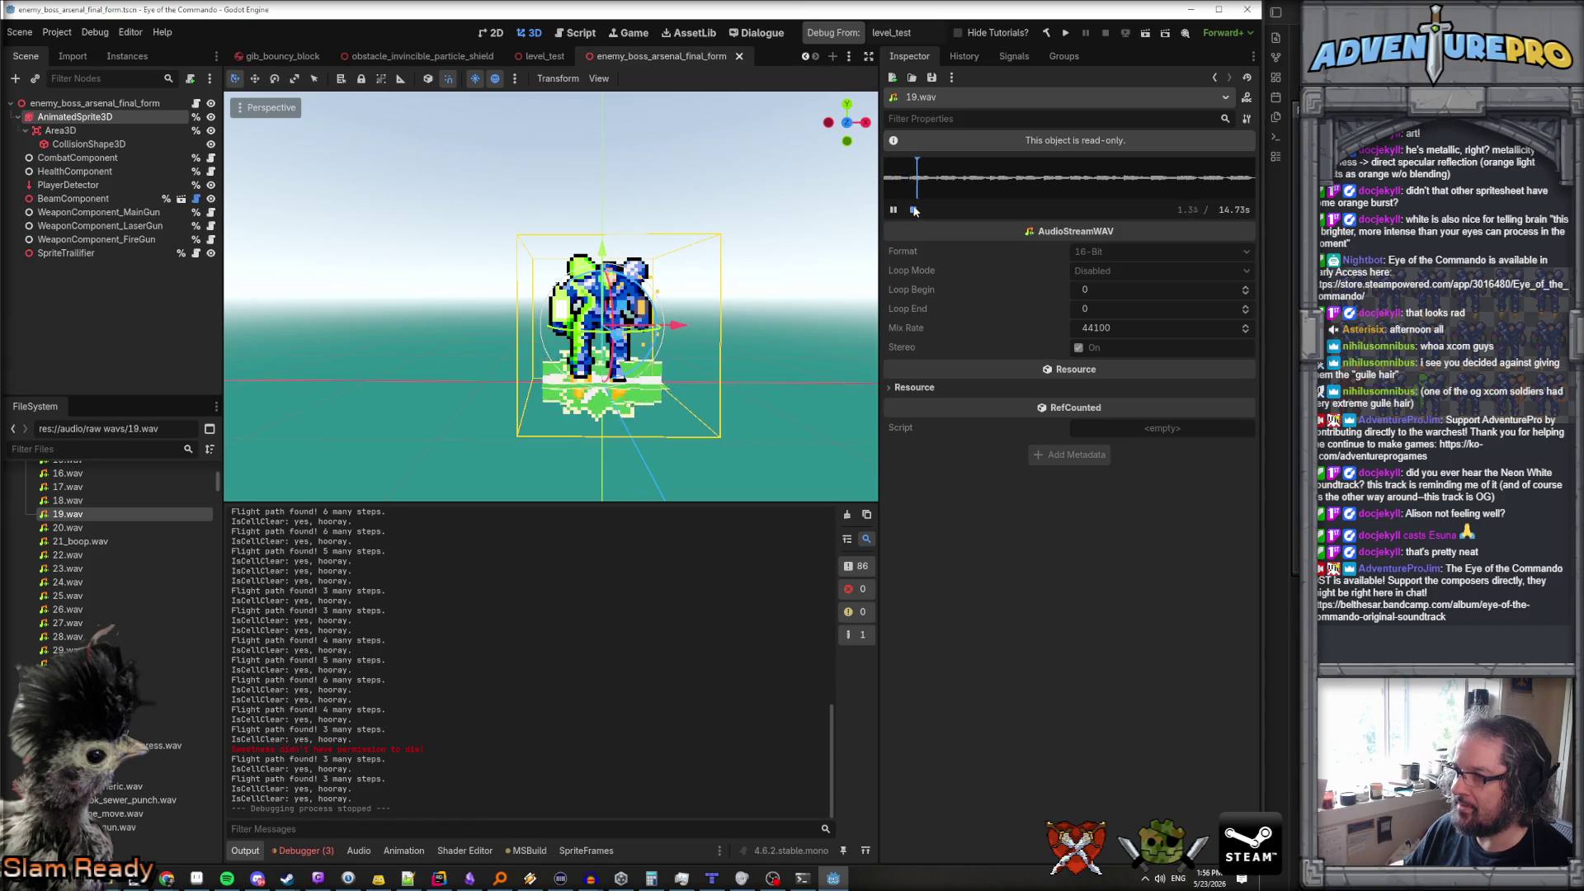
left_click(914, 209)
left_click(66, 501)
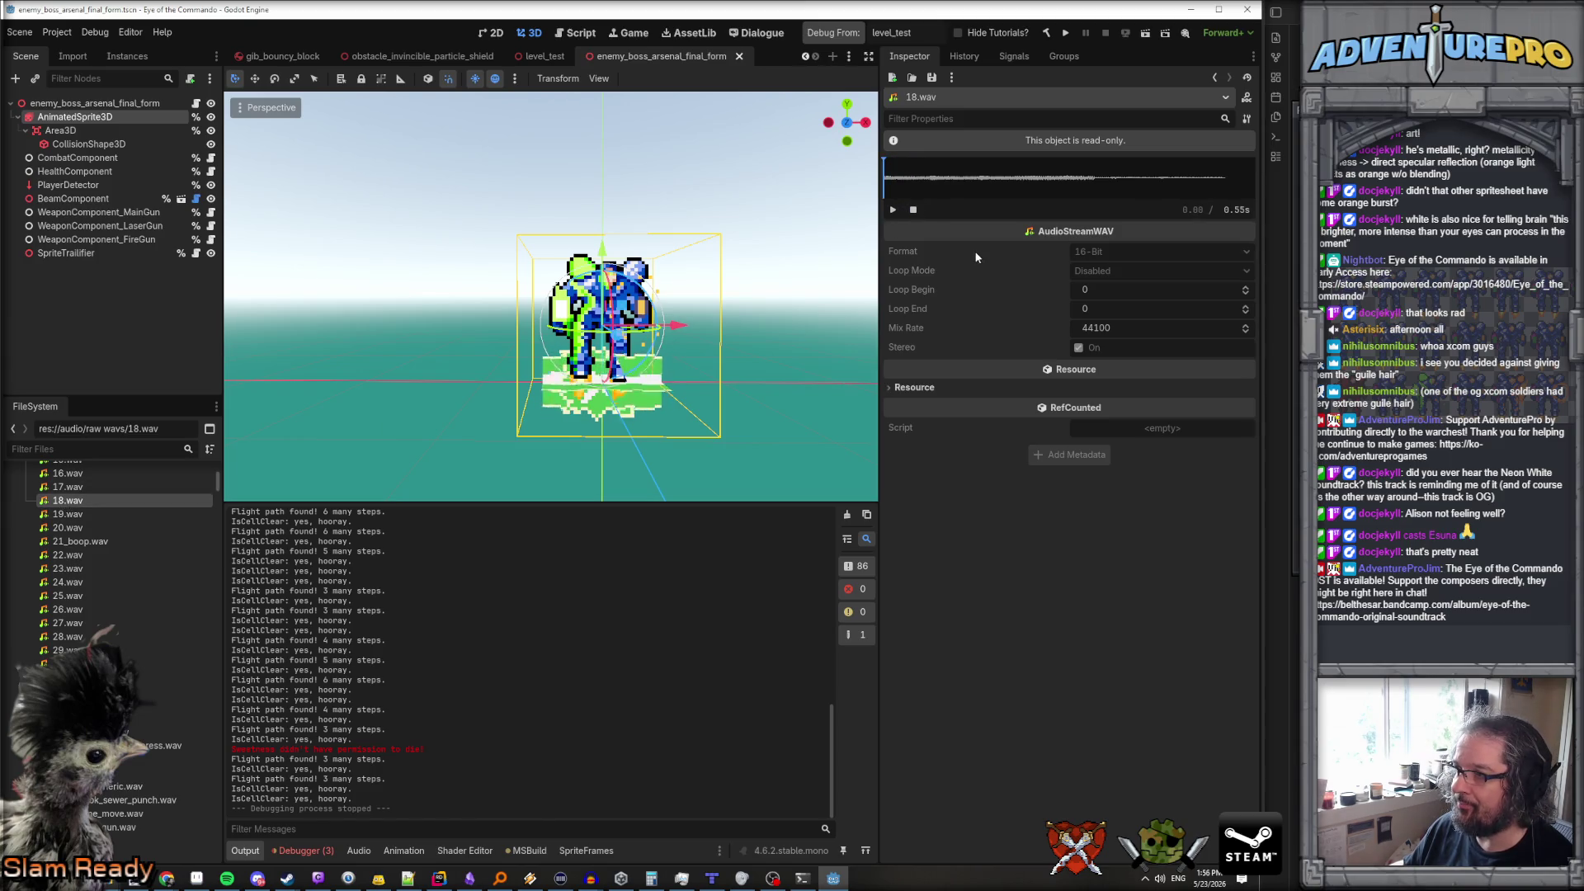
left_click(76, 487)
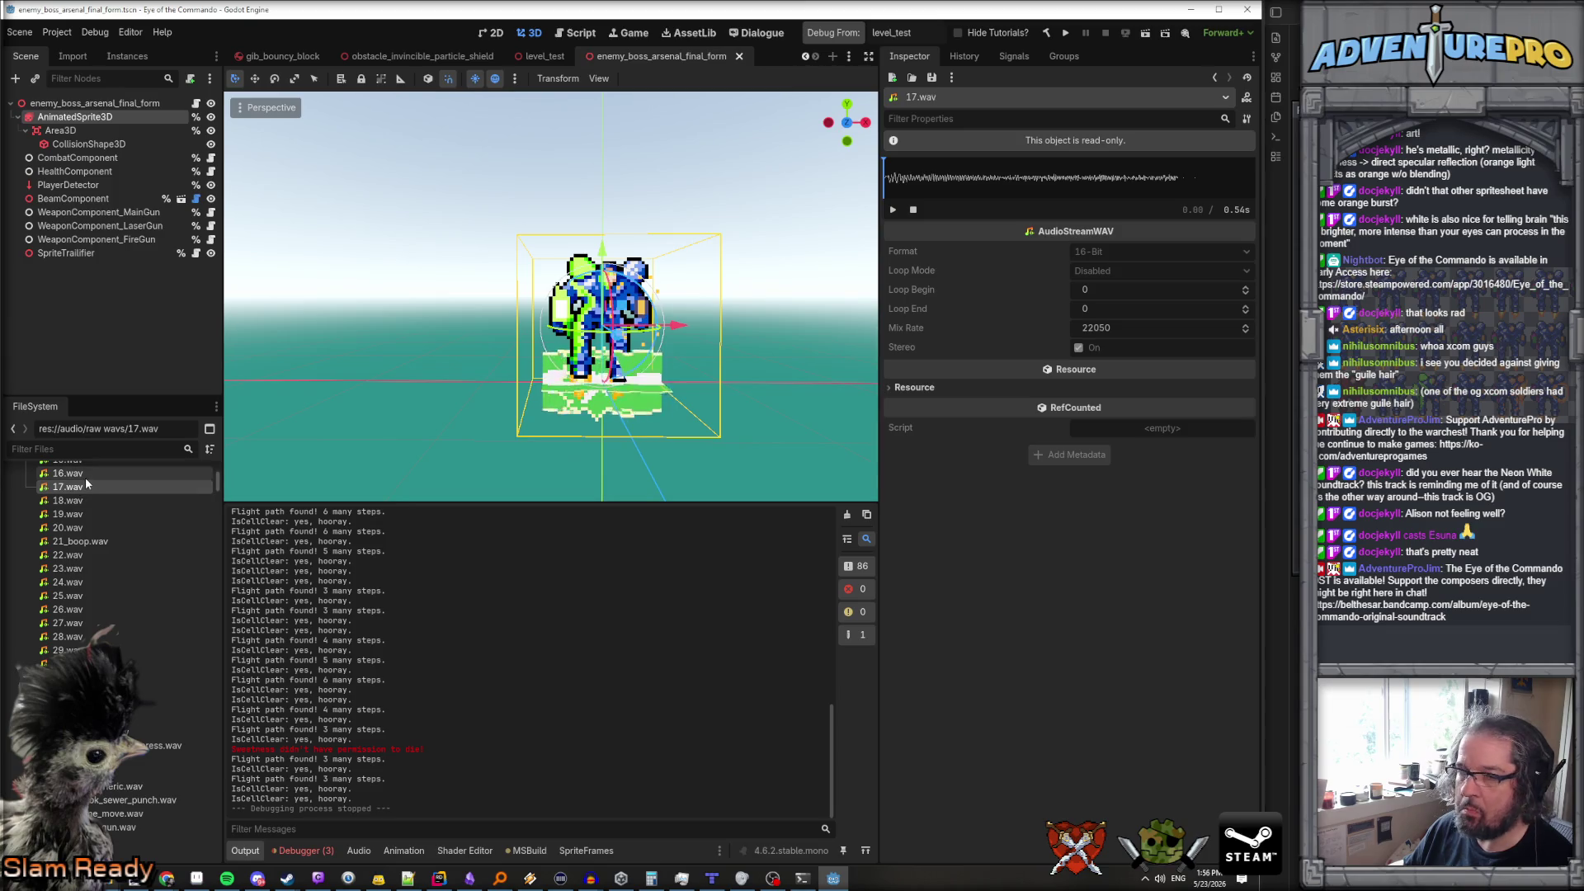
left_click(82, 474)
Select 15.wav, then play the 1.57-second 14.wav clip several times
scroll(81, 473, "up", 2)
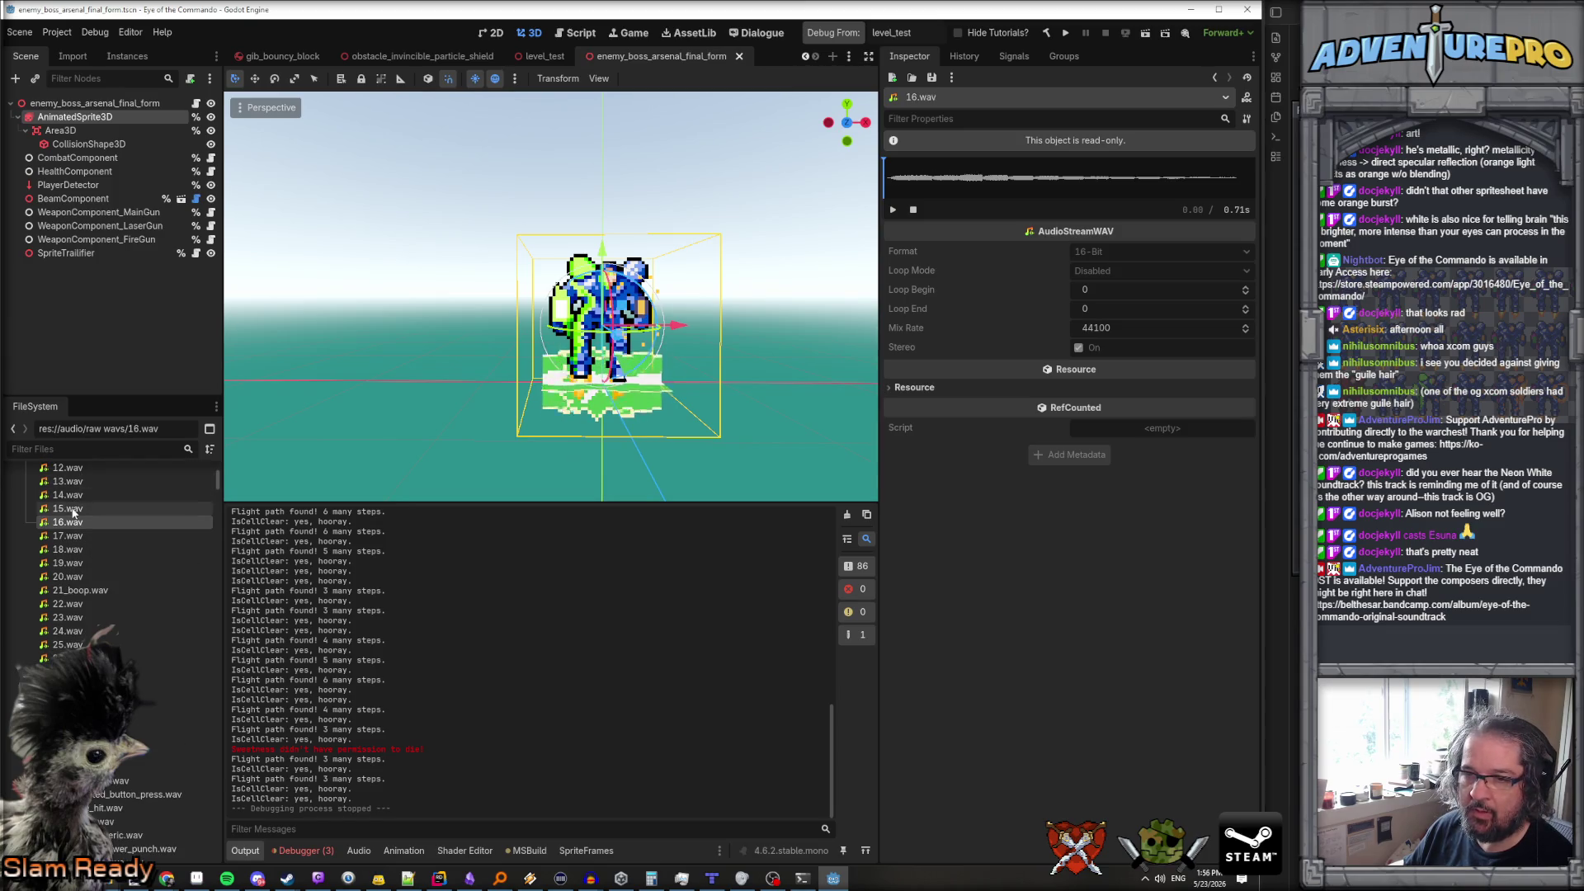
left_click(73, 509)
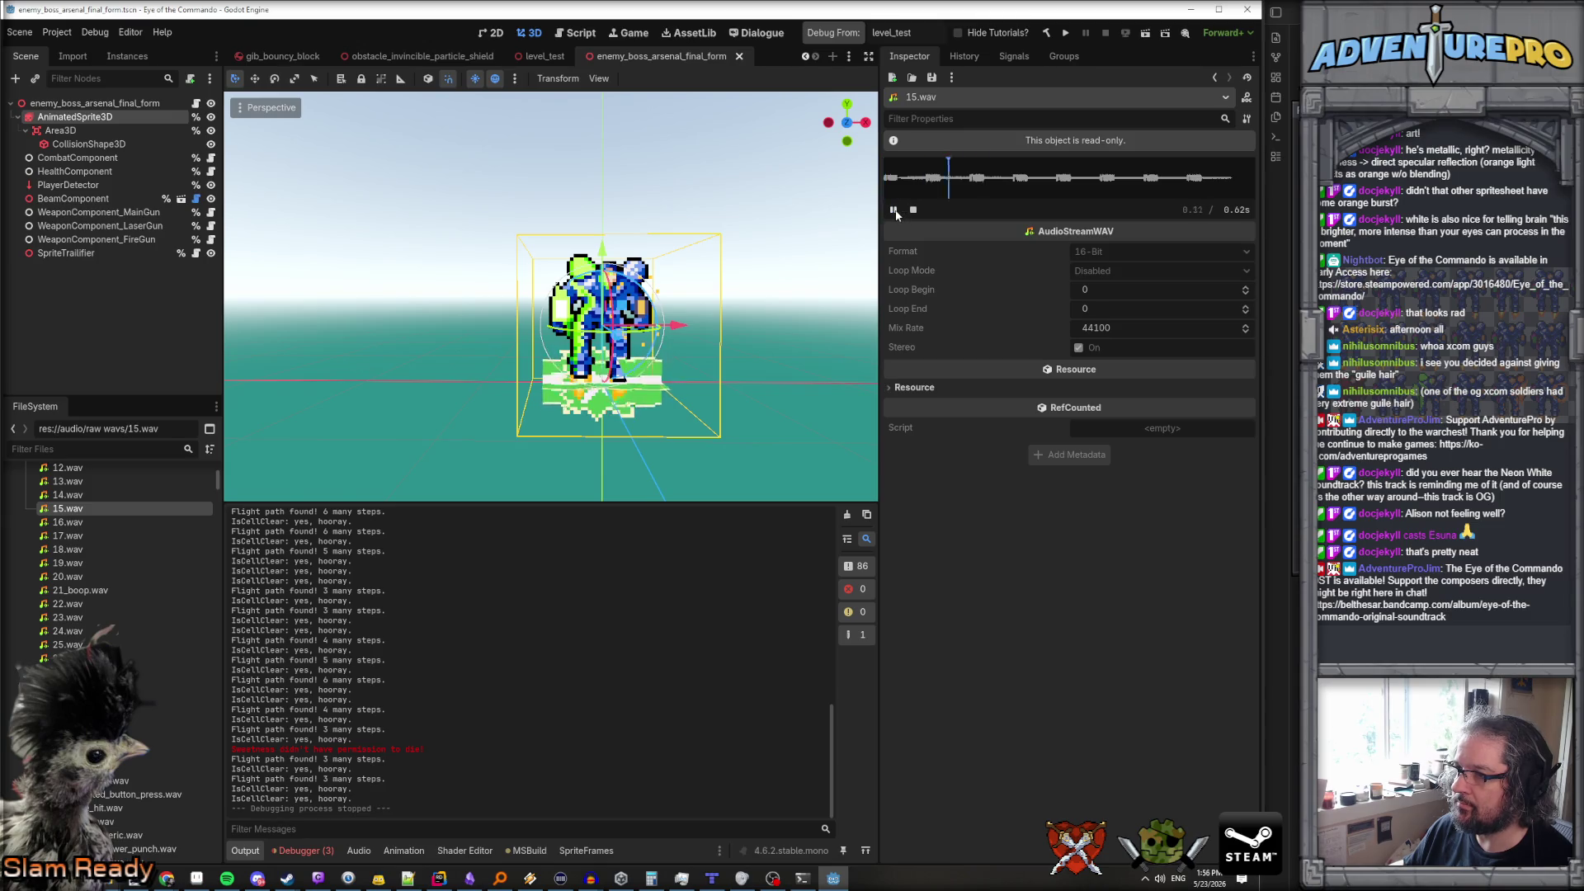
left_click(78, 497)
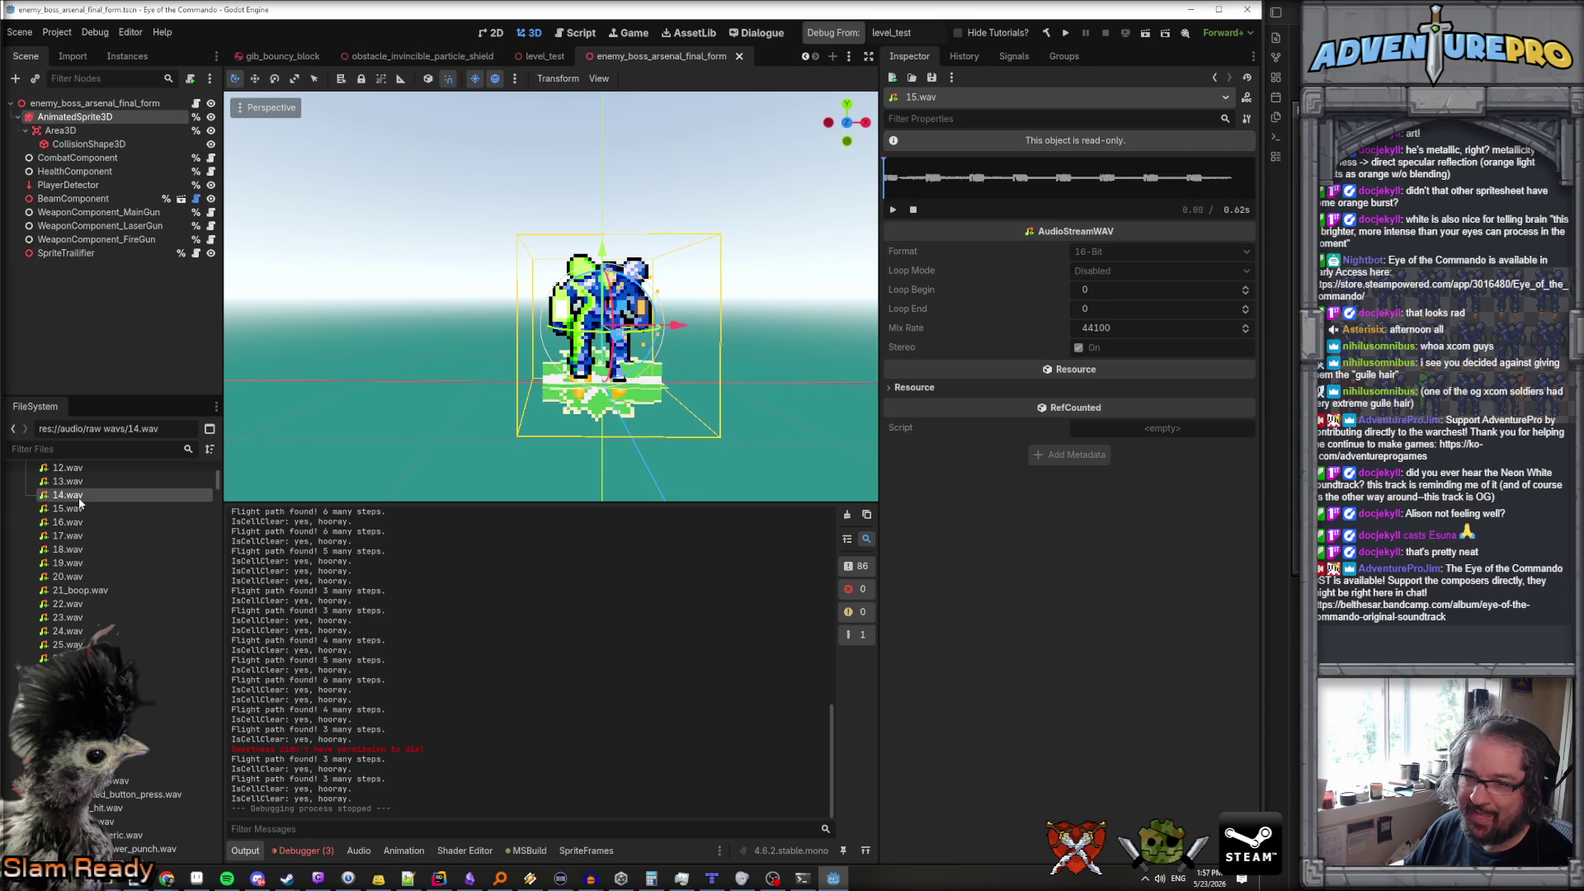
left_click(893, 210)
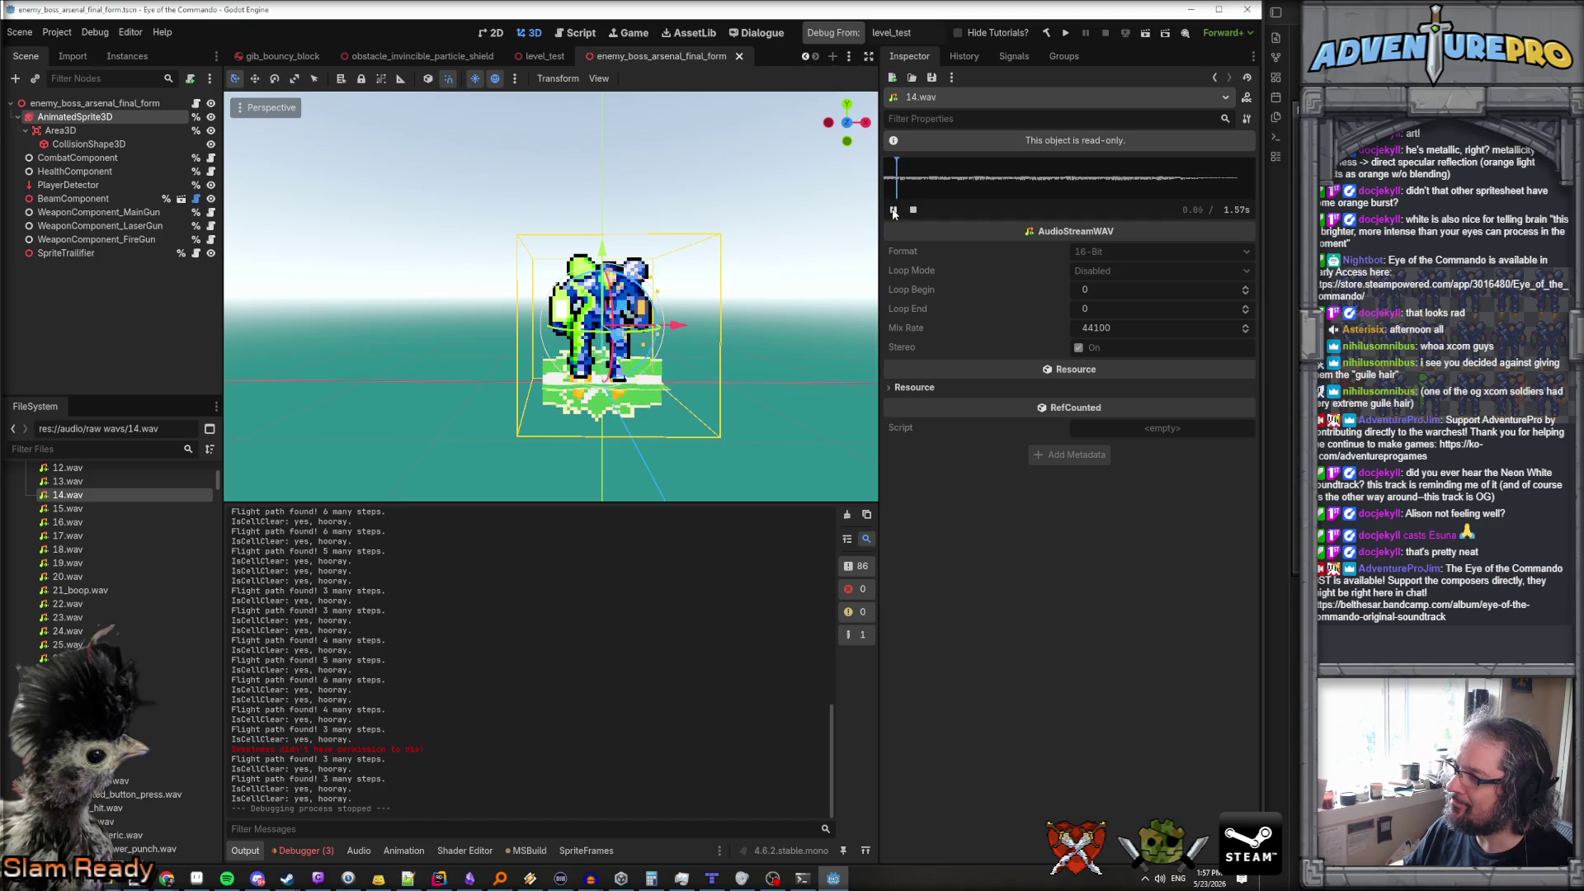
left_click(892, 210)
left_click(893, 209)
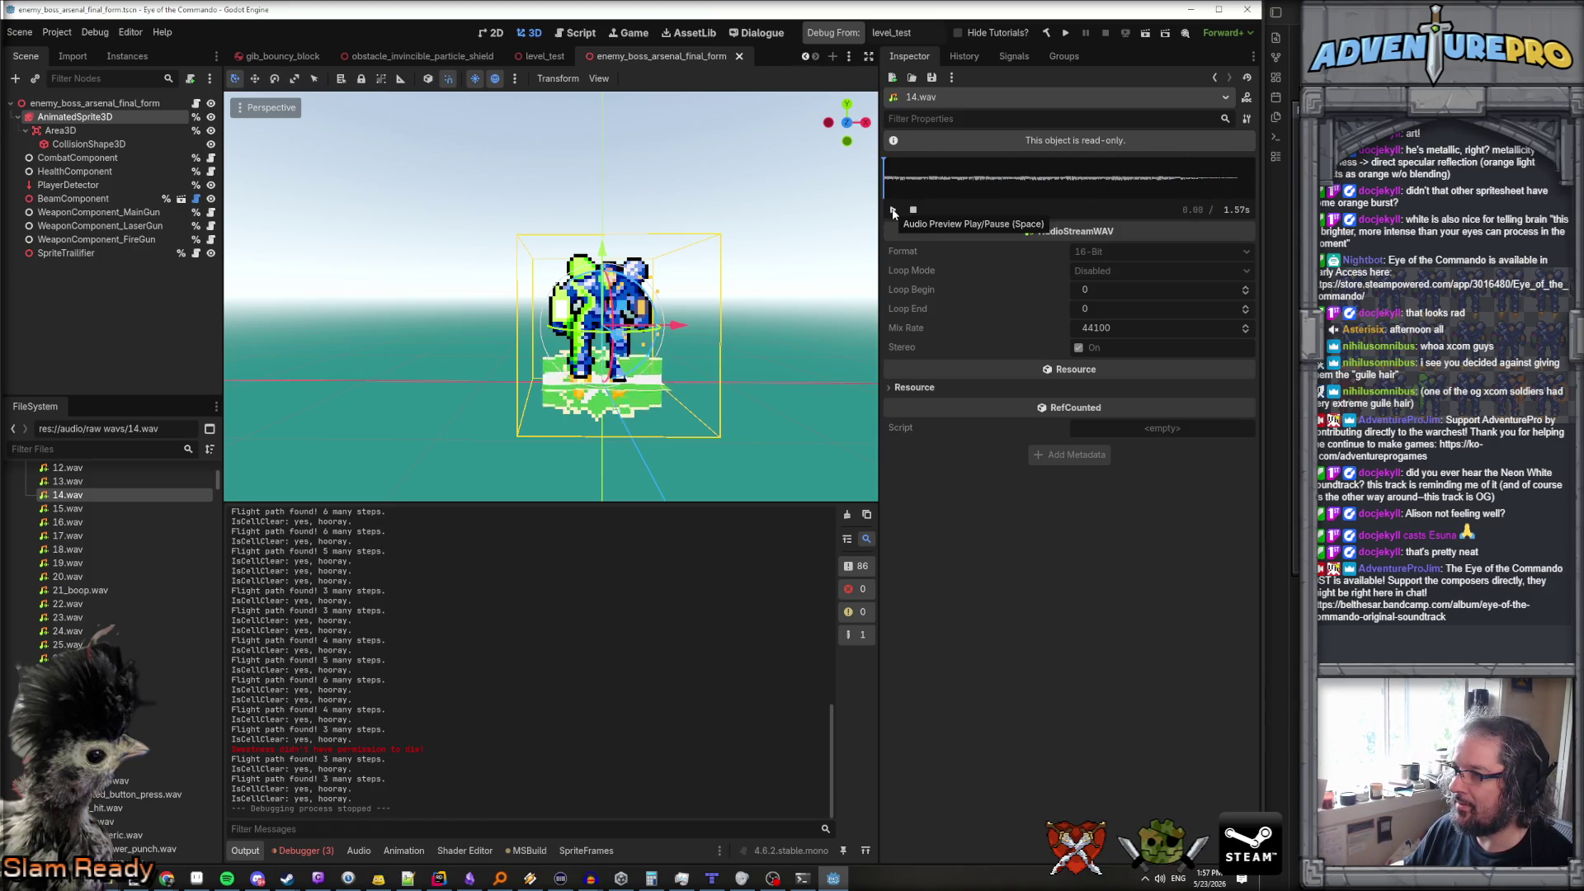
left_click(893, 210)
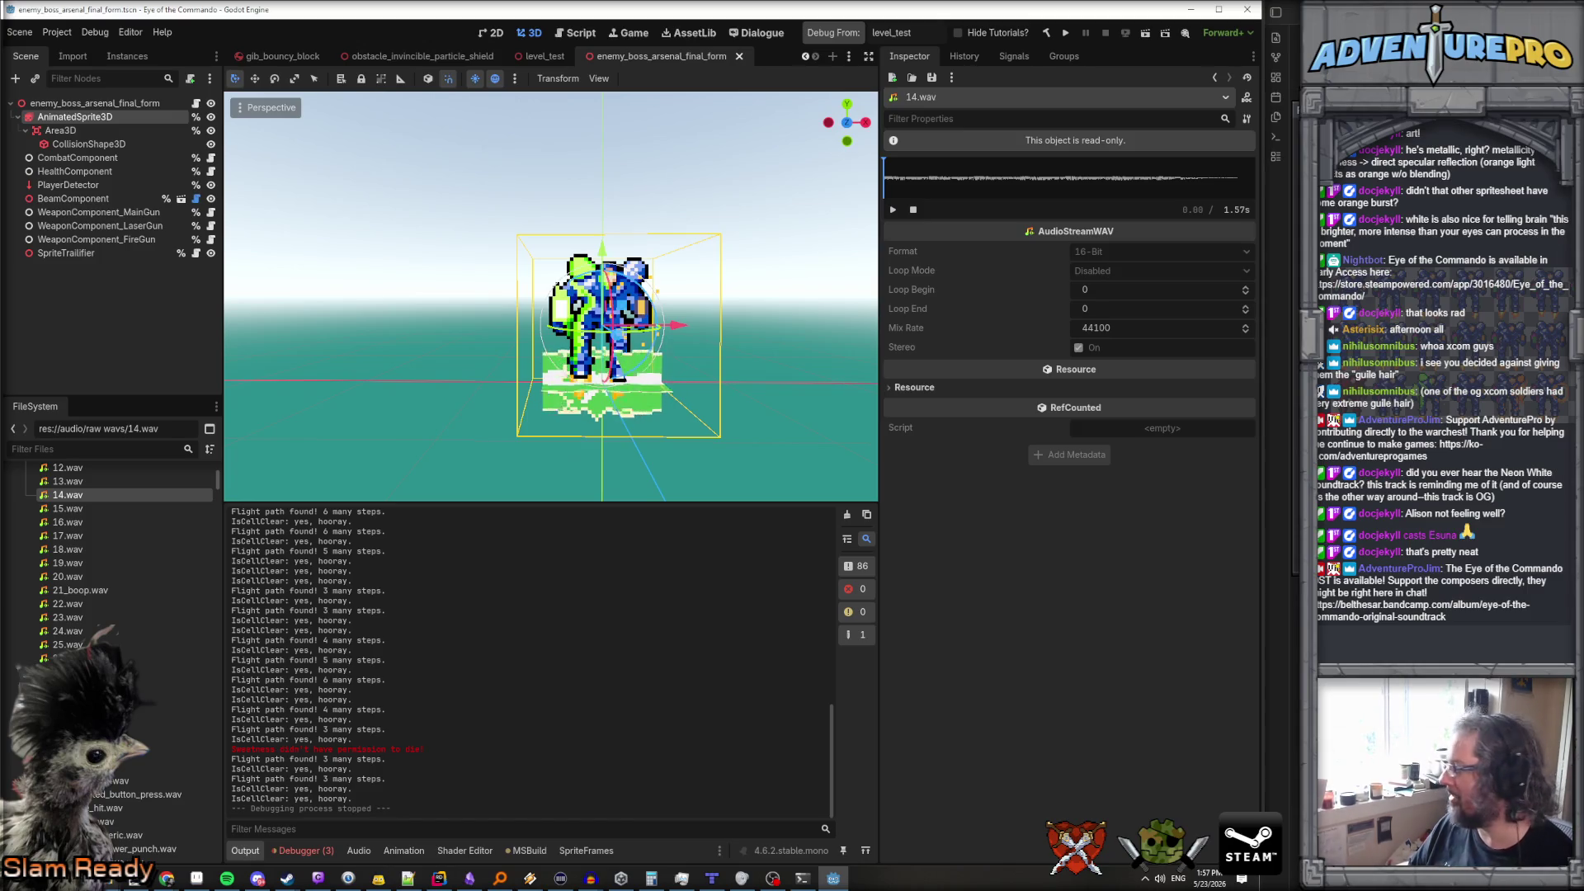
key("alt+Tab")
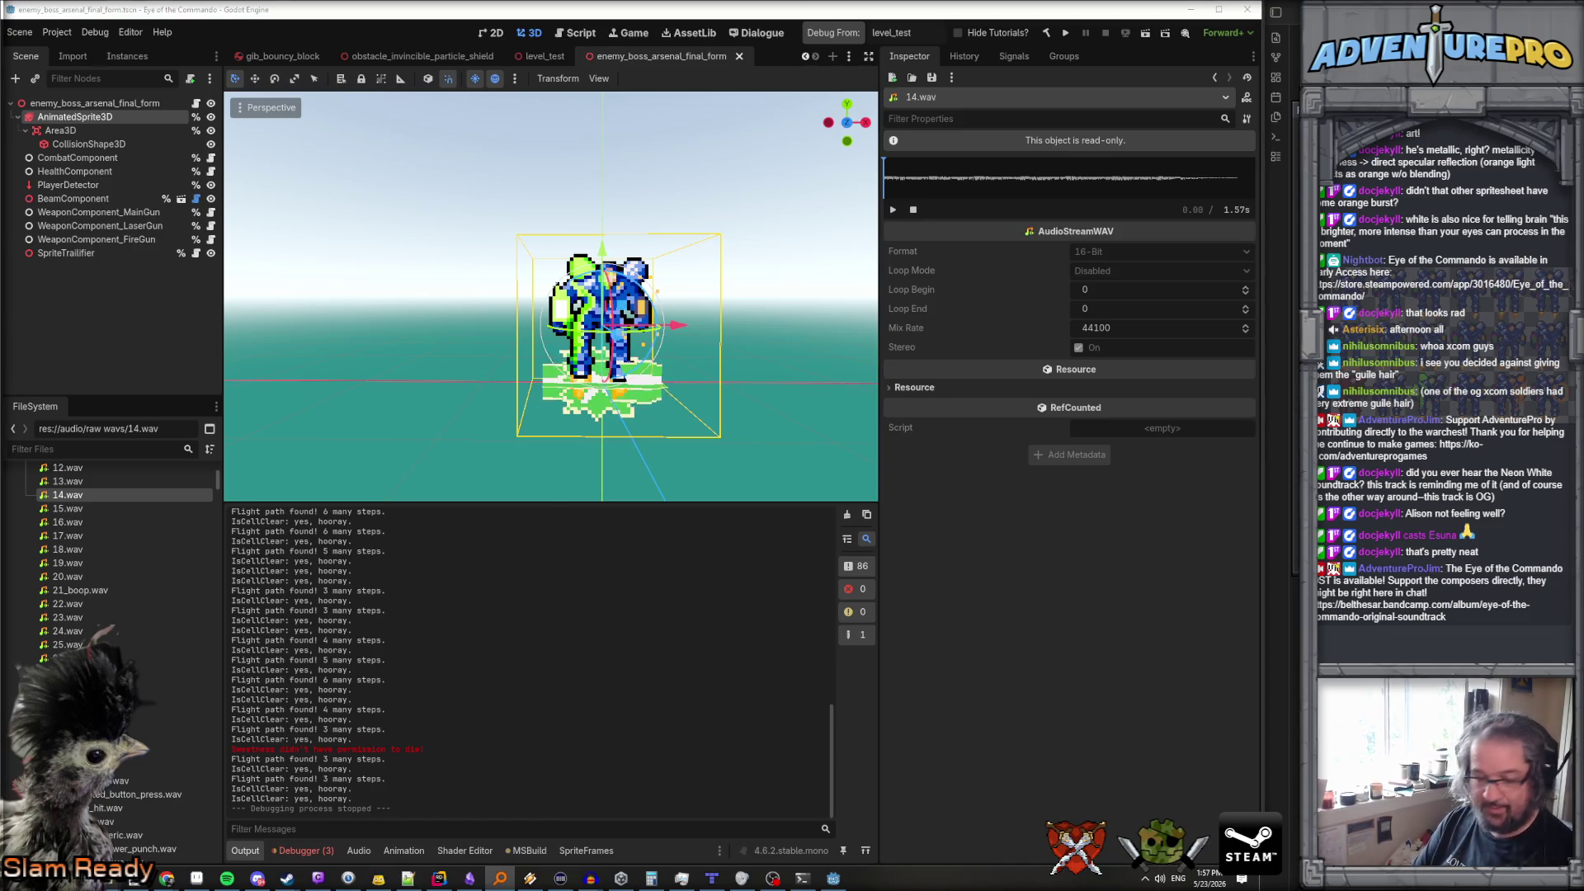
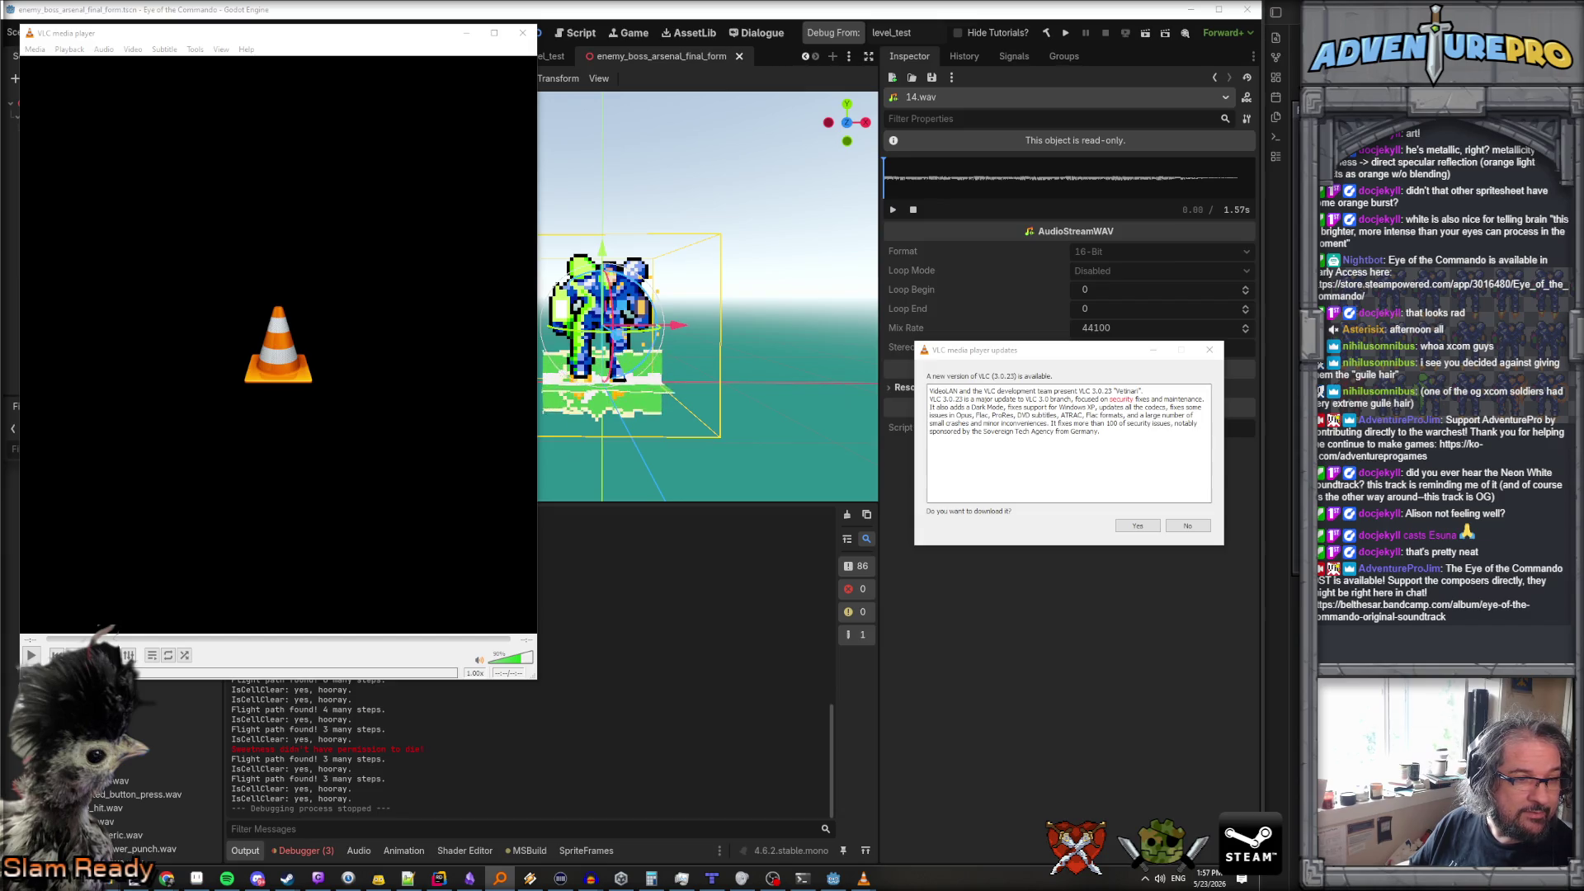
Adjust VLC's volume slider to a comfortable level and play THRUSTER_Weak_loop_mono
left_click(512, 661)
left_click_drag(513, 663, 504, 666)
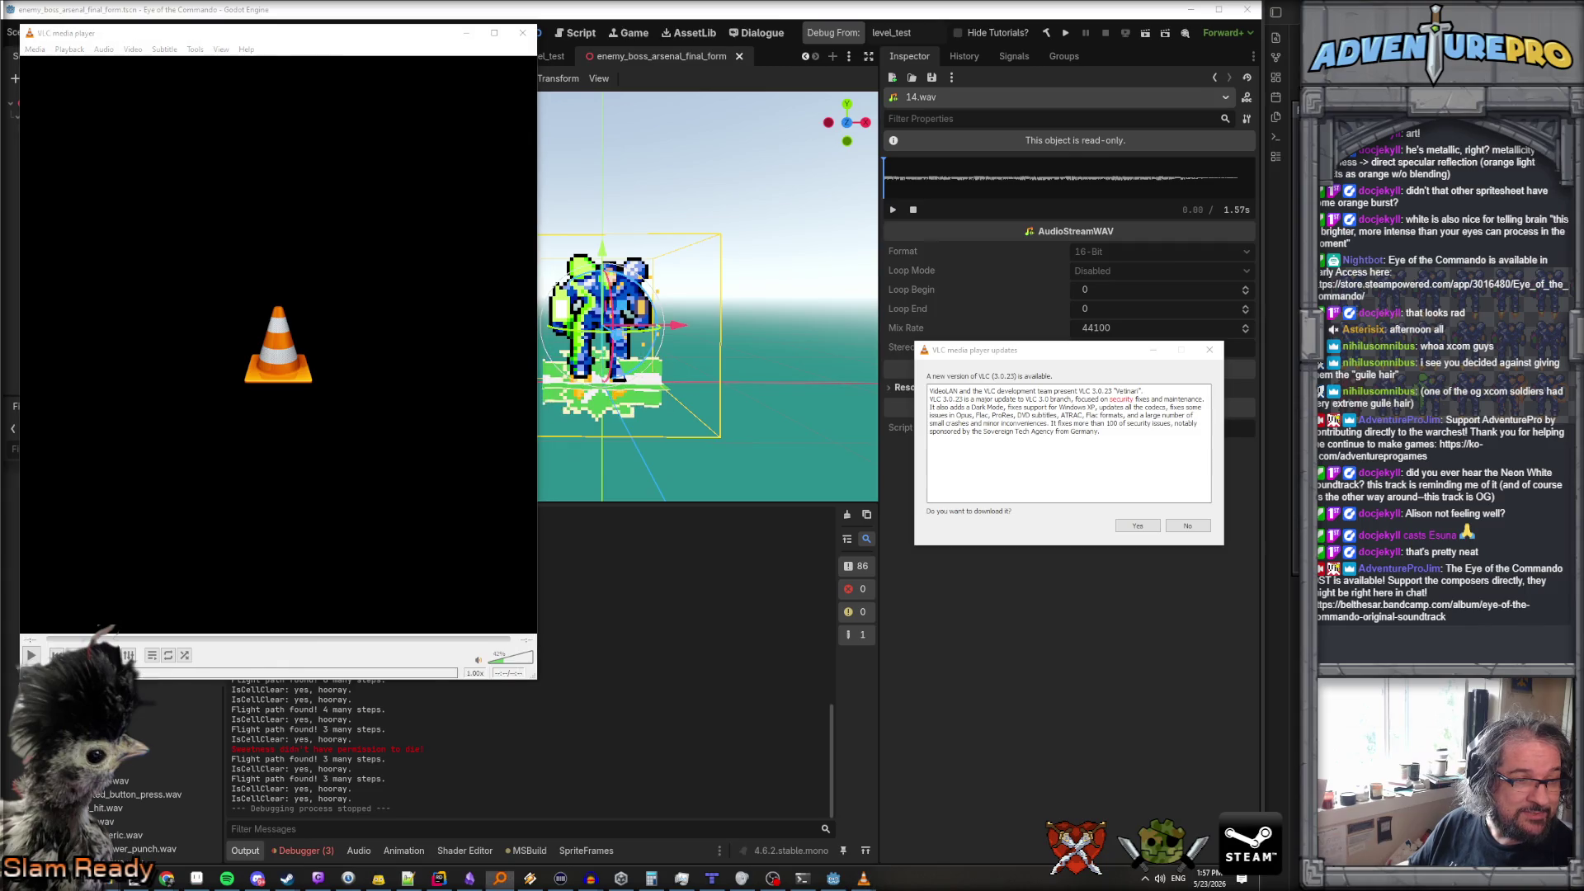
left_click(518, 665)
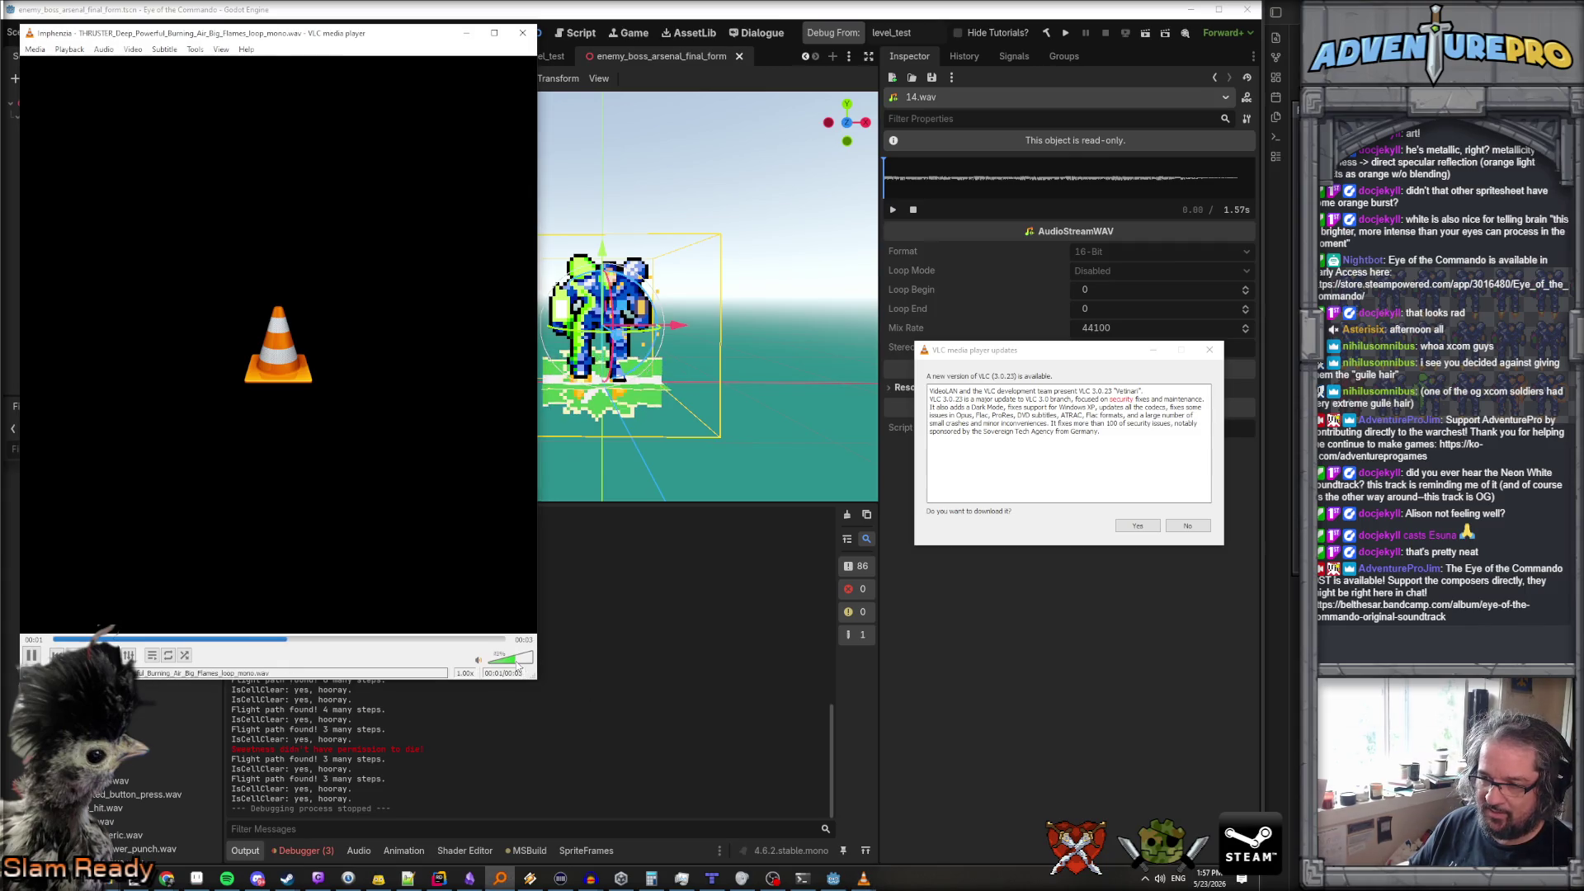
left_click_drag(518, 666, 507, 669)
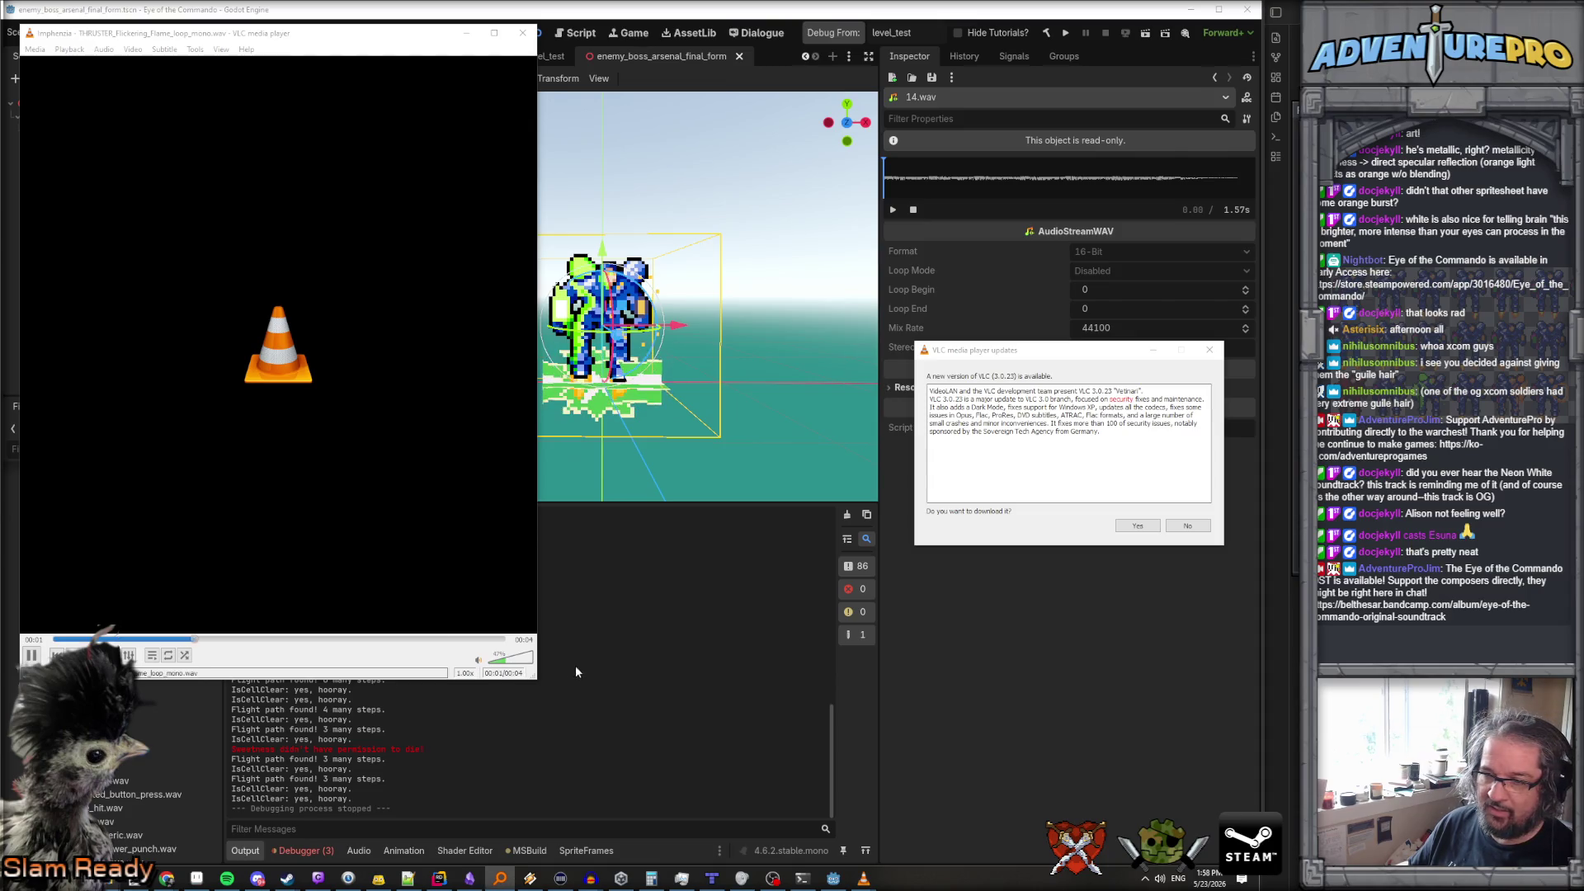
left_click(518, 662)
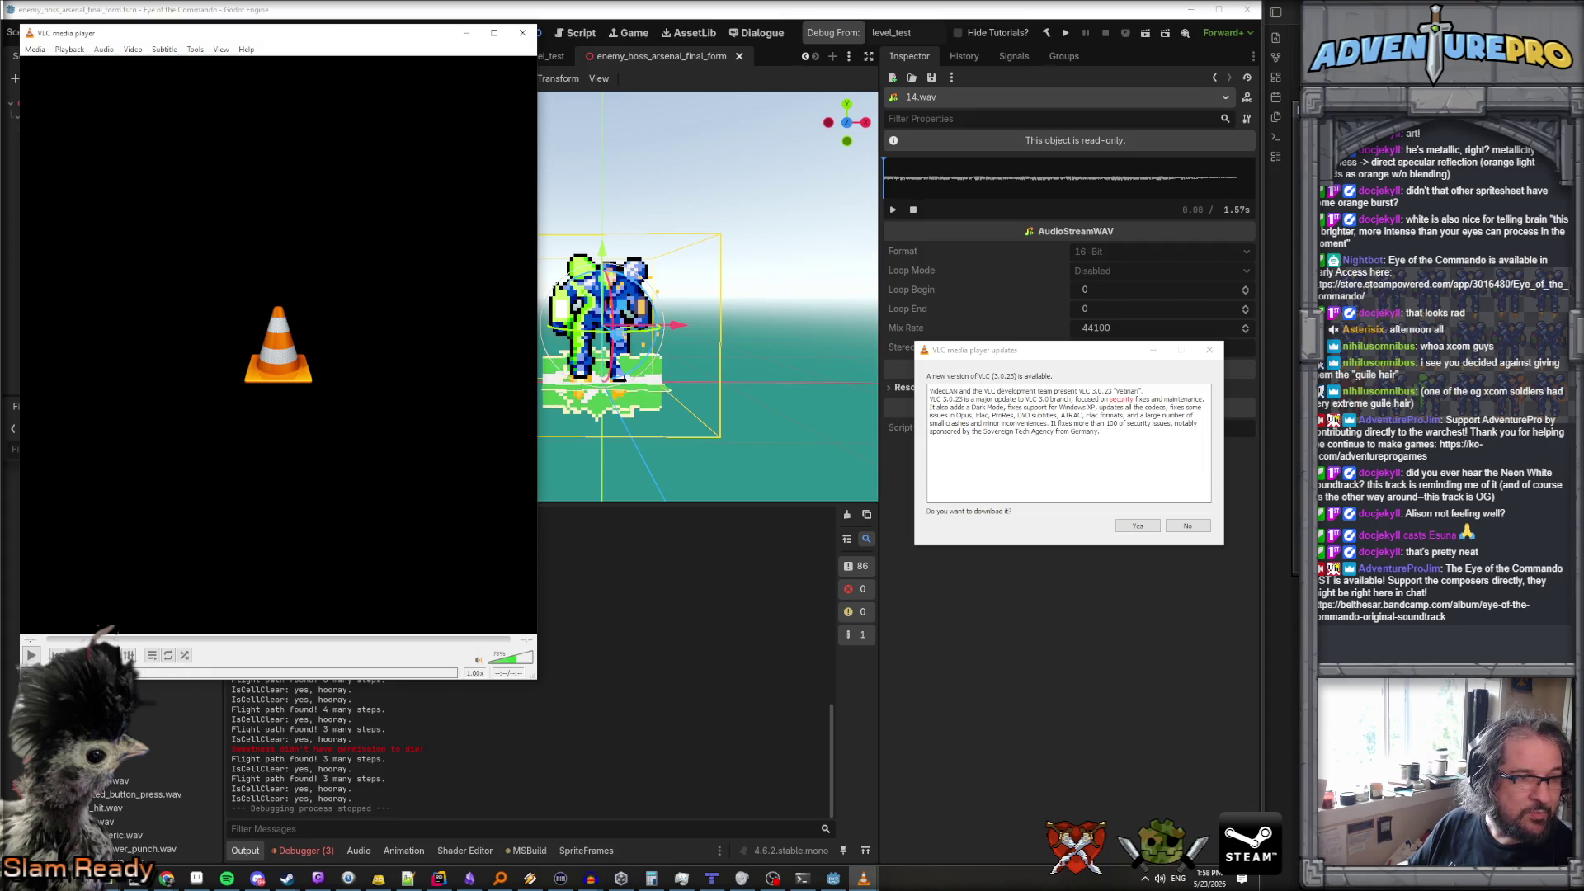
key("Return")
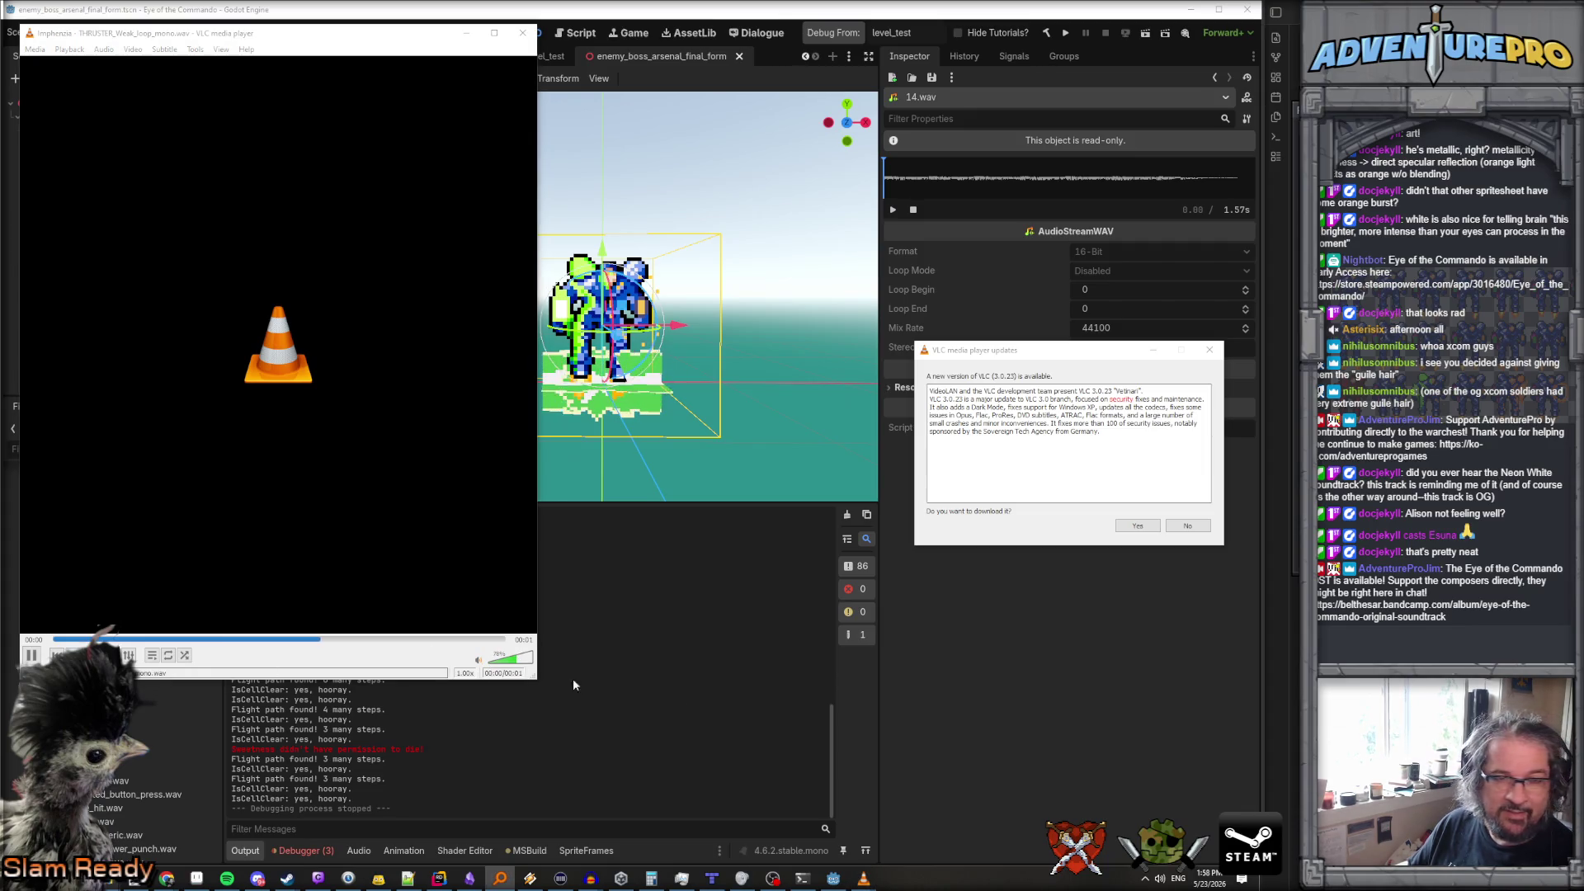
Audition the weak, burning air and flanger burning air thruster loops, then decline the update
scroll(519, 667, "down", 2)
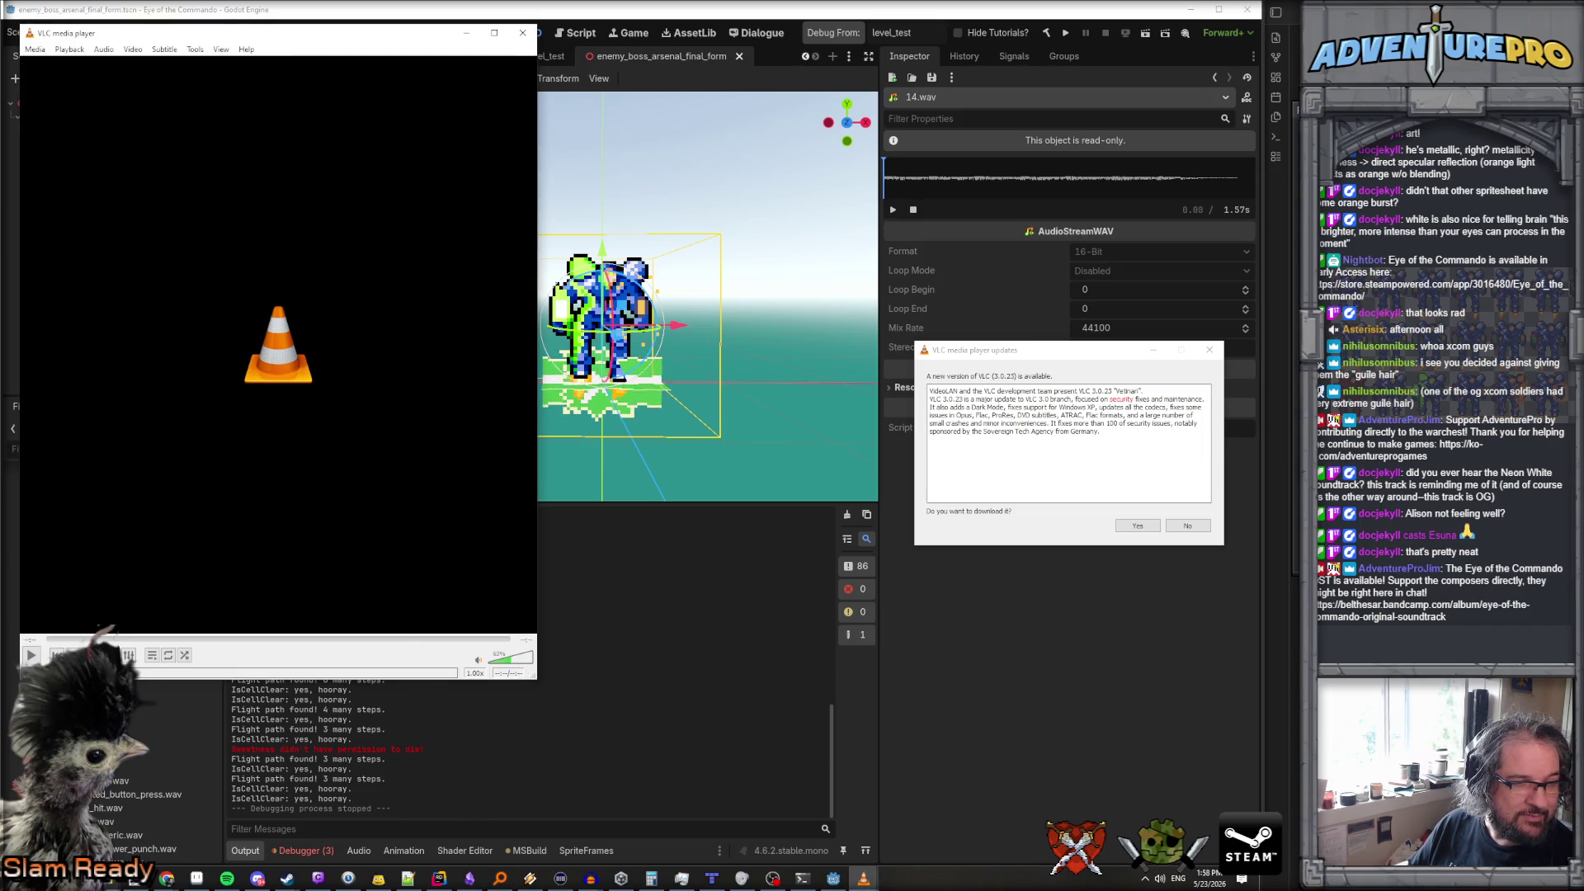
key("Return")
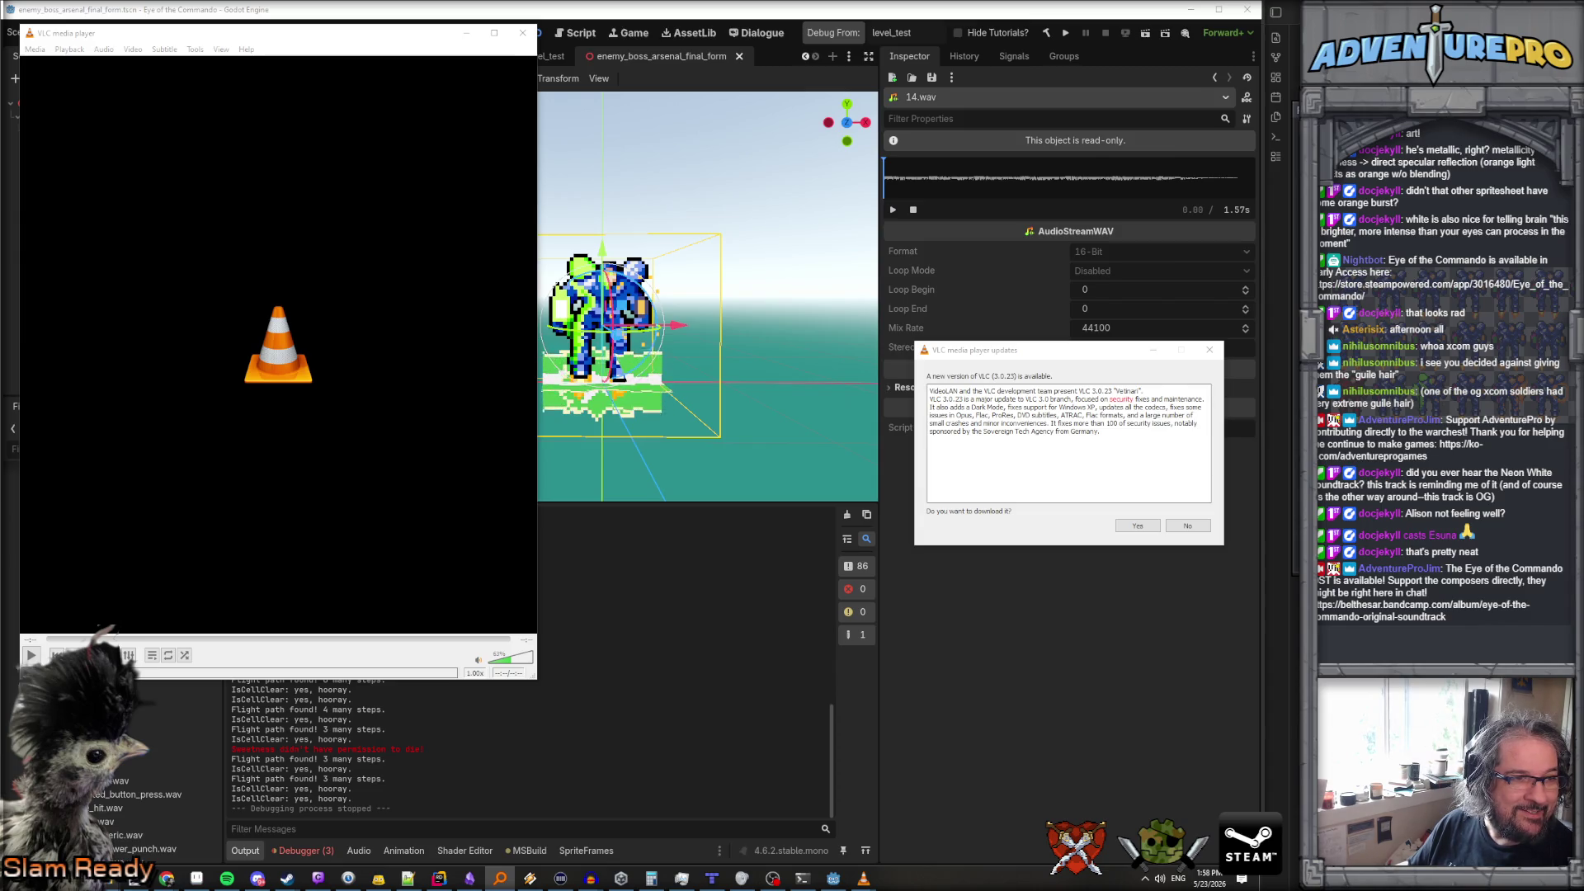
key("Down")
key("Return")
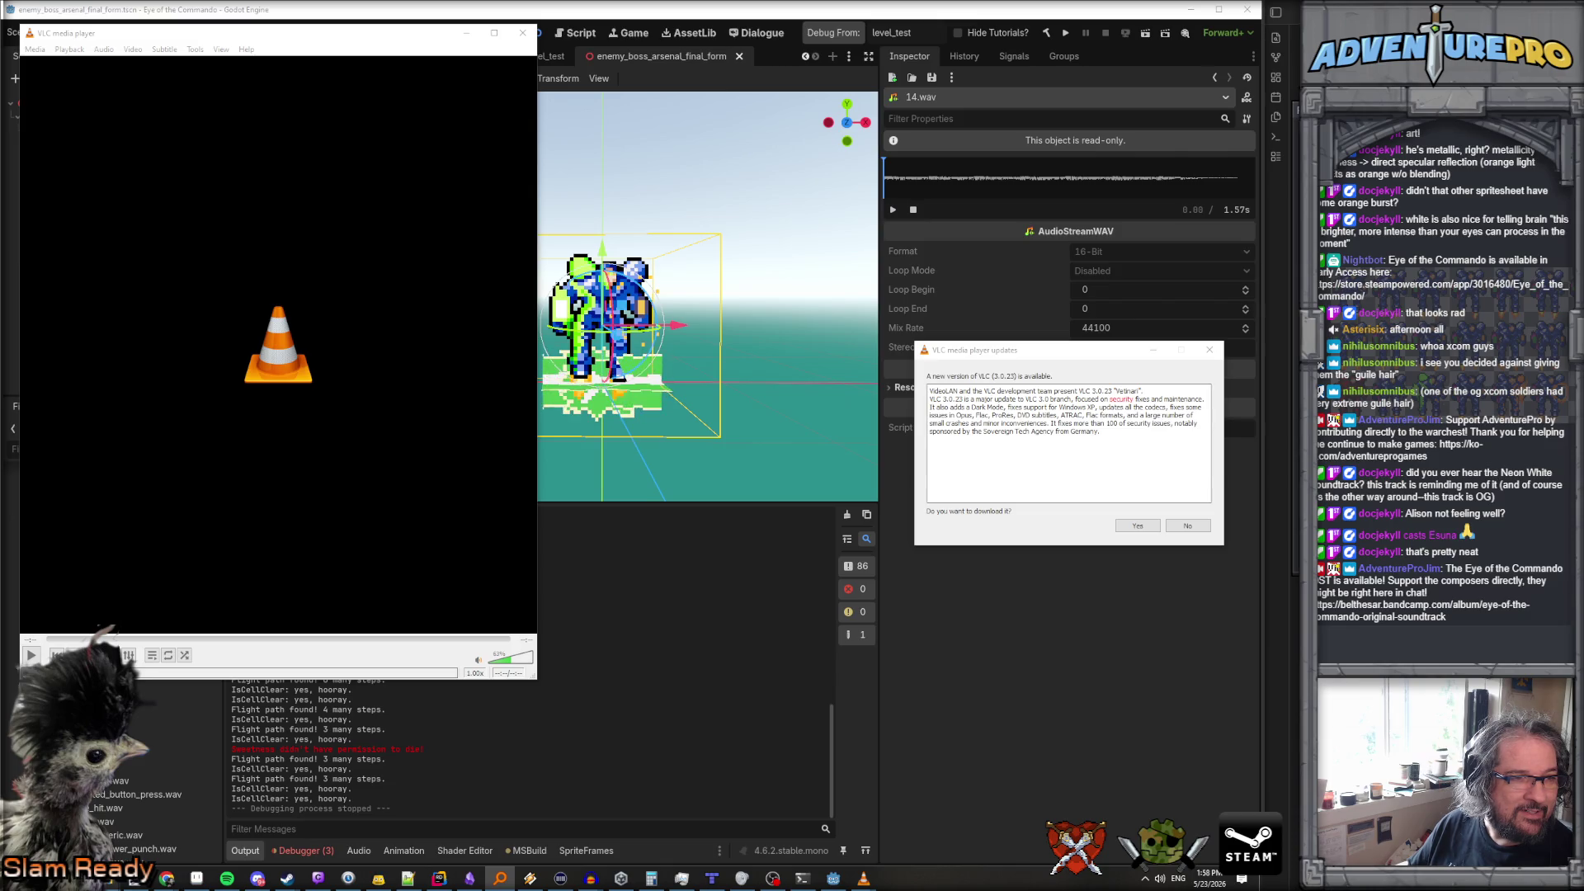
key("Down")
key("Return")
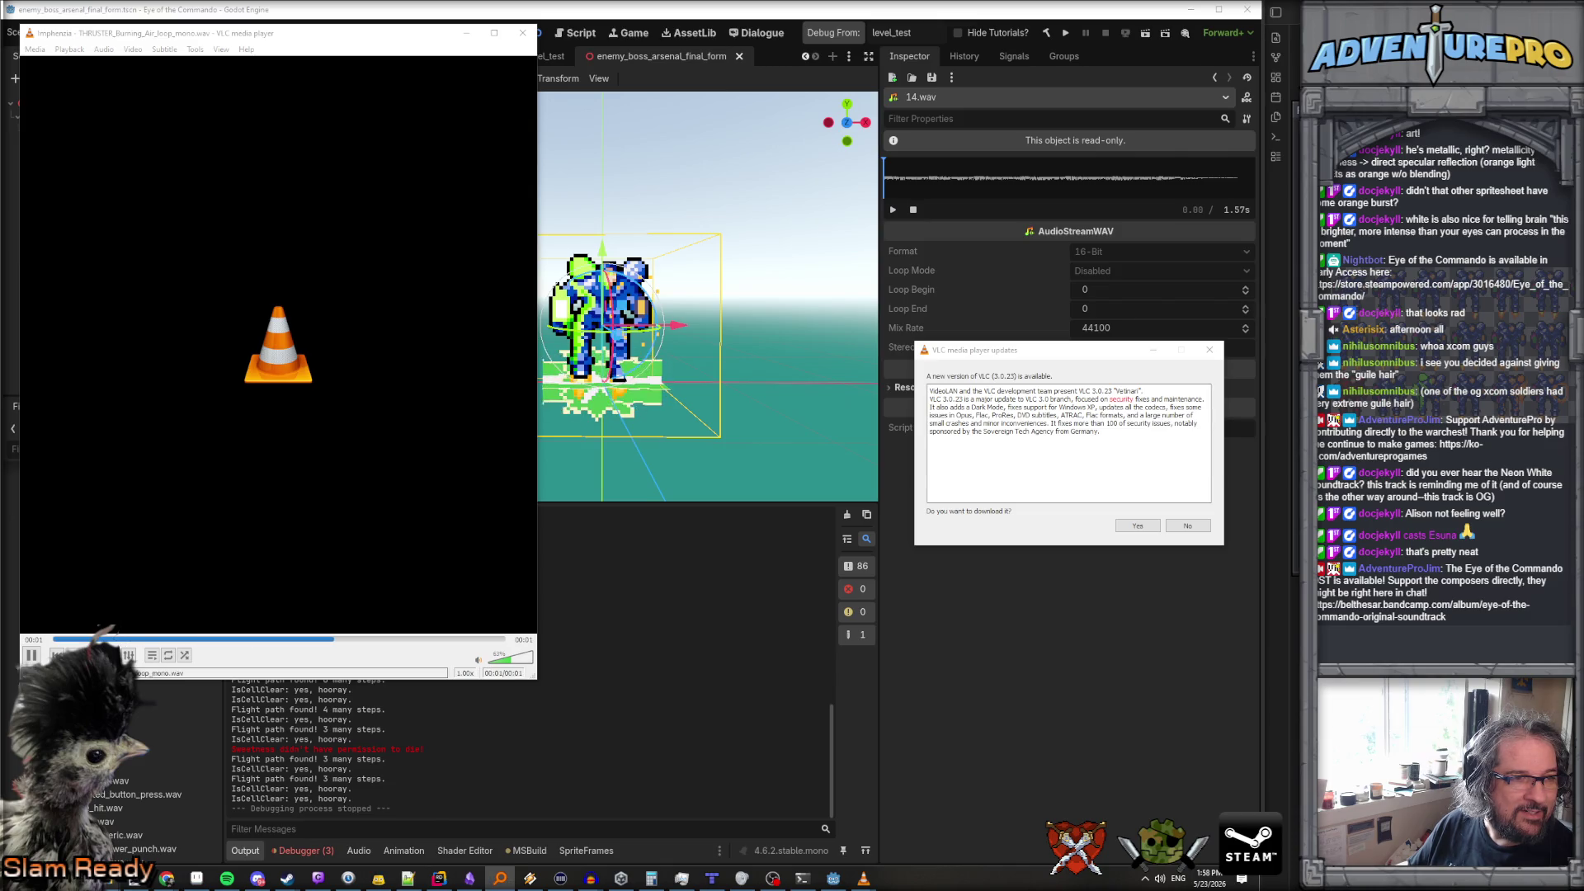
key("Down")
key("Return")
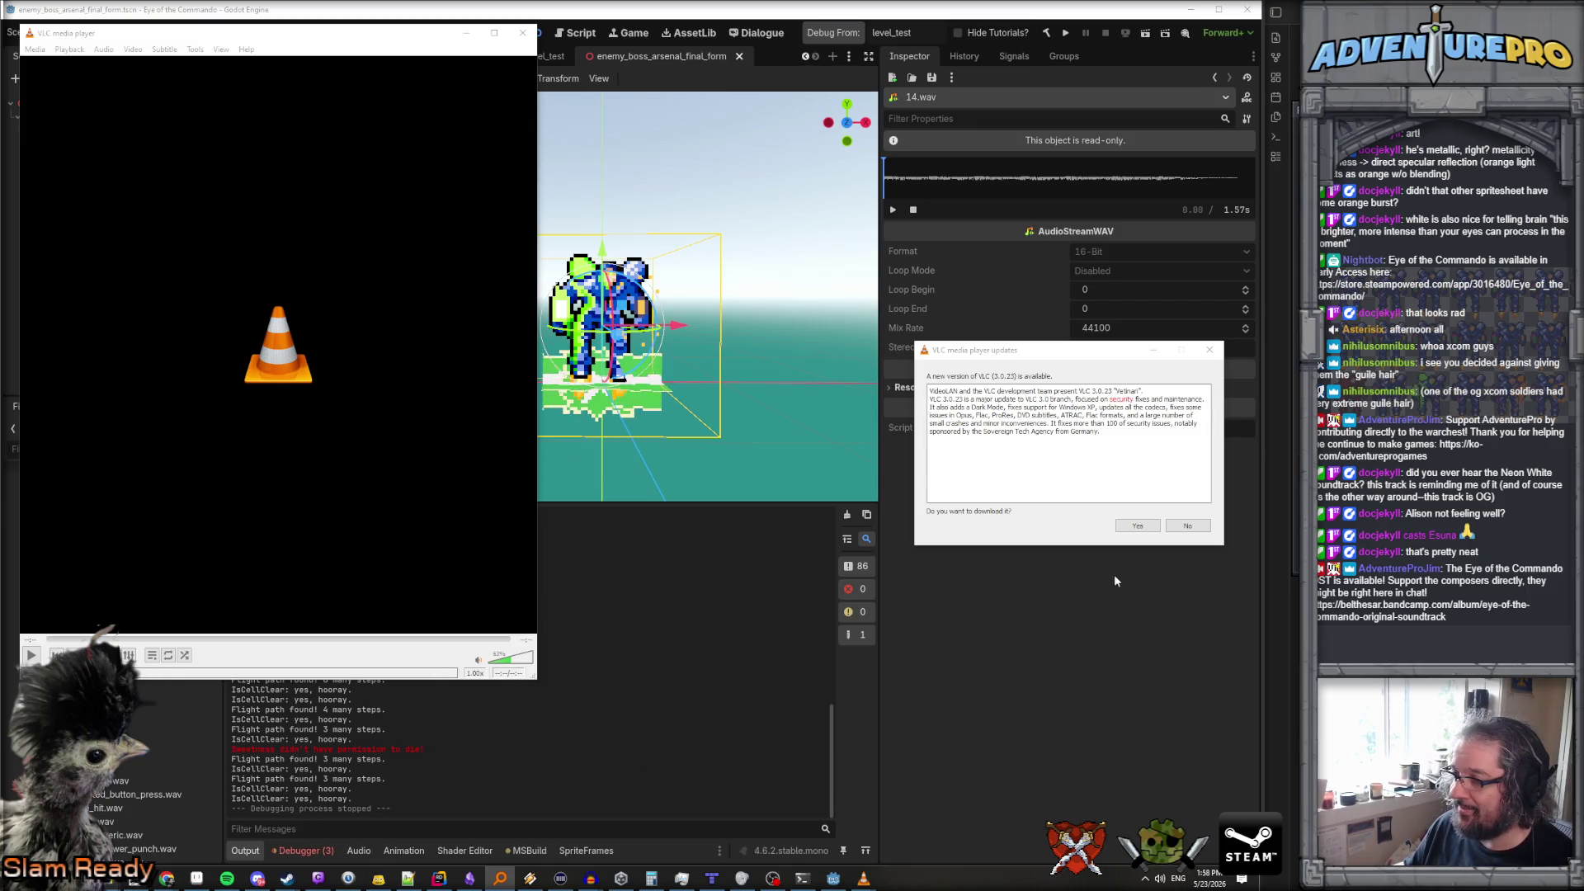
left_click(1177, 526)
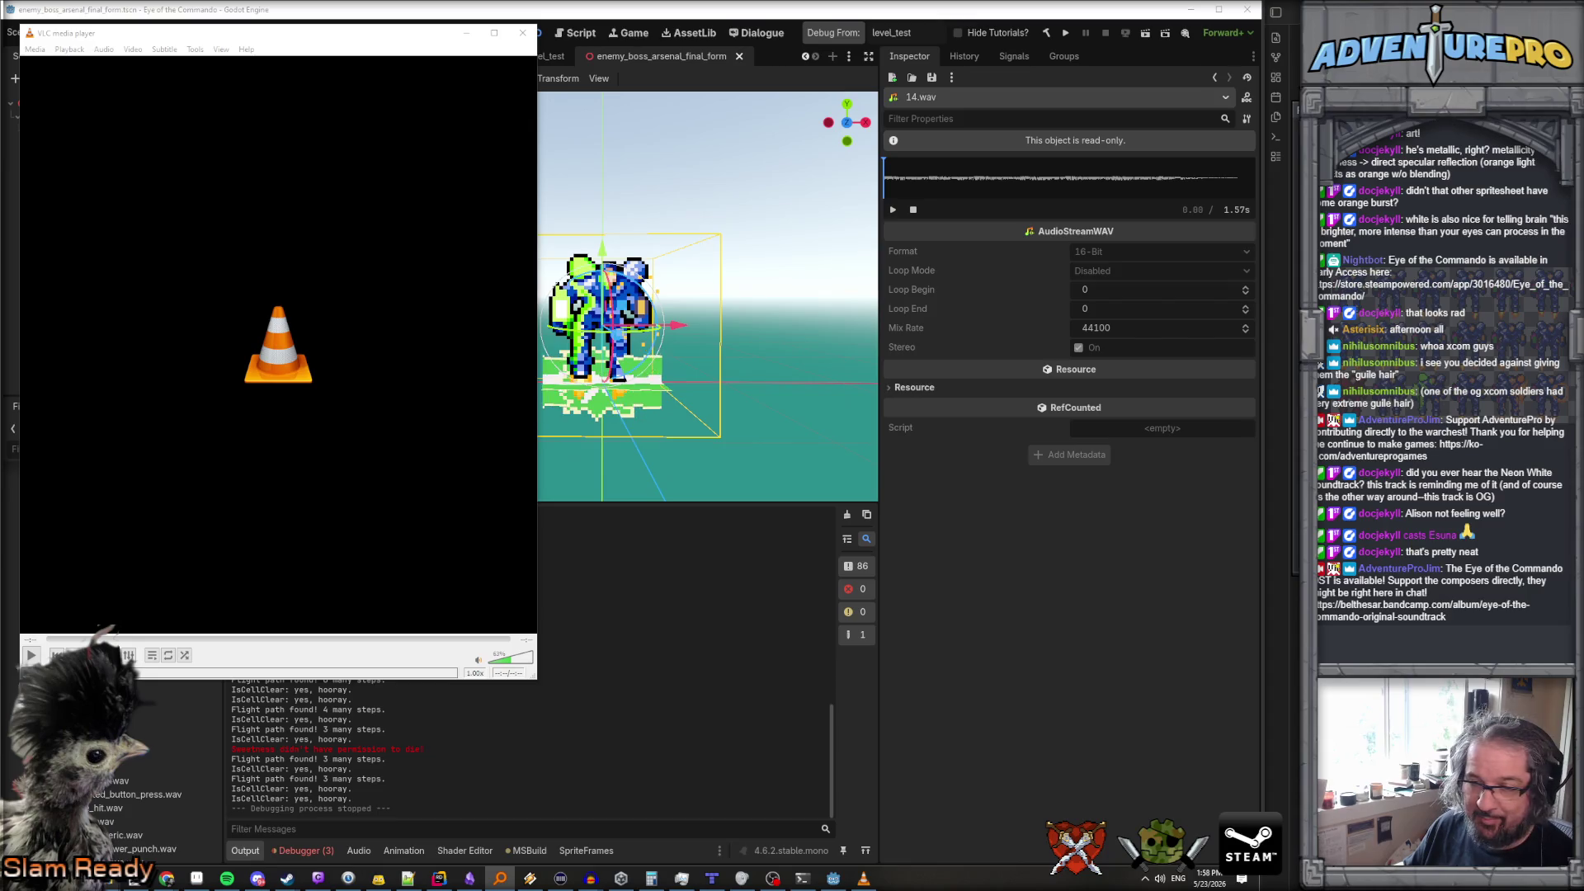
left_click(16, 618)
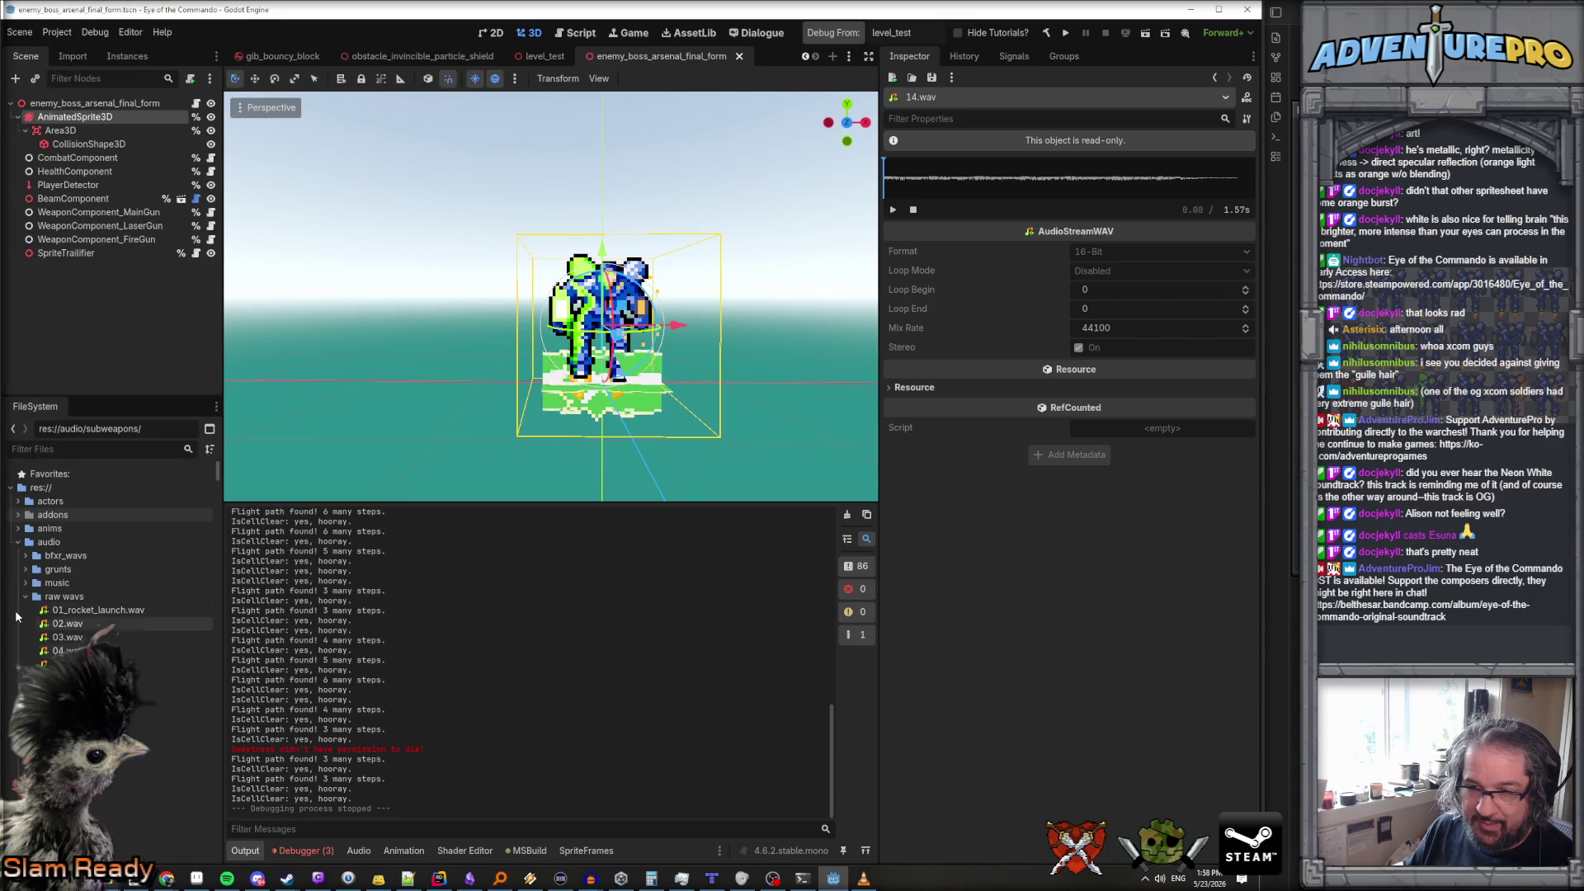
Collapse the raw wavs folder and copy the audio folder's path
left_click(26, 595)
right_click(53, 542)
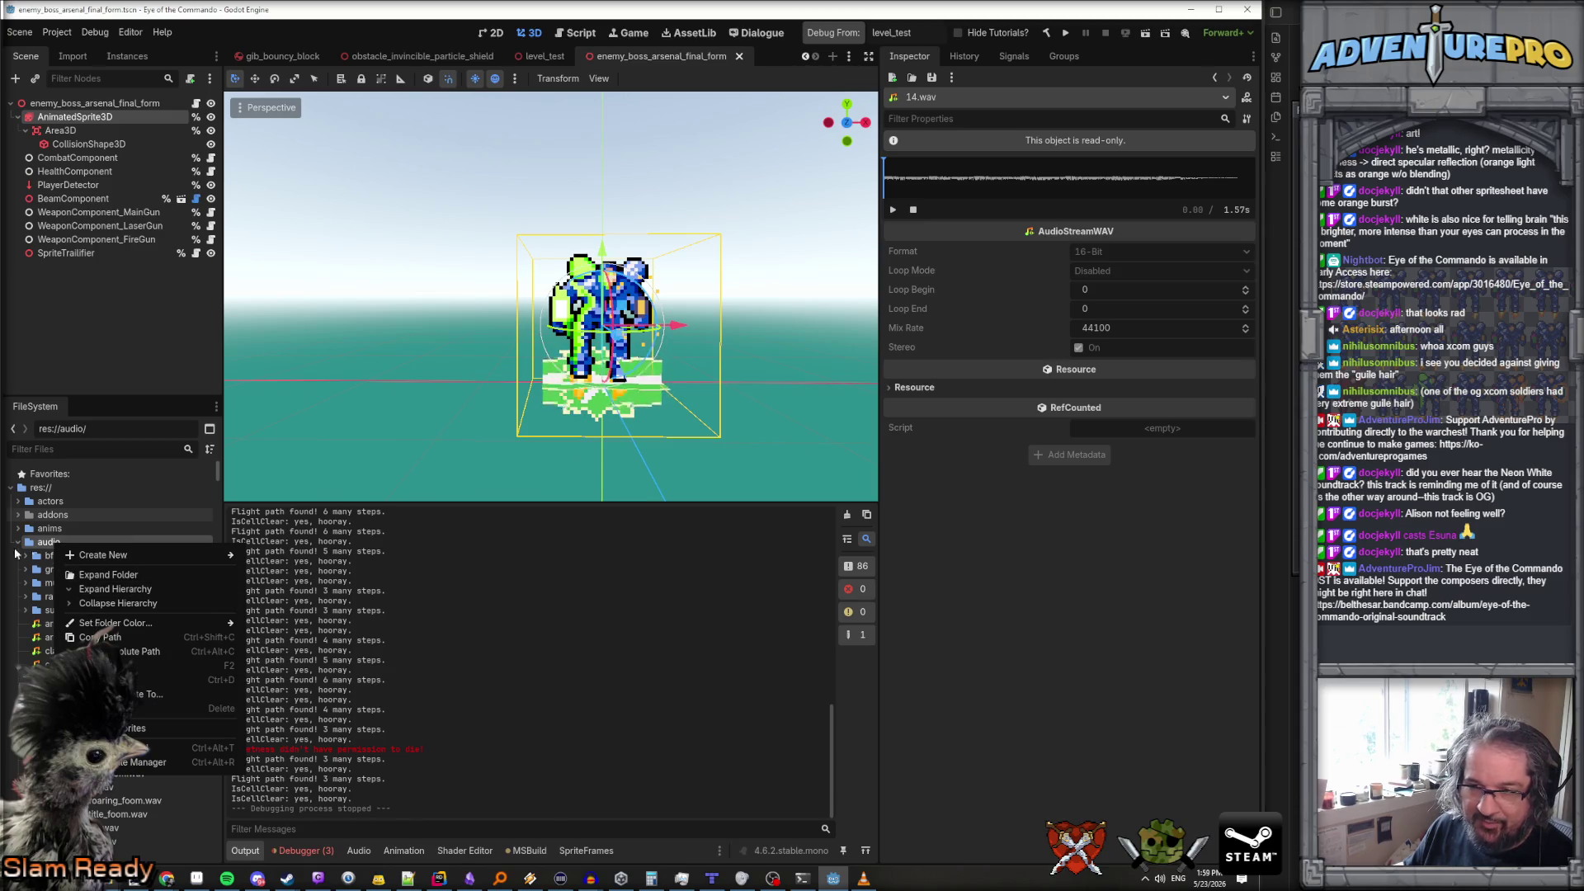
left_click(88, 636)
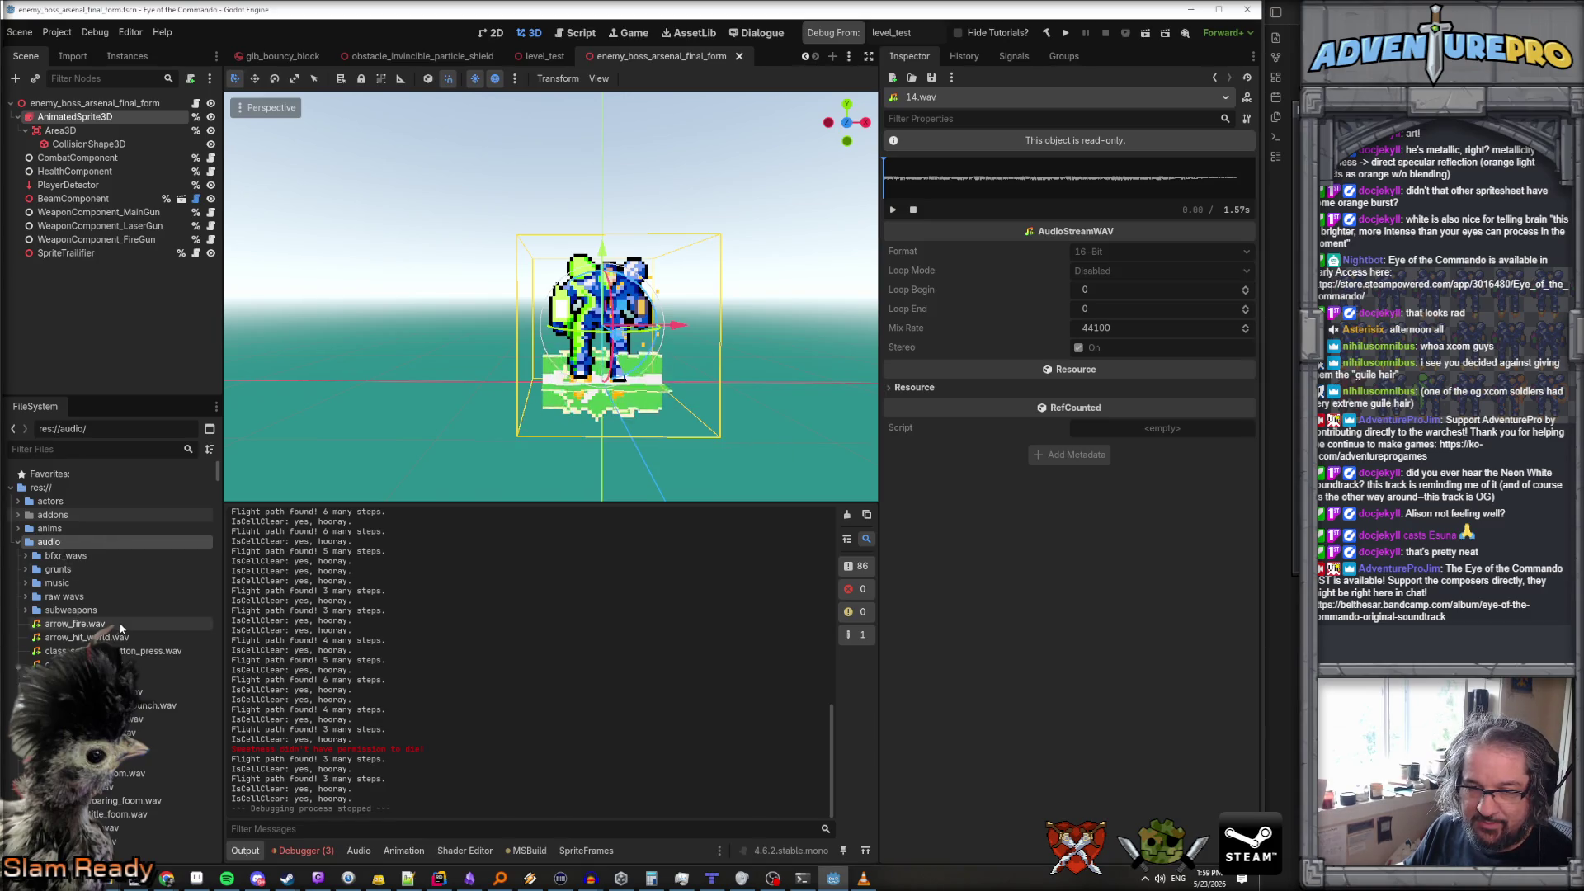
Rename THRUSTER_Weak_loop_mono.wav to arsenal_hover_loop.wav in the FileSystem dock
scroll(118, 621, "down", 10)
scroll(119, 610, "down", 10)
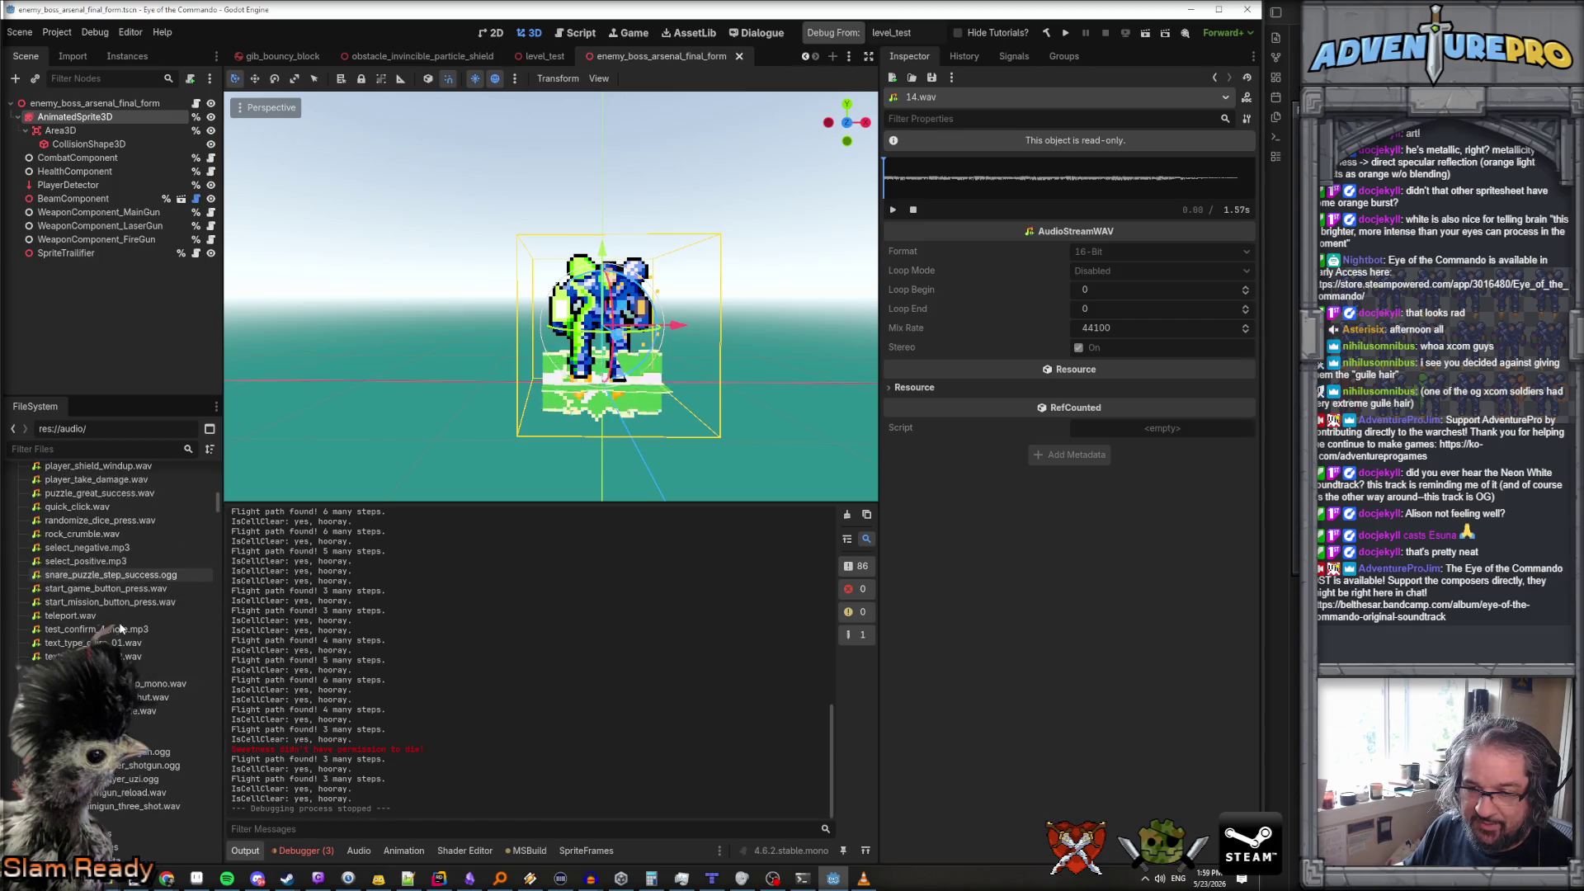
left_click(107, 589)
right_click(107, 593)
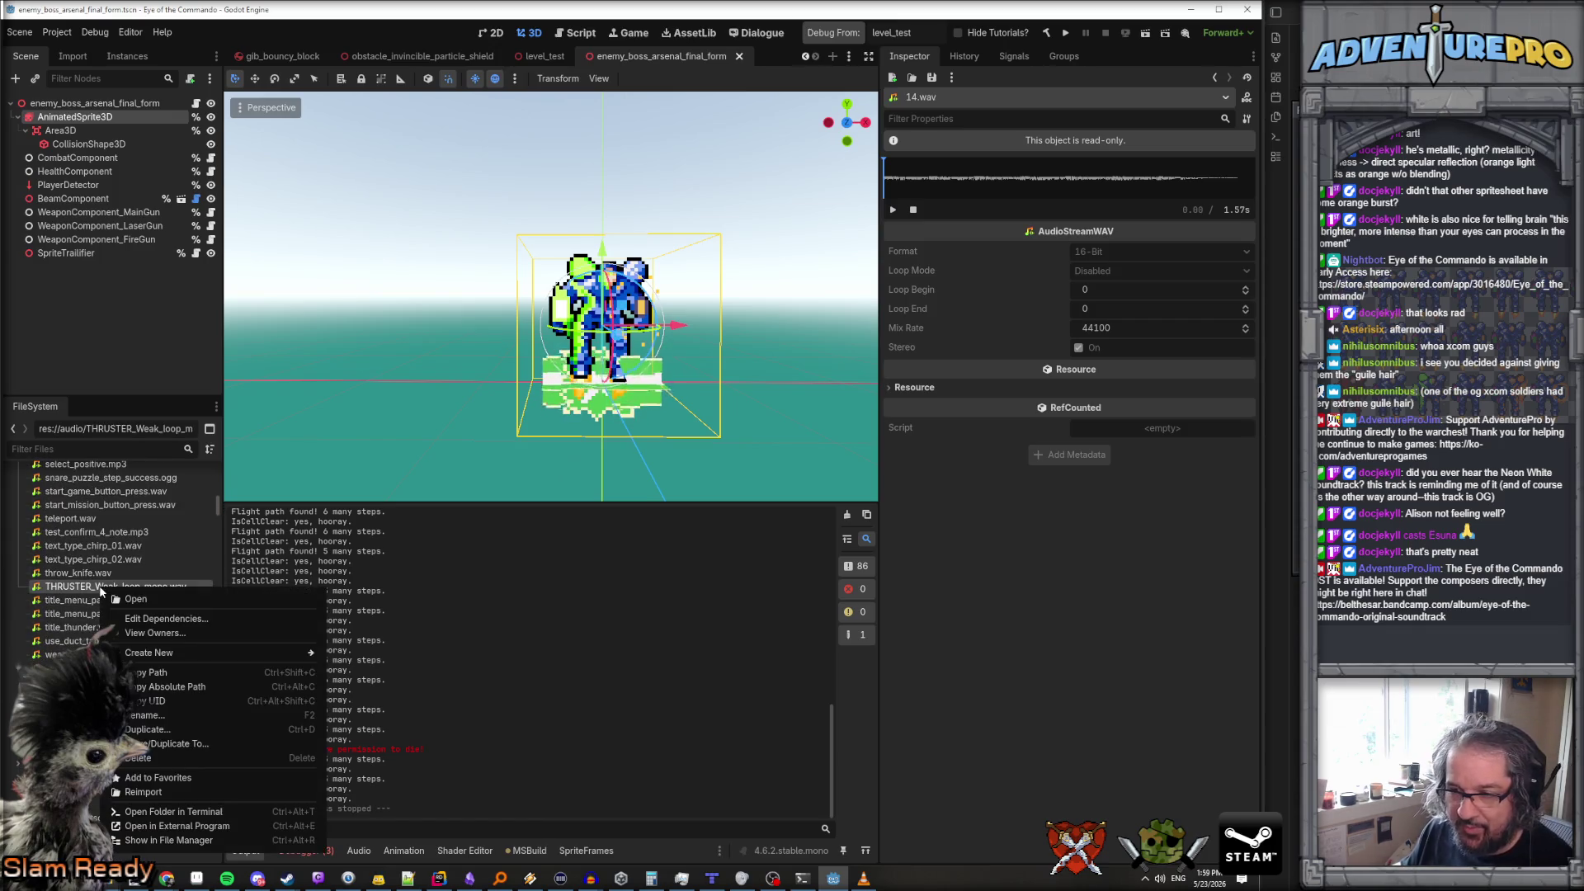
left_click(154, 717)
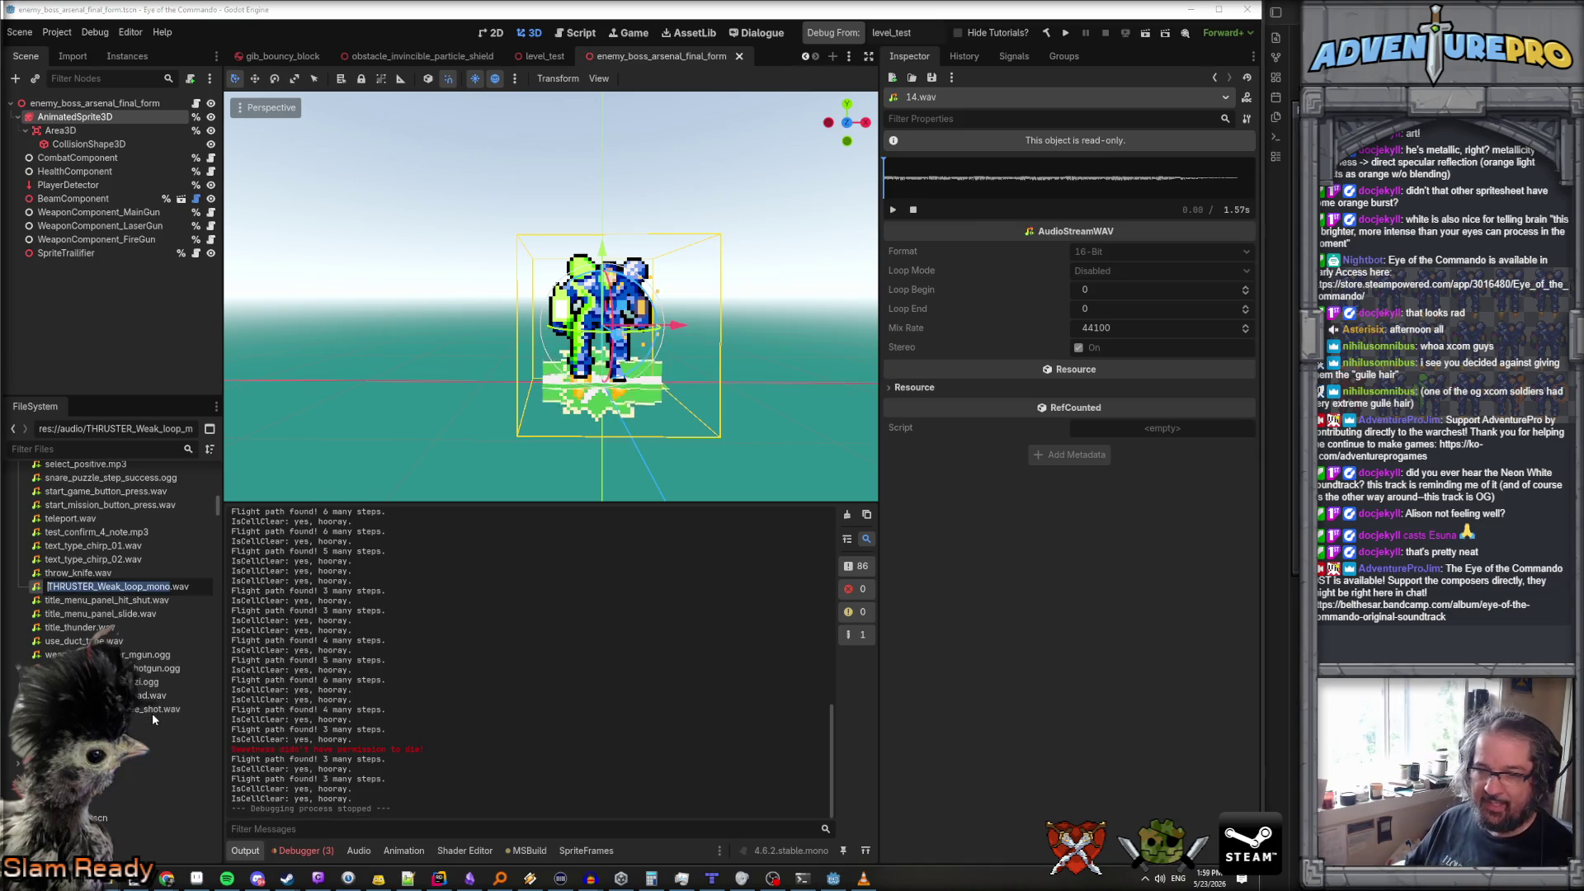
type("arsenal_")
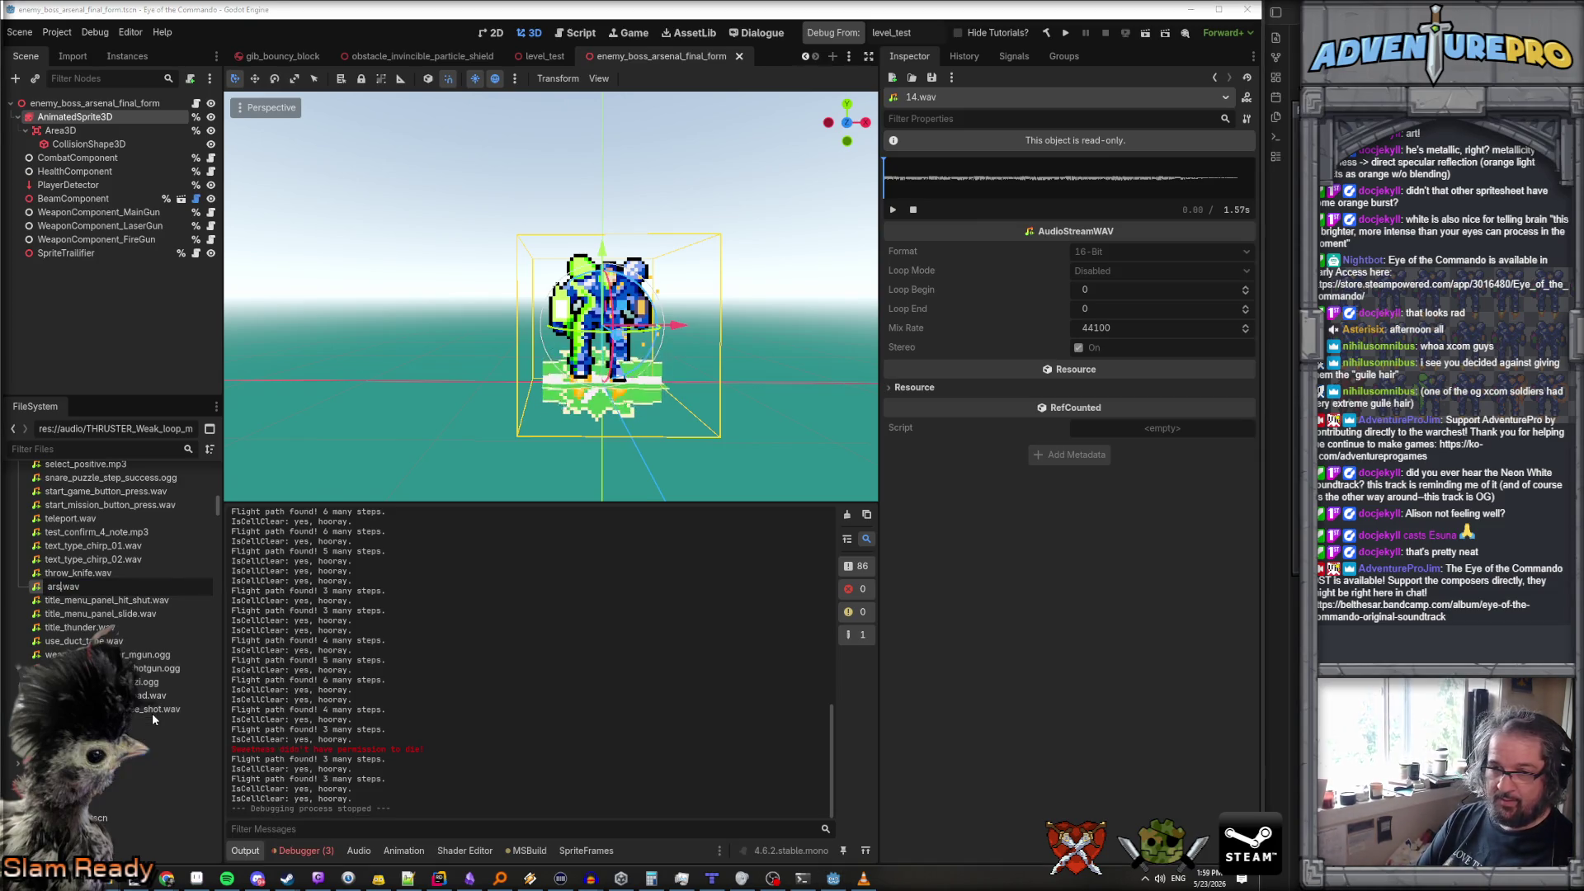
type("hover_loop")
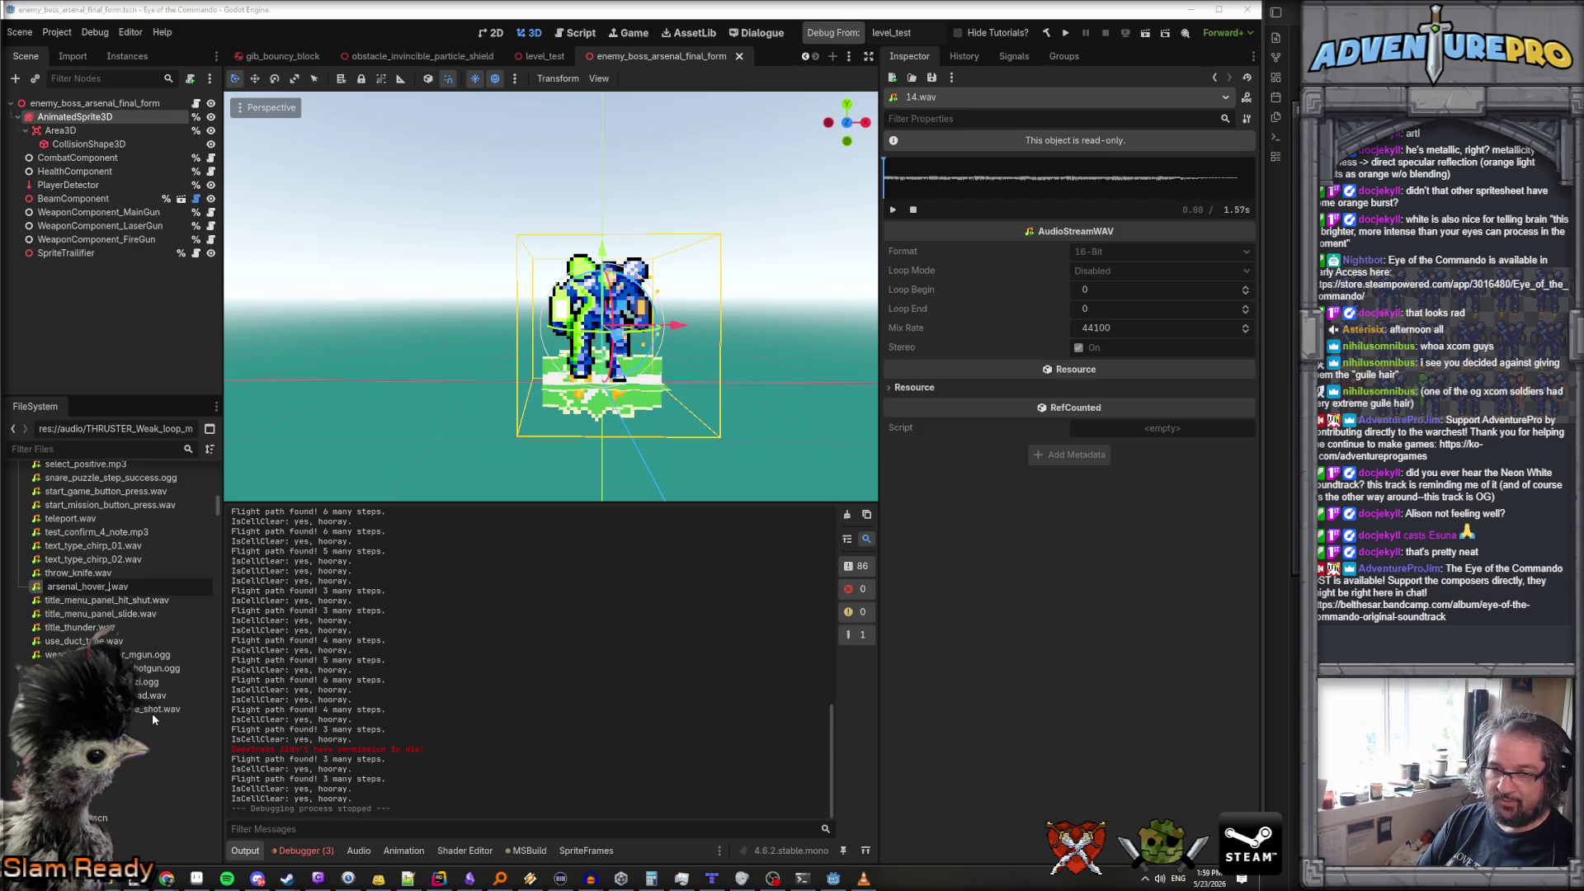
key("Return")
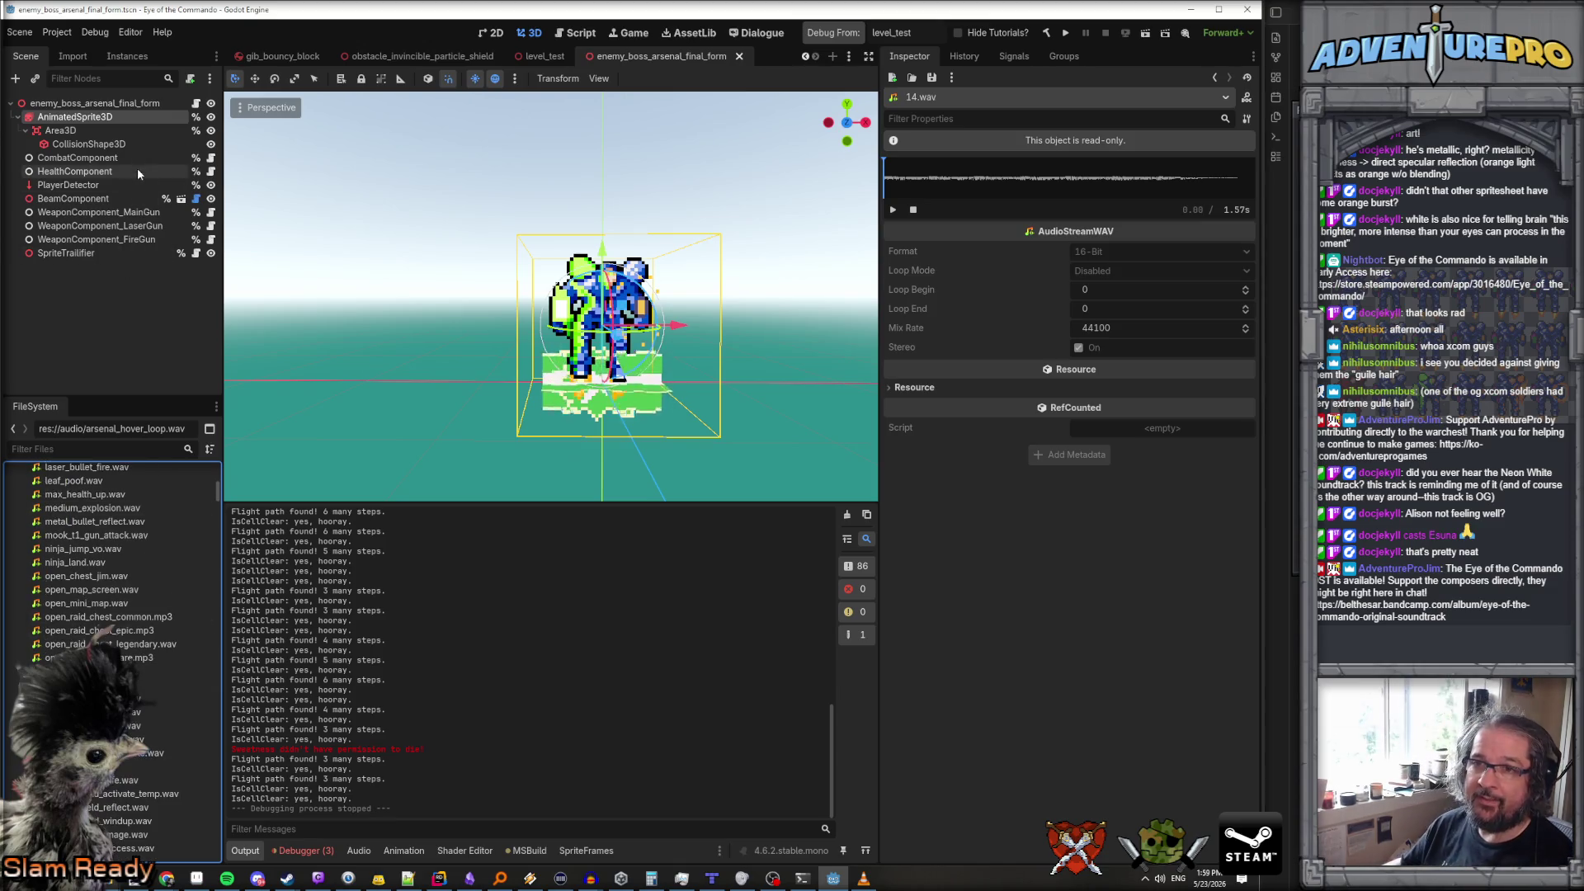
left_click(129, 105)
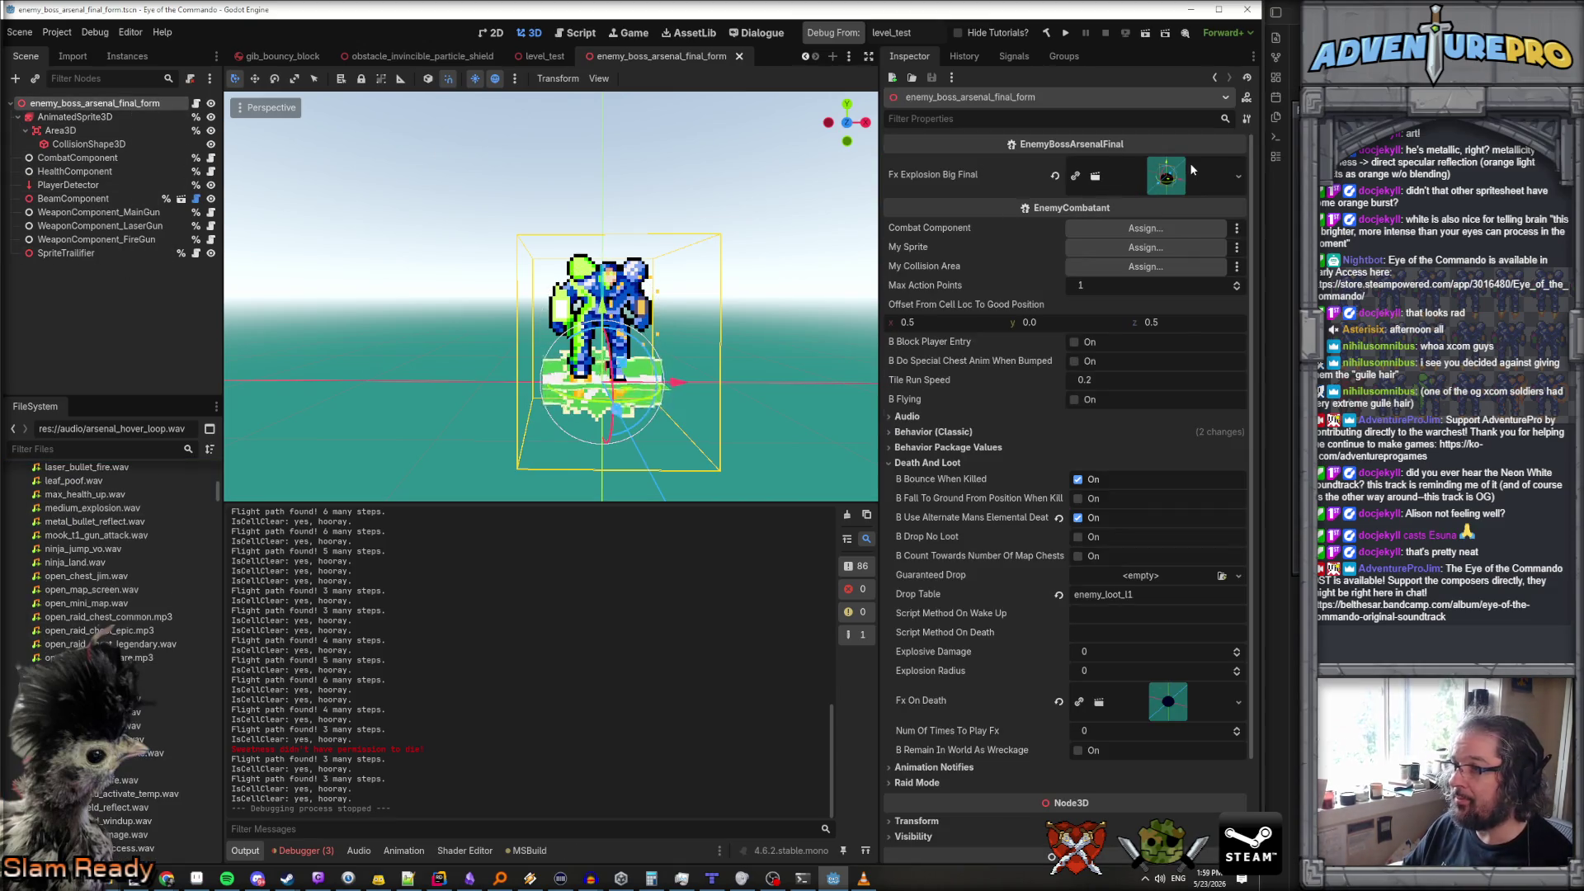
Add an AudioStreamPlayer3D child to the boss root, route it to the FX bus, and save
right_click(82, 106)
left_click(144, 139)
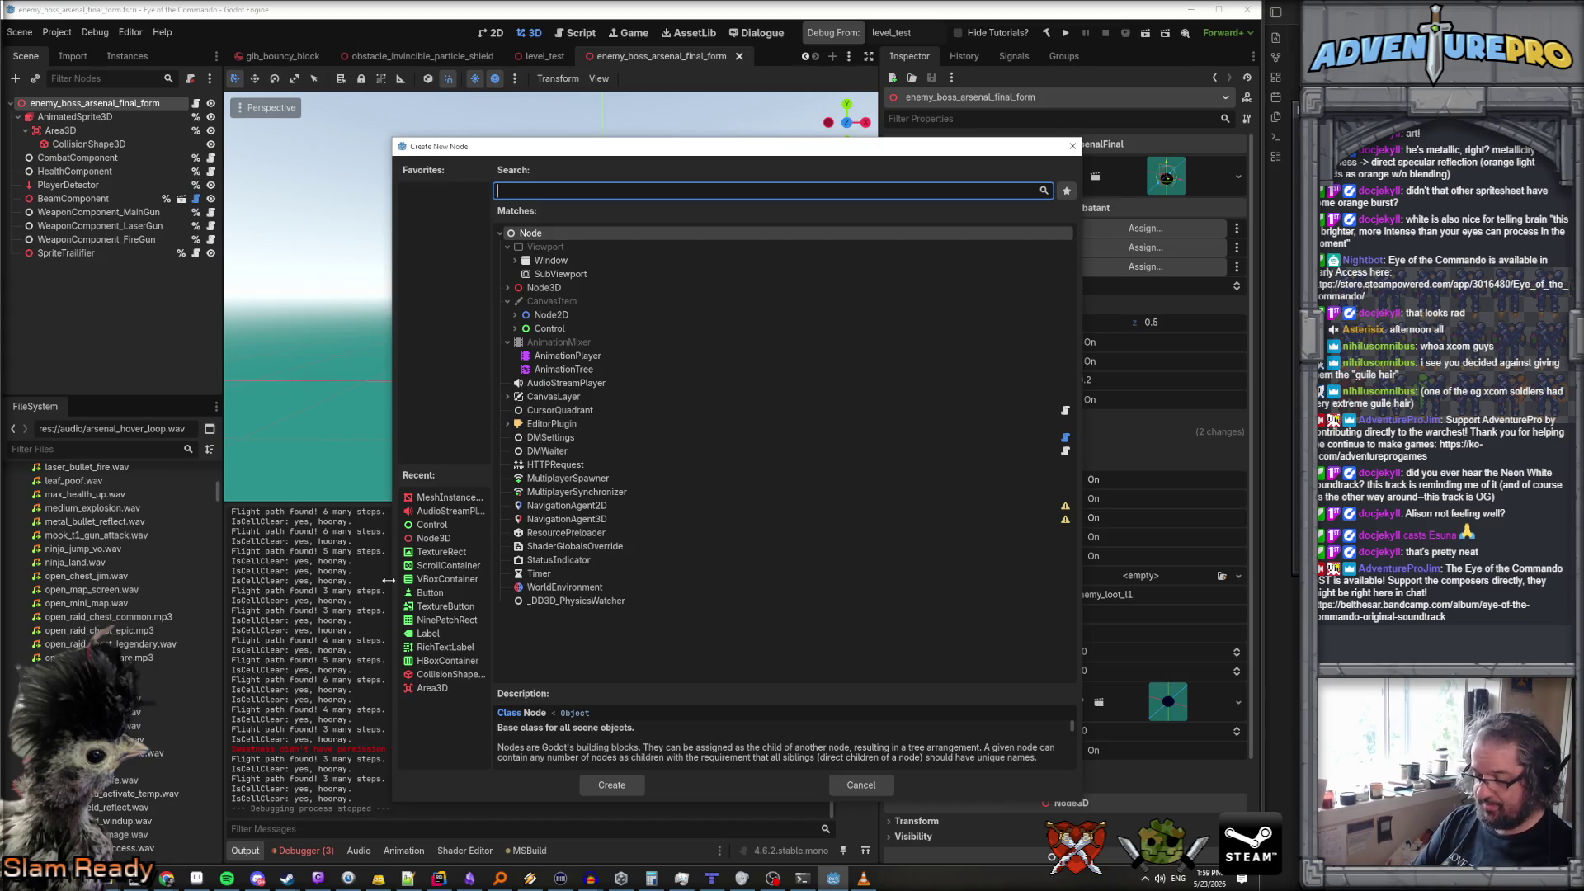
type("source")
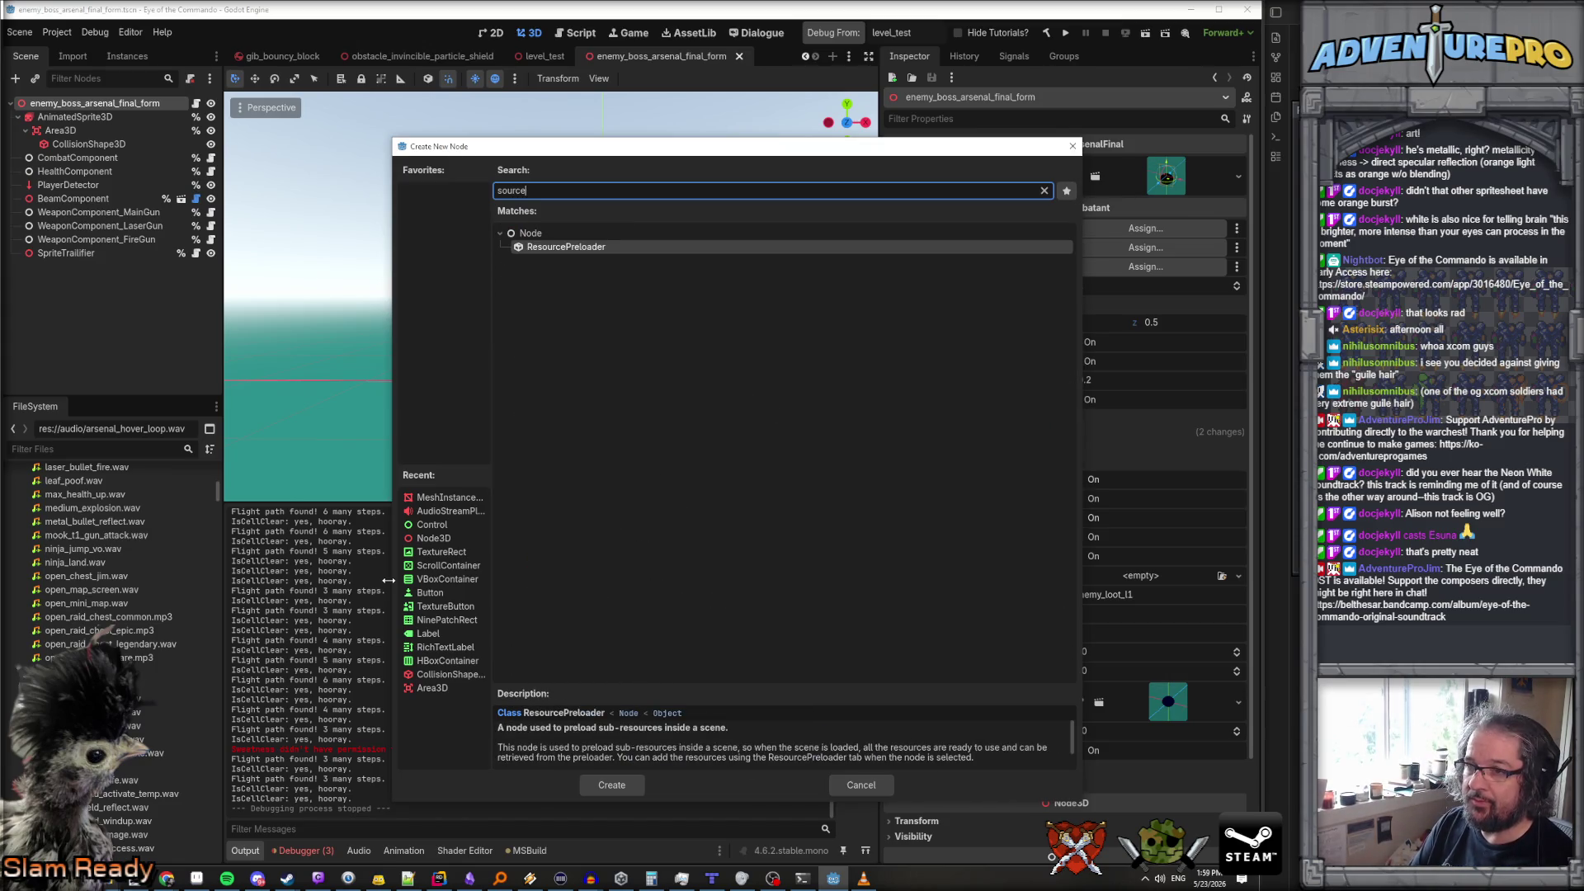
key("BackSpace")
key("BackSpace")
key("BackSpace")
type("audio")
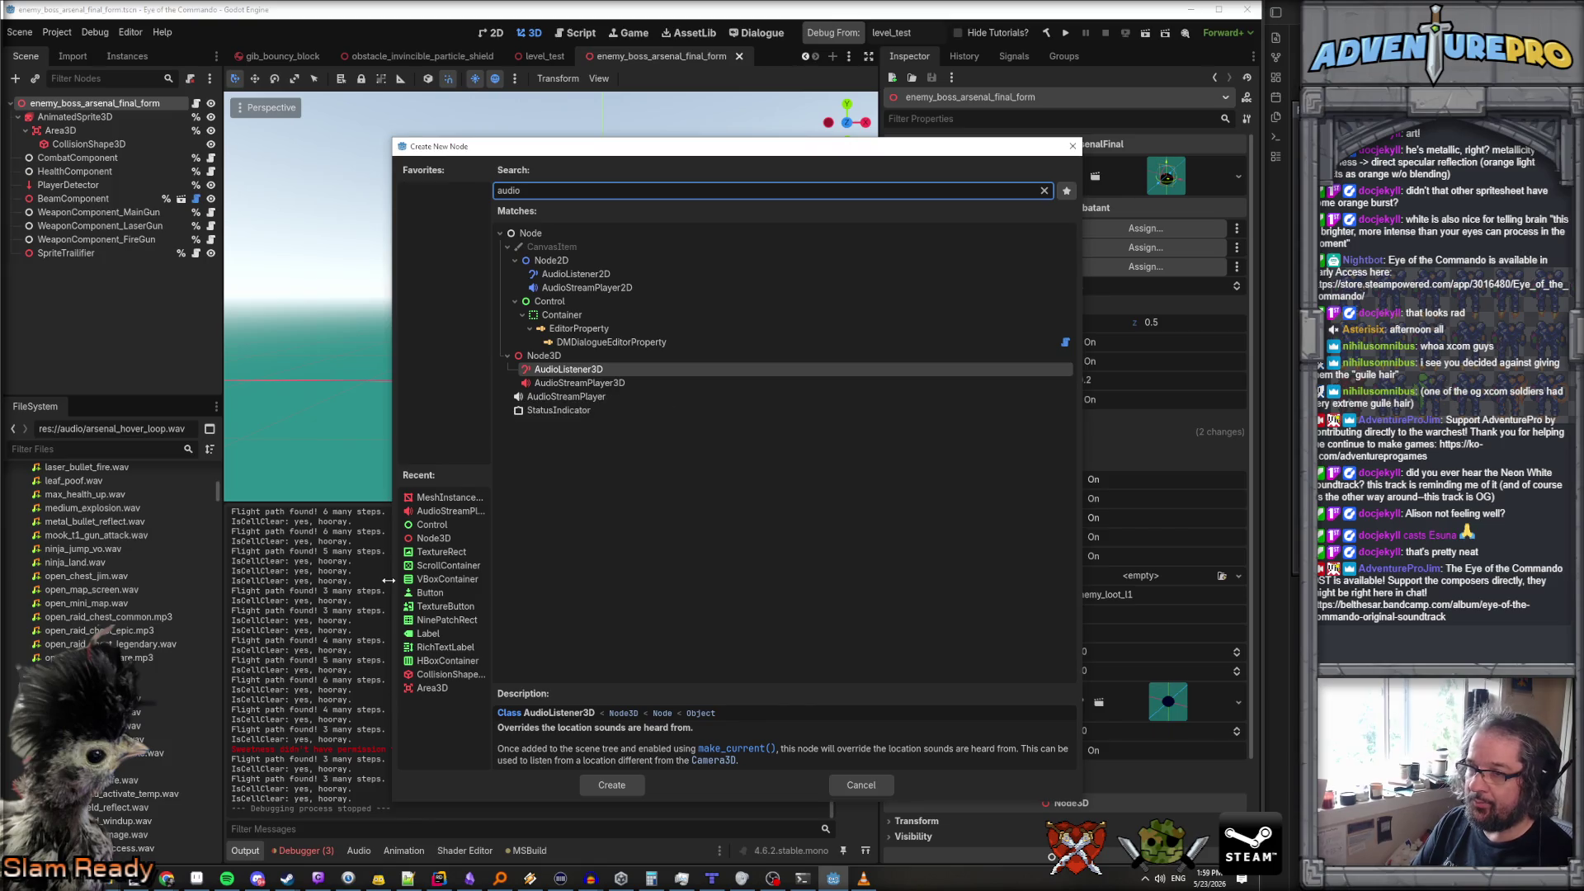
key("Down")
key("Return")
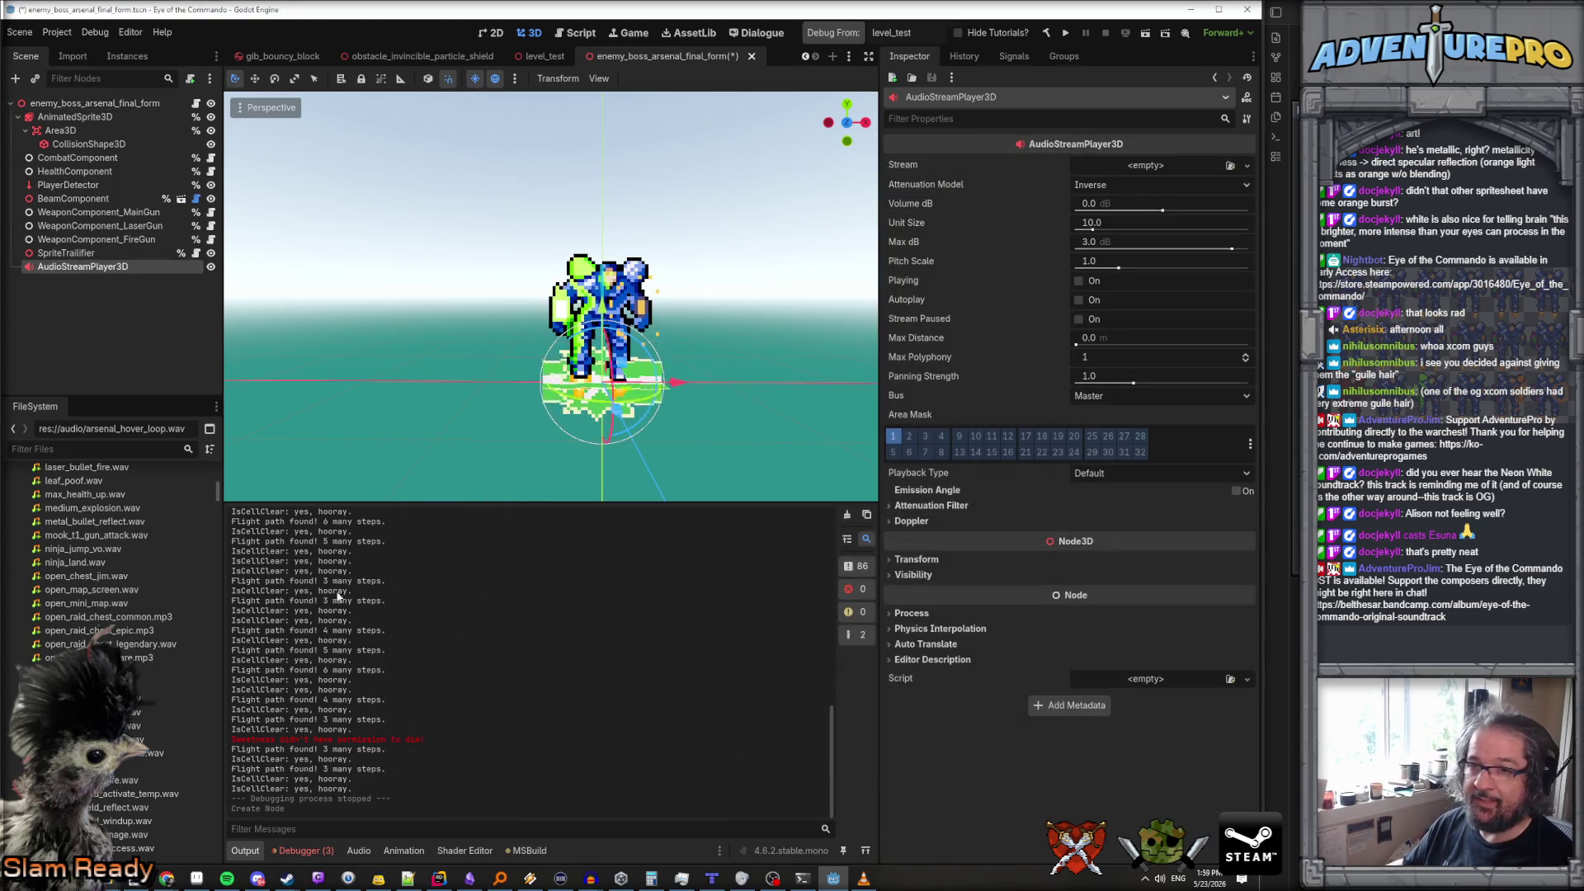
left_click(1145, 395)
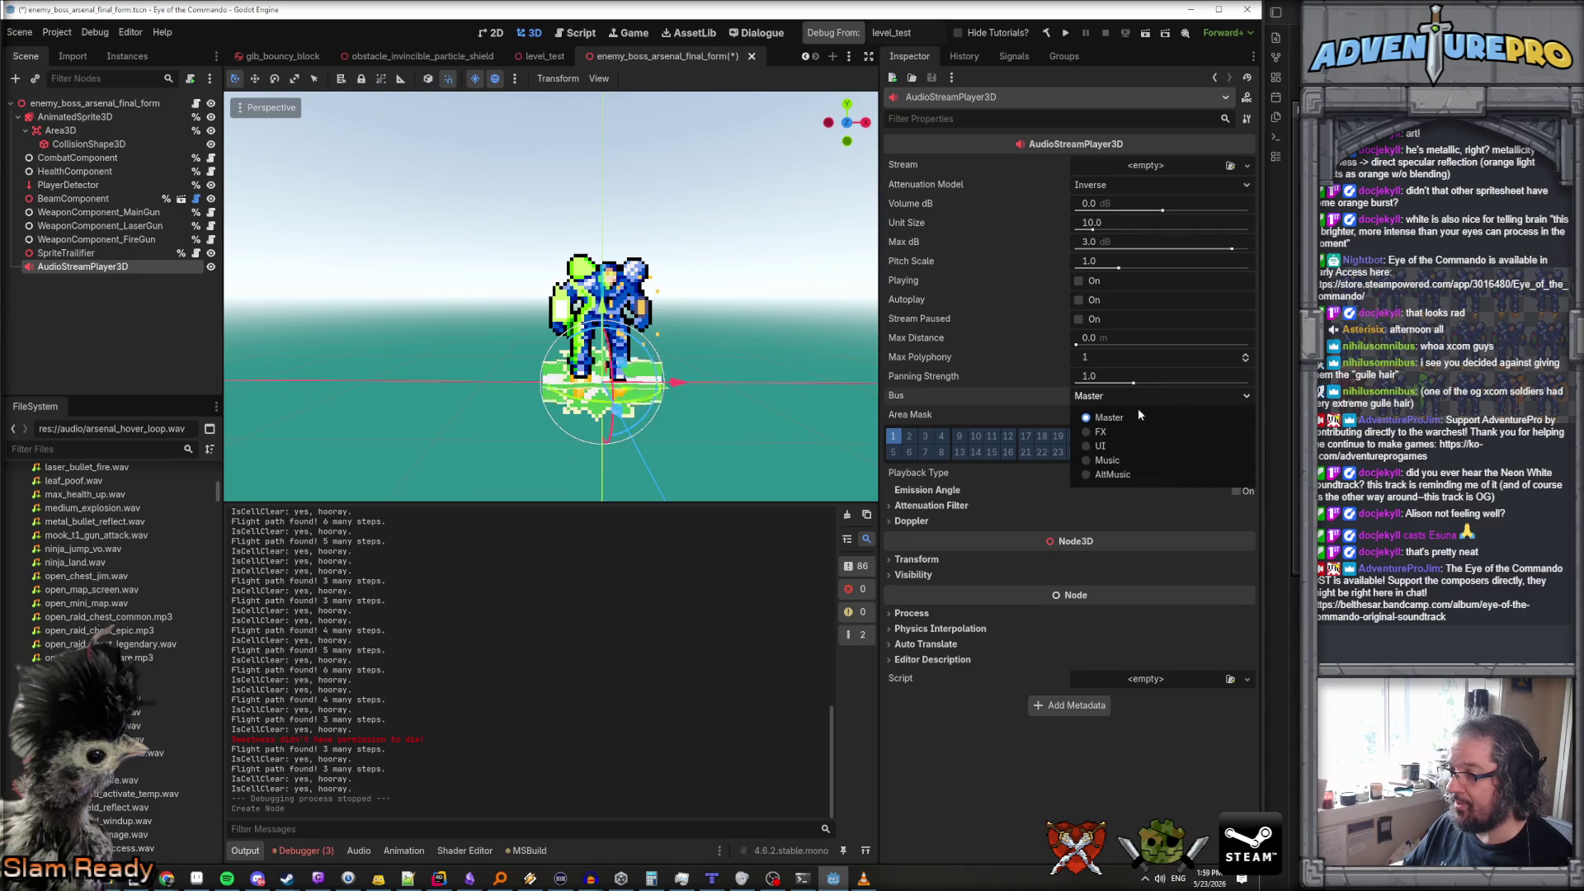
left_click(1101, 431)
key("ctrl+s")
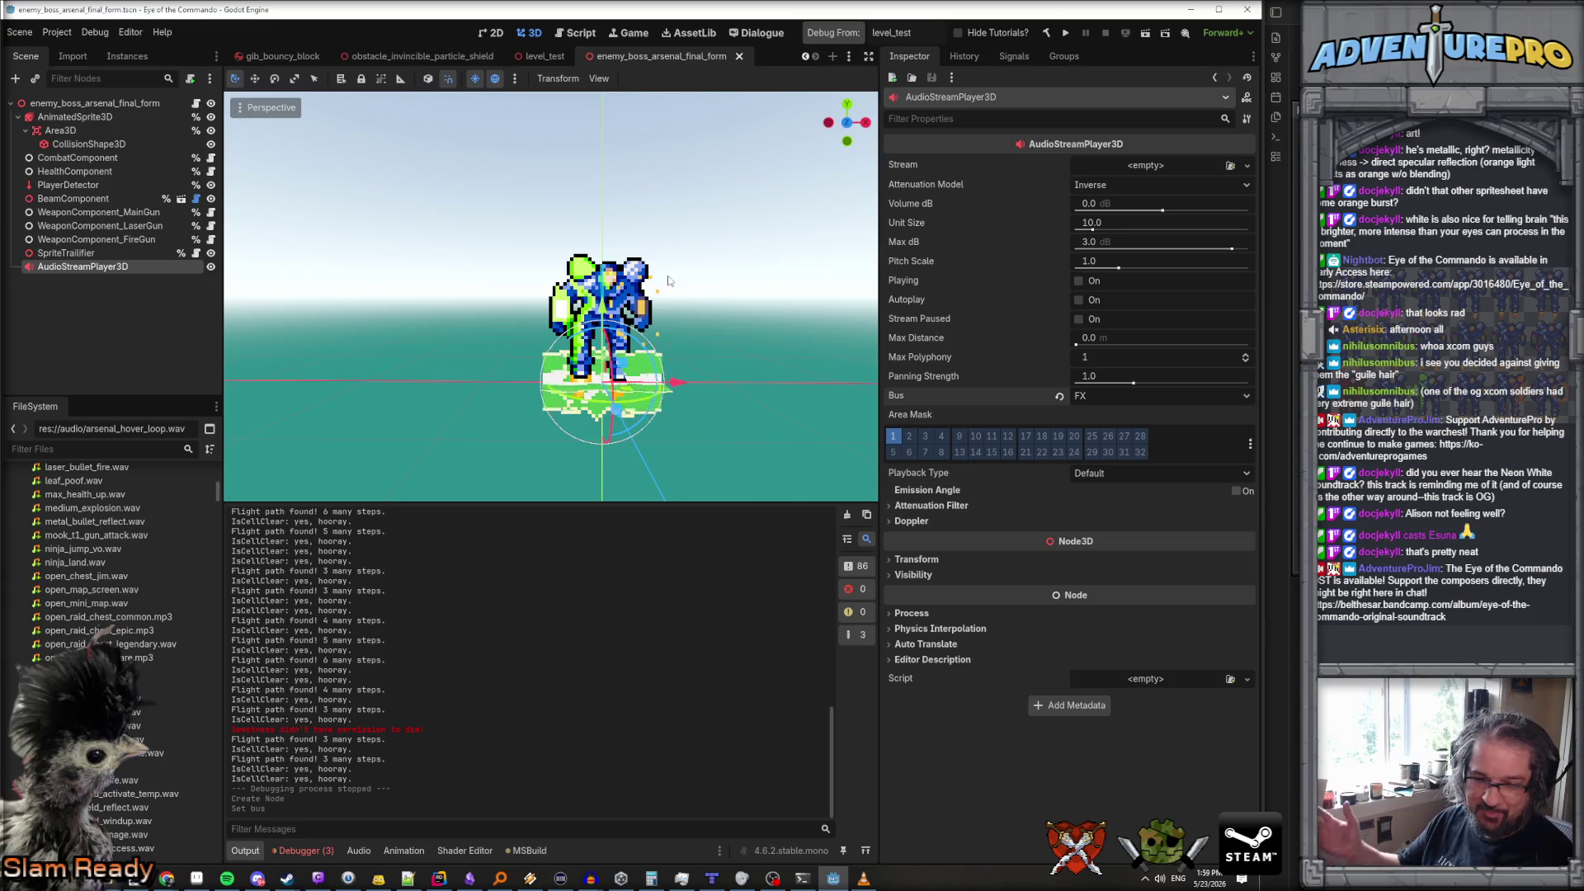
Rename the AudioStreamPlayer3D node to speaker_jetpack
double_click(104, 264)
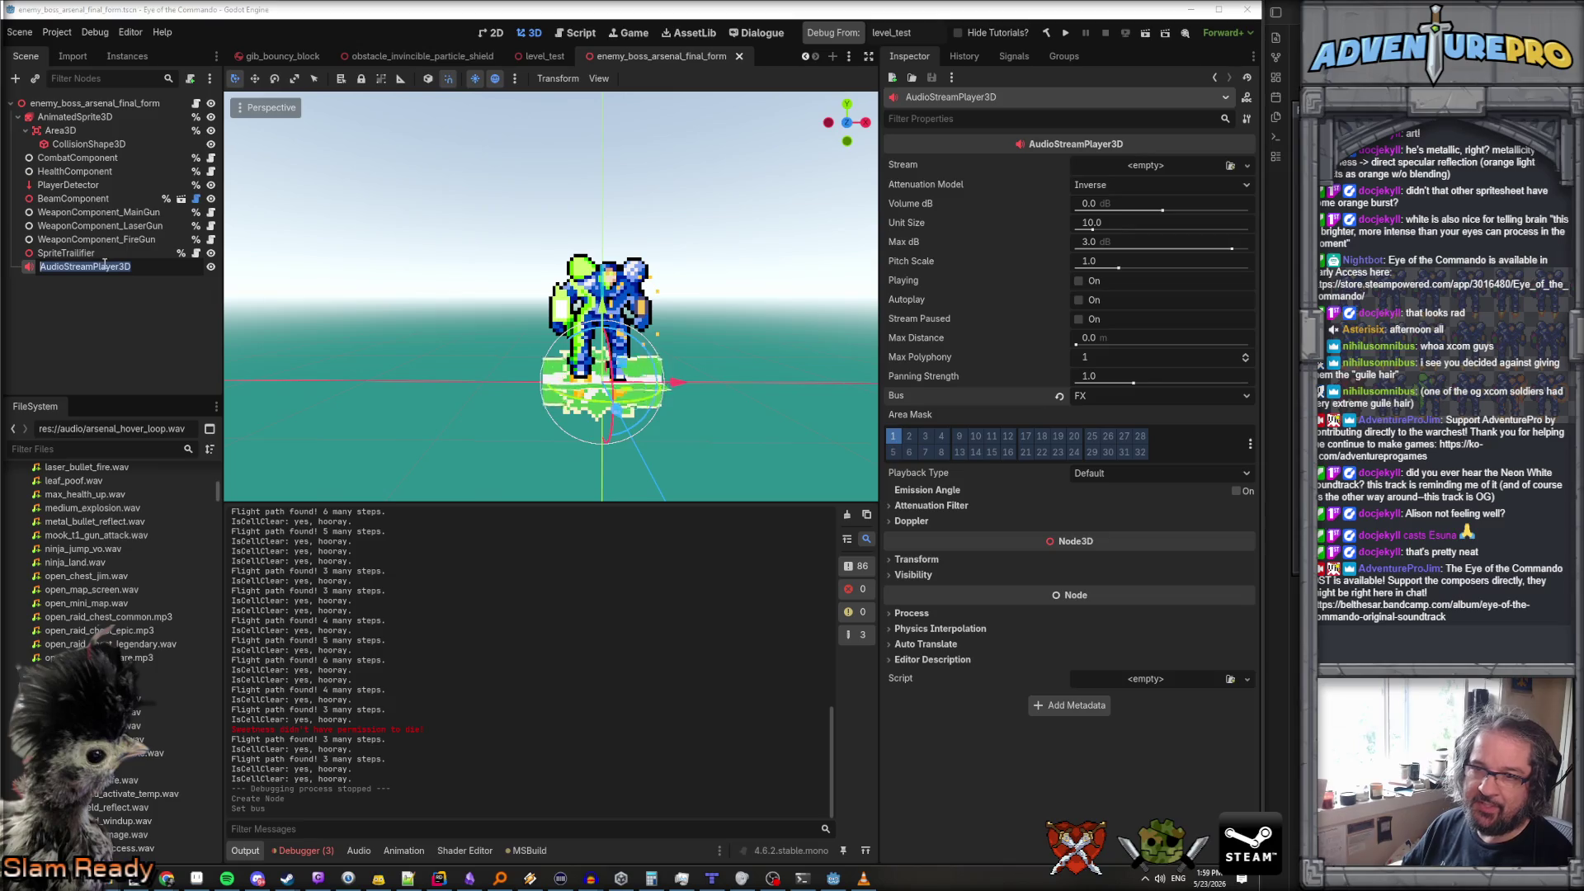
type("speaker_jetb")
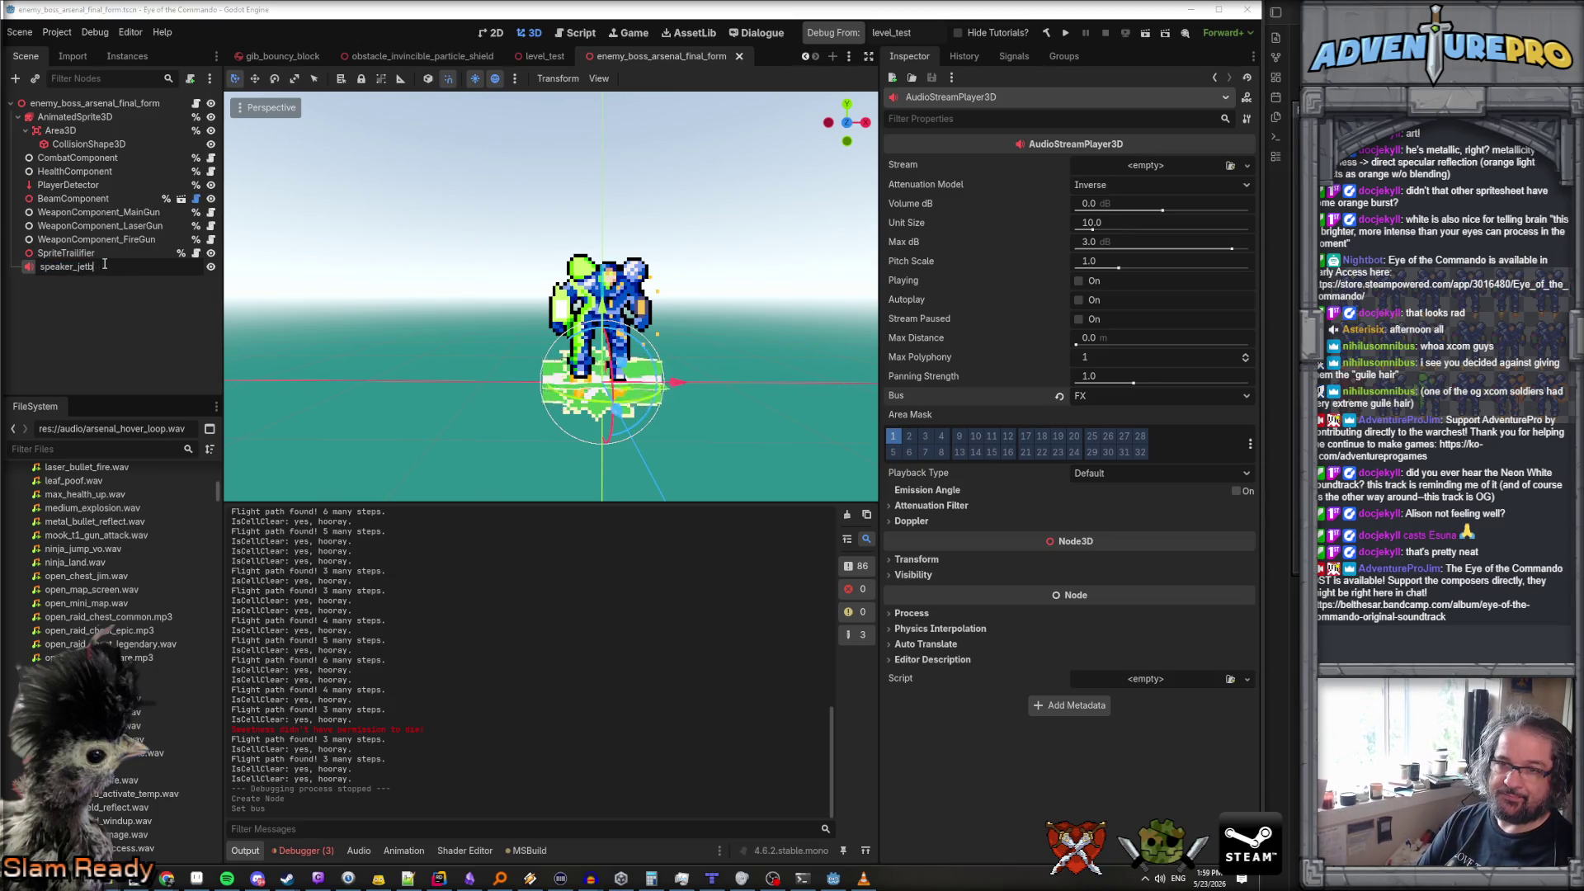
type("k")
key("Return")
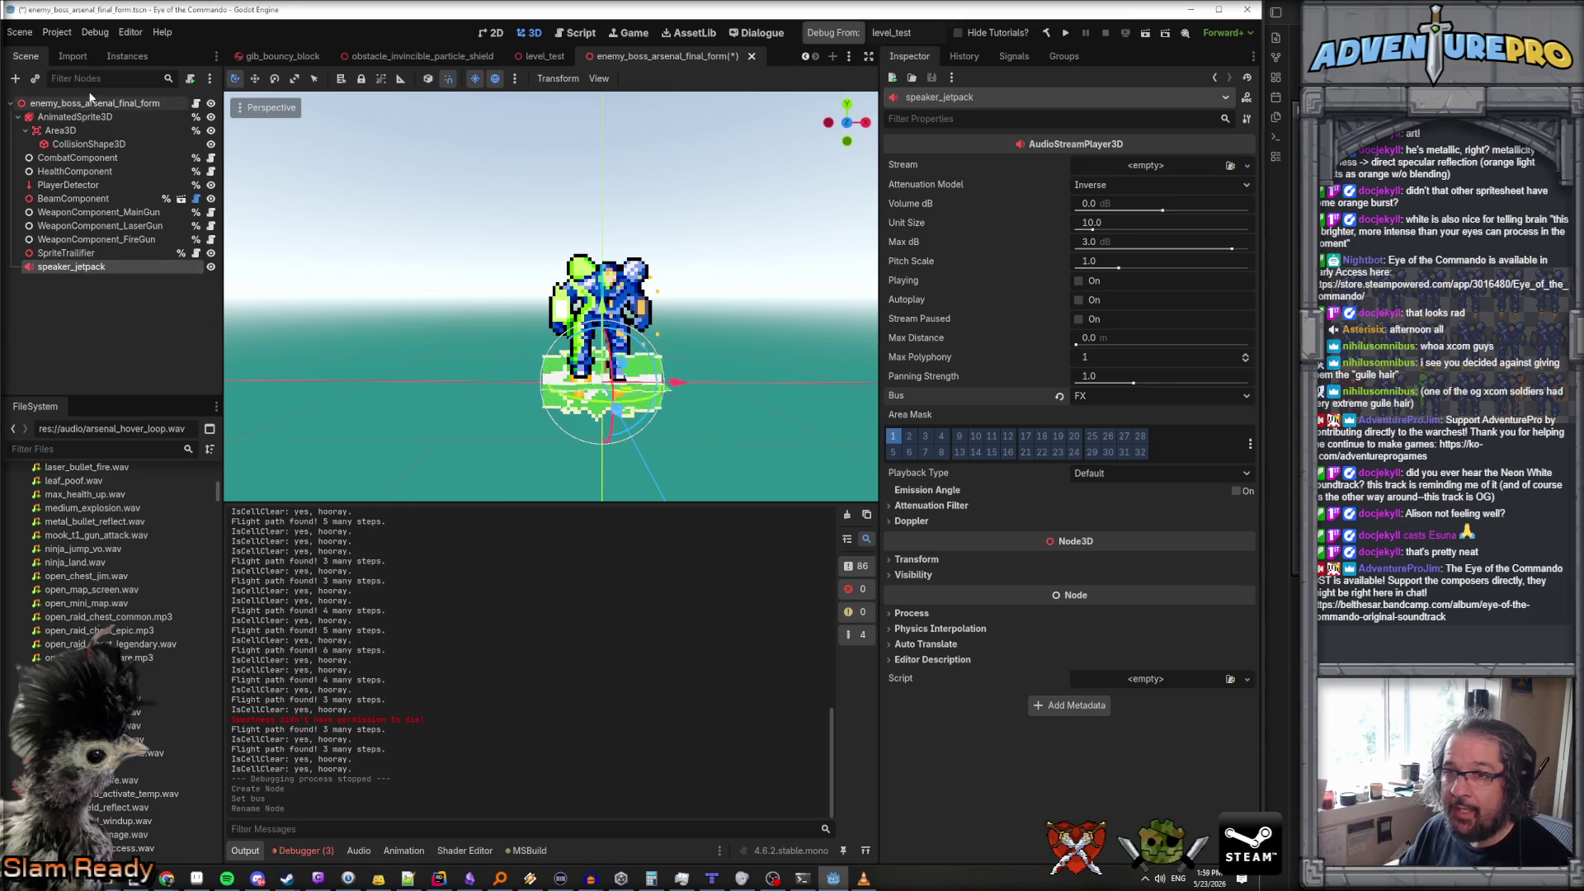
left_click(100, 106)
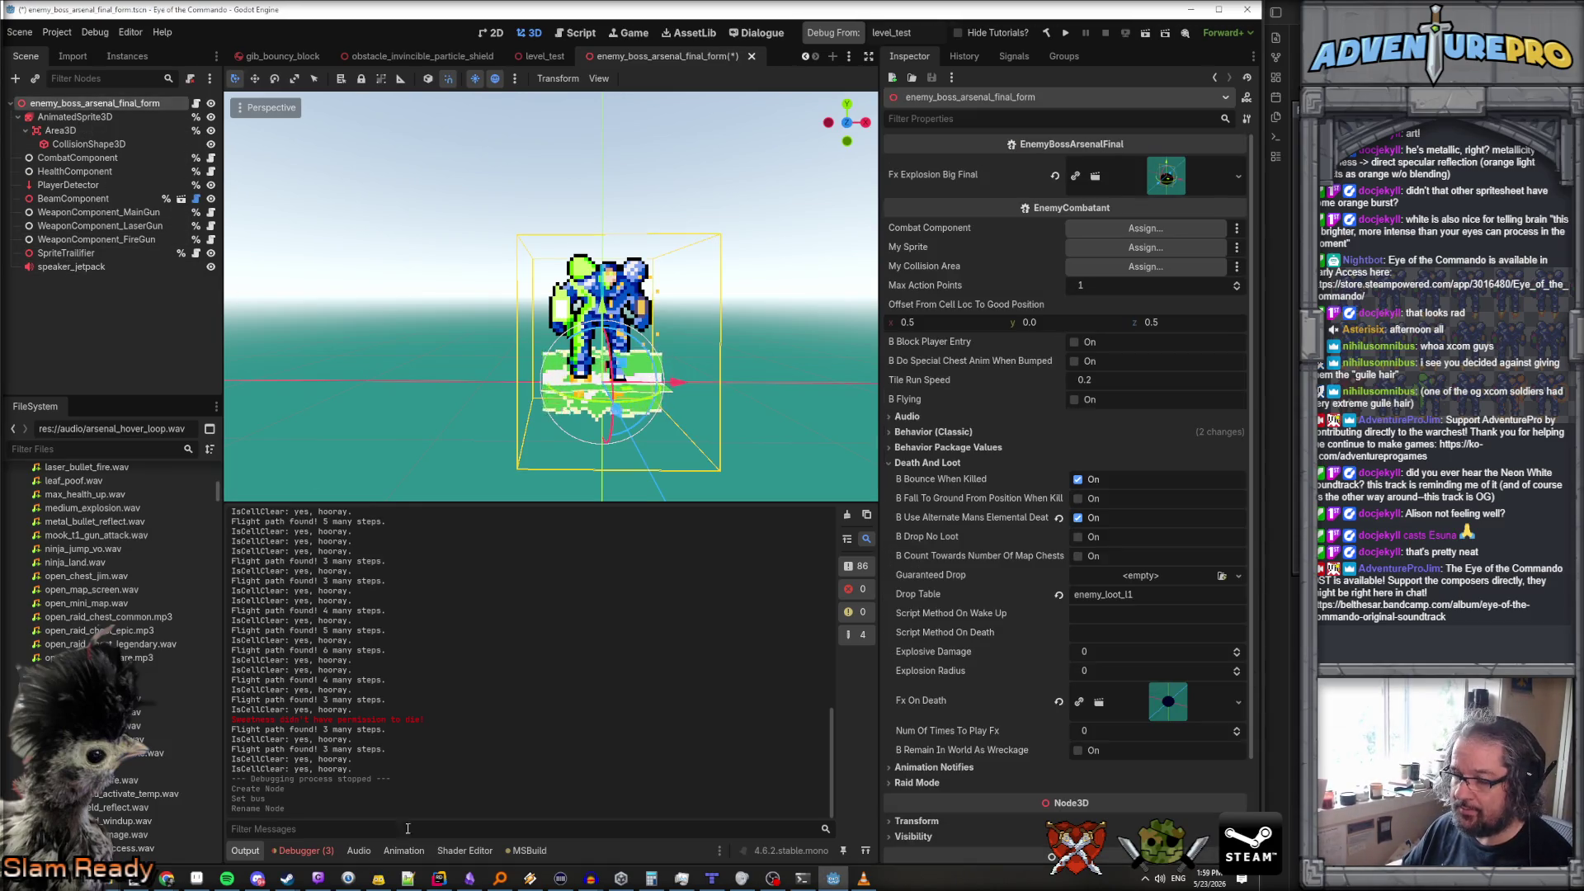
left_click(140, 267)
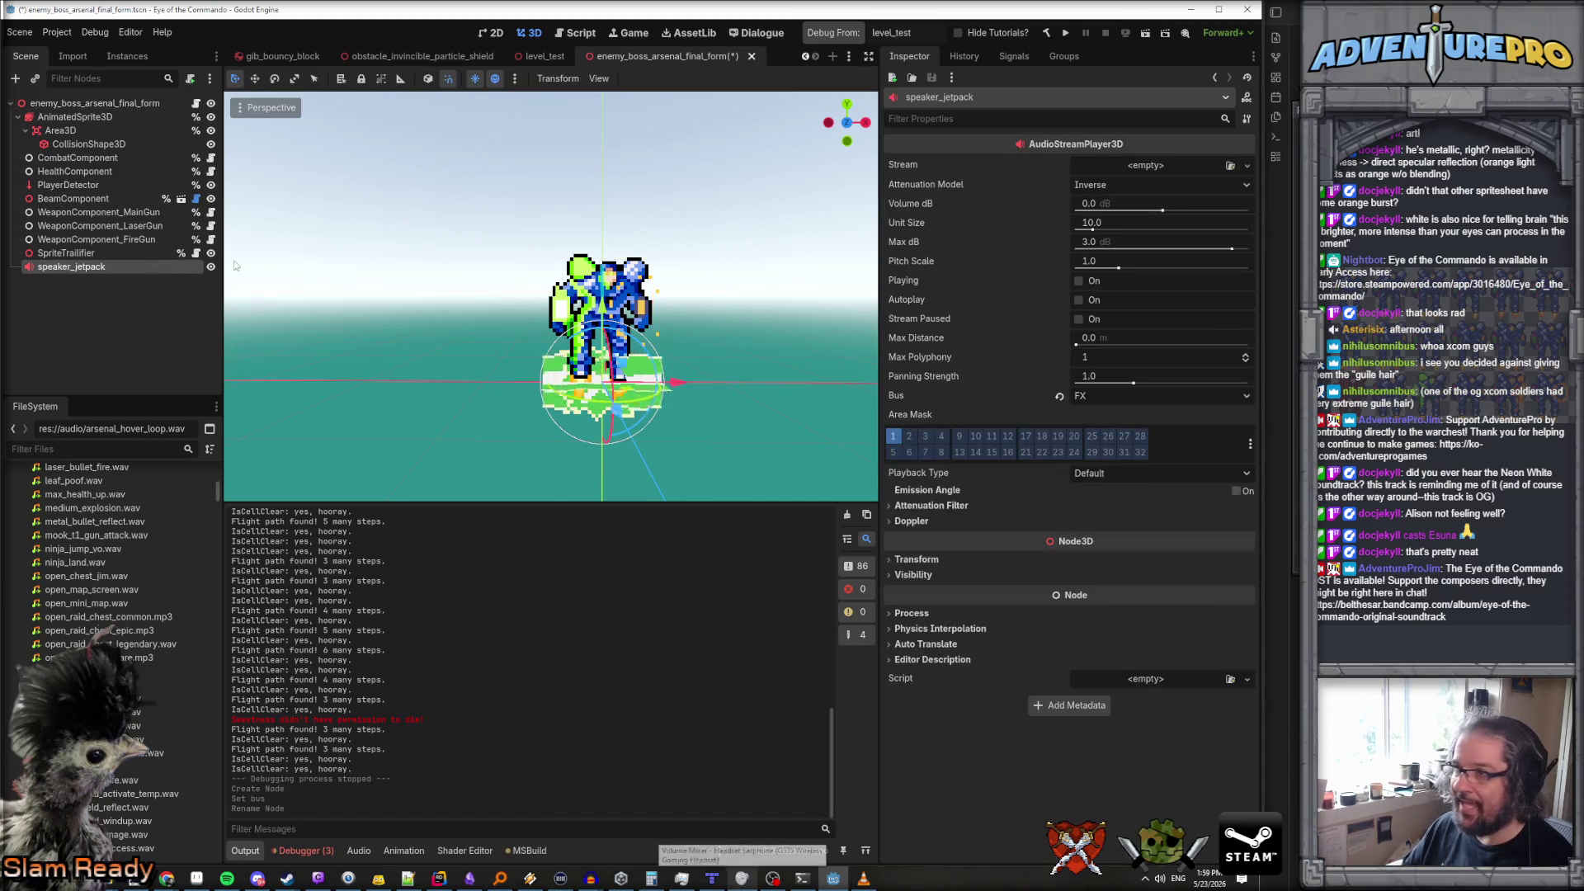
Quick-load arsenal_hover_loop.wav as speaker_jetpack's stream and set Unit Size to 1
left_click(1230, 166)
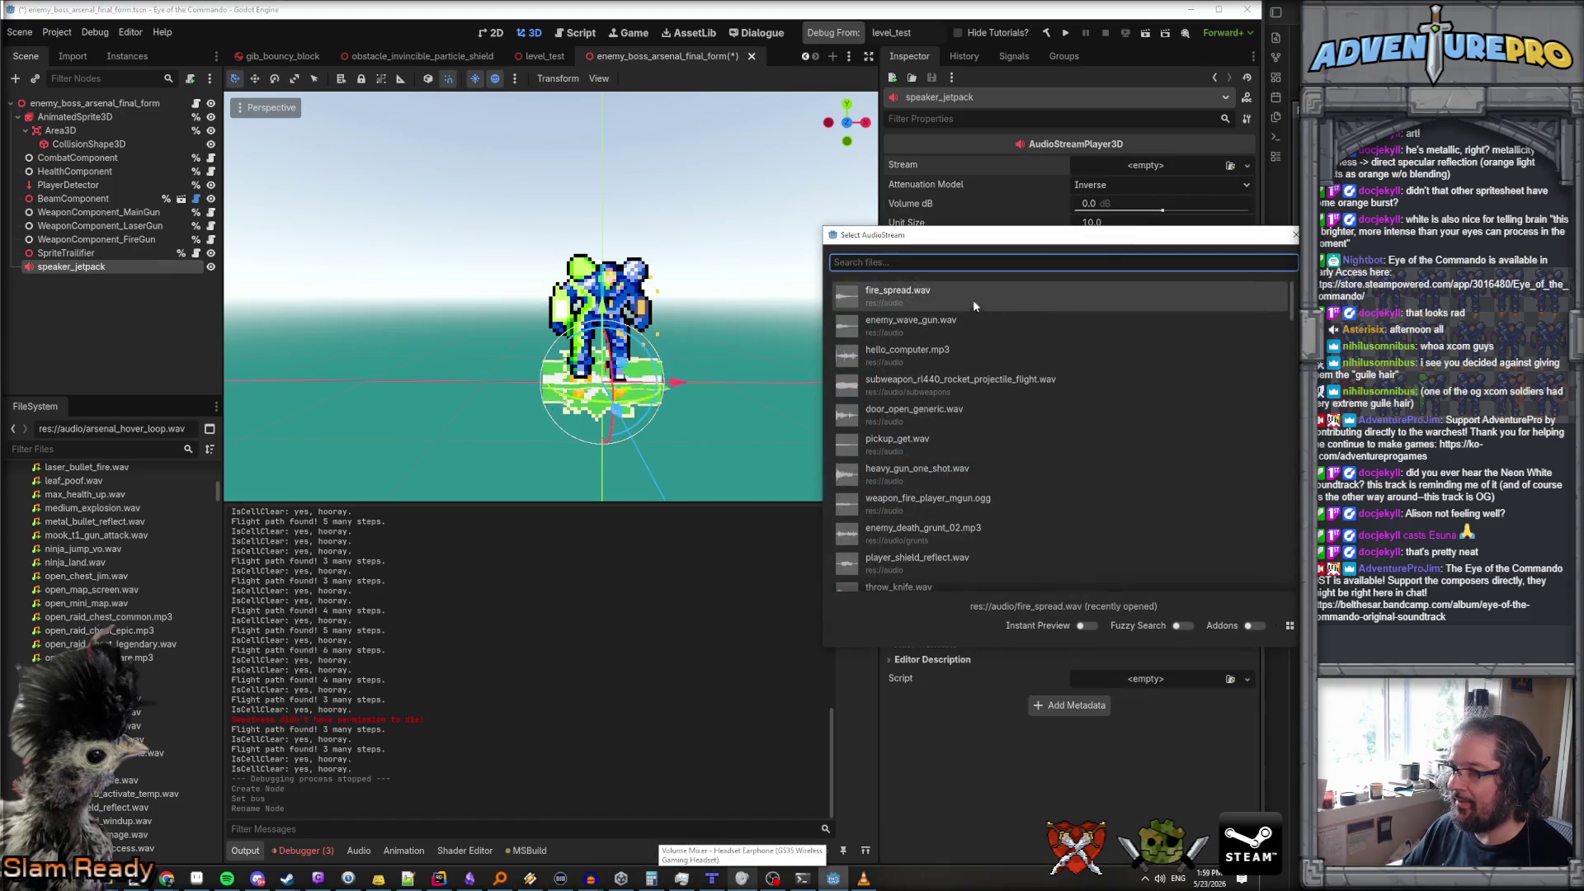
type("arse")
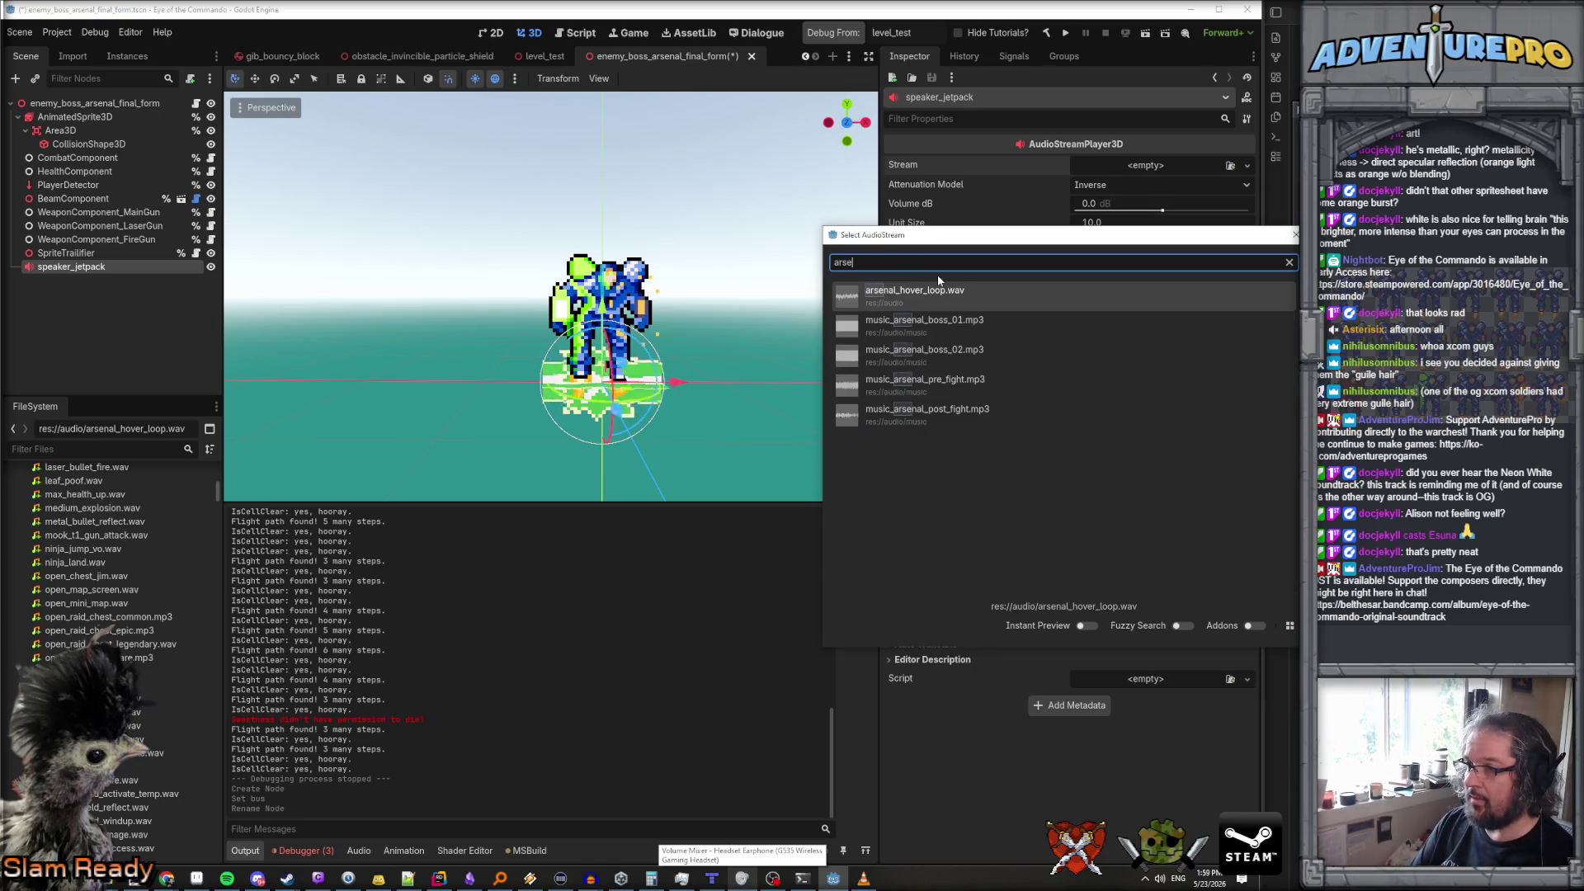
double_click(938, 291)
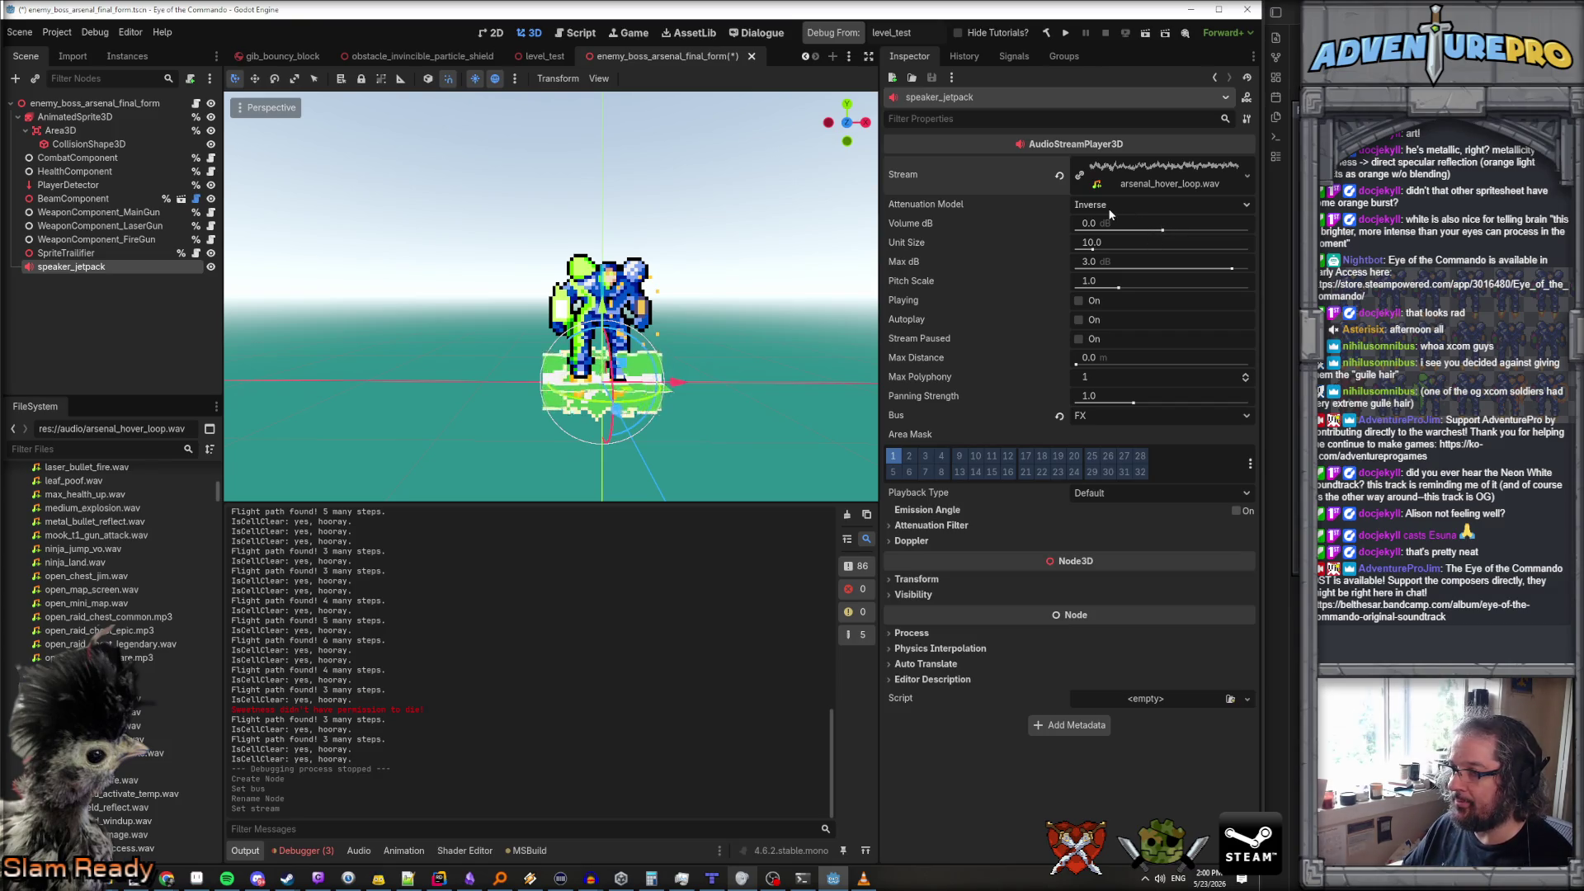
left_click(1086, 244)
type("1")
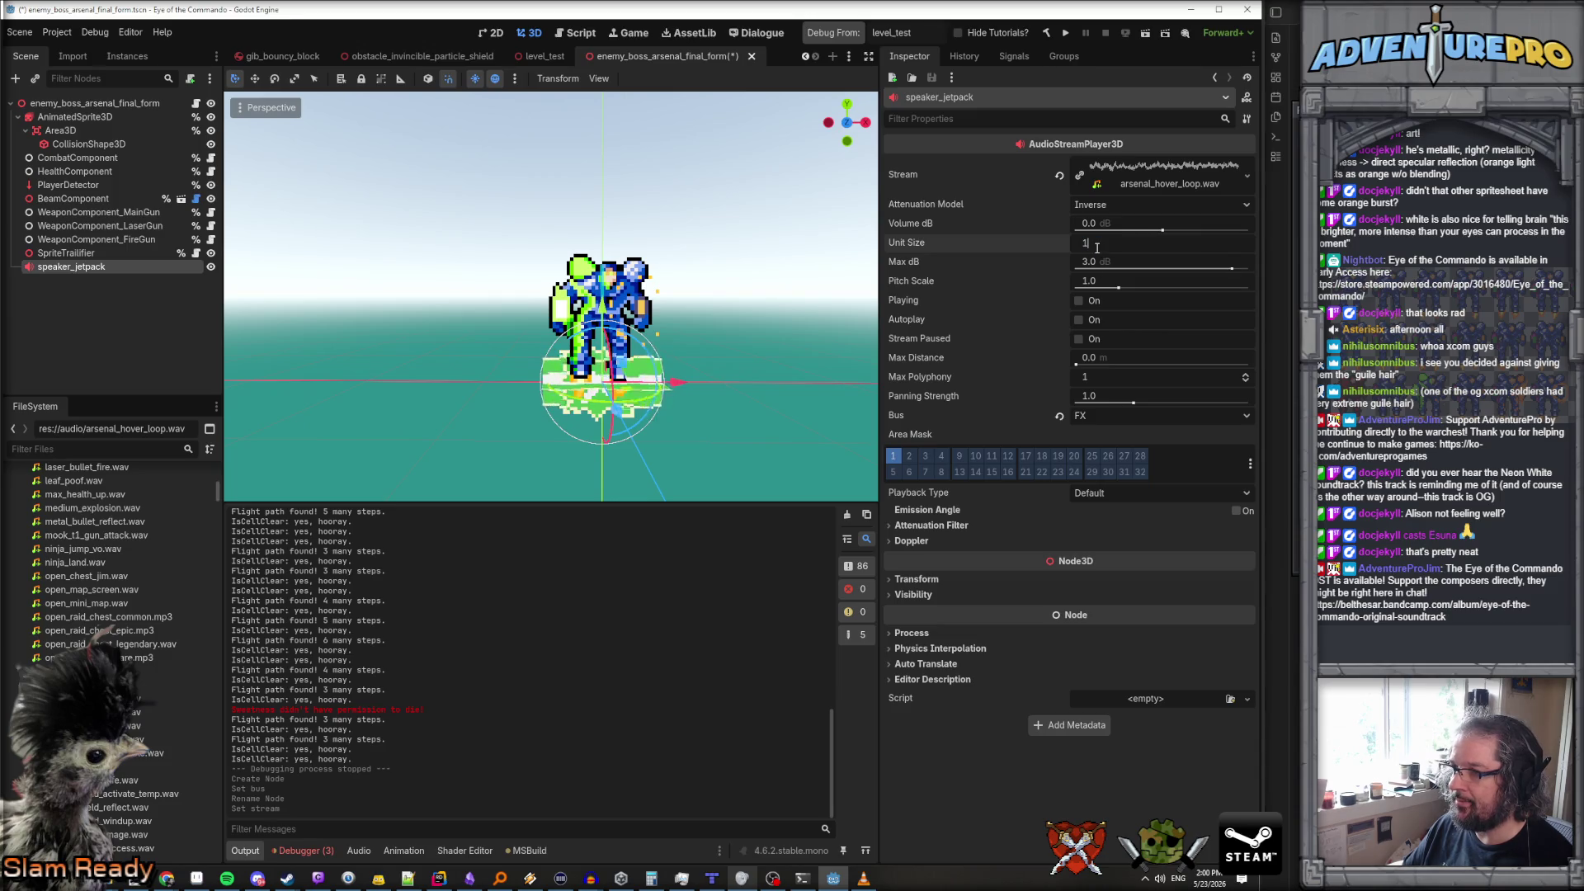
key("Return")
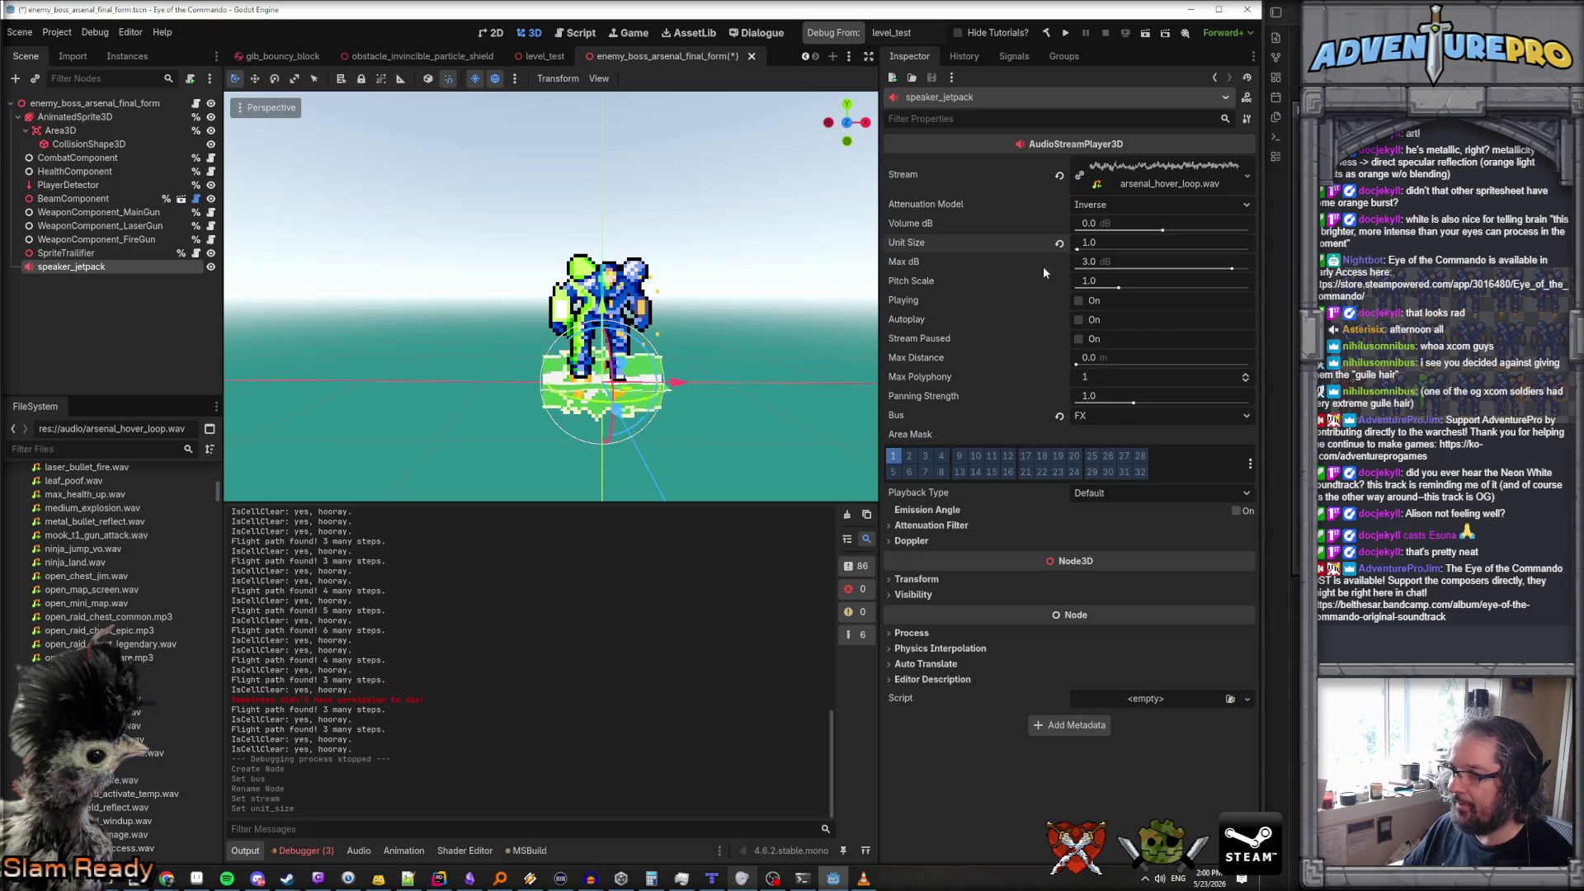
Expand the assigned stream's details and its Resource section
left_click(1155, 173)
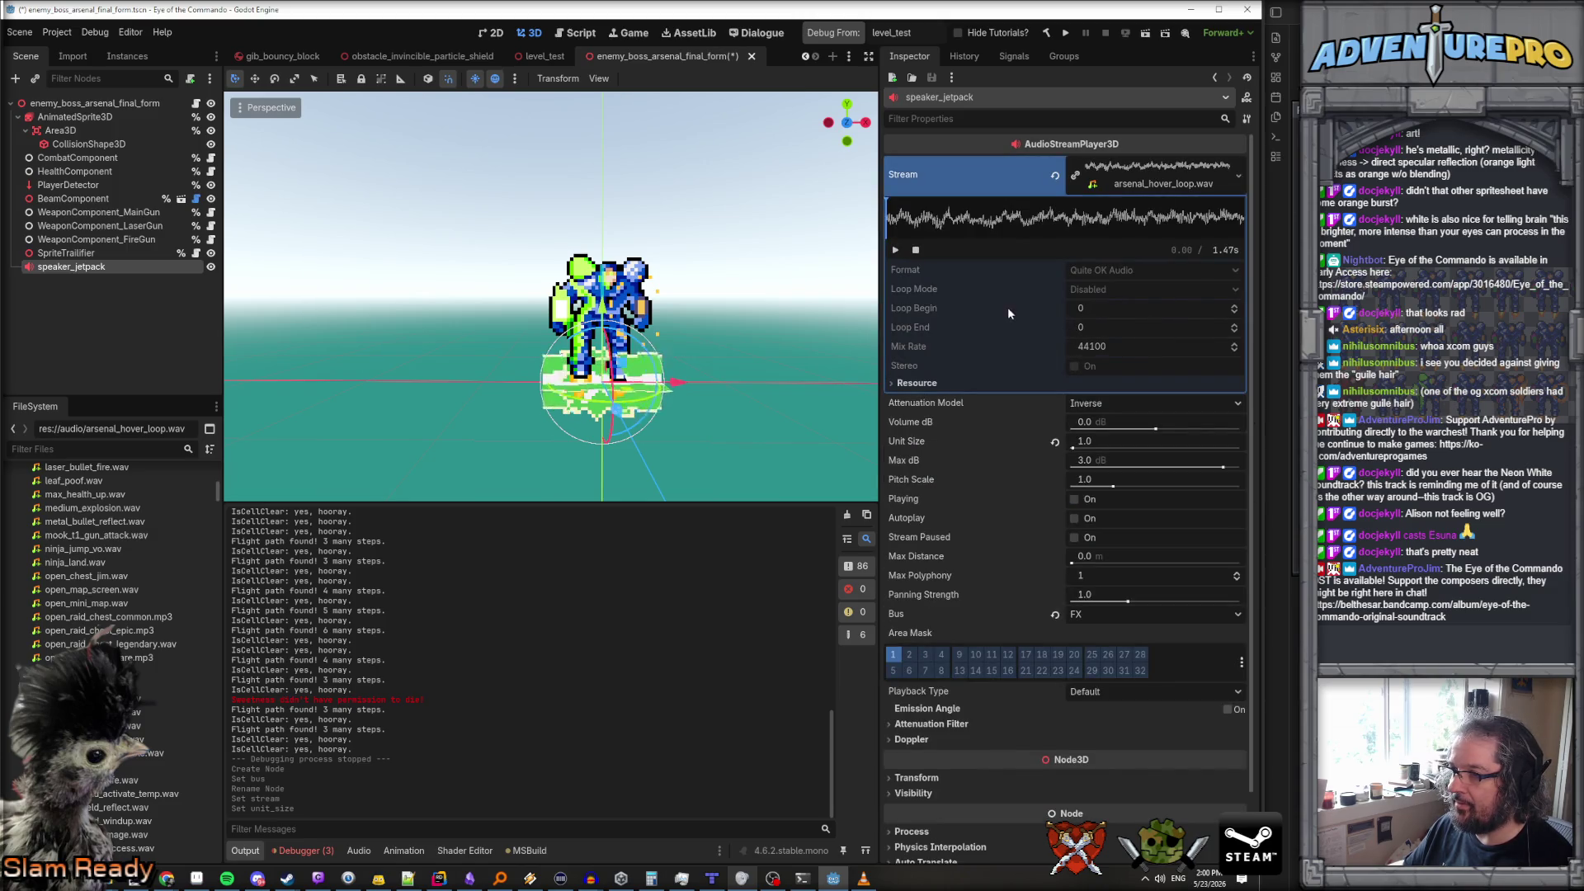
left_click(891, 383)
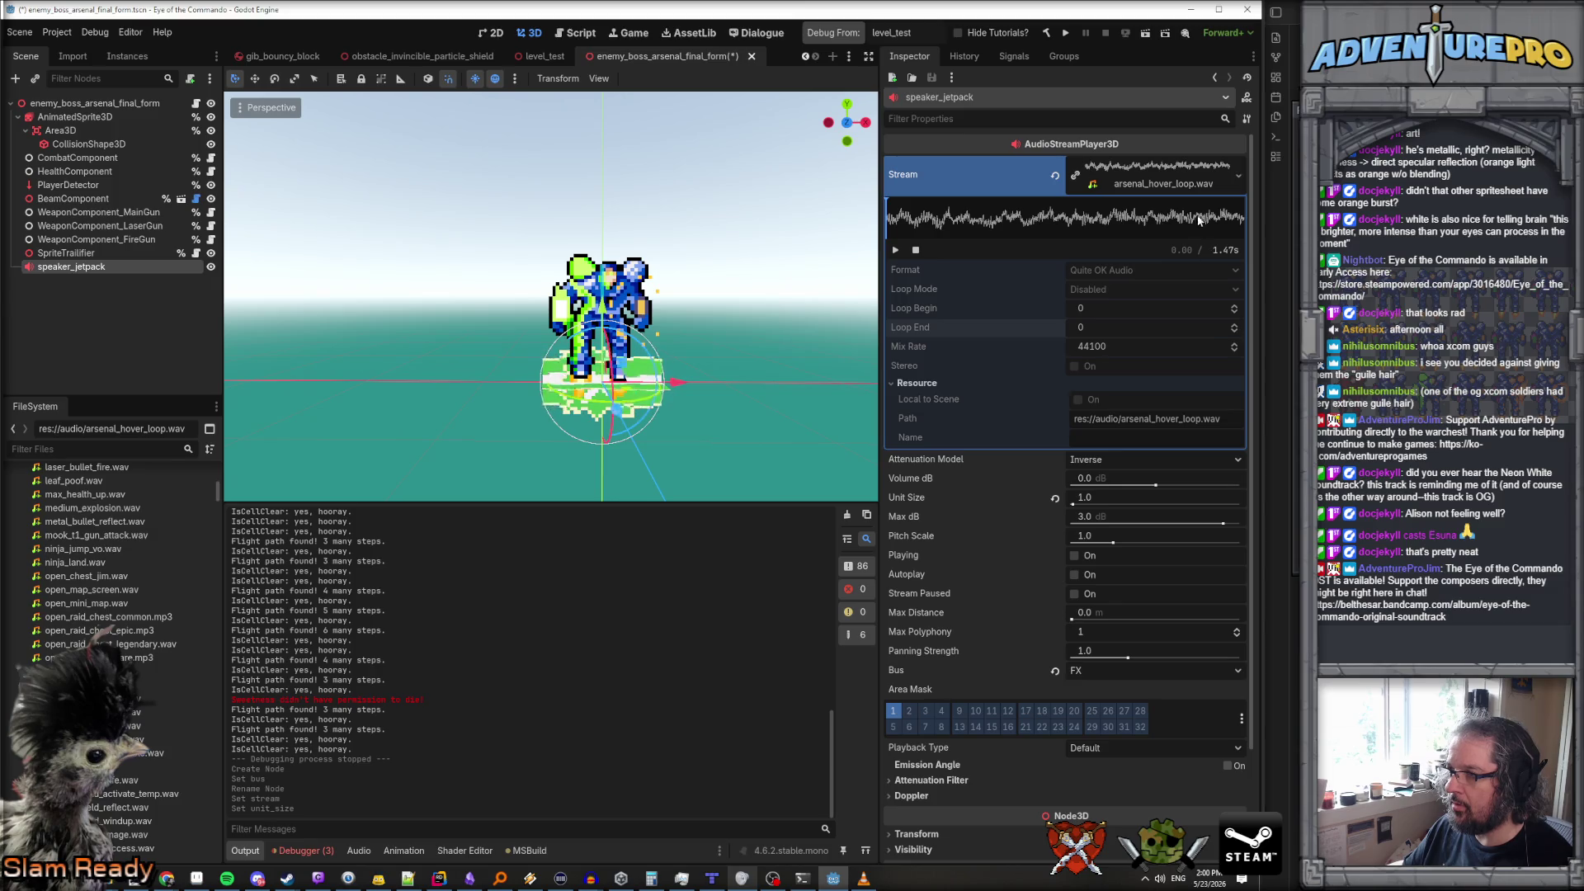
scroll(99, 627, "up", 10)
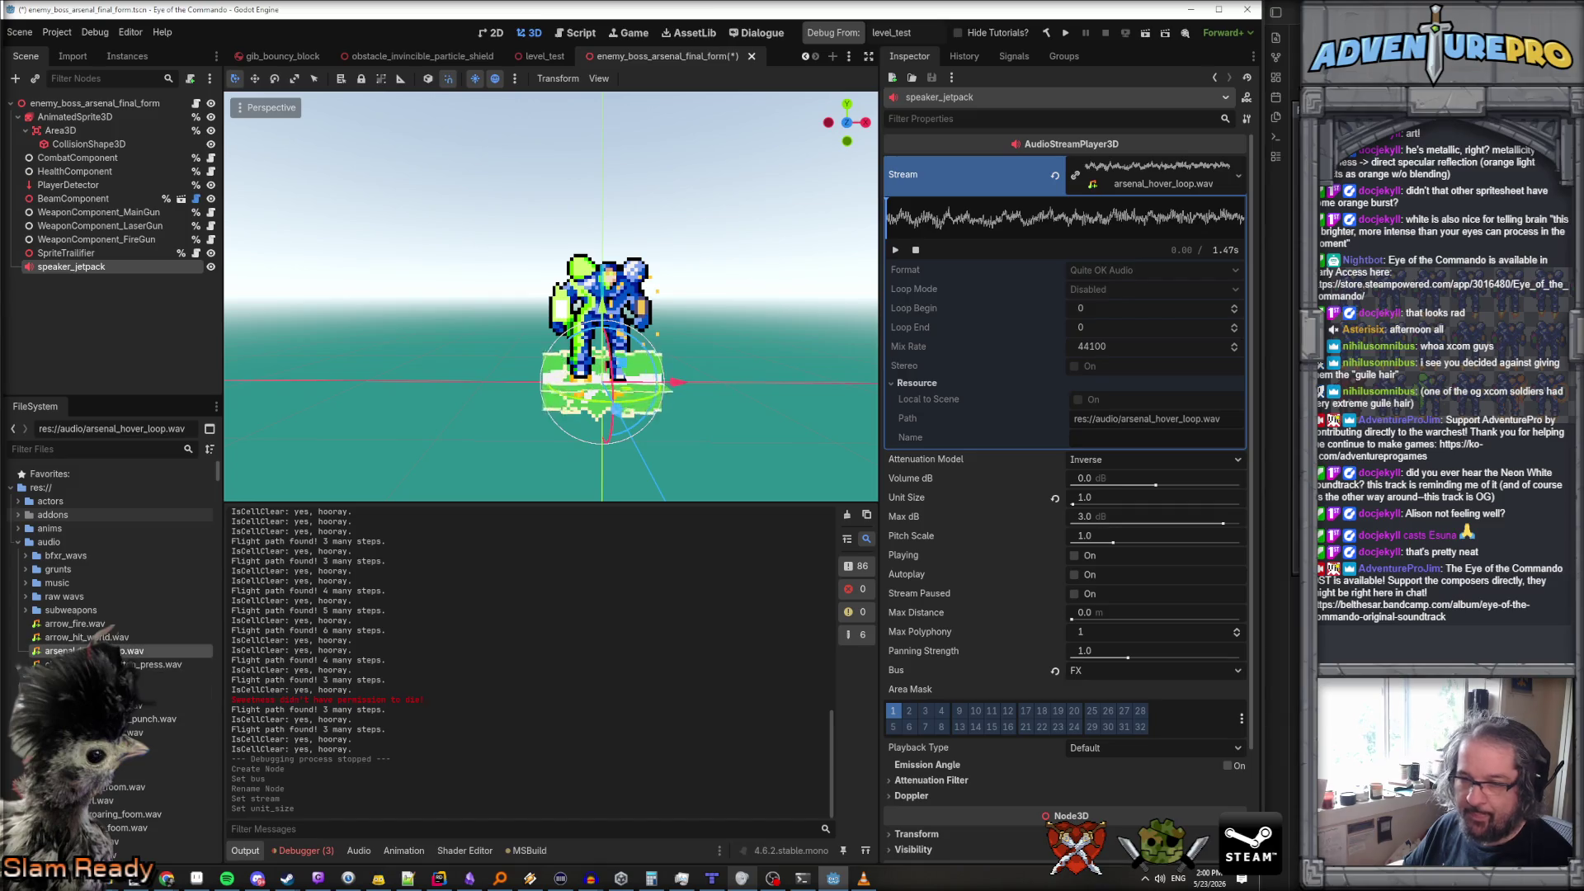
Check arsenal_hover_loop.wav's Loop Mode and Mix Rate import settings, then select SpriteTrailifier
left_click(75, 651)
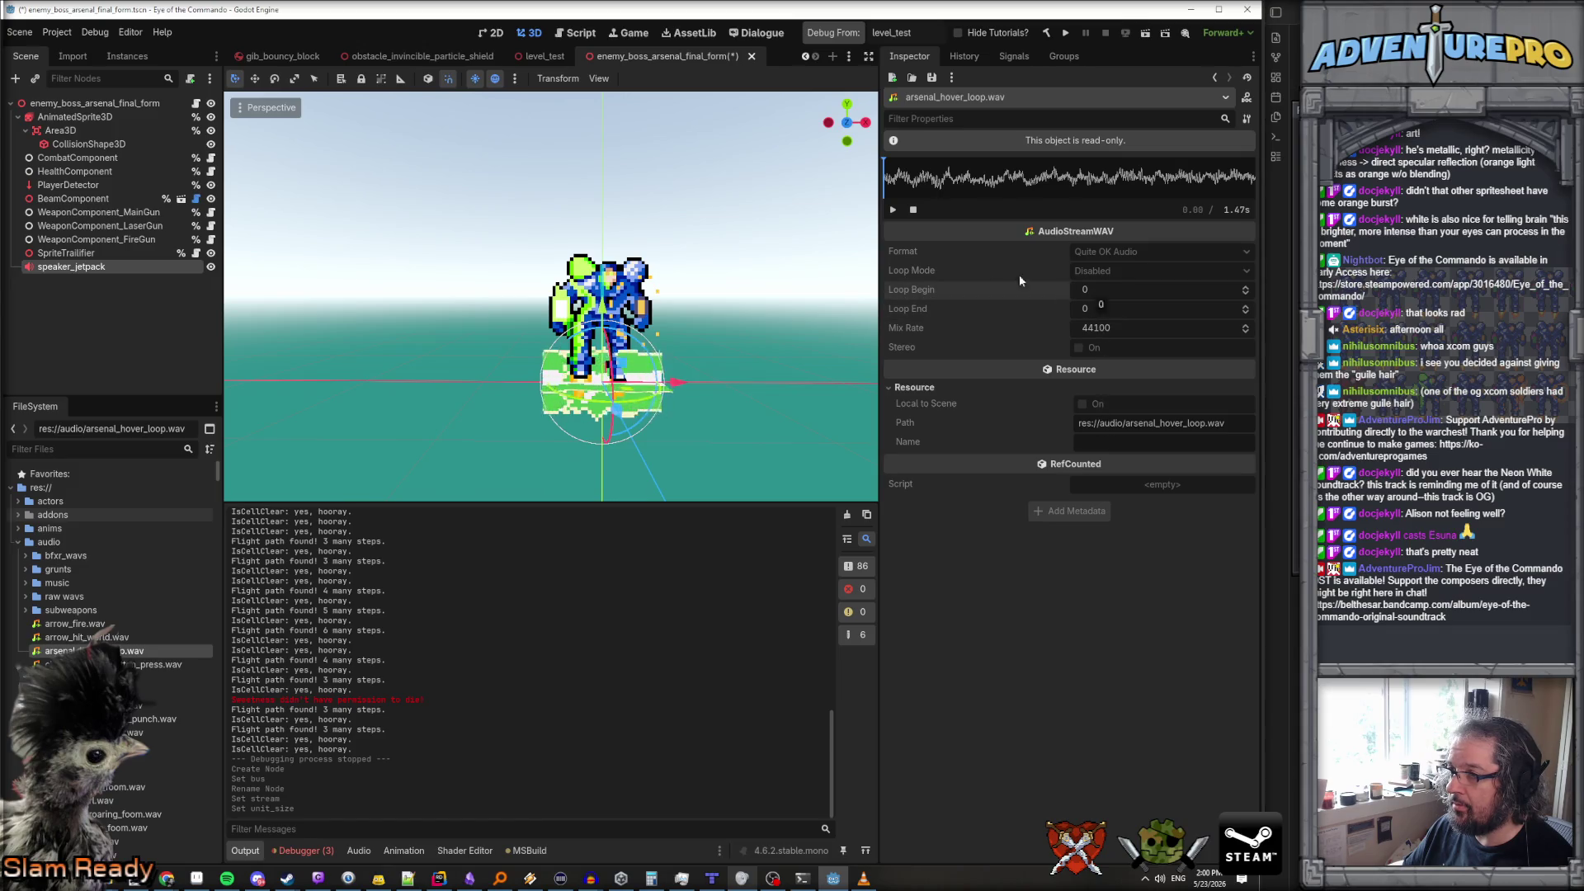
mouse_move(892, 272)
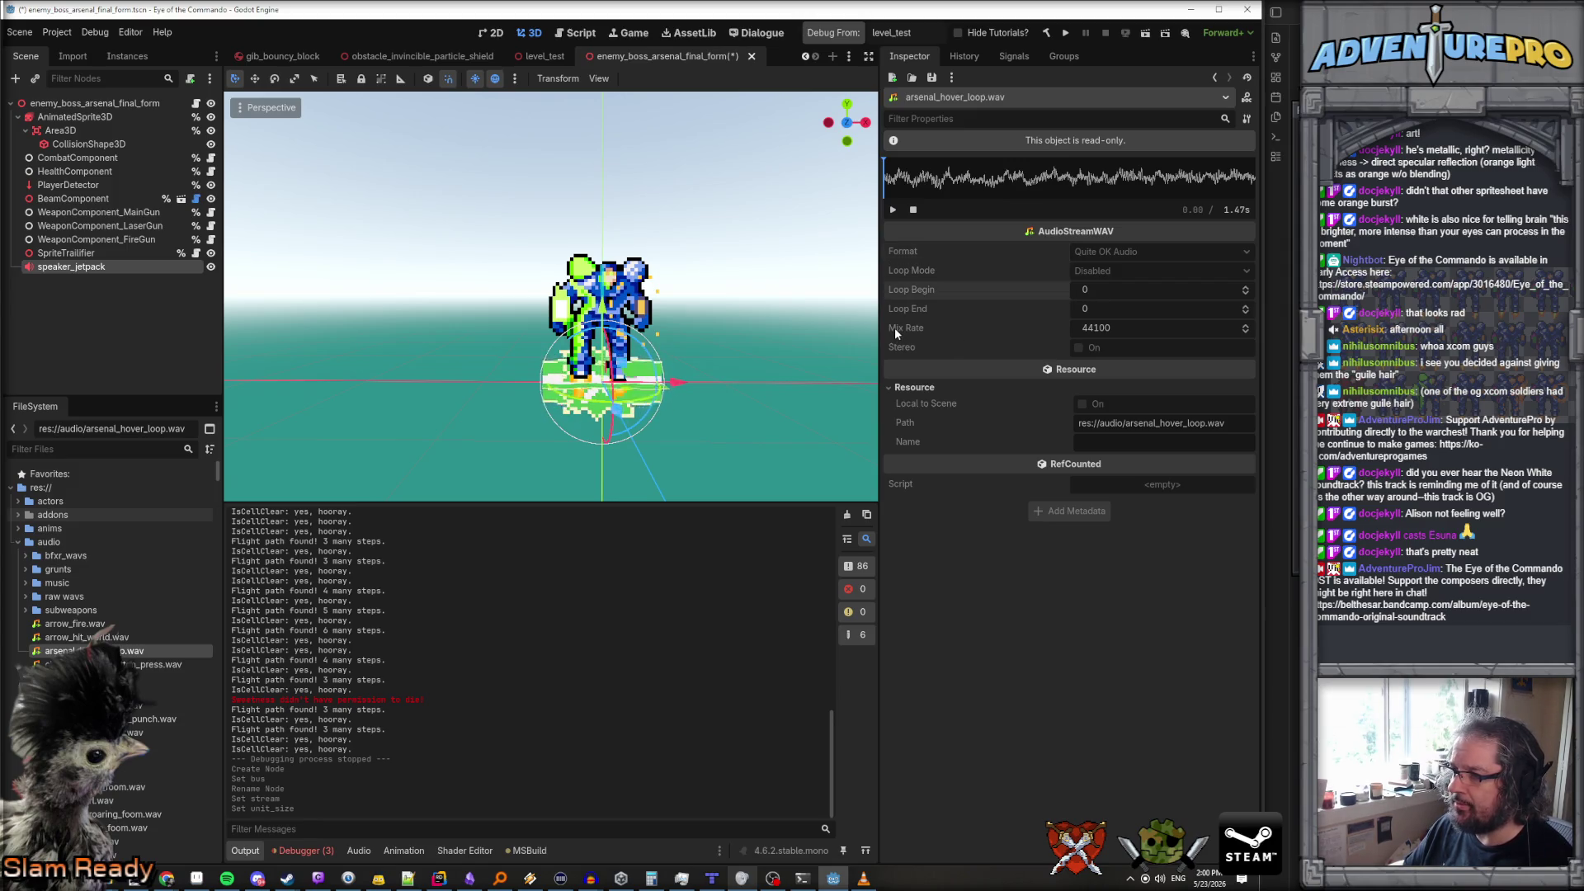
mouse_move(894, 329)
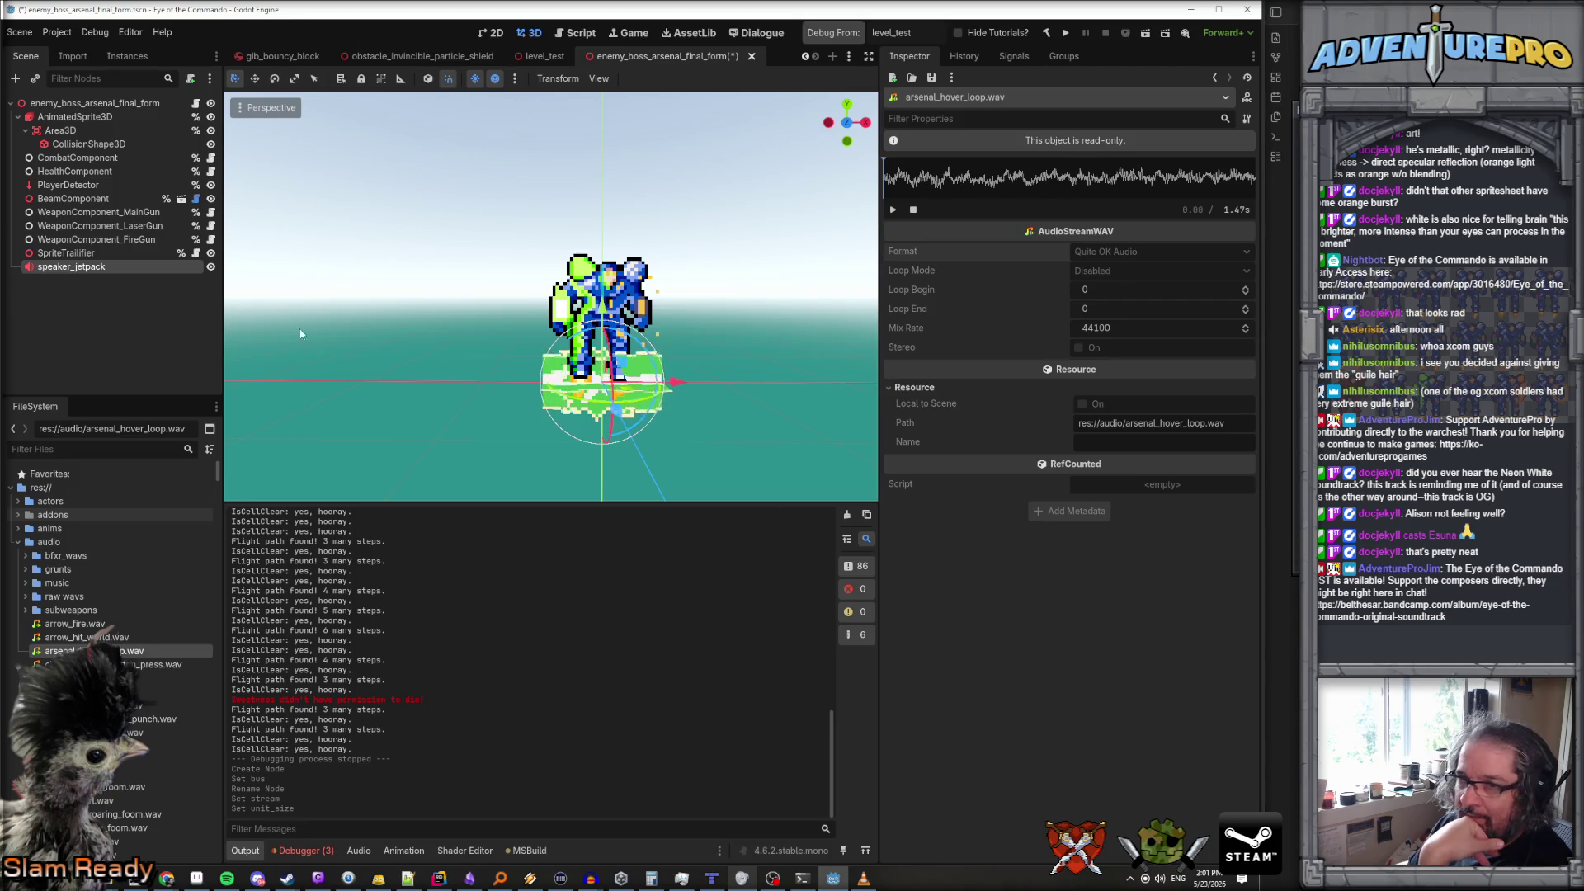
left_click(80, 268)
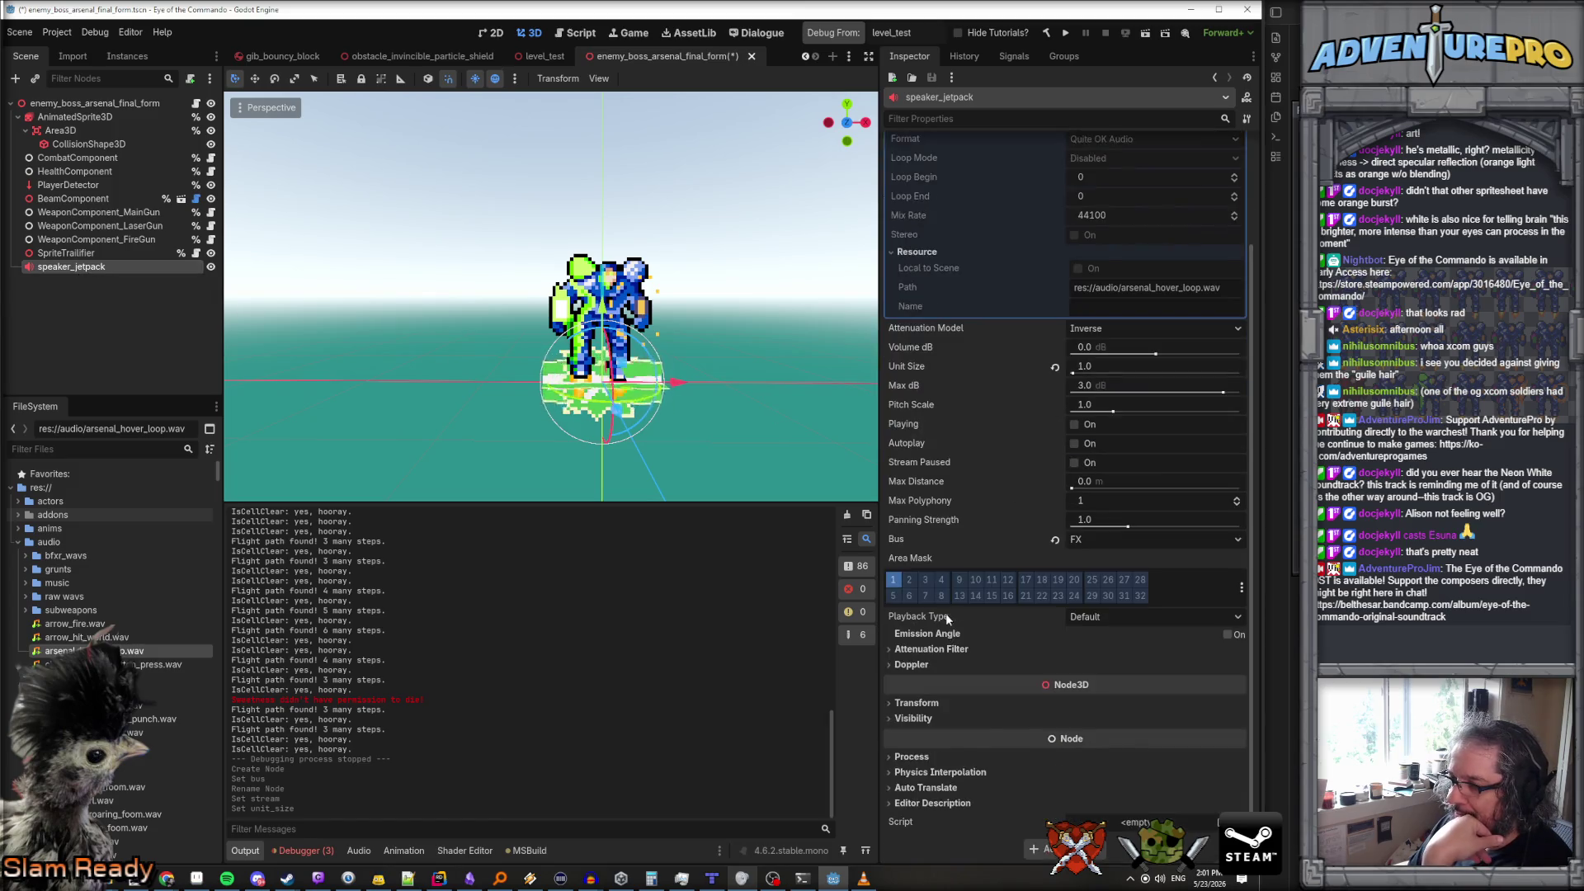
left_click(66, 252)
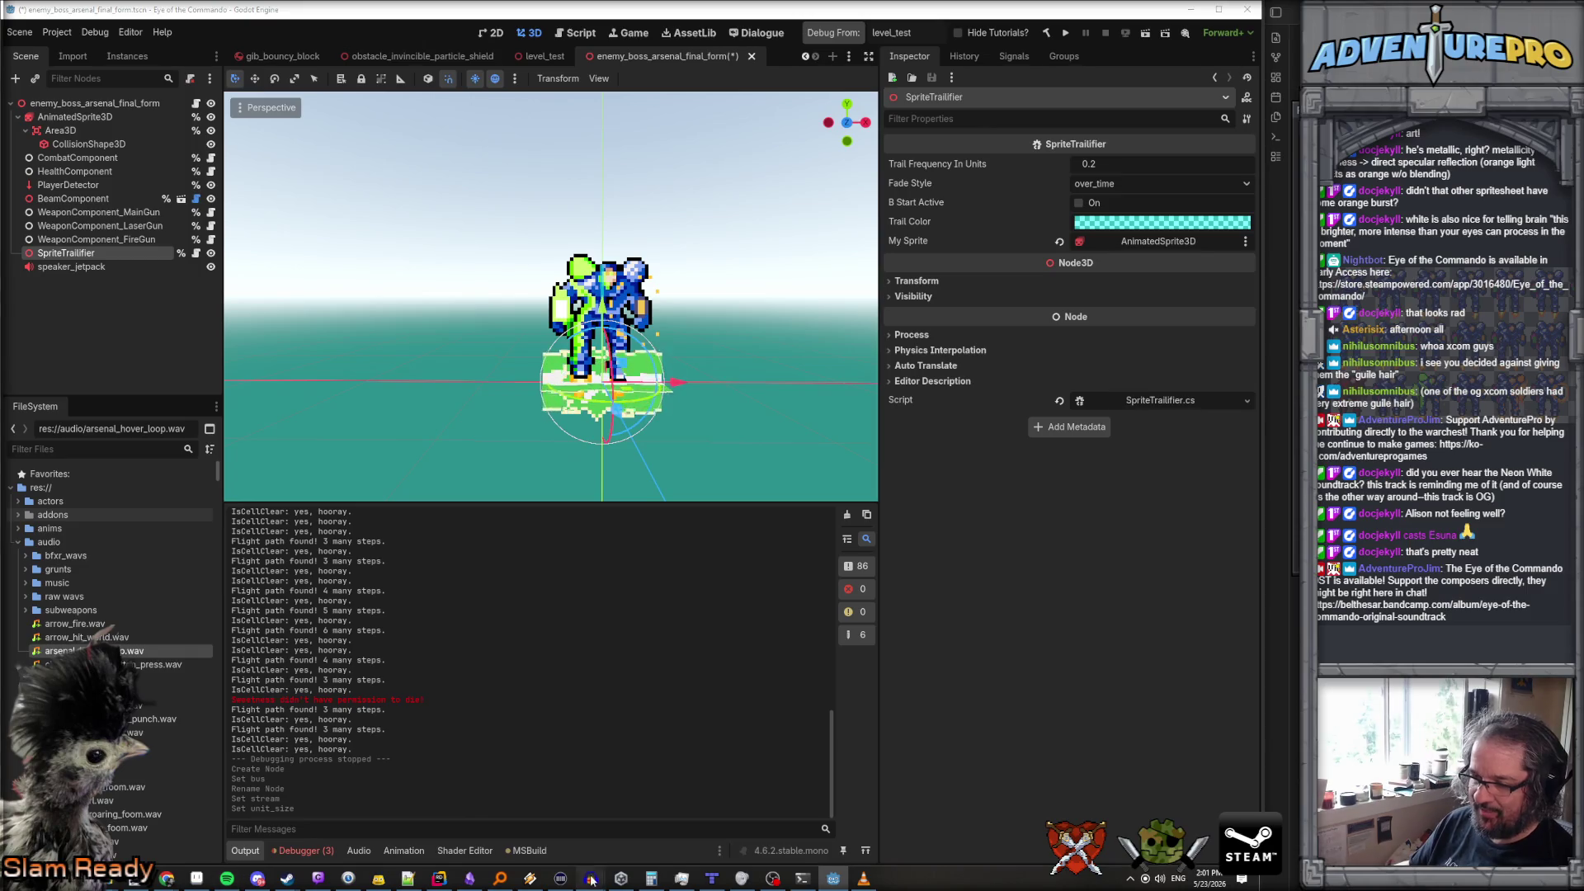
left_click(538, 858)
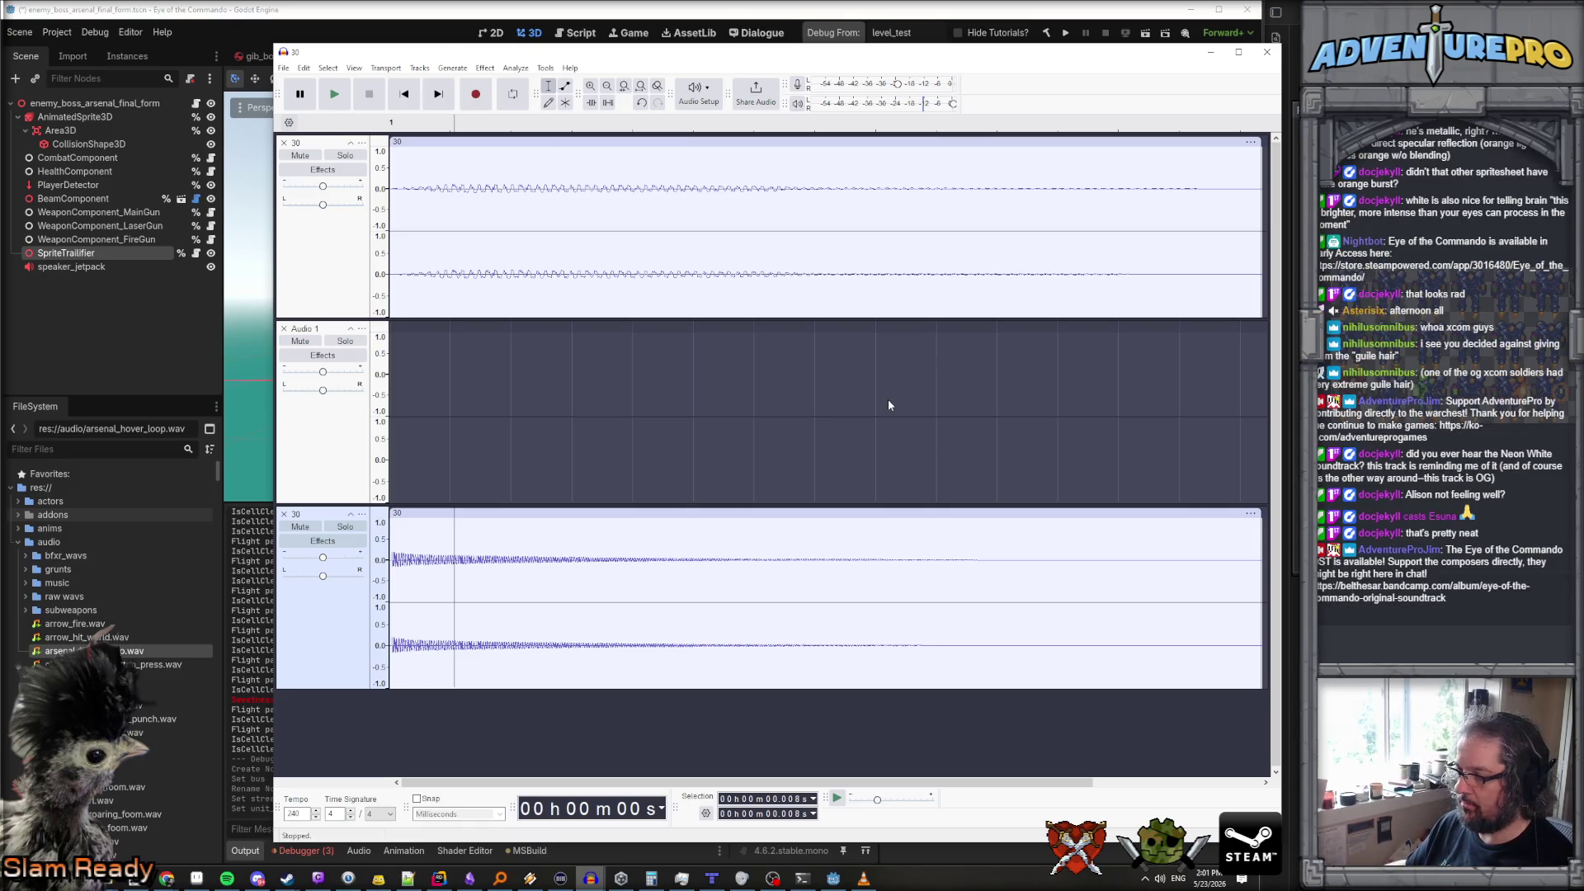
Skip Audacity's update notice and create a new empty project with Ctrl+N
left_click(612, 858)
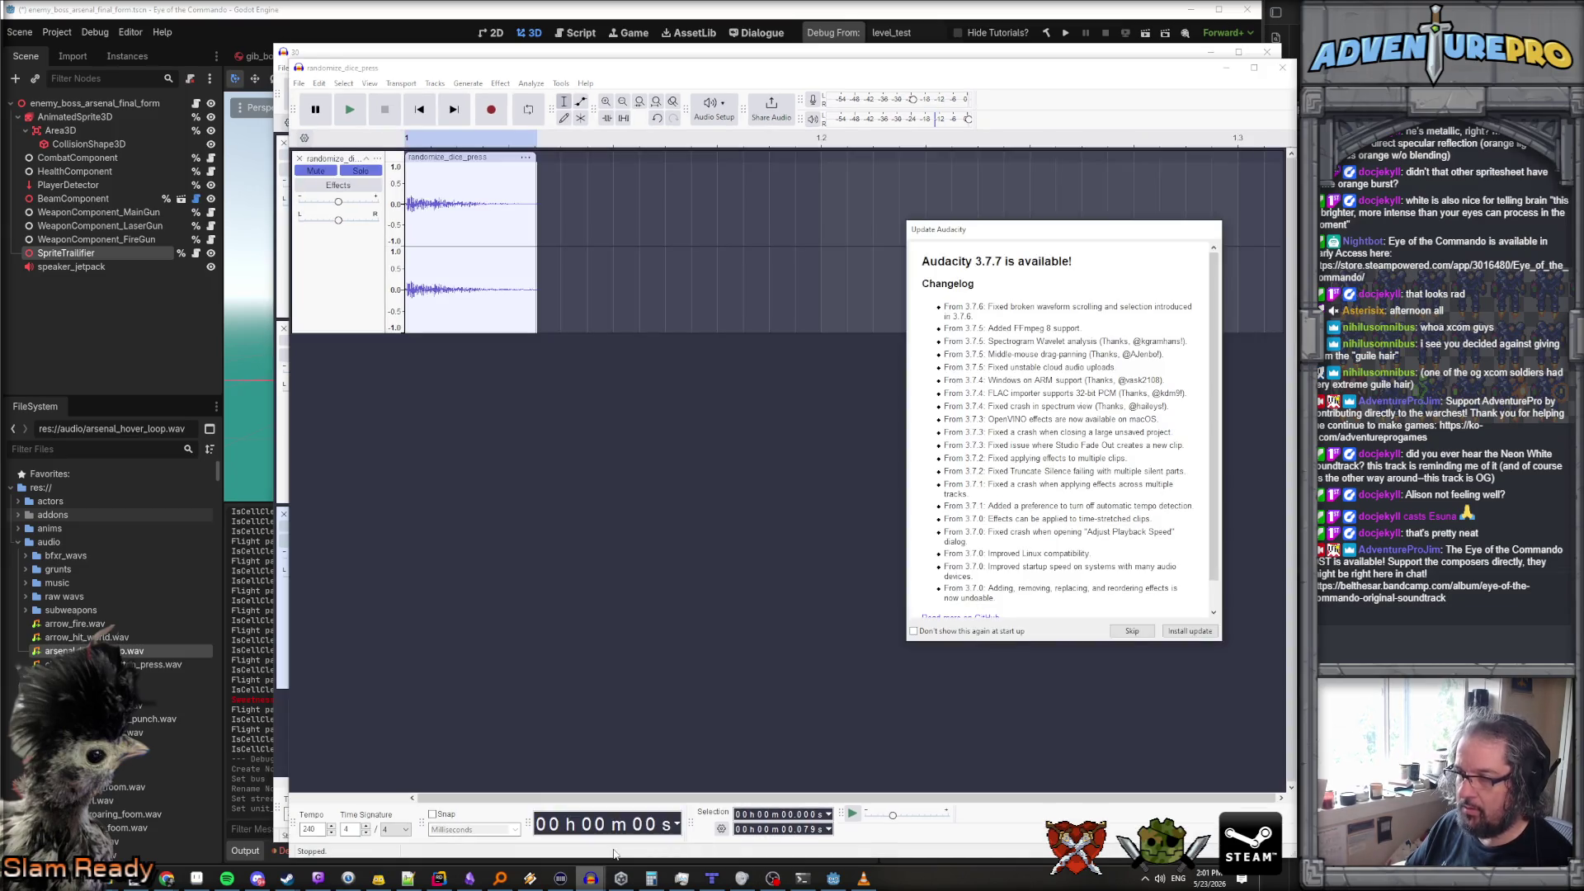
left_click(1132, 632)
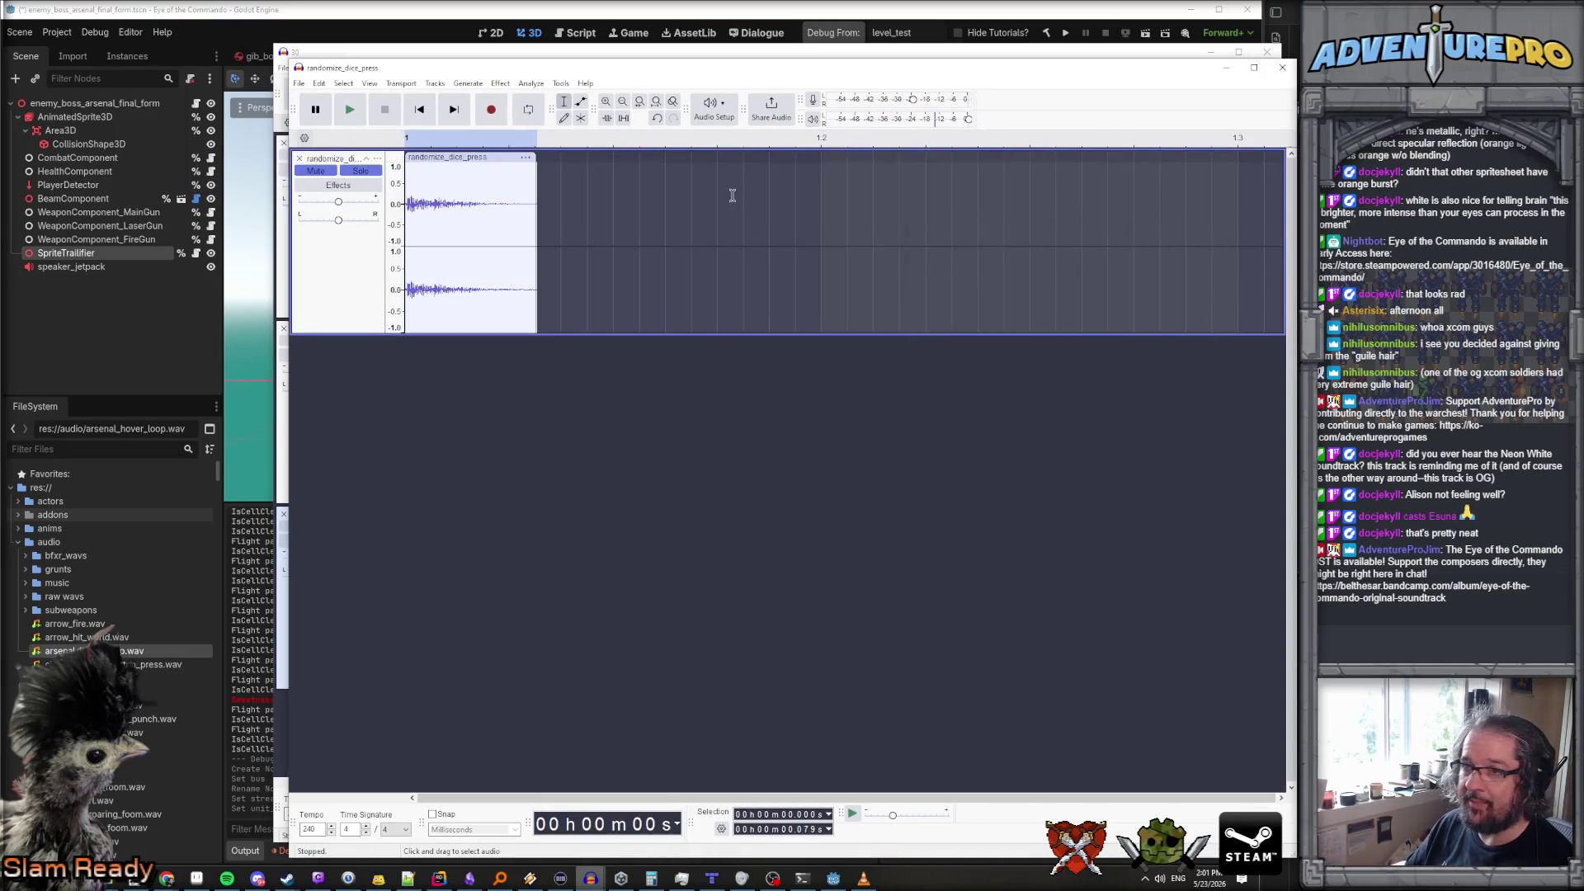
left_click(301, 83)
left_click(300, 83)
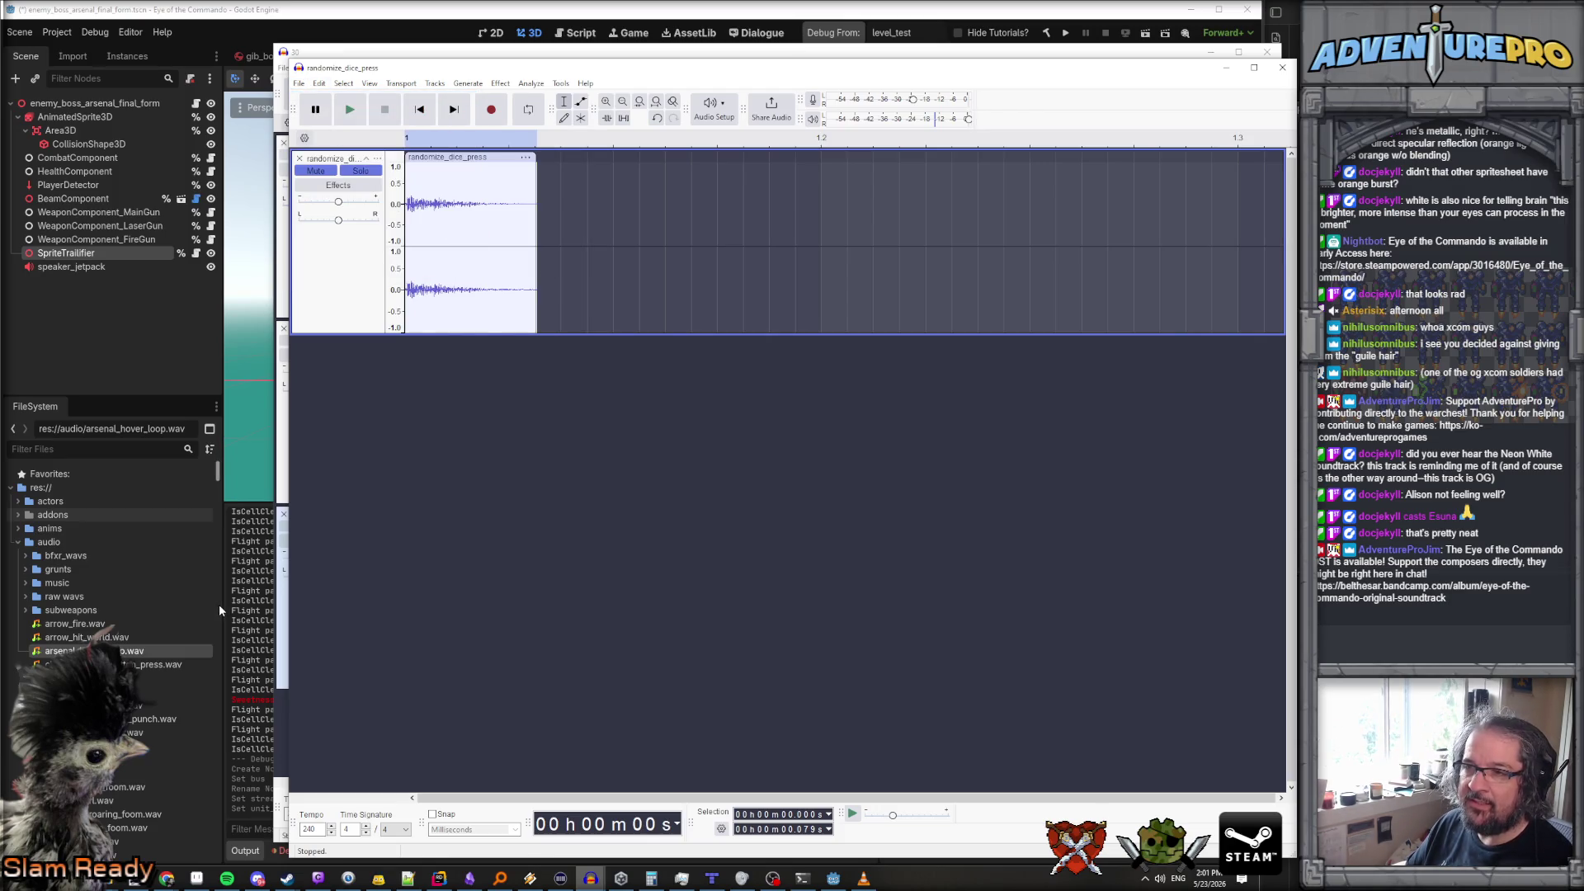
key("ctrl+n")
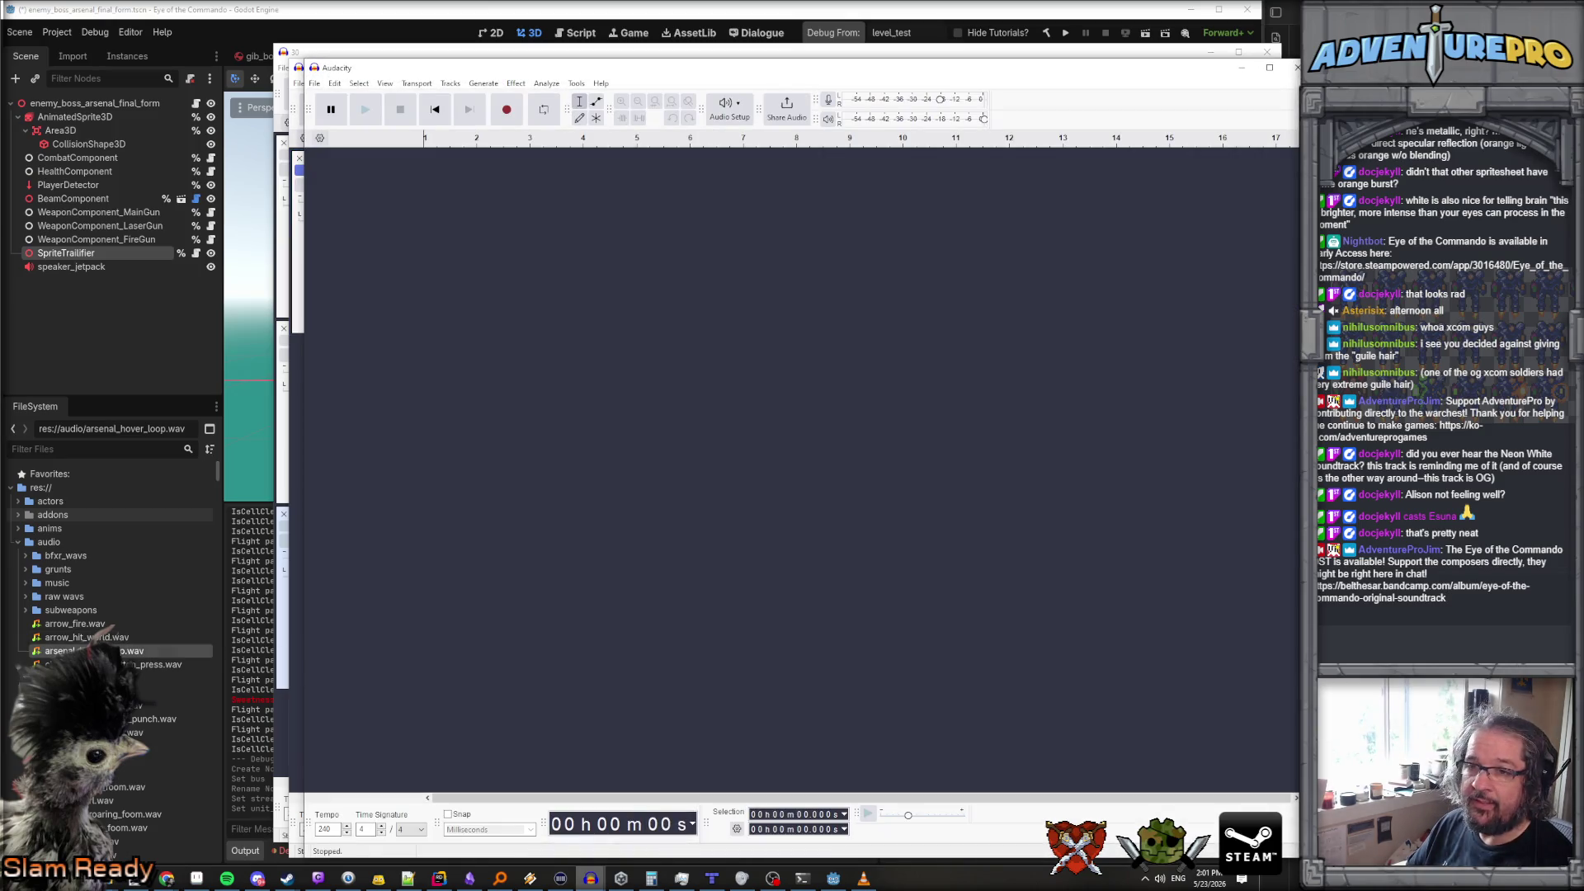
mouse_move(91, 651)
left_mouse_down()
mouse_move(409, 468)
mouse_move(657, 864)
left_mouse_up()
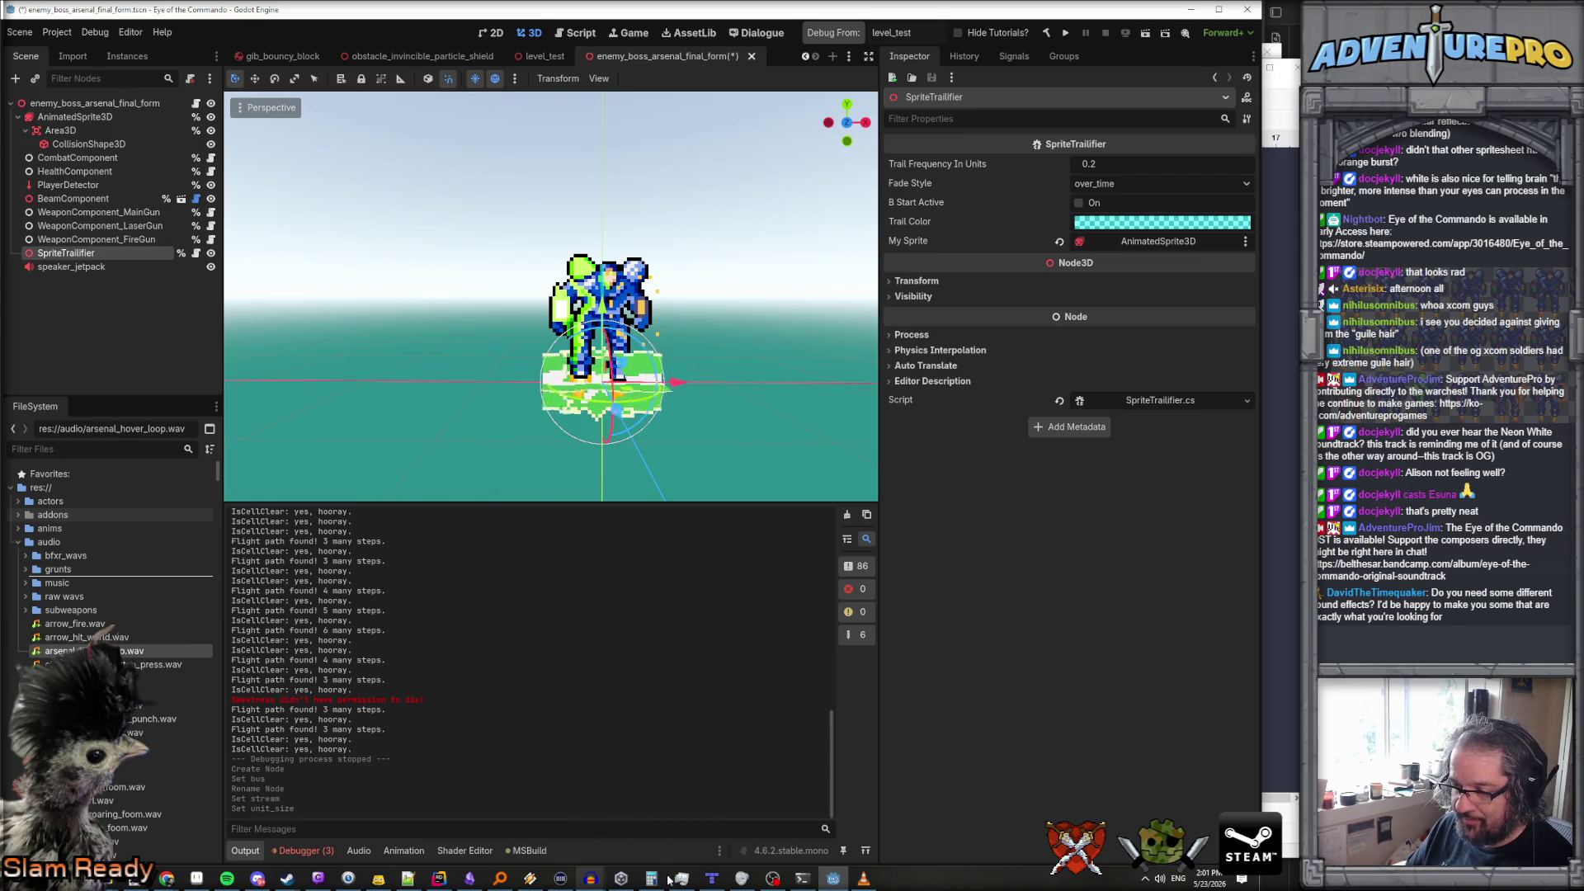
Show arsenal_hover_loop.wav in File Manager and drag it into the empty Audacity project
left_click_drag(592, 883, 184, 660)
right_click(132, 651)
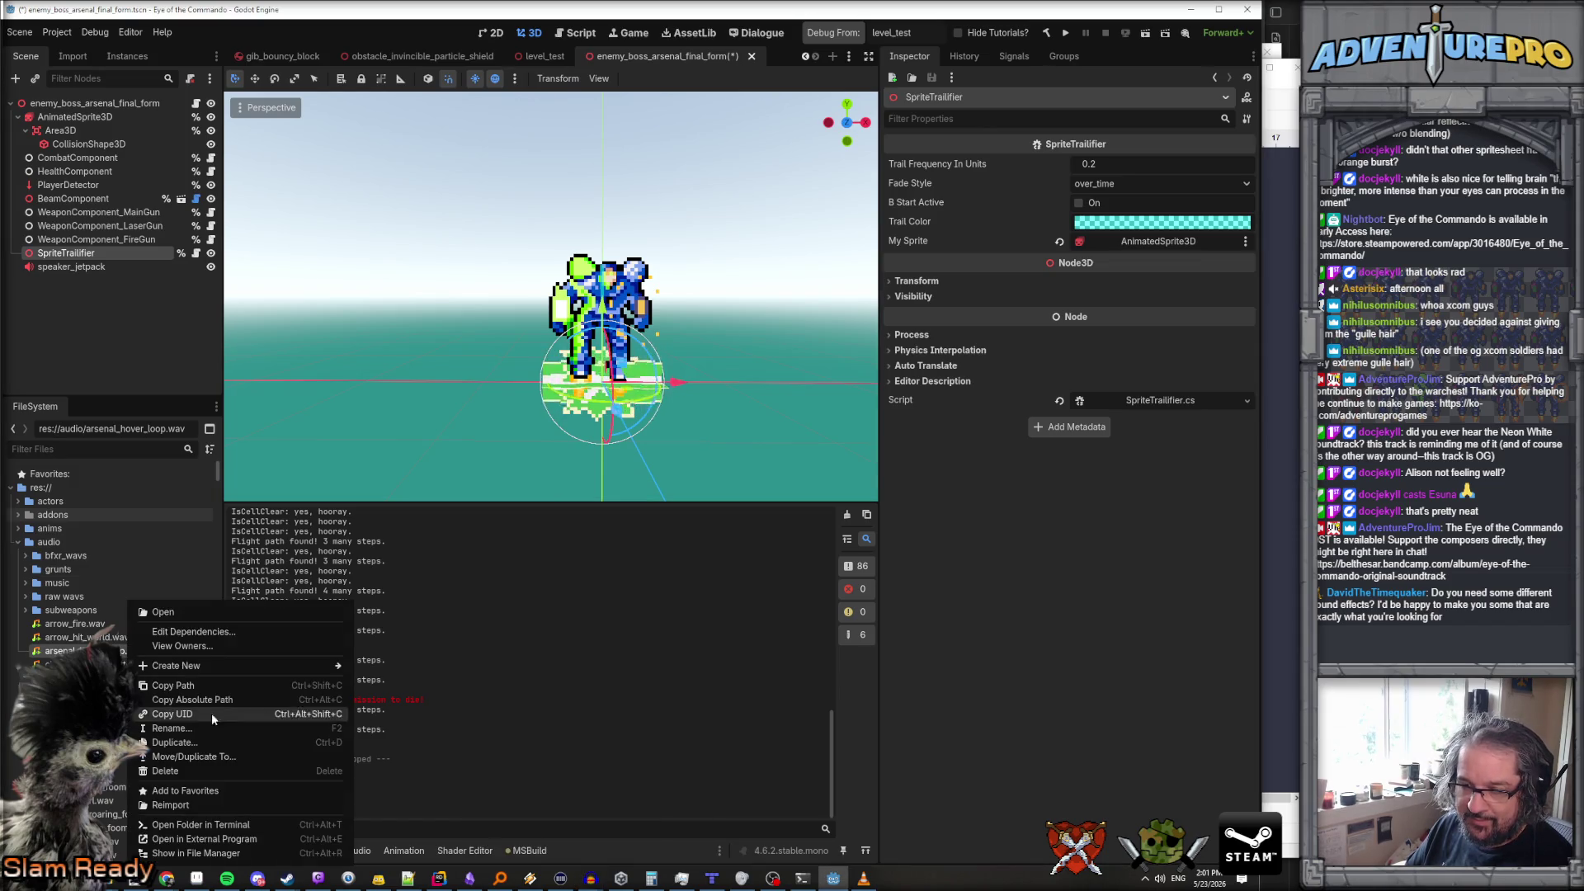
left_click(198, 853)
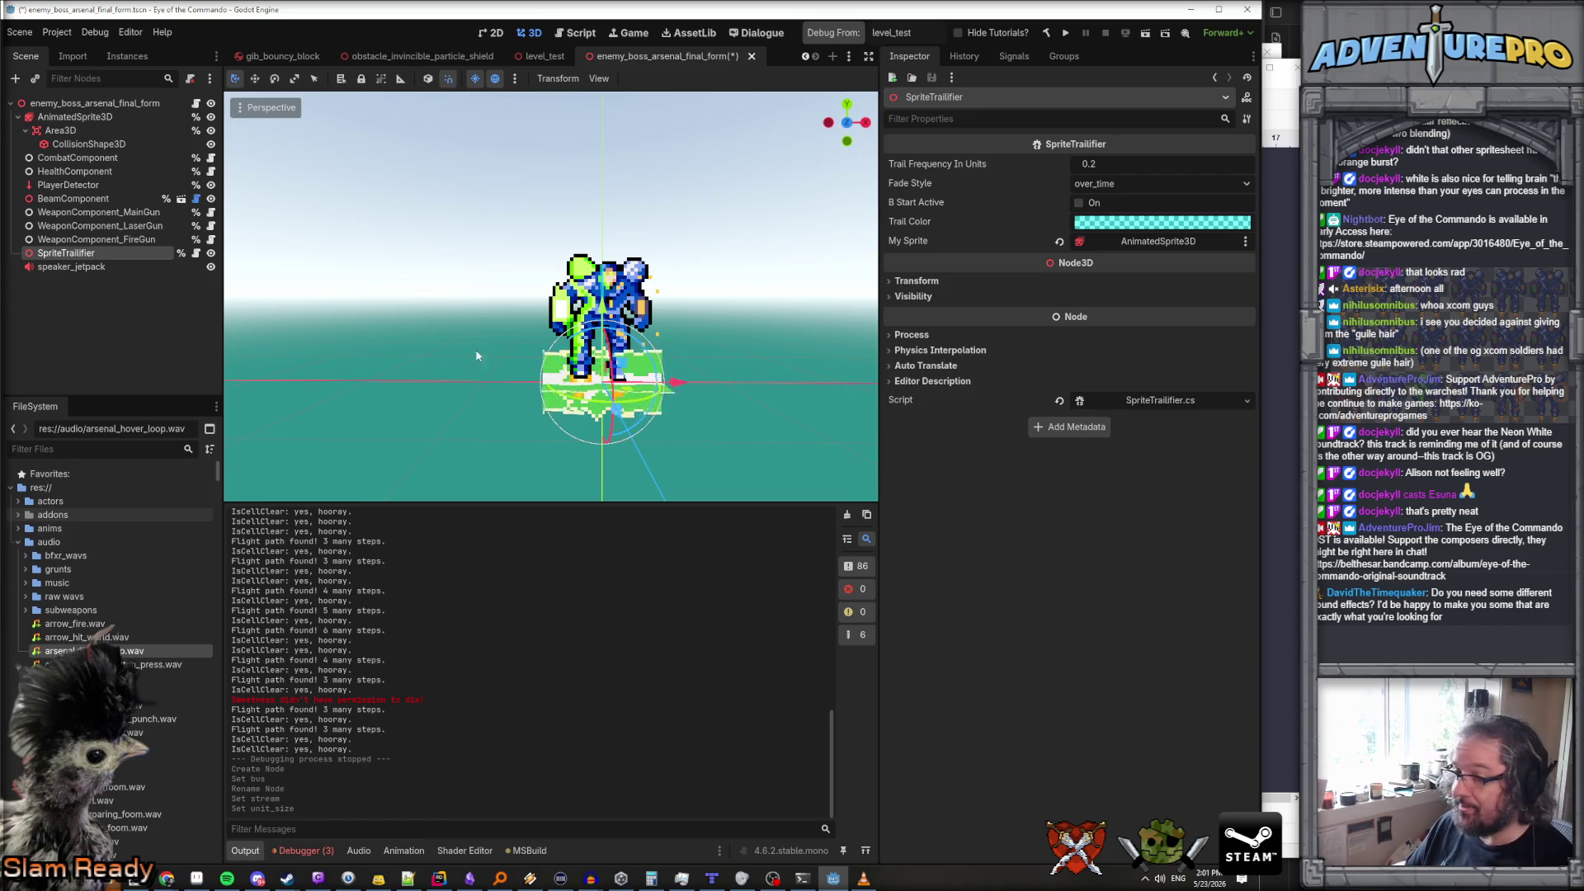
mouse_move(116, 883)
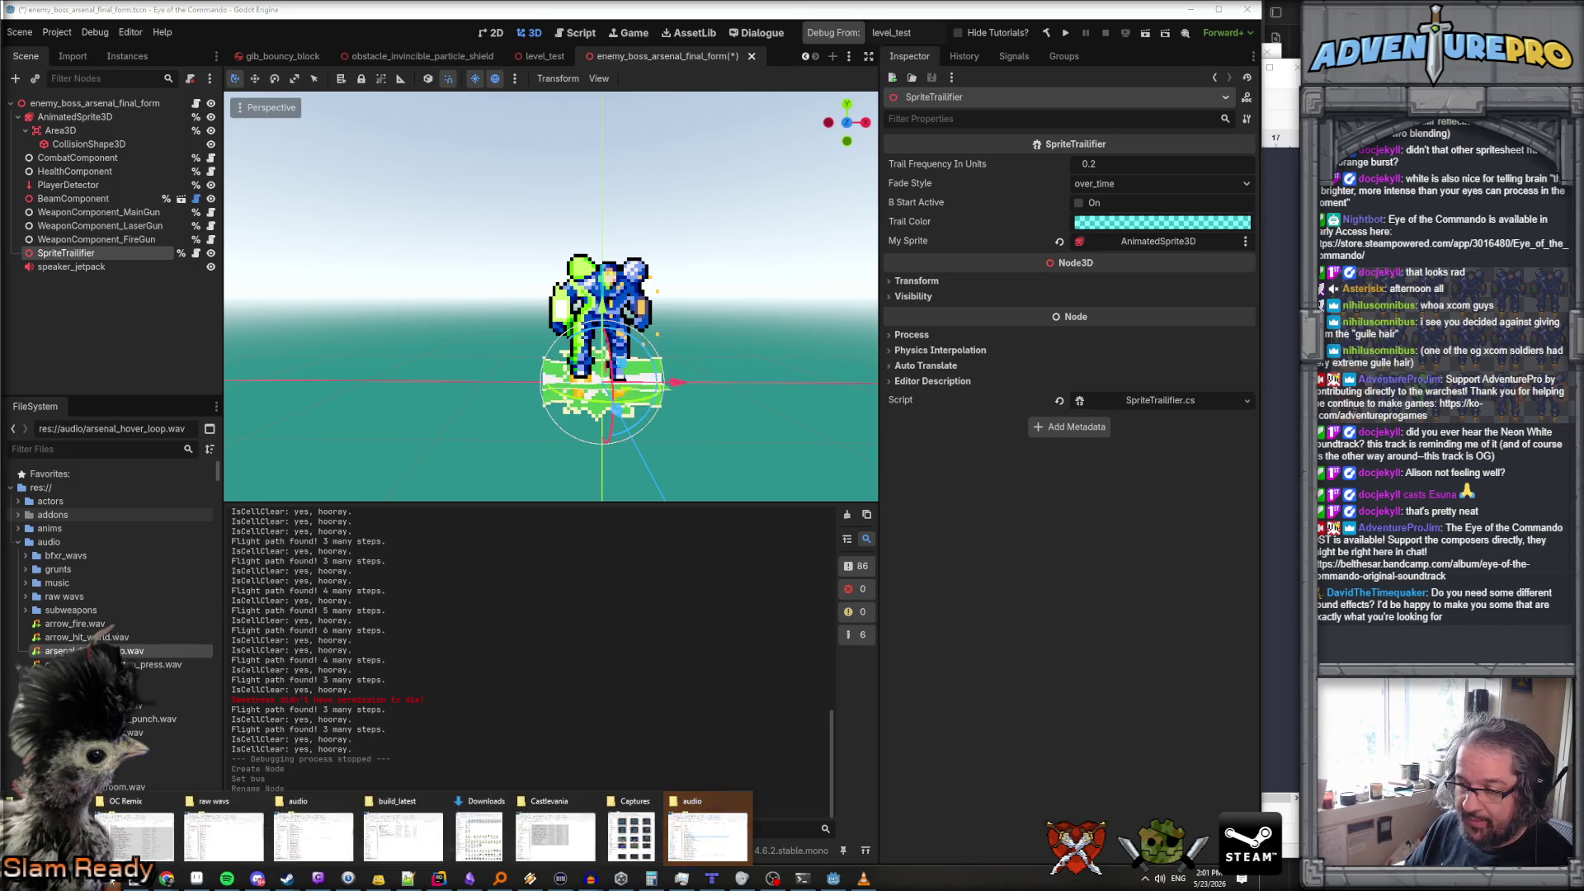
left_click(698, 827)
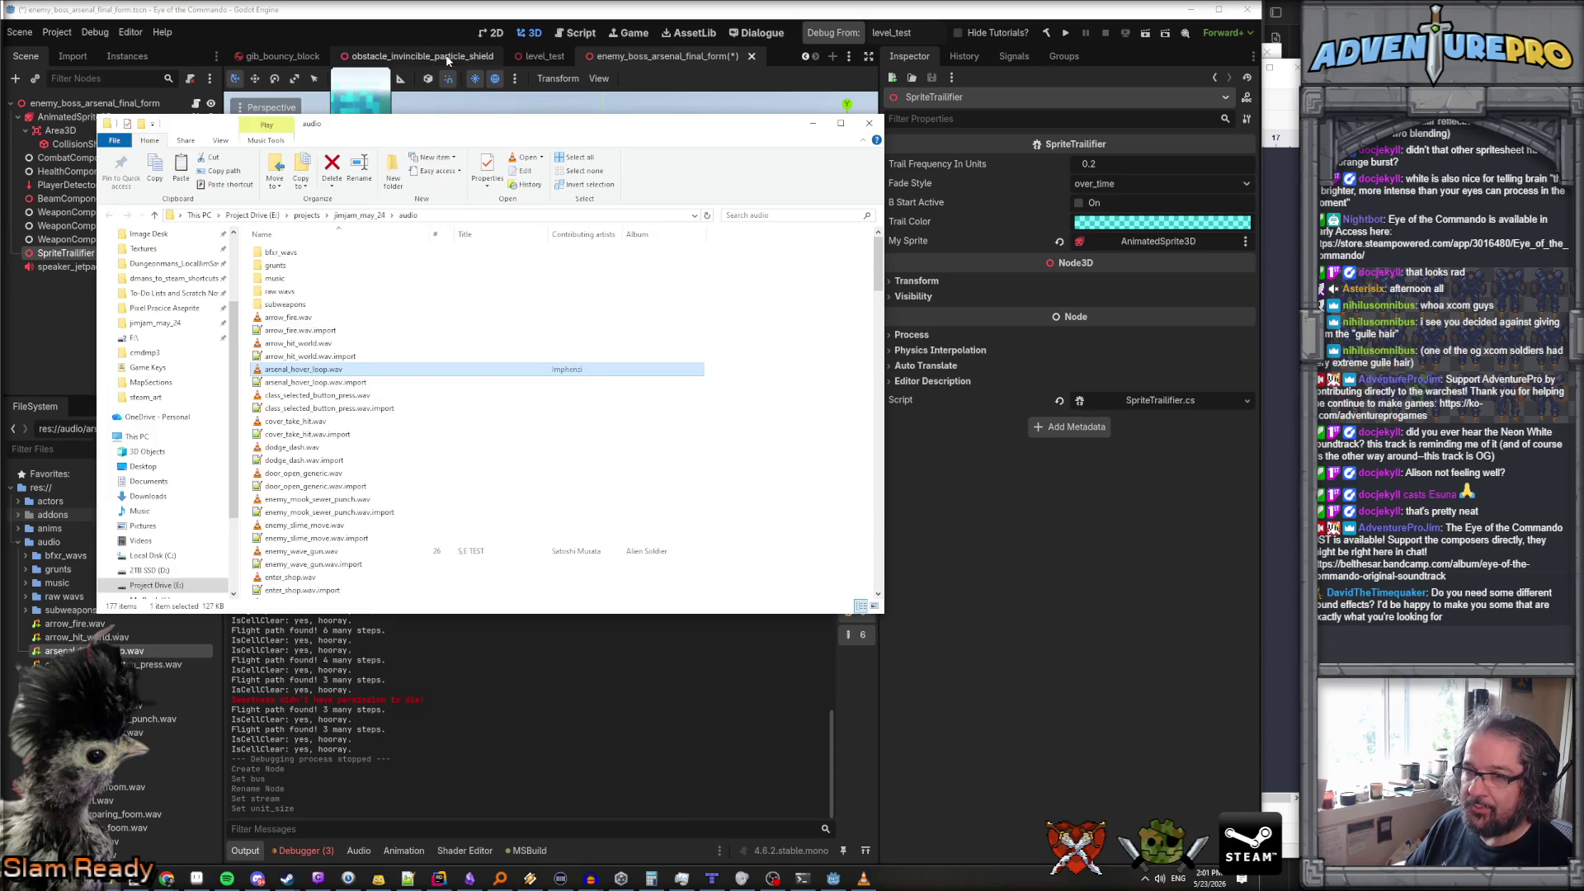
left_click_drag(477, 124, 1568, 189)
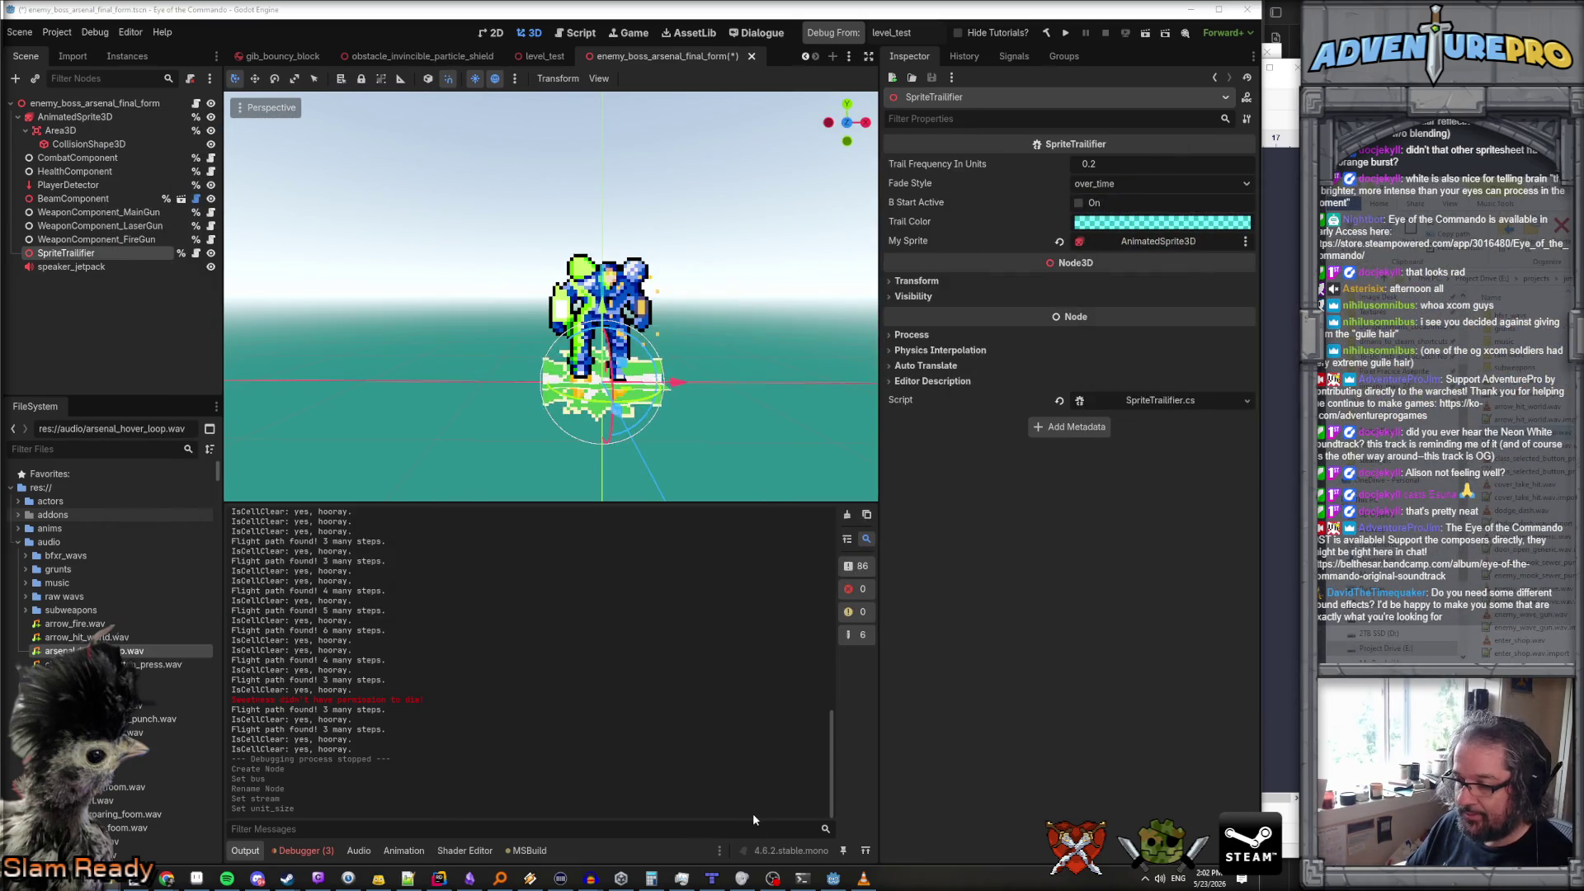
mouse_move(615, 877)
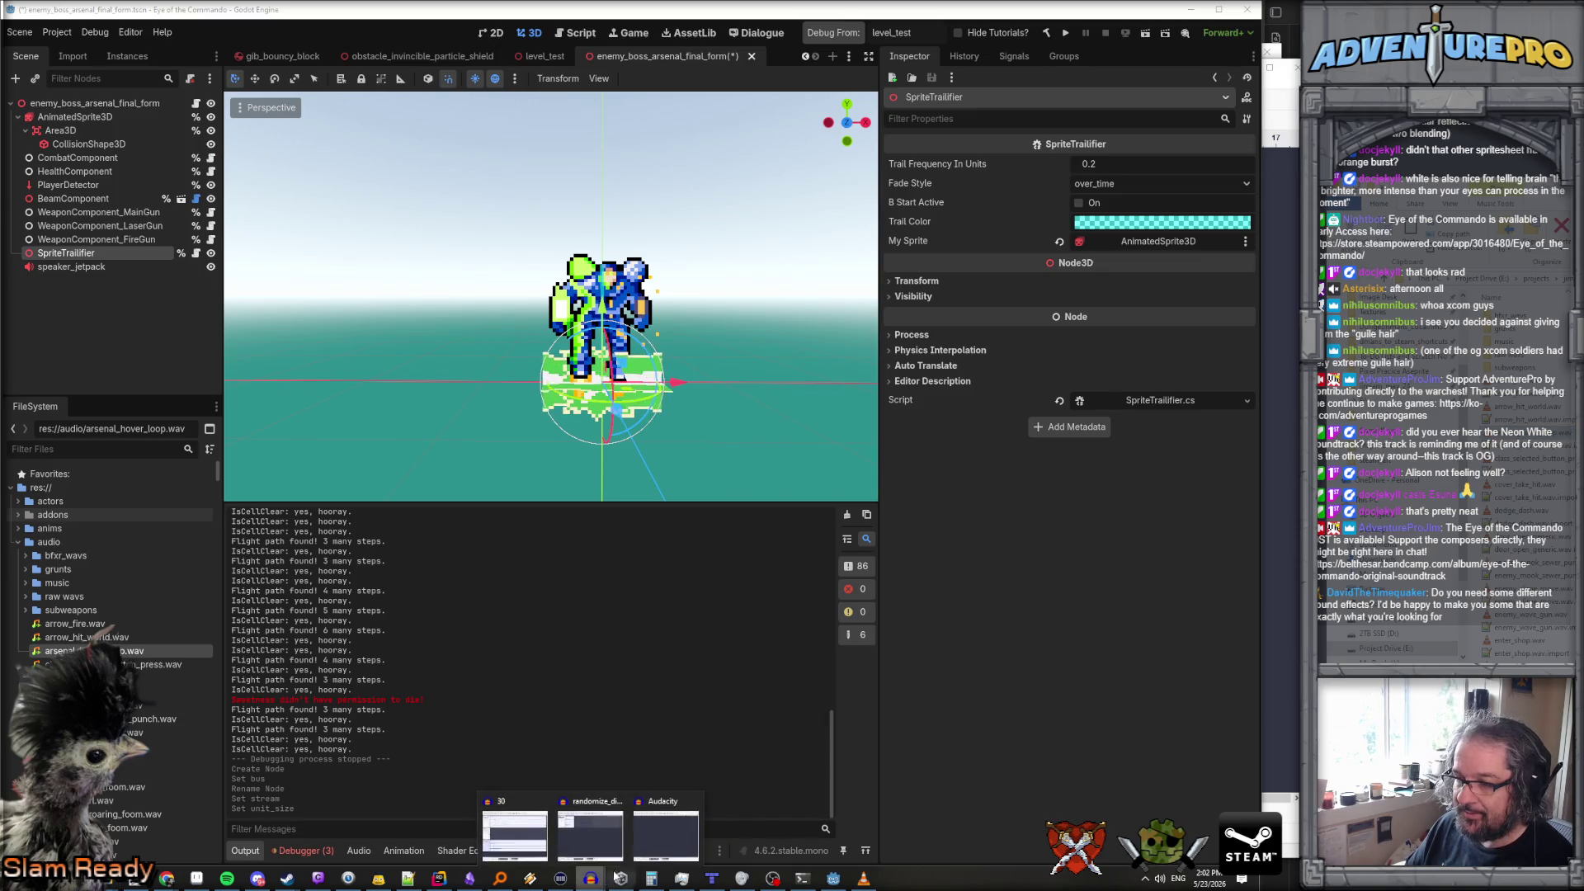
left_click(666, 833)
left_click_drag(1337, 404, 403, 214)
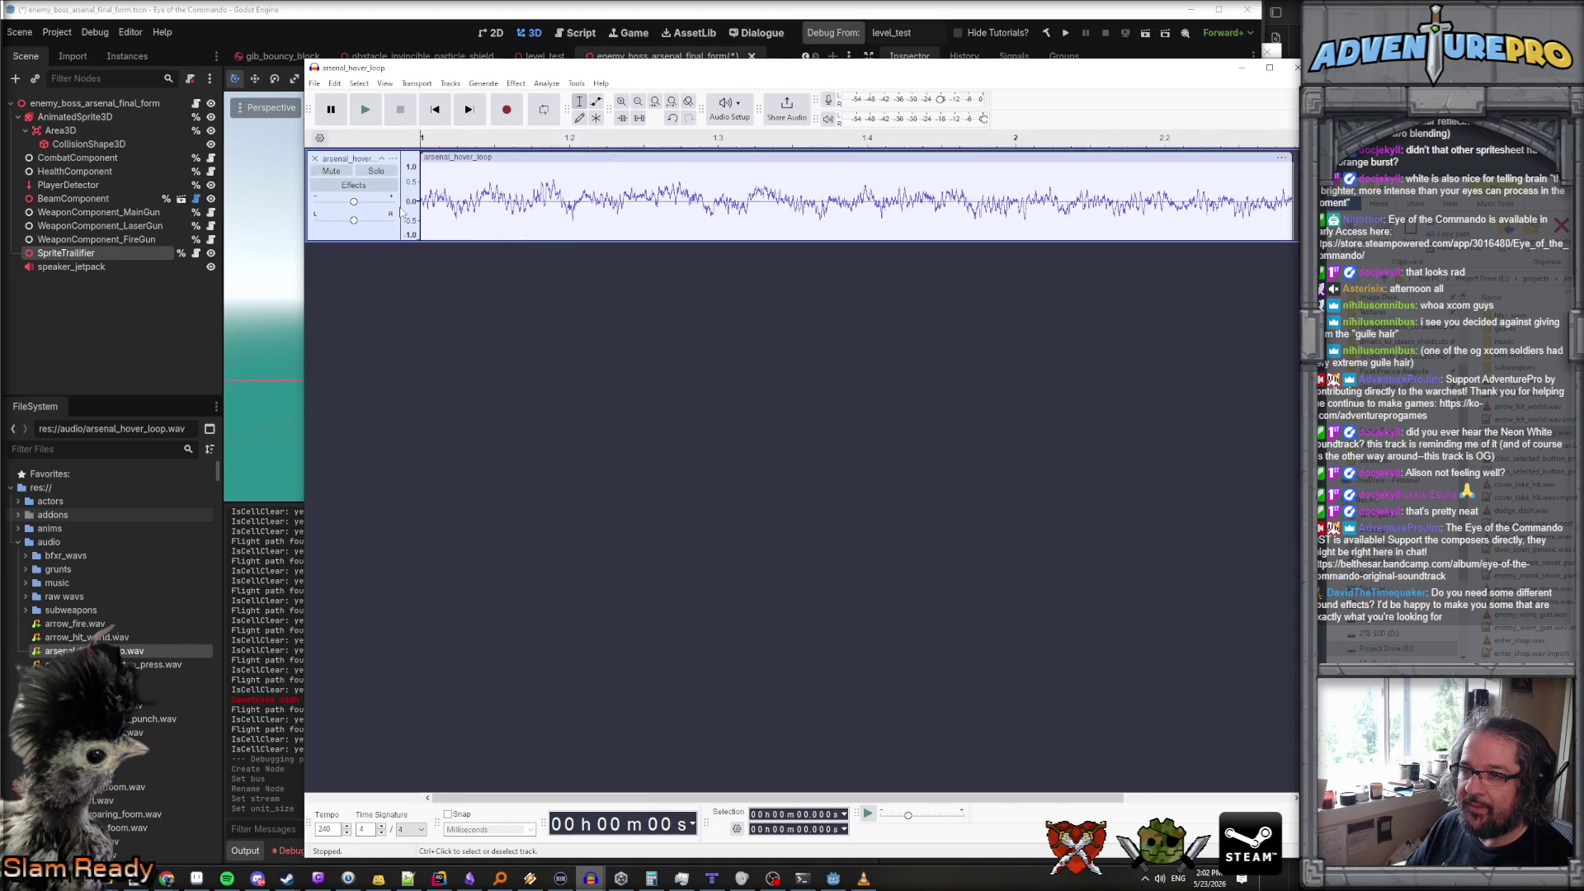
Play the imported hover loop and browse Audacity's menus and clip options
key("space")
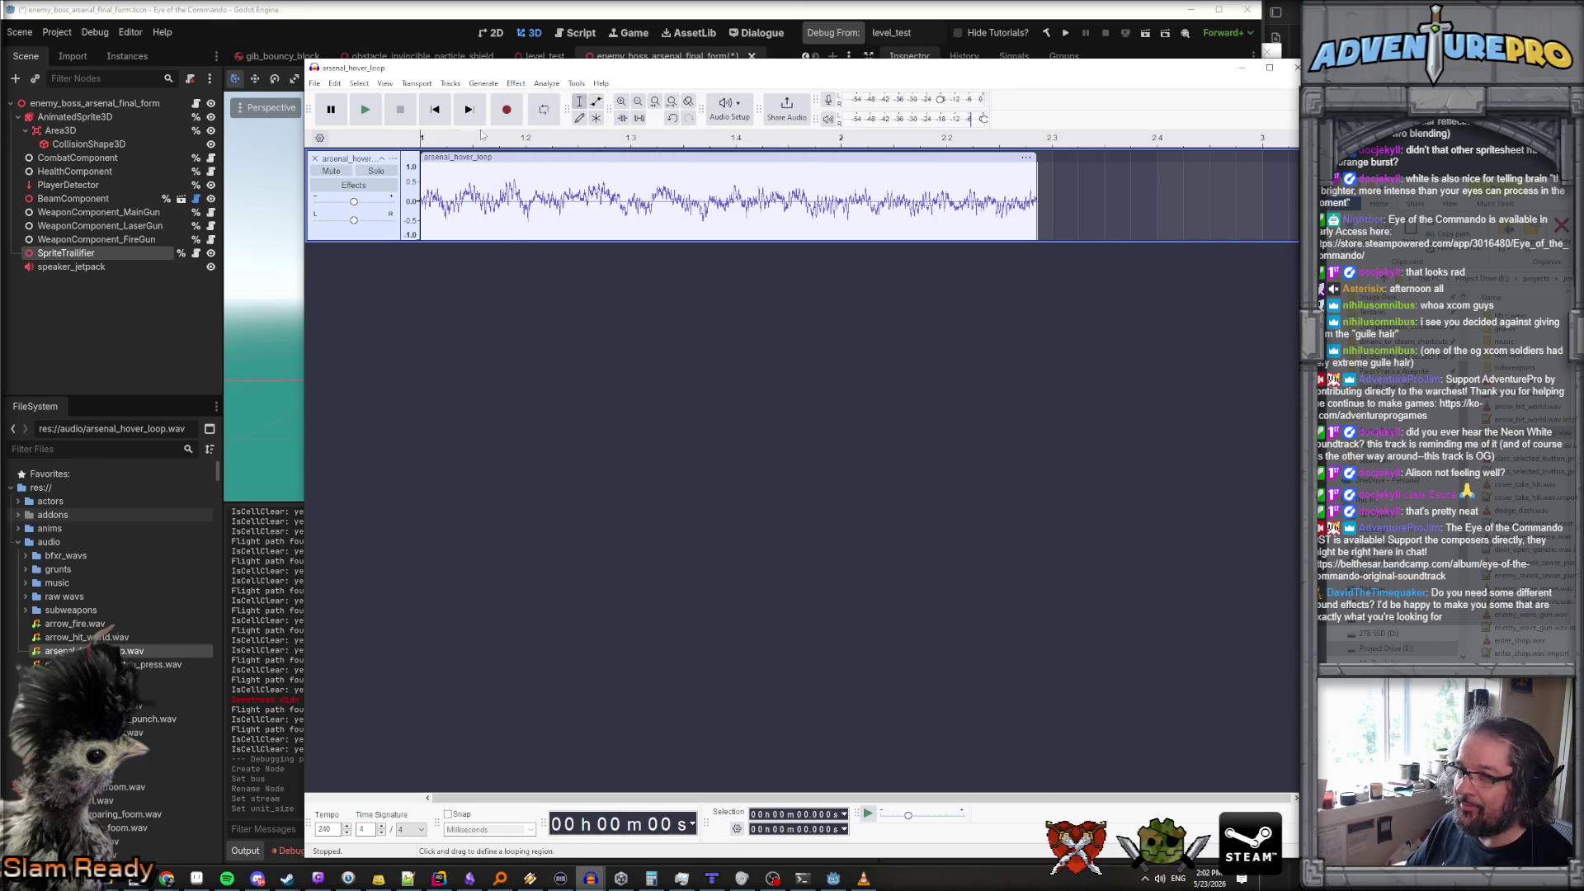
left_click(483, 84)
mouse_move(577, 84)
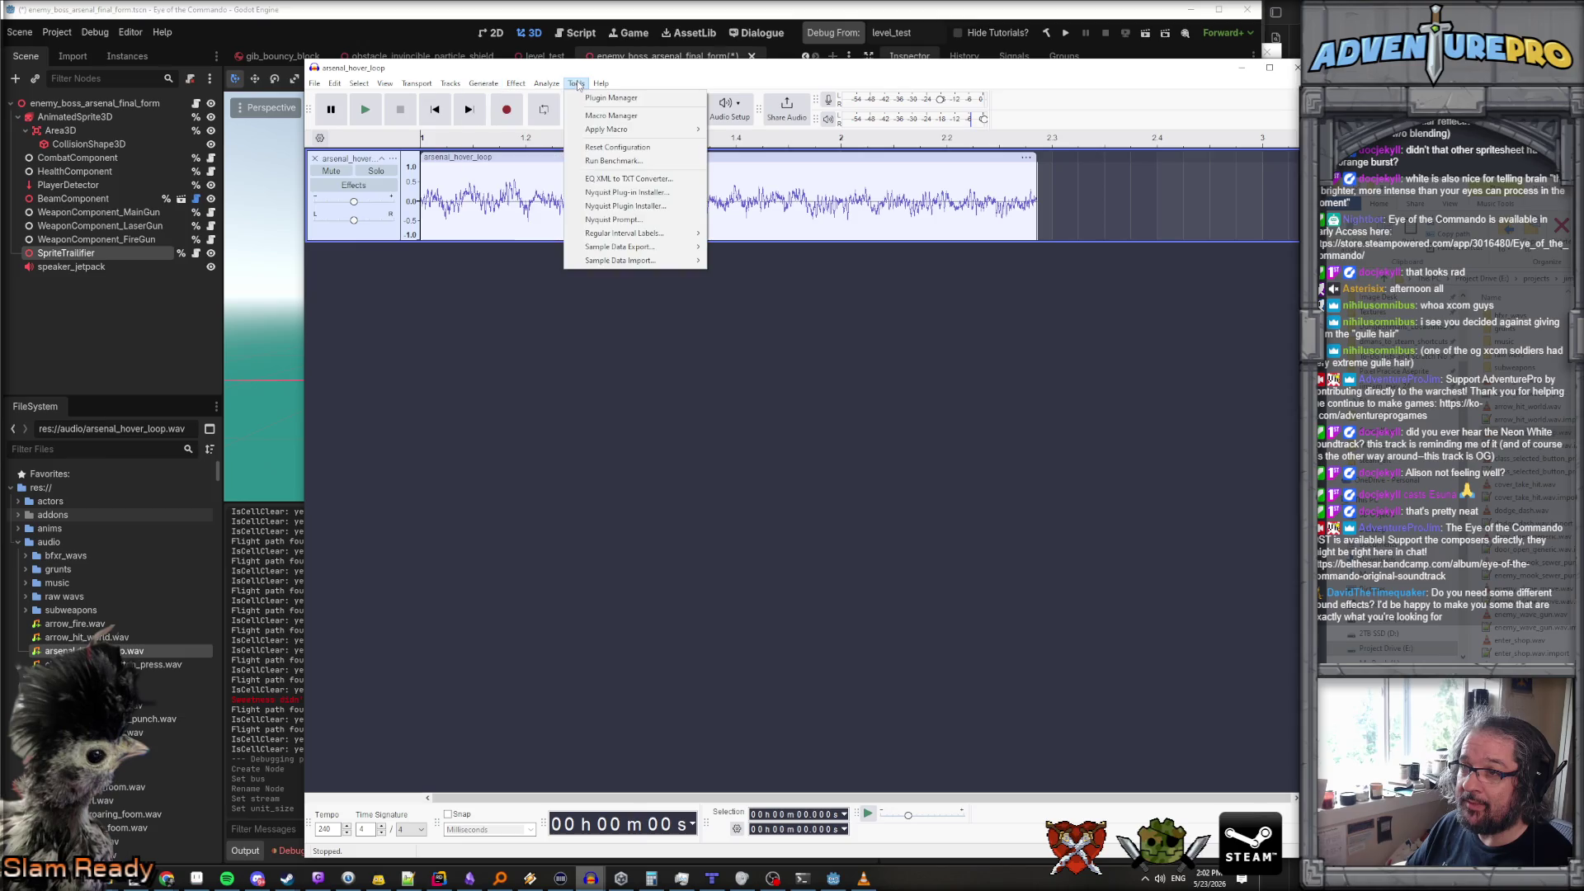
mouse_move(513, 86)
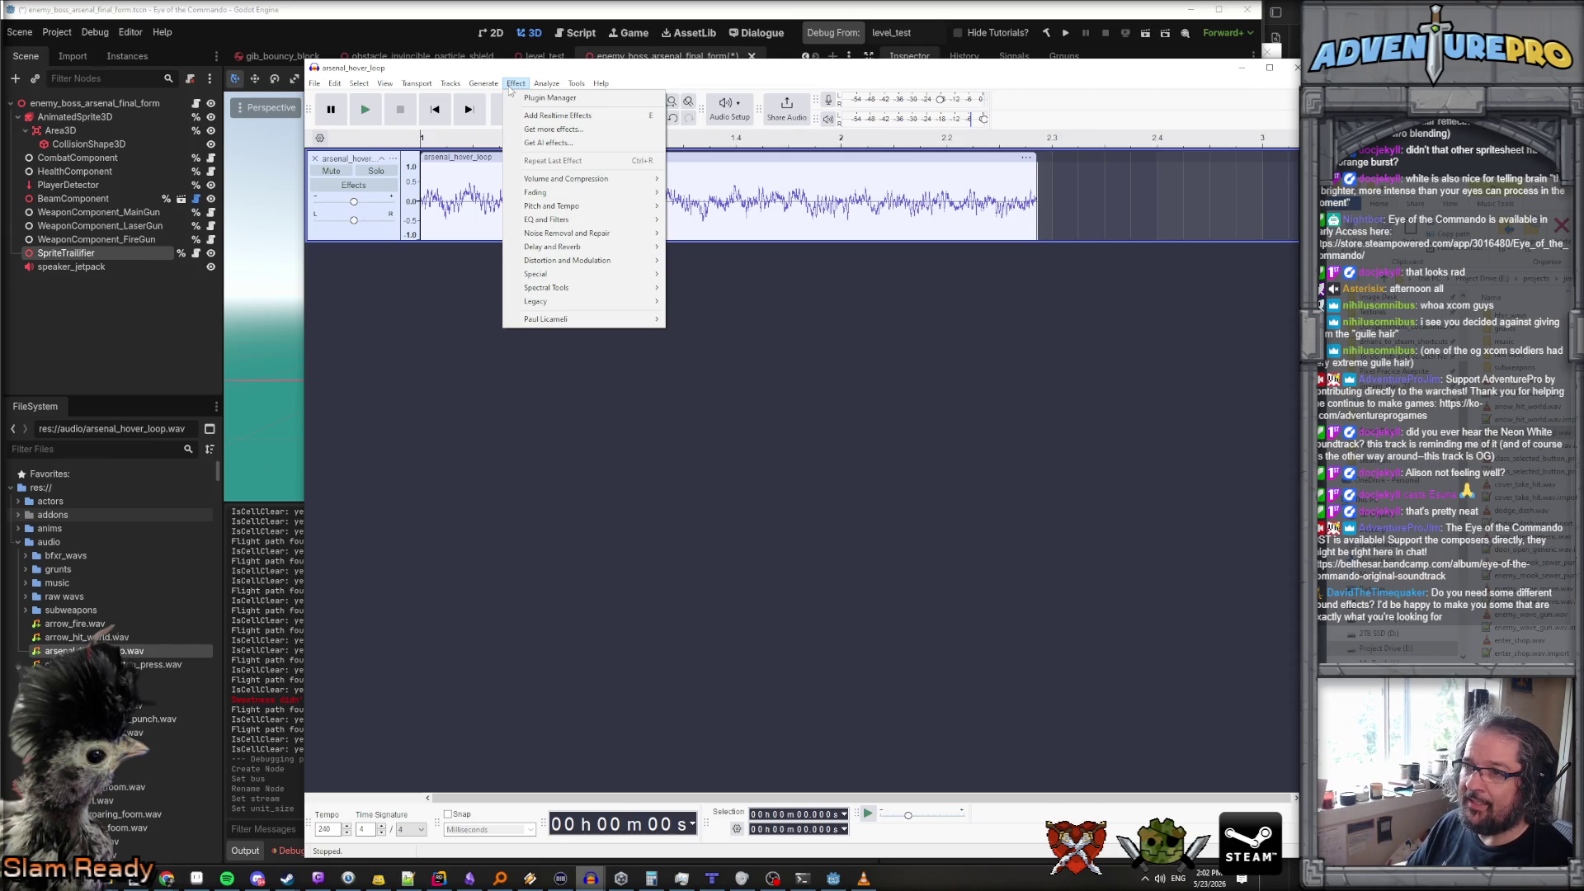
mouse_move(448, 89)
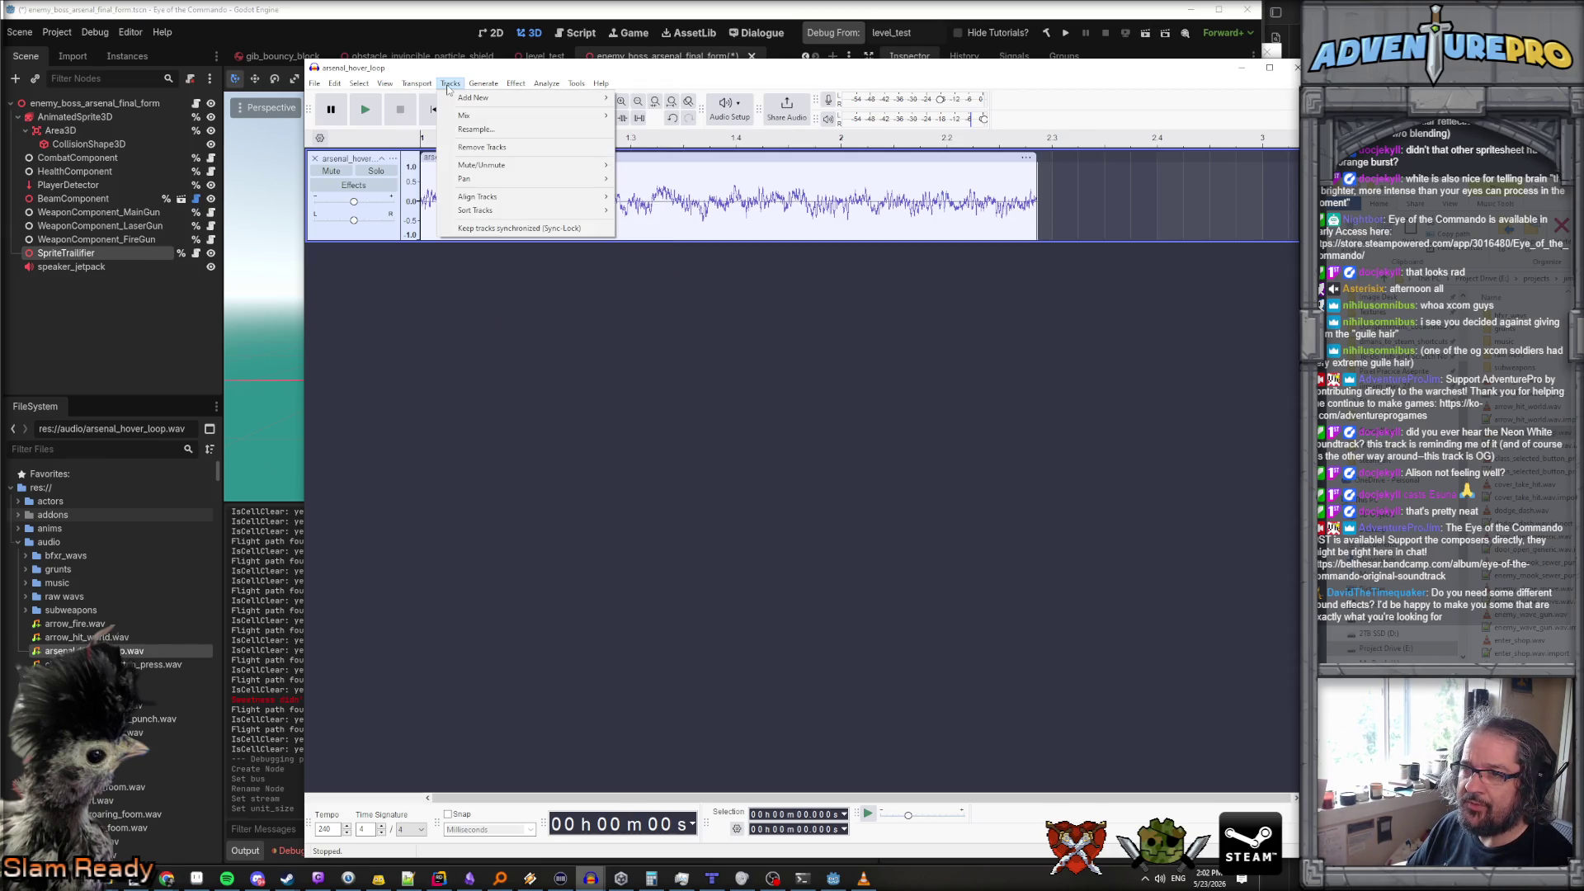
mouse_move(335, 86)
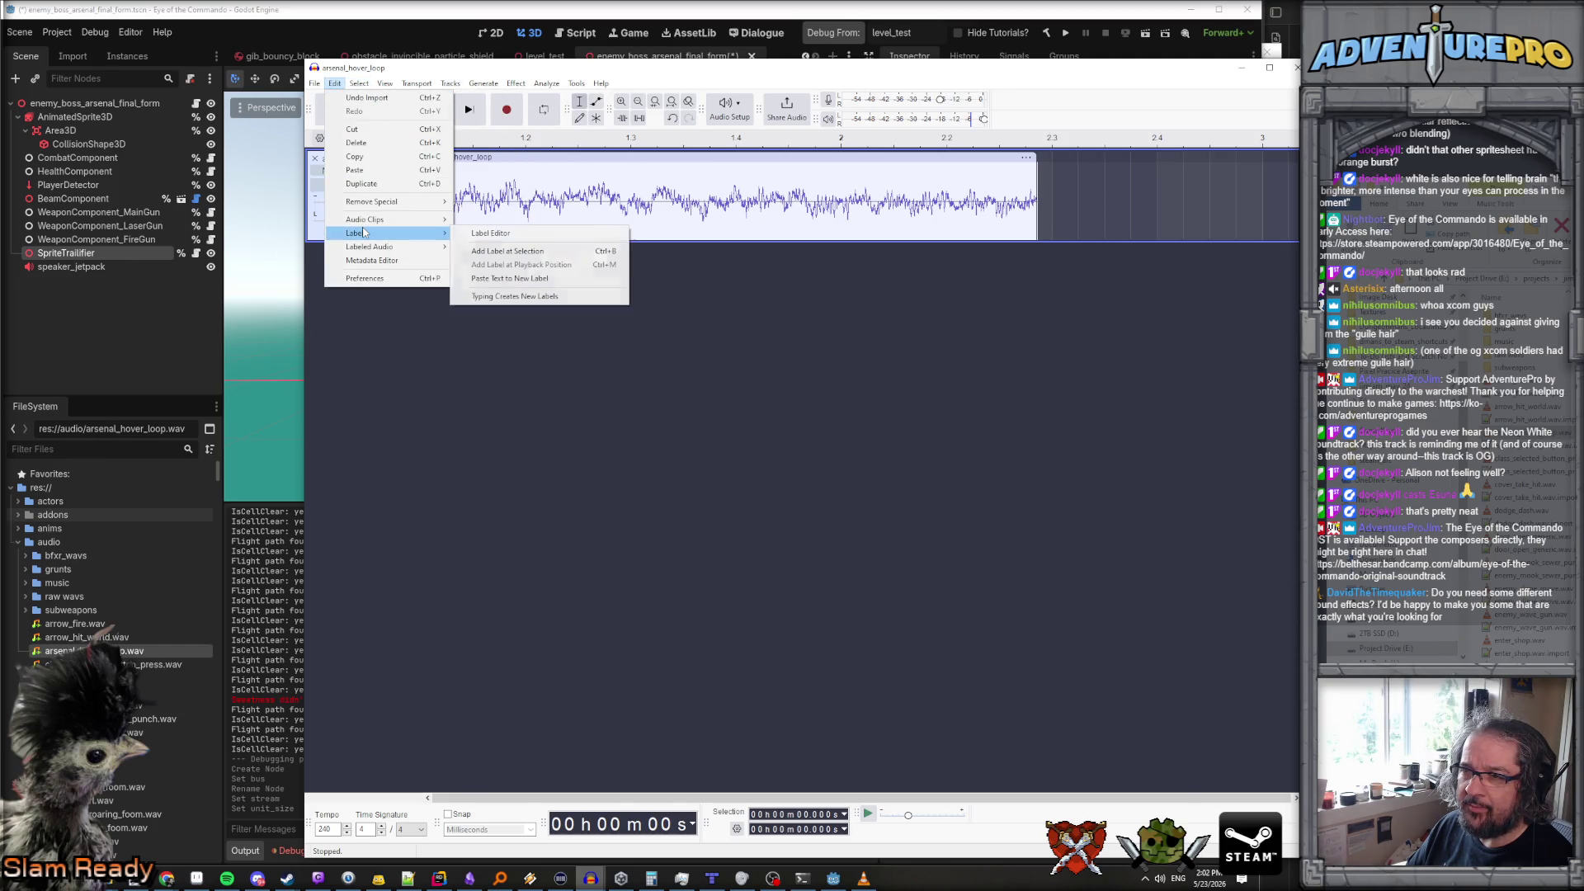
mouse_move(368, 250)
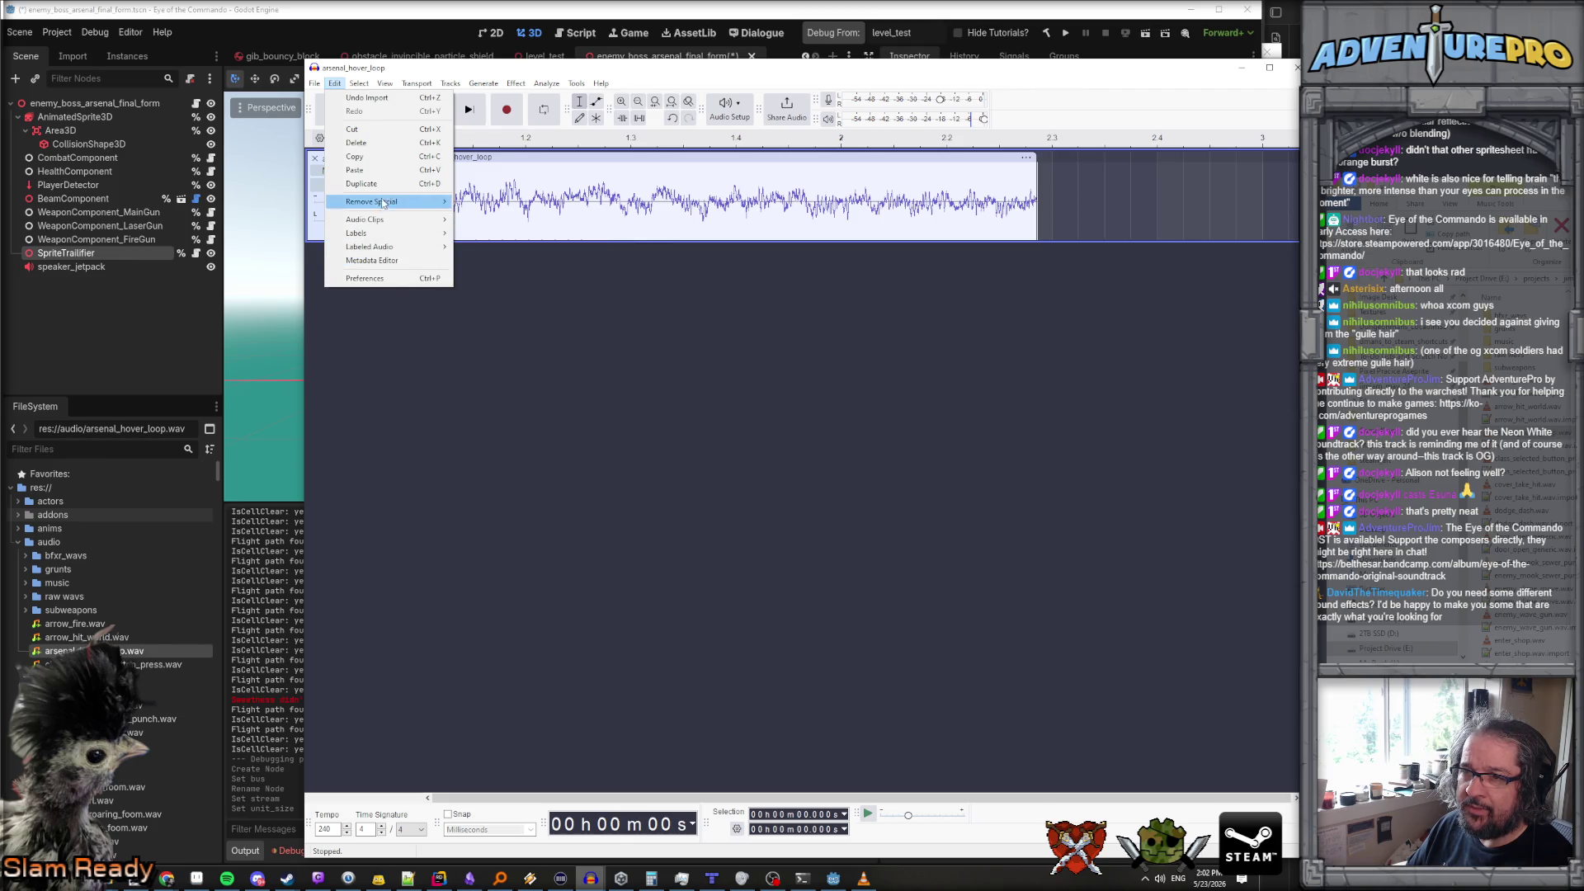
right_click(1039, 173)
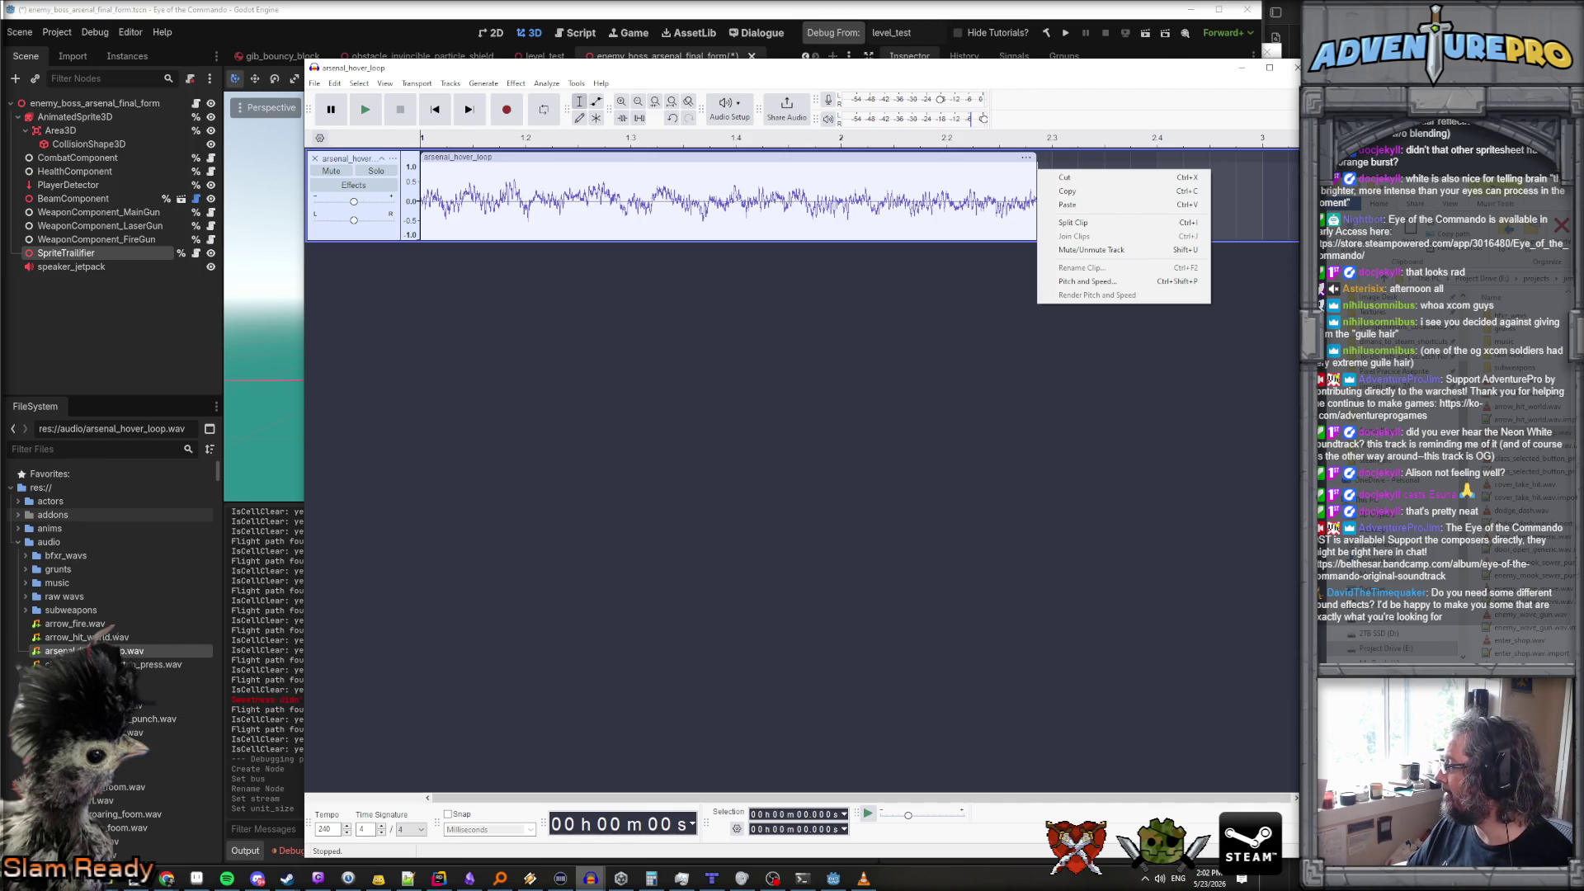
key("Escape")
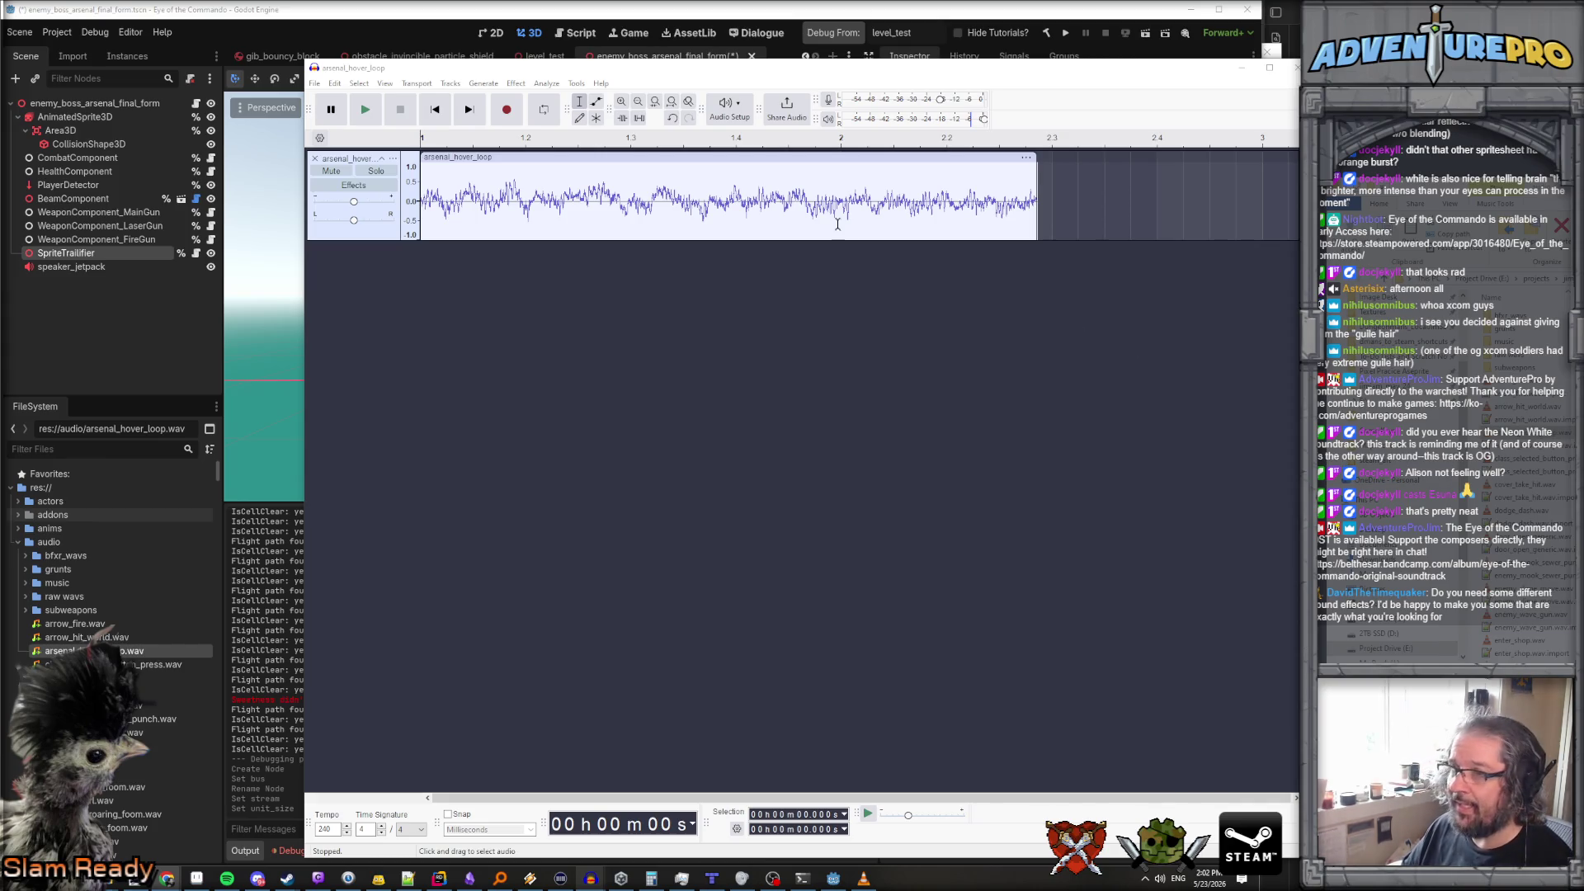
Select the entire clip and enable looped playback via Transport > Looping
double_click(801, 218)
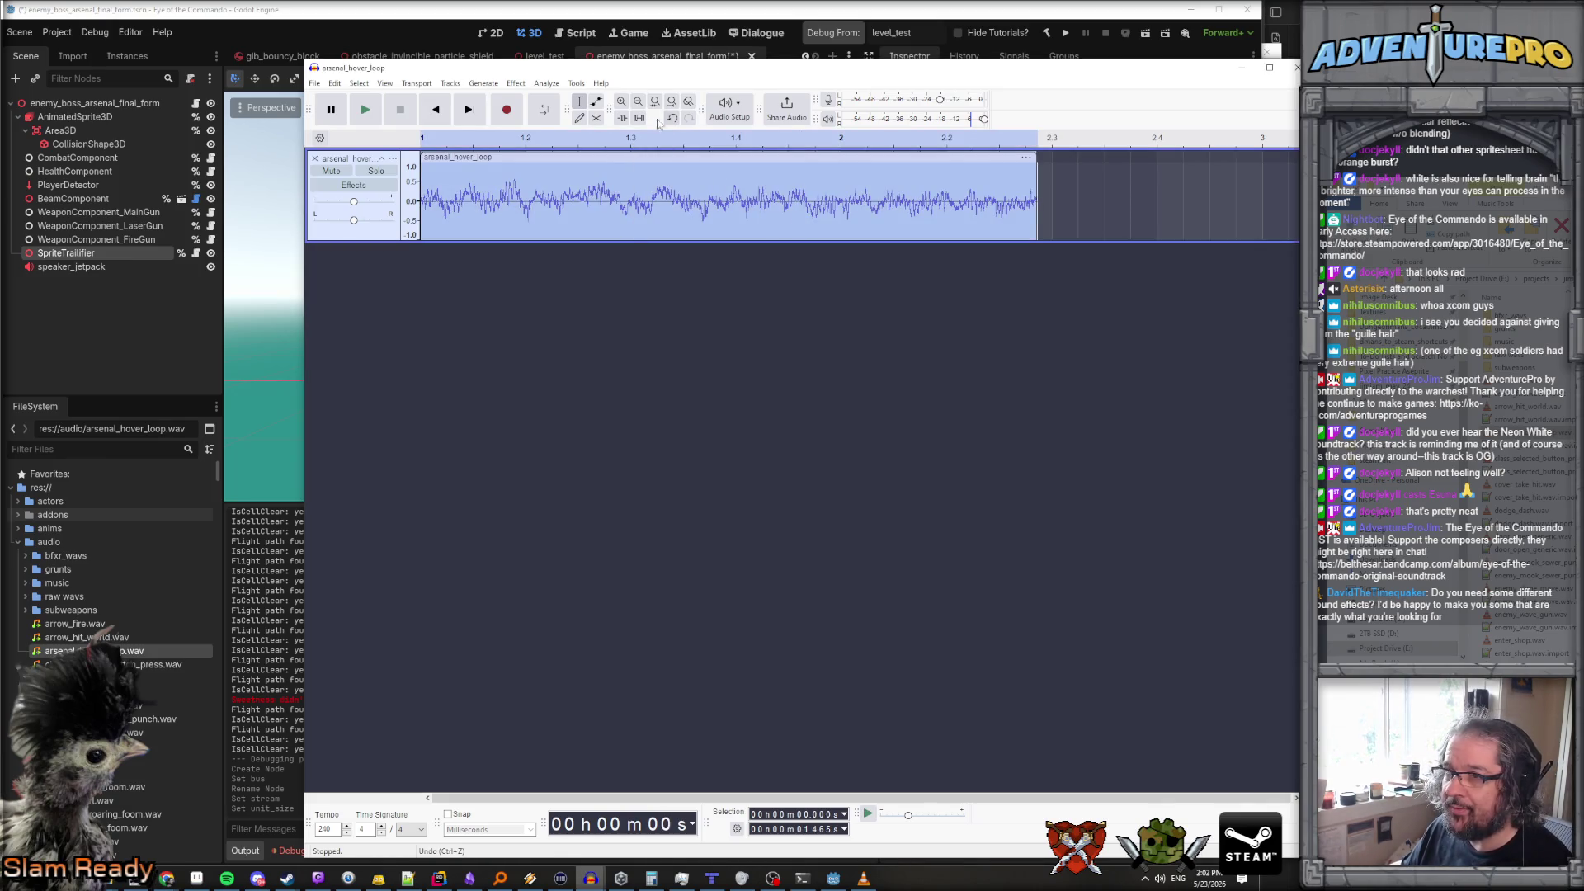
left_click(419, 83)
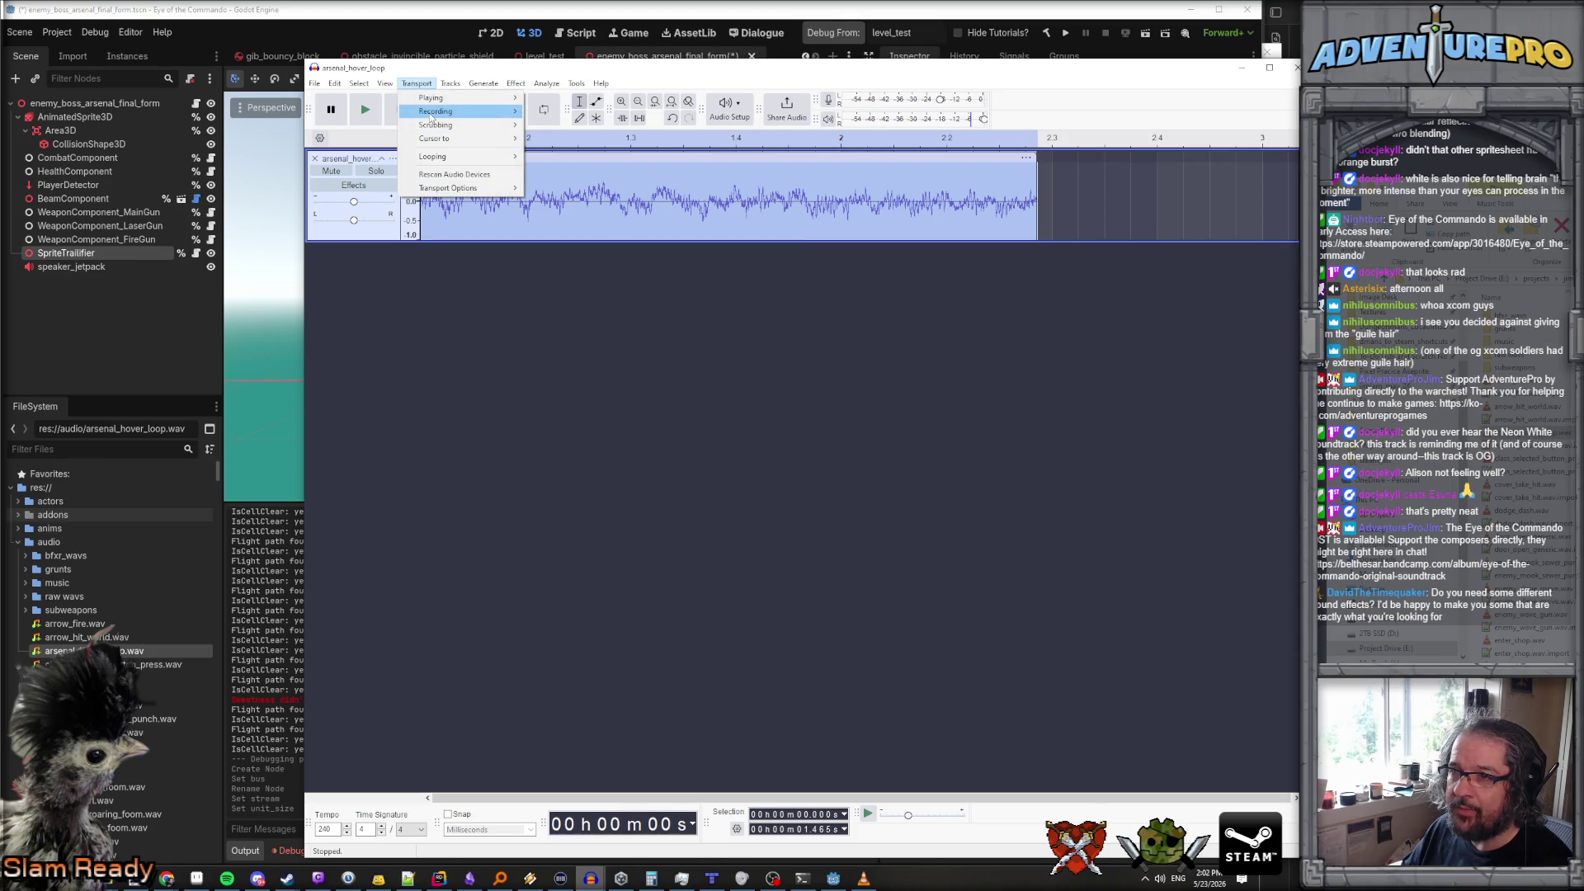
mouse_move(434, 111)
mouse_move(462, 157)
left_click(591, 158)
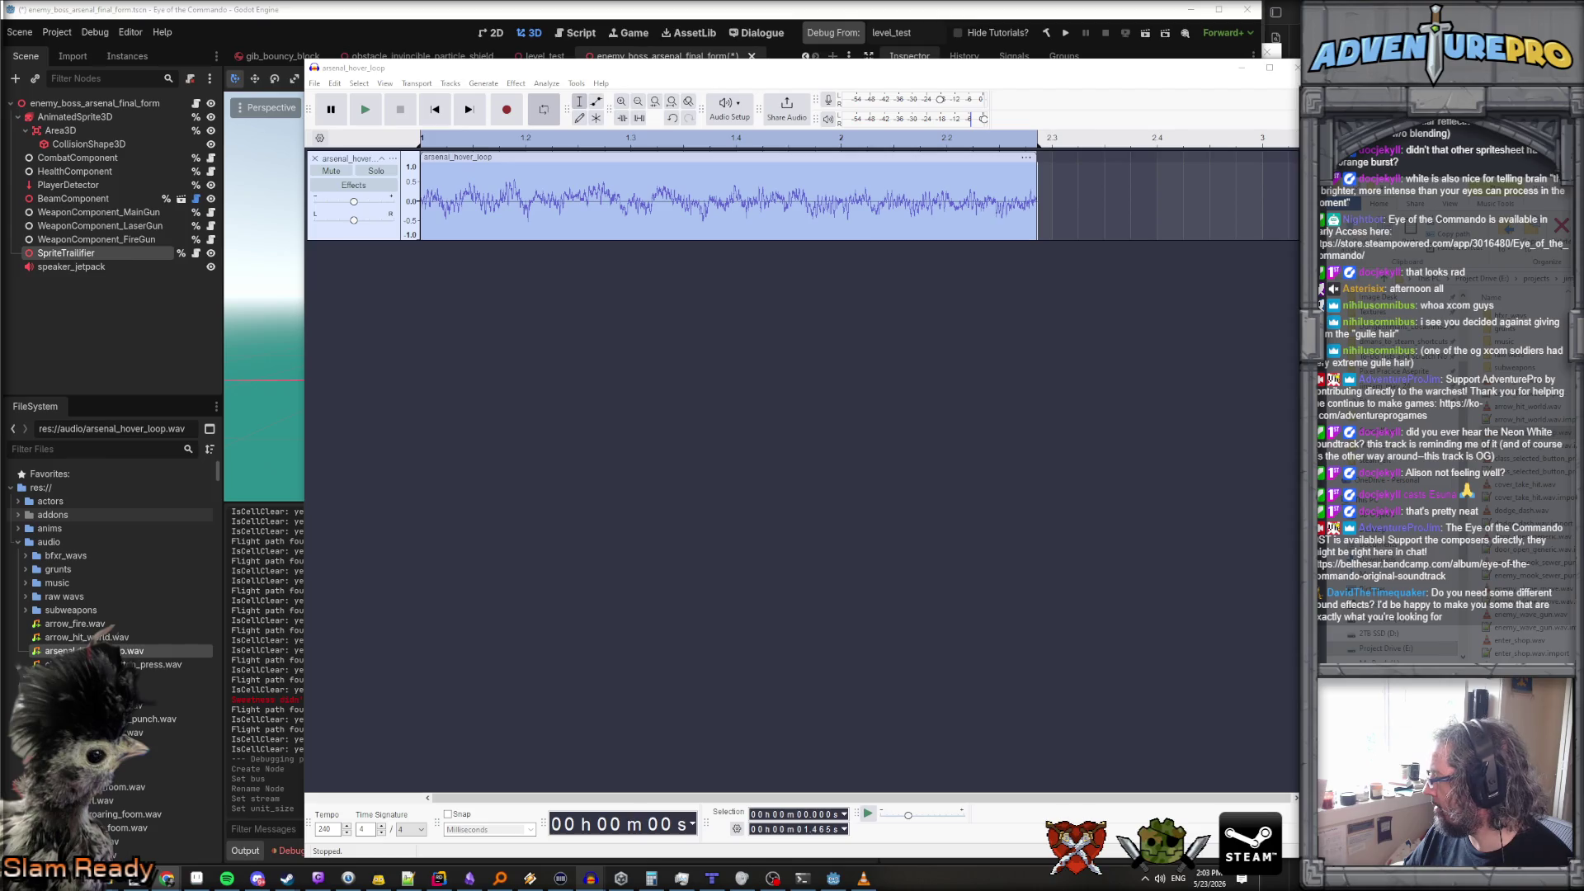
left_click(316, 84)
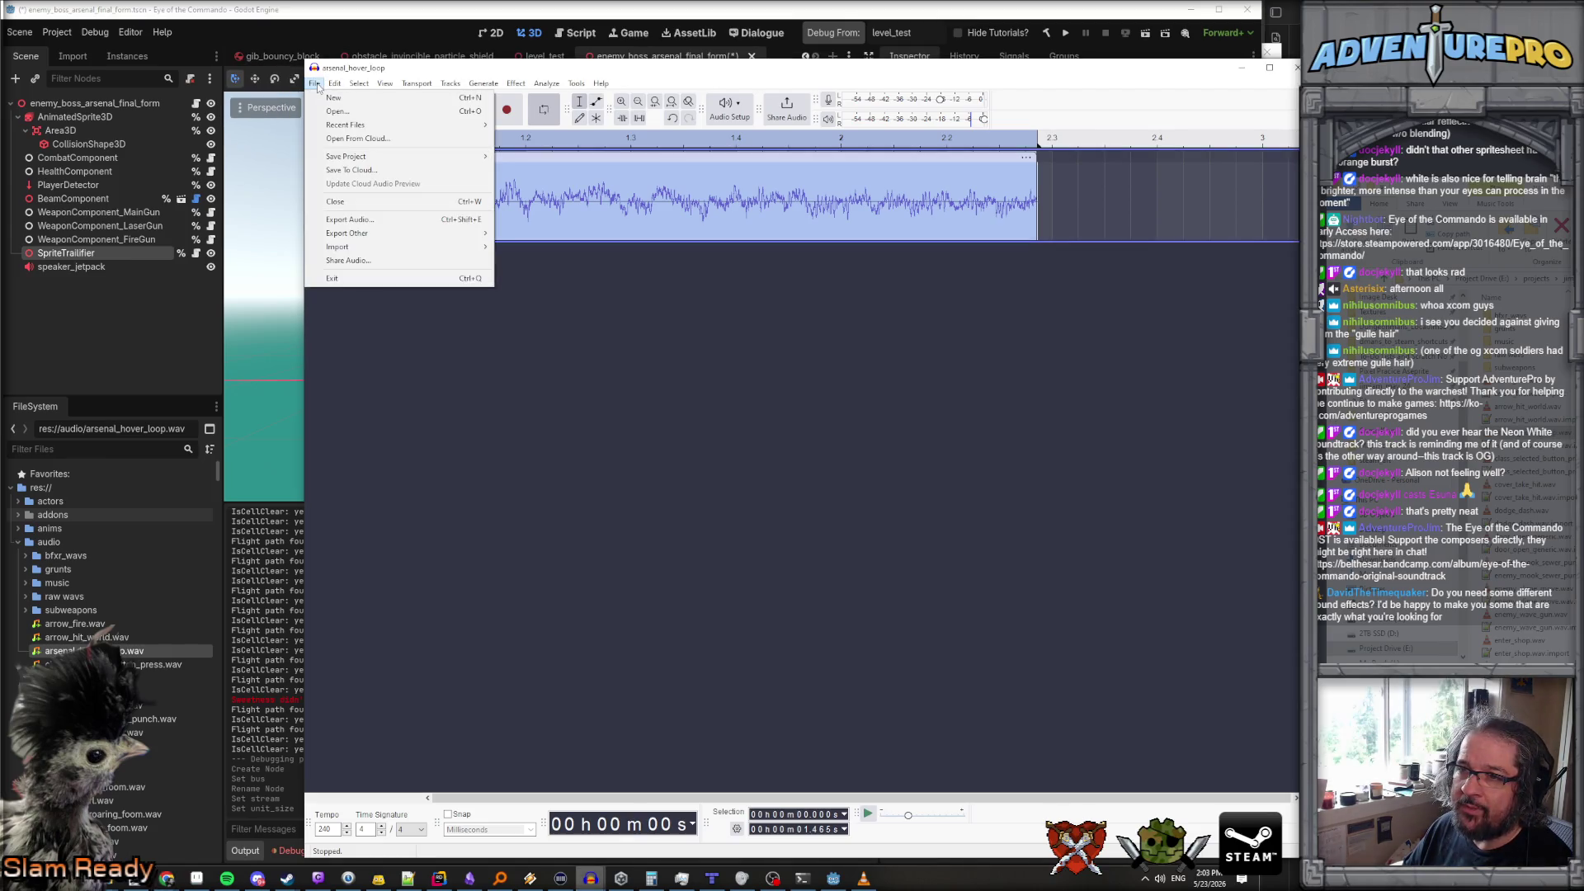
Export the loop in stereo as arsenal_hover_loop_better.wav into the audio folder
left_click(348, 220)
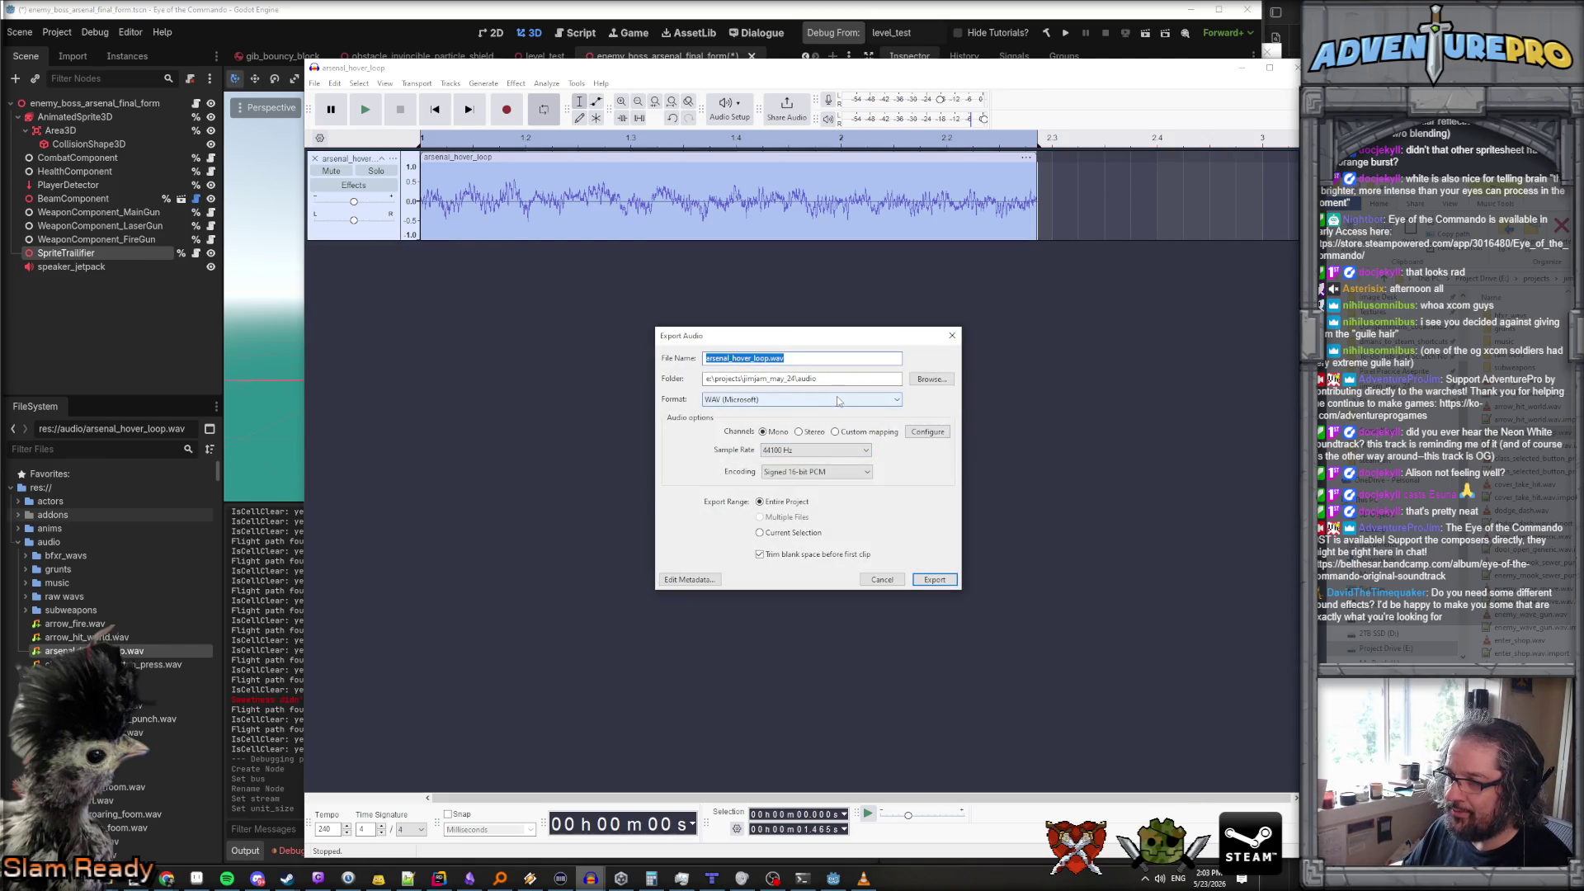
left_click(769, 358)
type("_better")
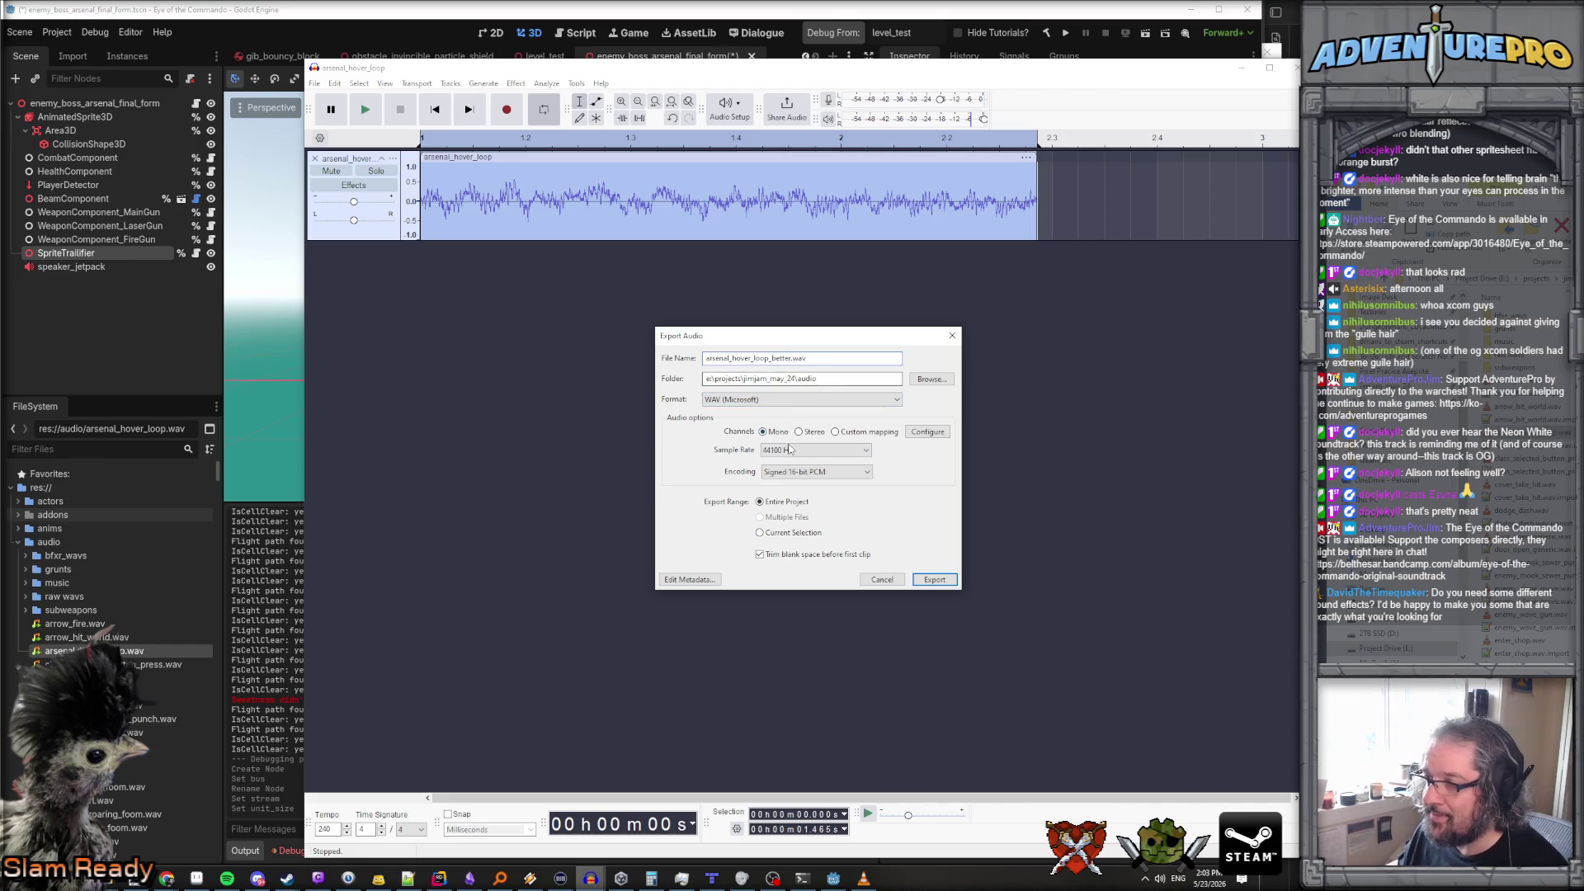
left_click(798, 433)
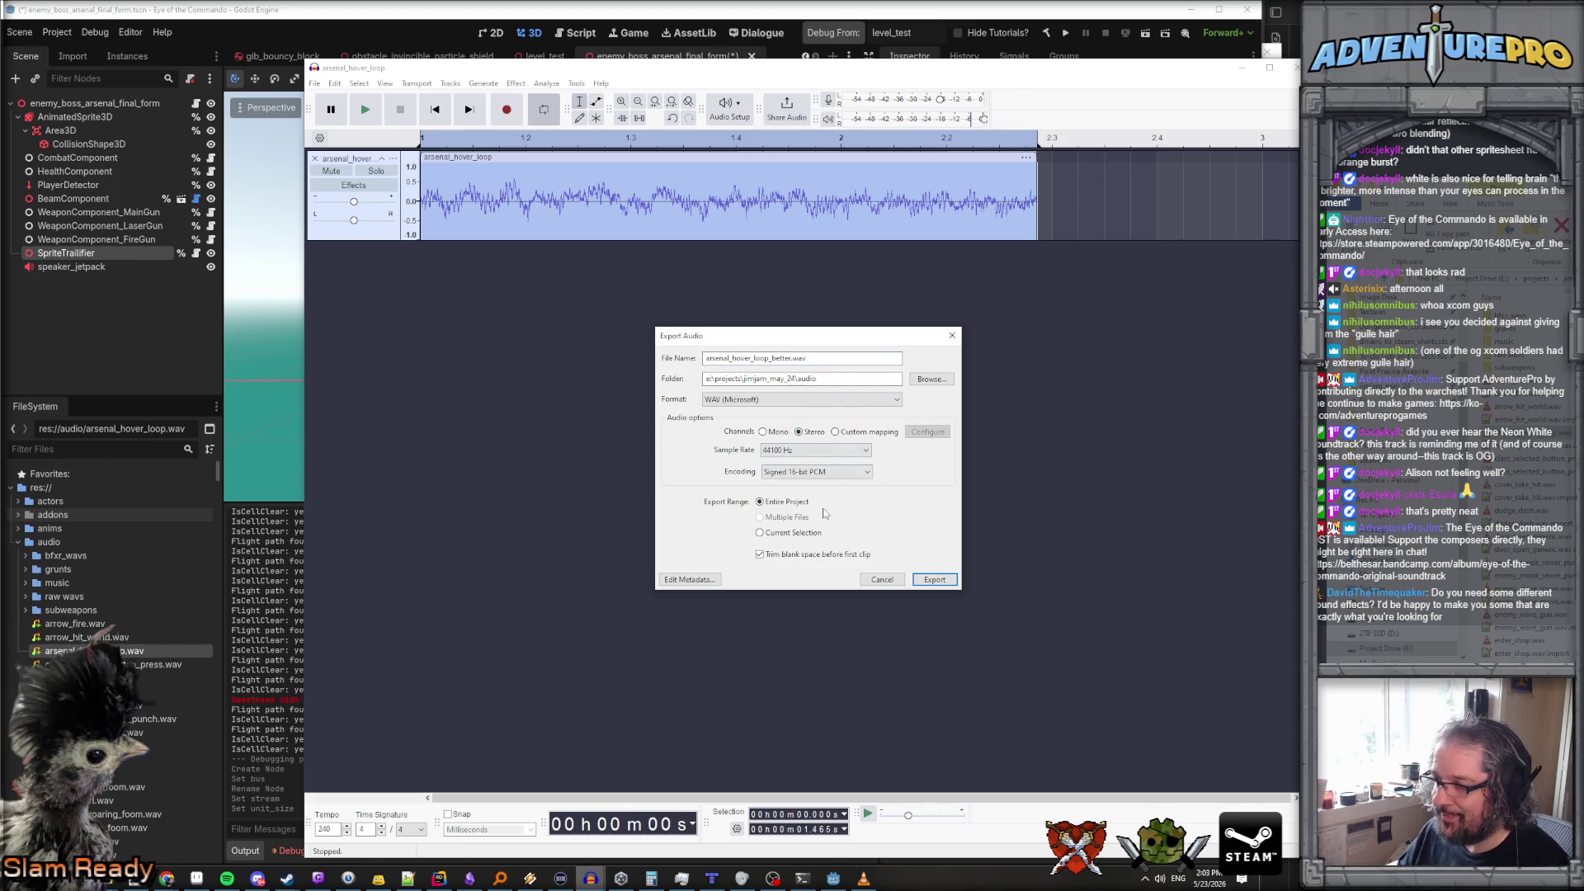
left_click(935, 580)
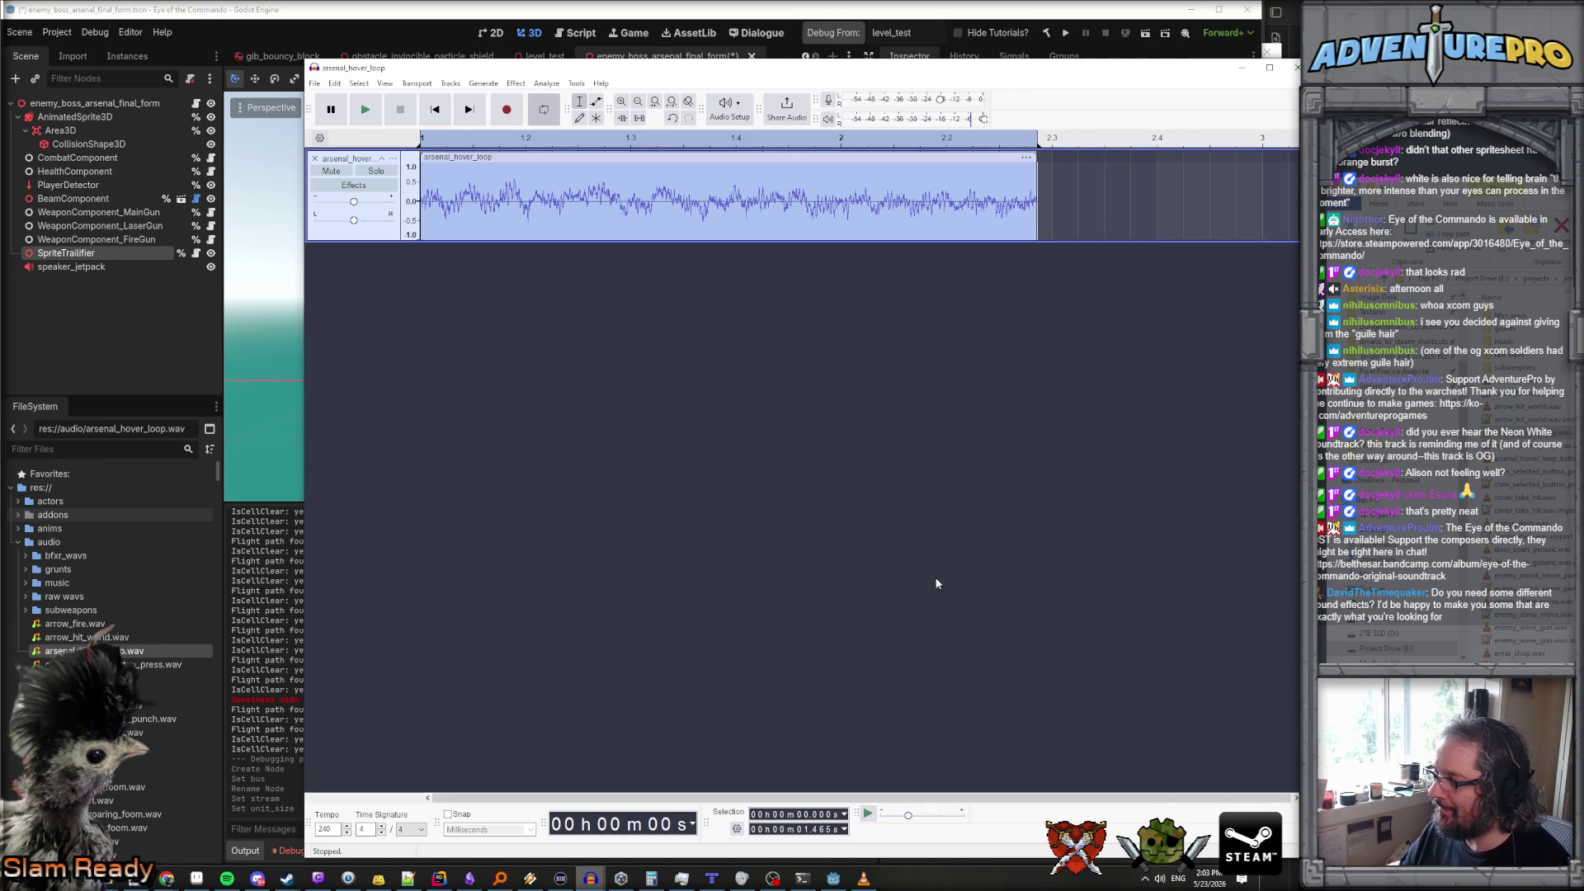
left_click(1079, 8)
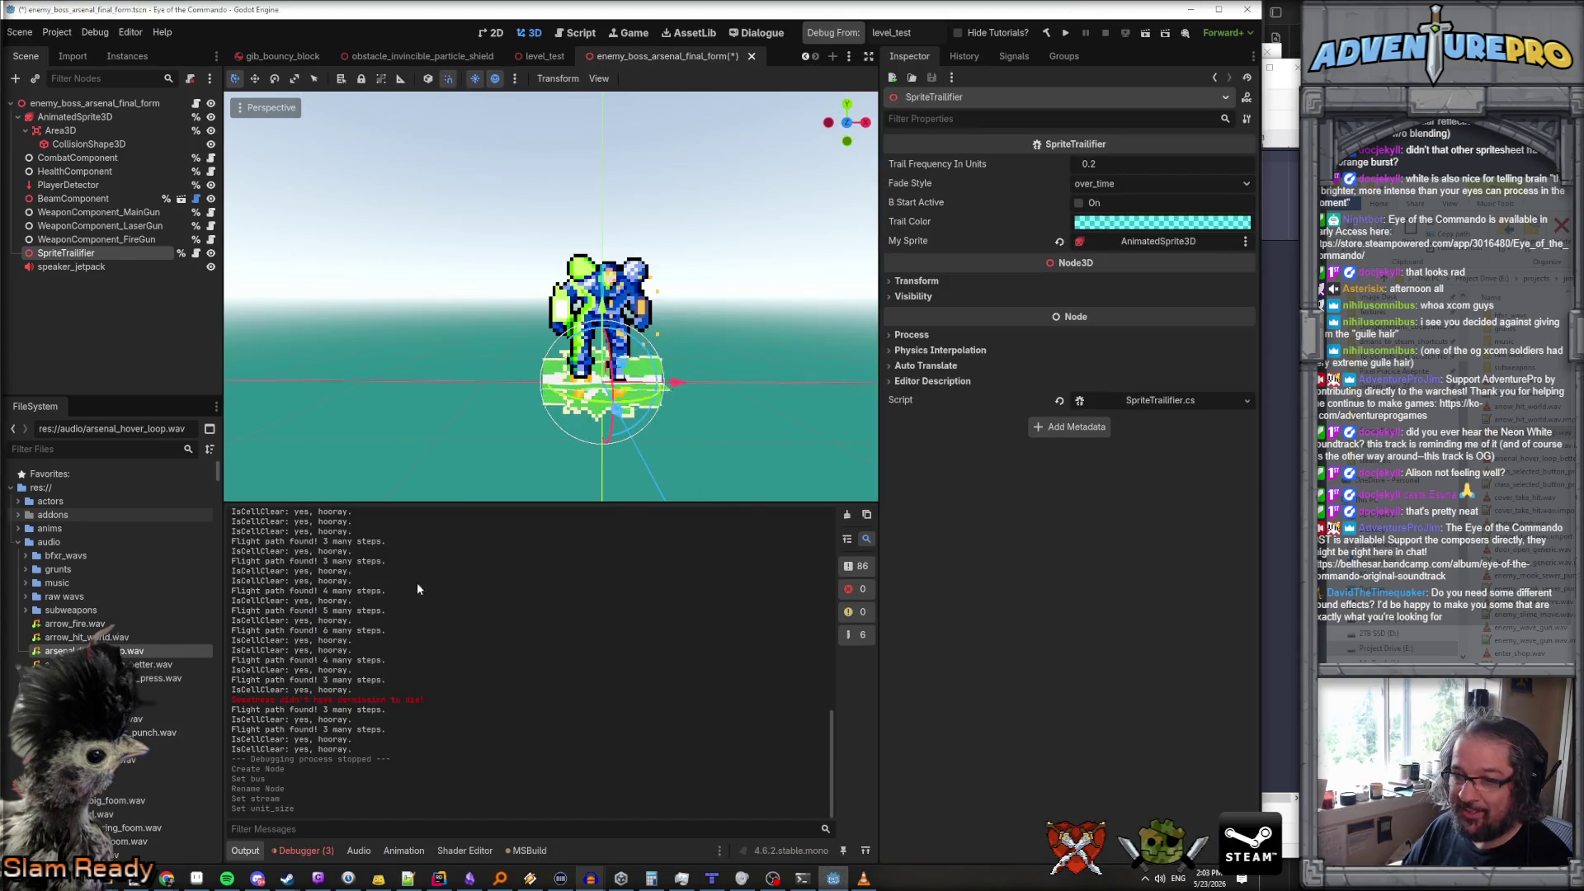
Select arsenal_hover_loop_better.wav and review its Resource import properties in the Inspector
left_click(153, 664)
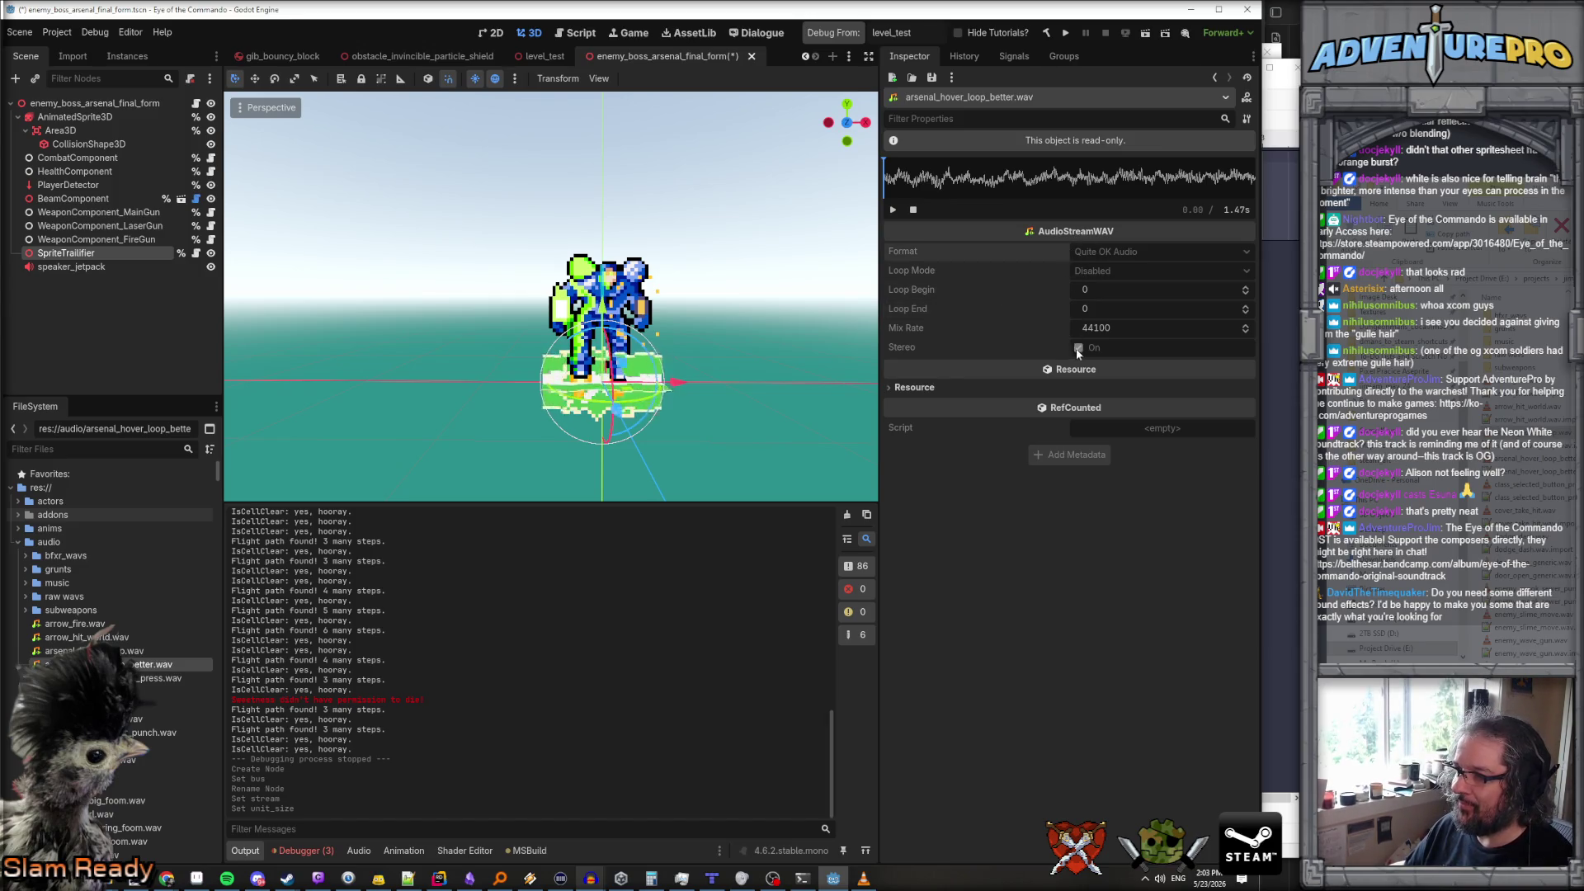
left_click(934, 388)
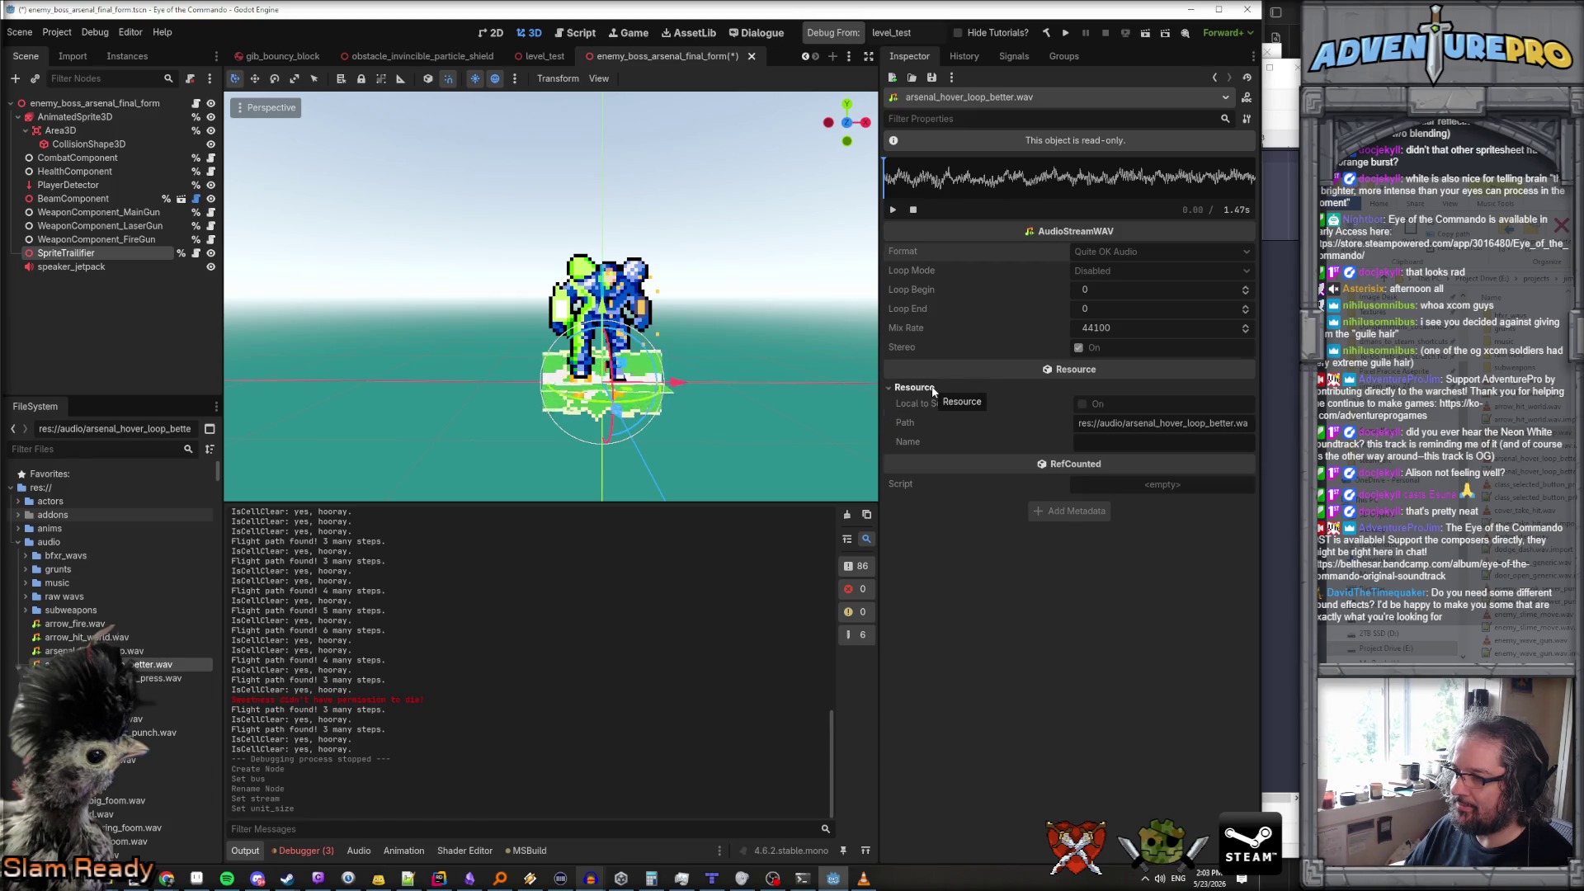
left_click(933, 389)
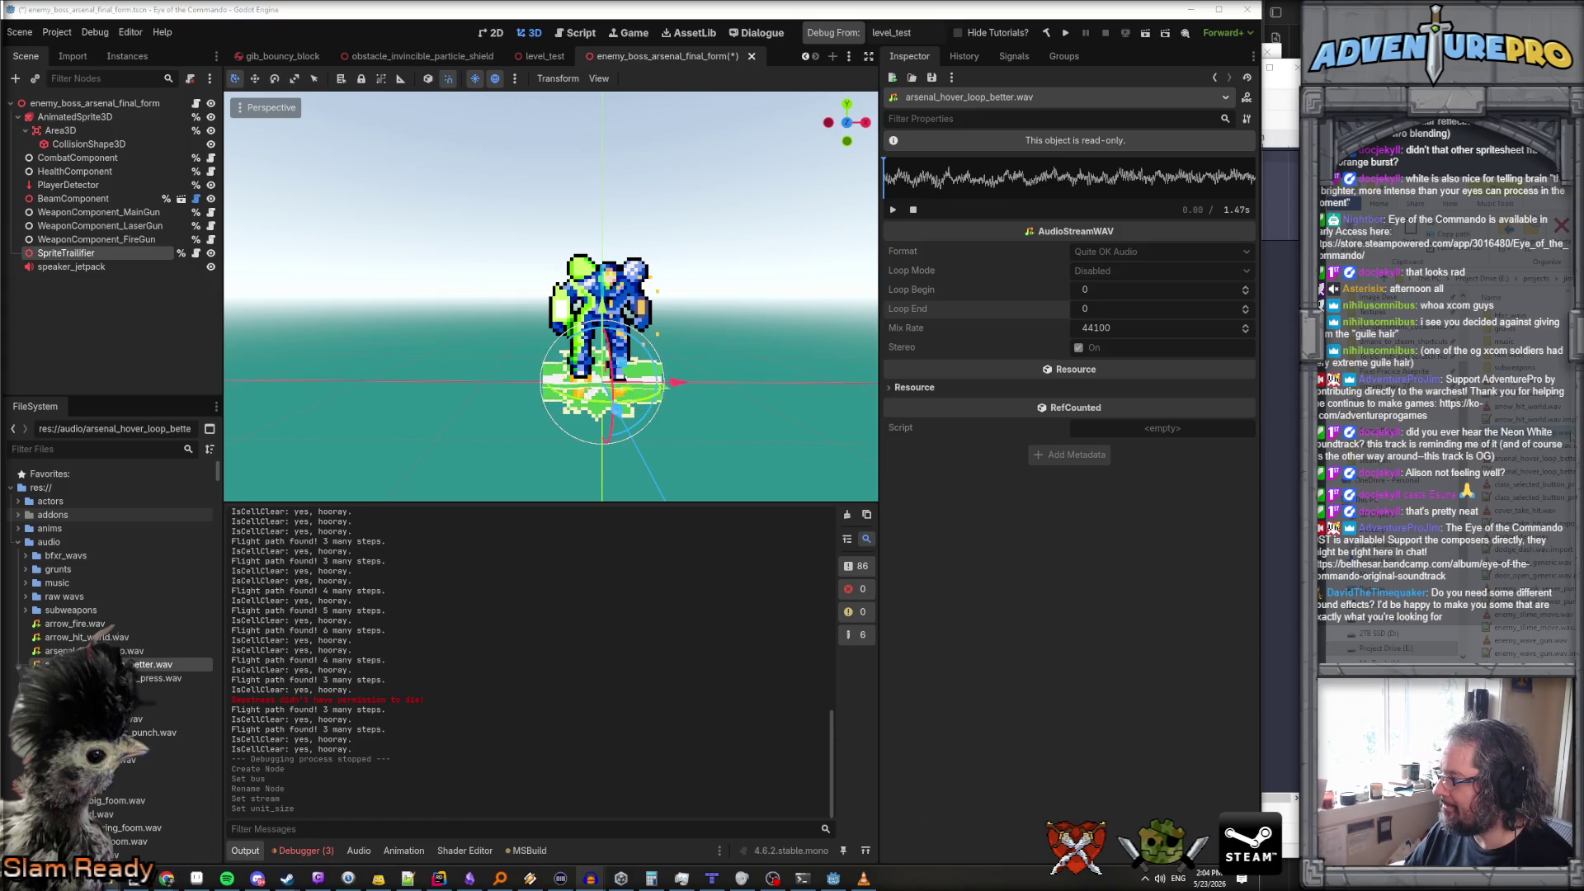
key("alt+Tab")
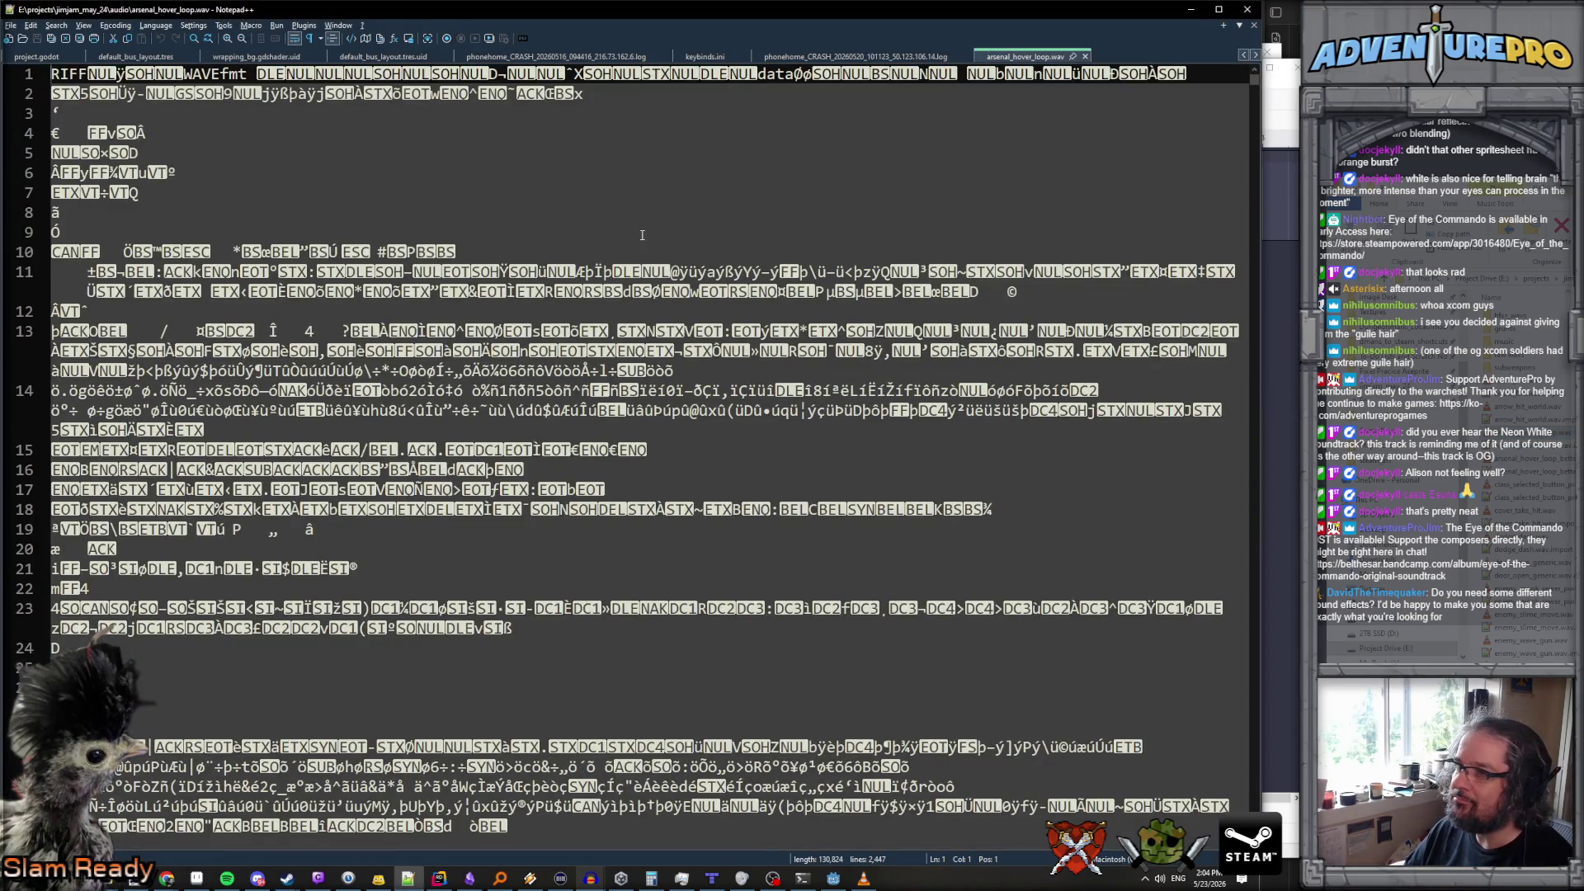
Scroll through the raw arsenal_hover_loop.wav bytes, close that file, and minimize Notepad++
scroll(1223, 100, "down", 20)
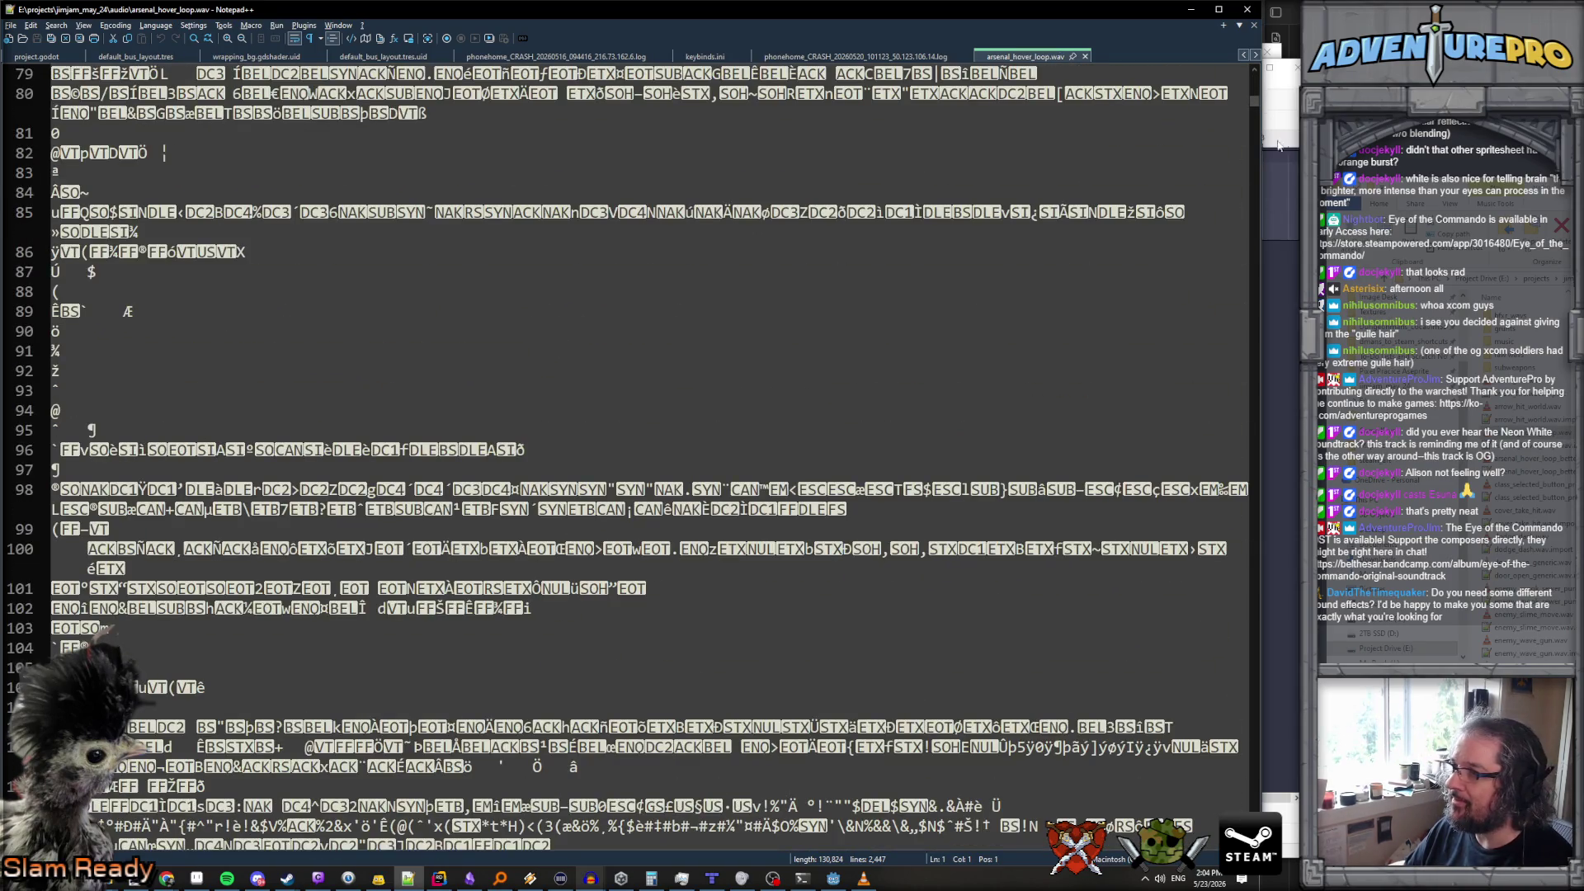
mouse_move(1253, 103)
left_mouse_down()
mouse_move(1234, 319)
mouse_move(1239, 817)
mouse_move(1240, 790)
left_mouse_up()
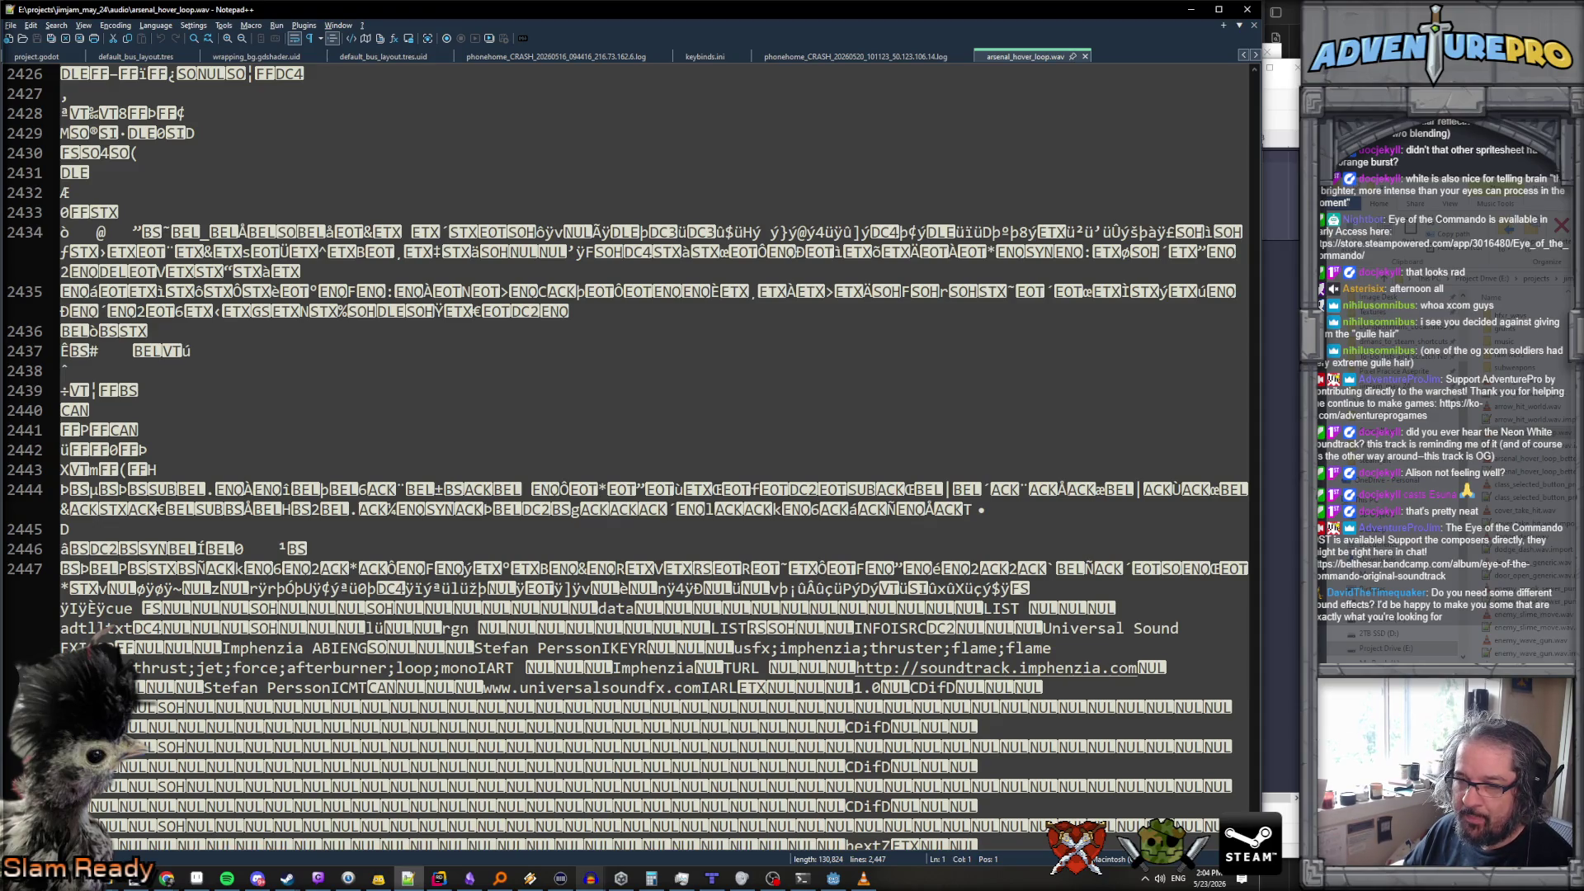
mouse_move(1239, 790)
left_mouse_down()
mouse_move(1202, 655)
mouse_move(1179, 122)
mouse_move(1134, 112)
left_mouse_up()
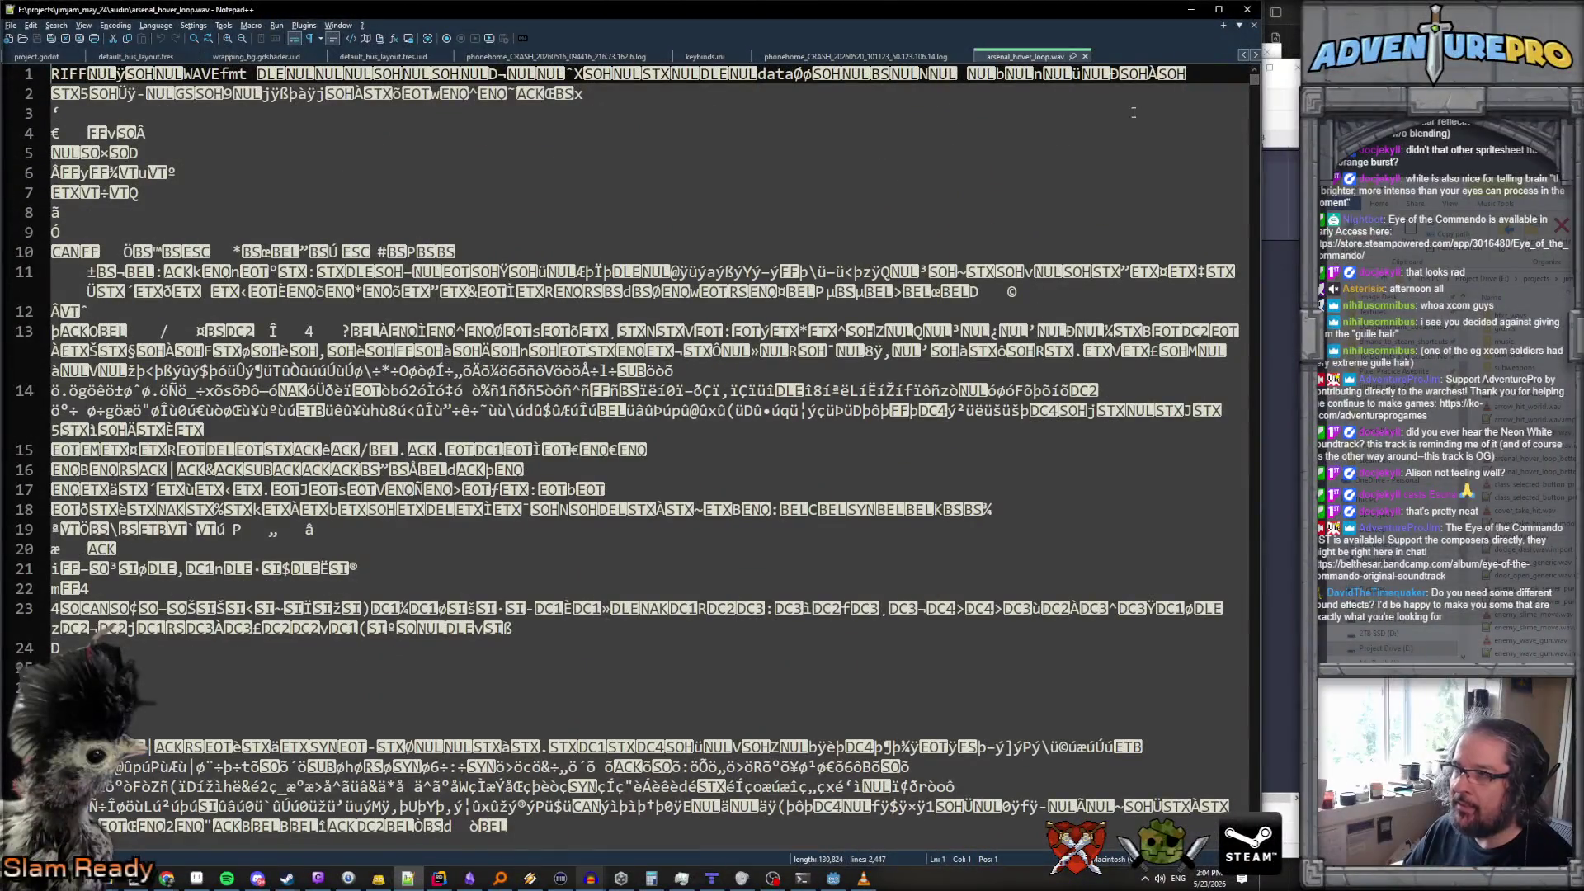
left_click(1086, 56)
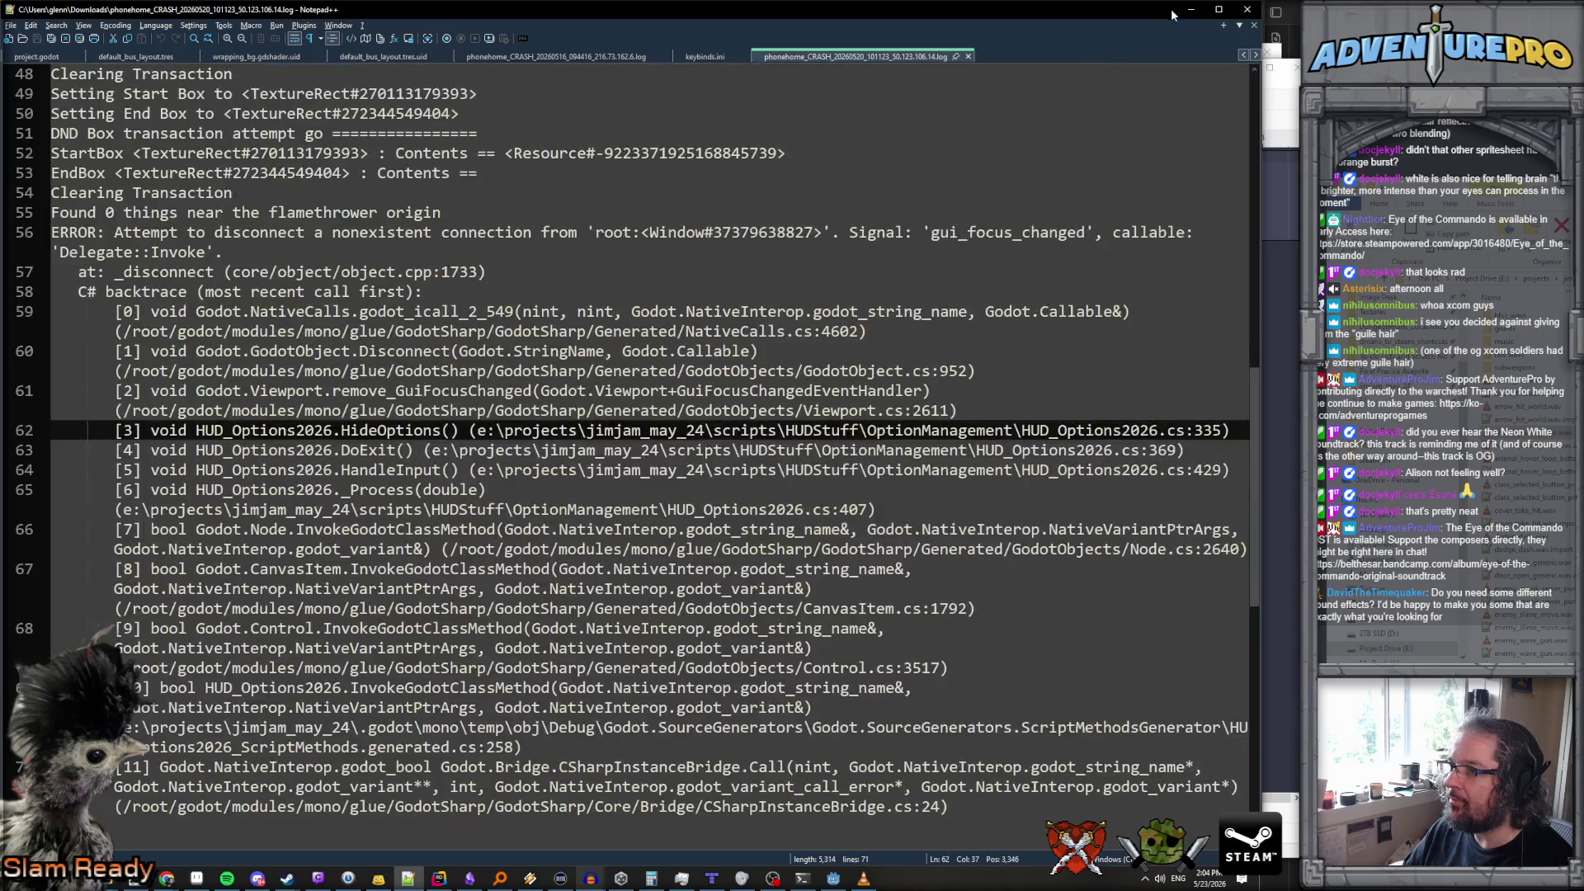
left_click(1188, 11)
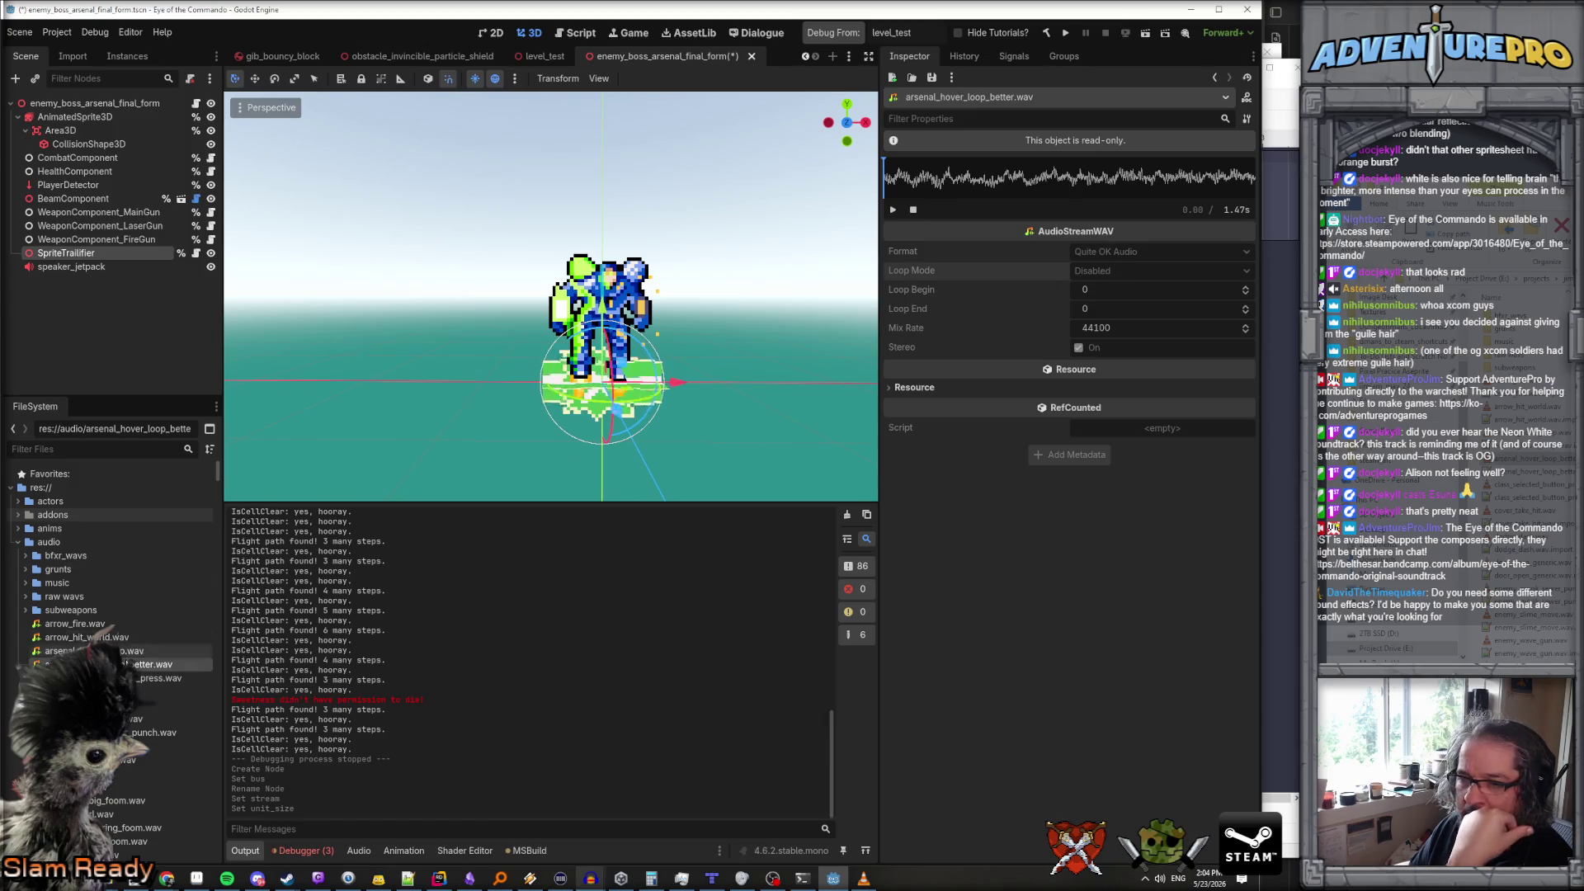
Reimport the selected audio file from its FileSystem context menu
right_click(136, 664)
mouse_move(210, 660)
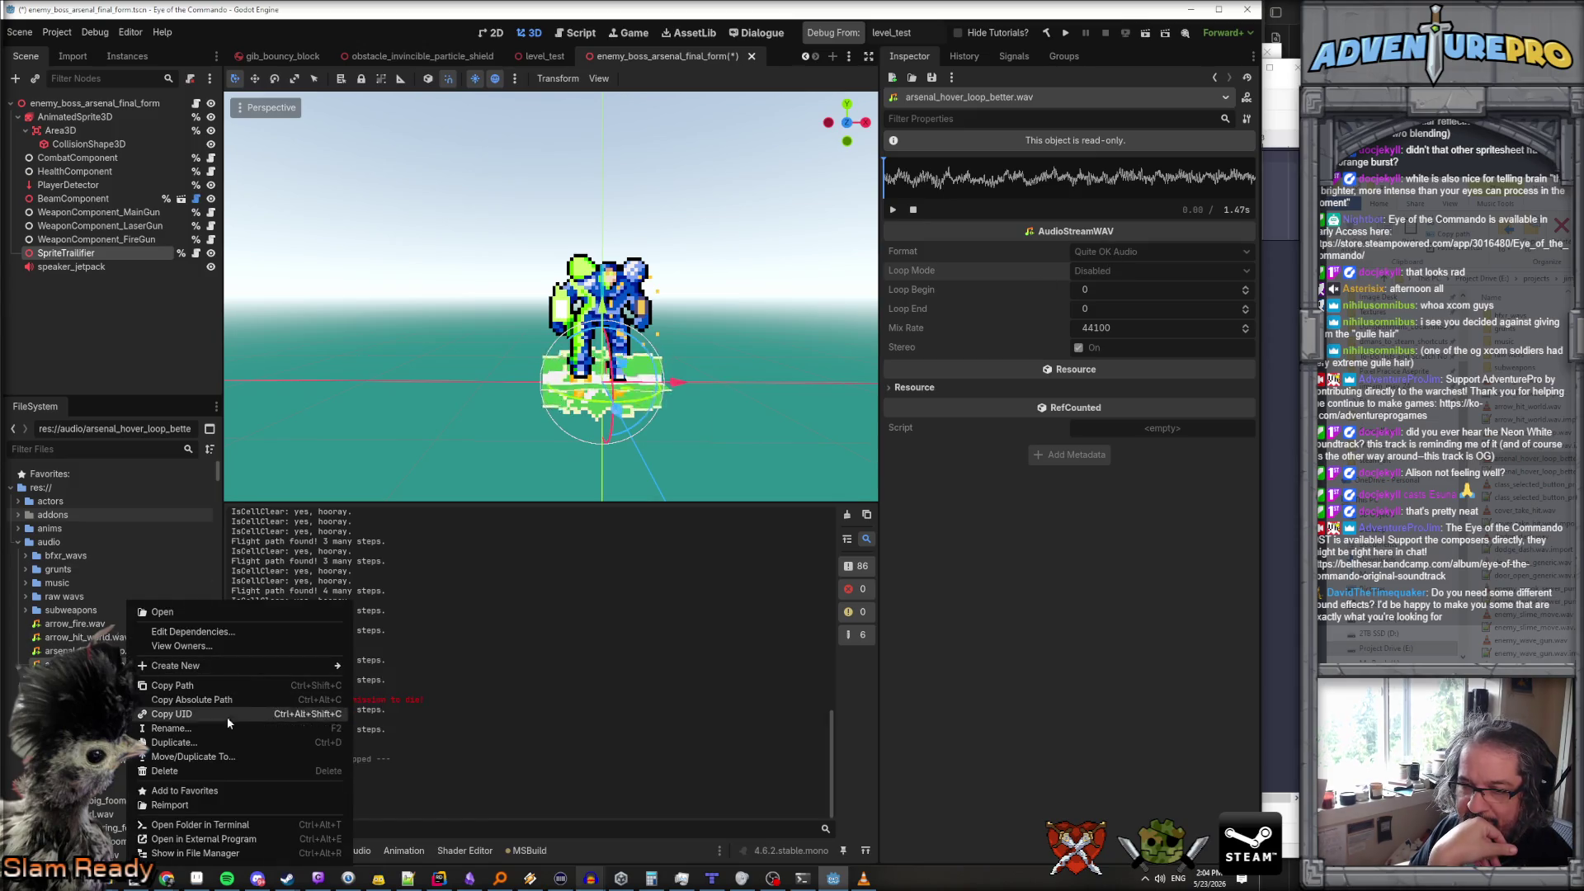
left_click(222, 806)
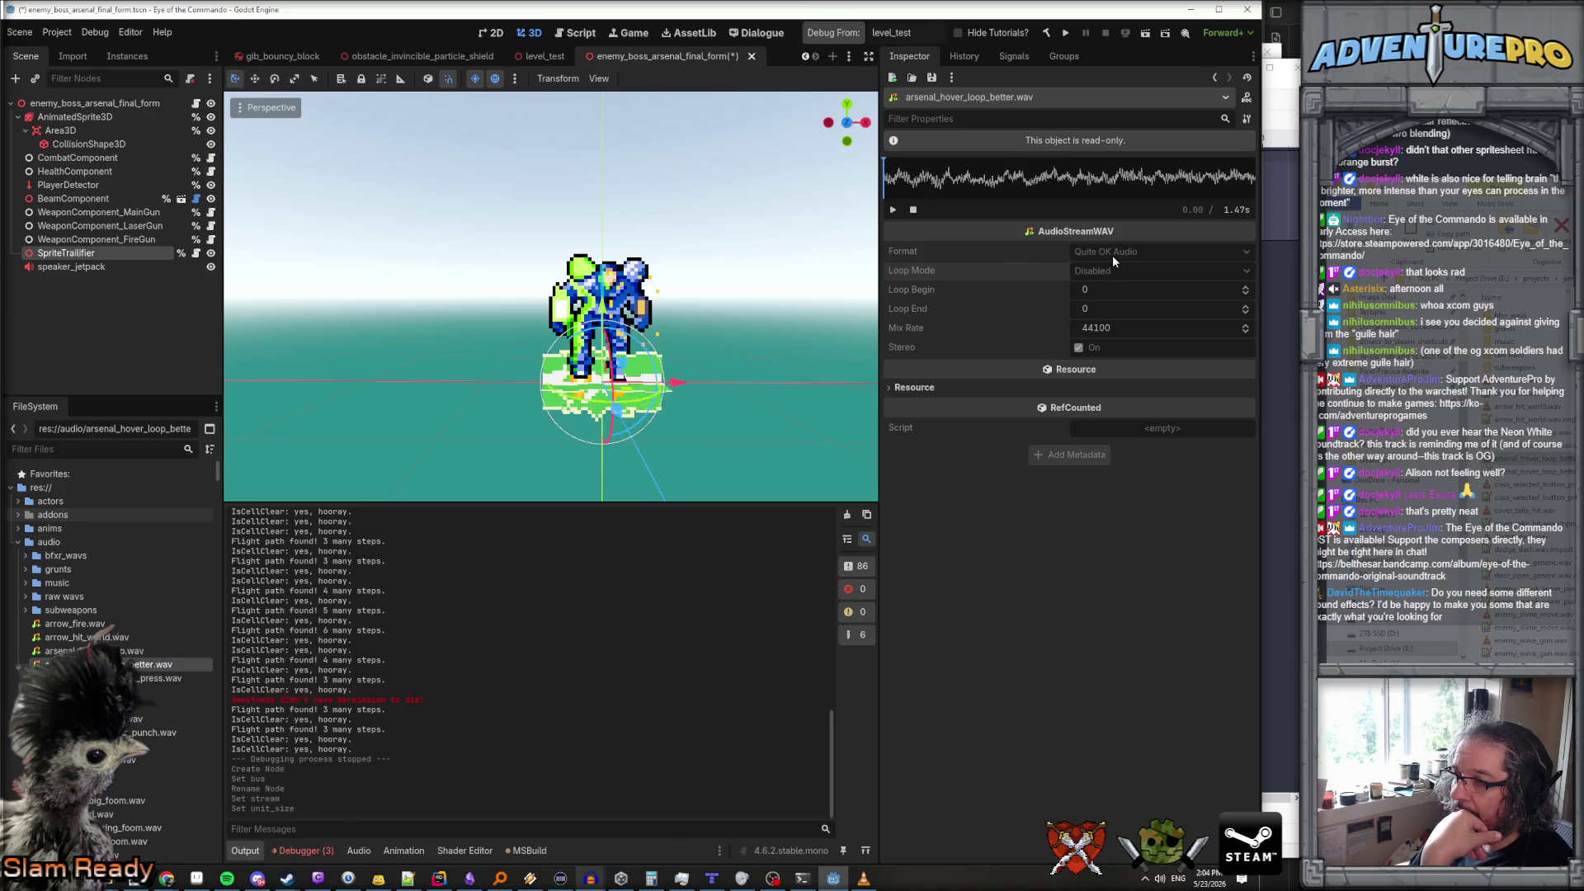
mouse_move(899, 250)
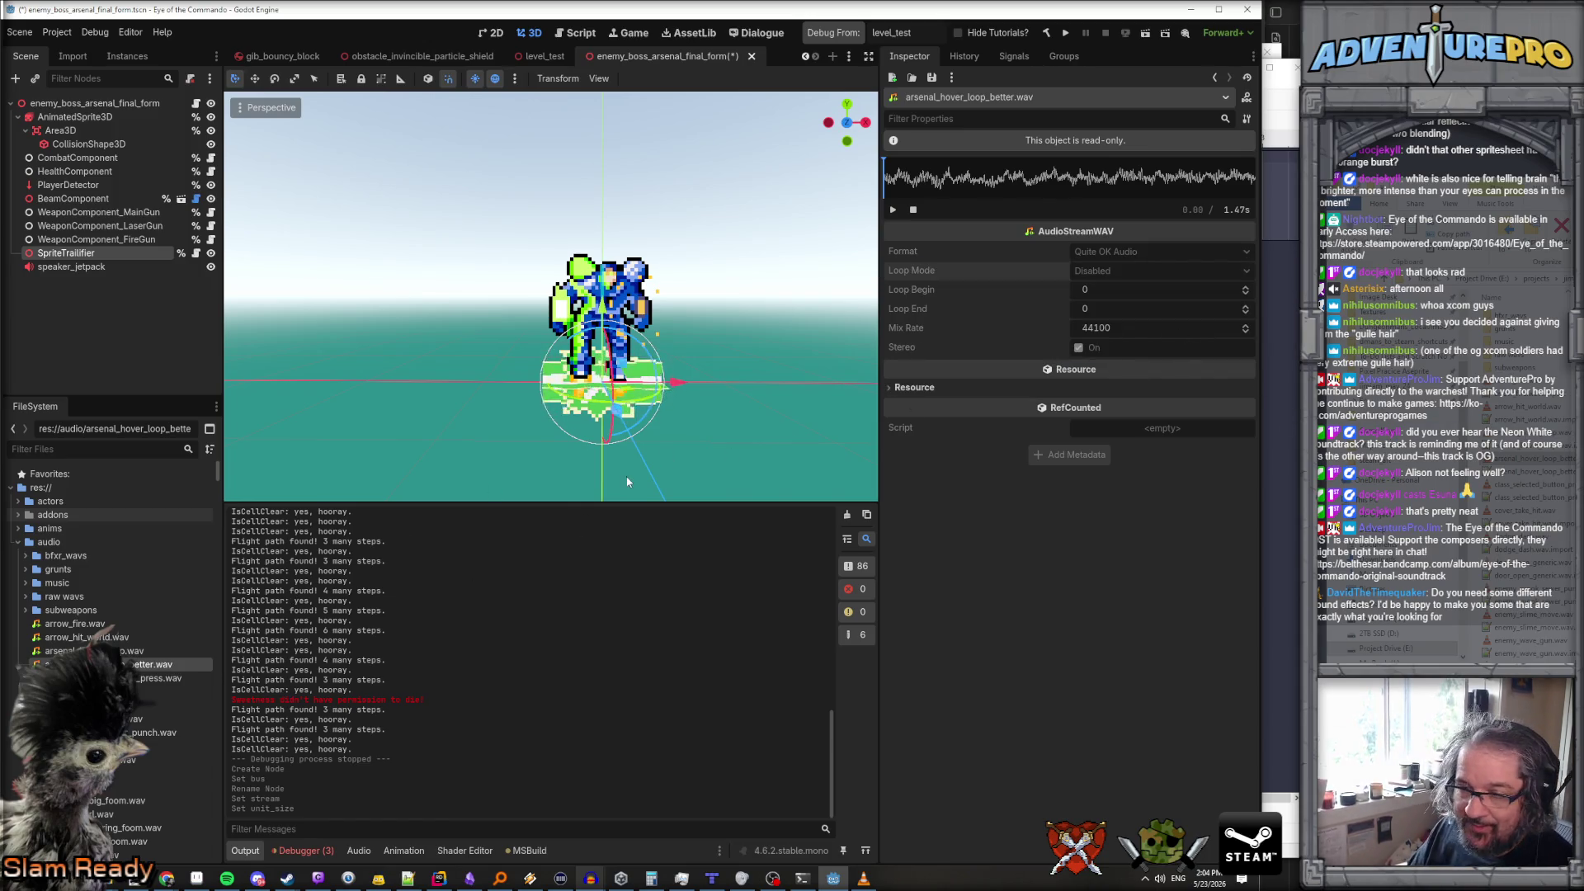
Audition class_selected_button_press, cover_take_hit, dodge_dash, door_open_generic and arrow_hit_world, then select arsenal_hover_loop_better.wav
left_click(165, 678)
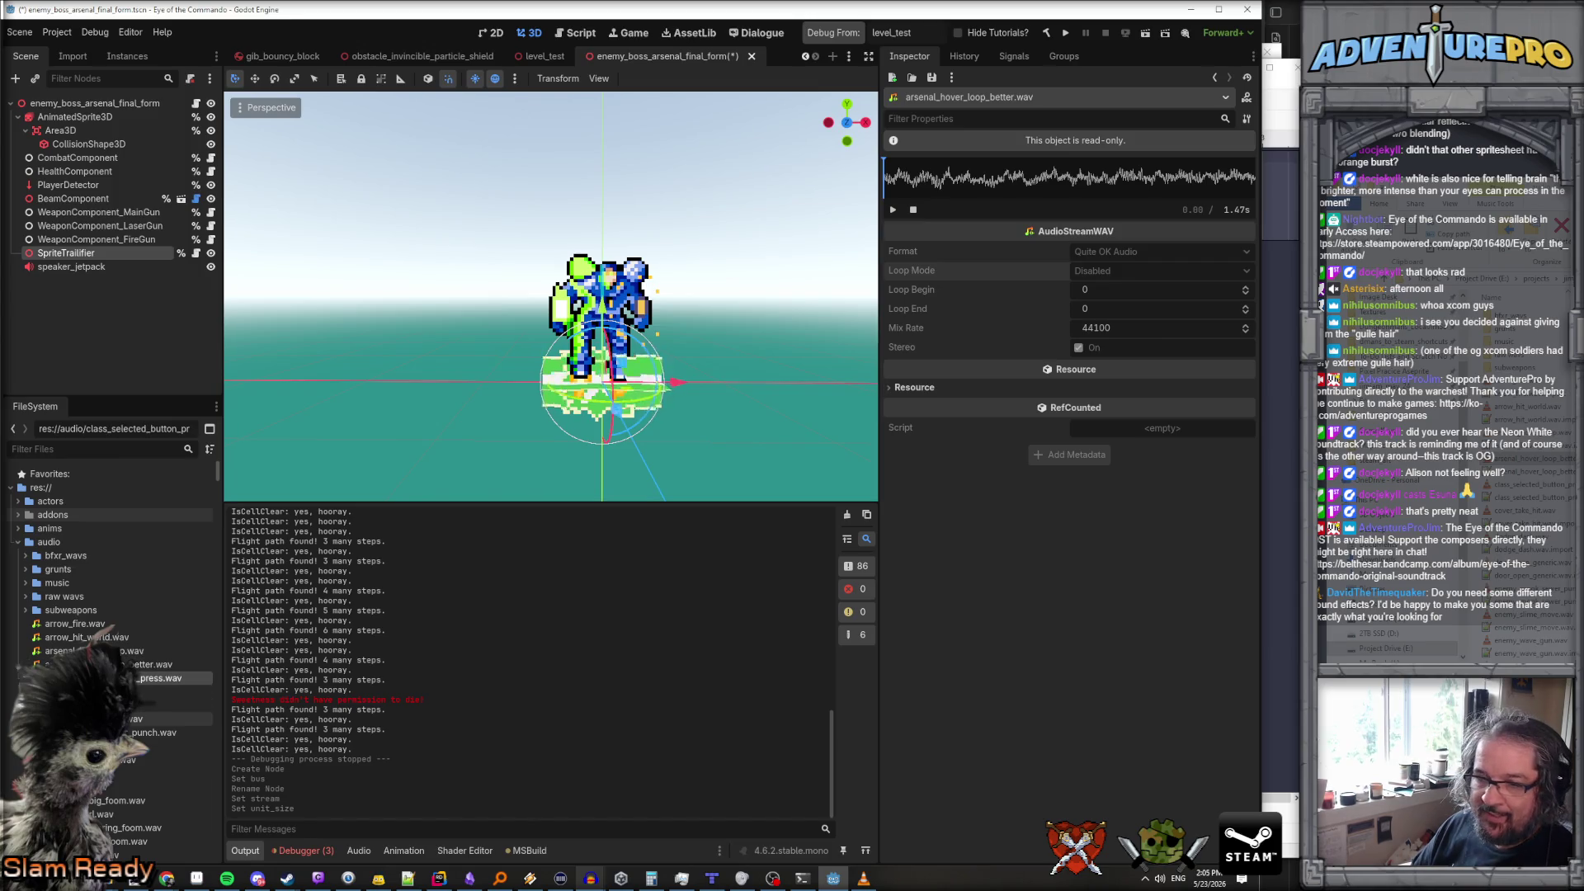
left_click(165, 692)
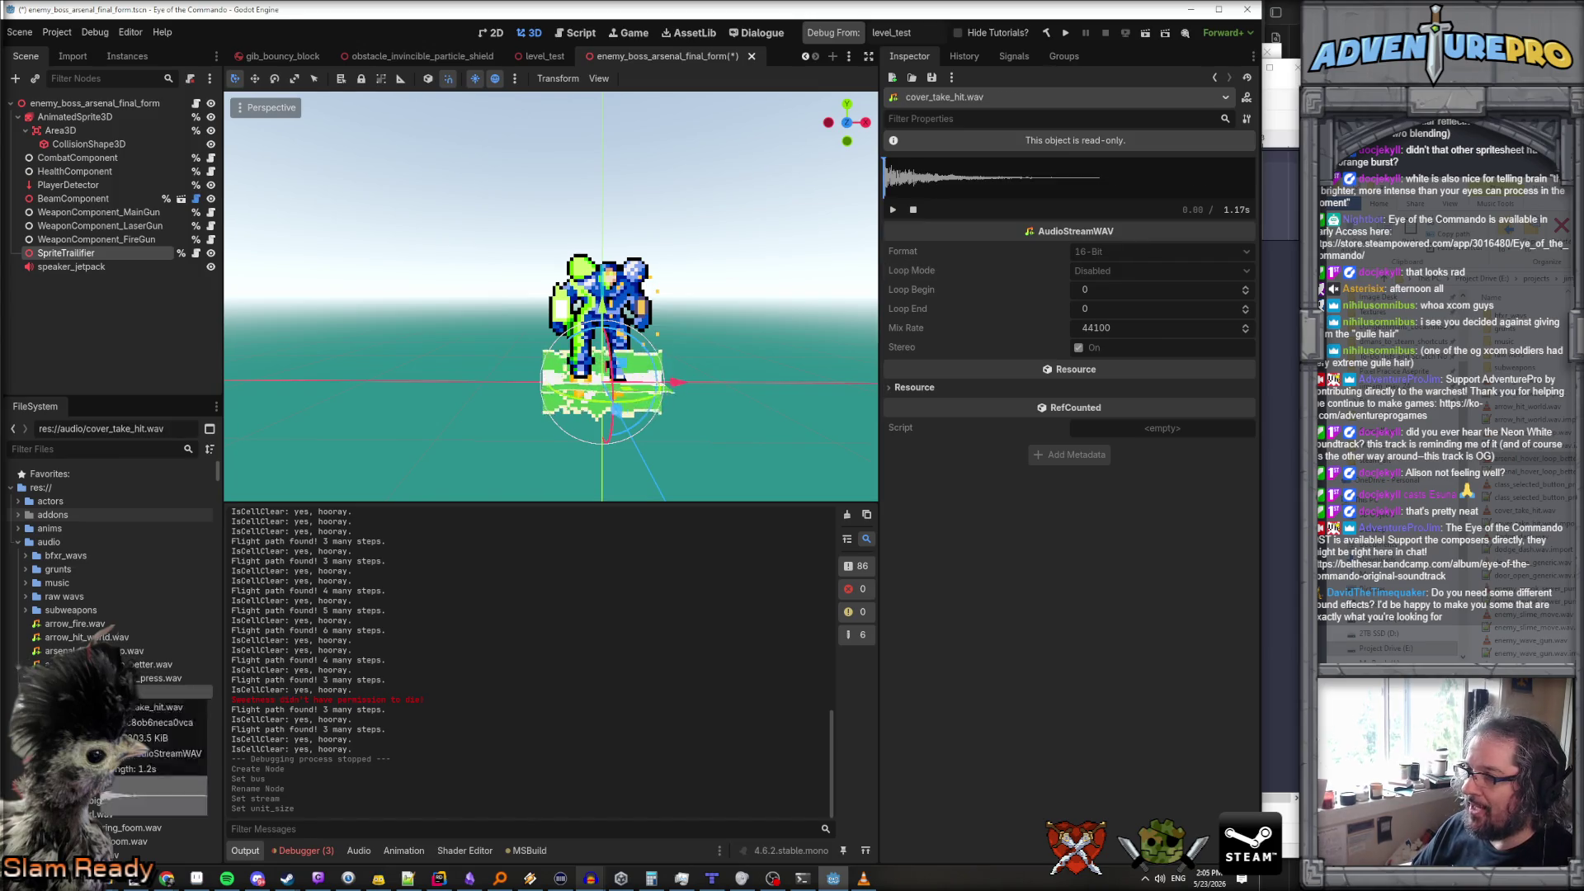
left_click(165, 704)
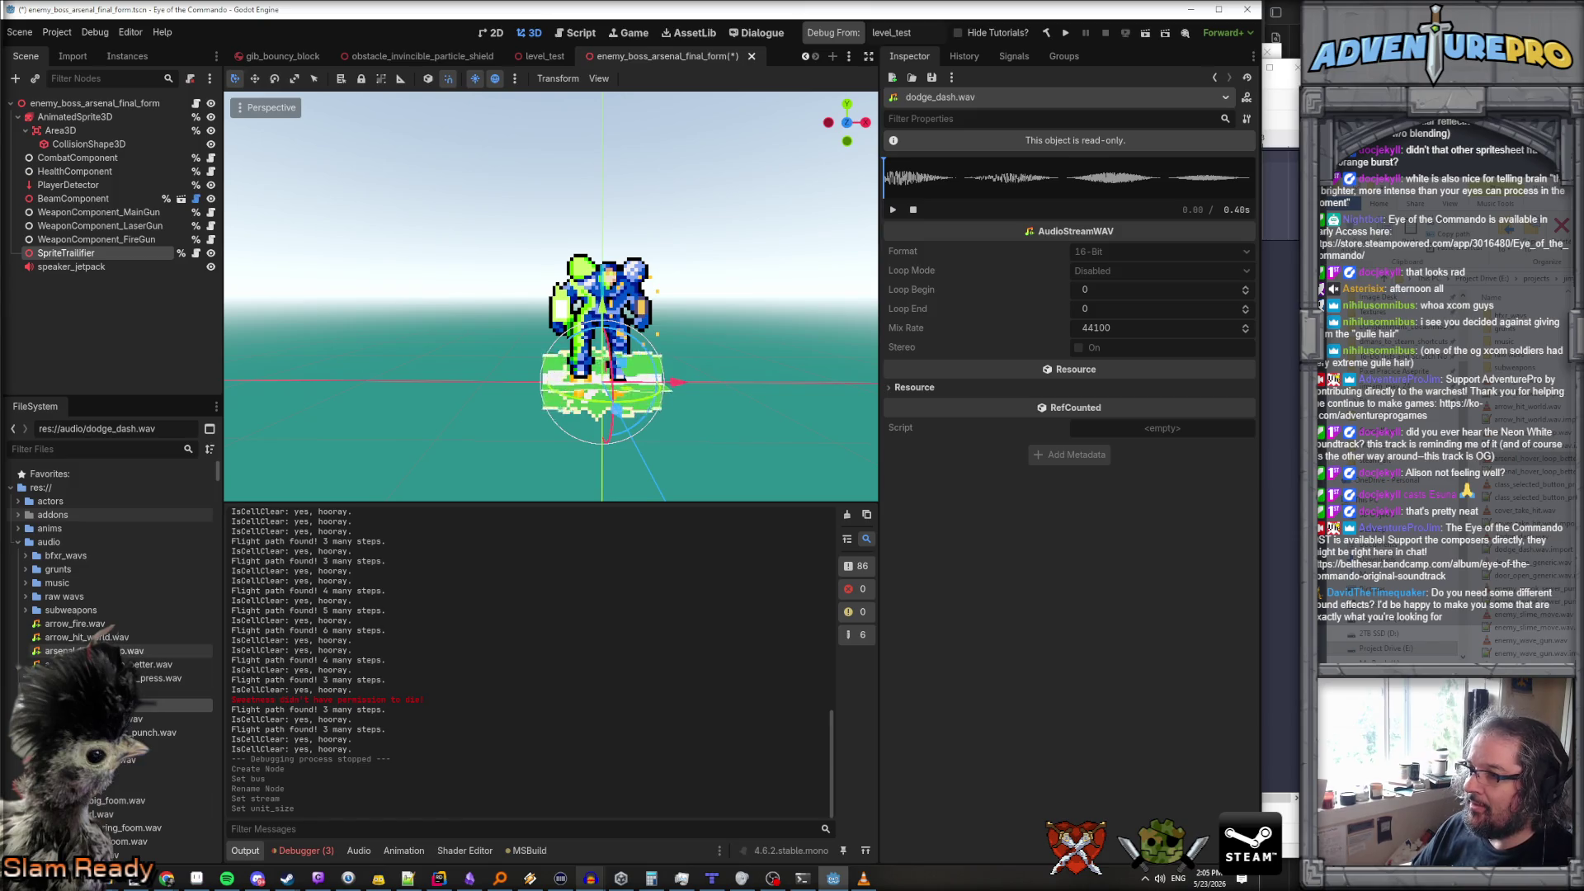
left_click(165, 718)
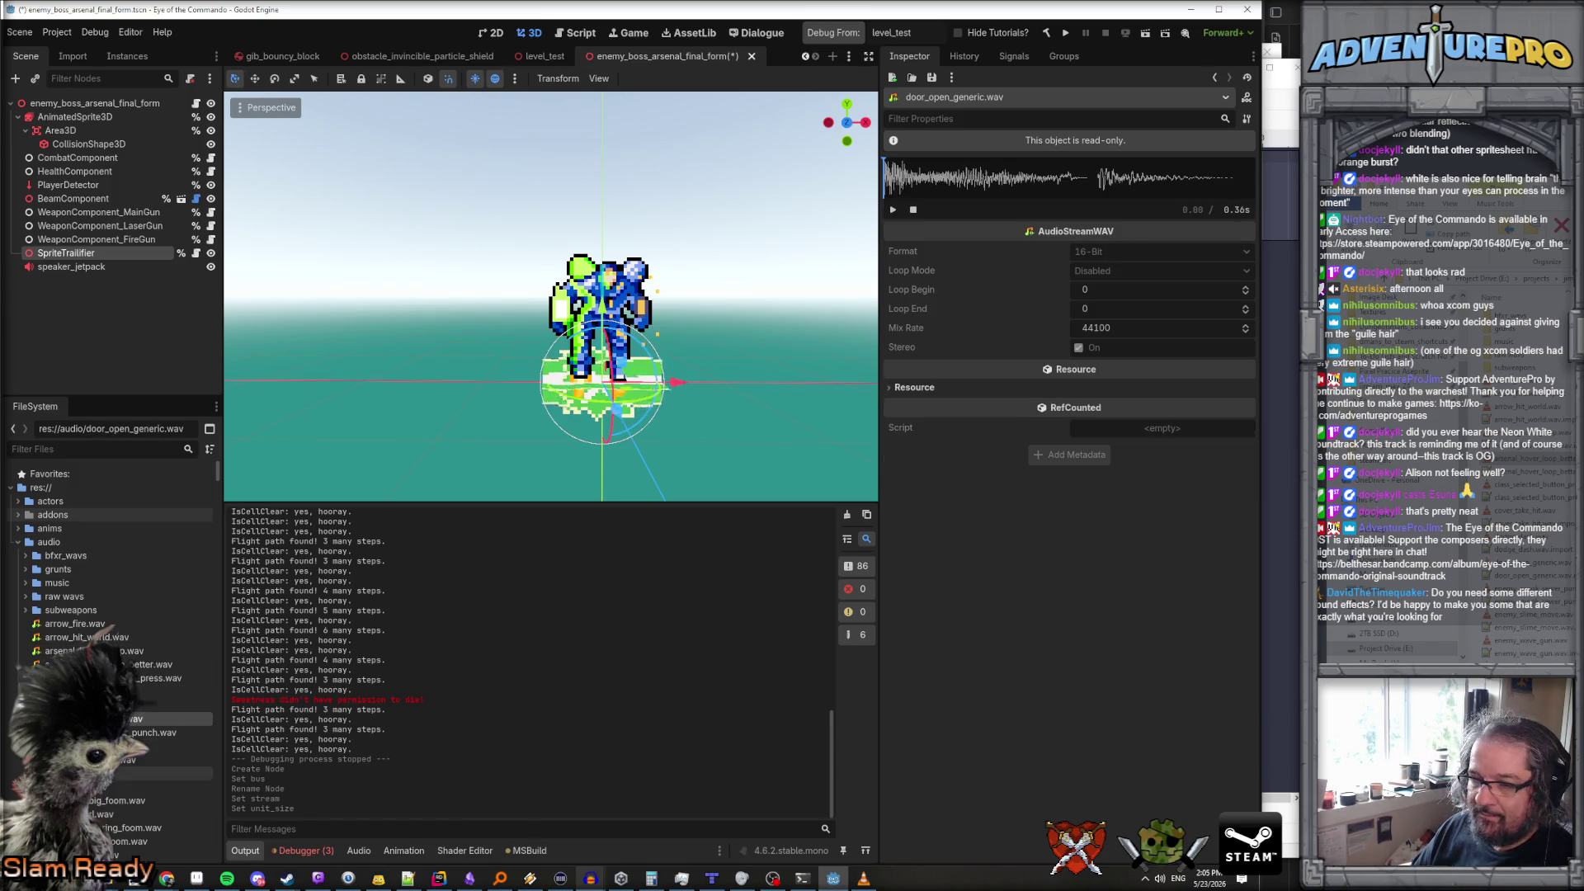
left_click(116, 773)
left_click(116, 705)
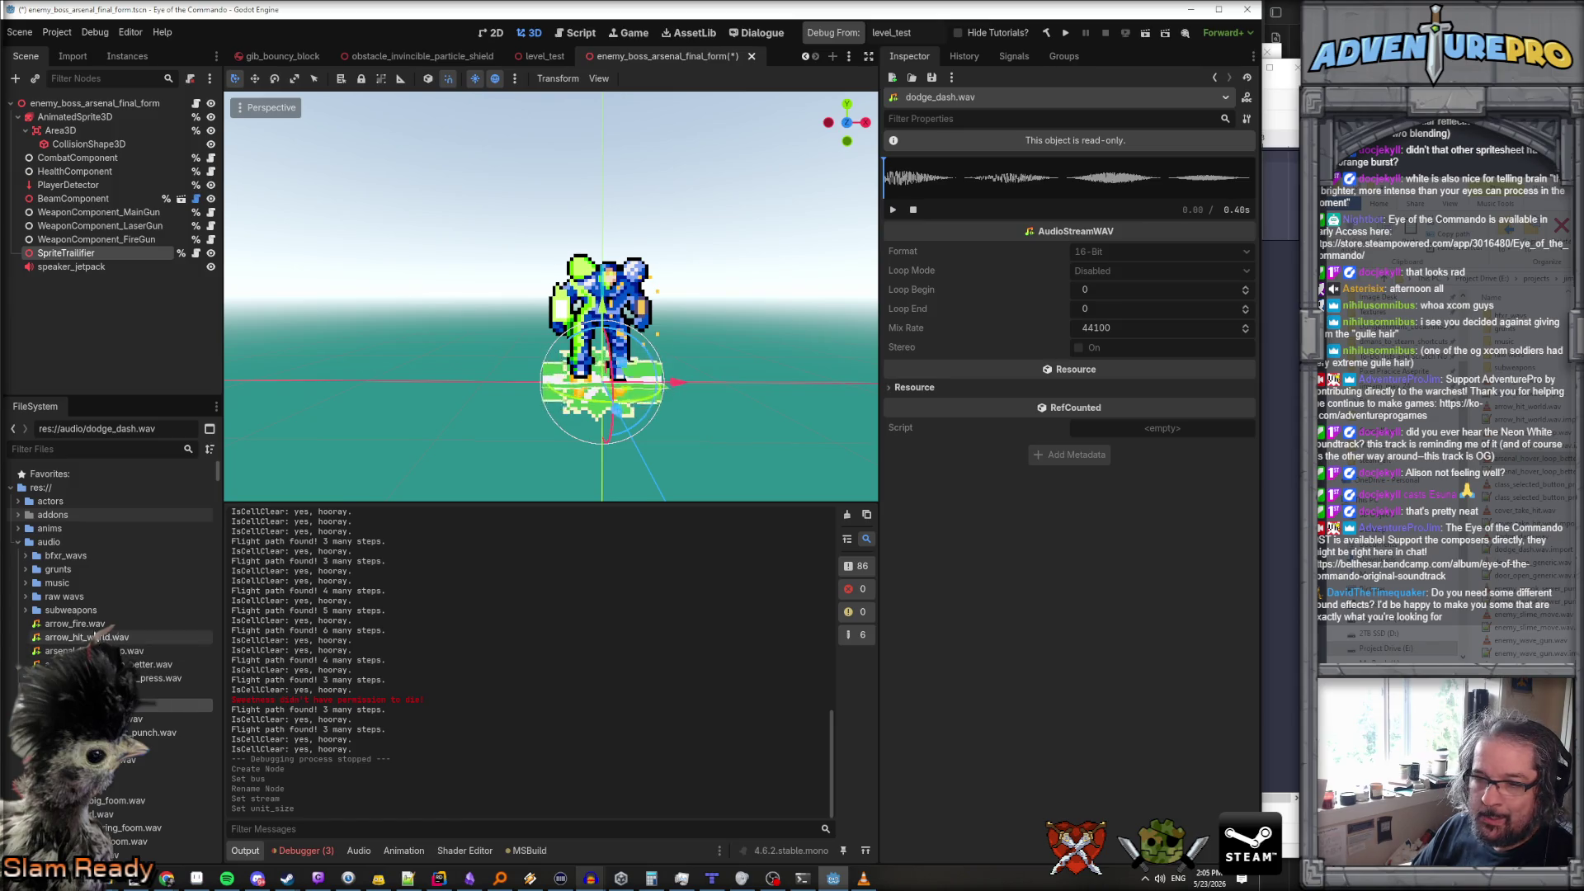
left_click(73, 640)
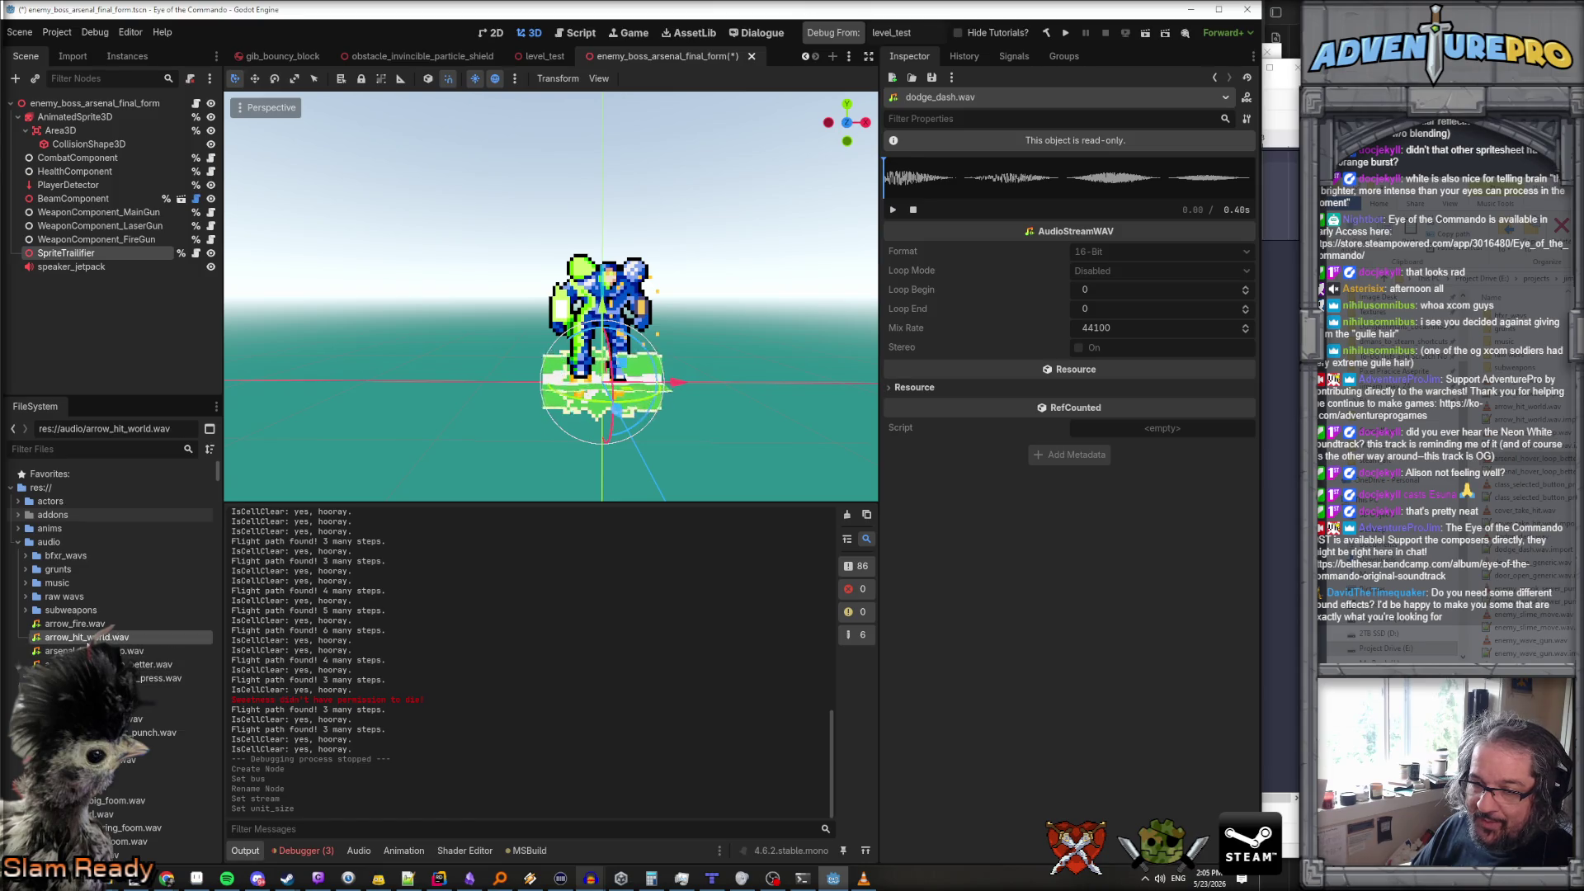
left_click(83, 664)
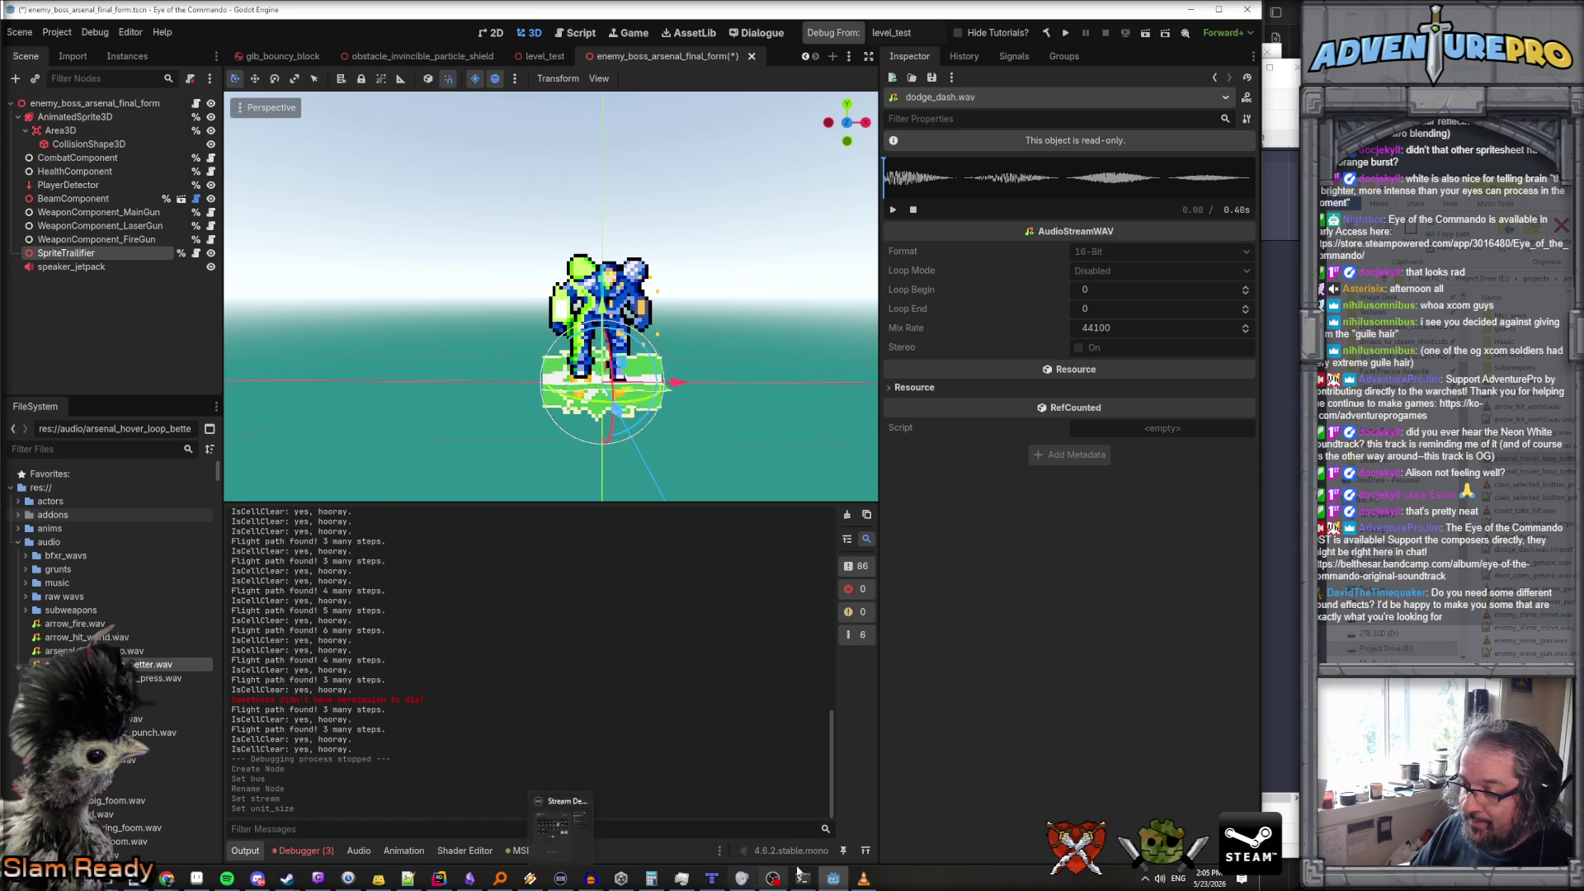
Bring the hover loop project to the front in Audacity
mouse_move(833, 874)
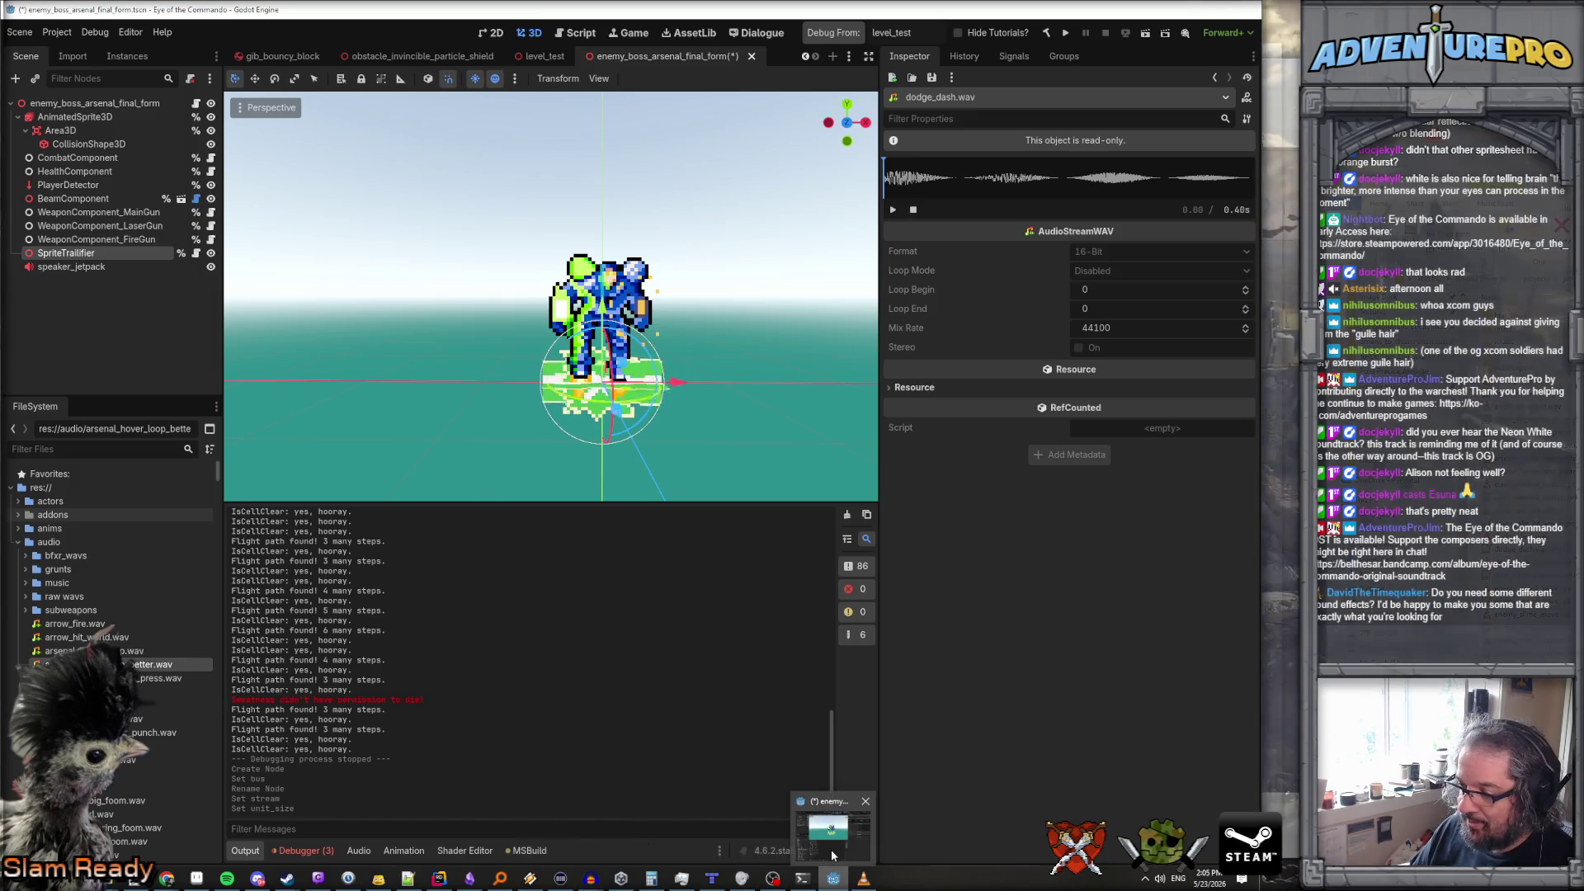
mouse_move(590, 877)
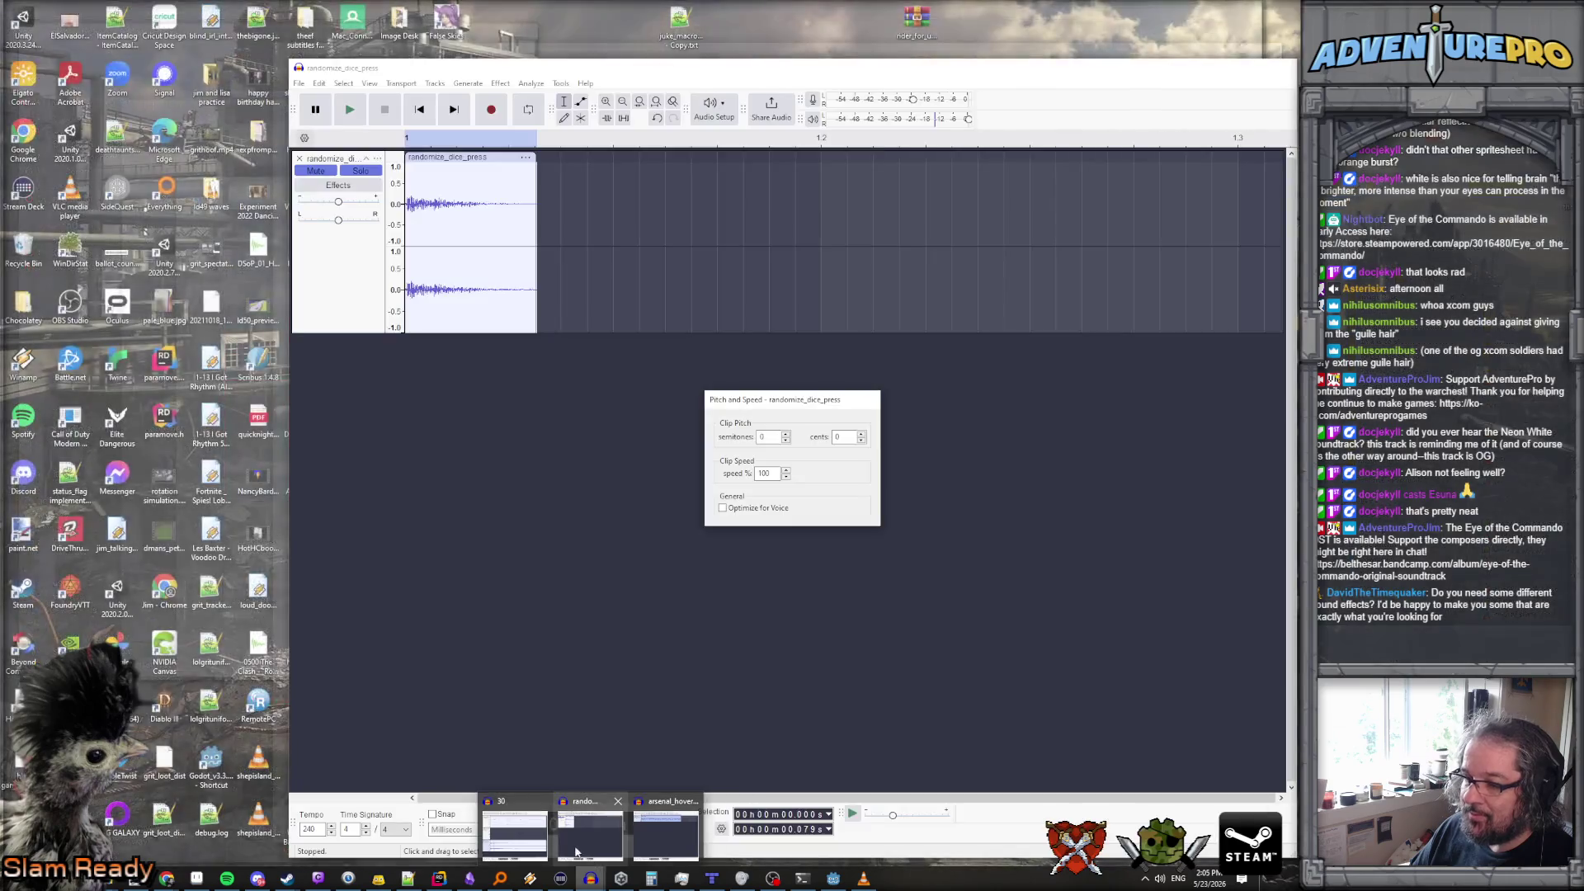
left_click(678, 840)
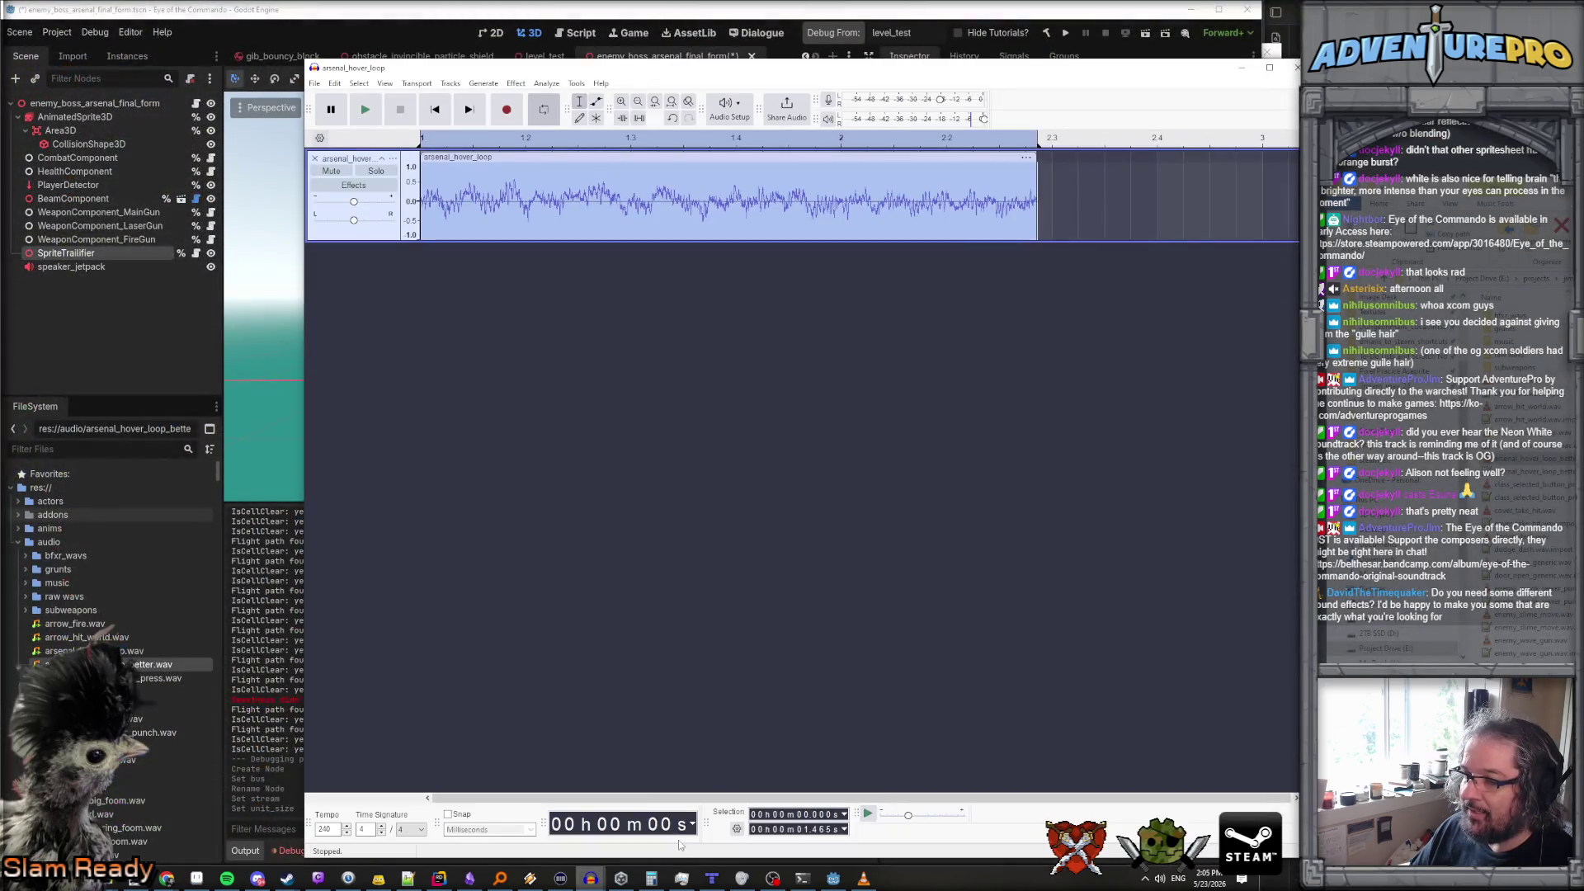
left_click(336, 84)
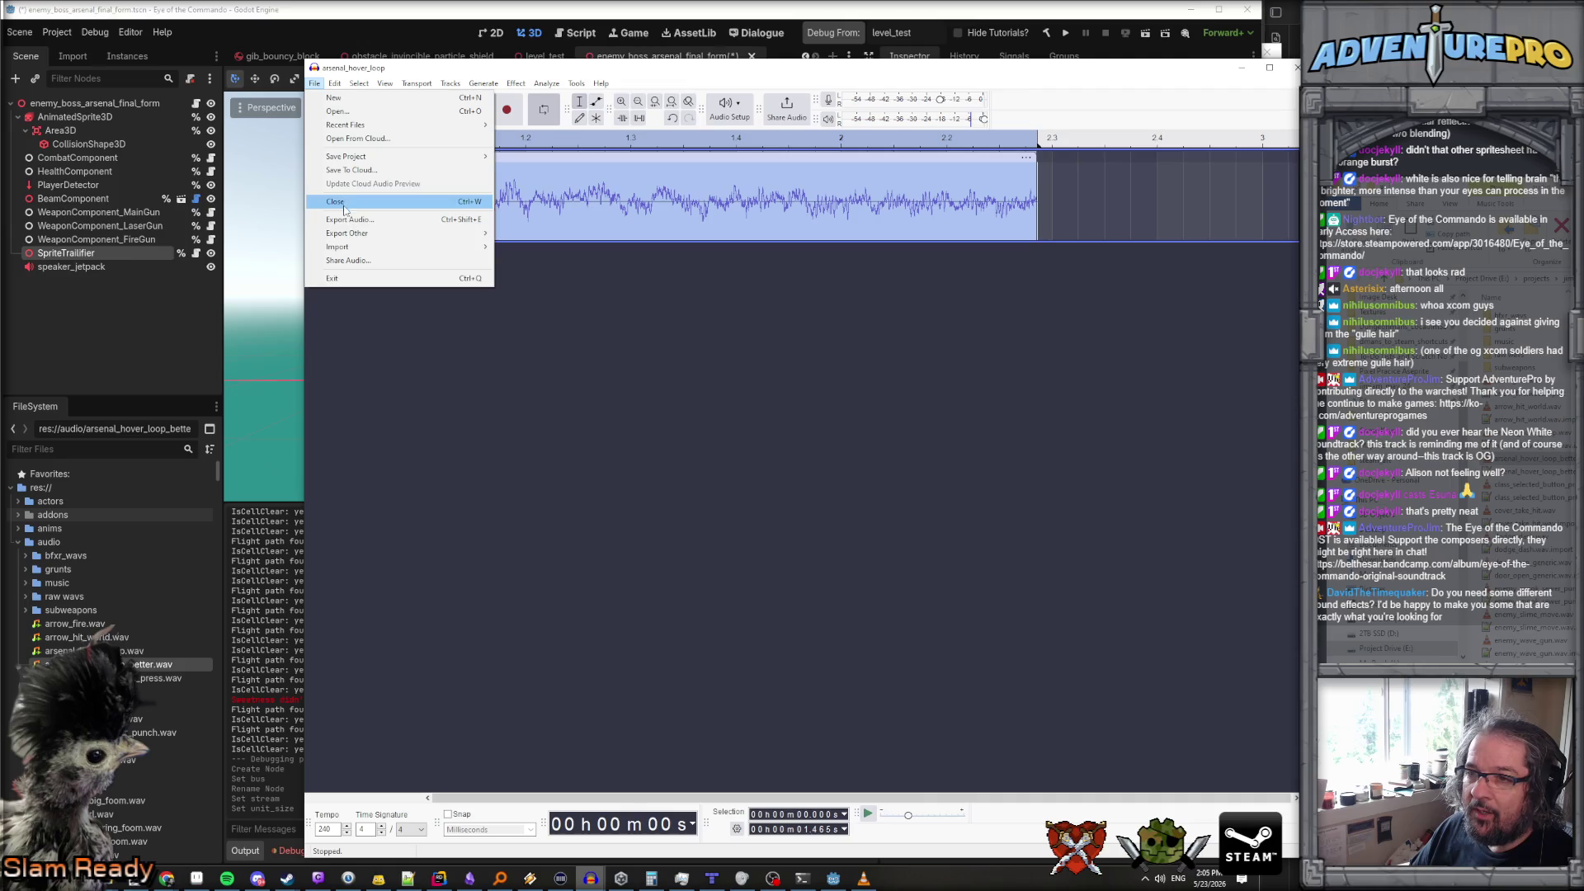
left_click(583, 281)
Try exporting with Ctrl+Shift+E as Ogg Vorbis, then cancel that attempt
key("ctrl+shift+e")
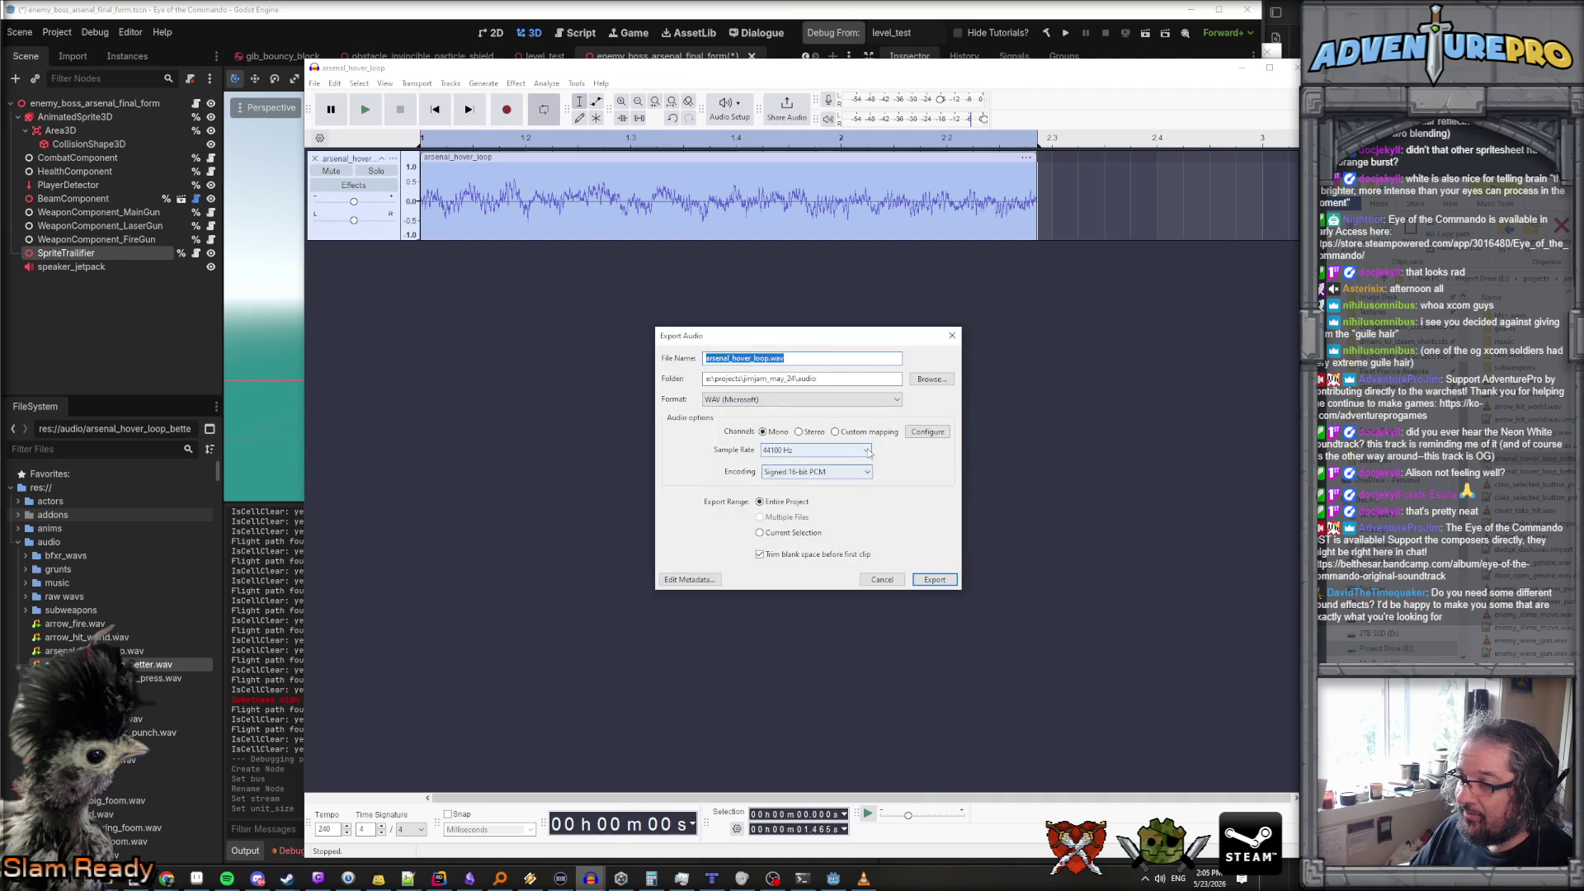
left_click(778, 401)
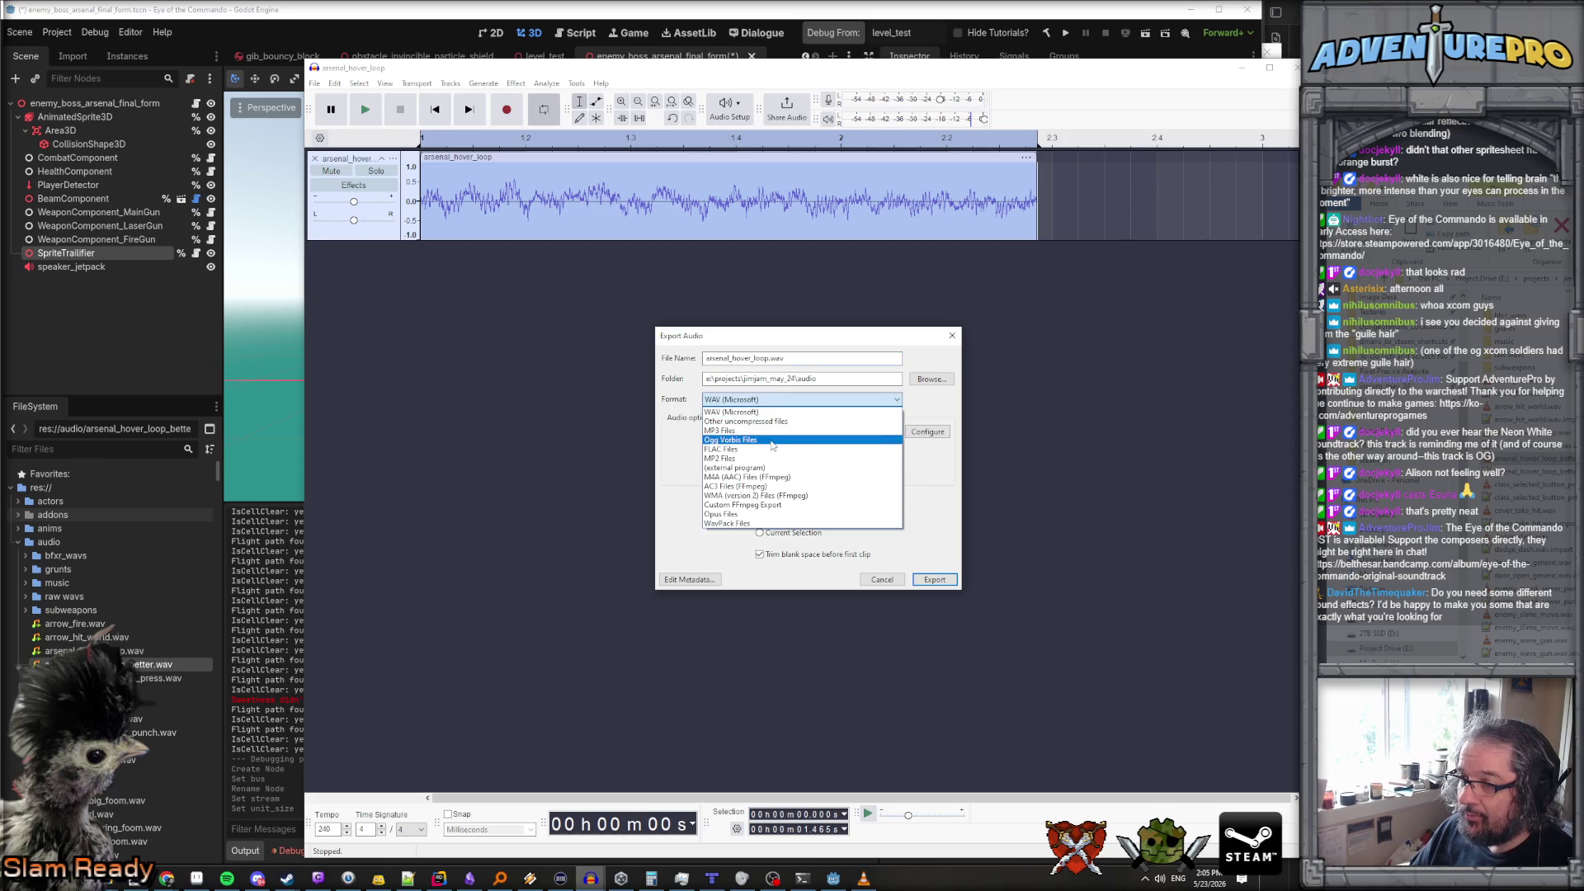
left_click(775, 440)
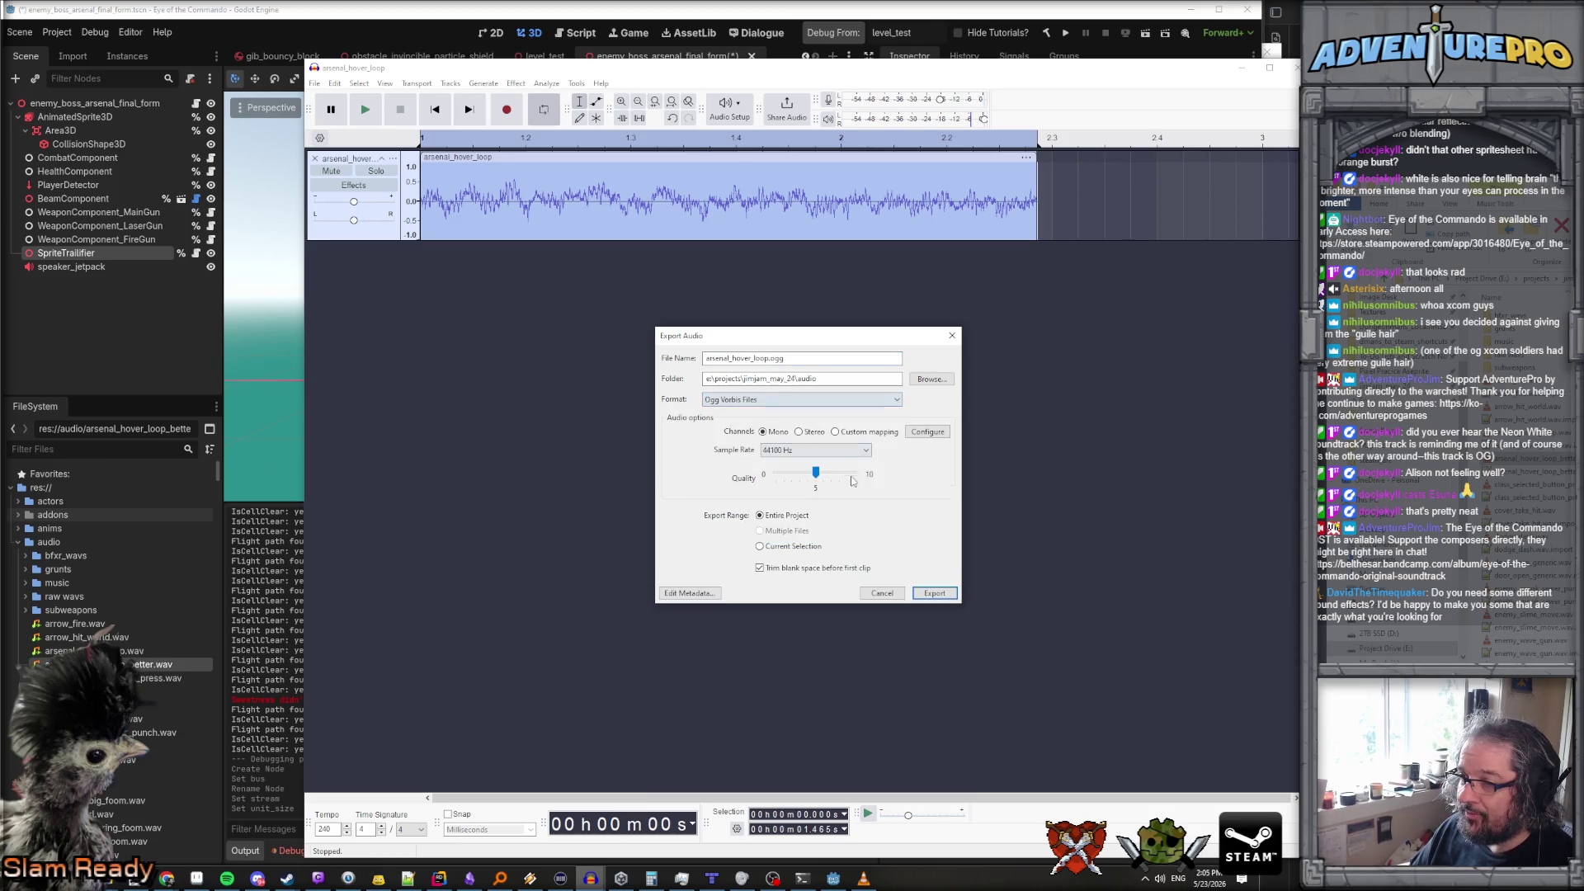
left_click(895, 596)
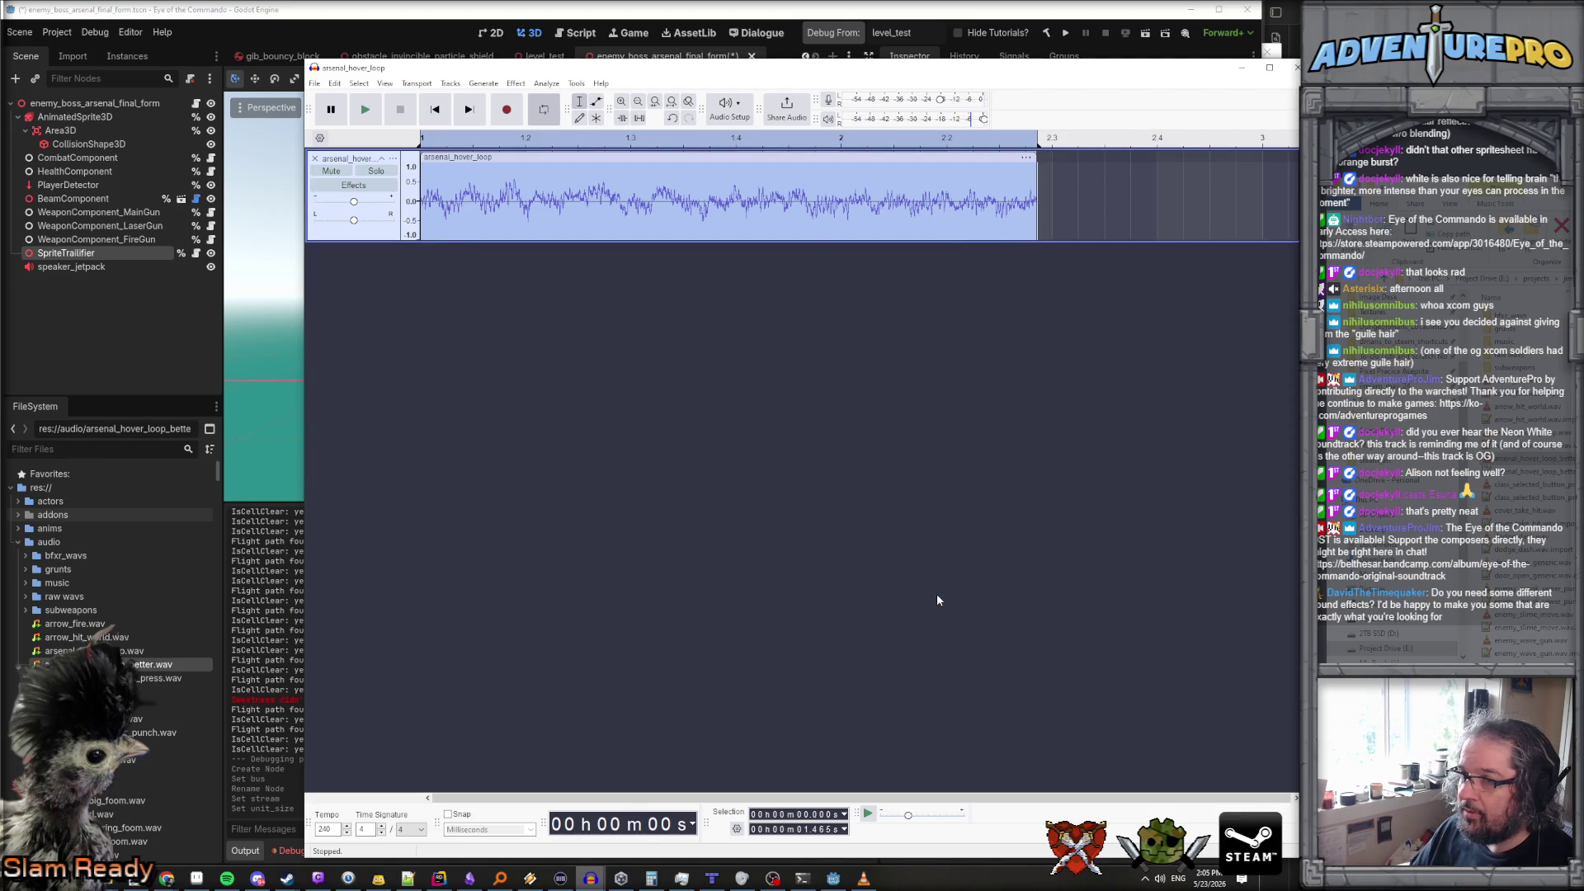
Export the clip as stereo Ogg Vorbis arsenal_hover_loop.ogg, replacing the old copy, and minimize Audacity
left_click(314, 83)
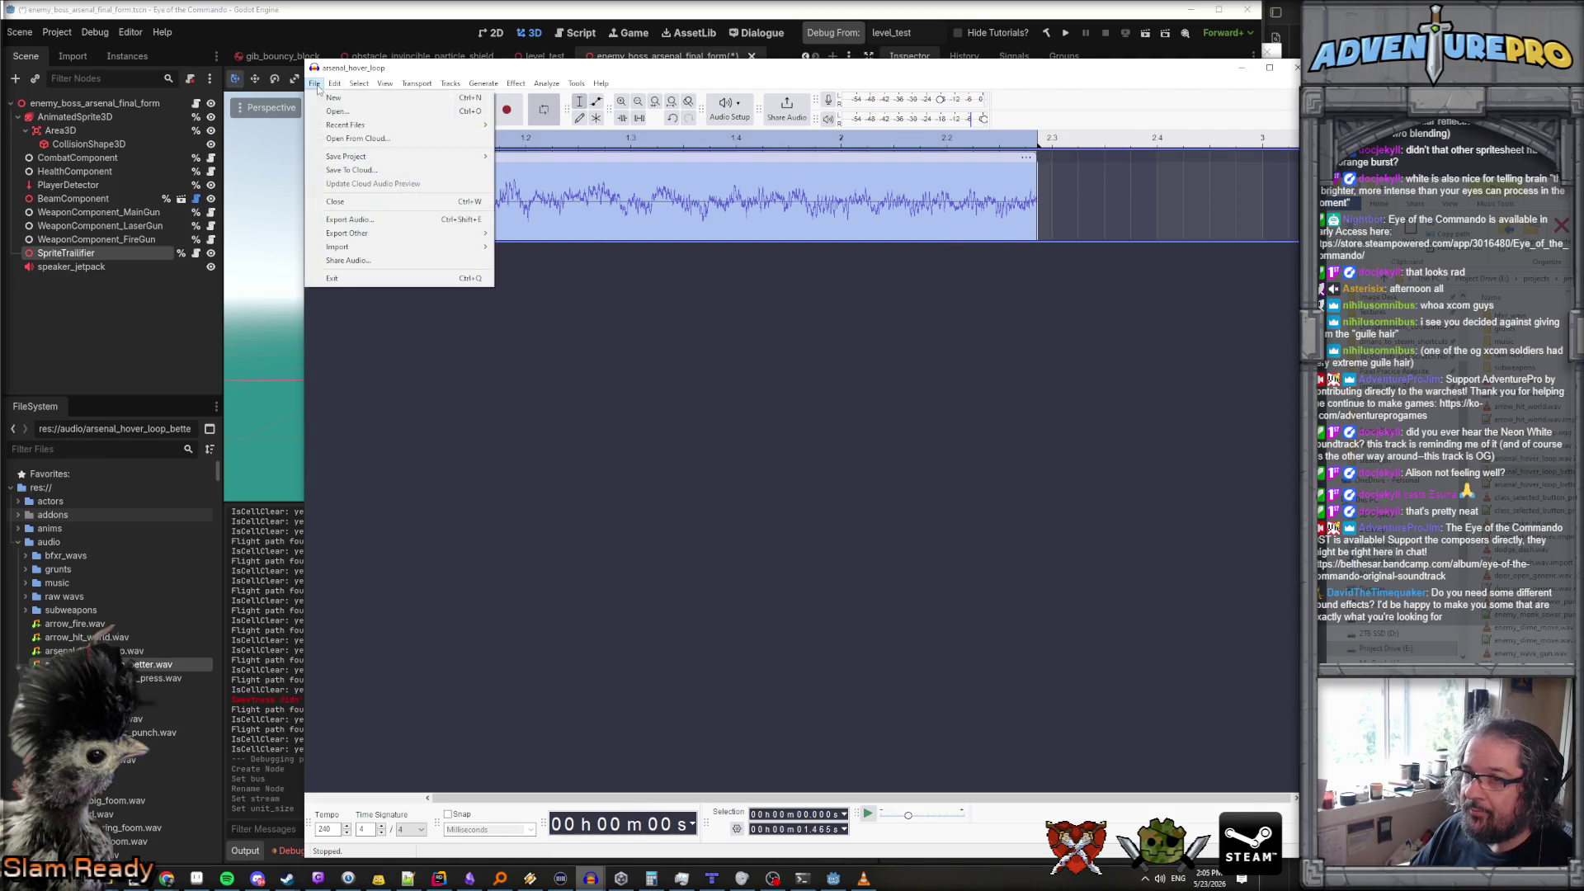
left_click(376, 220)
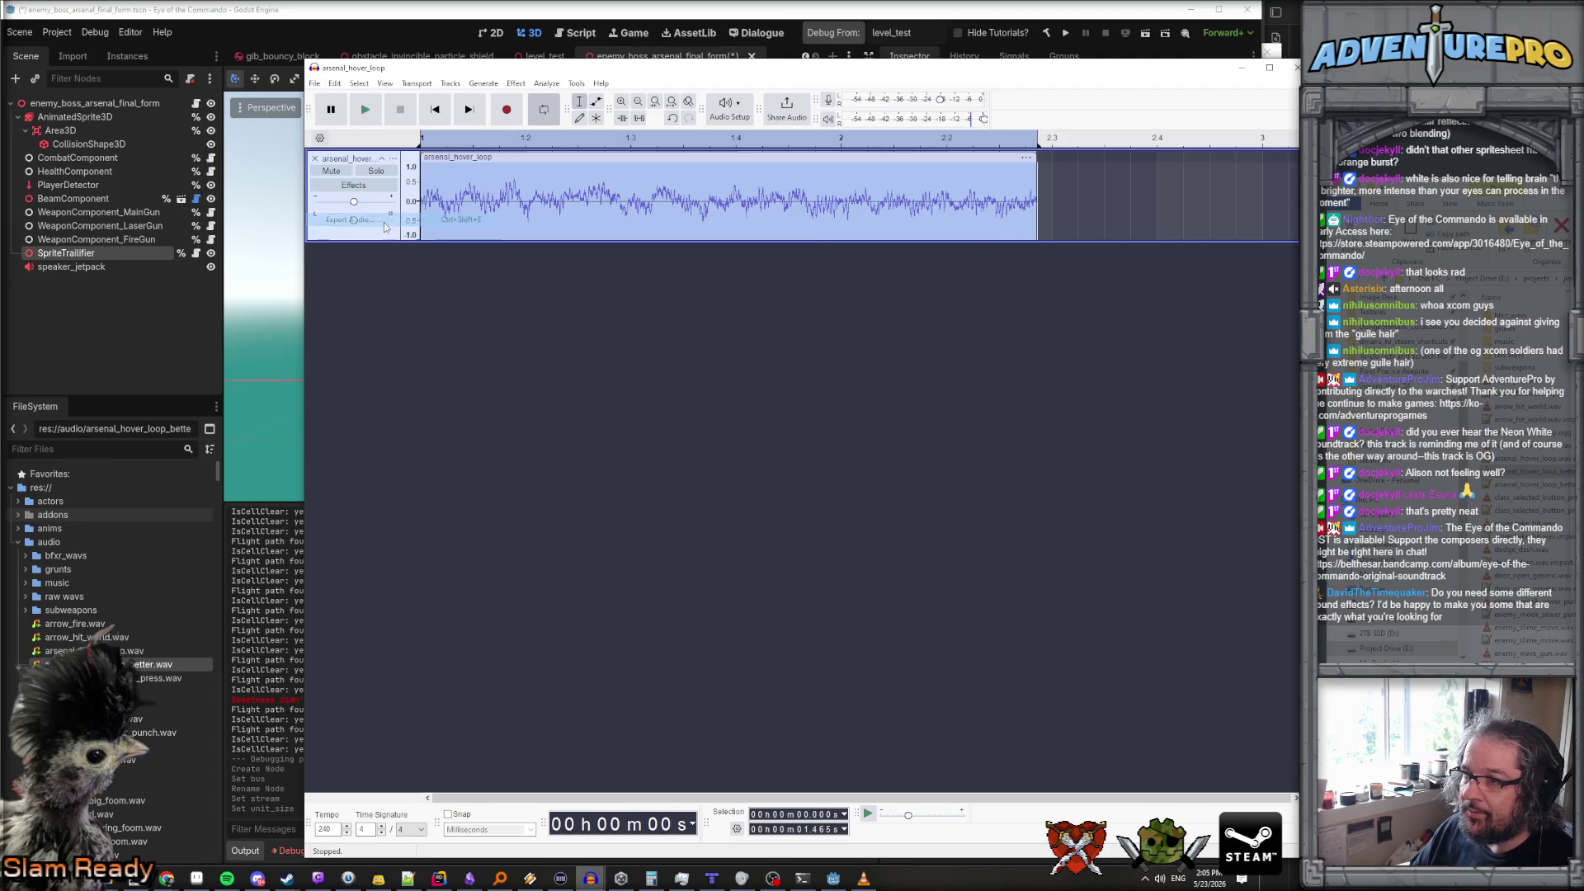
left_click(799, 425)
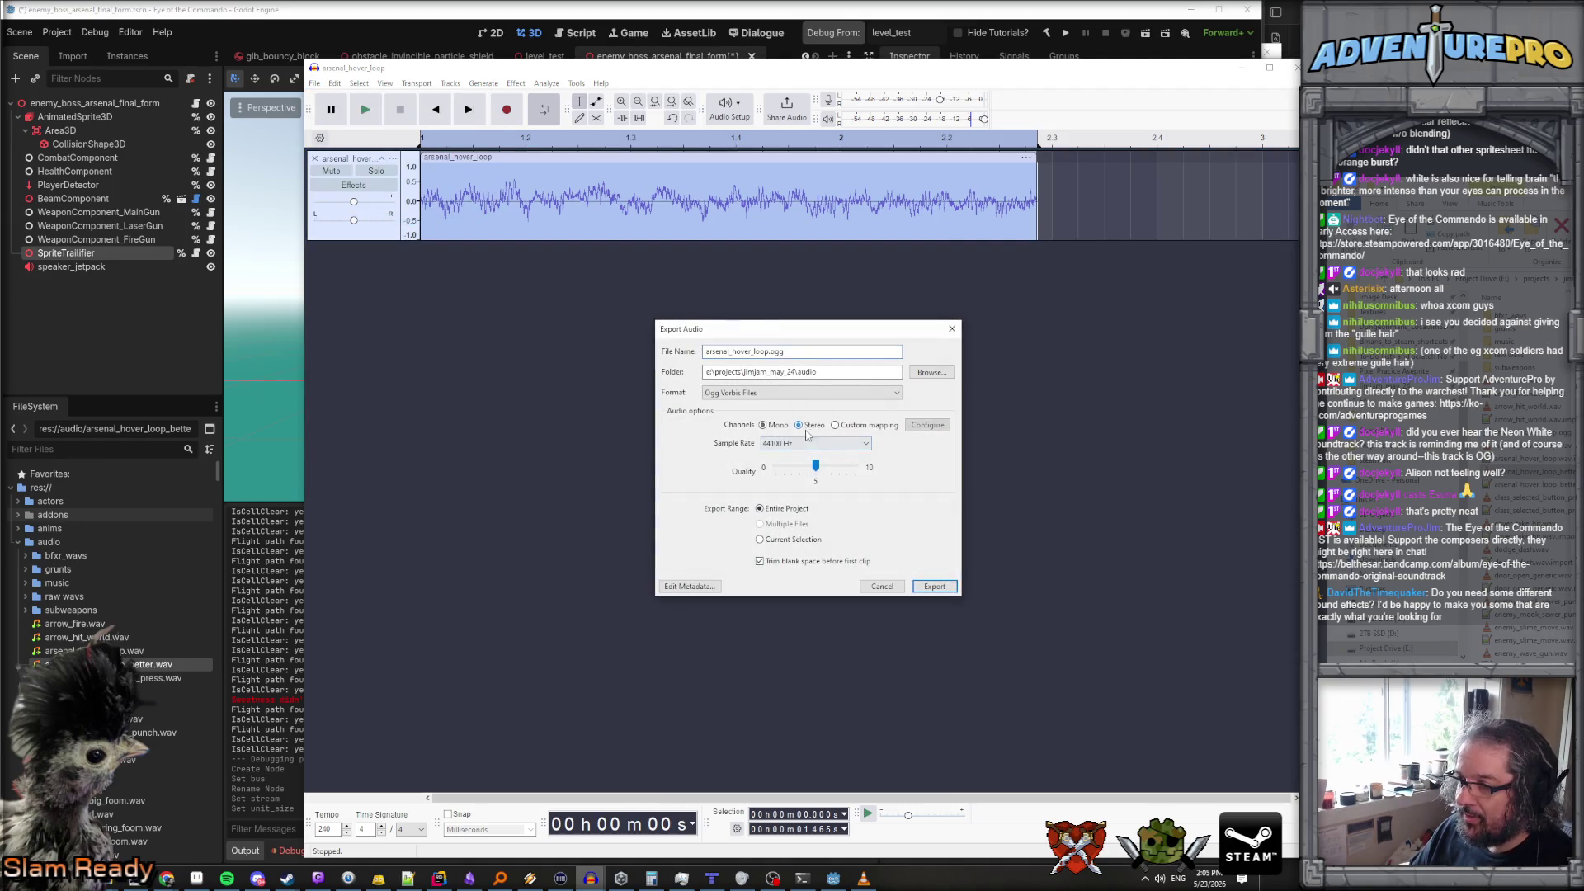
left_click(931, 587)
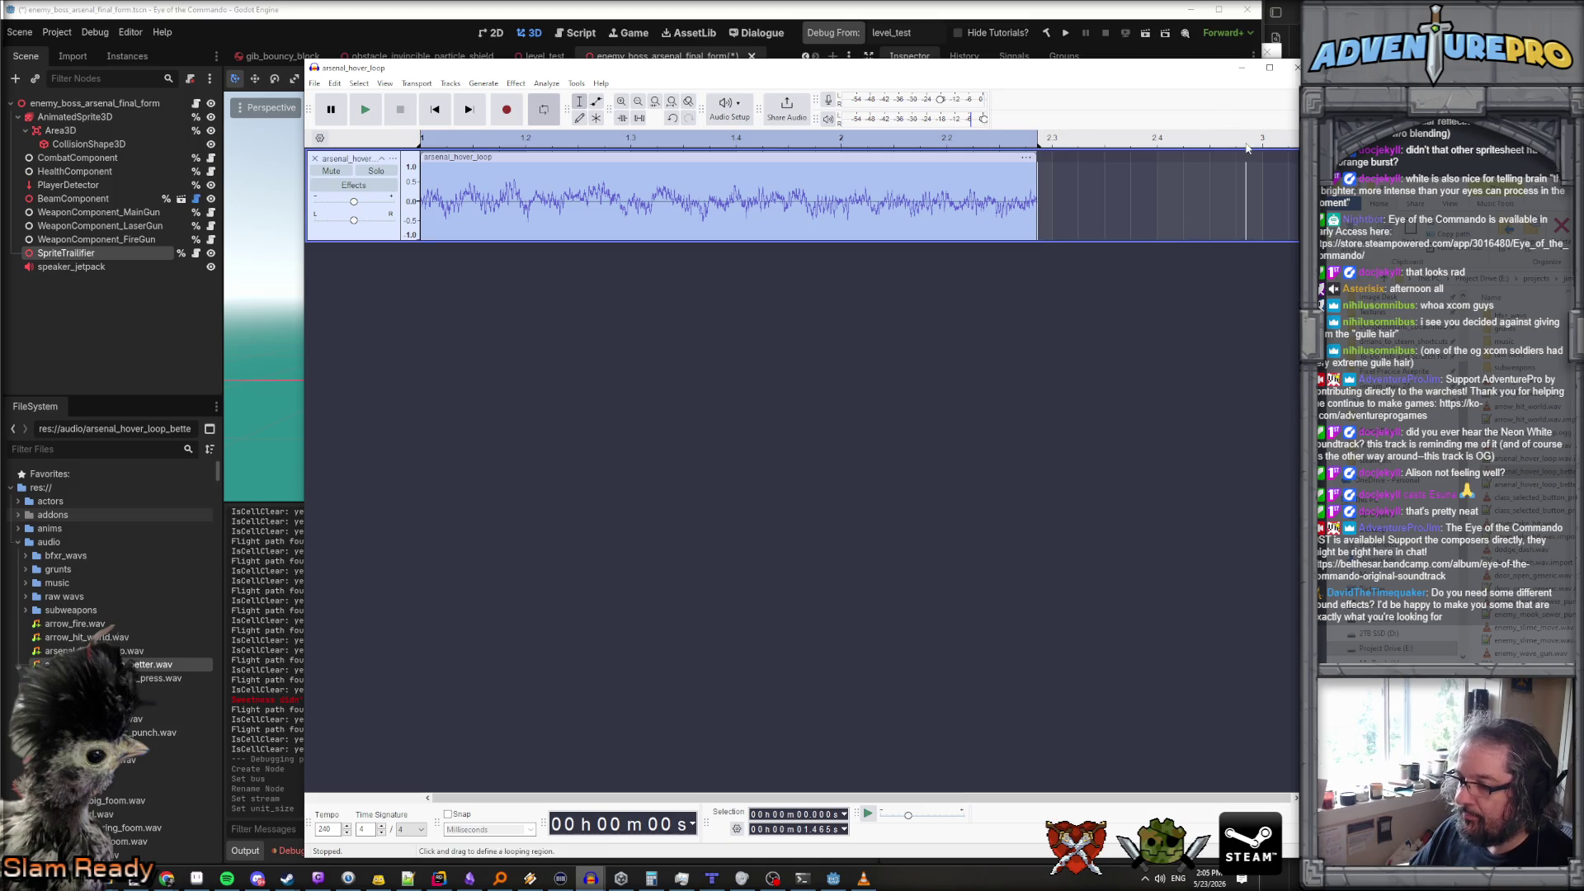
left_click(1242, 67)
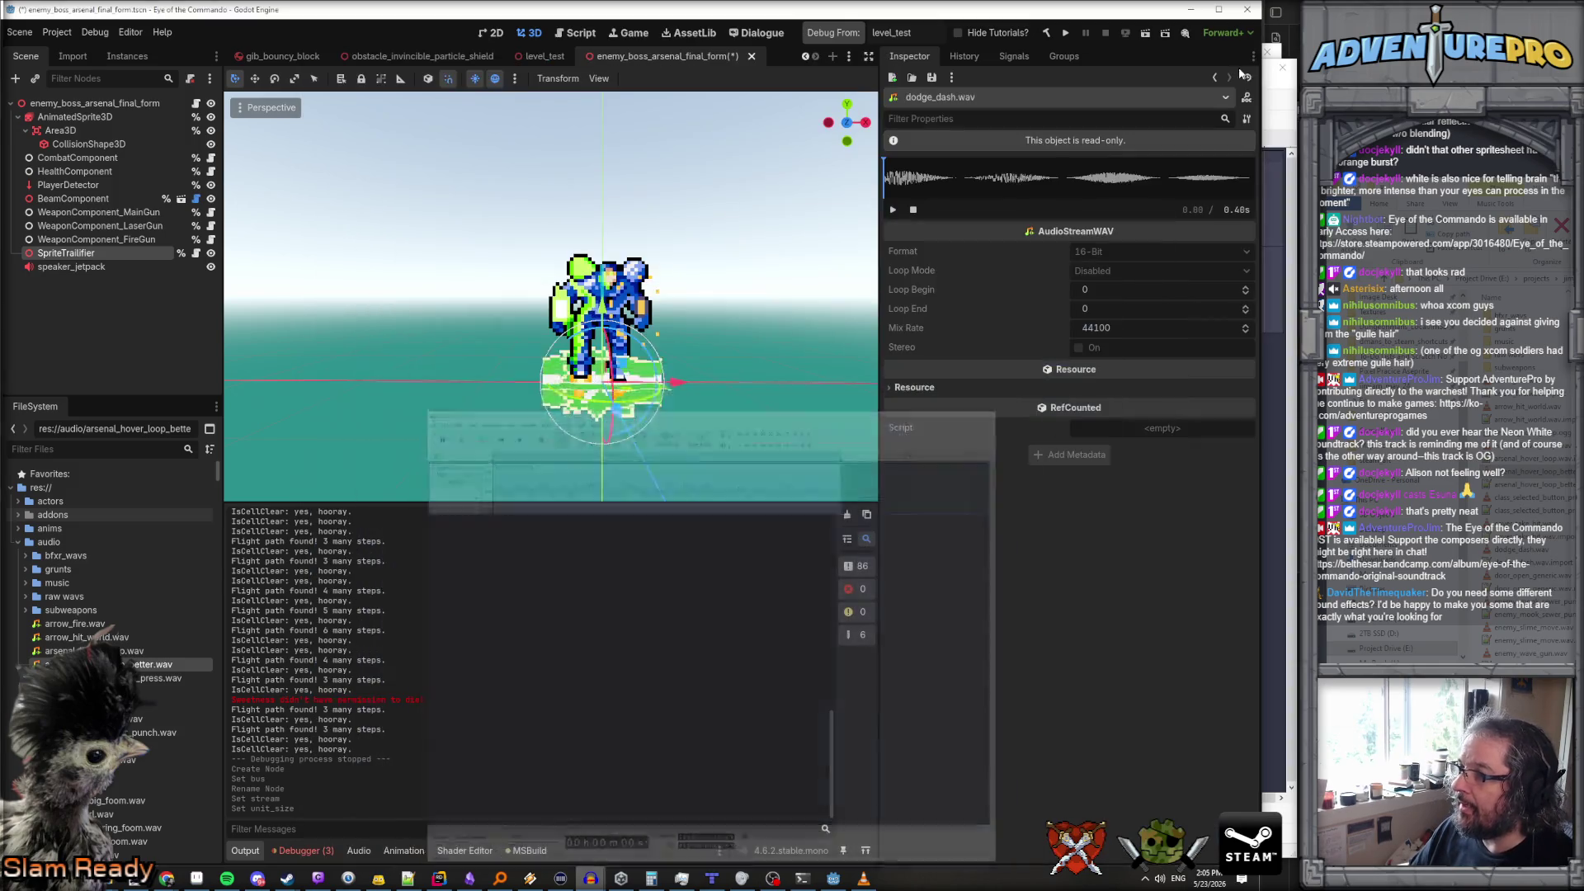
Preview arsenal_hover_loop.ogg's import settings with looping on, then close them
double_click(91, 651)
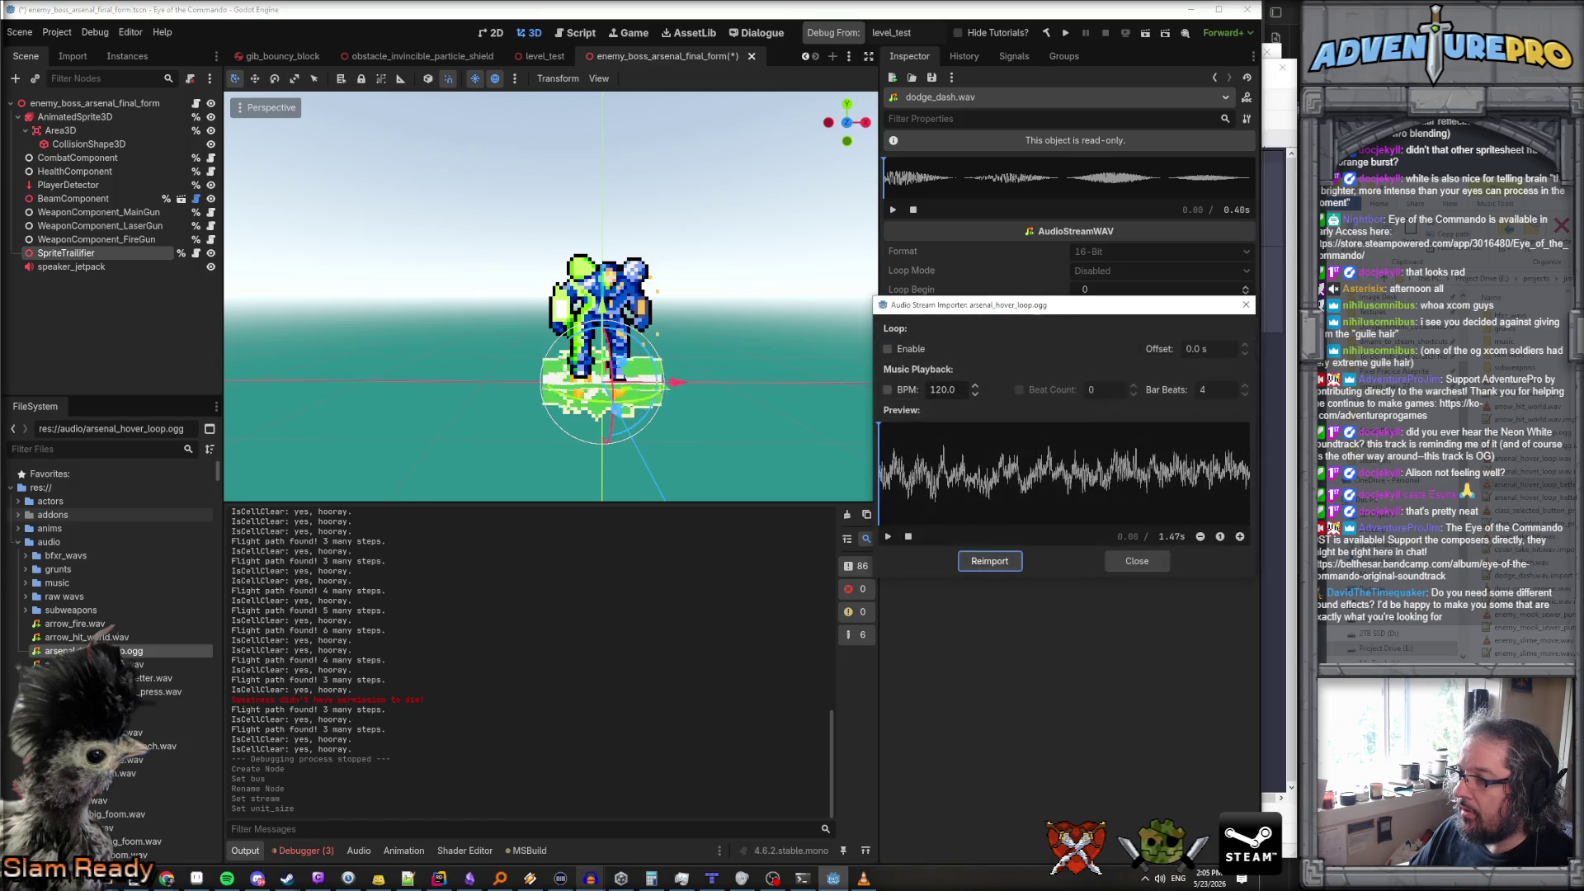
left_click(888, 347)
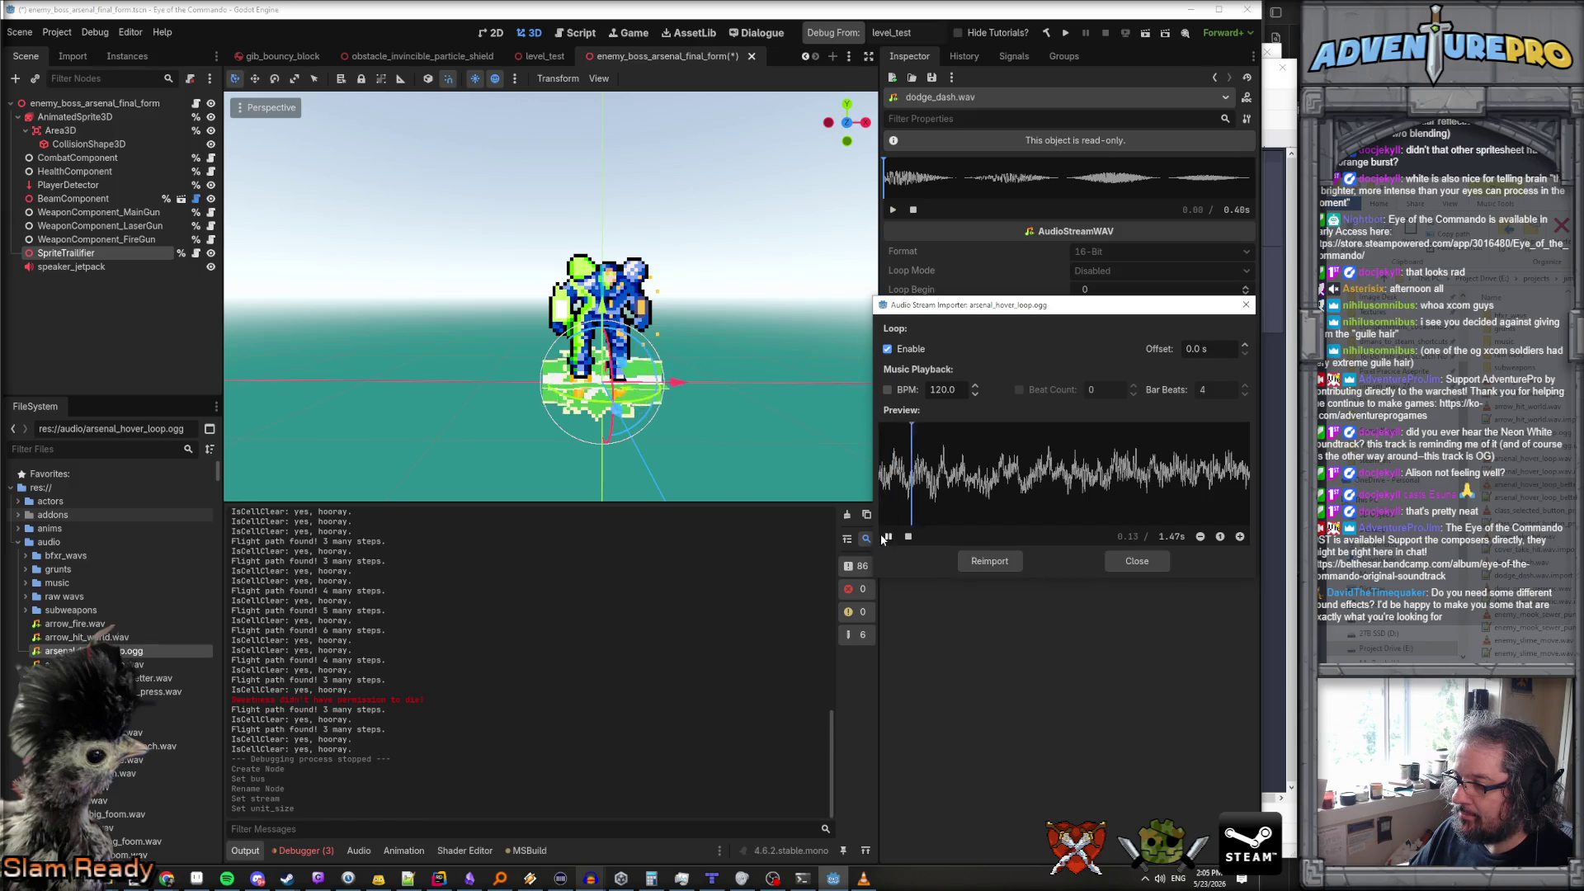
left_click(909, 537)
left_click(1111, 562)
Delete arsenal_hover_loop.wav and arsenal_hover_loop_better.wav from the audio folder
left_click(116, 677)
key("Delete")
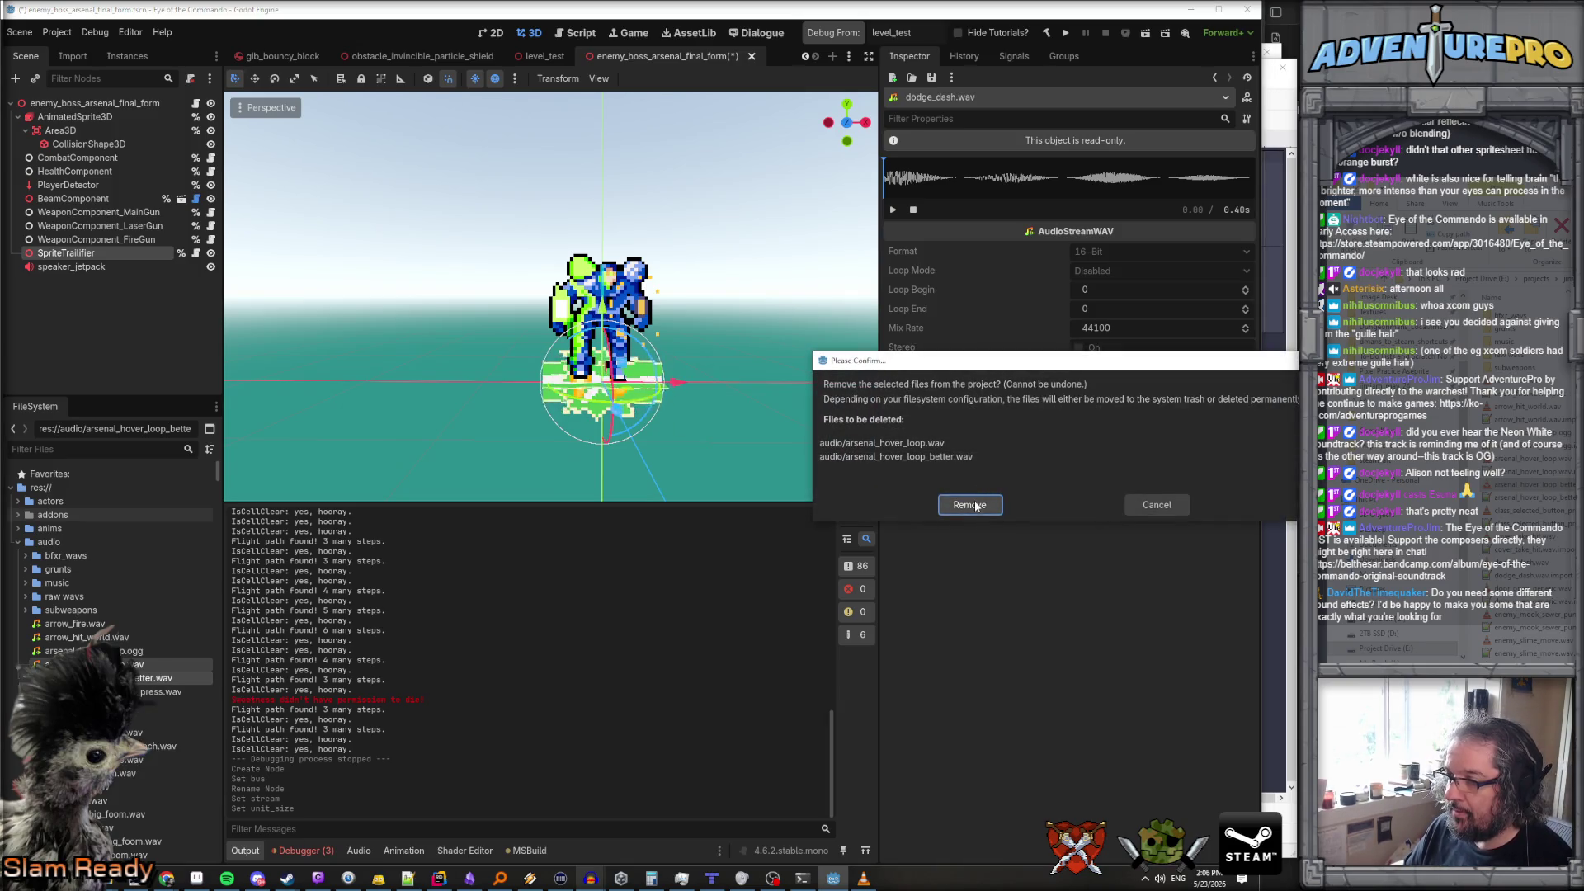
left_click(970, 505)
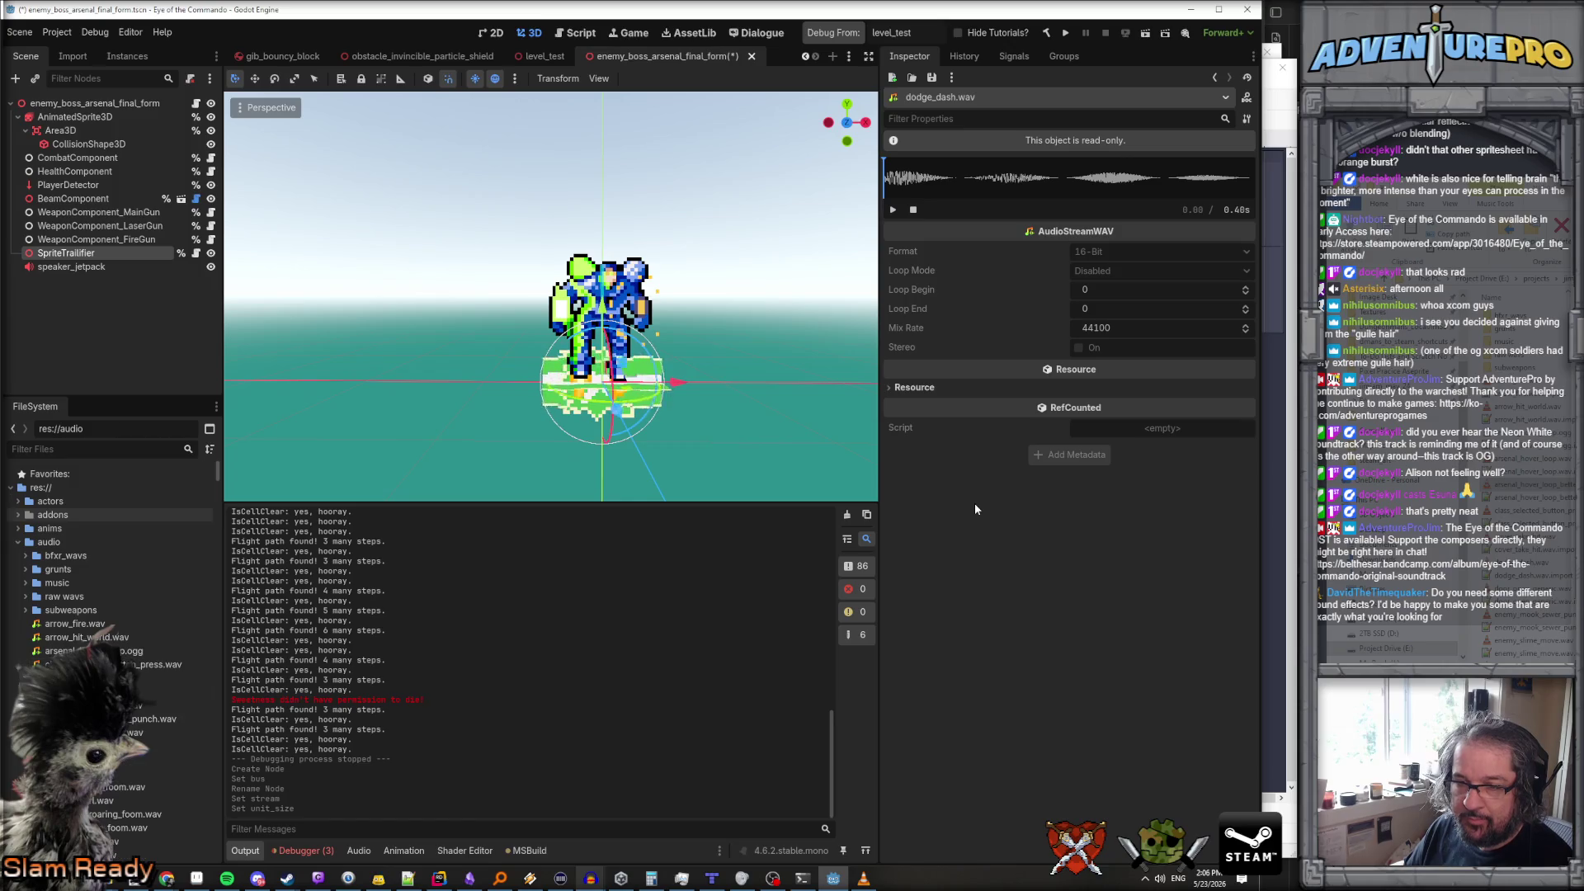
Assign arsenal_hover_loop.ogg as the stream of the speaker_jetpack node
left_click(92, 266)
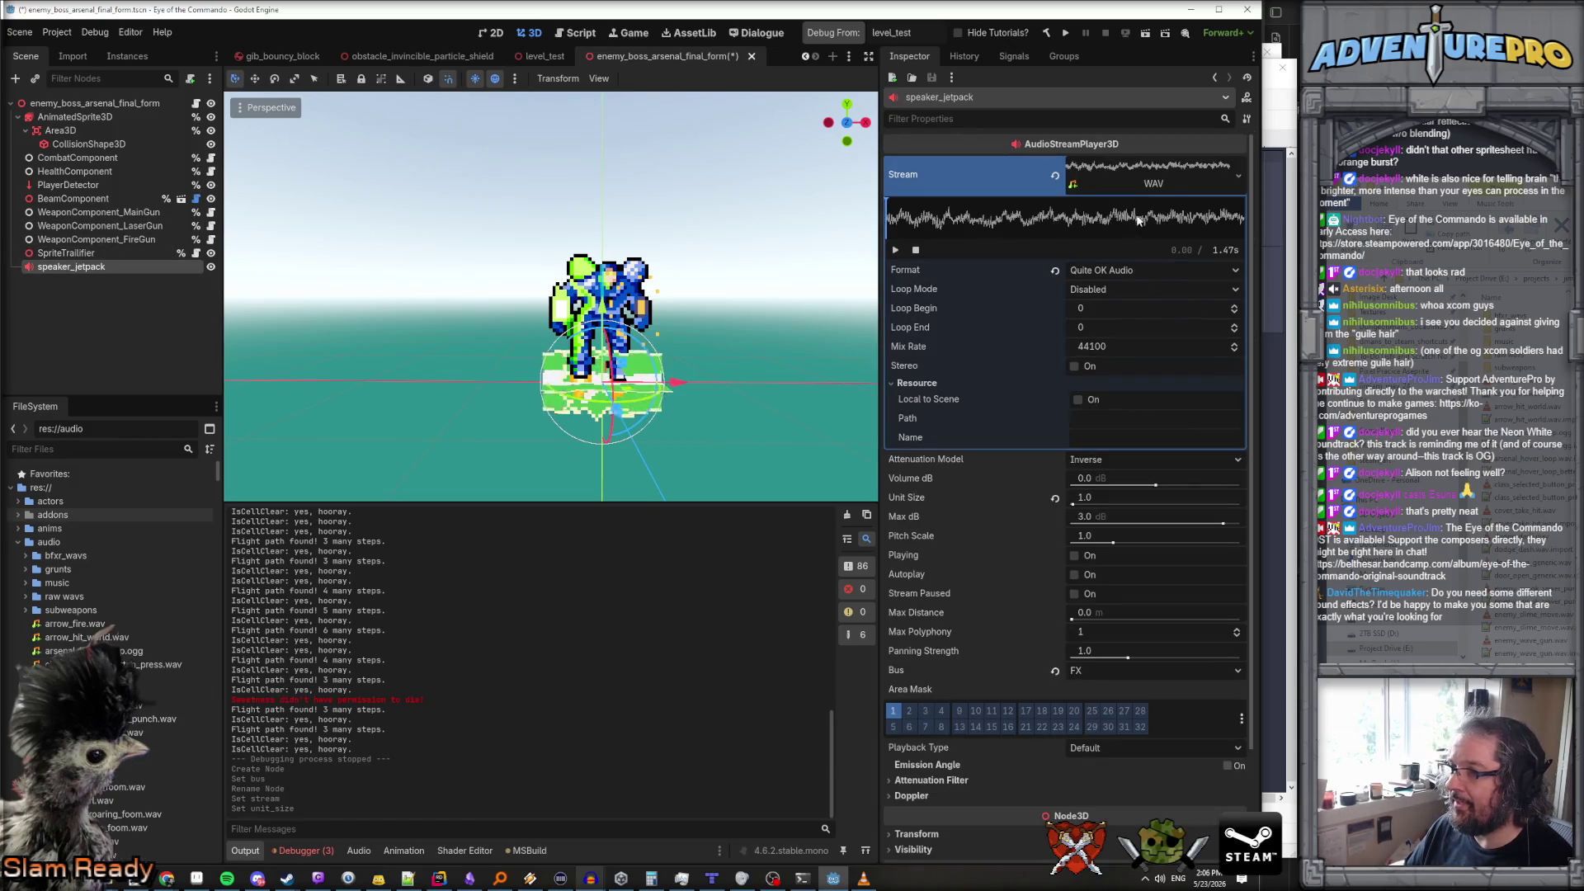
left_click(1237, 177)
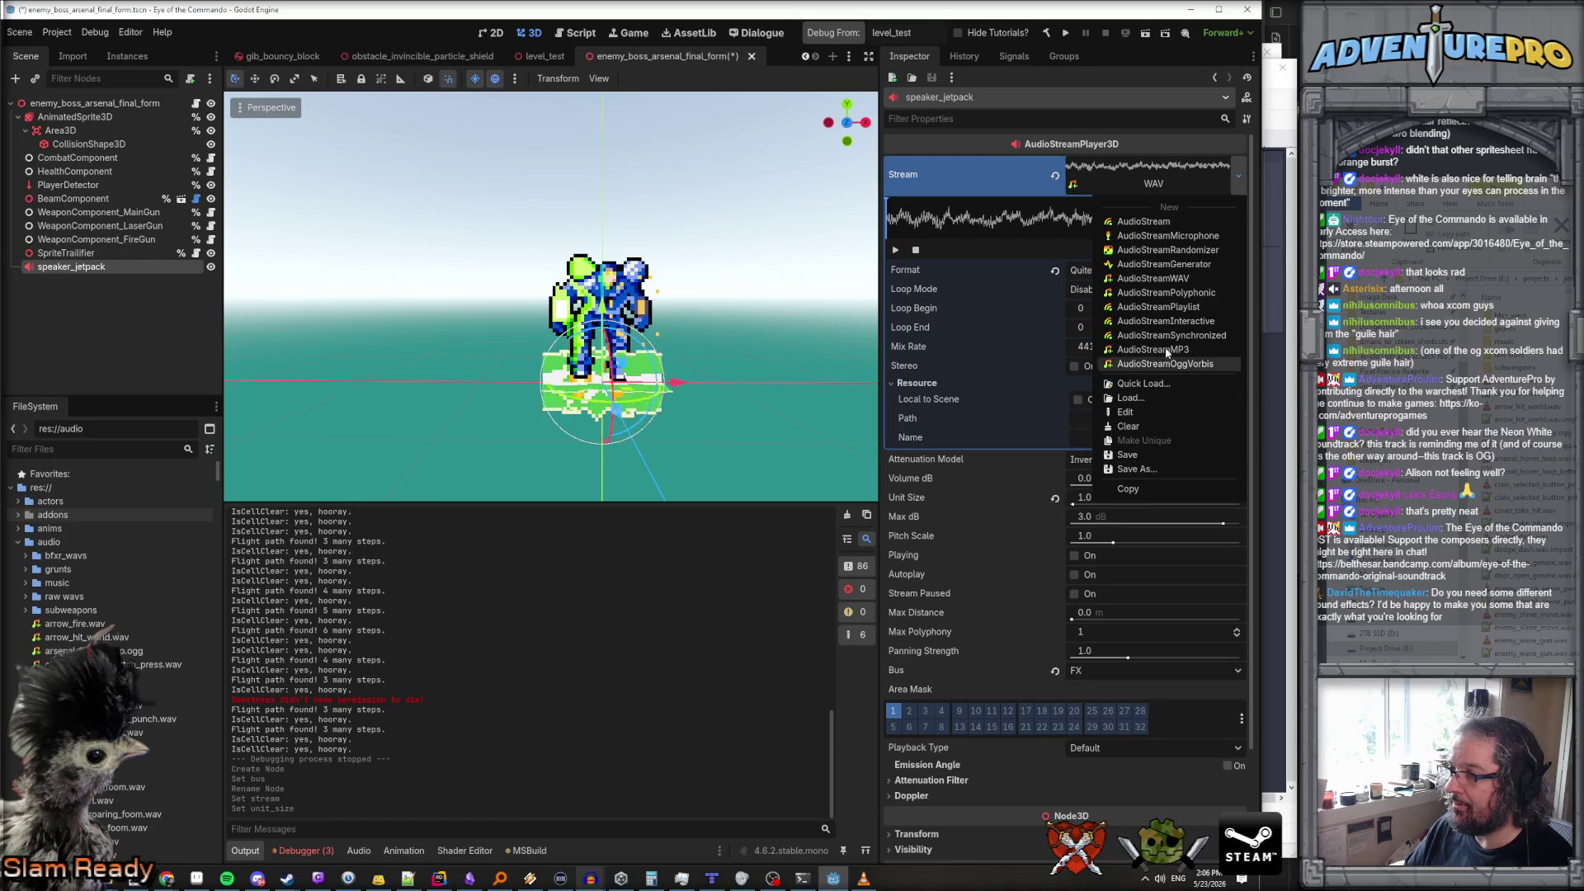
left_click(1160, 383)
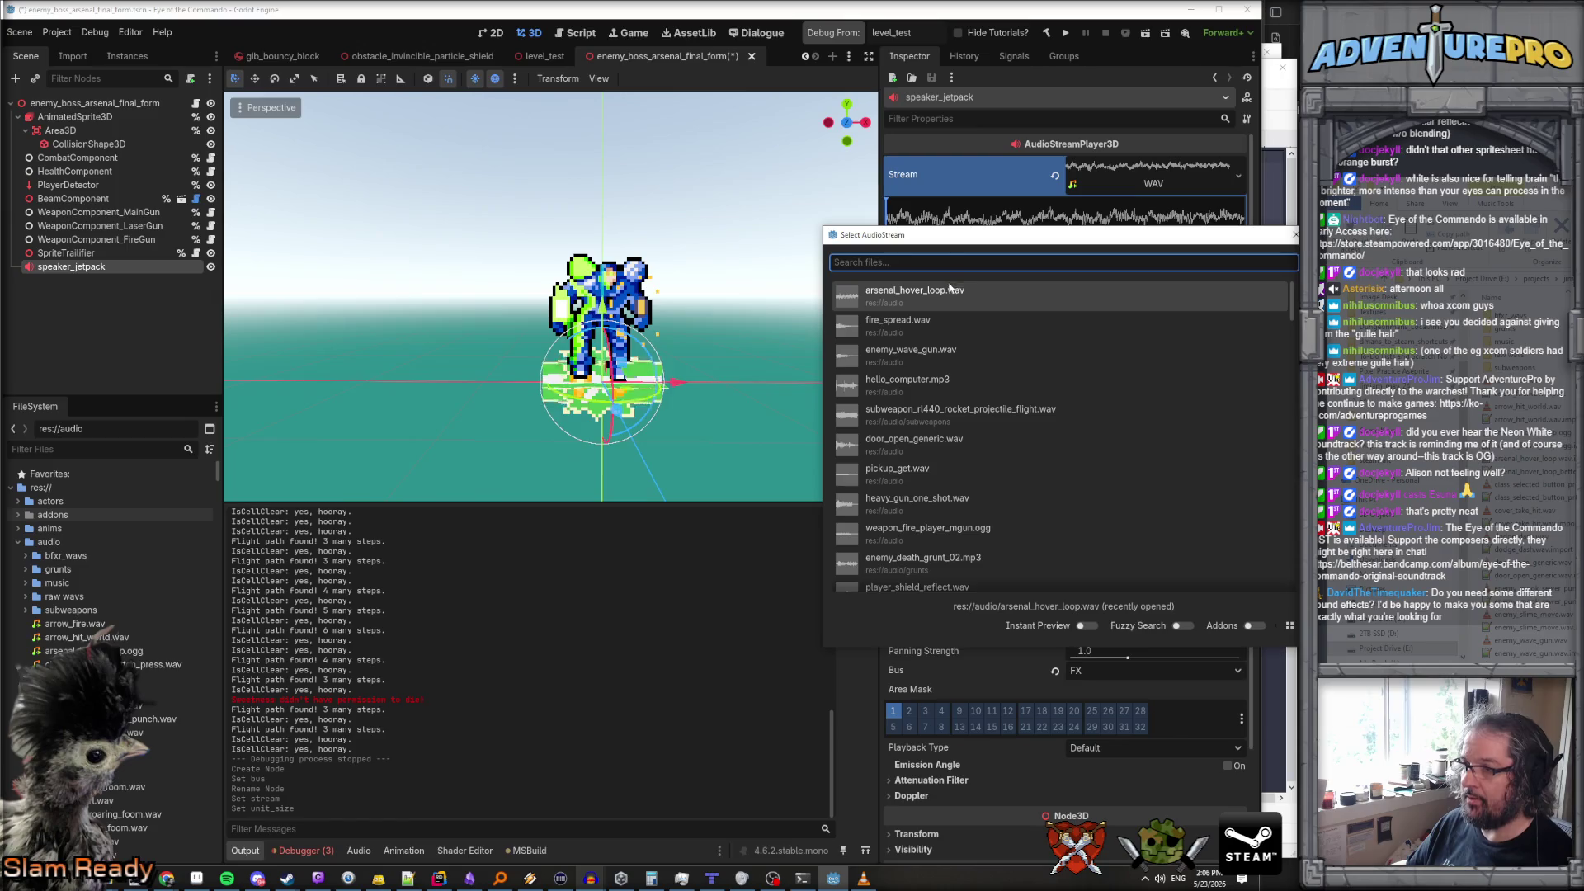
type("arsenal")
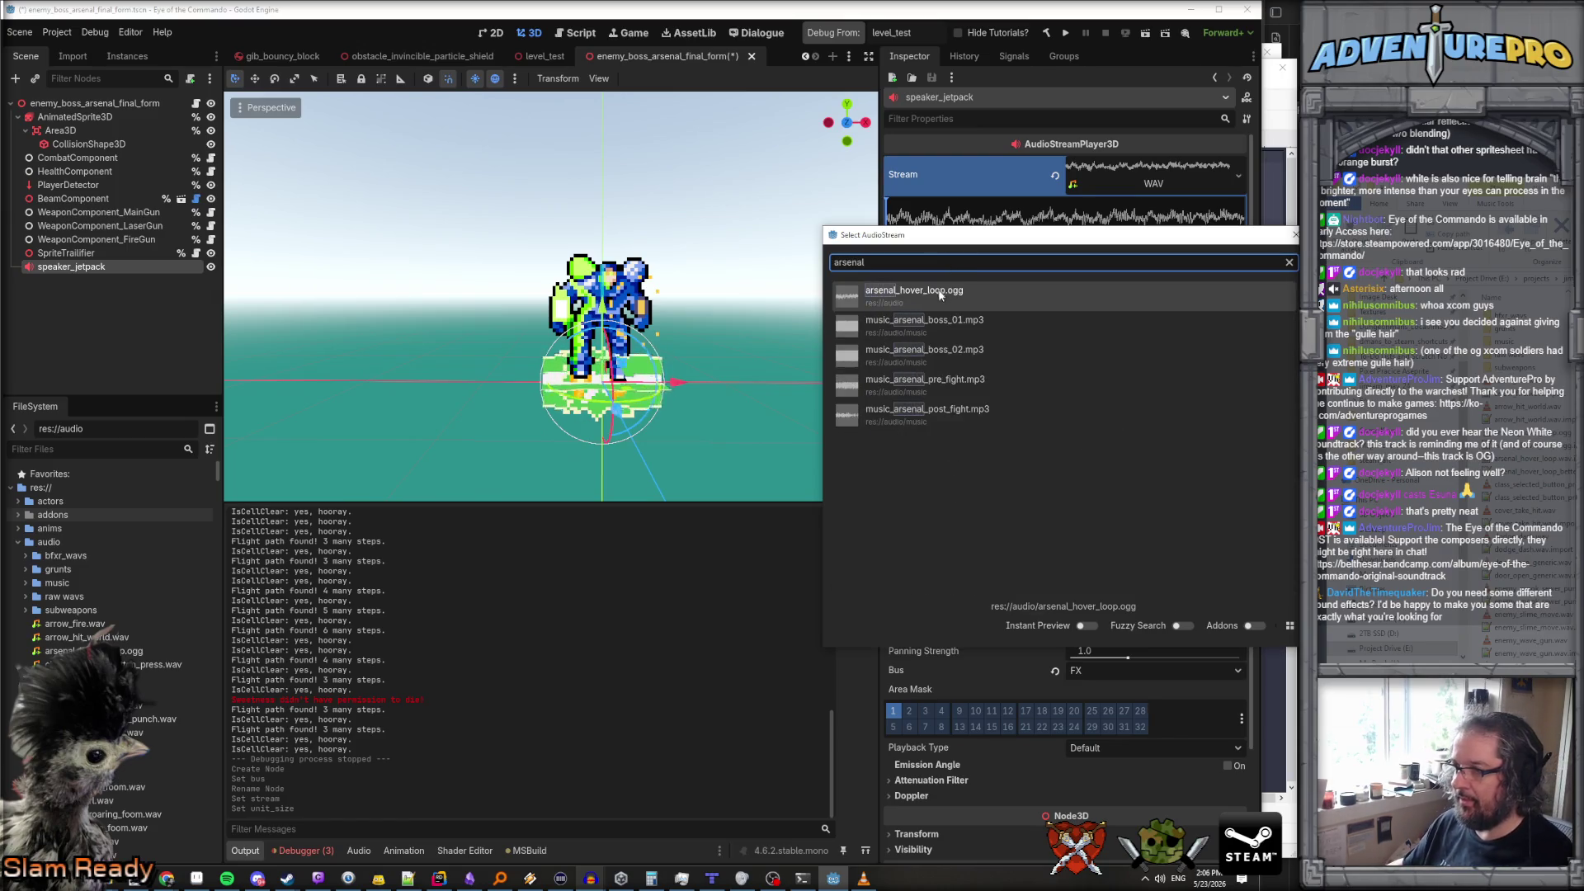
double_click(939, 294)
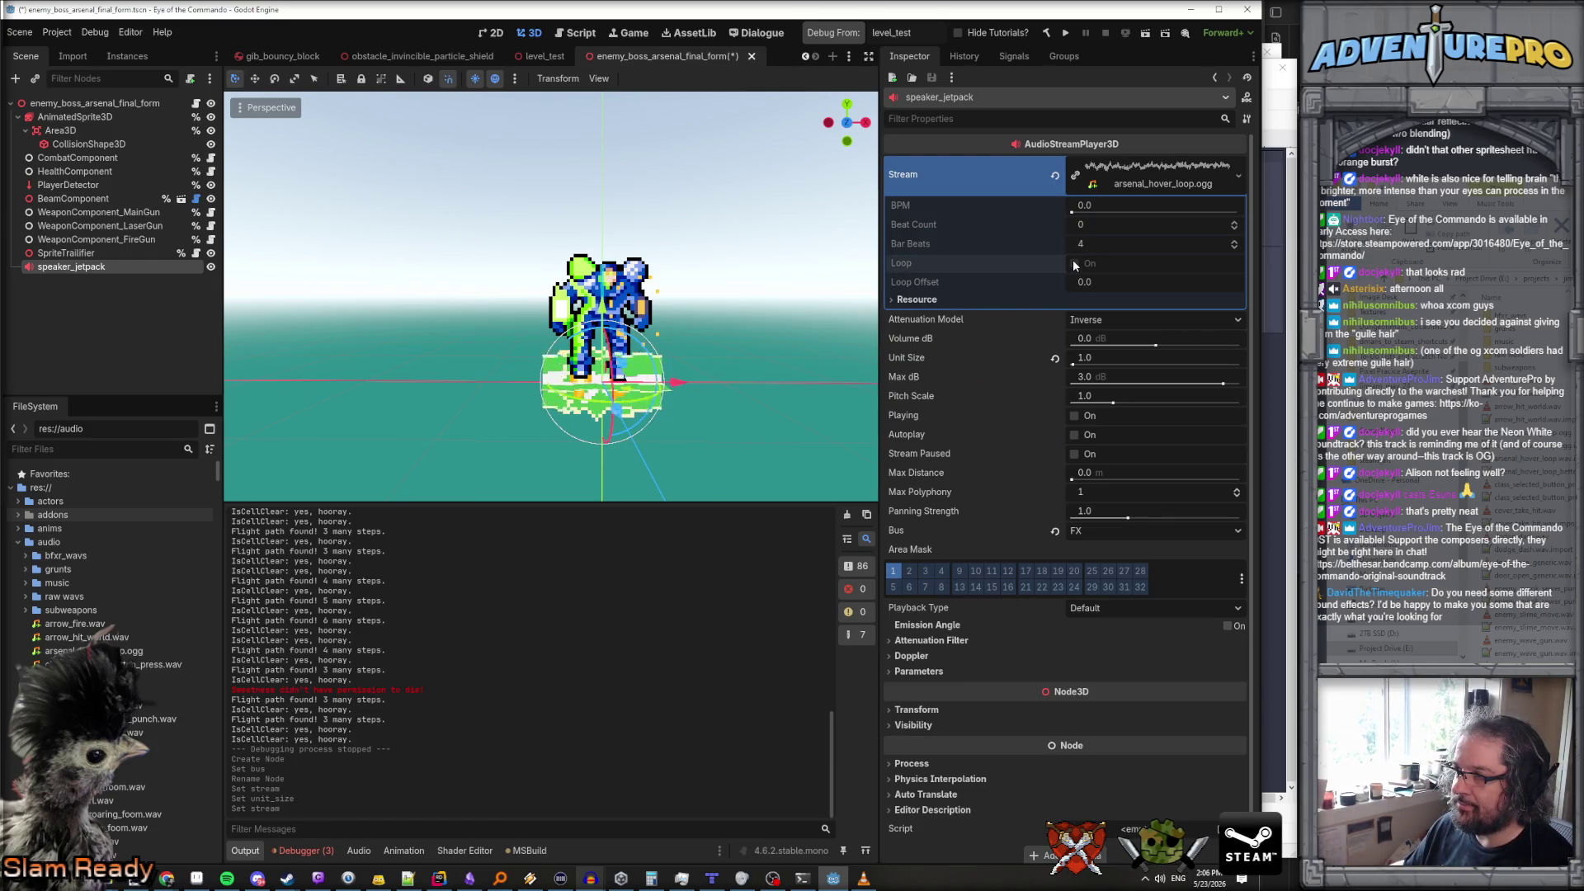
Reimport arsenal_hover_loop.ogg with looping enabled
double_click(91, 651)
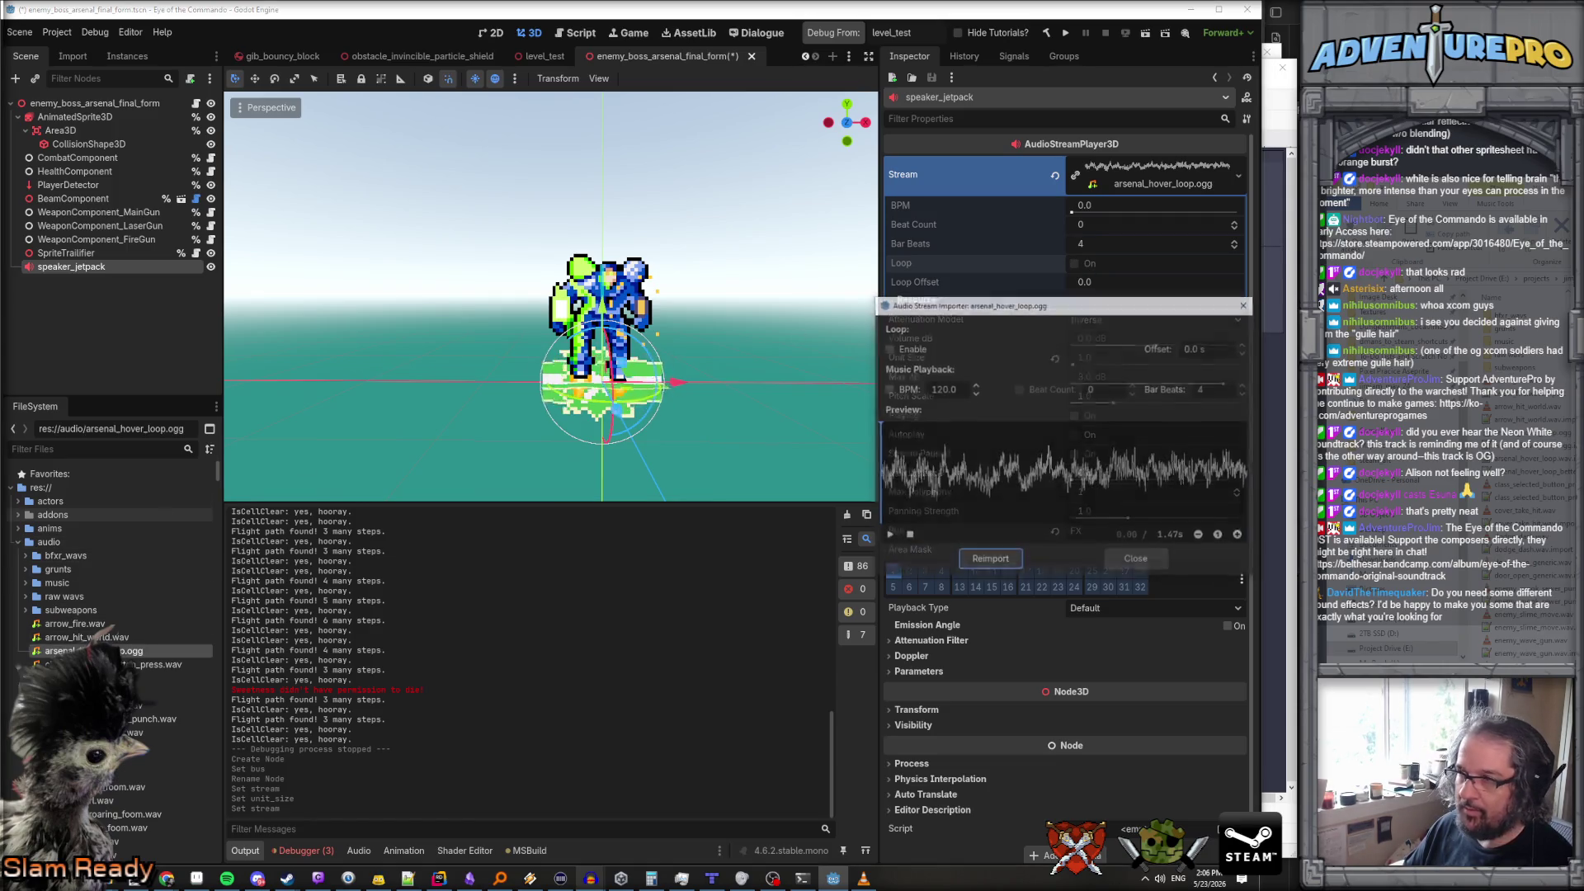
left_click(889, 348)
left_click(1008, 553)
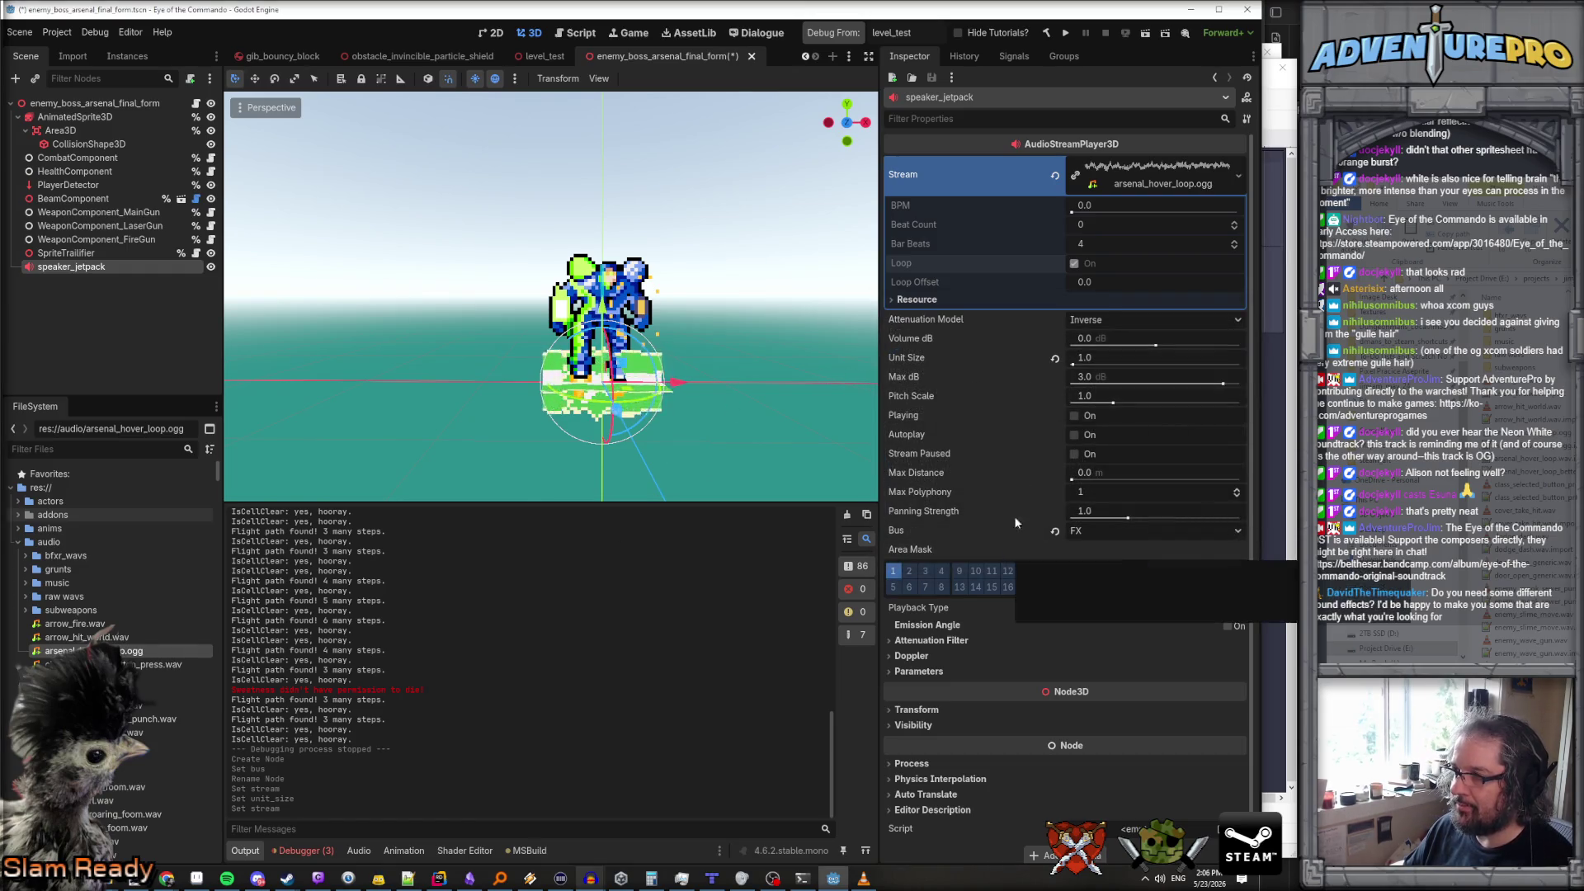
Save the boss scene and set speaker_jetpack to Access as Unique Name
key("ctrl+s")
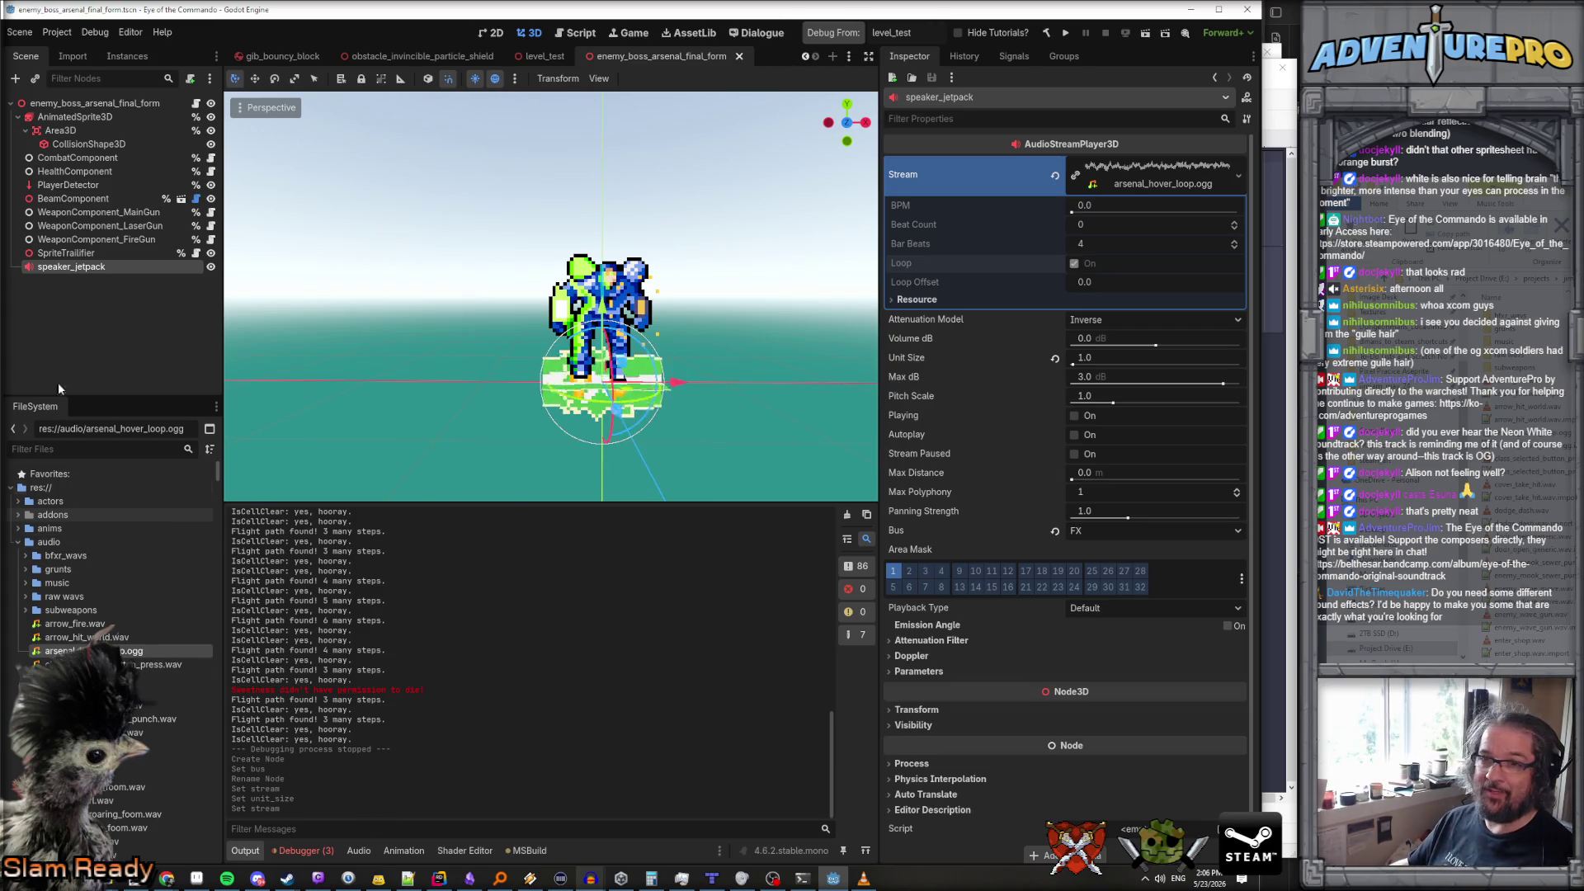
right_click(100, 269)
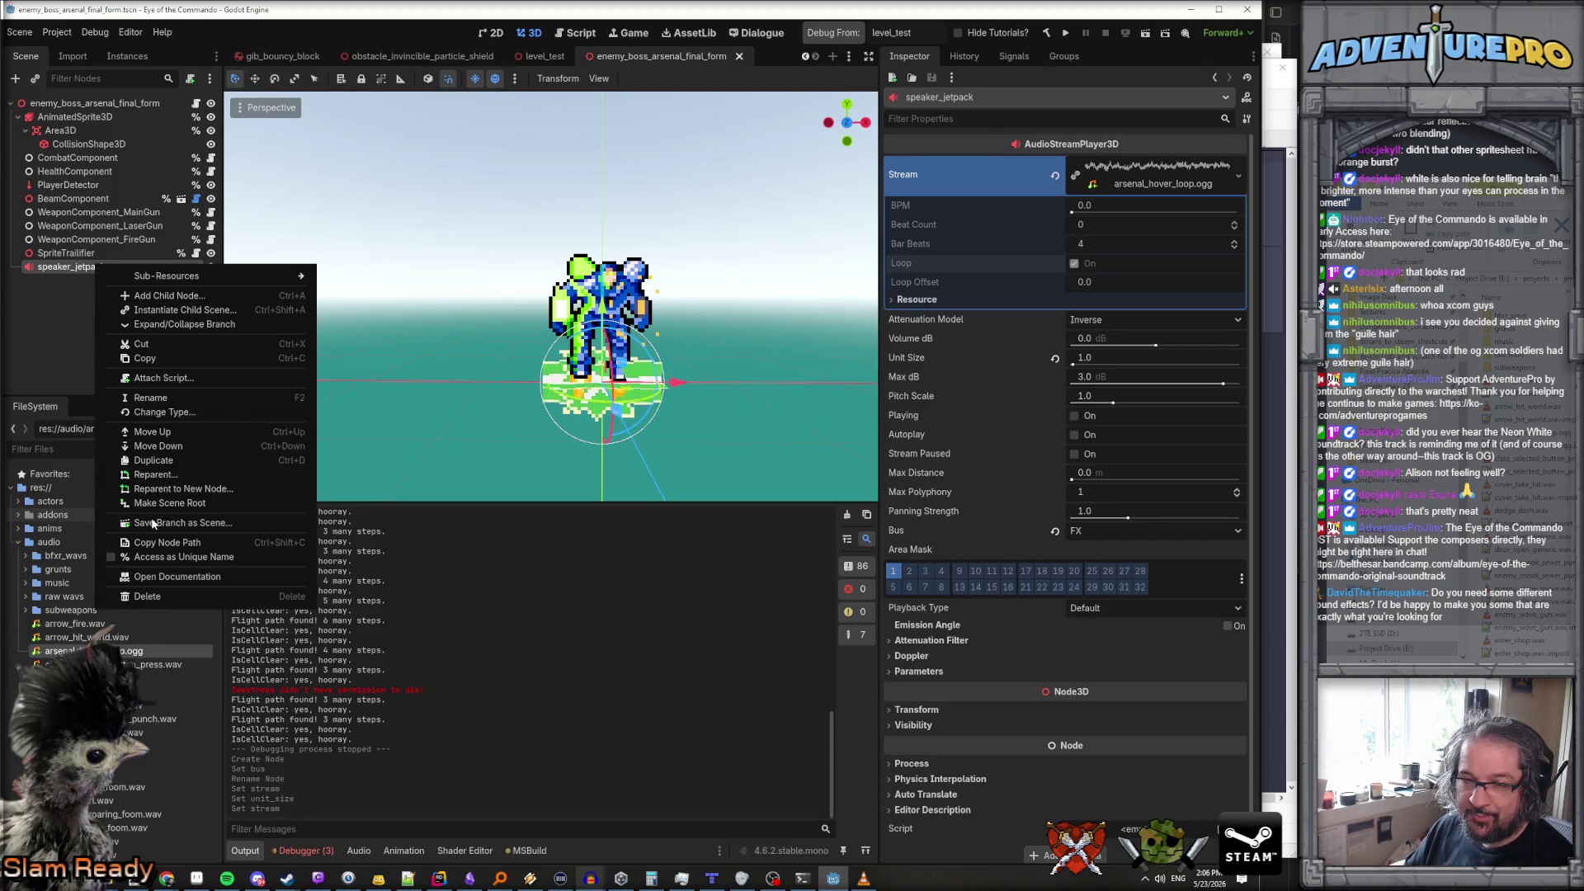
left_click(152, 557)
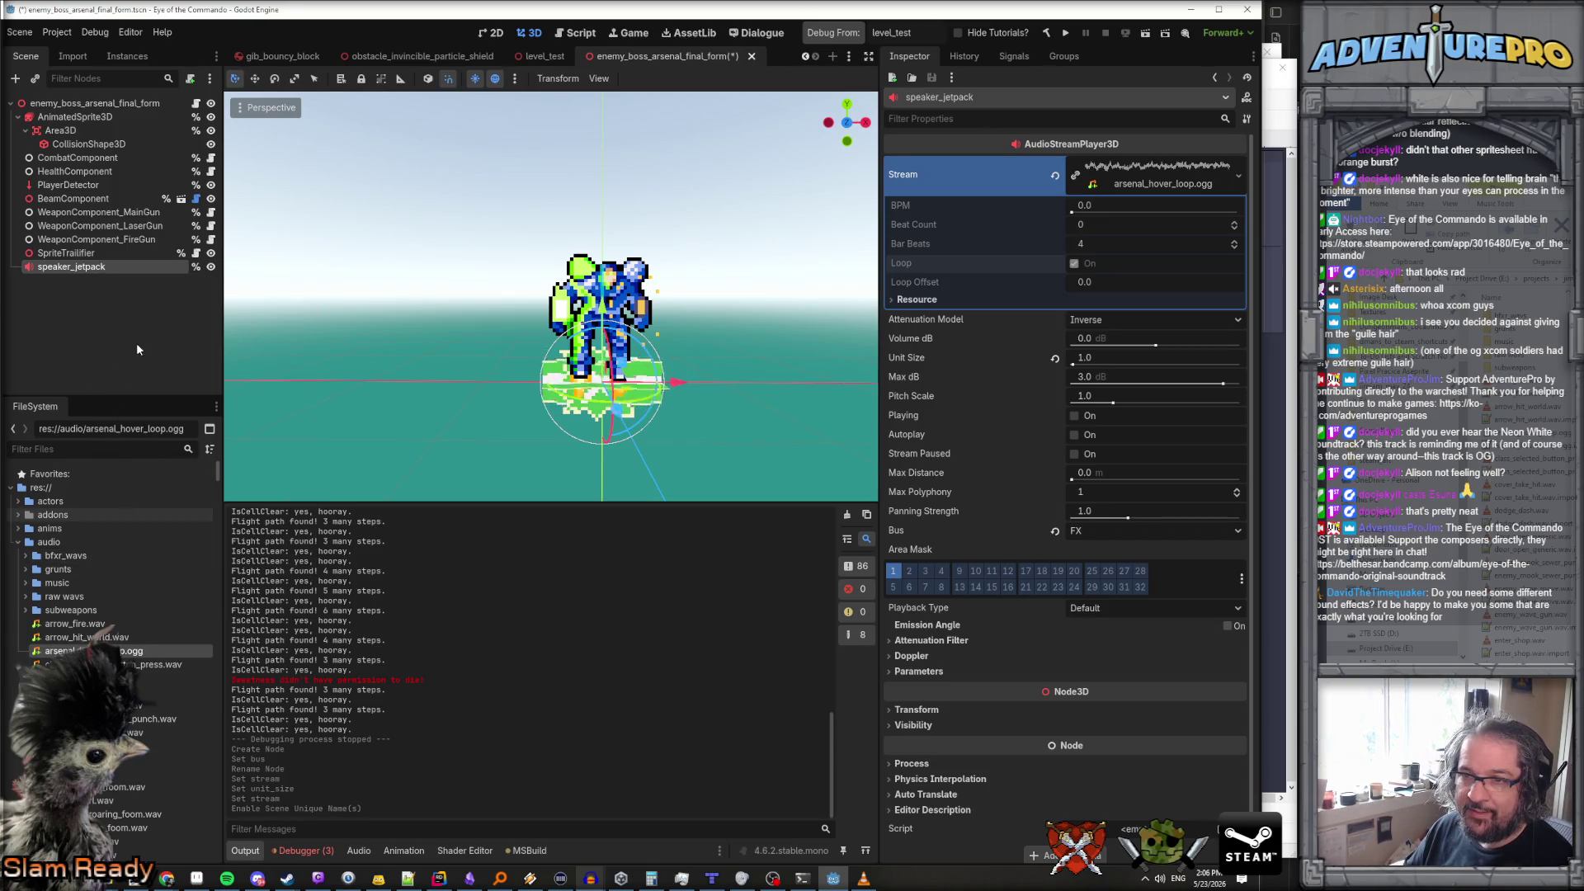
Declare the field 'private AudioStreamPlayer3D speakerJetpack;' in EnemyBossArsenalFinal.cs
mouse_move(561, 881)
left_click(439, 878)
scroll(652, 424, "up", 10)
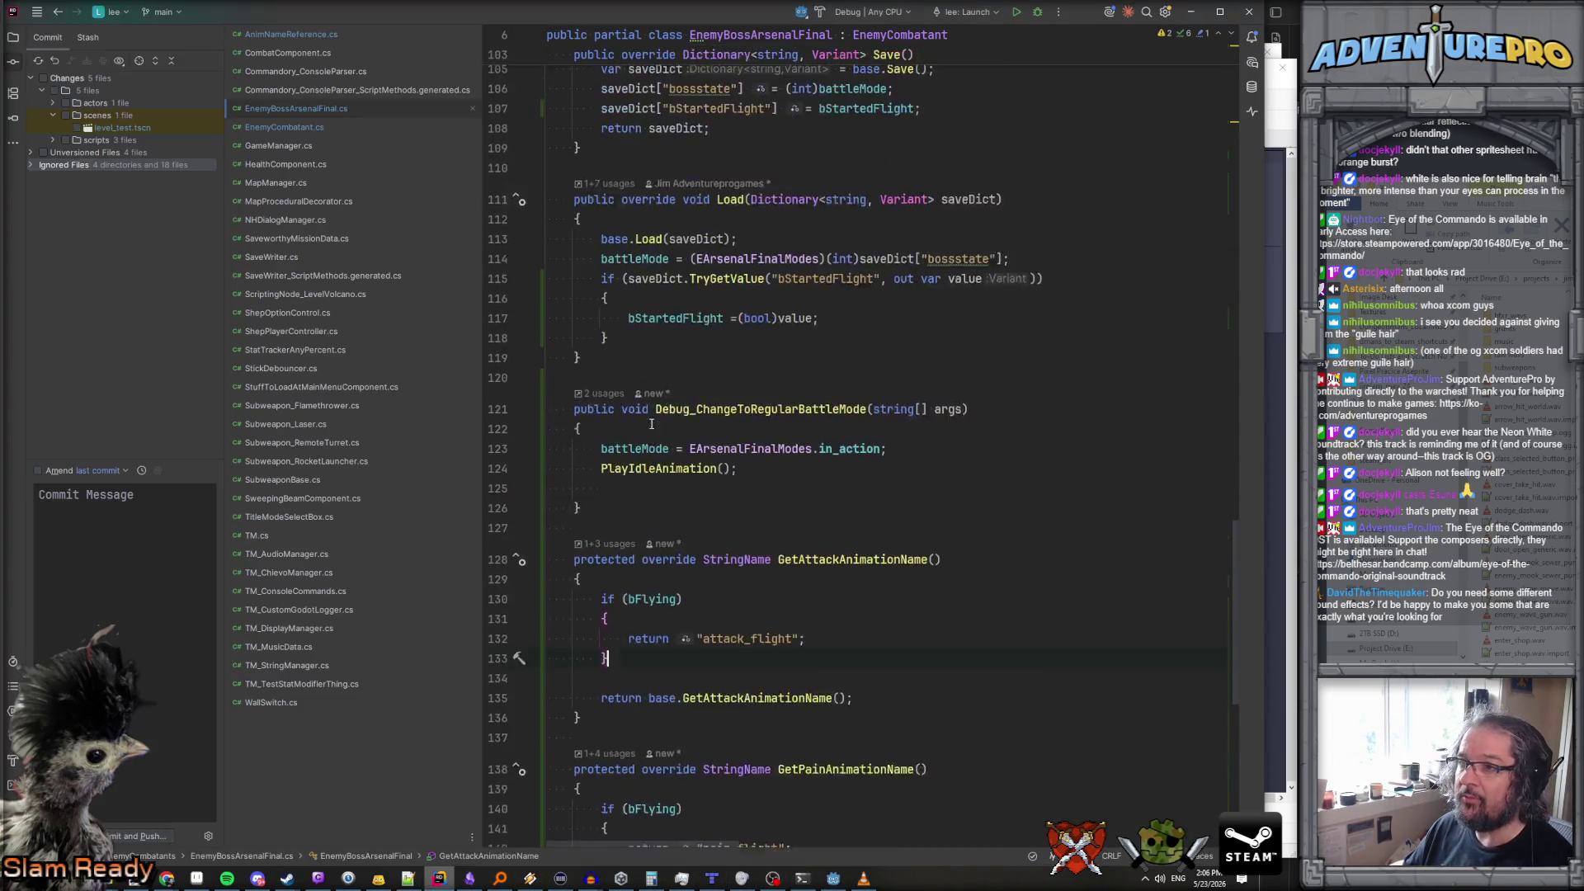
scroll(652, 425, "up", 15)
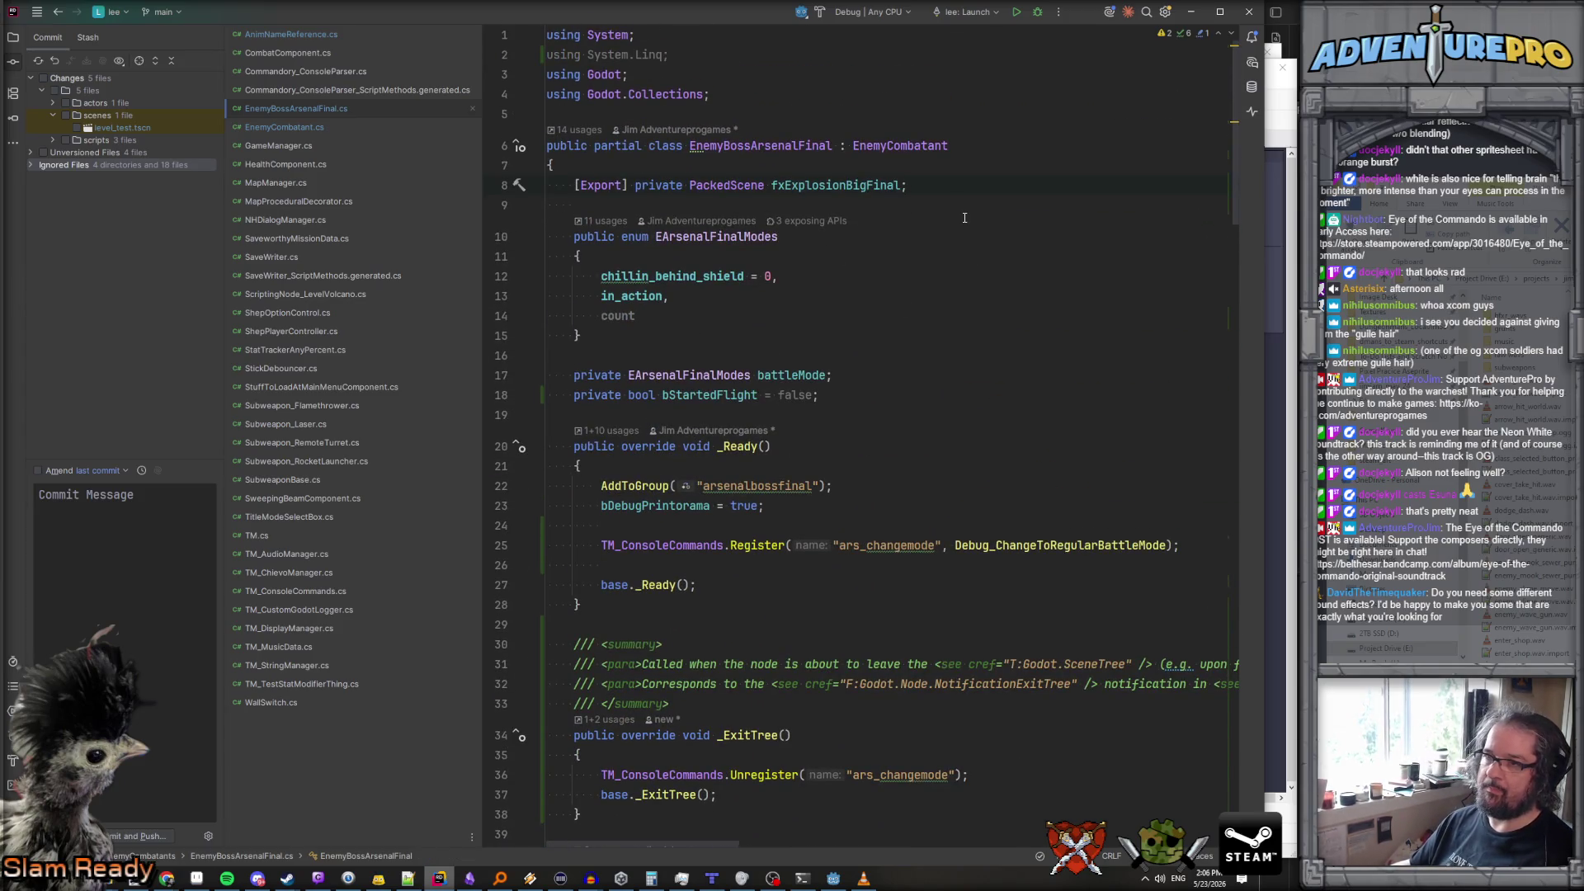
key("Return")
key("Return")
type("private Audio")
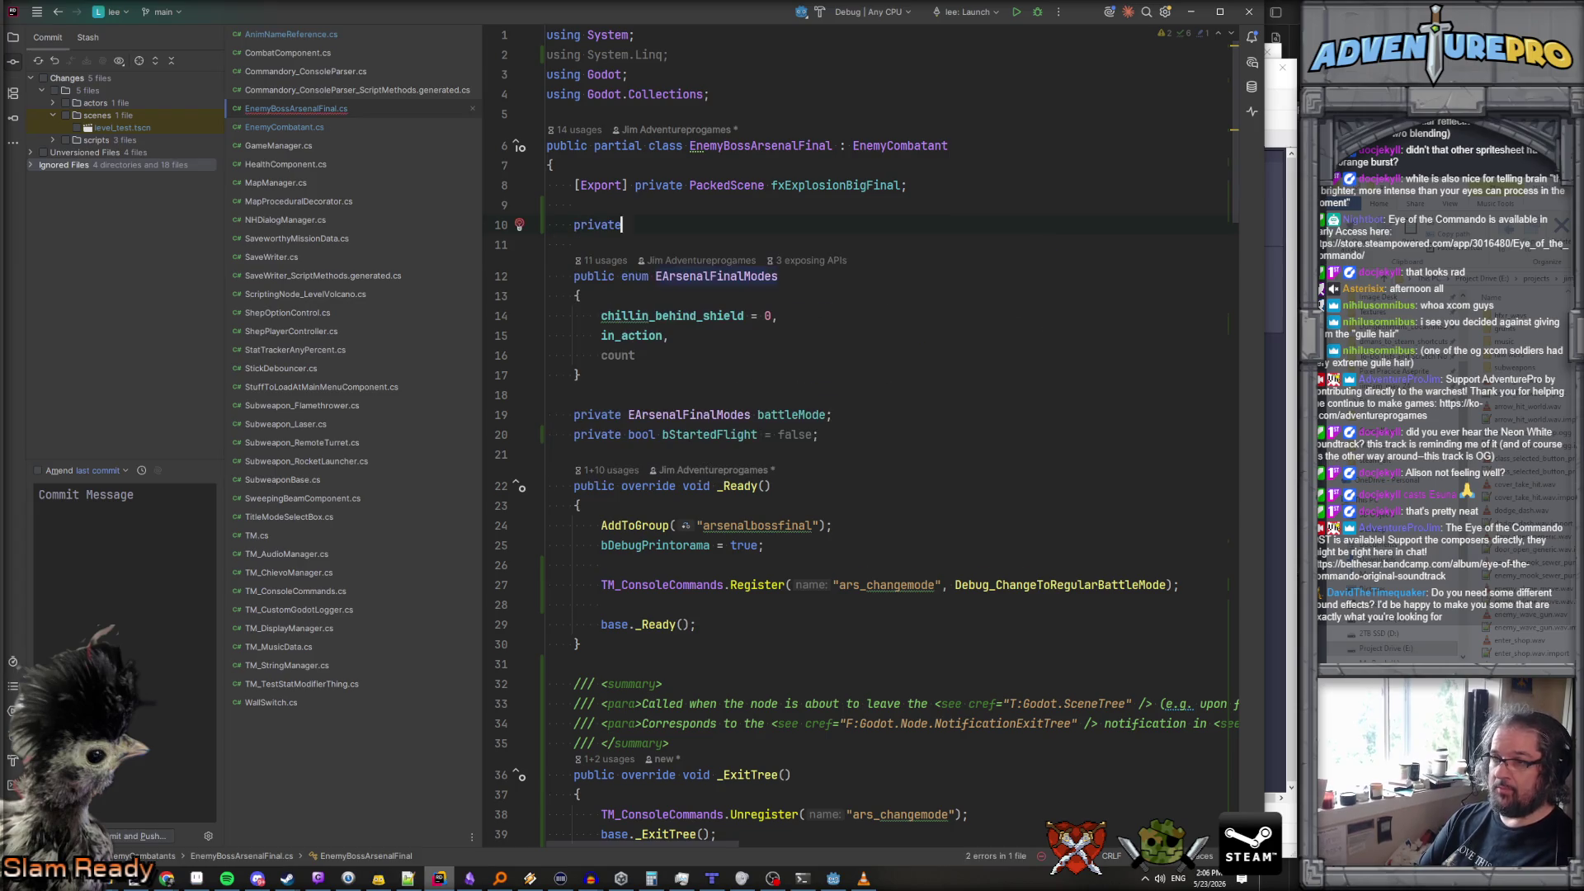
key("Down")
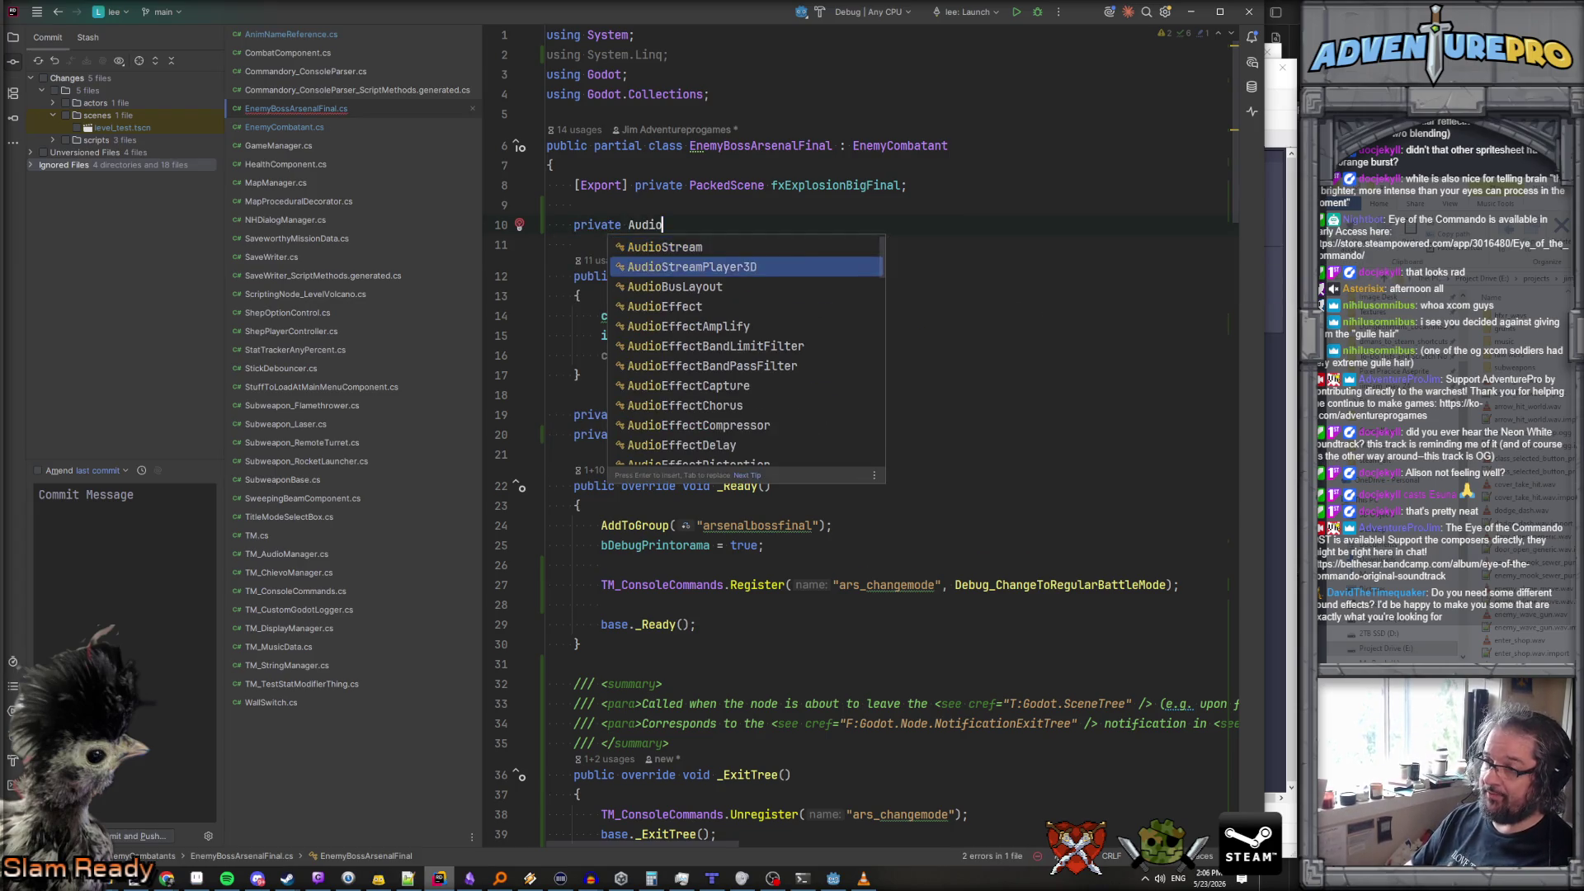
key("Return")
type("speakerJer")
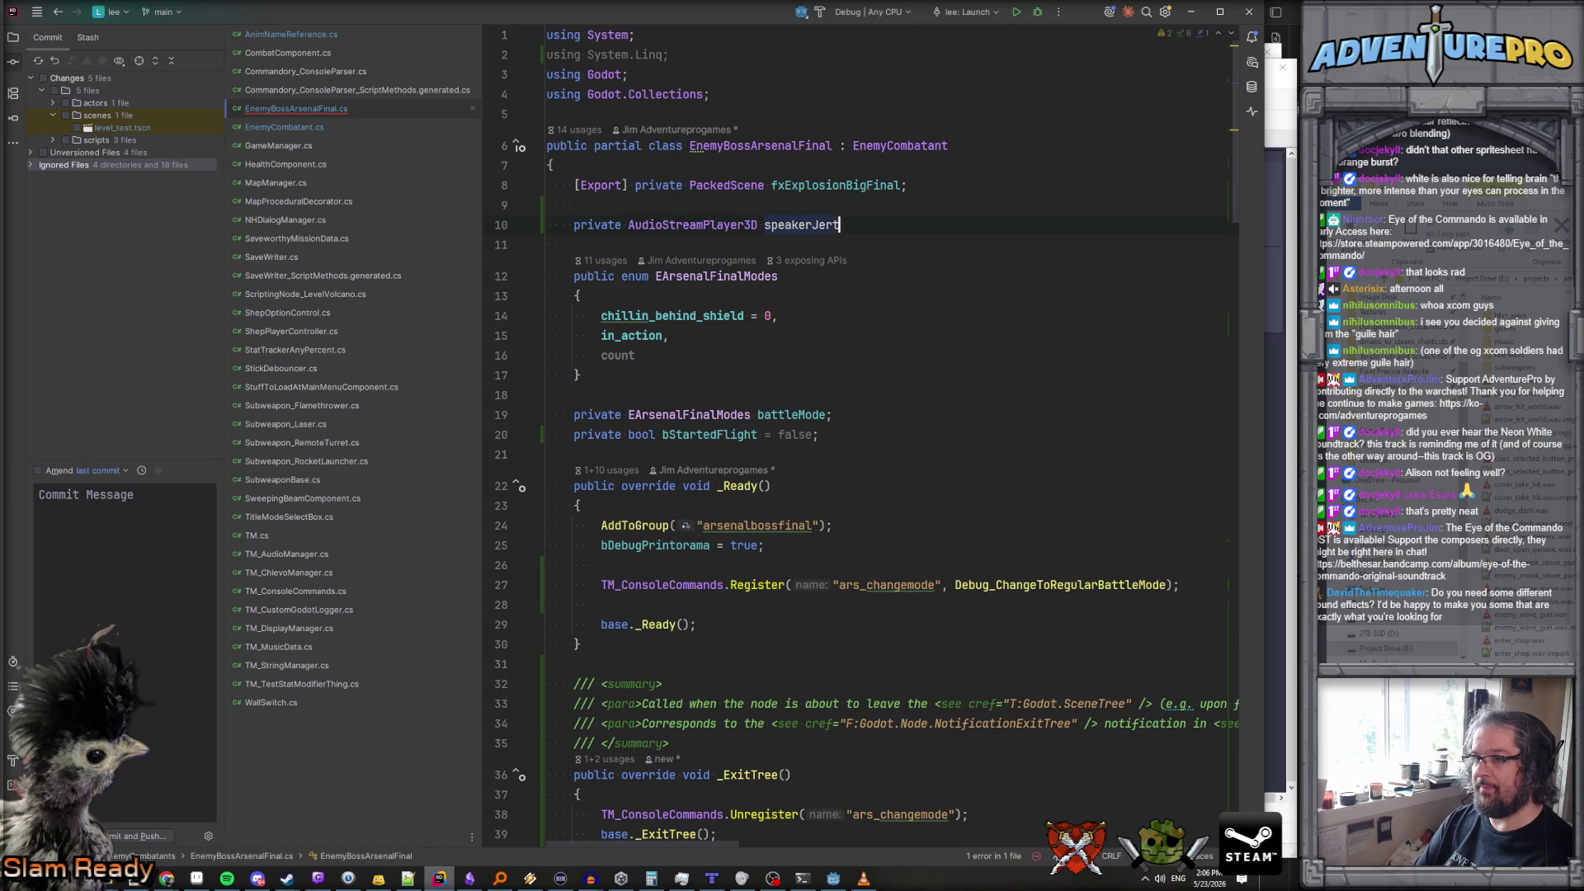
key("BackSpace")
type("tpack;")
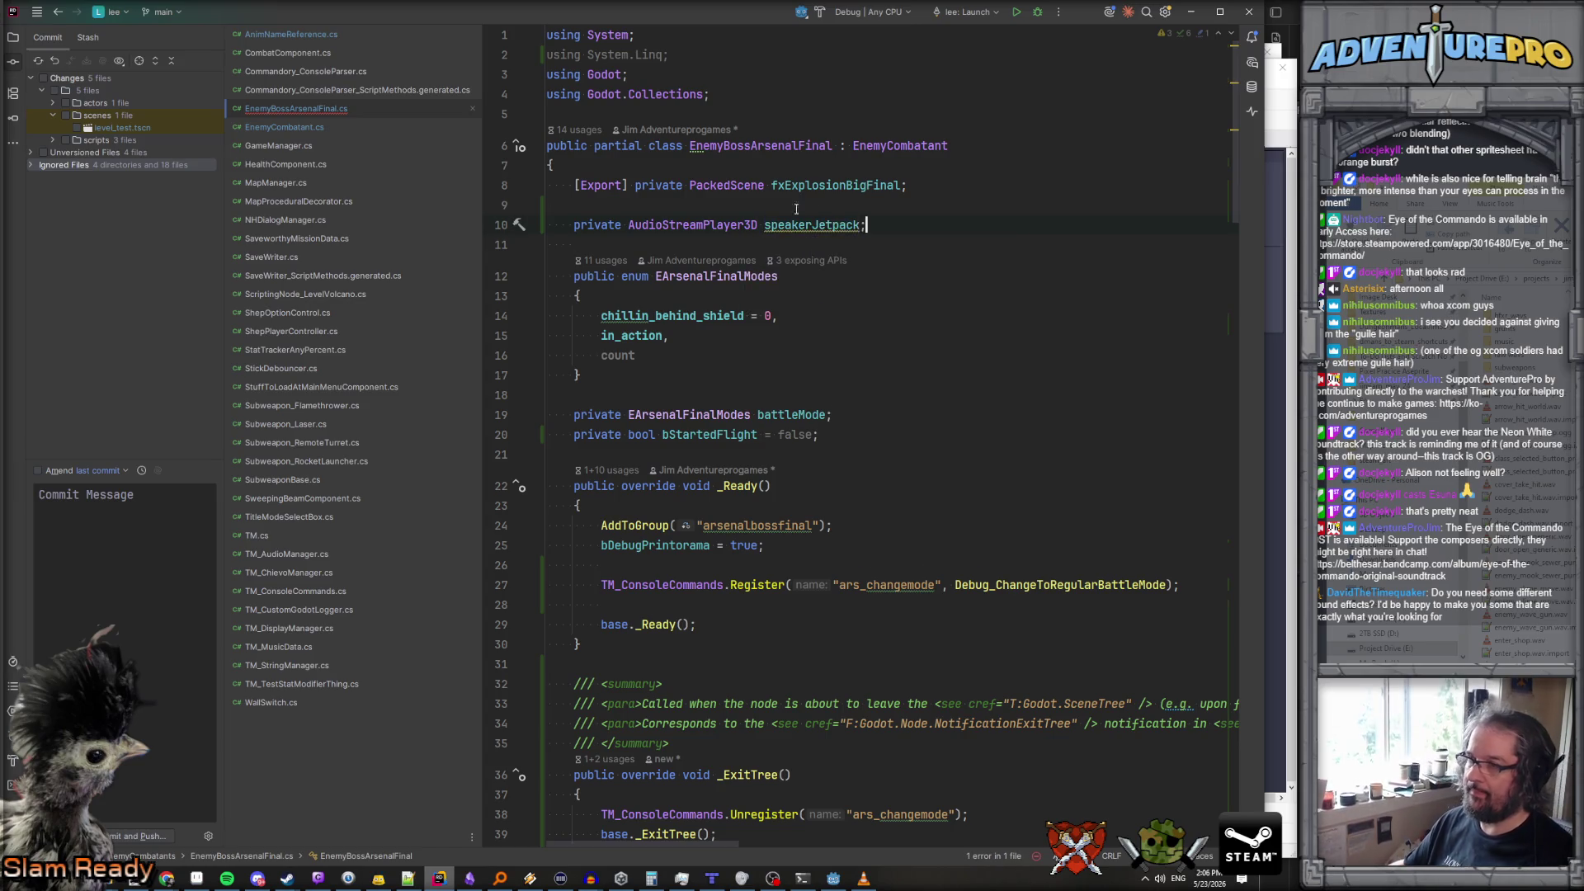
key("shift+F6")
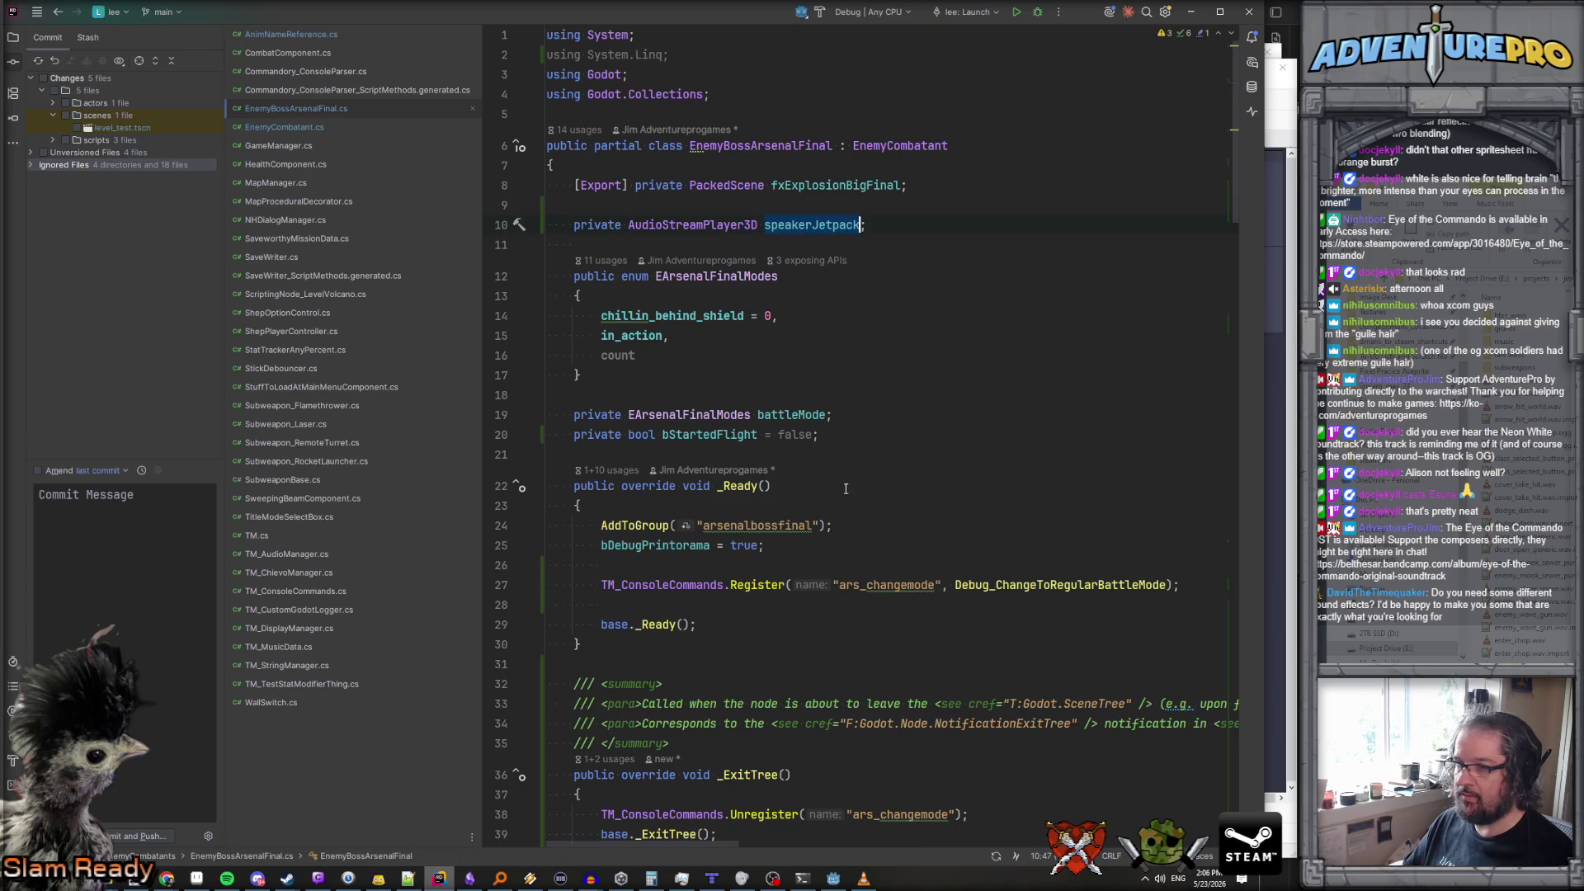
In _Ready, assign speakerJetpack = GetNode<AudioStreamPlayer3D>("%speaker_jetpack")
key("Return")
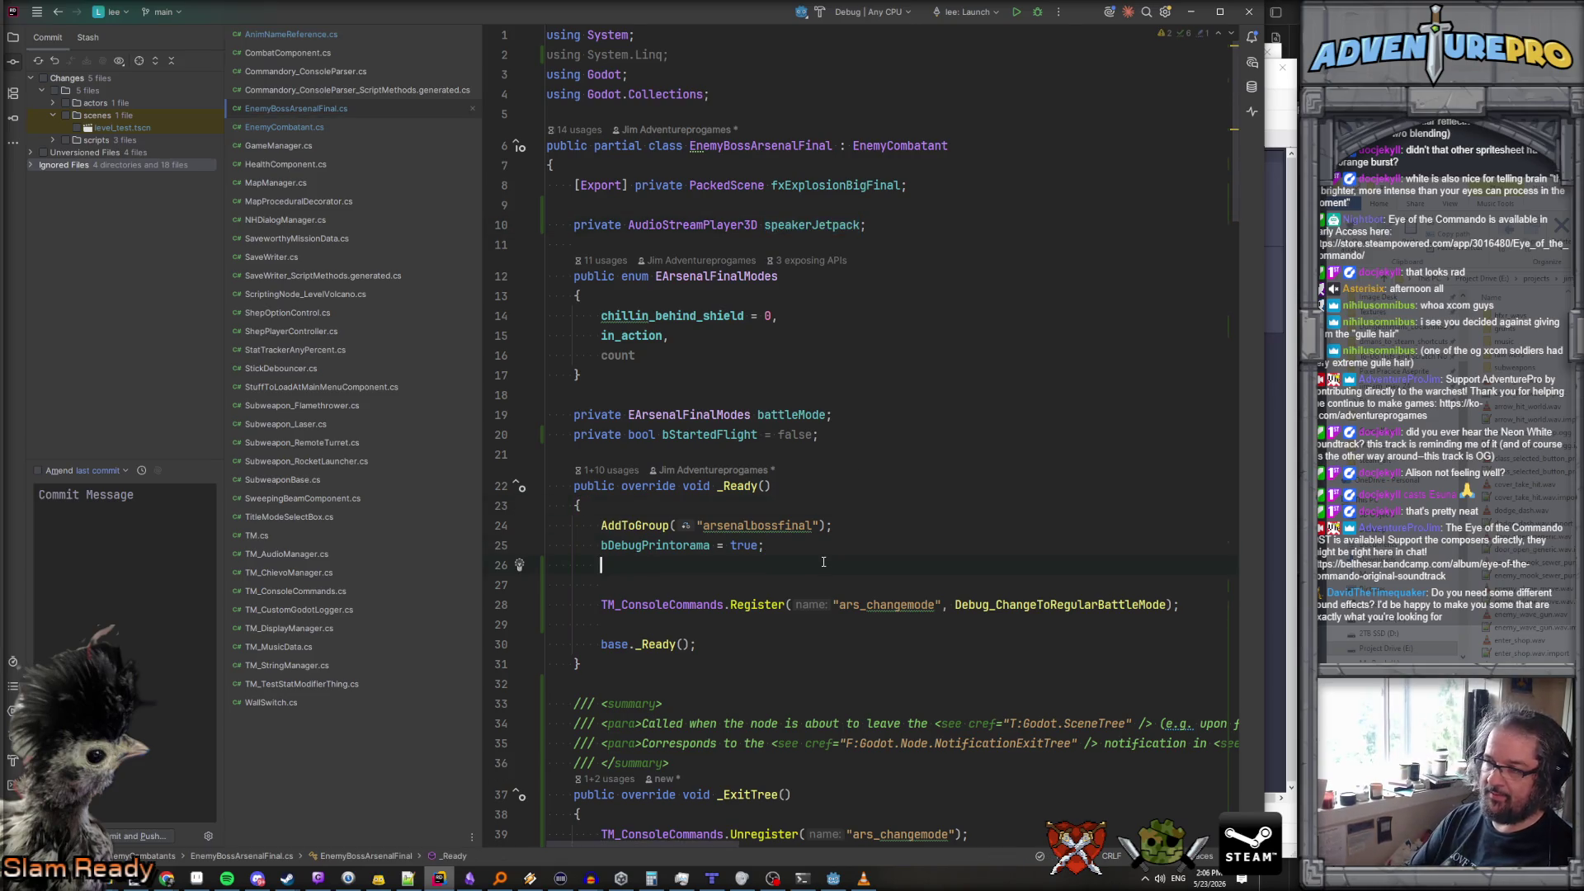
type("speakerJetpack =")
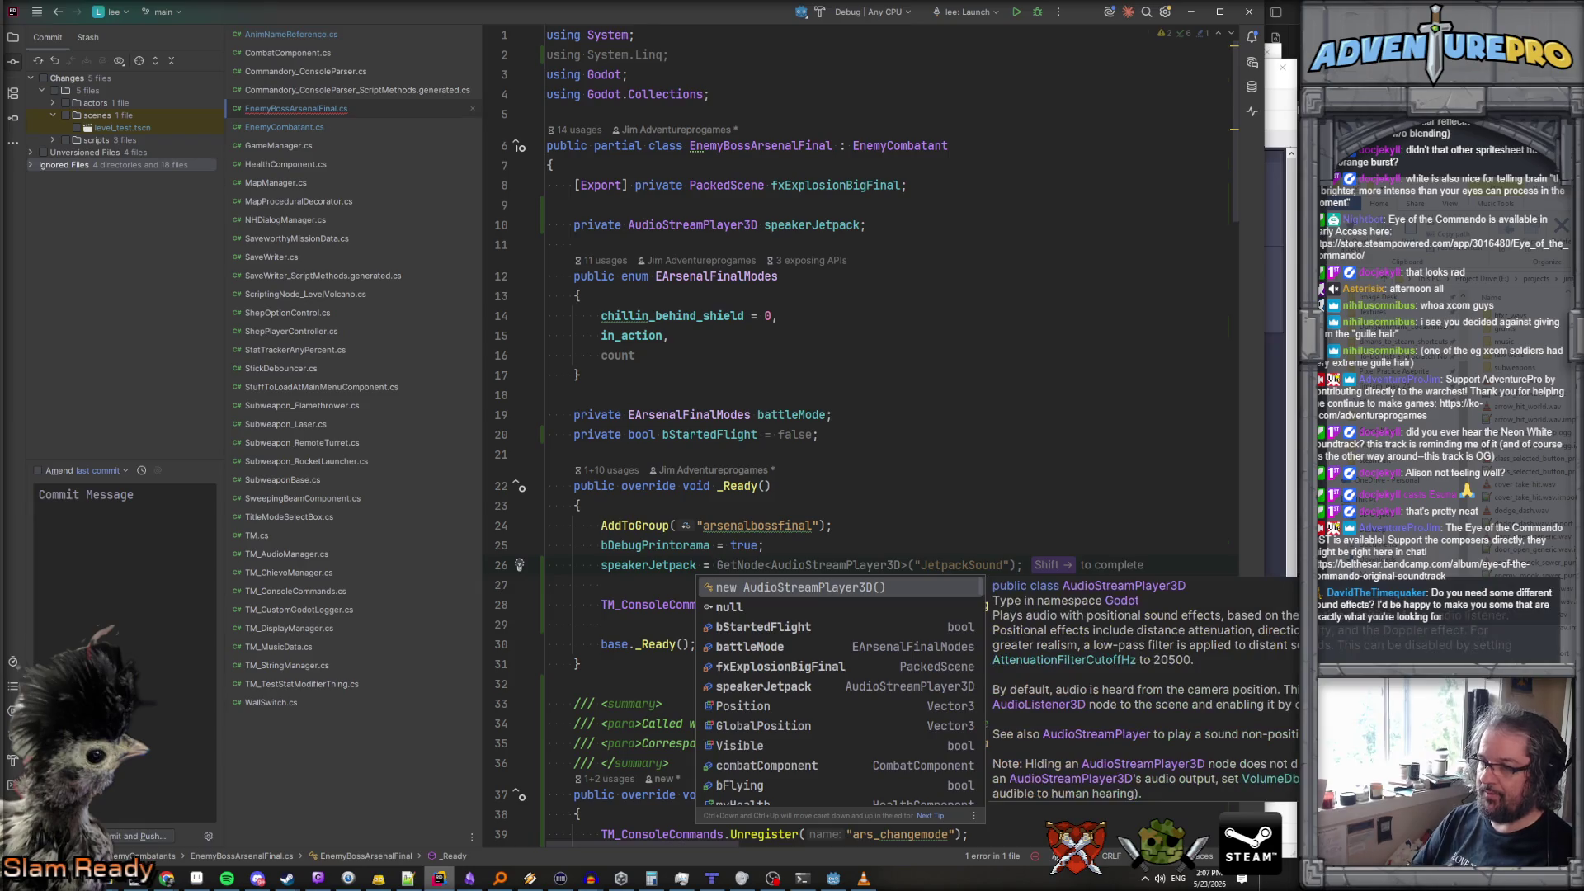
key("shift+Right")
double_click(1039, 566)
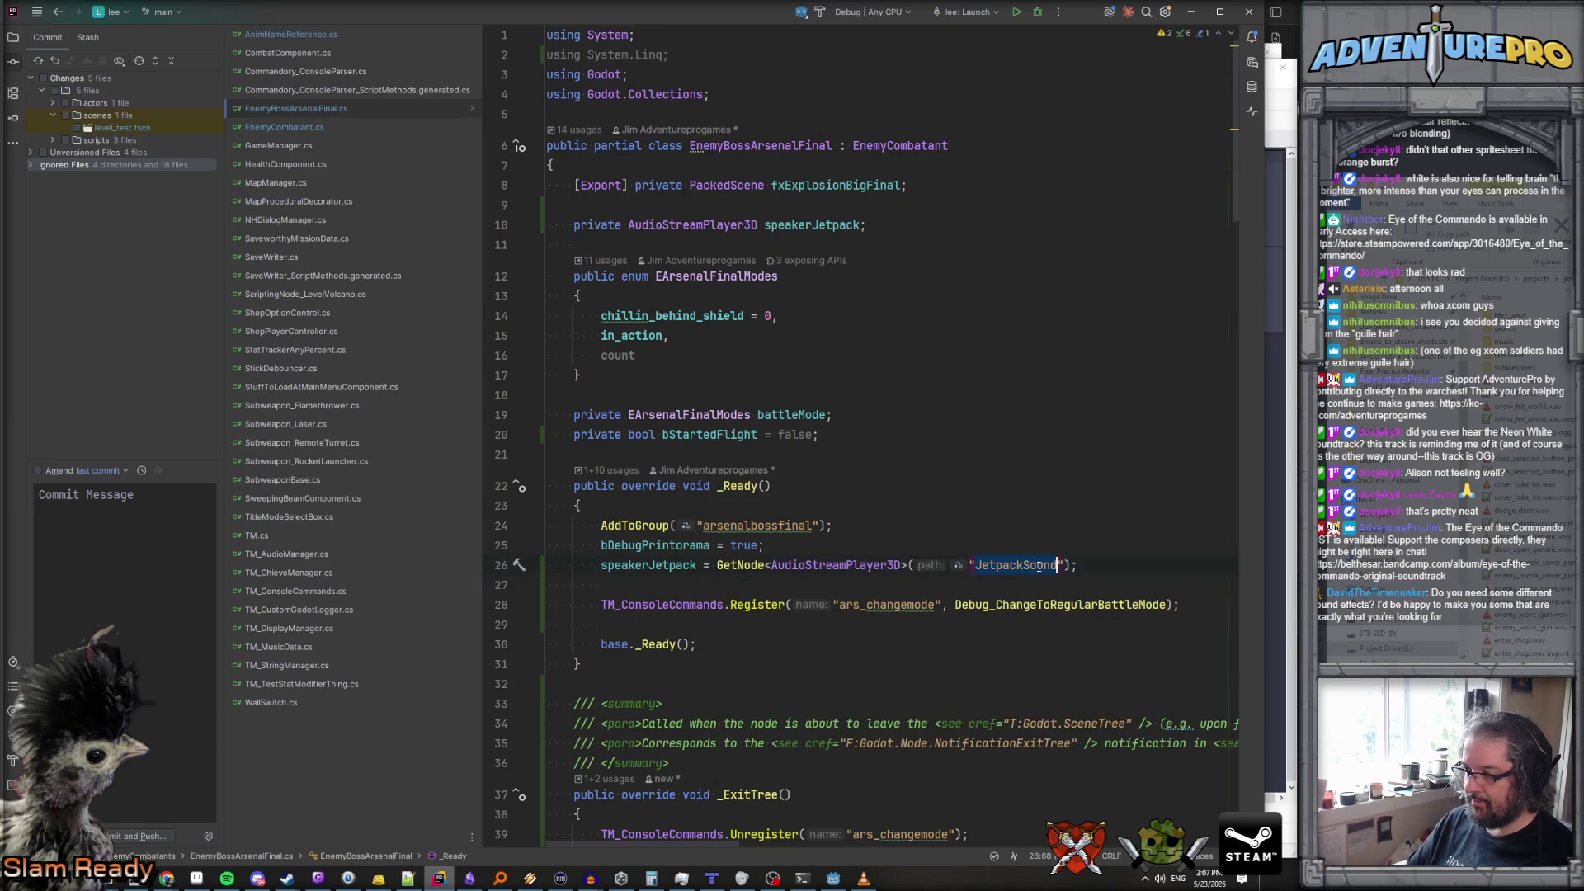
type("%speaker_j")
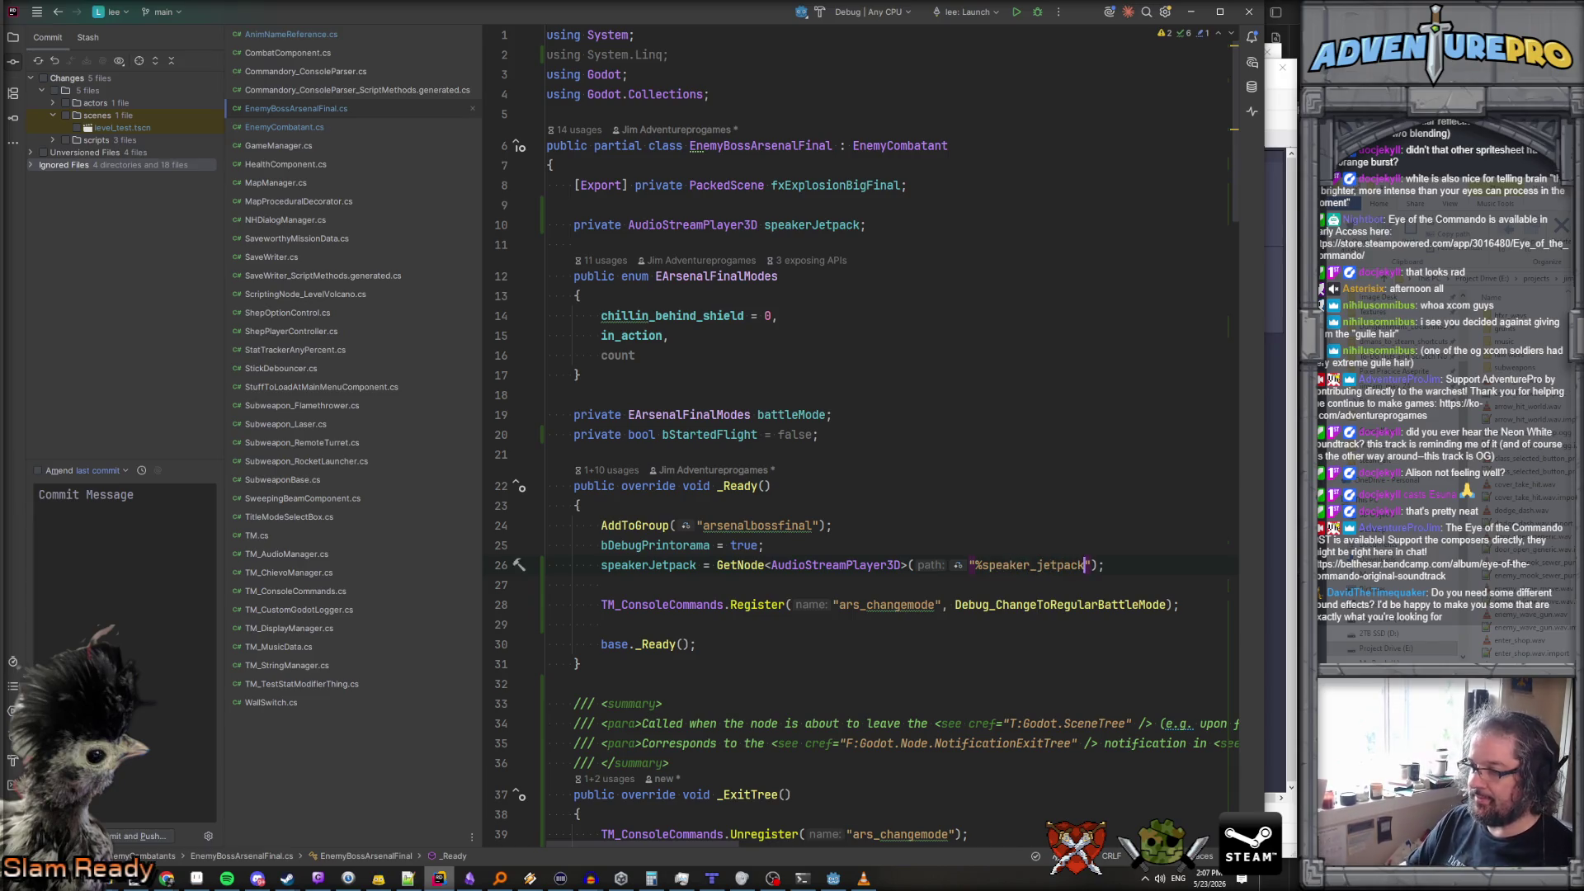
type("\" +")
key("Return")
type("\"")
key("ctrl+z")
left_click(1048, 529)
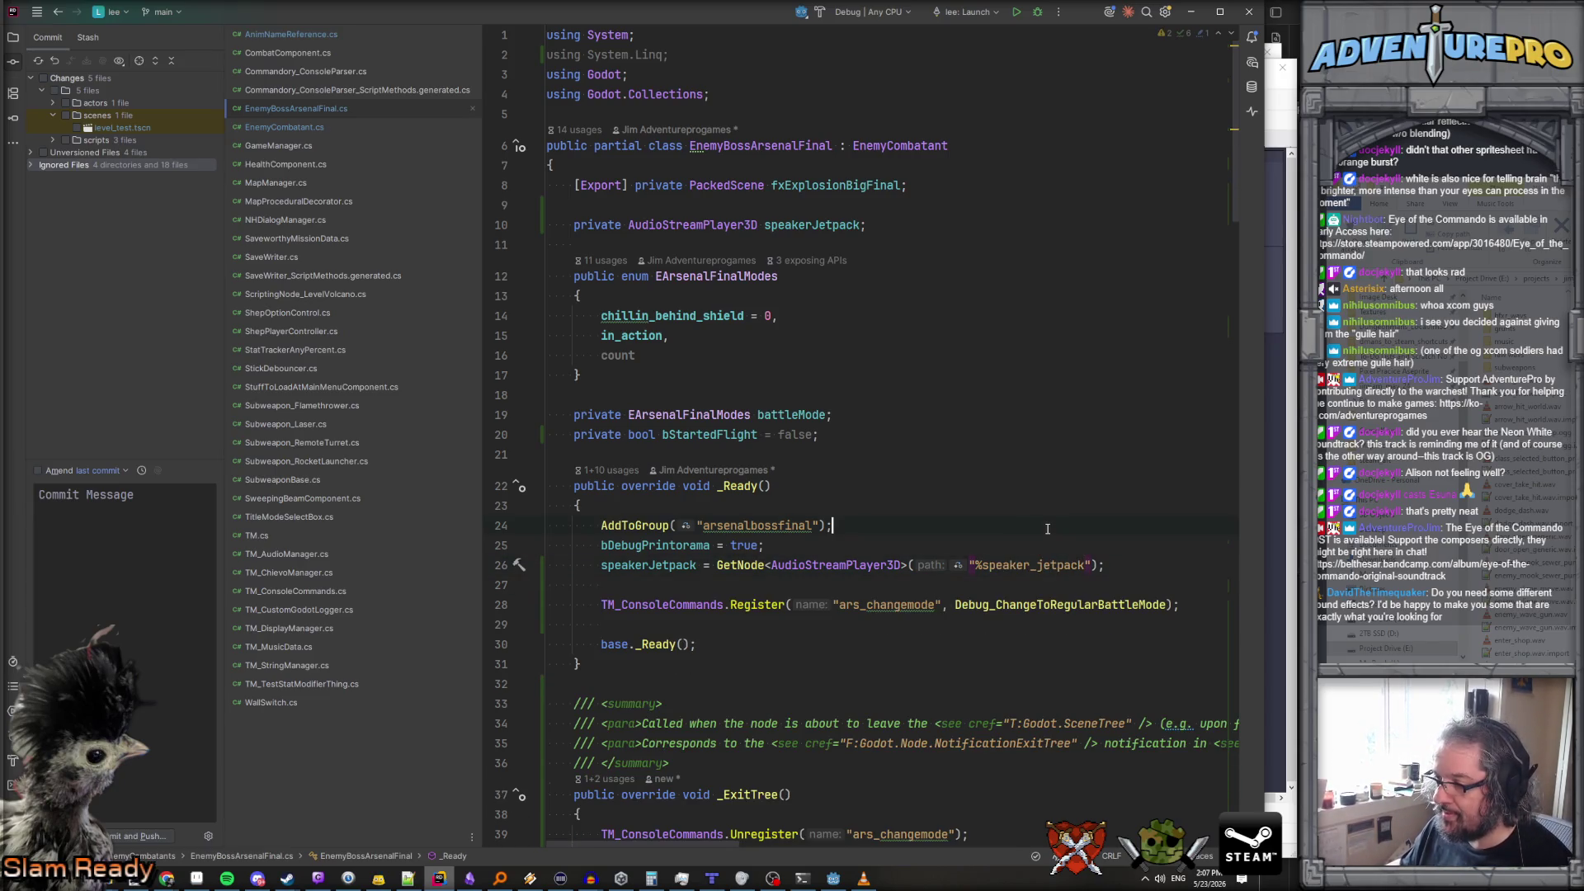
key("ctrl+End")
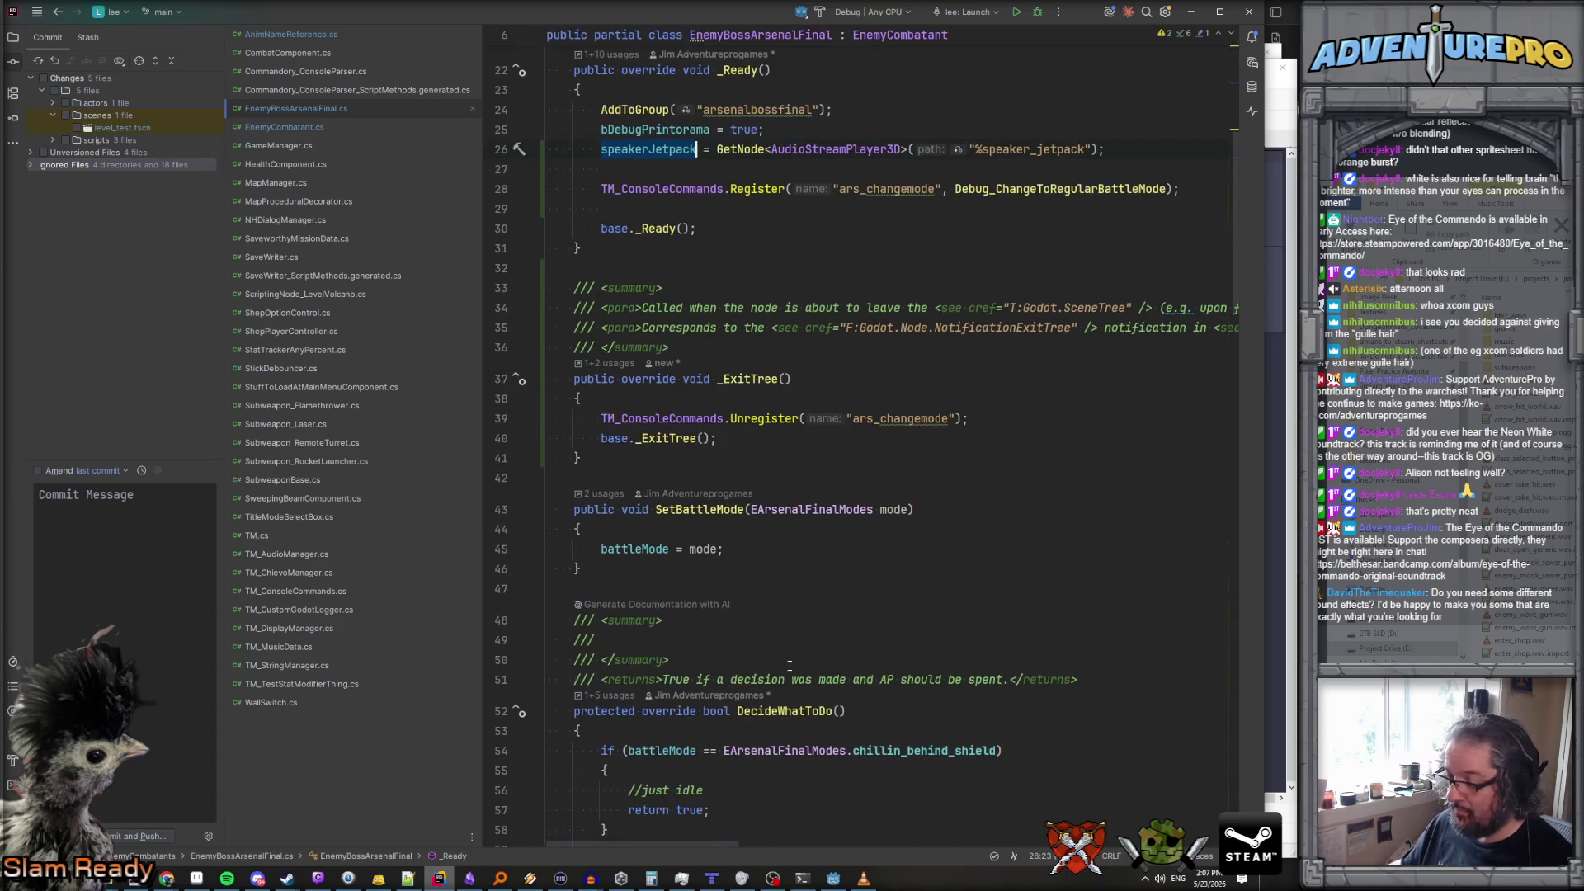
Generate a PlayIdleAnimation override at the end of the file
scroll(772, 650, "up", 10)
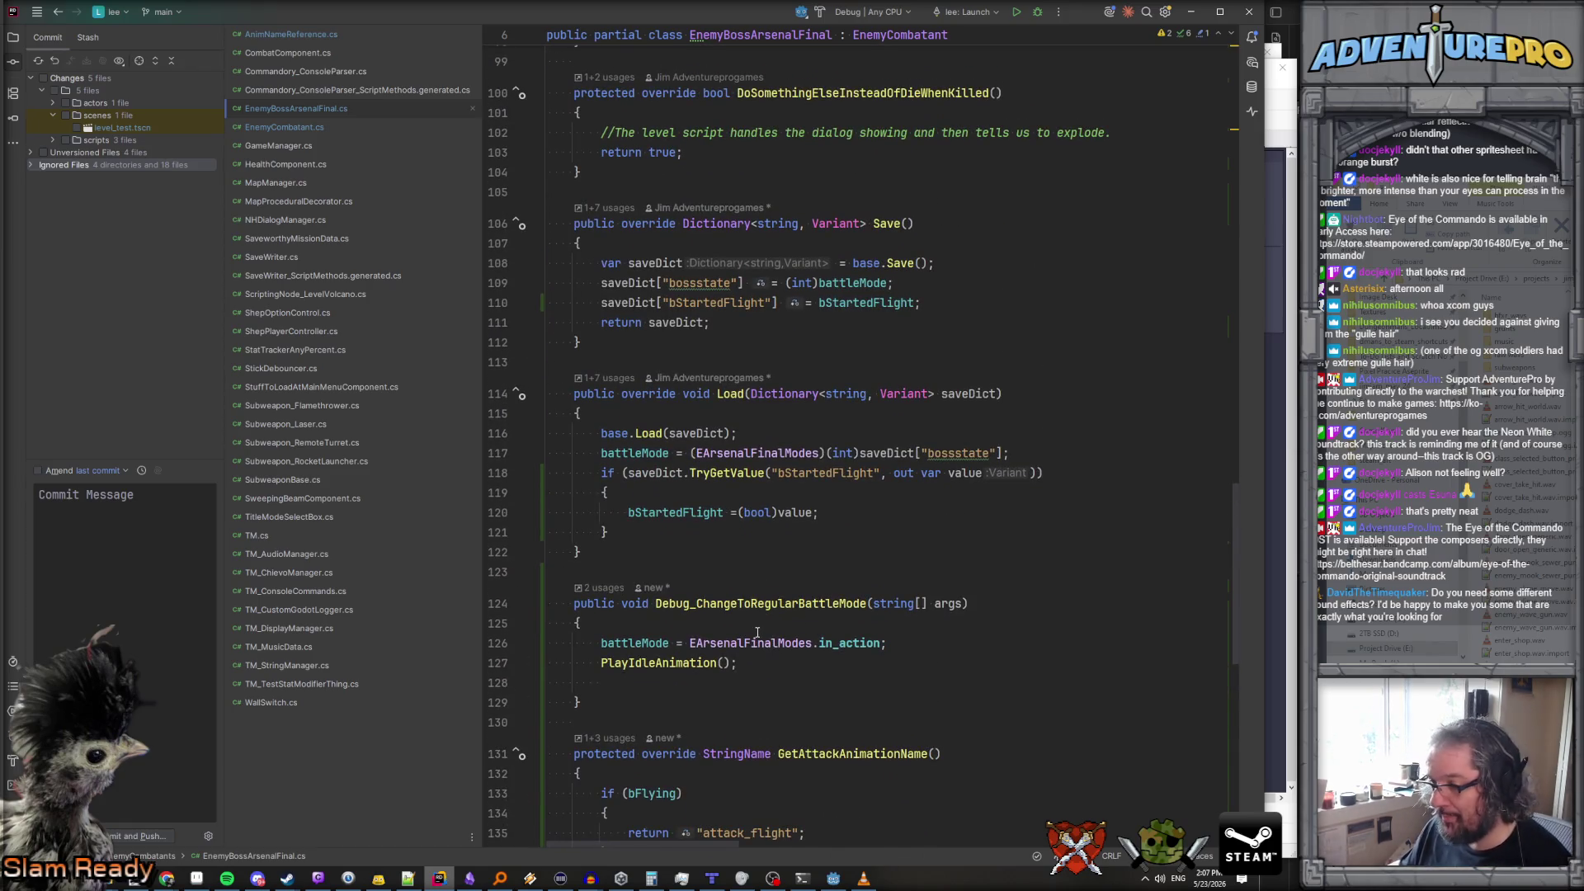
left_click(719, 663)
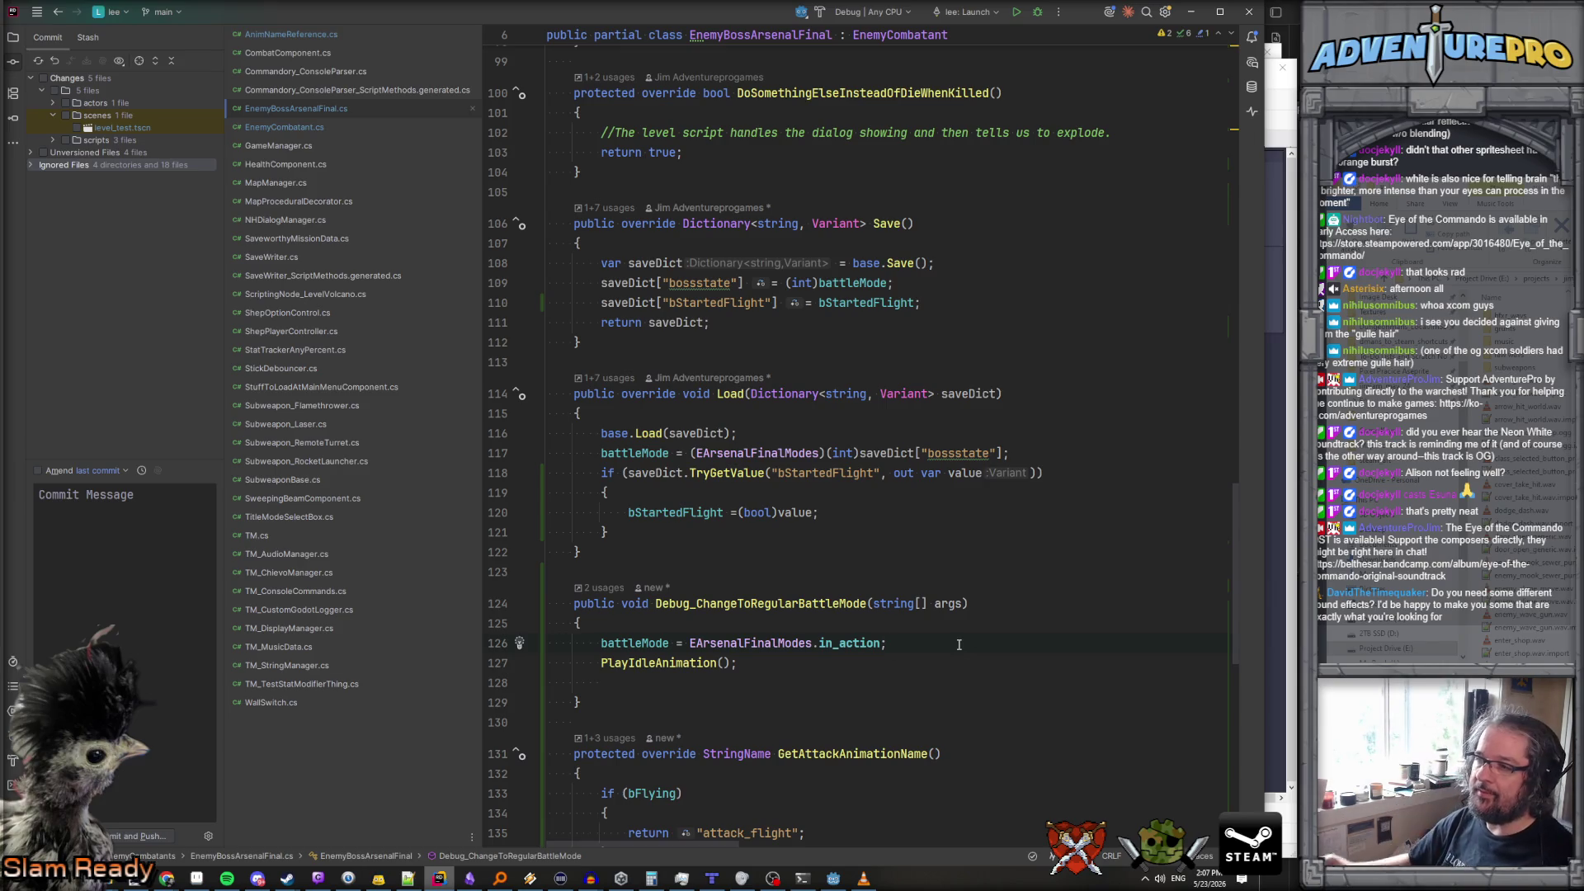
scroll(959, 644, "up", 15)
scroll(959, 645, "up", 13)
scroll(959, 645, "down", 20)
scroll(959, 644, "down", 5)
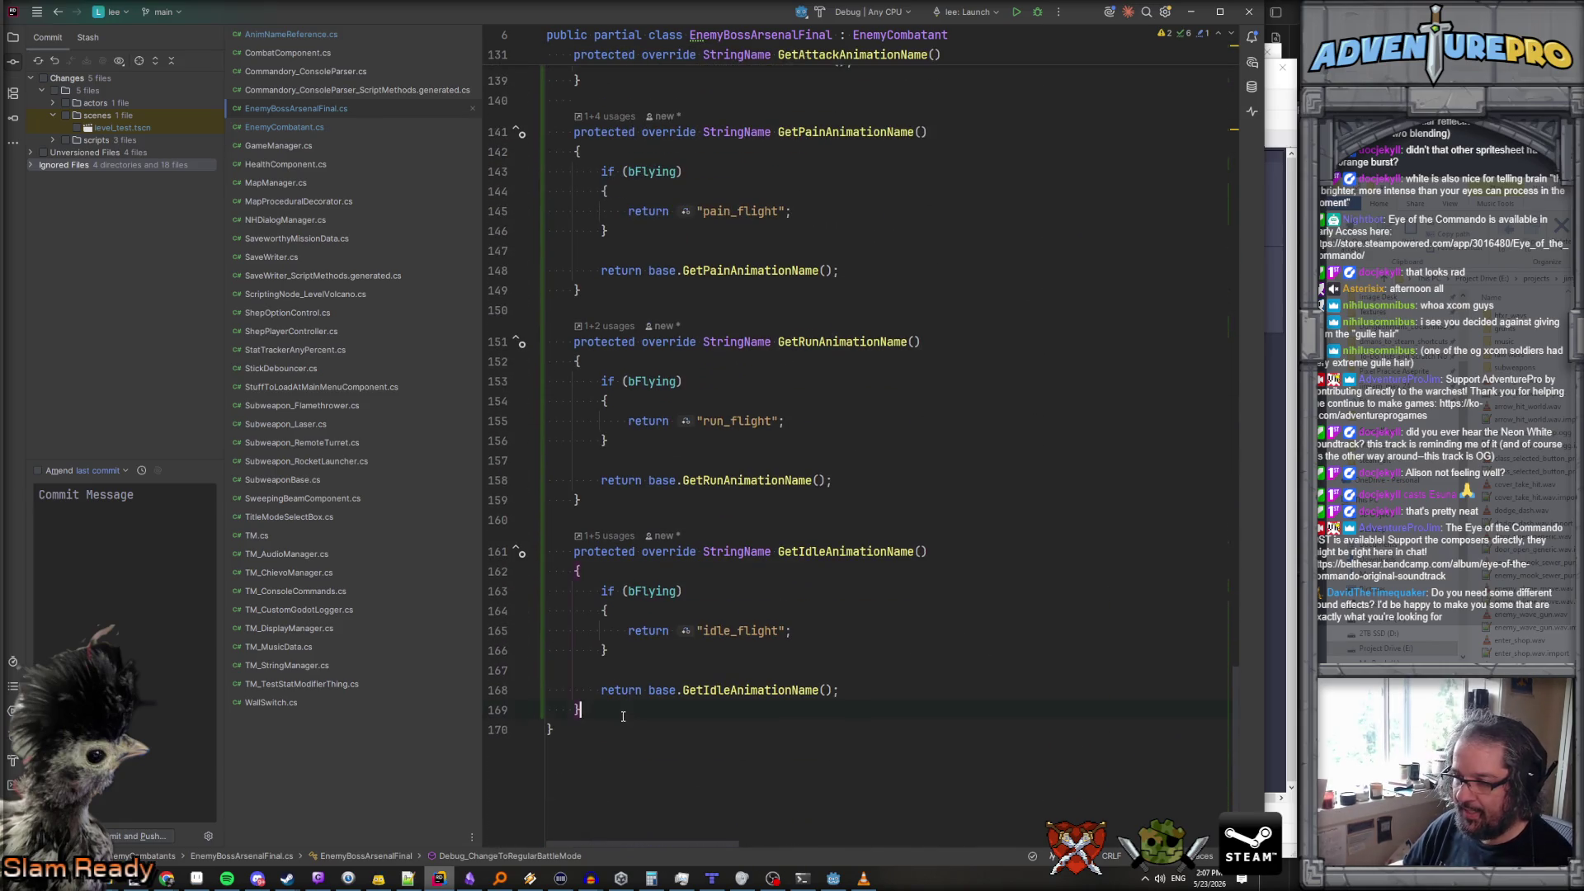
type("over")
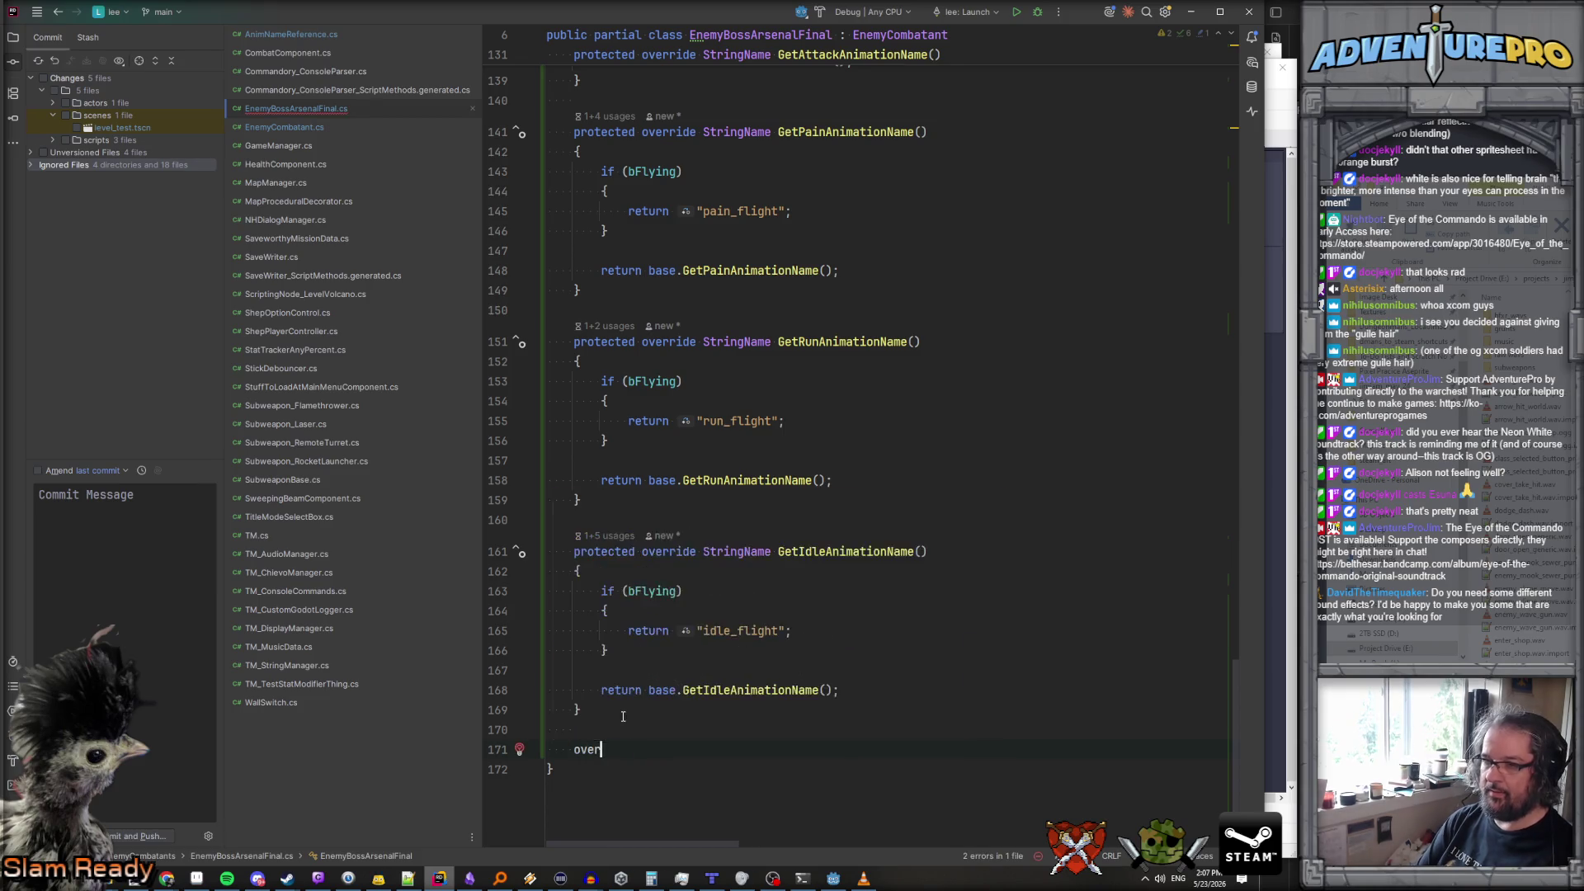
type("ride PlayIdl")
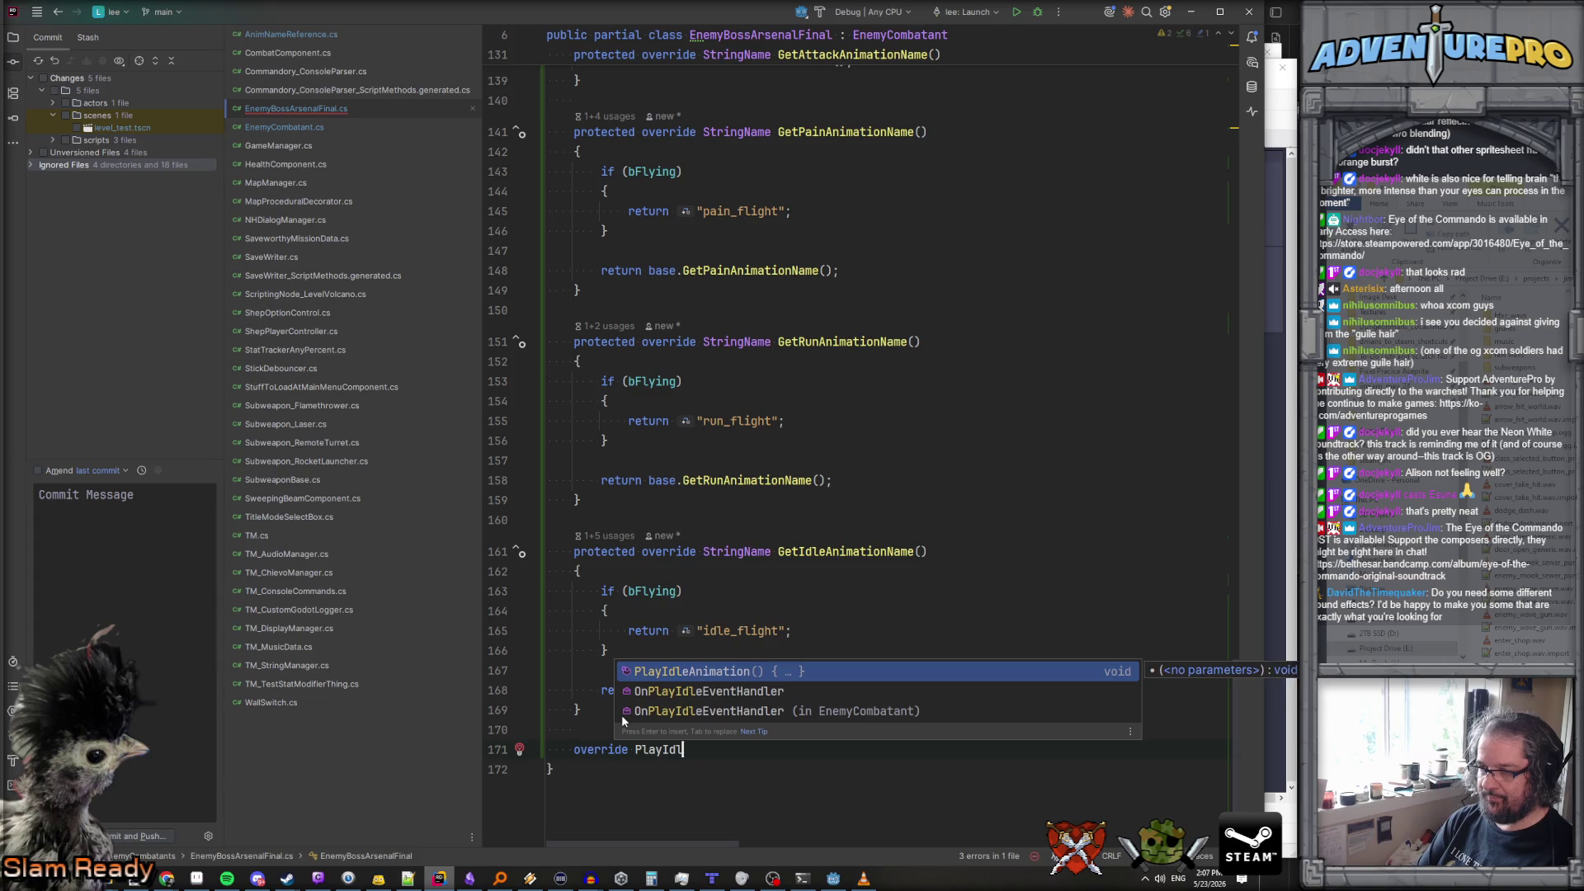
key("Return")
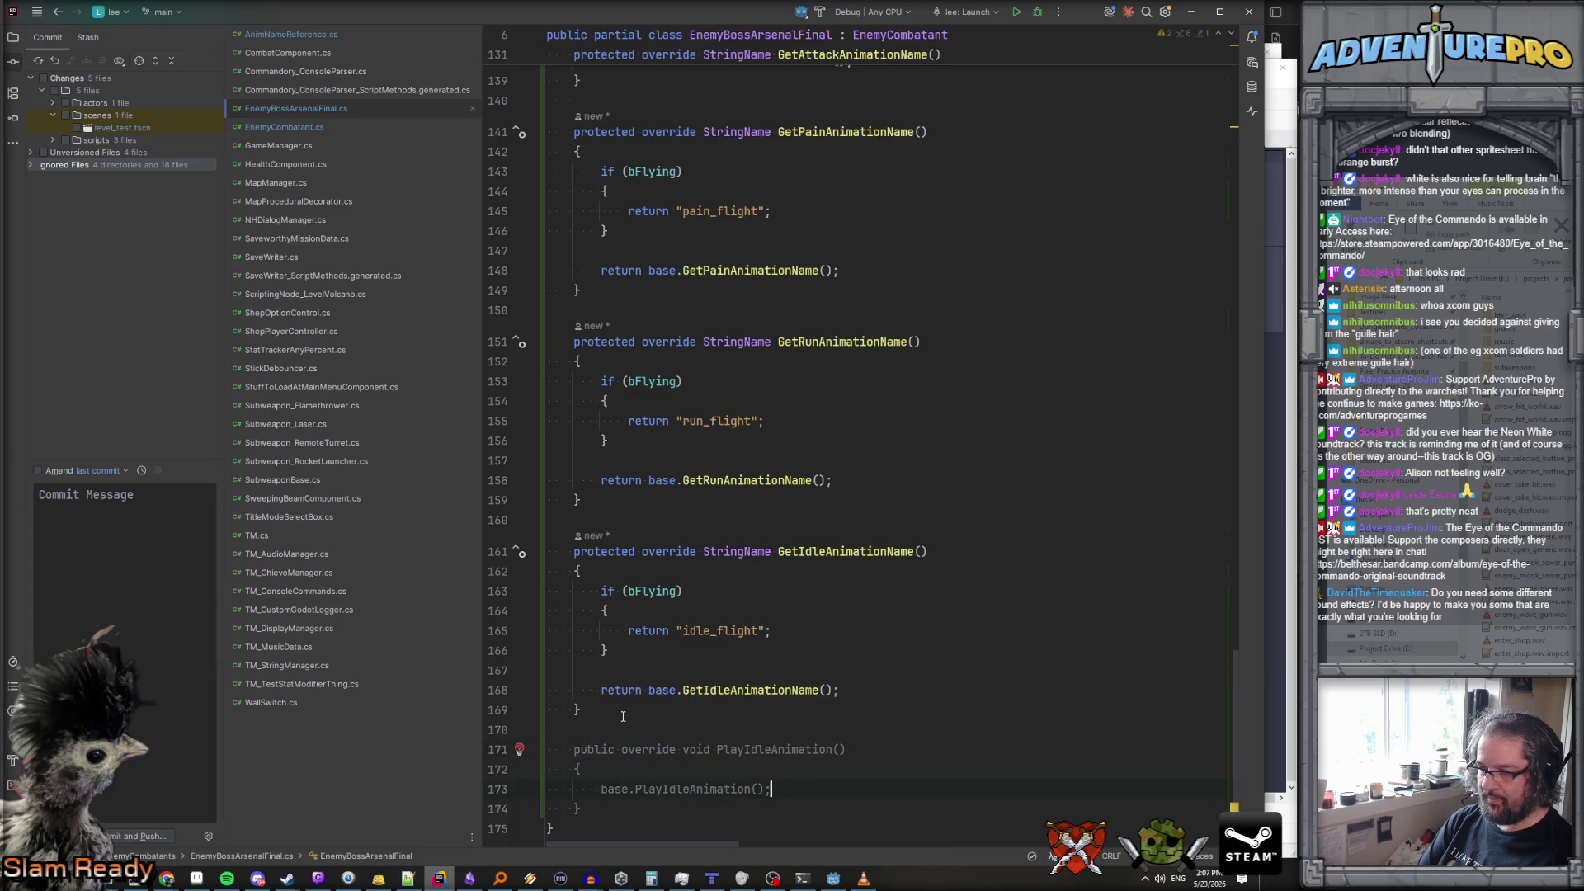
Add the condition if (bFlying && !speakerJetpack.IsPlaying()) above the base call
key("Return")
type("if( b")
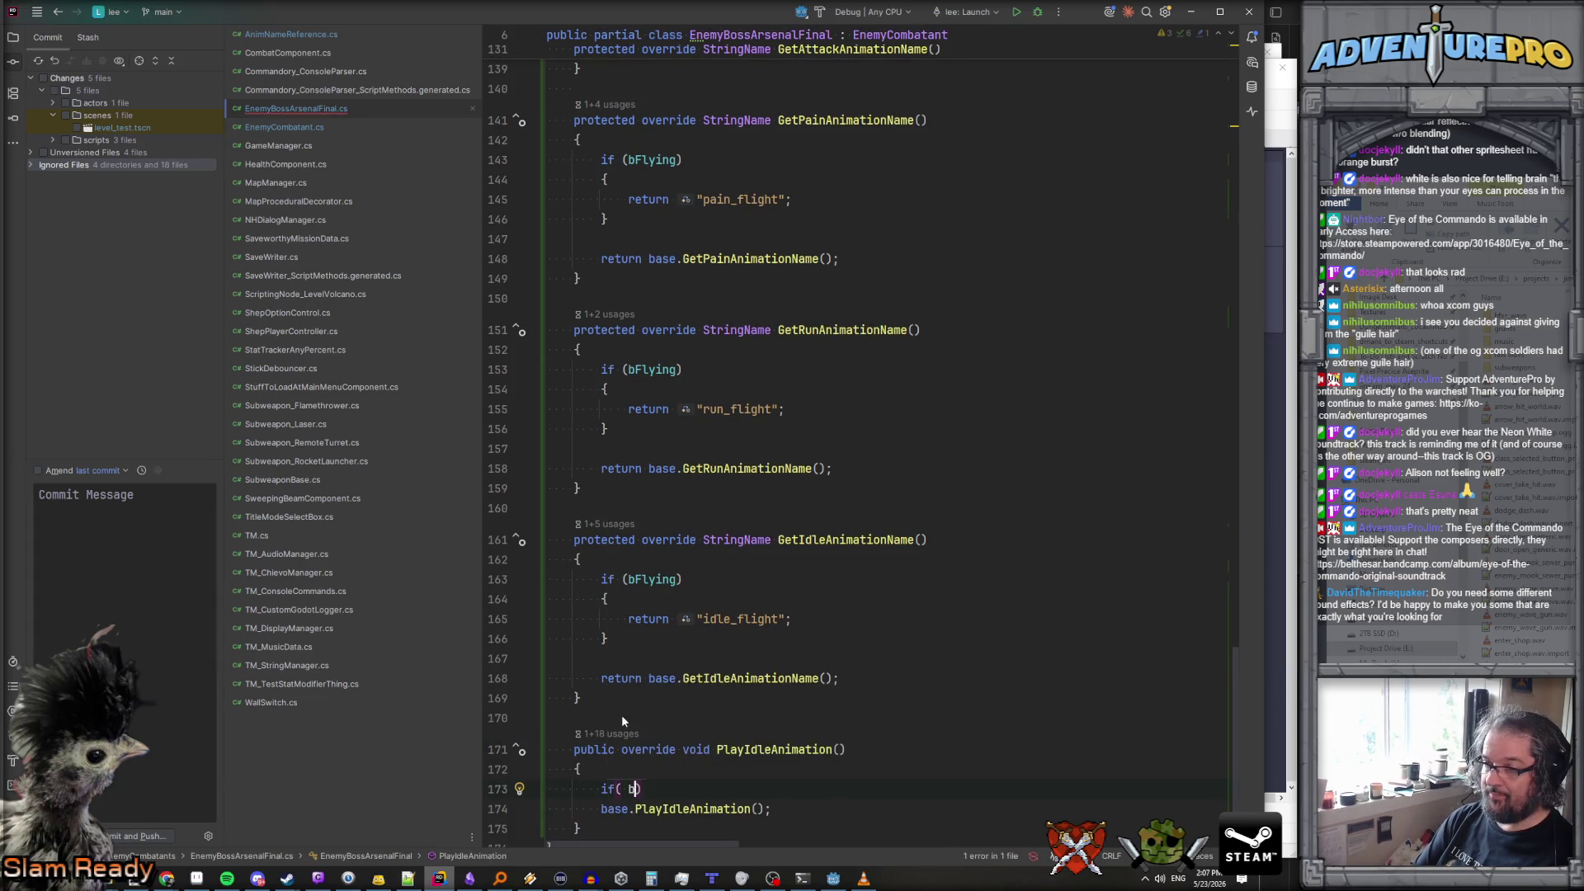
key("Return")
type("&& sp")
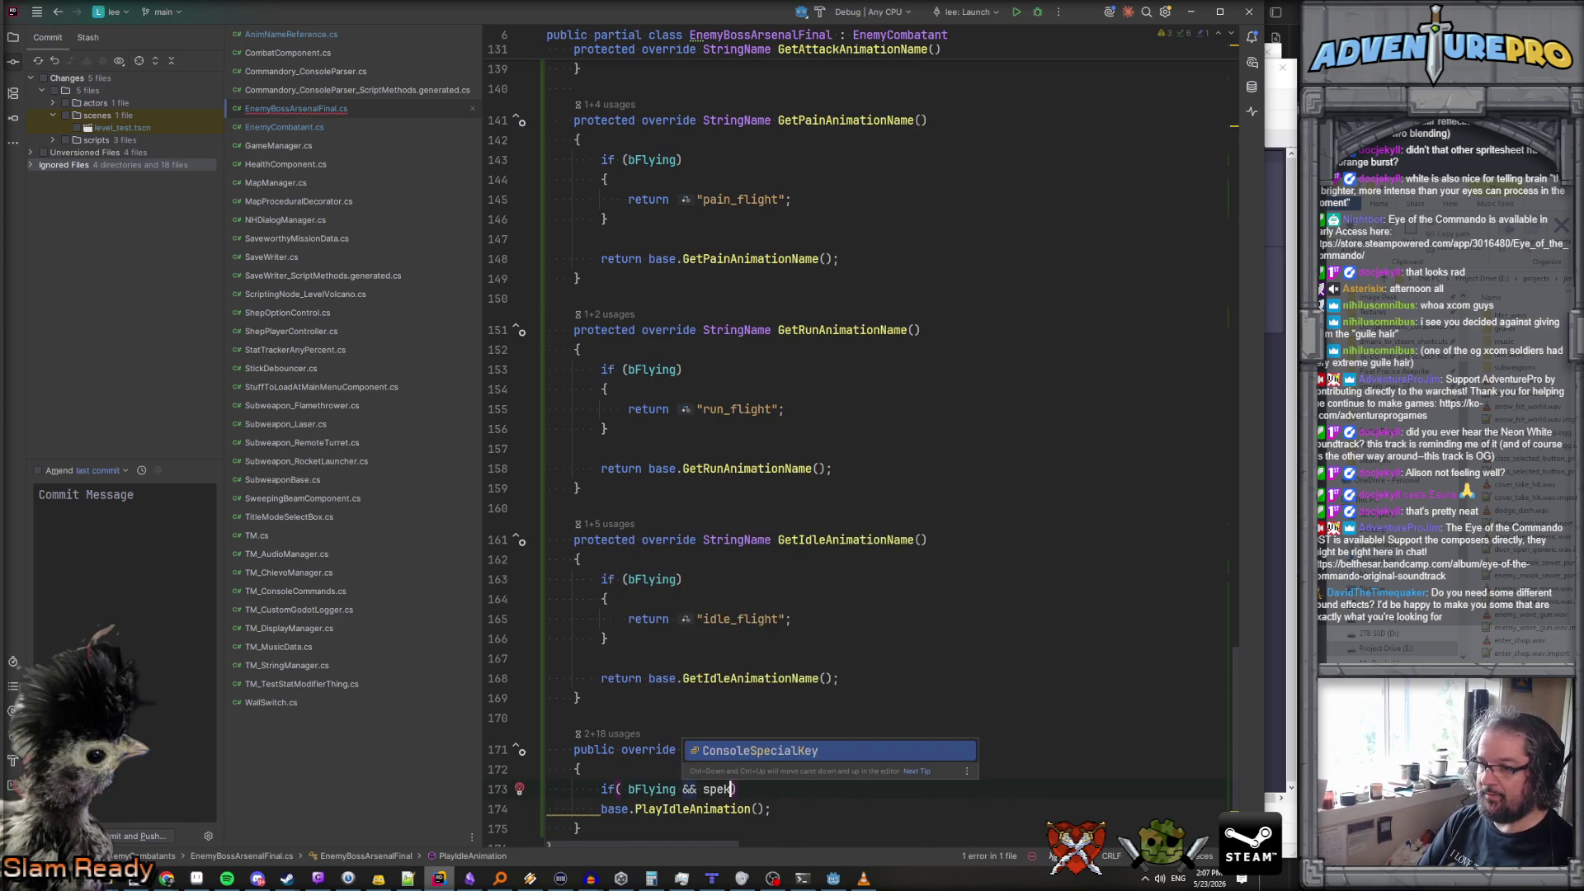
key("Return")
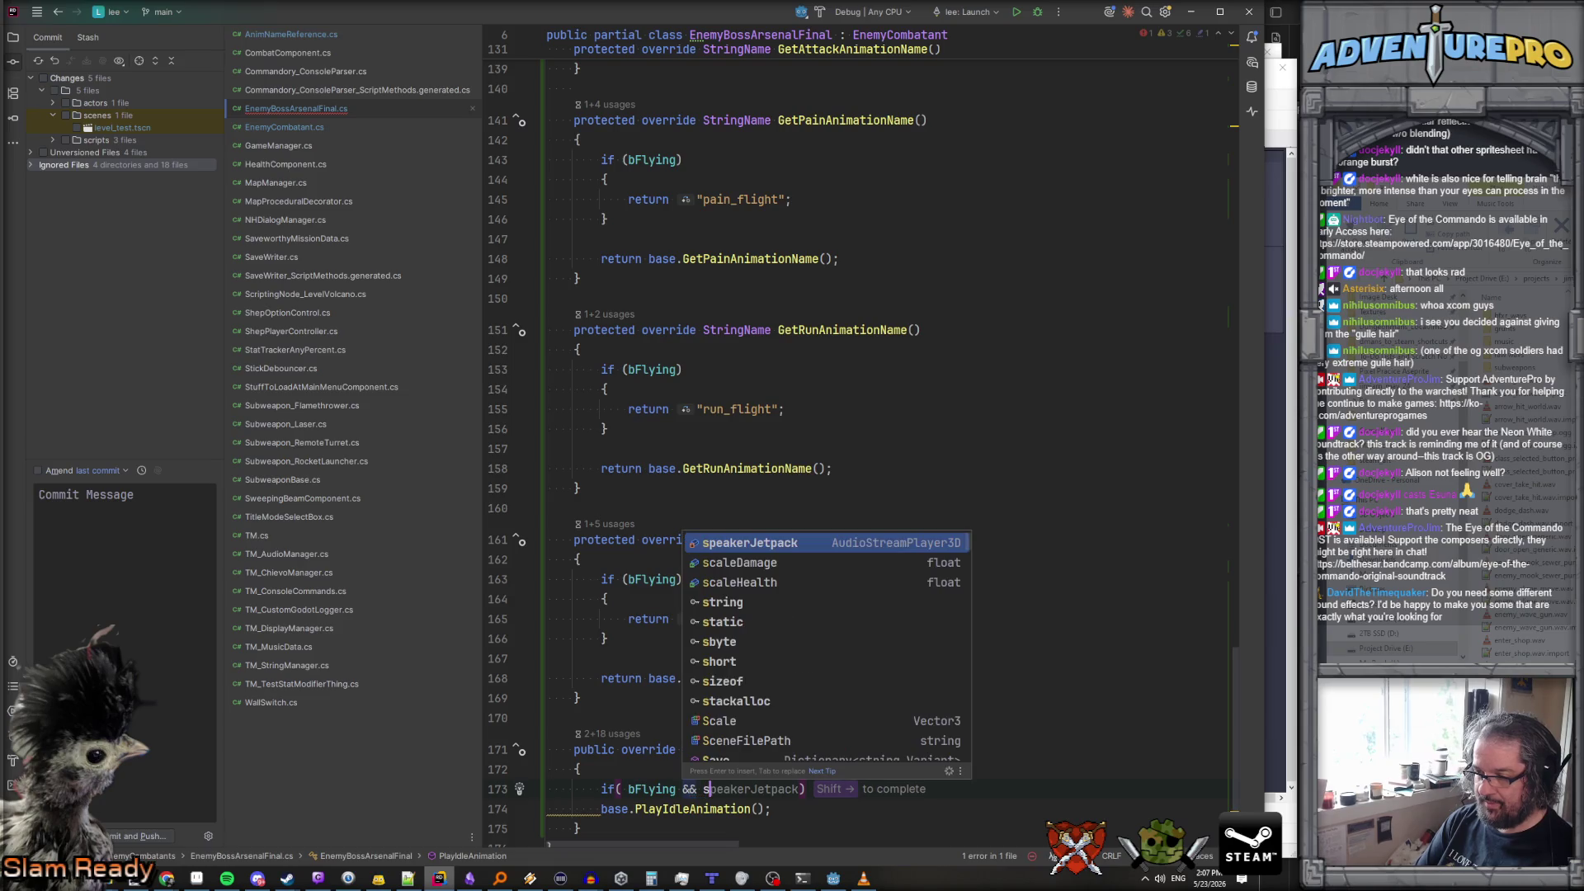
key("Escape")
type(".play")
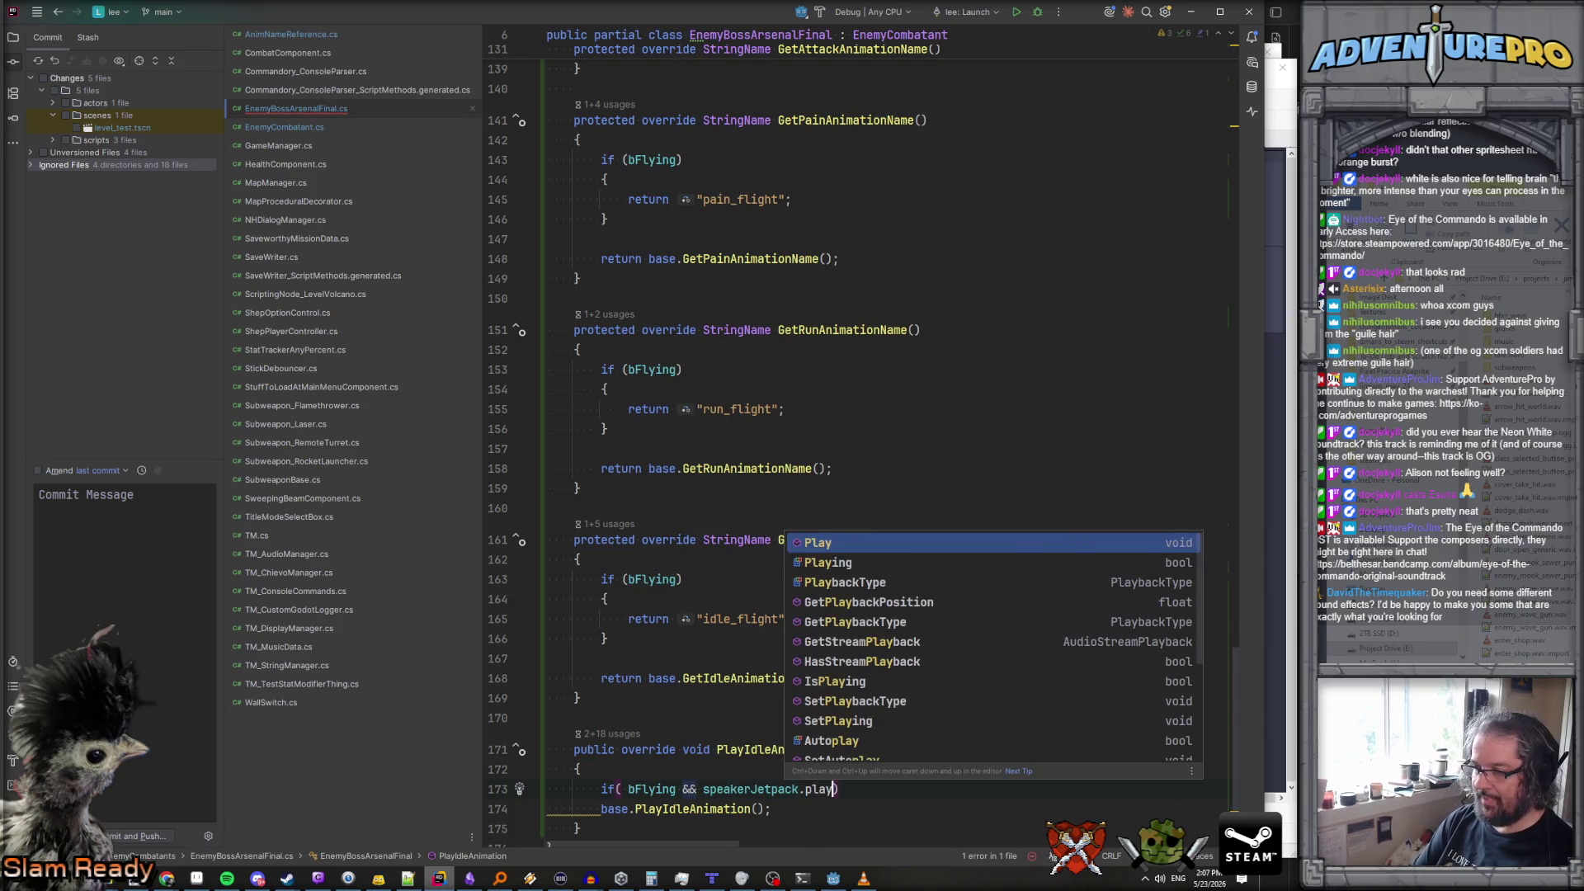
key("Down")
key("Down")
key("Down")
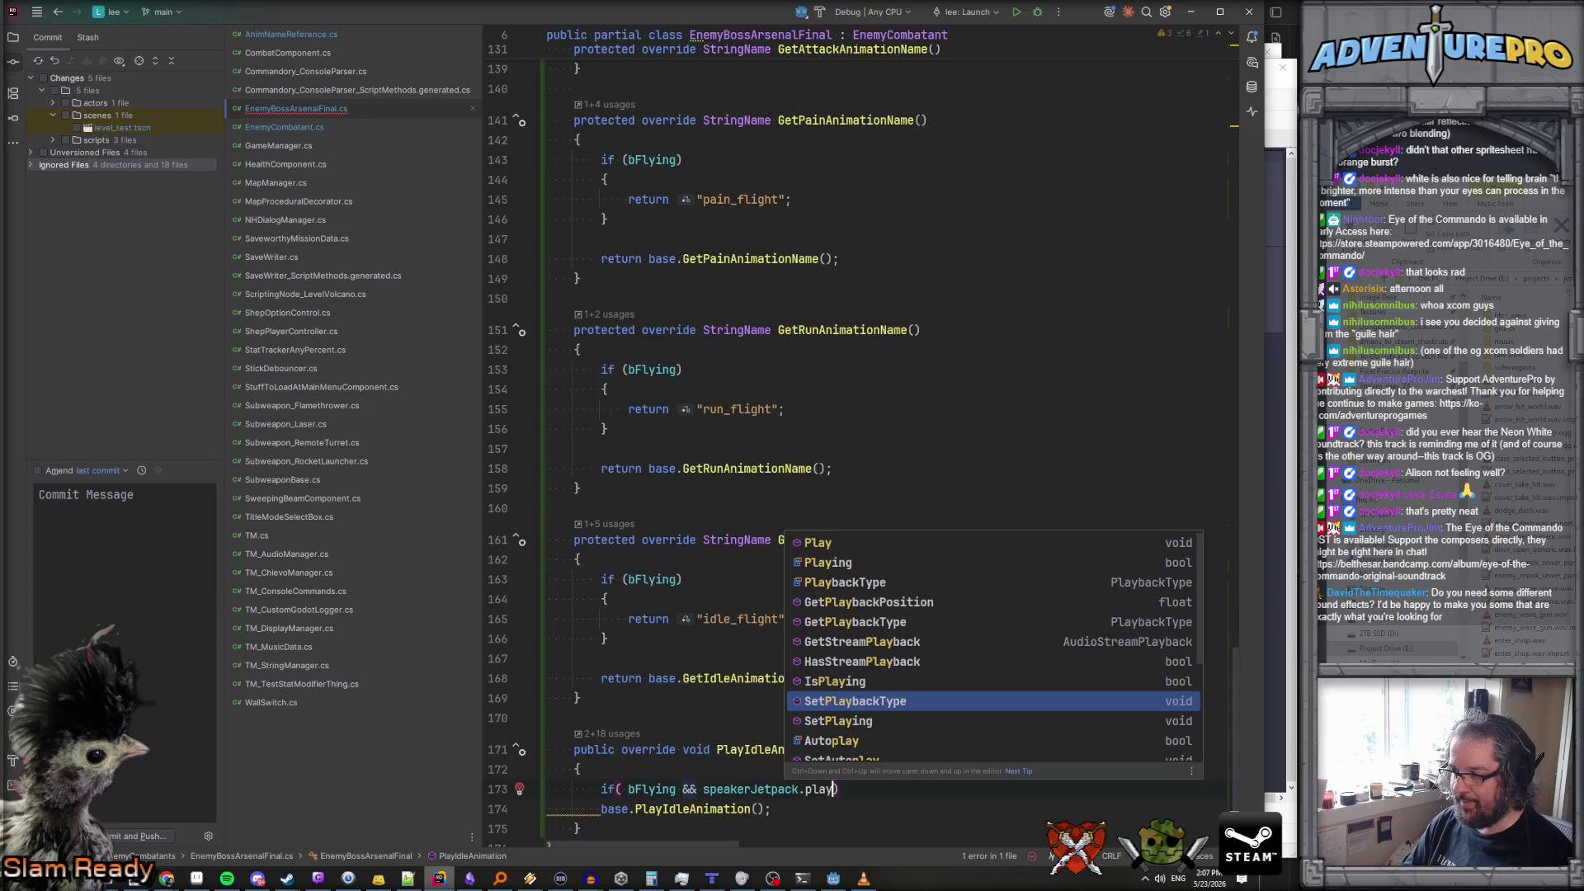
key("Up")
key("Return")
type("!")
left_click(921, 788)
type(")")
key("Return")
Inside the if block call speakerJetpack.Play(), keeping base.PlayIdleAnimation() after it
type("{")
key("Return")
type("sp")
key("Escape")
type("eakerJetpack.Pl")
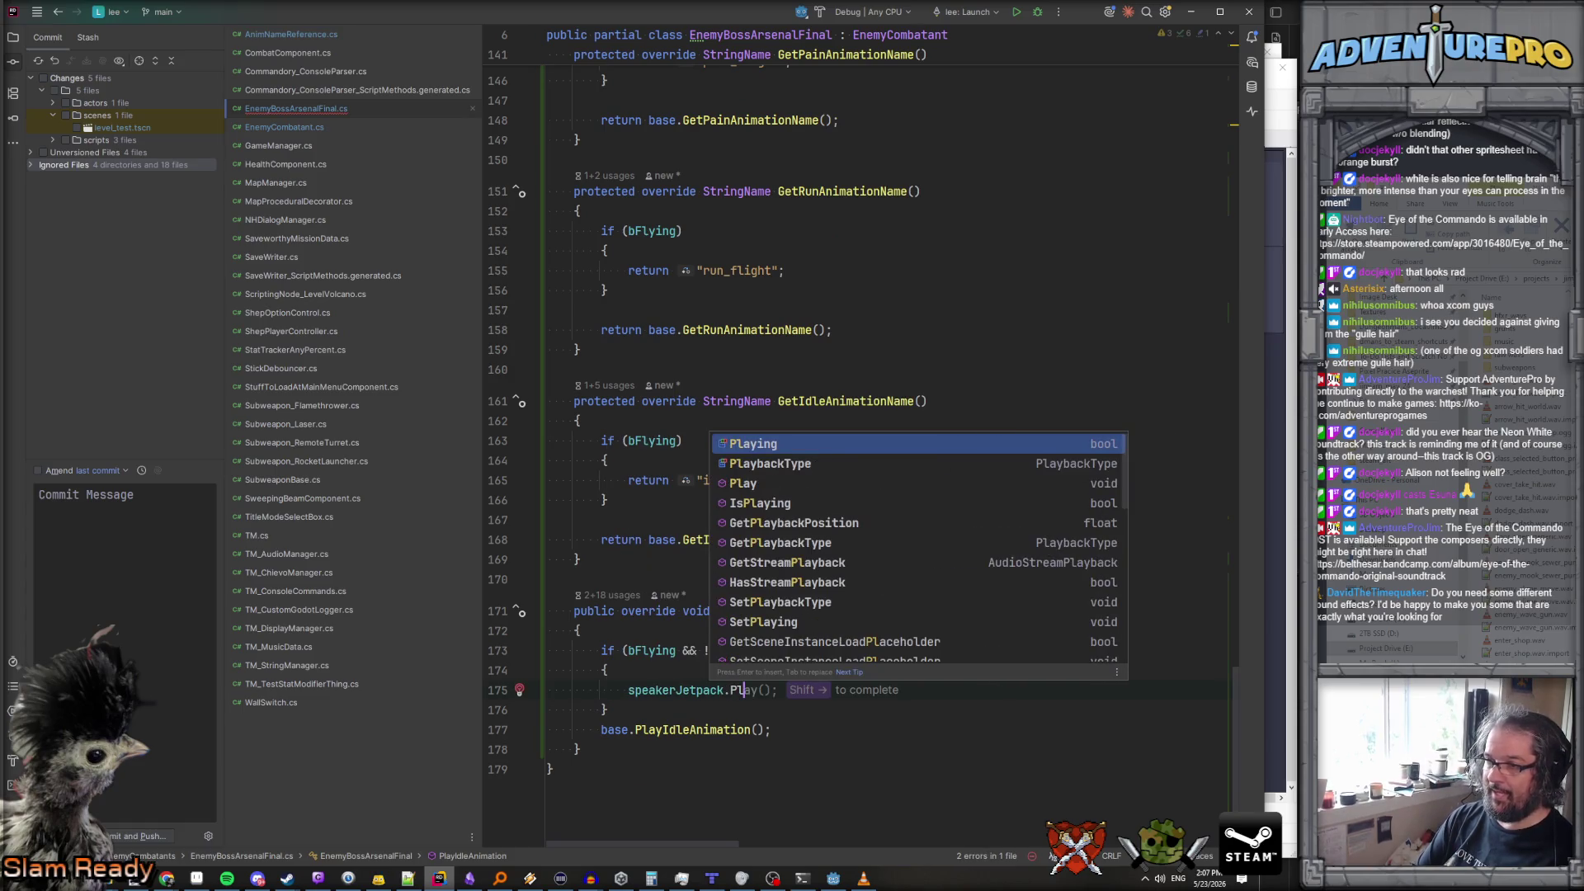
key("Down")
key("Down")
key("Return")
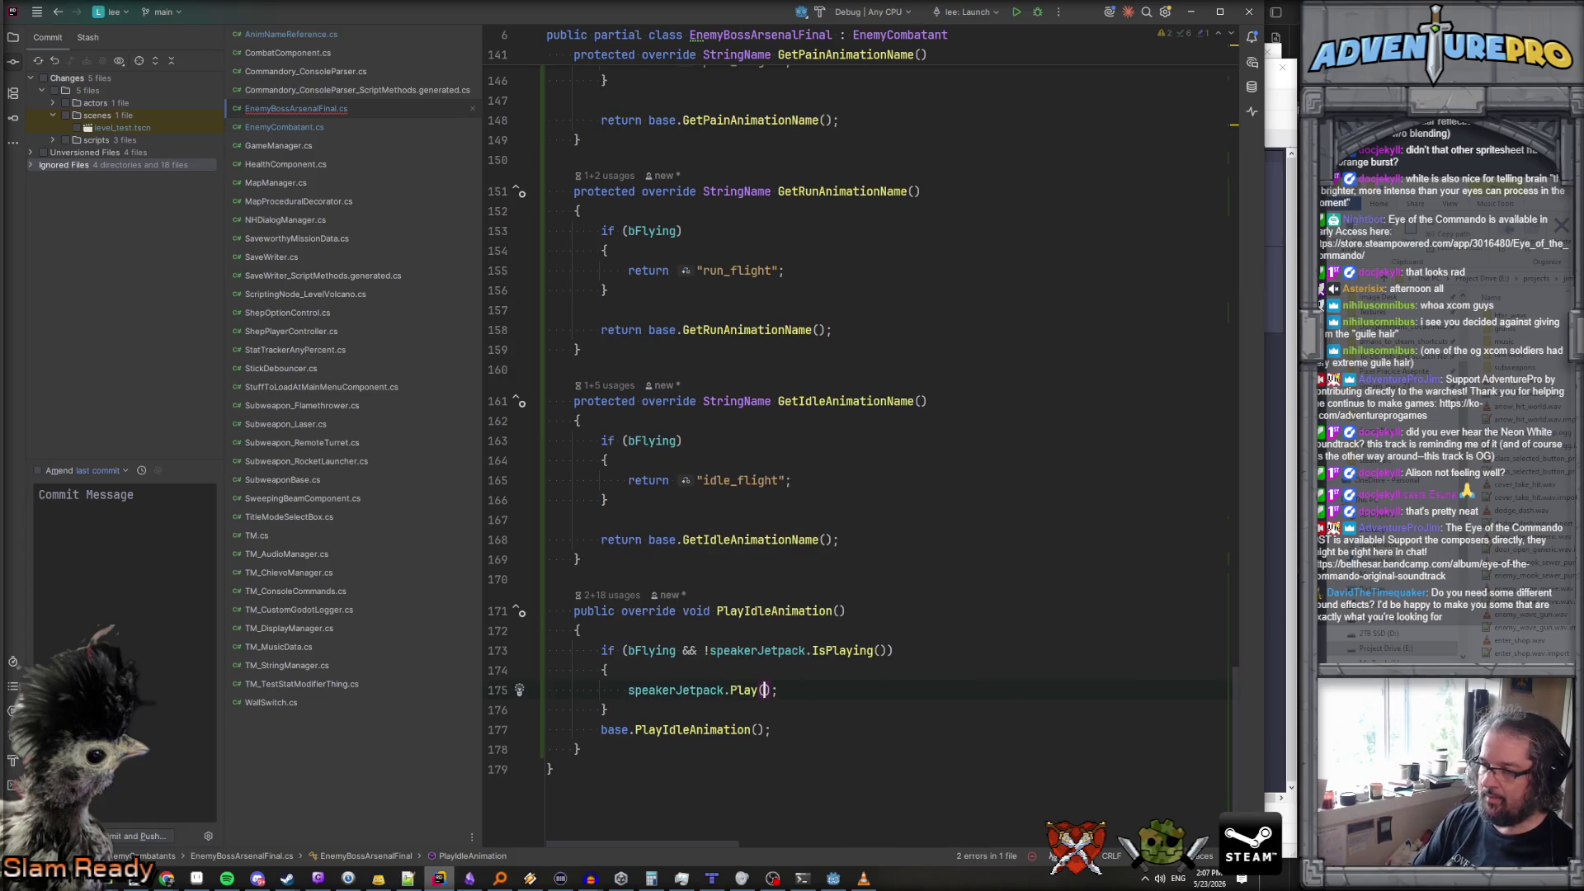
left_click(661, 712)
key("Return")
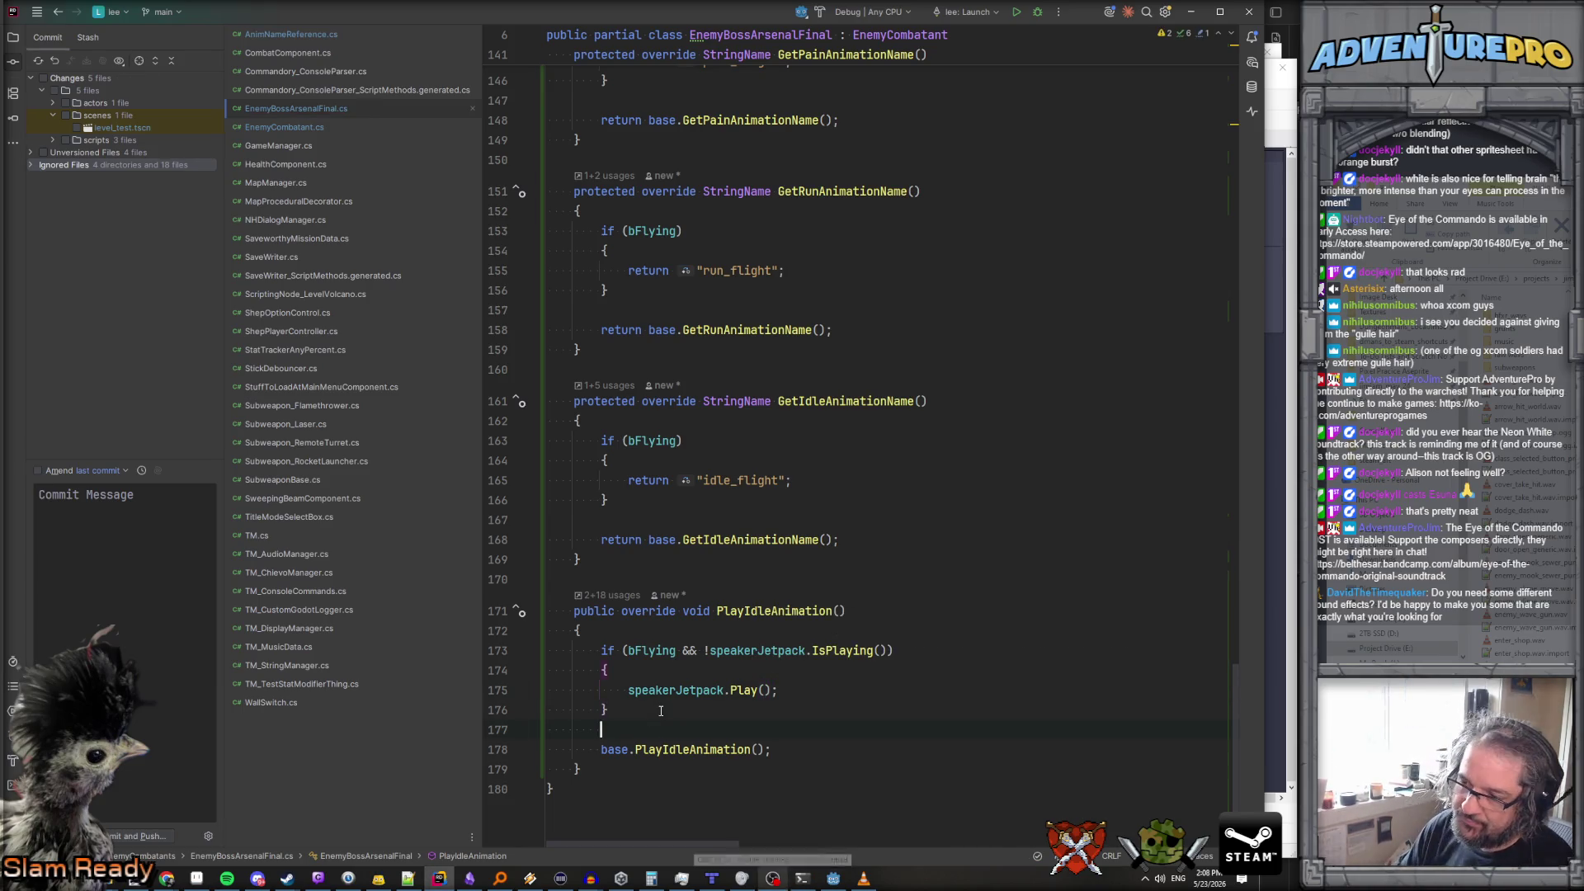
left_click(840, 879)
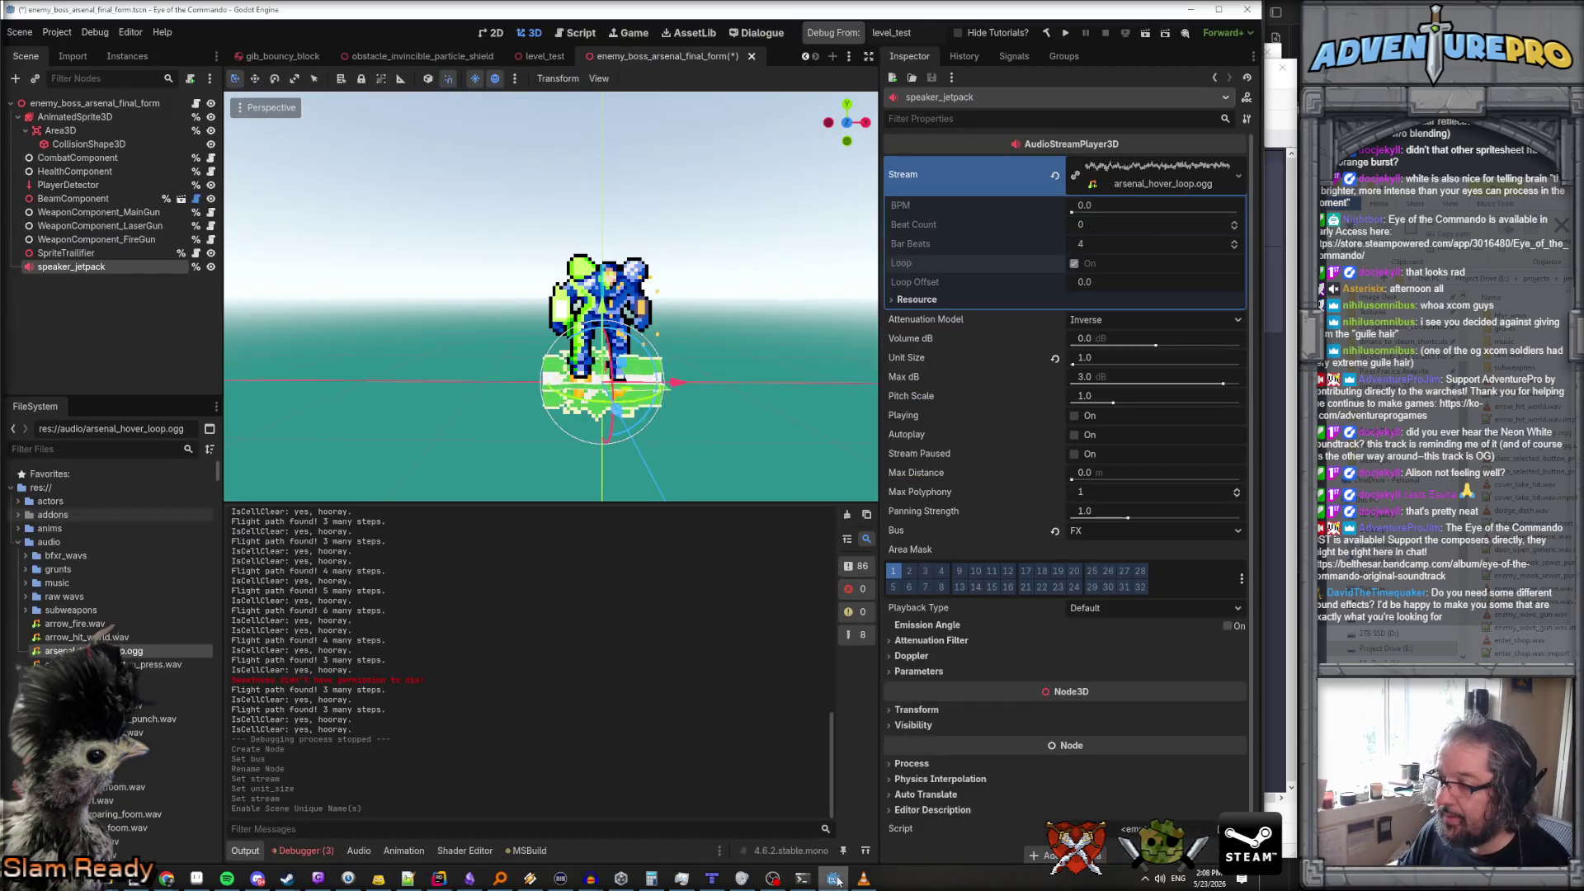
Start a debug run from level_test and run ARS_CHANGEMODE to make the boss fly
left_click(853, 37)
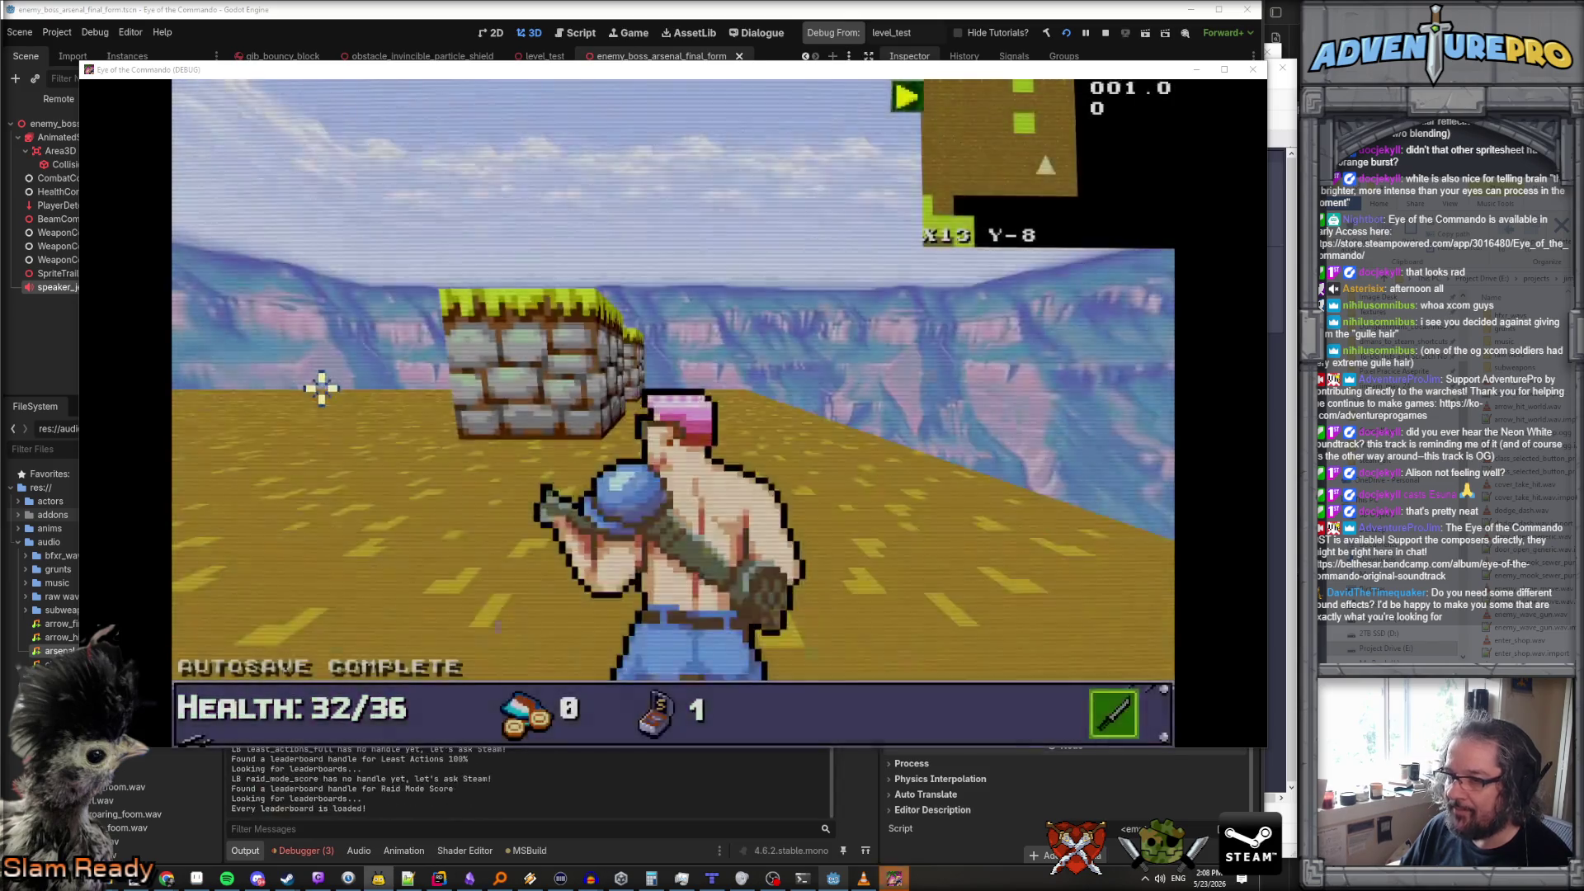
key("a")
key("w")
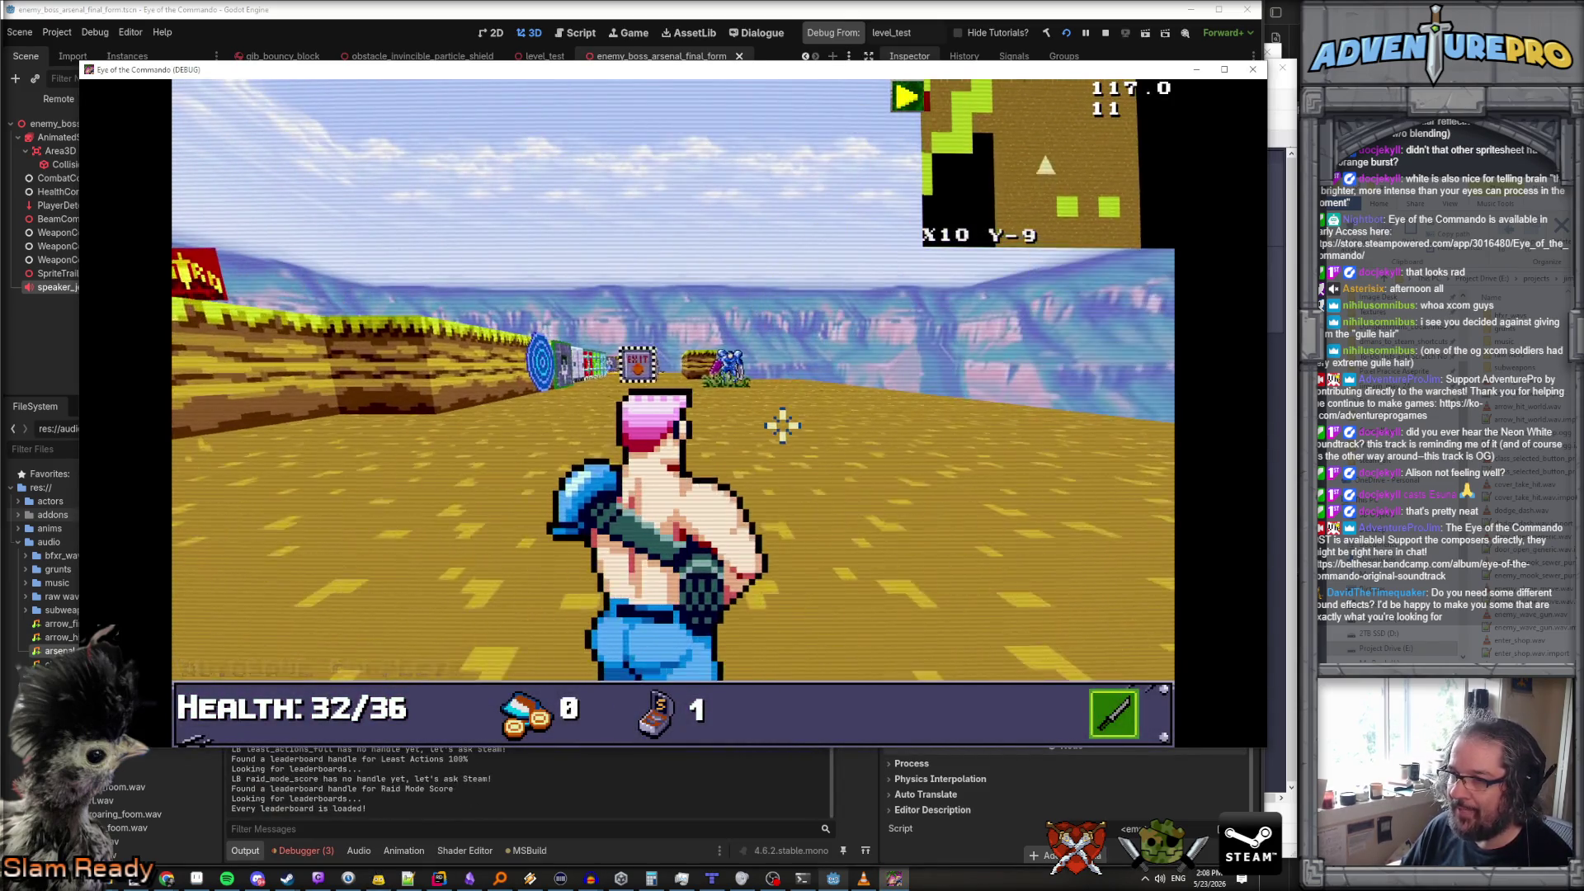
key("grave")
type("ARS_CHANGEM")
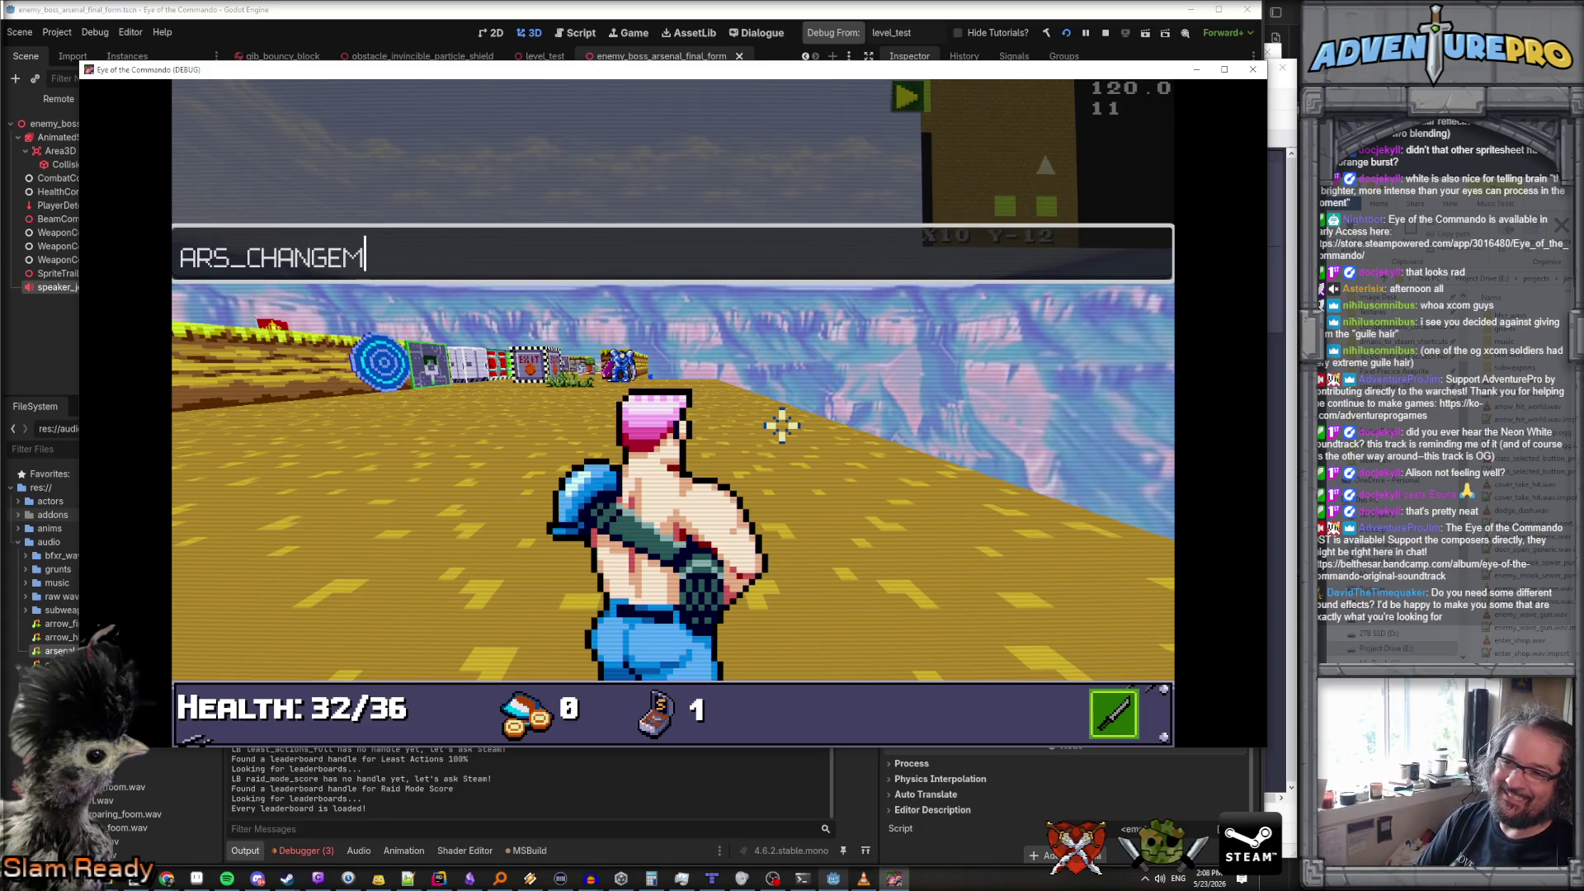
type("ODE")
key("Return")
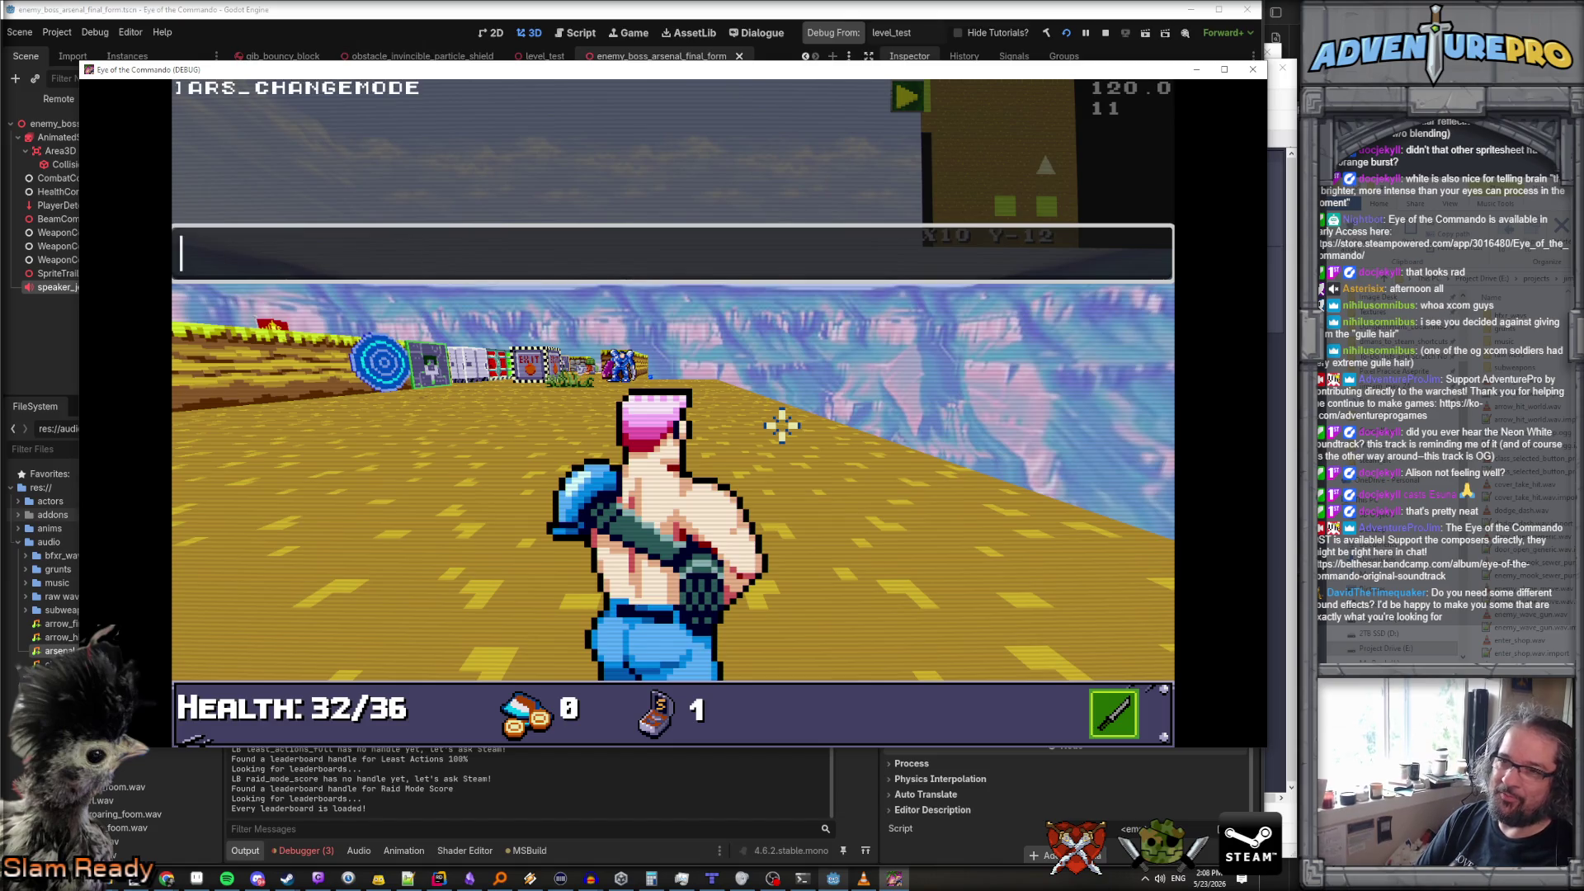
key("grave")
key("w")
key("w")
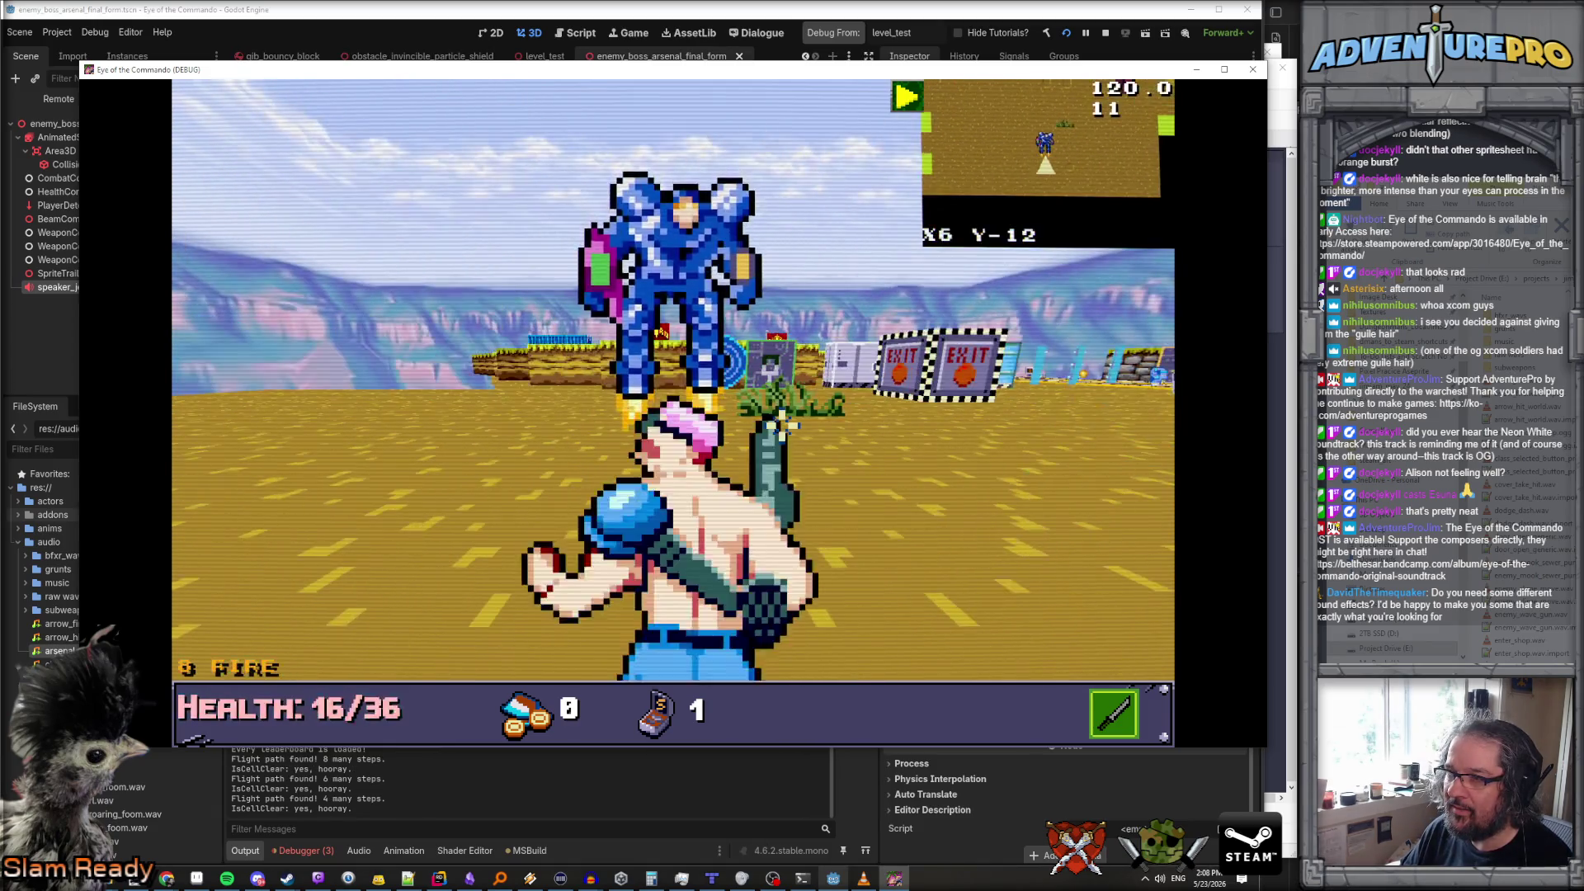
Turn on UNDYING from the console and move up past the targets toward the boss
key("grave")
type("NG")
key("Return")
key("grave")
key("w")
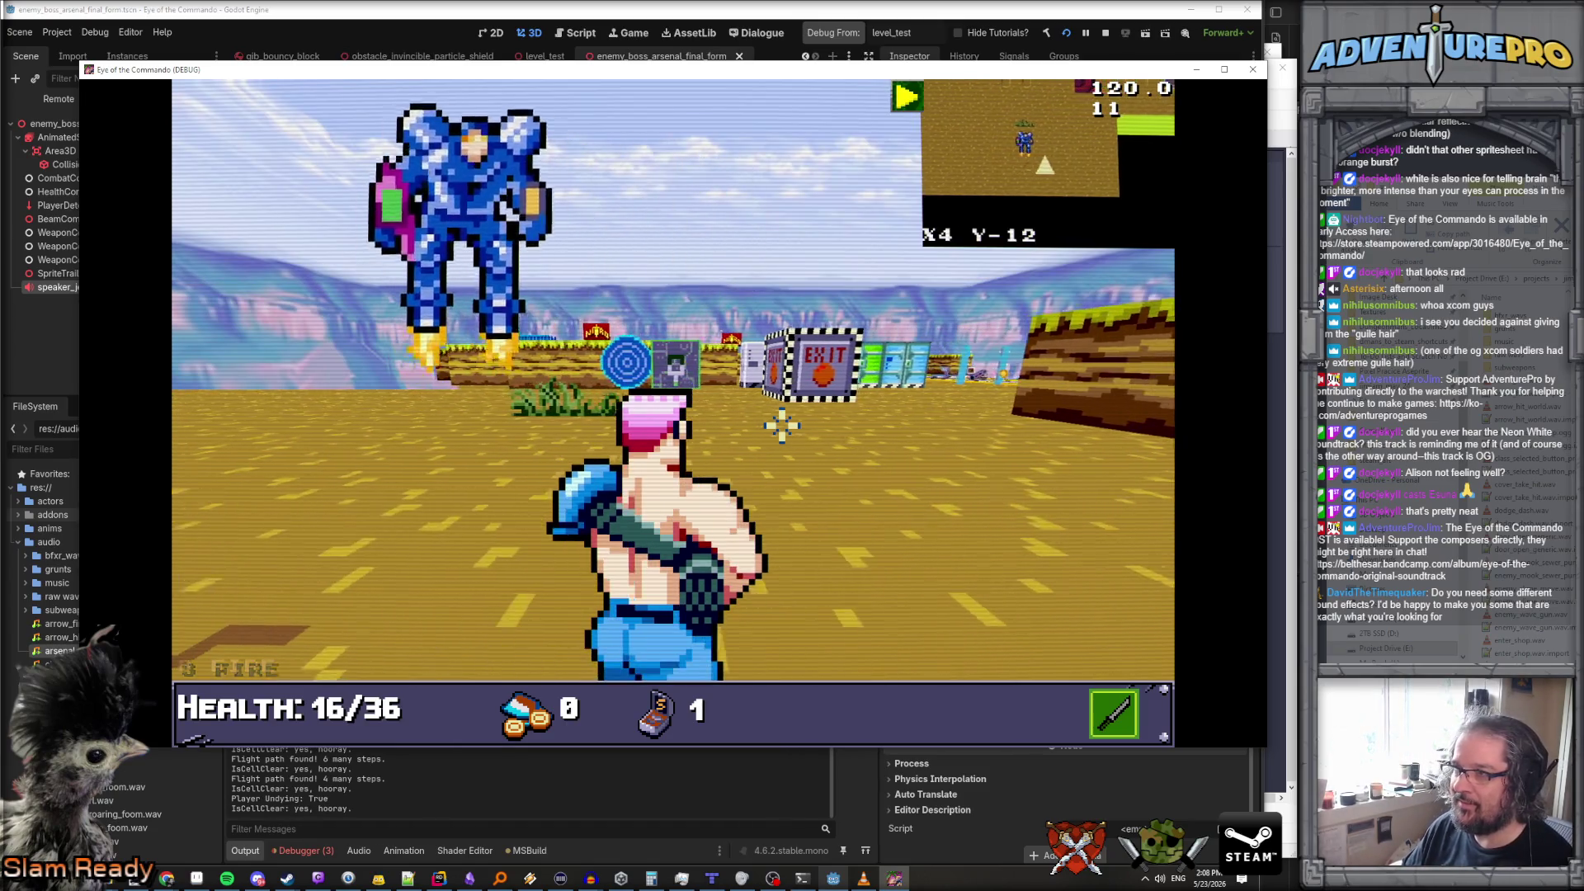
key("s")
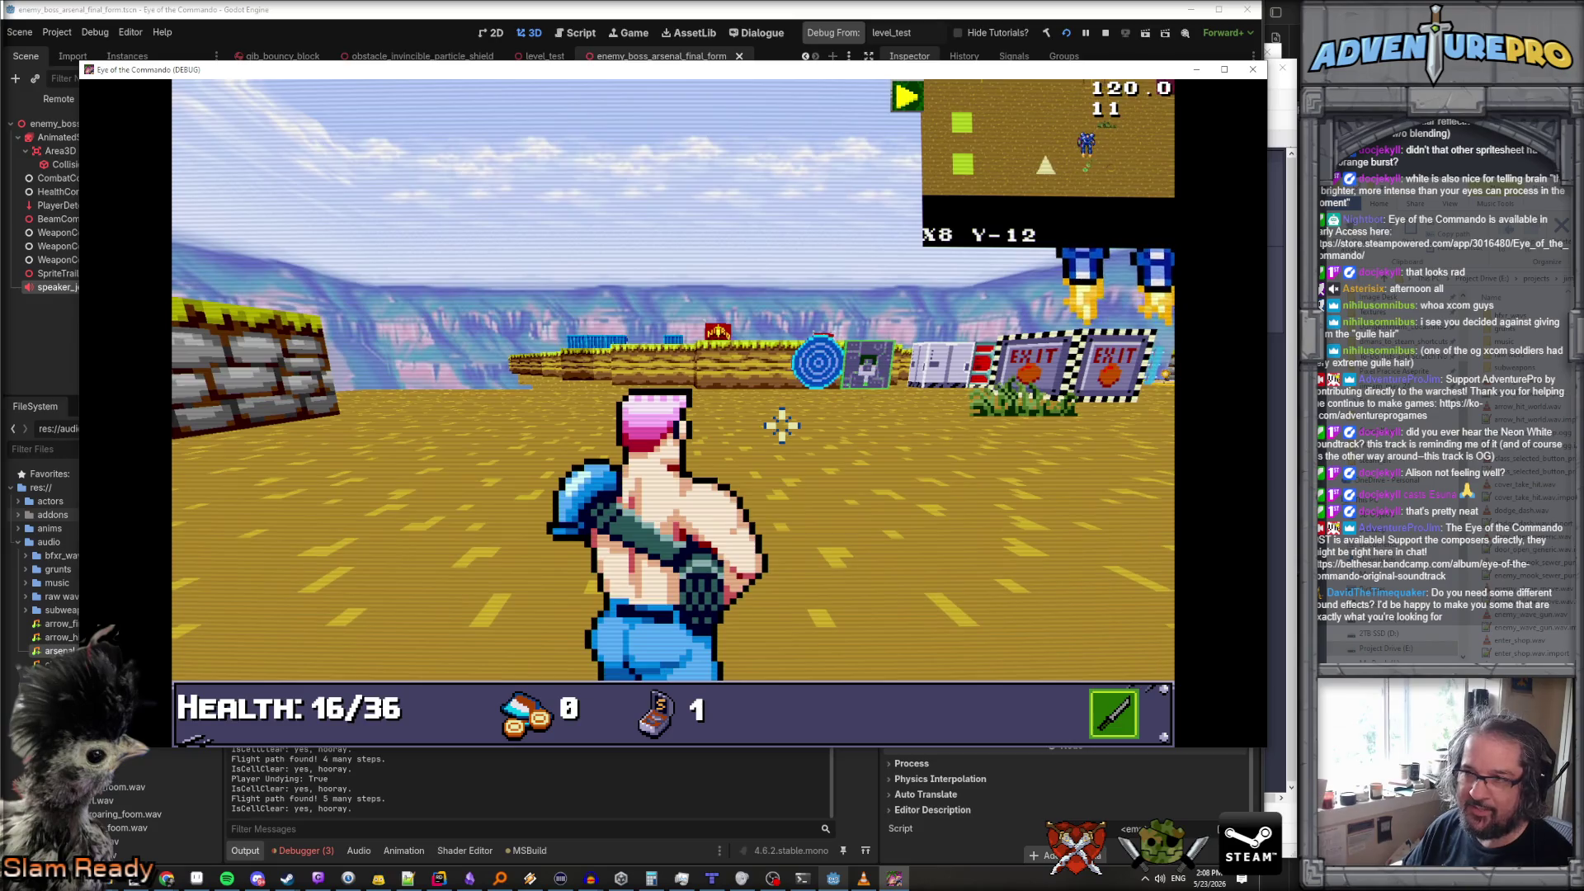
key("w")
key("d")
Face the flying boss, fire at it several times, then close the debug window
key("Right")
key("Left")
key("Left")
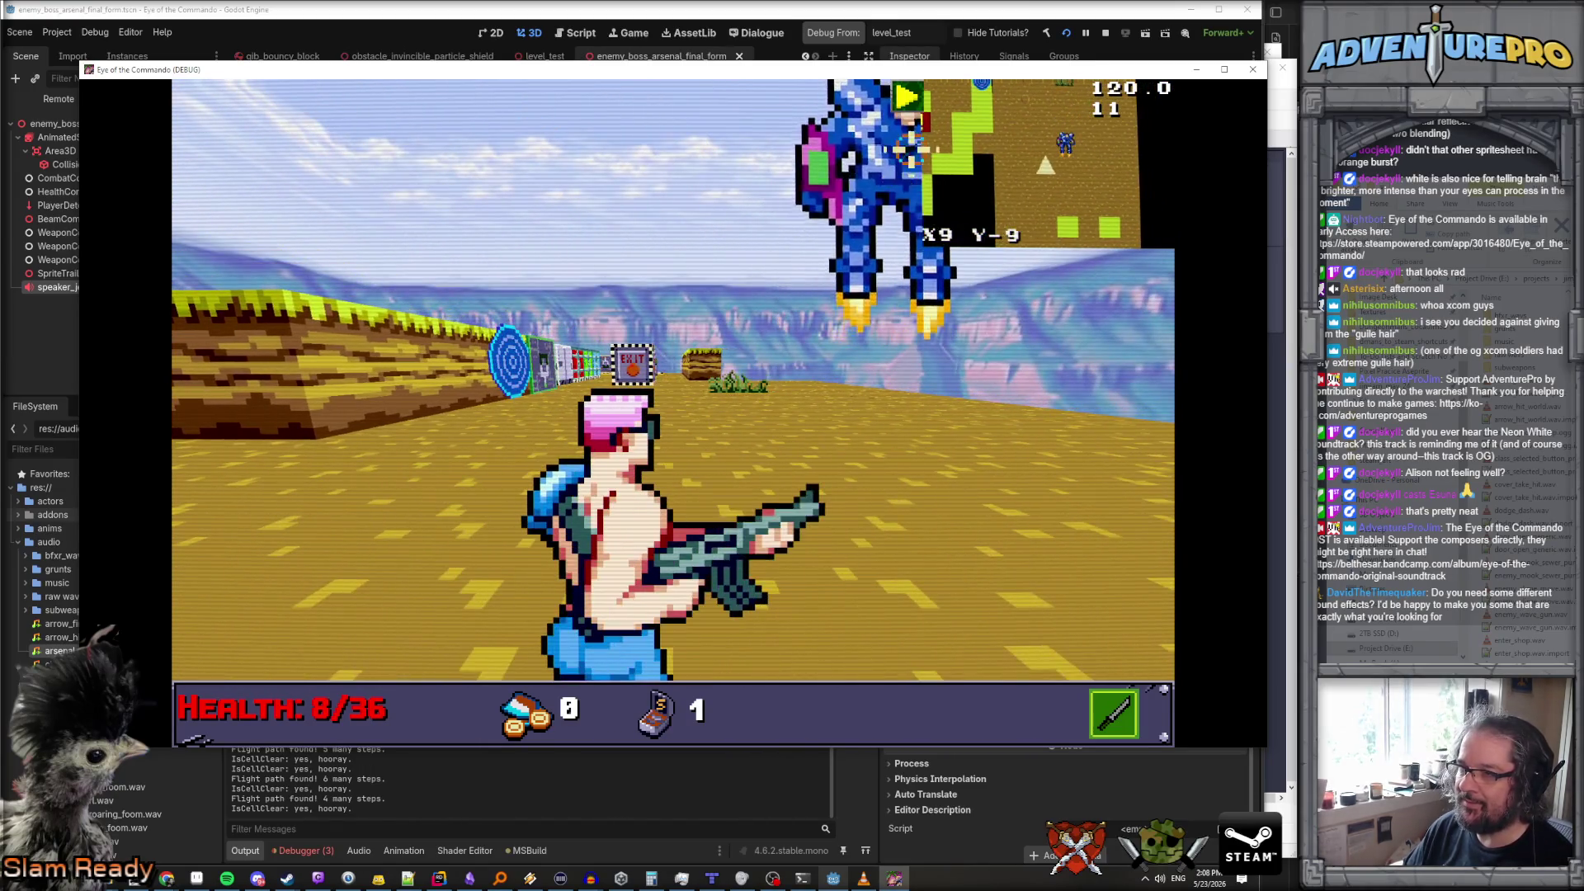
key("Right")
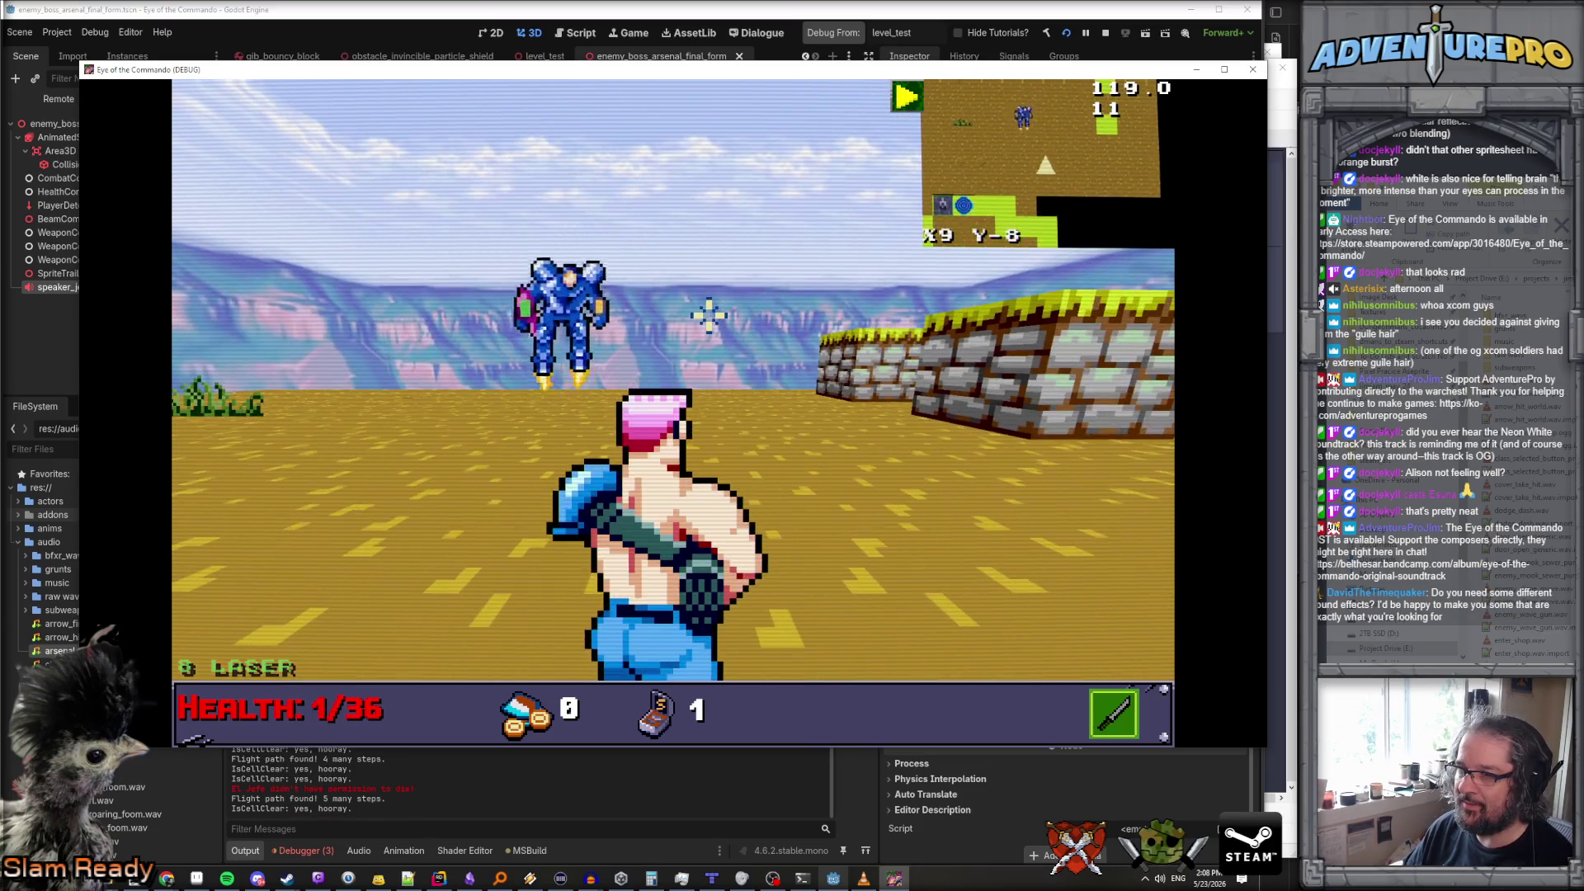
key("Up")
key("Up")
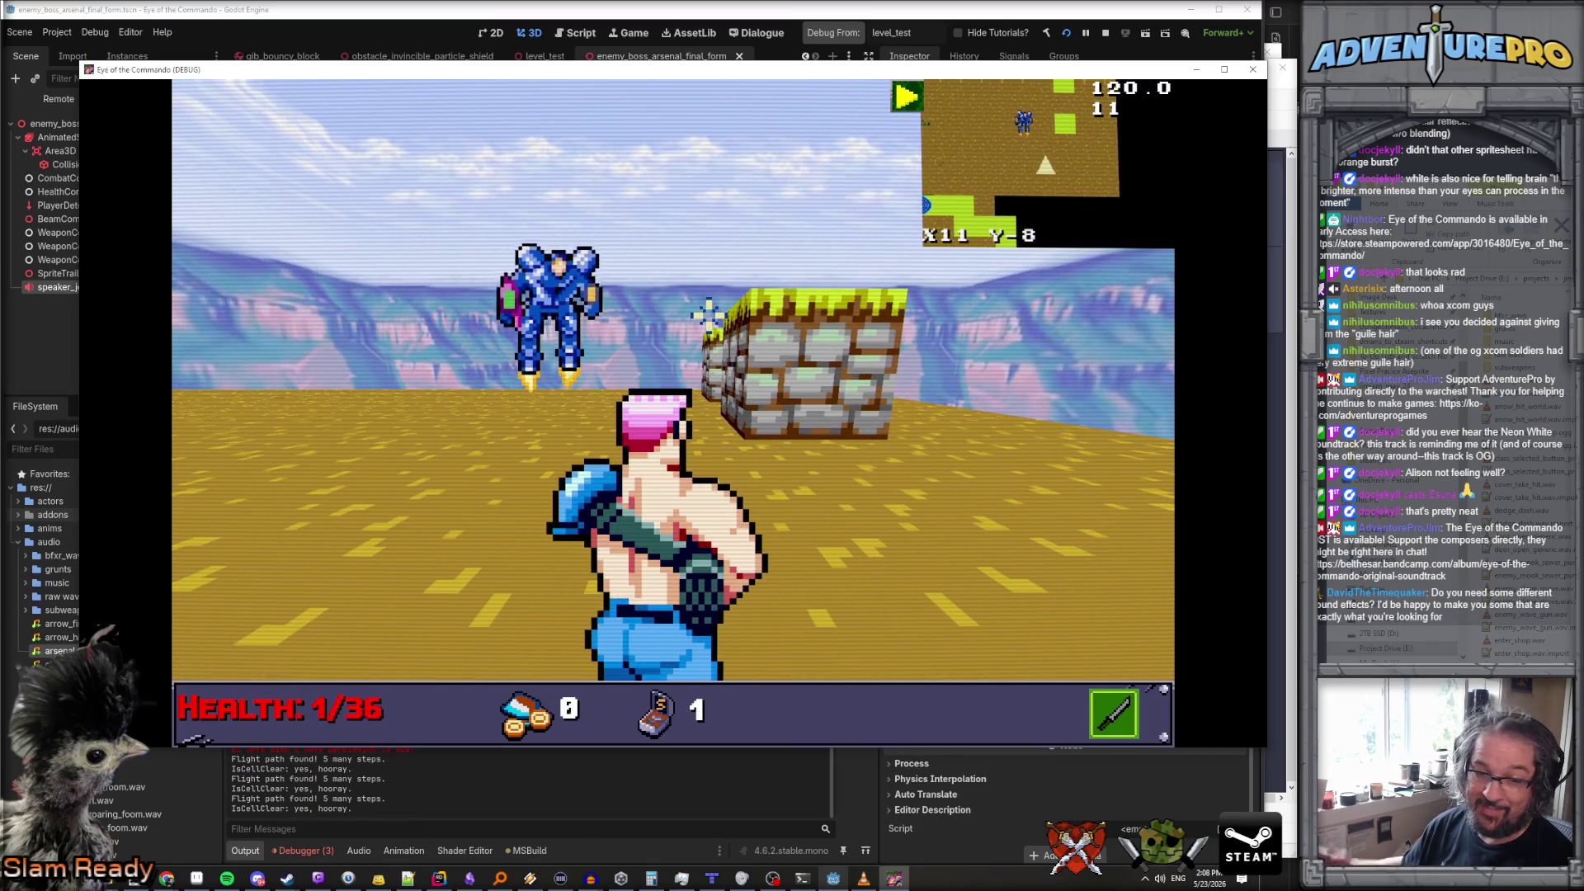
key("space")
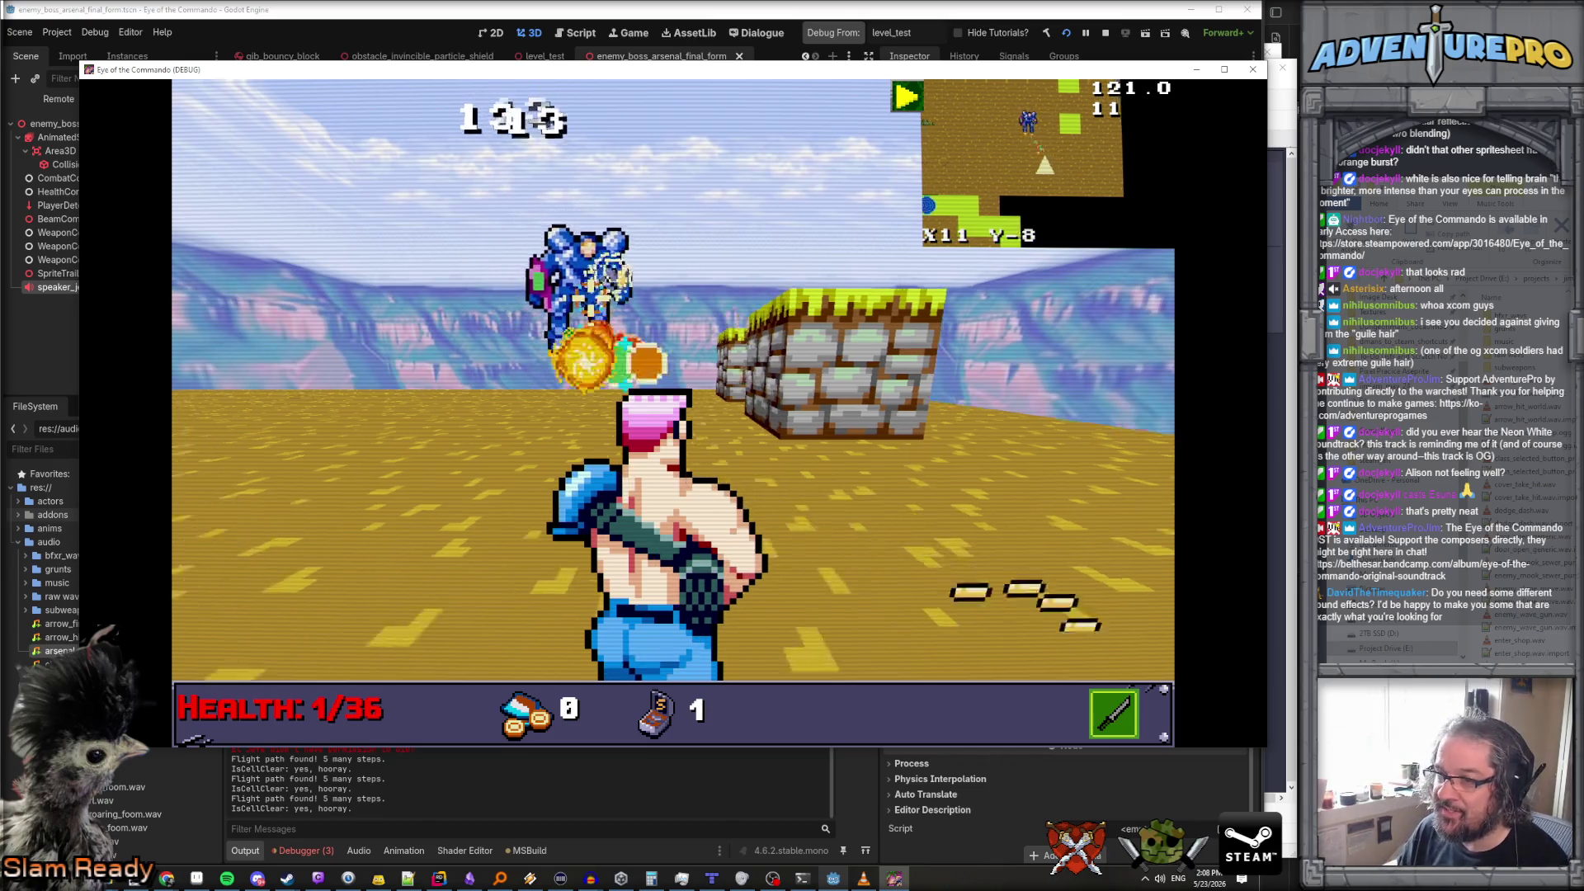
key("space")
key("Down")
key("Down")
key("Down")
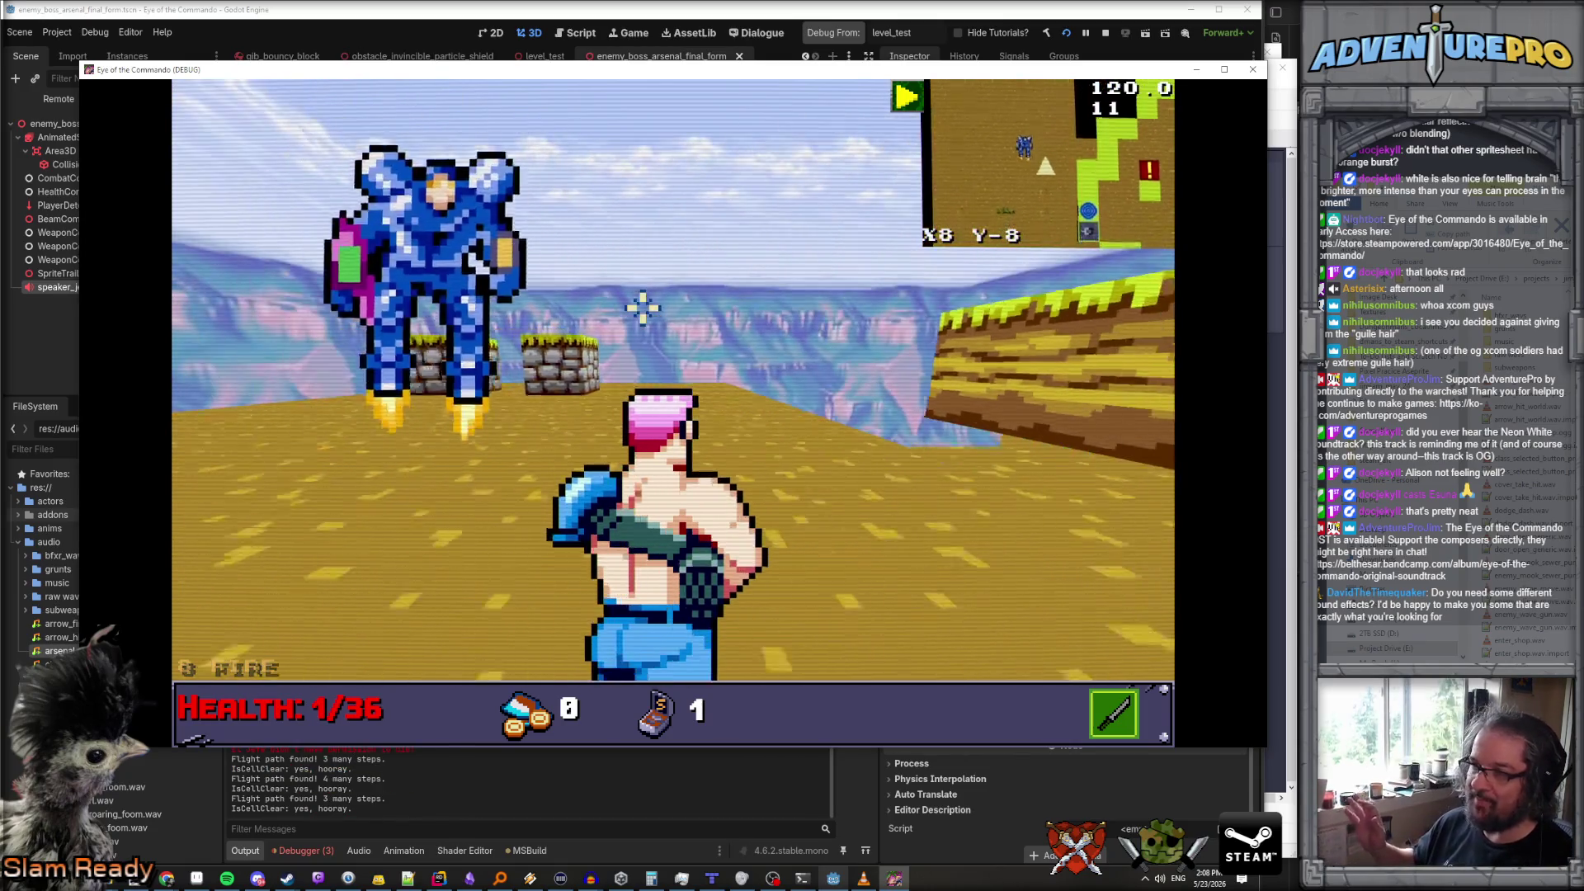
key("Up")
key("space")
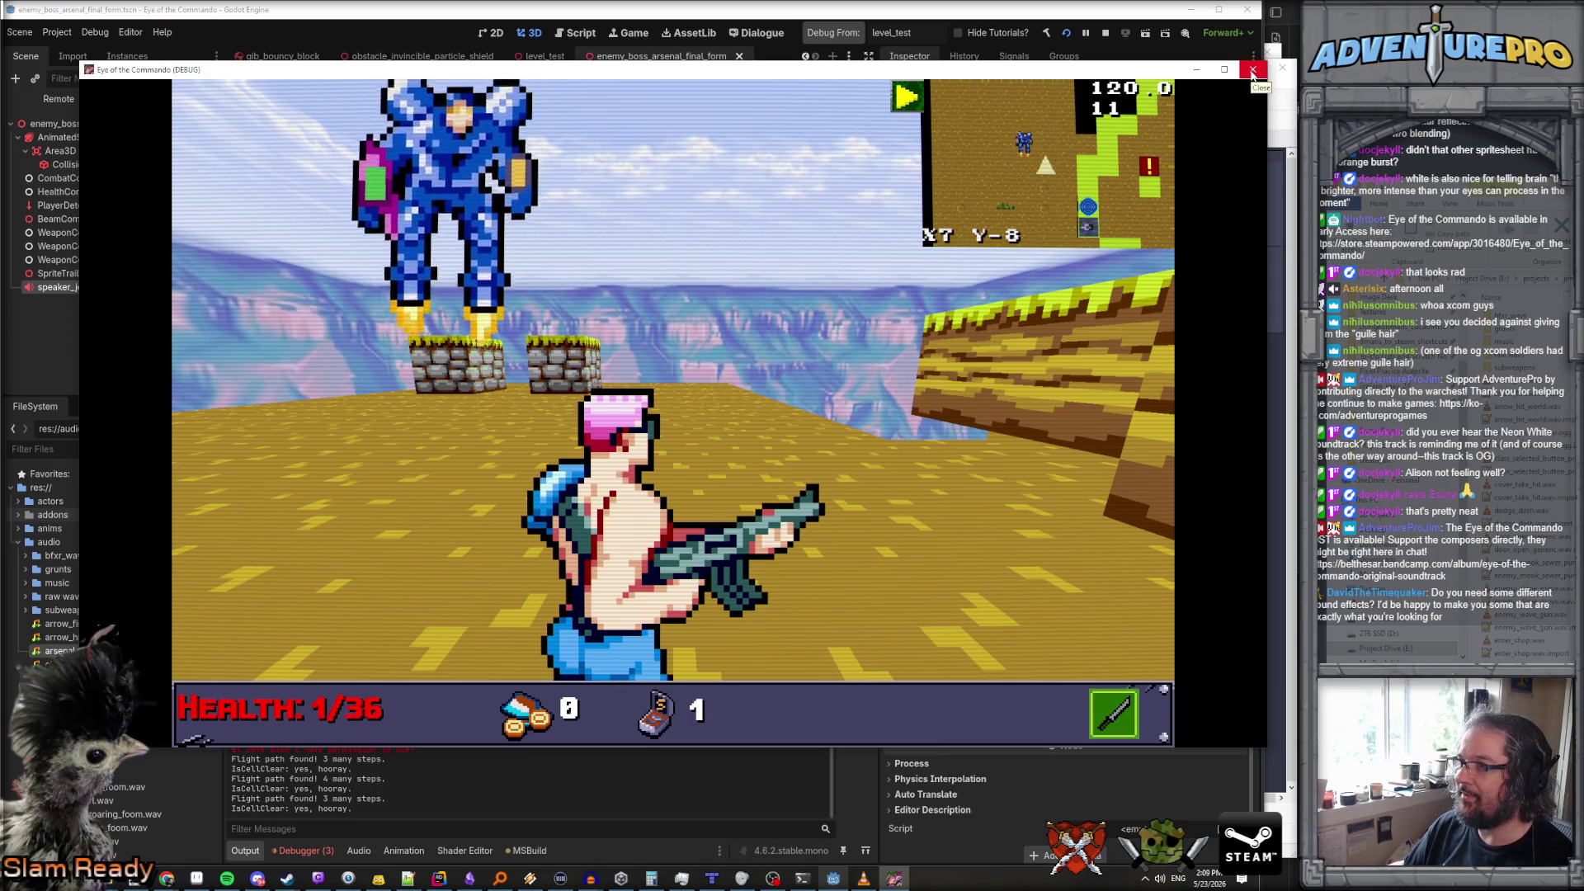
left_click(1252, 71)
left_click(921, 35)
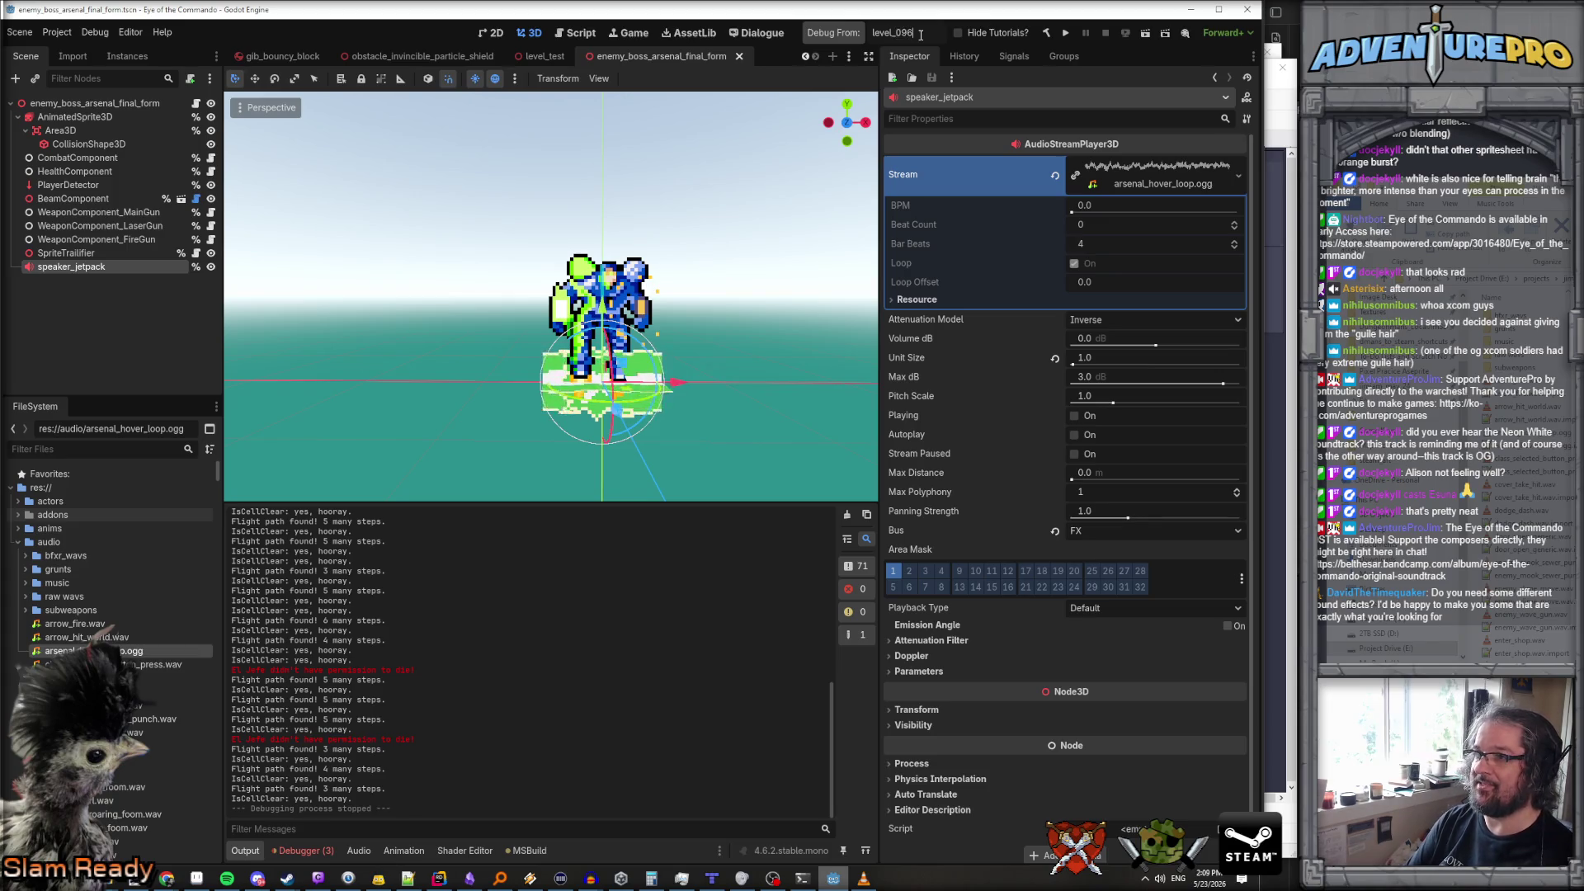
Launch a fresh debug run starting at level_08
left_click(840, 38)
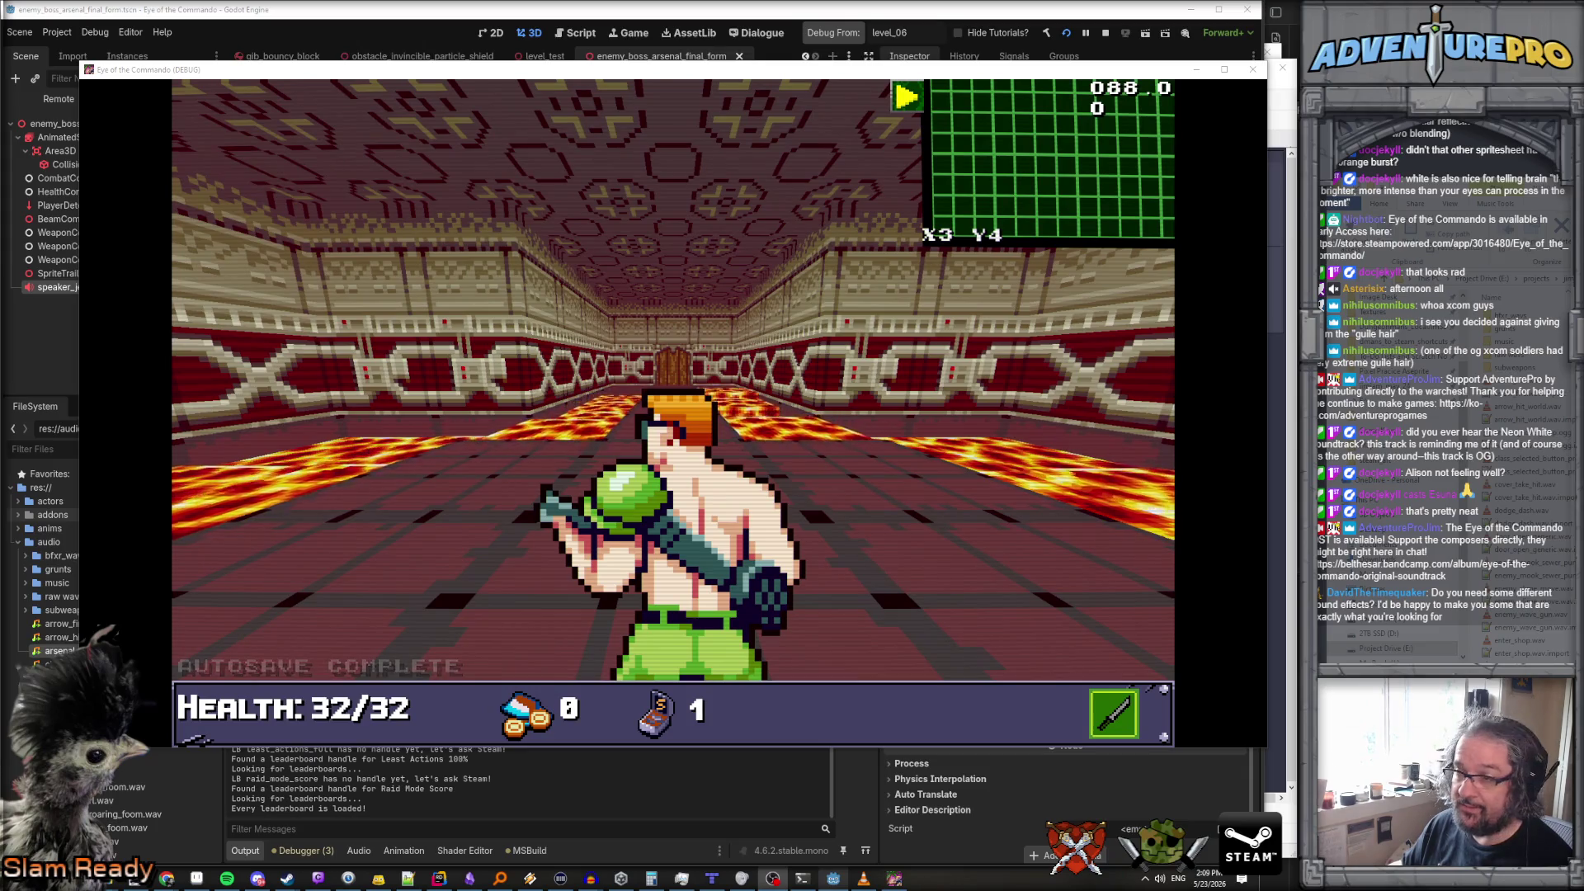
key("XF86AudioLowerVolume")
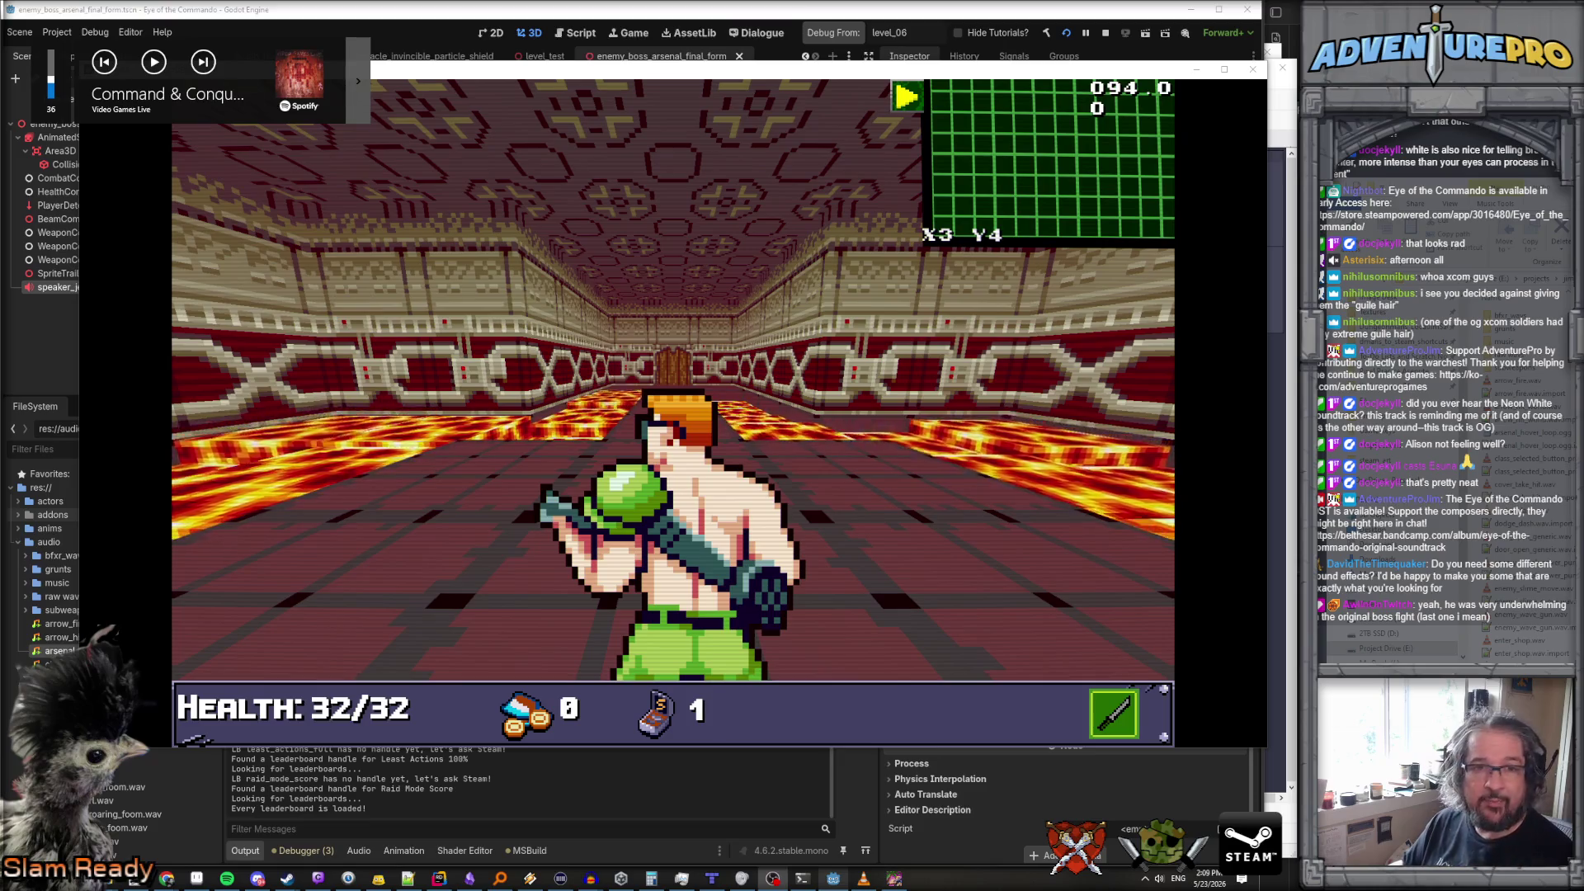
Teleport the commando to X34 Y65 with the TP debug console command
key("grave")
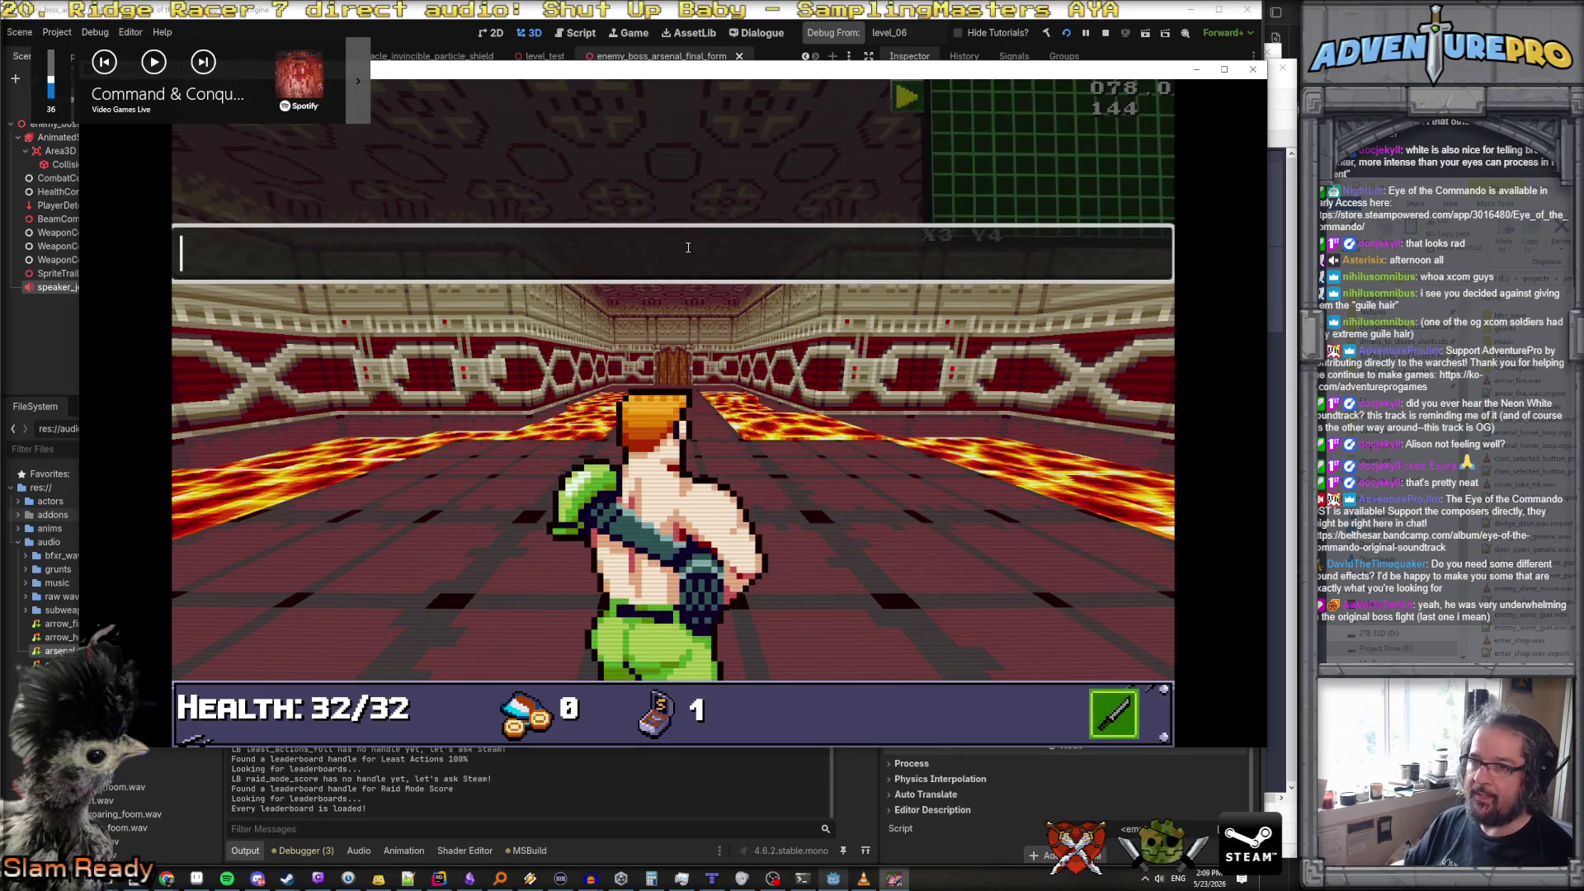
type("TP 35 65")
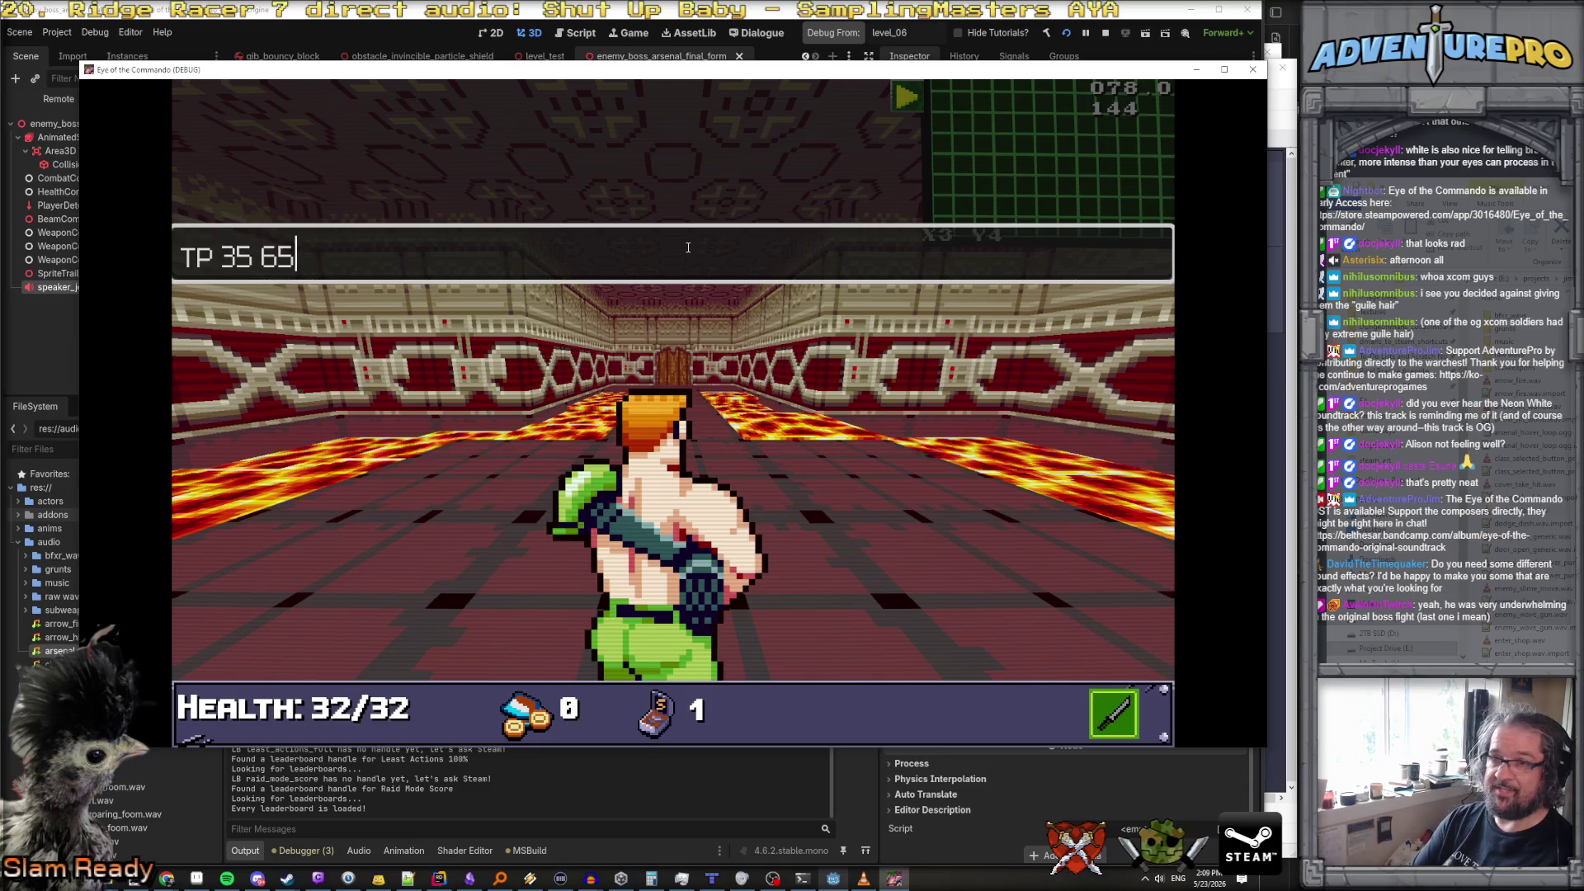
key("Return")
key("grave")
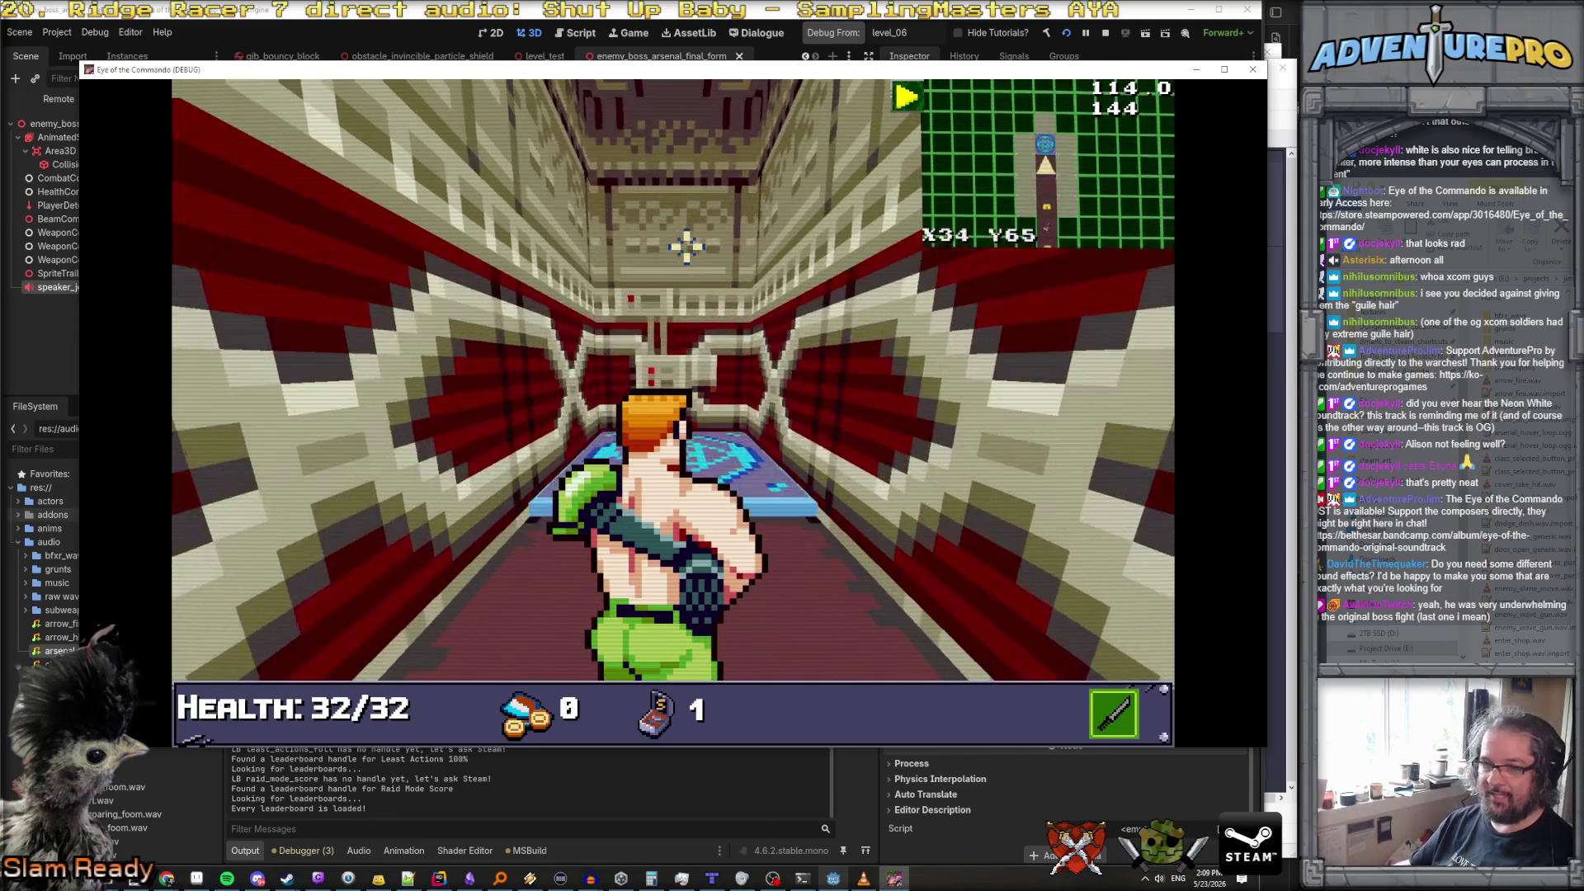
Turn on UNDYING and grant 50 machine-gun damage with GUNDAMAGE 50
key("grave")
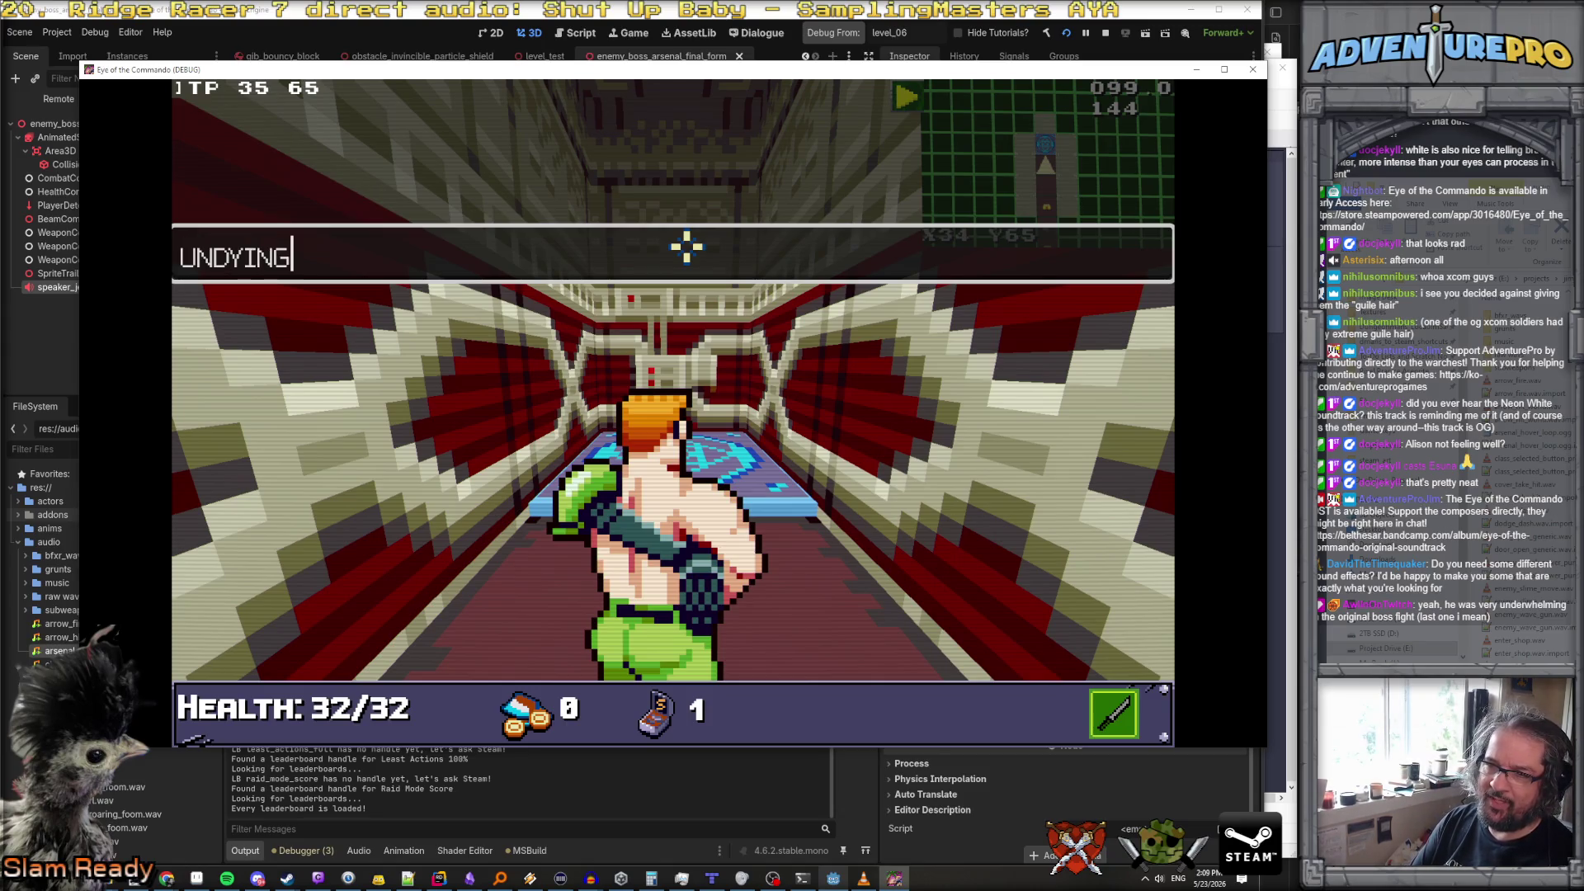
key("Return")
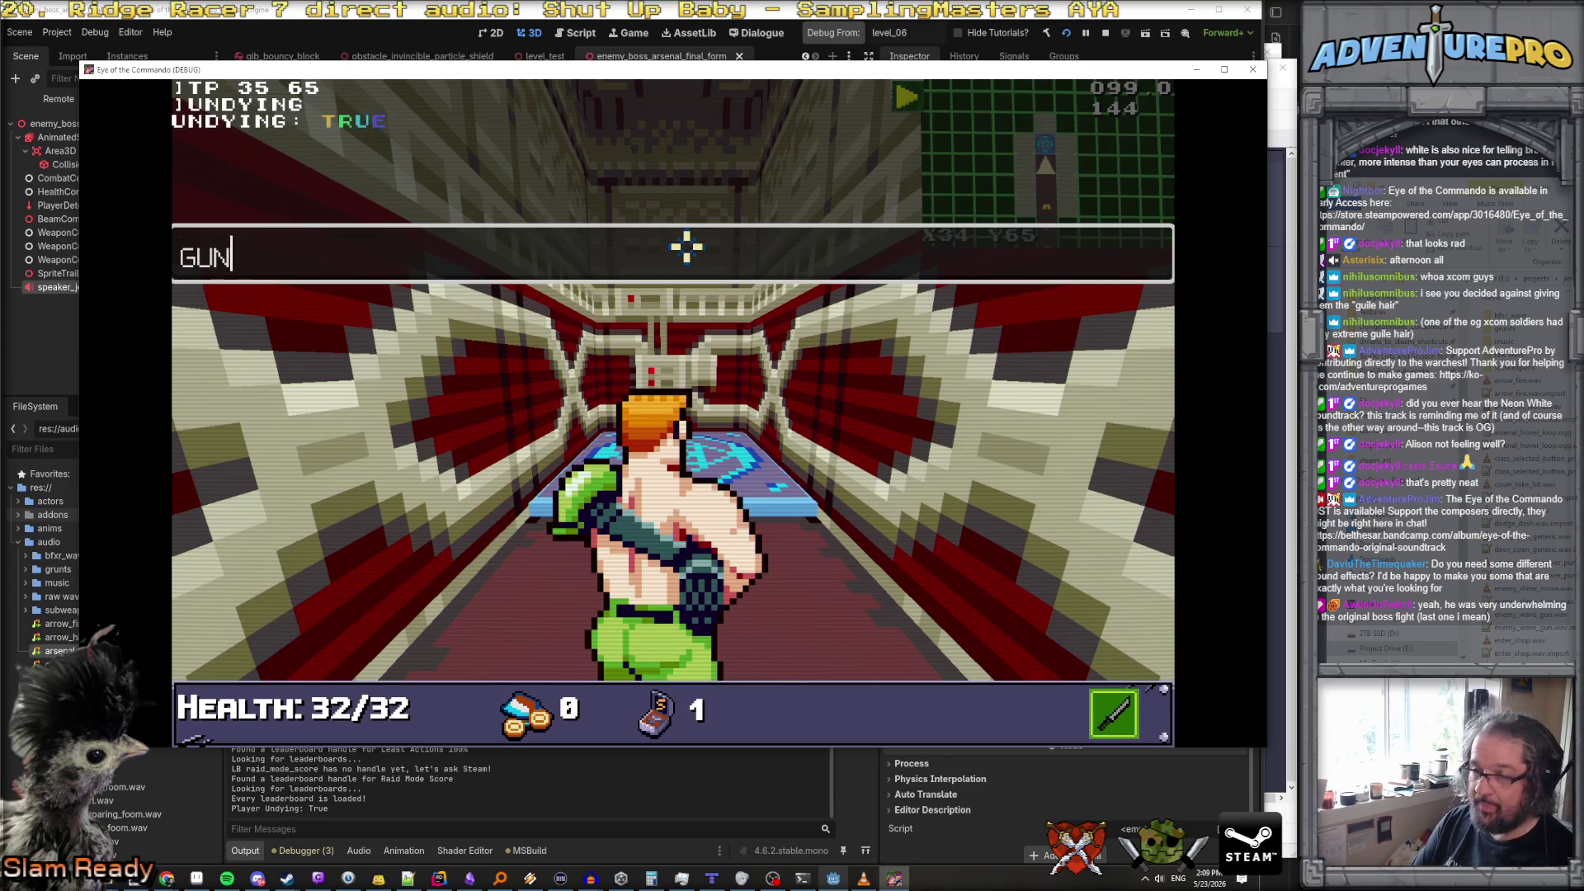
type("50")
key("Return")
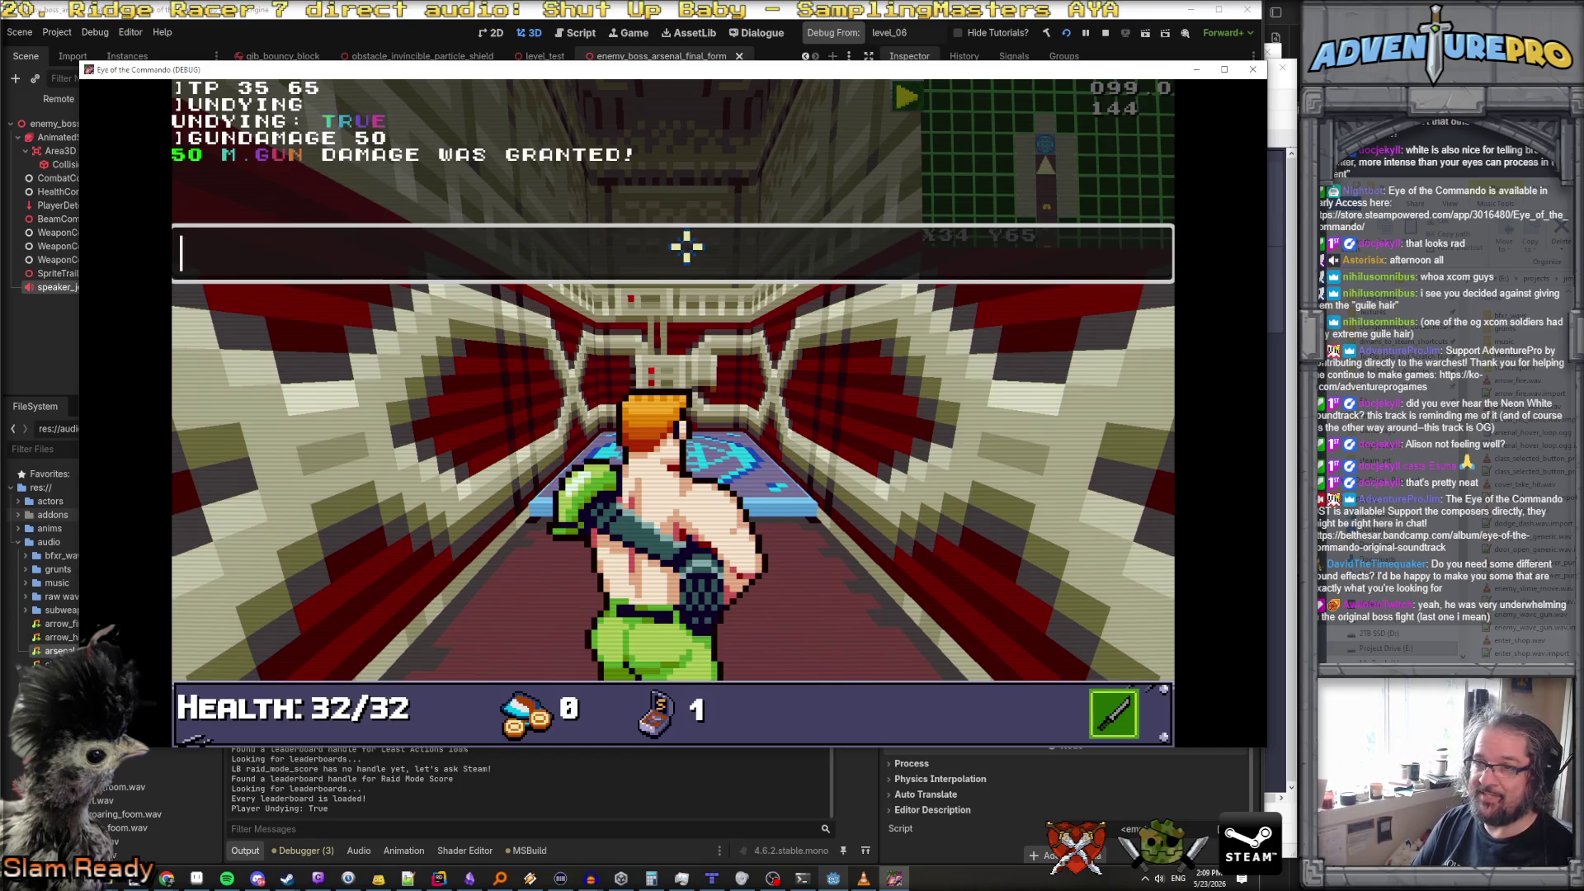
key("grave")
Re-run the earlier UNDYING command from the console history
key("grave")
key("Up")
key("Up")
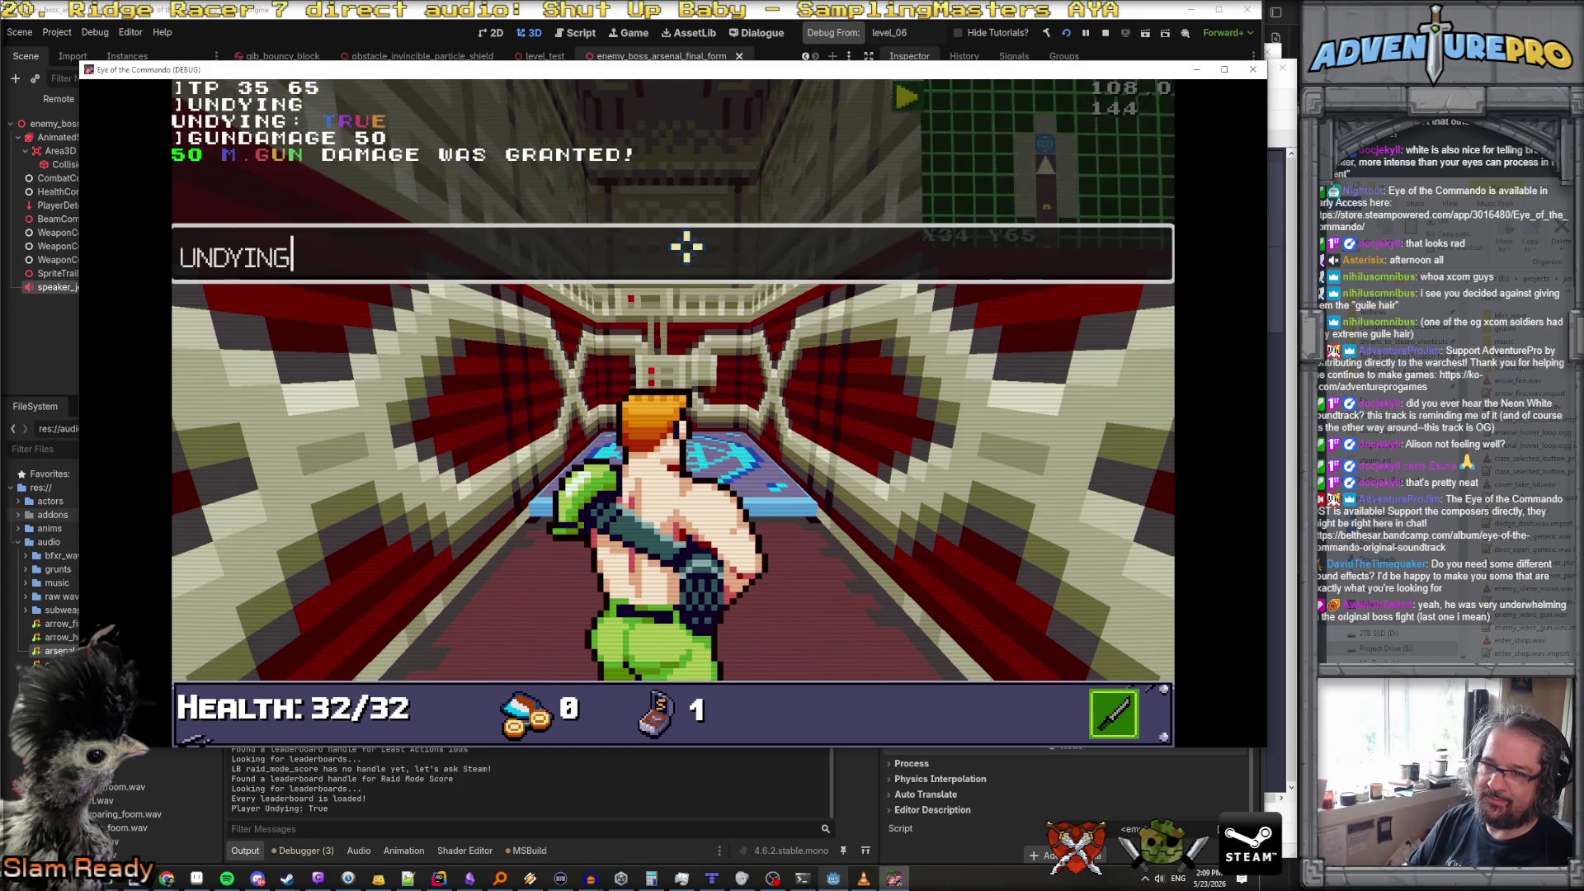
key("Return")
key("grave")
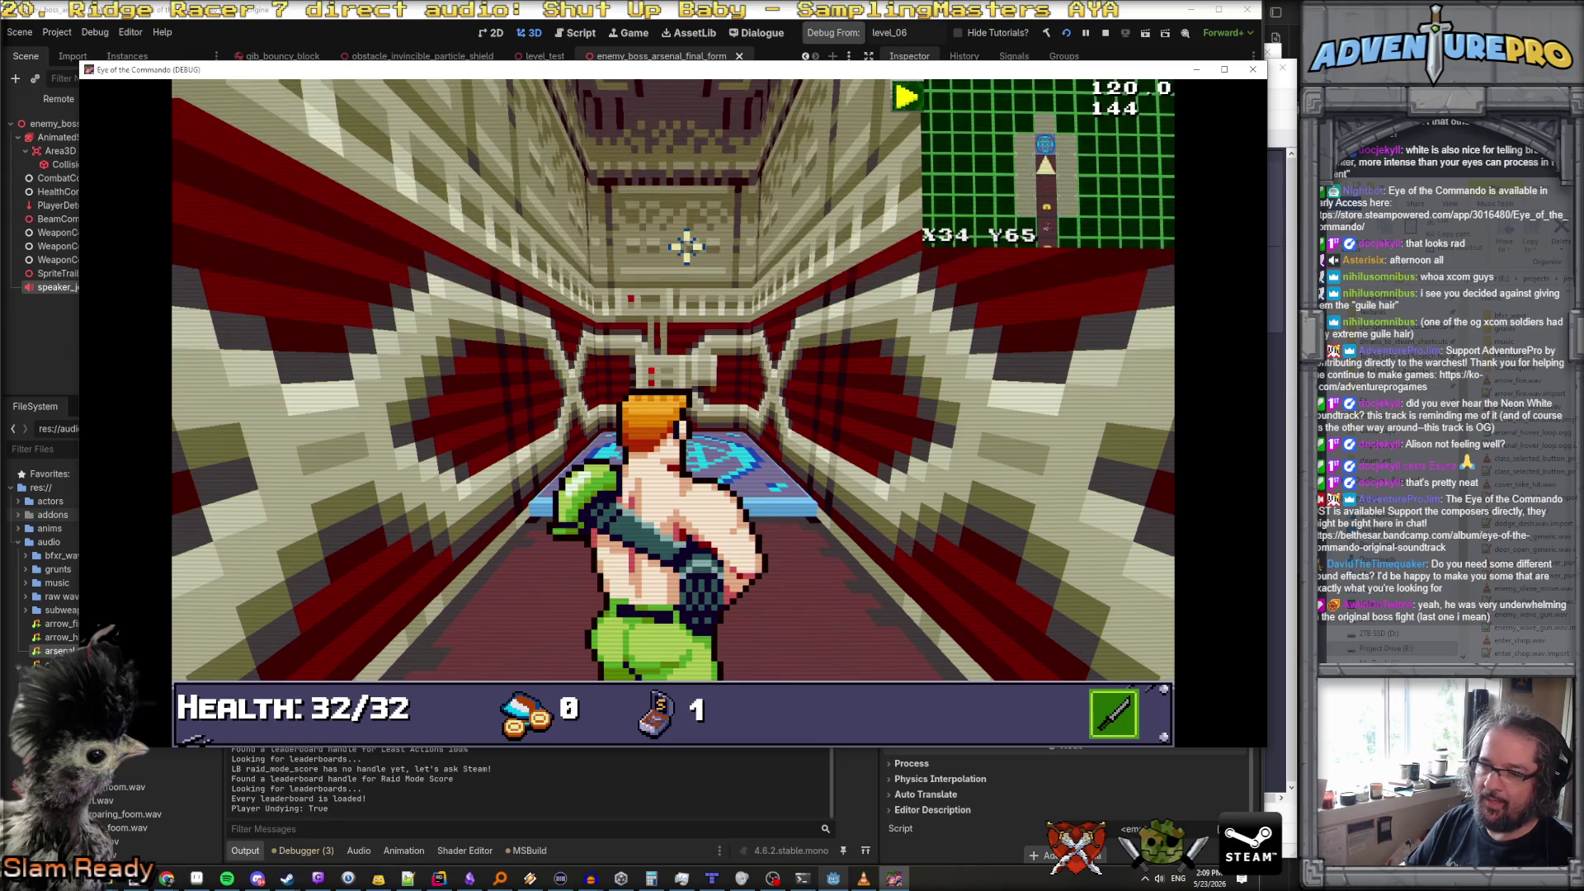
key("Up")
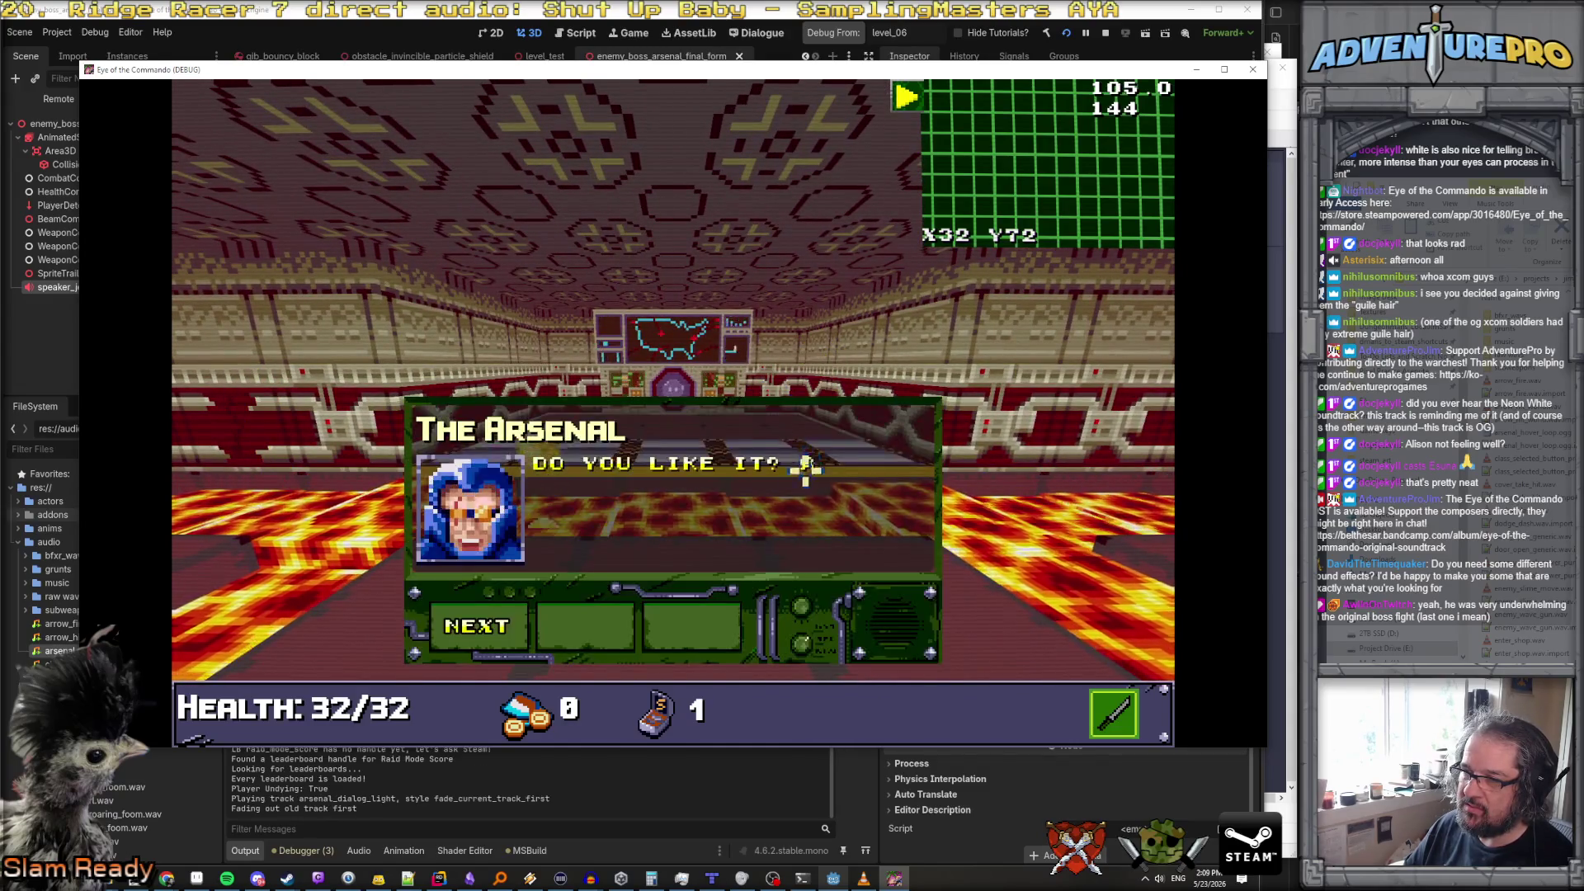
Dismiss the boss's opening dialogue, advance among the lava pits and fire the rifle at it
left_click(492, 633)
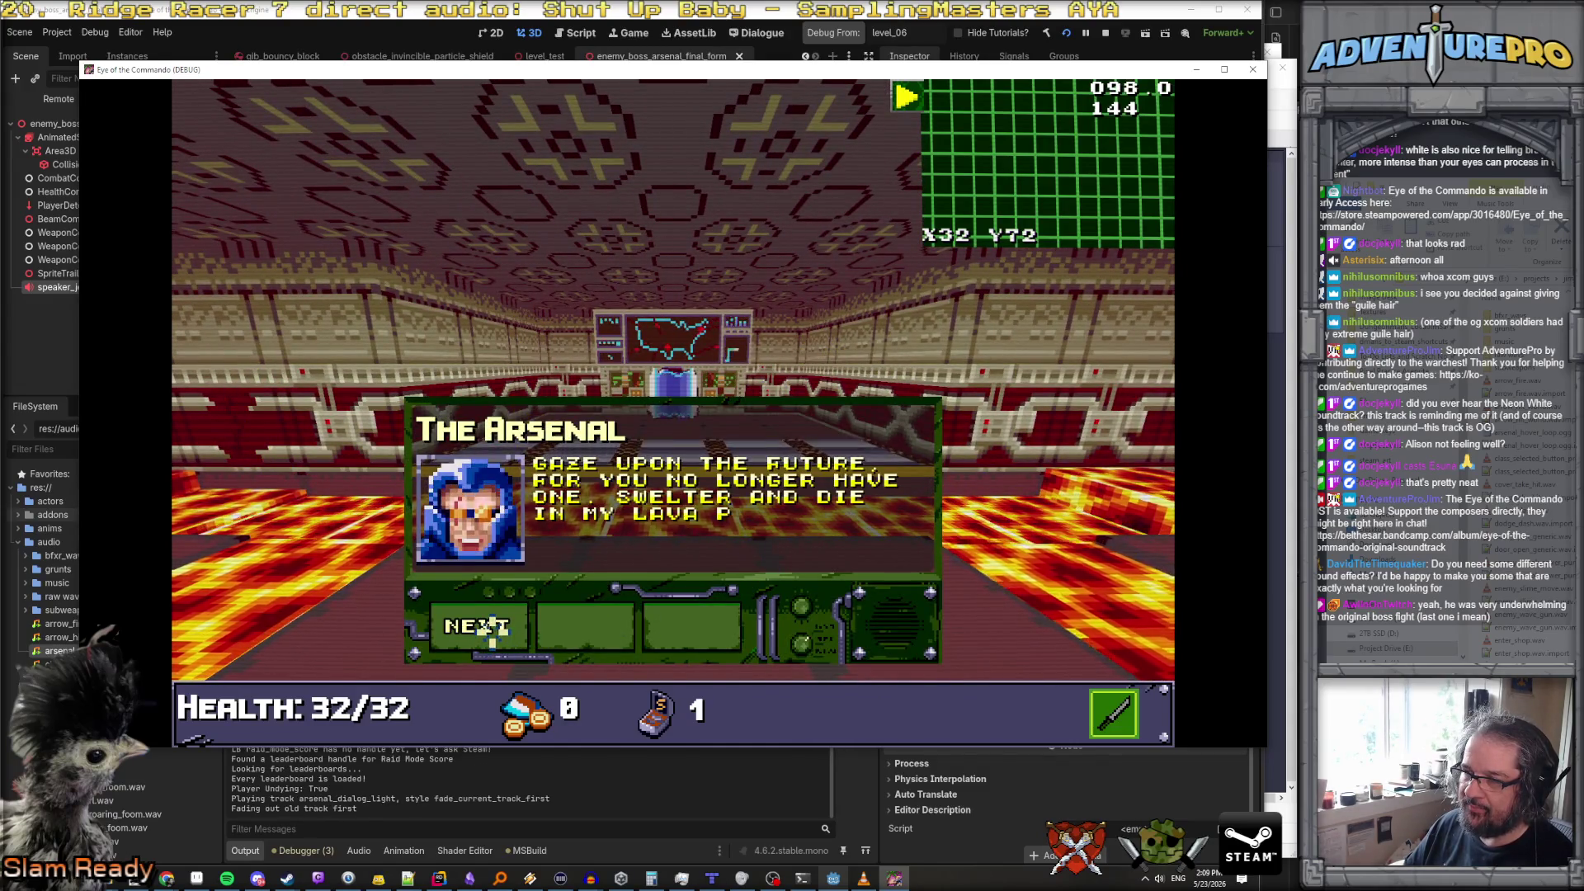
left_click(493, 633)
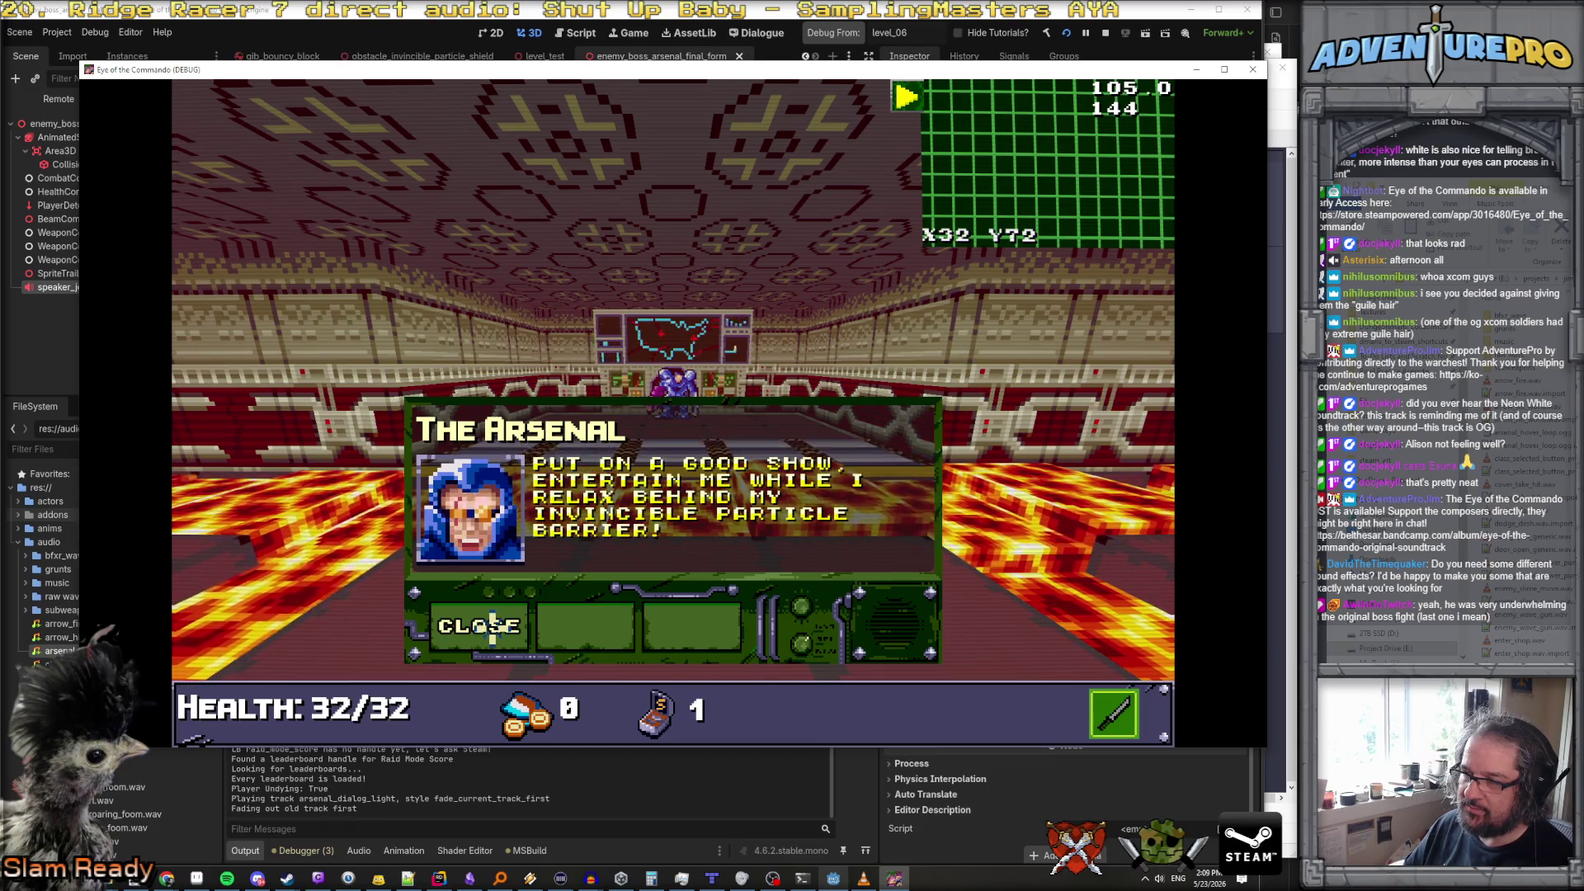
left_click(491, 627)
key("w")
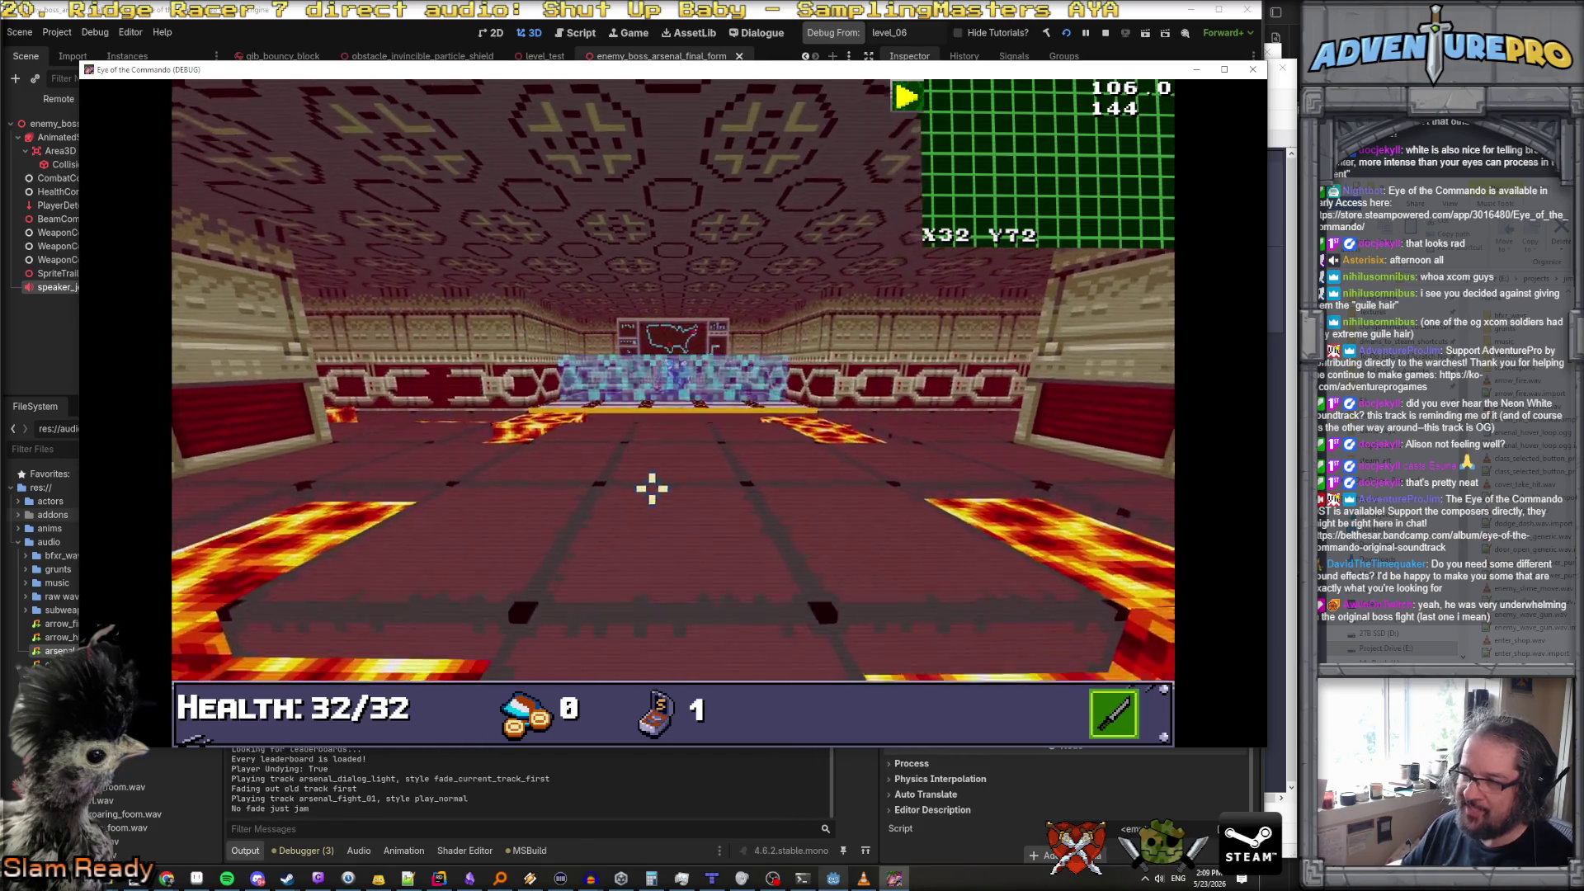
key("w")
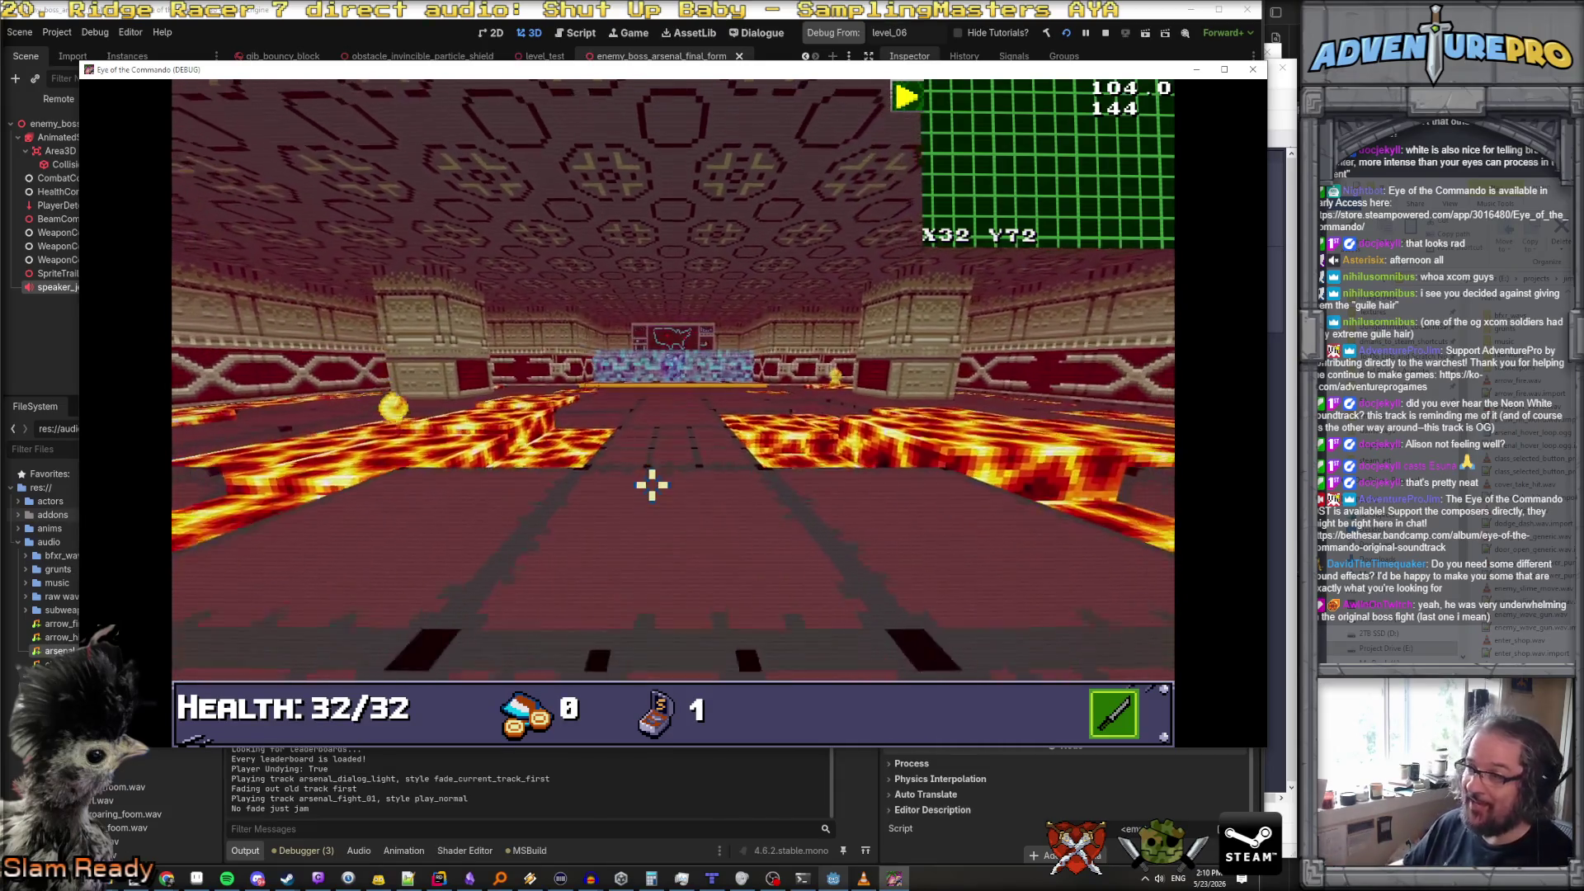
key("w")
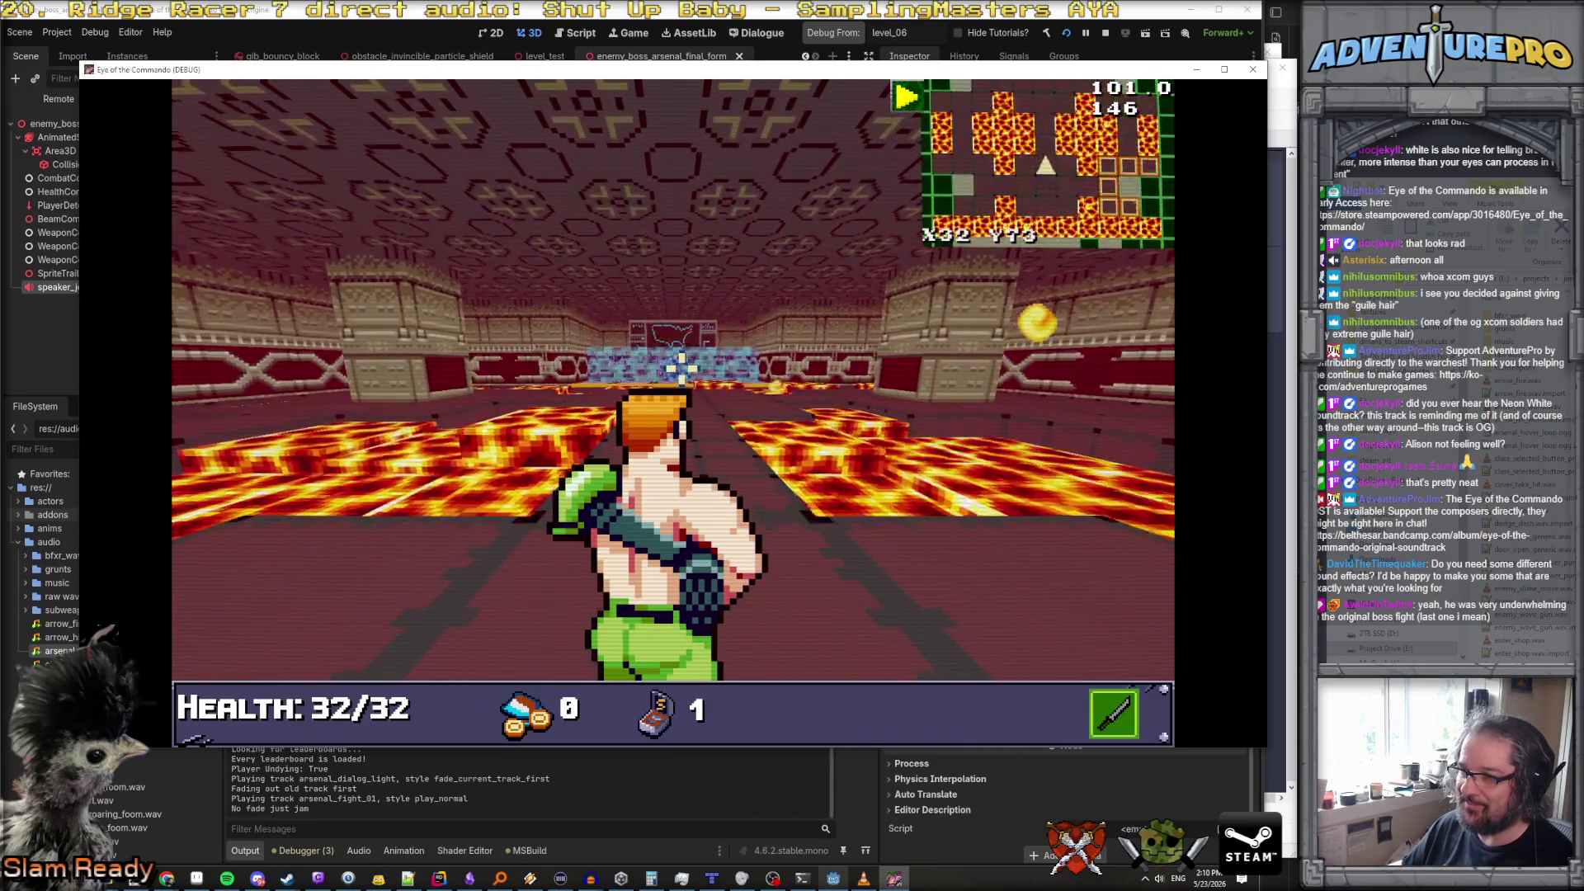
key("Left")
key("space")
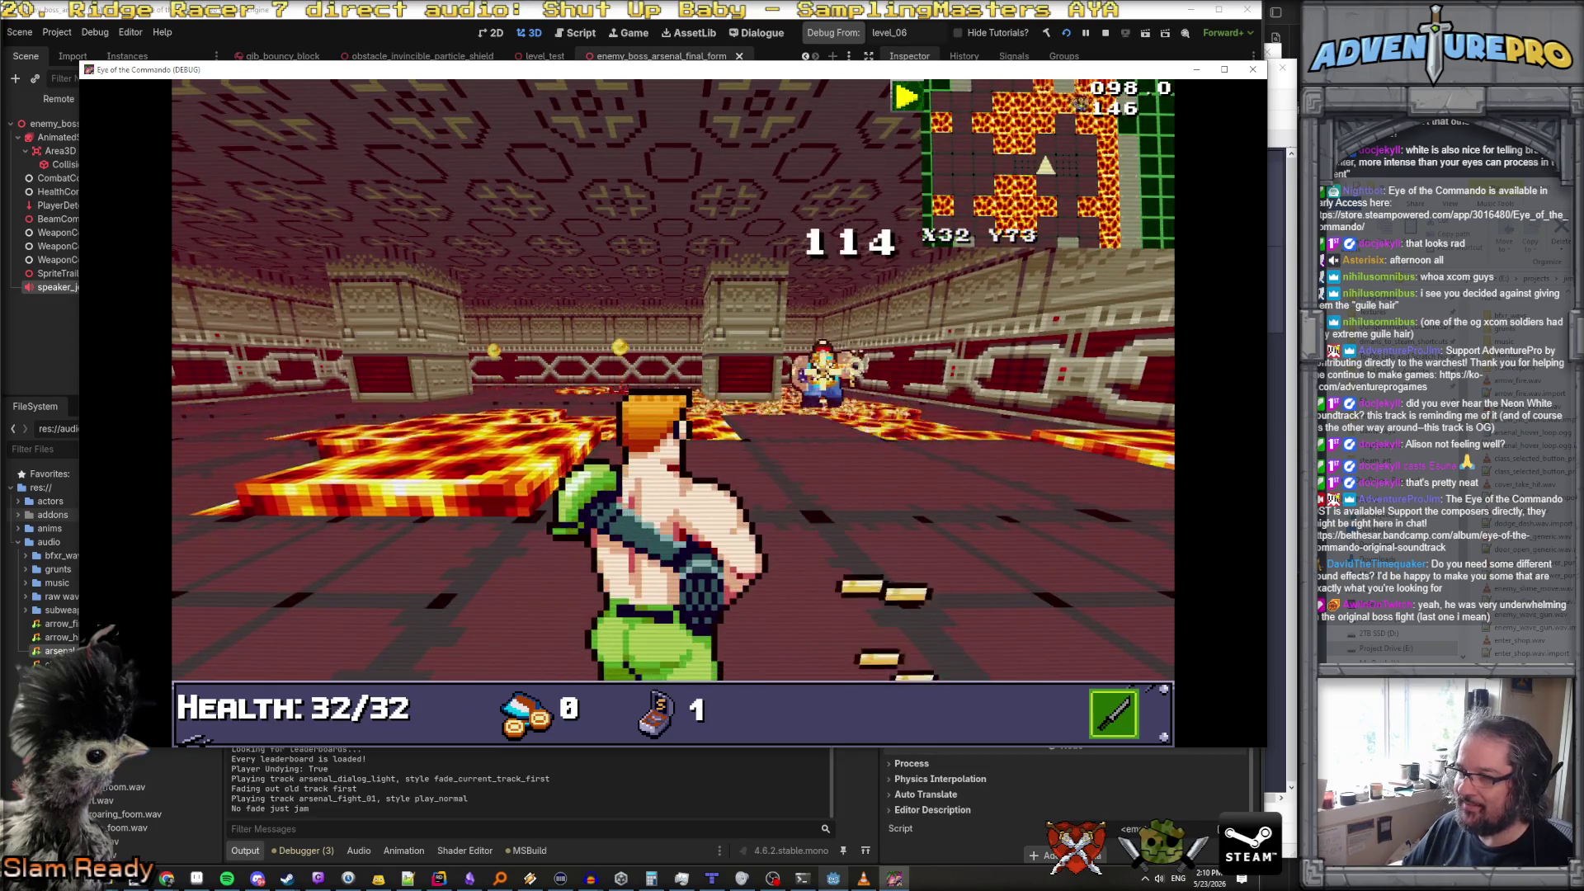
key("a")
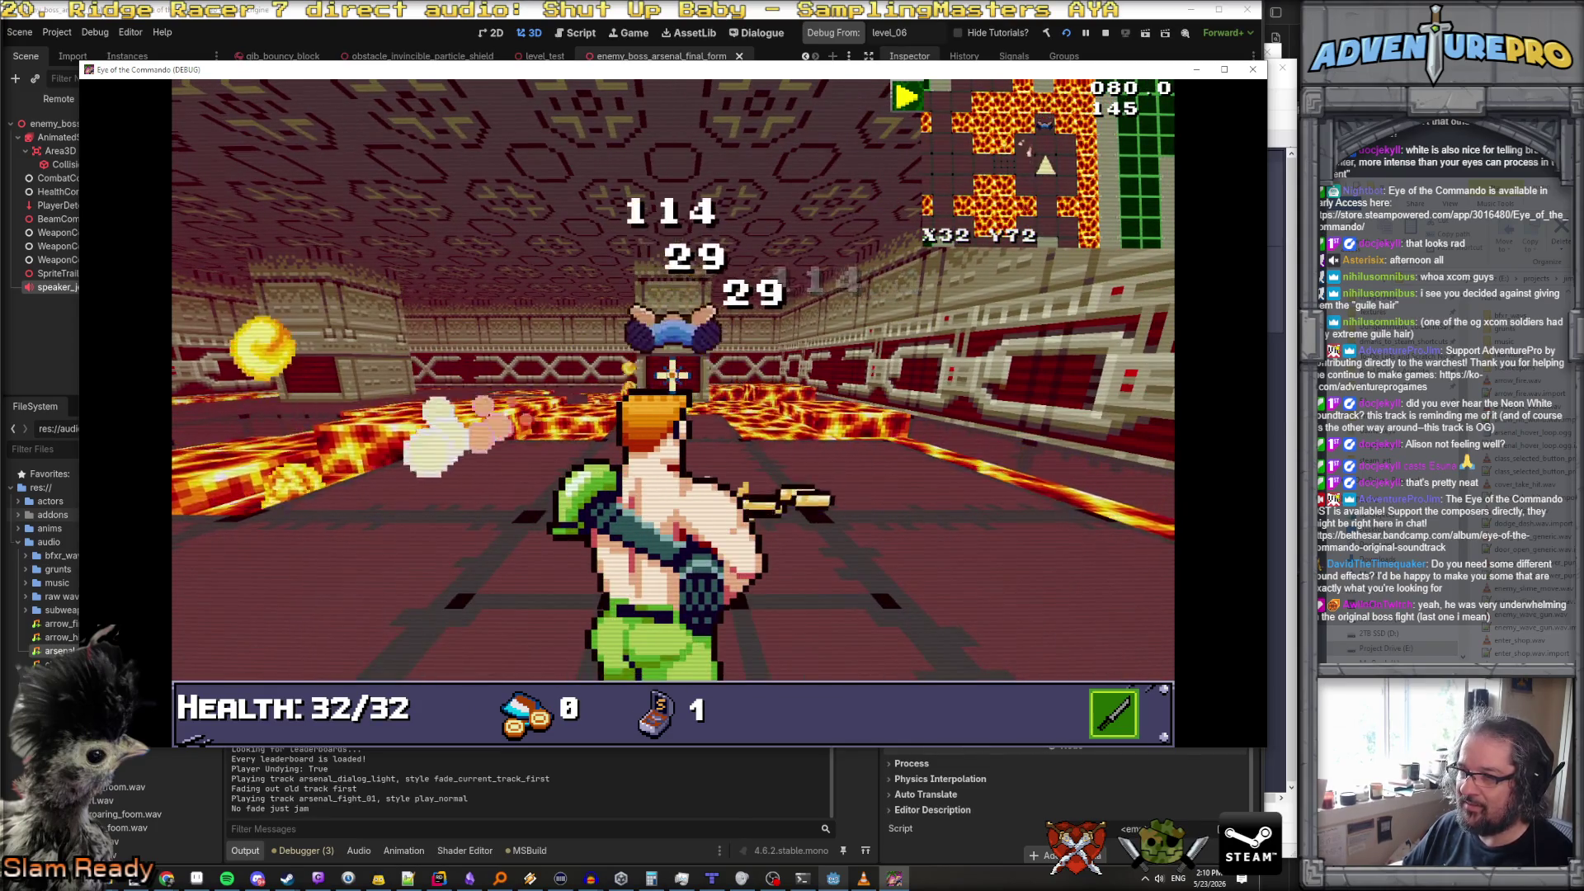
left_click(850, 379)
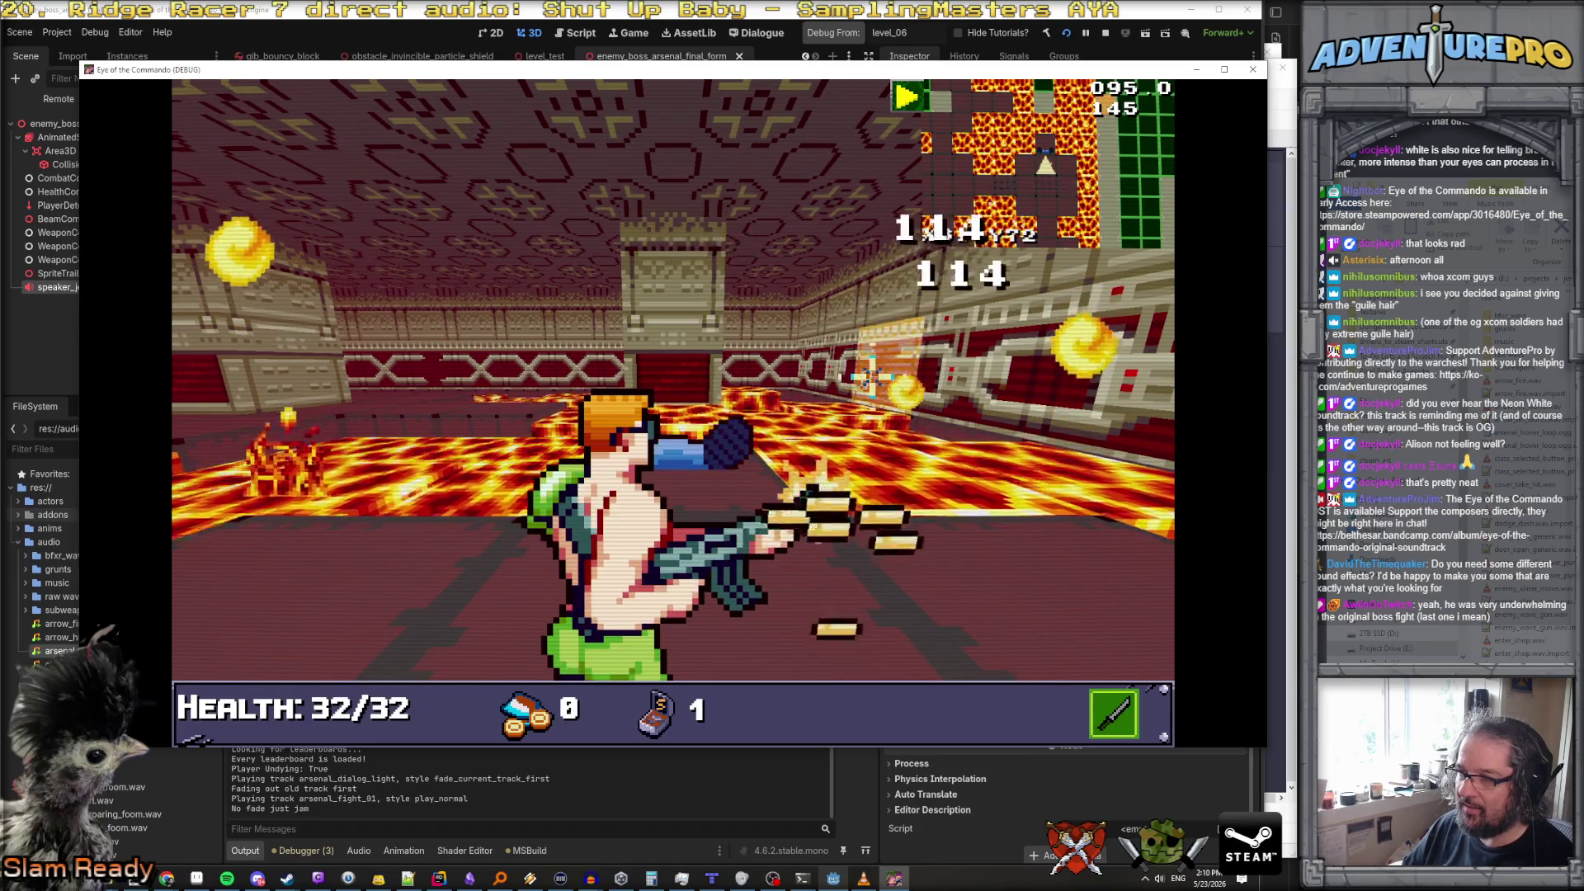
Shoot down the central corridor, then push forward along the lava corridor
key("w")
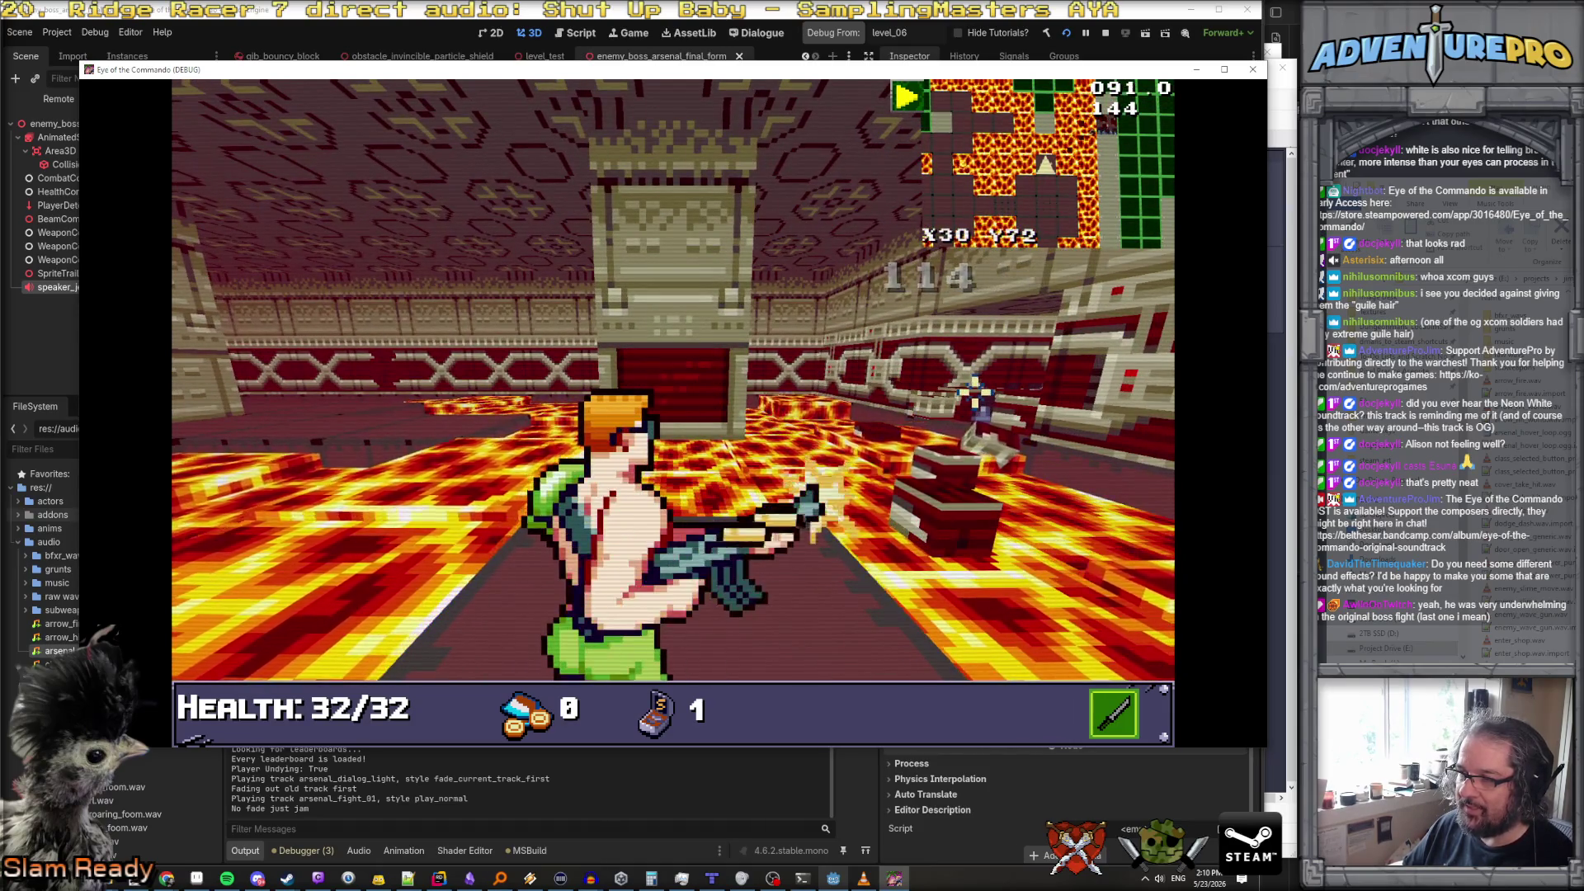
key("a")
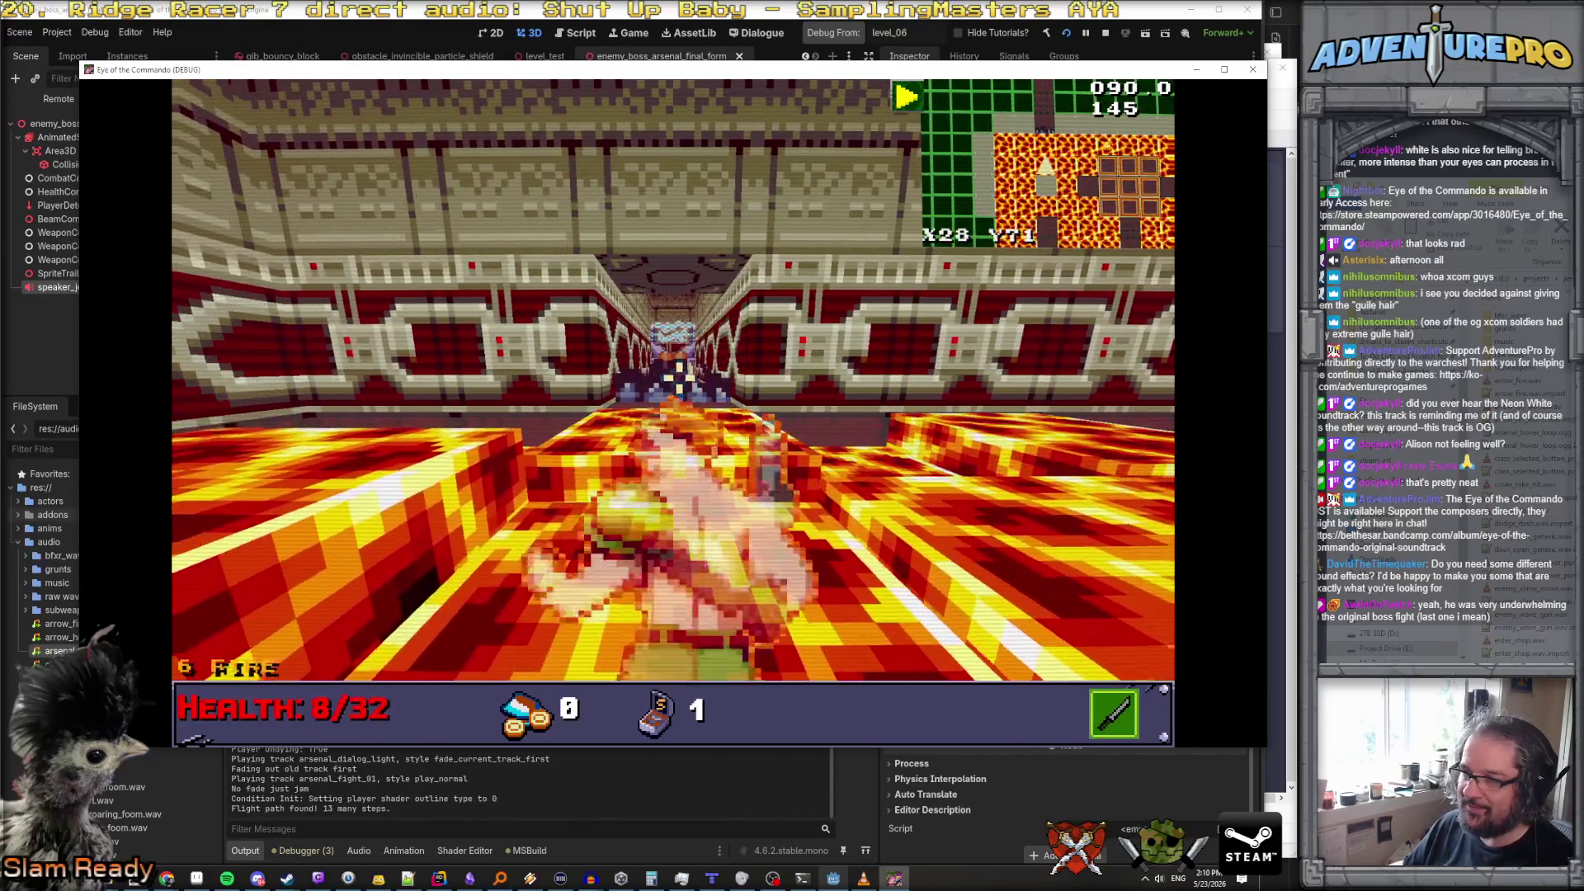
left_click(676, 361)
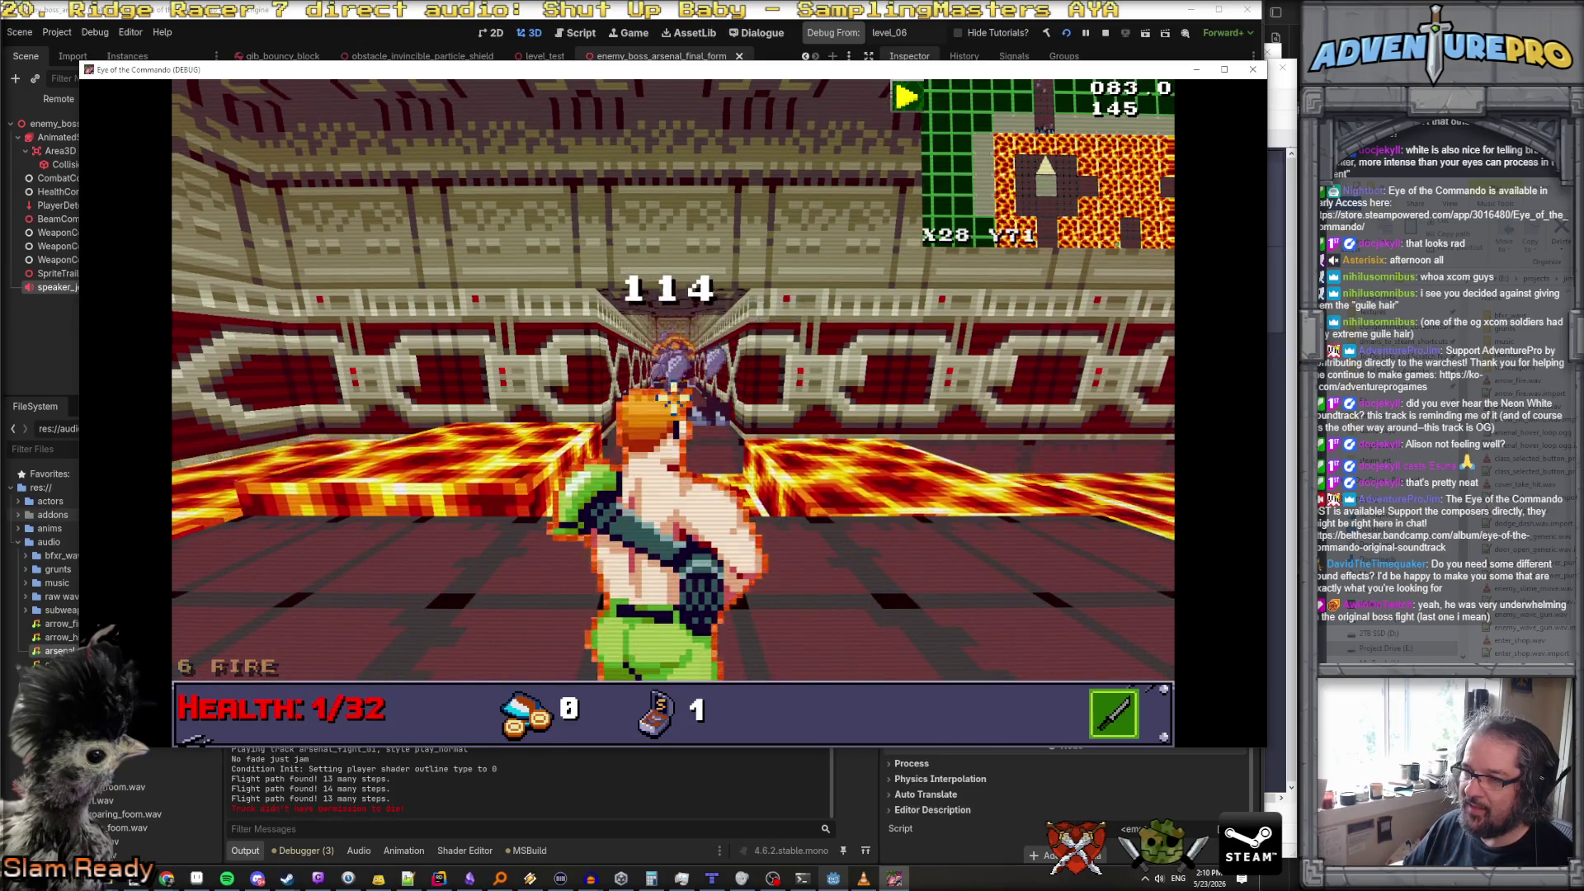
left_click(468, 338)
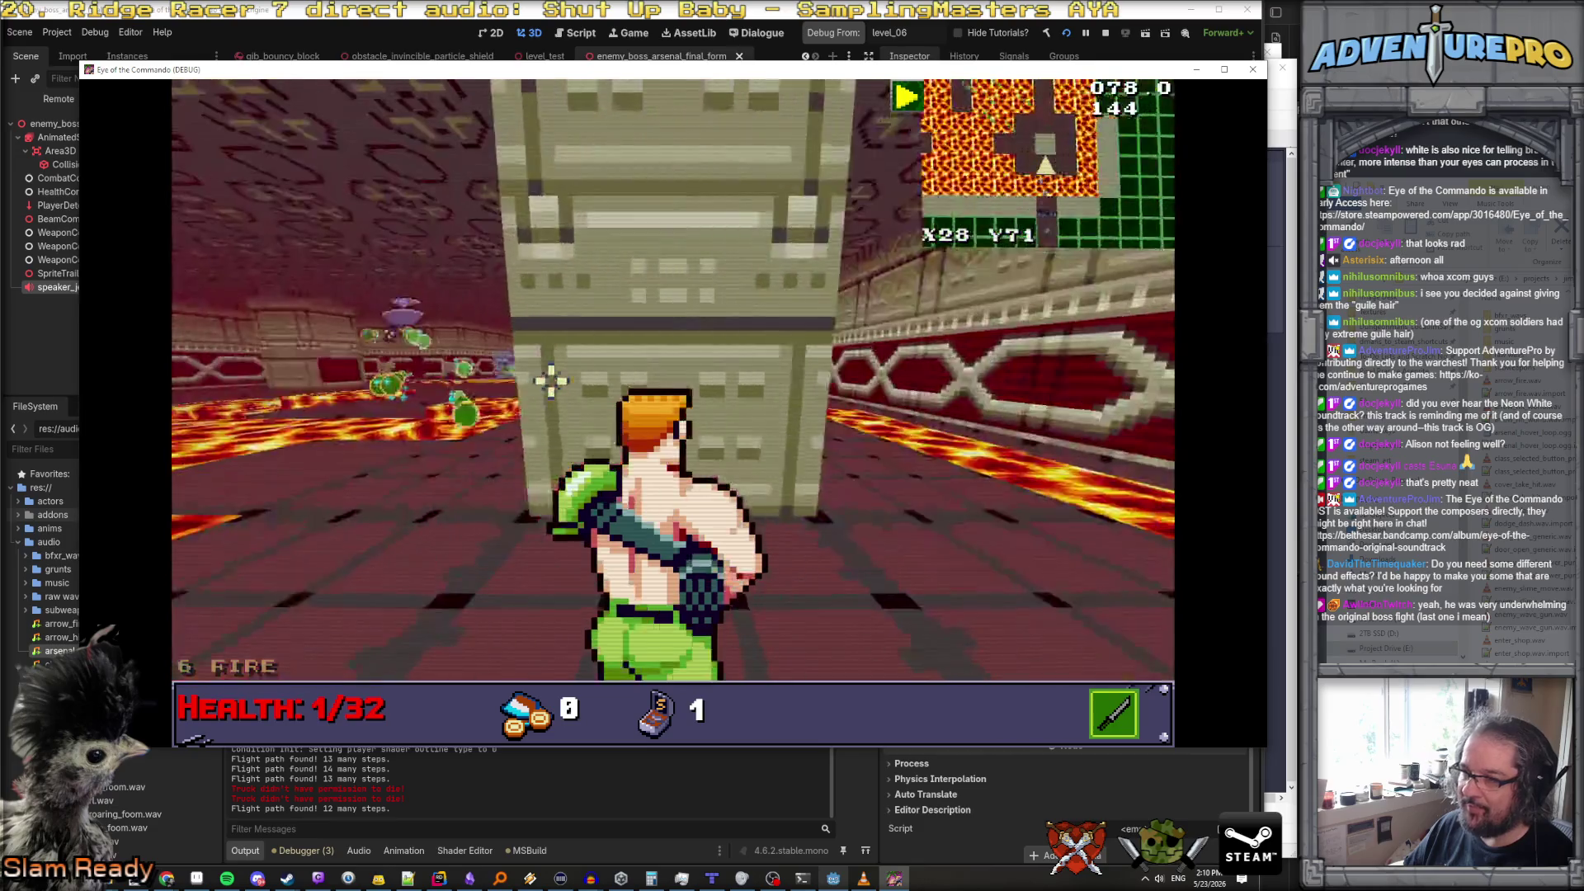
key("w")
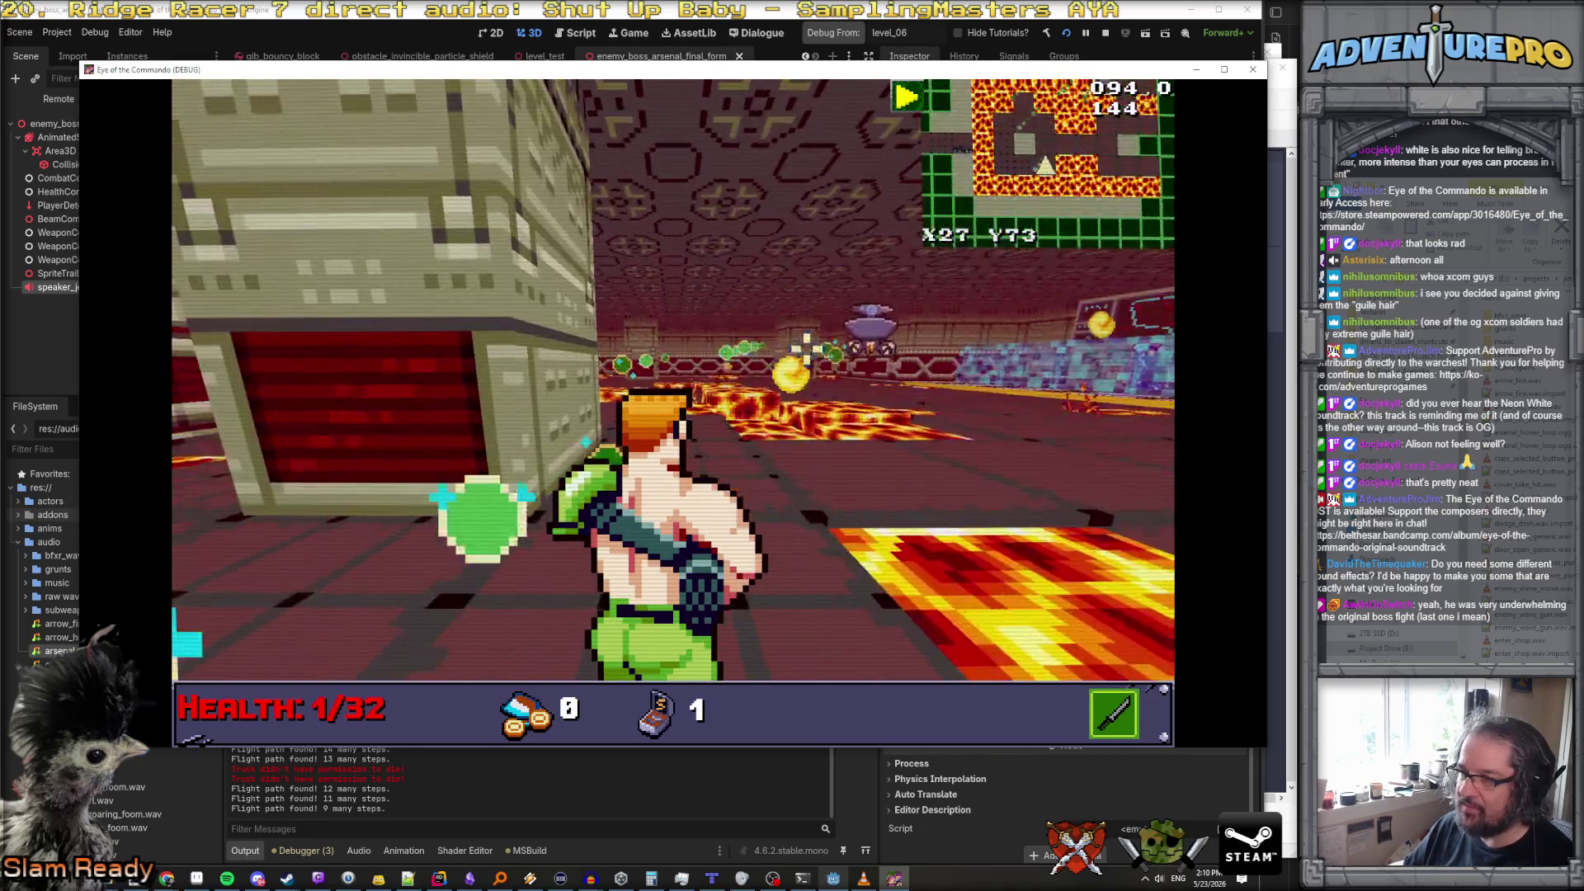
key("w")
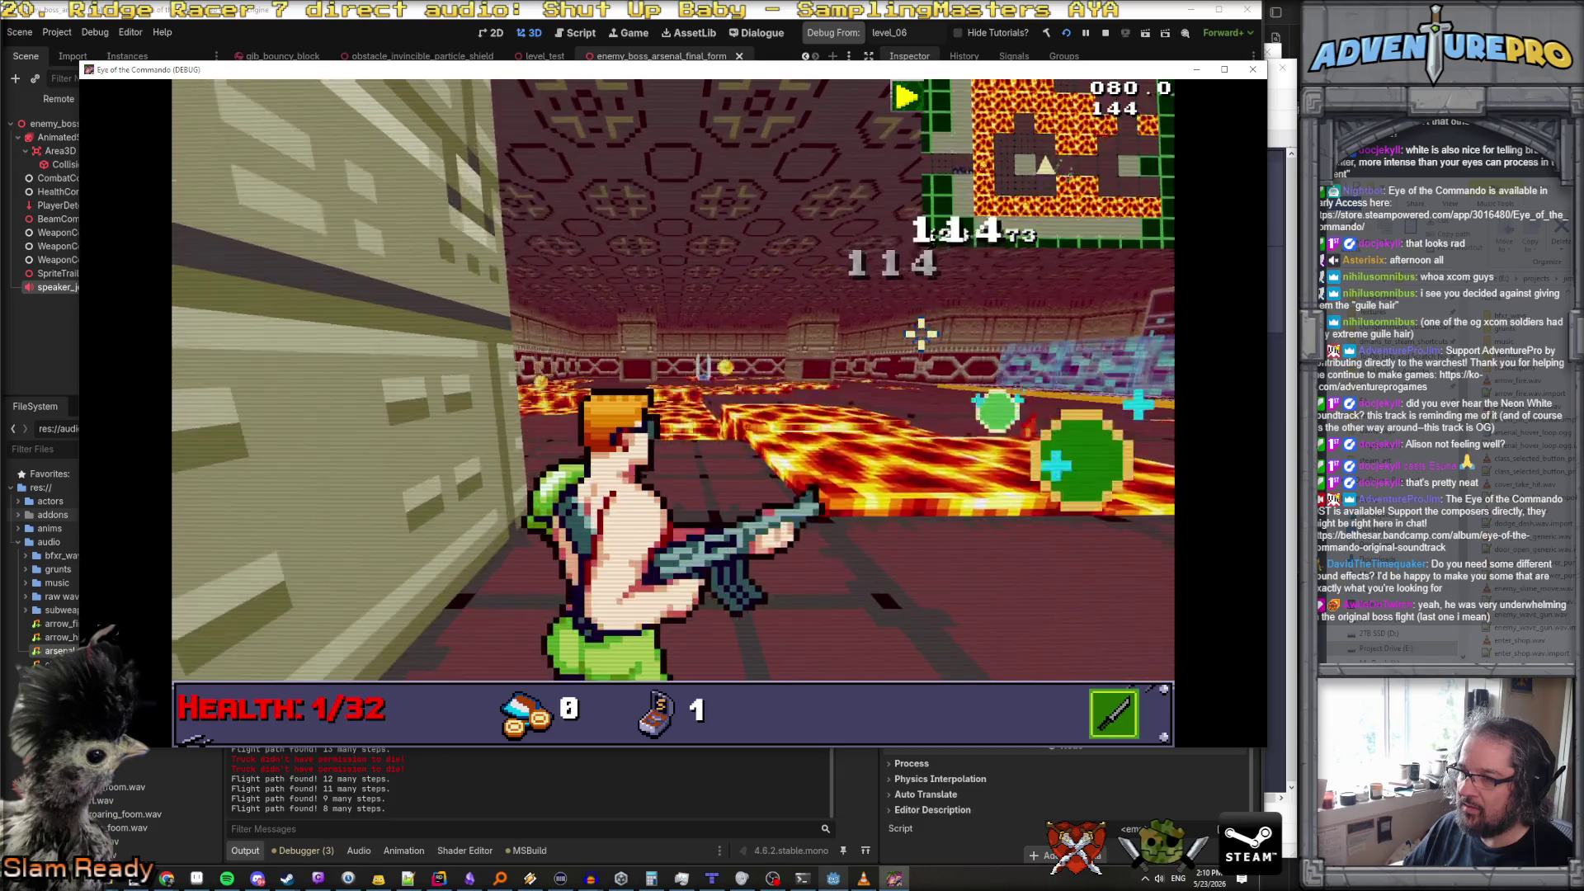
key("w")
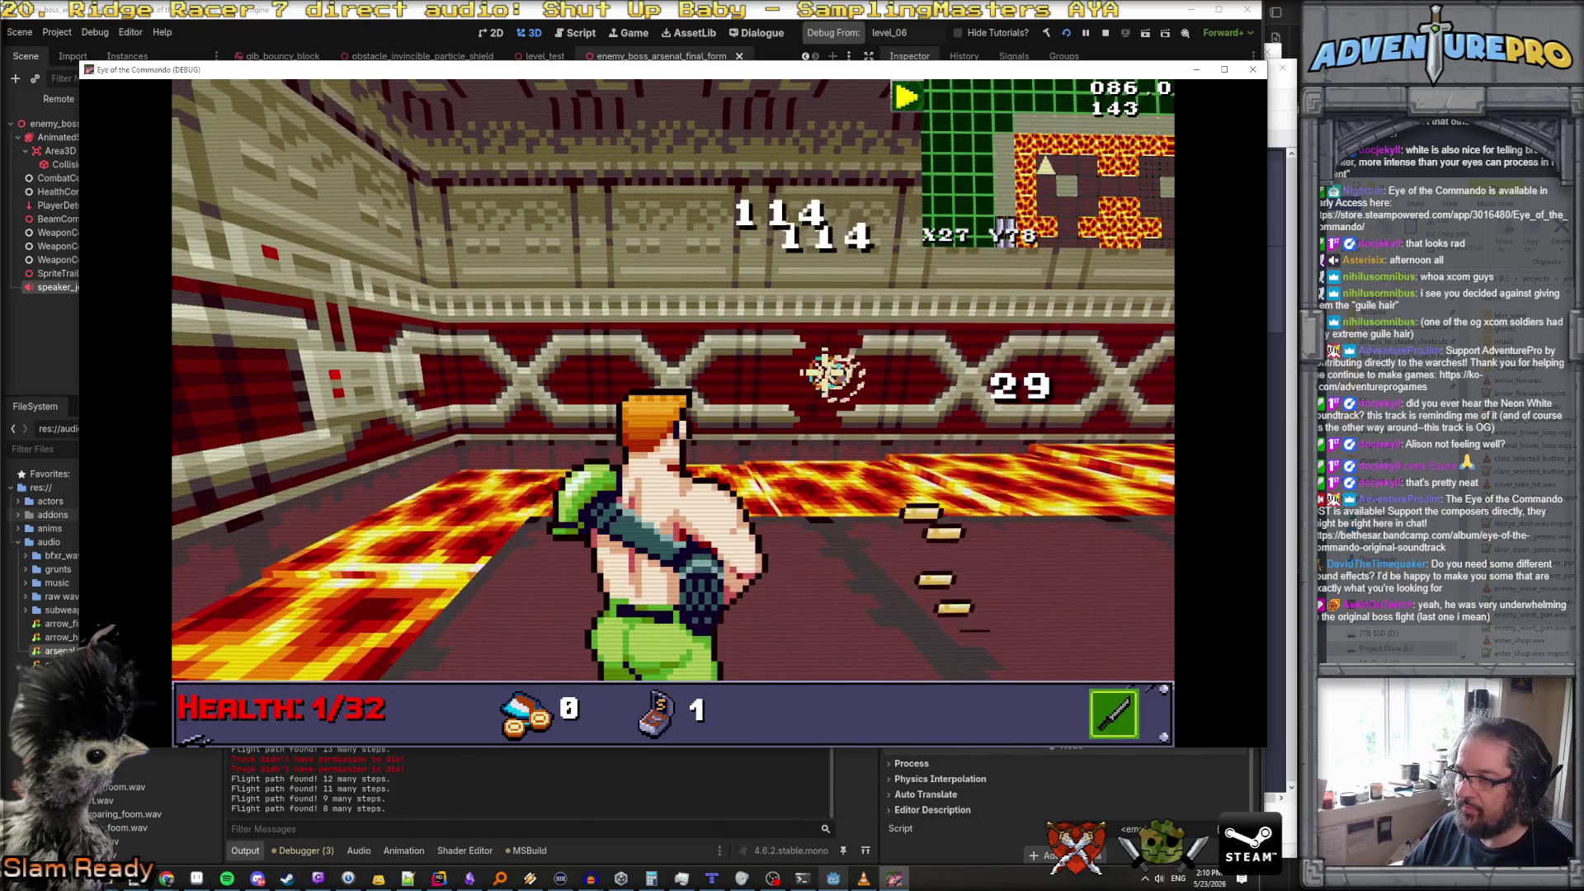
key("w")
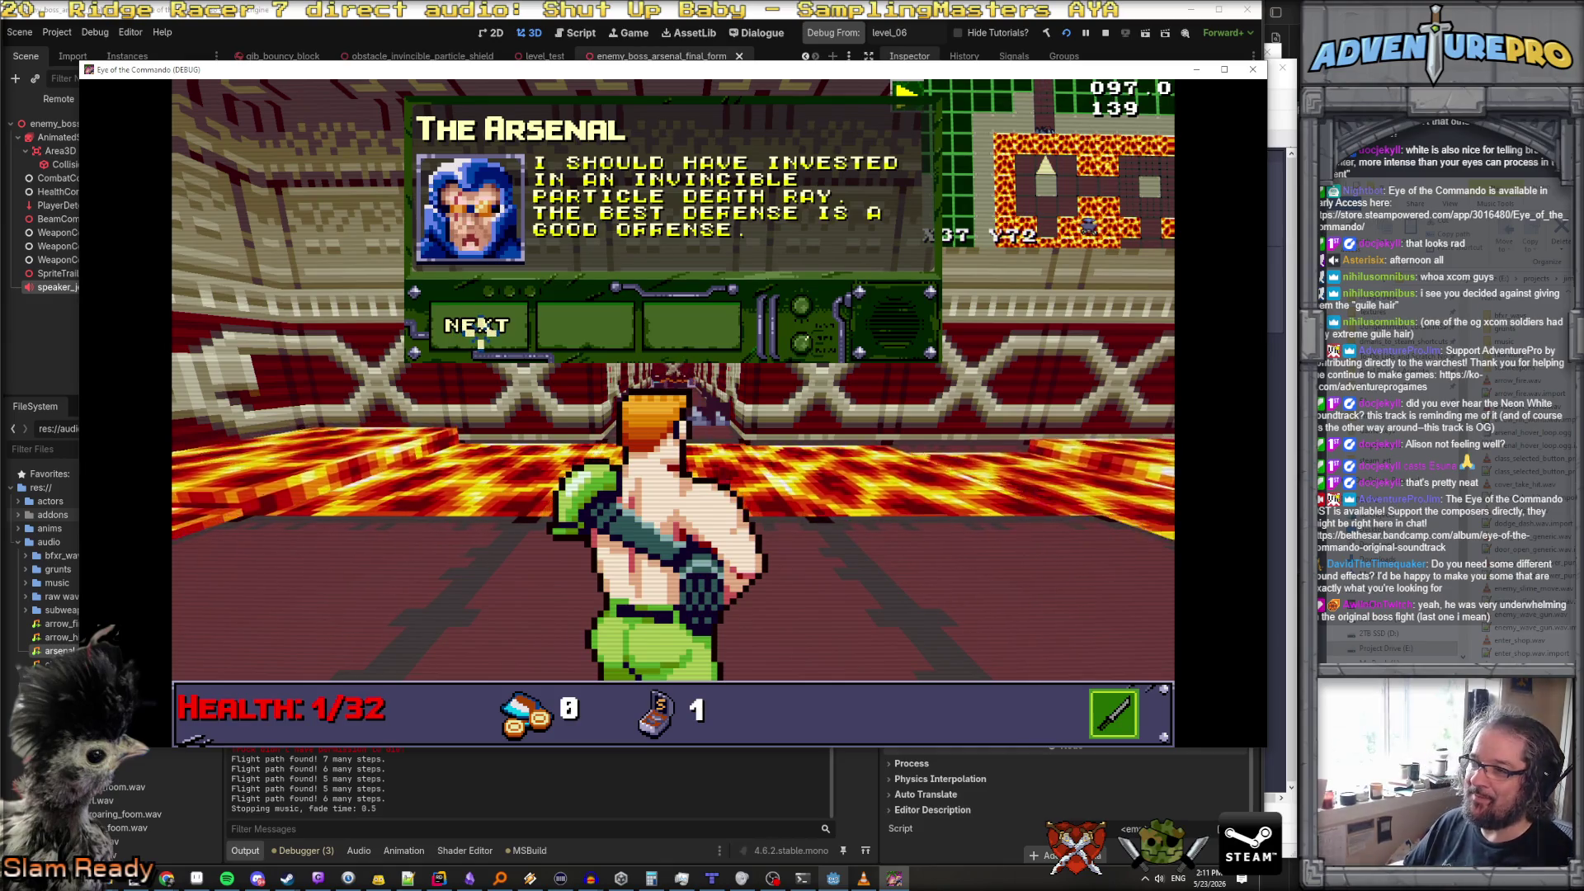
Get through the Arsenal and Truck dialogue, kill the floating enemy and grab the Battle Chicken
left_click(481, 327)
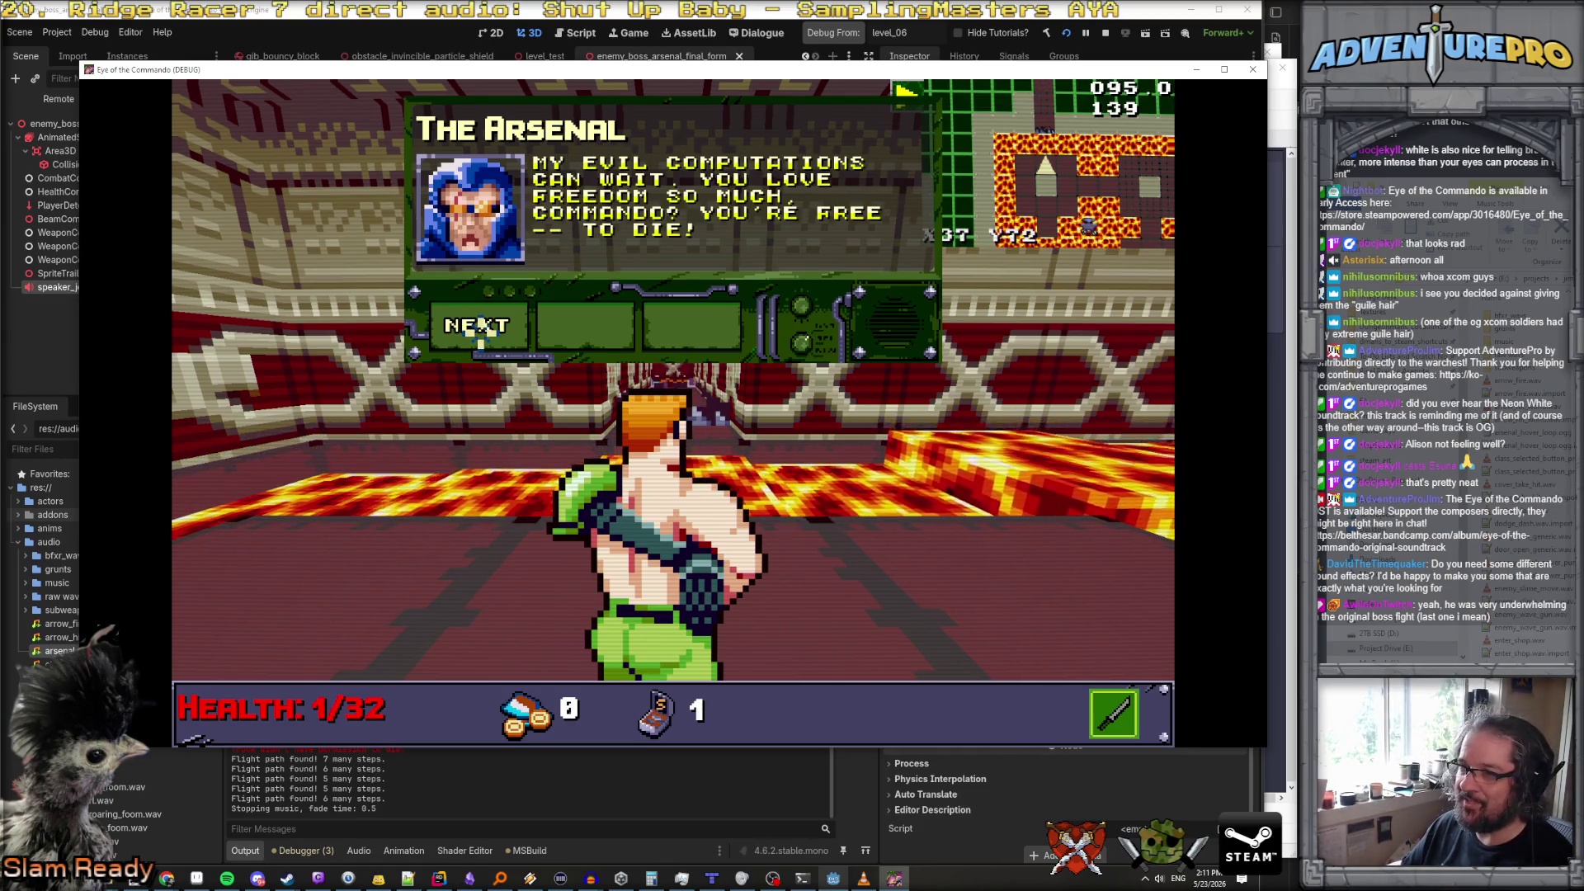
left_click(481, 327)
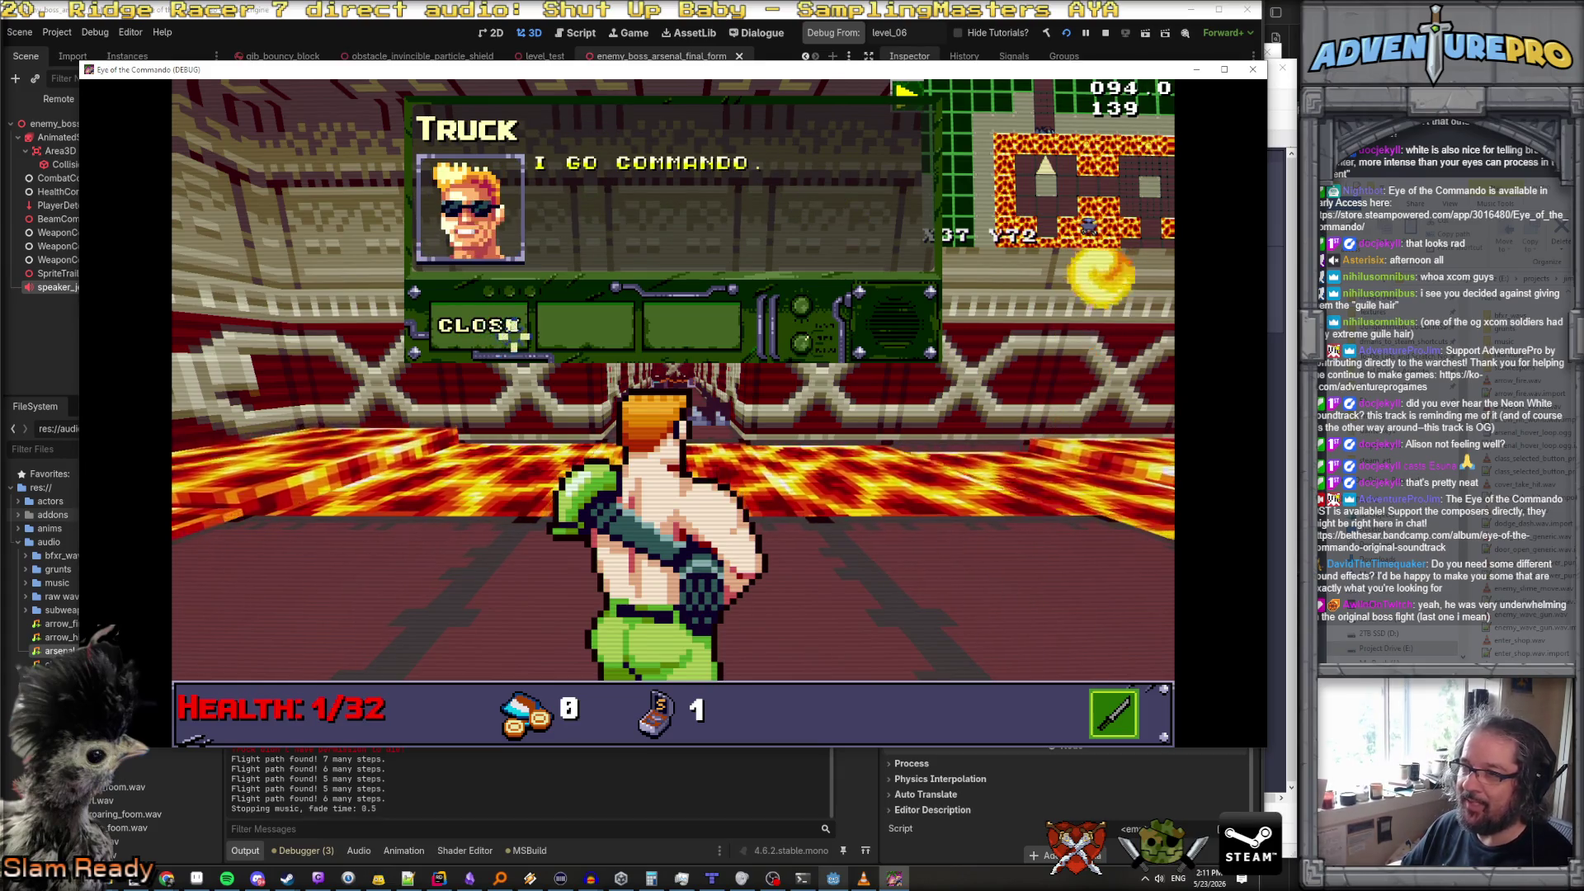
left_click(498, 325)
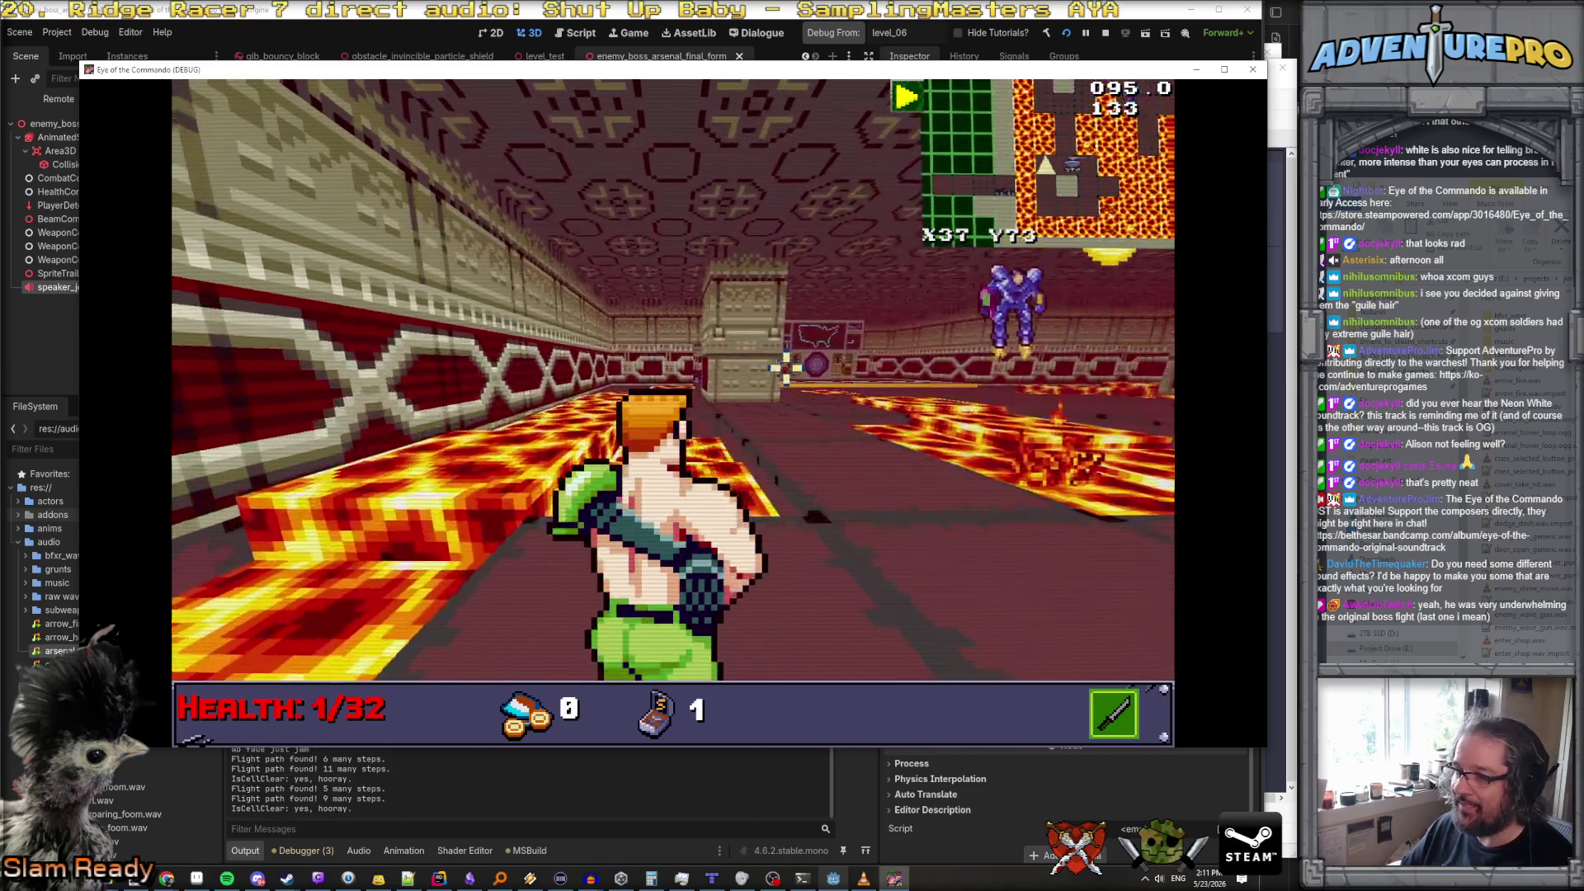
left_click(701, 228)
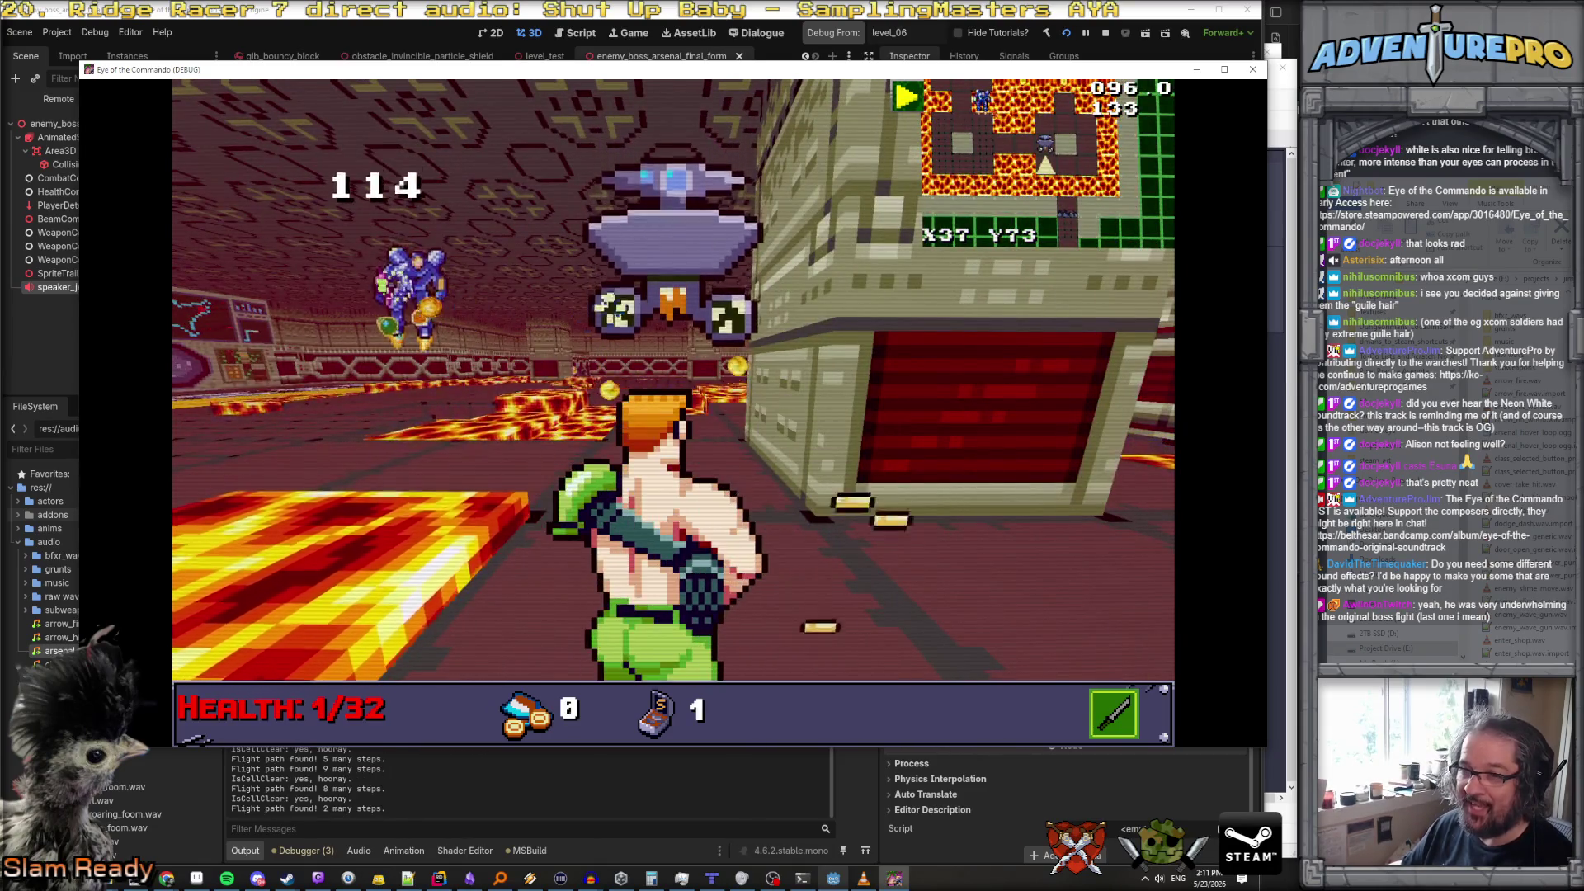
key("w")
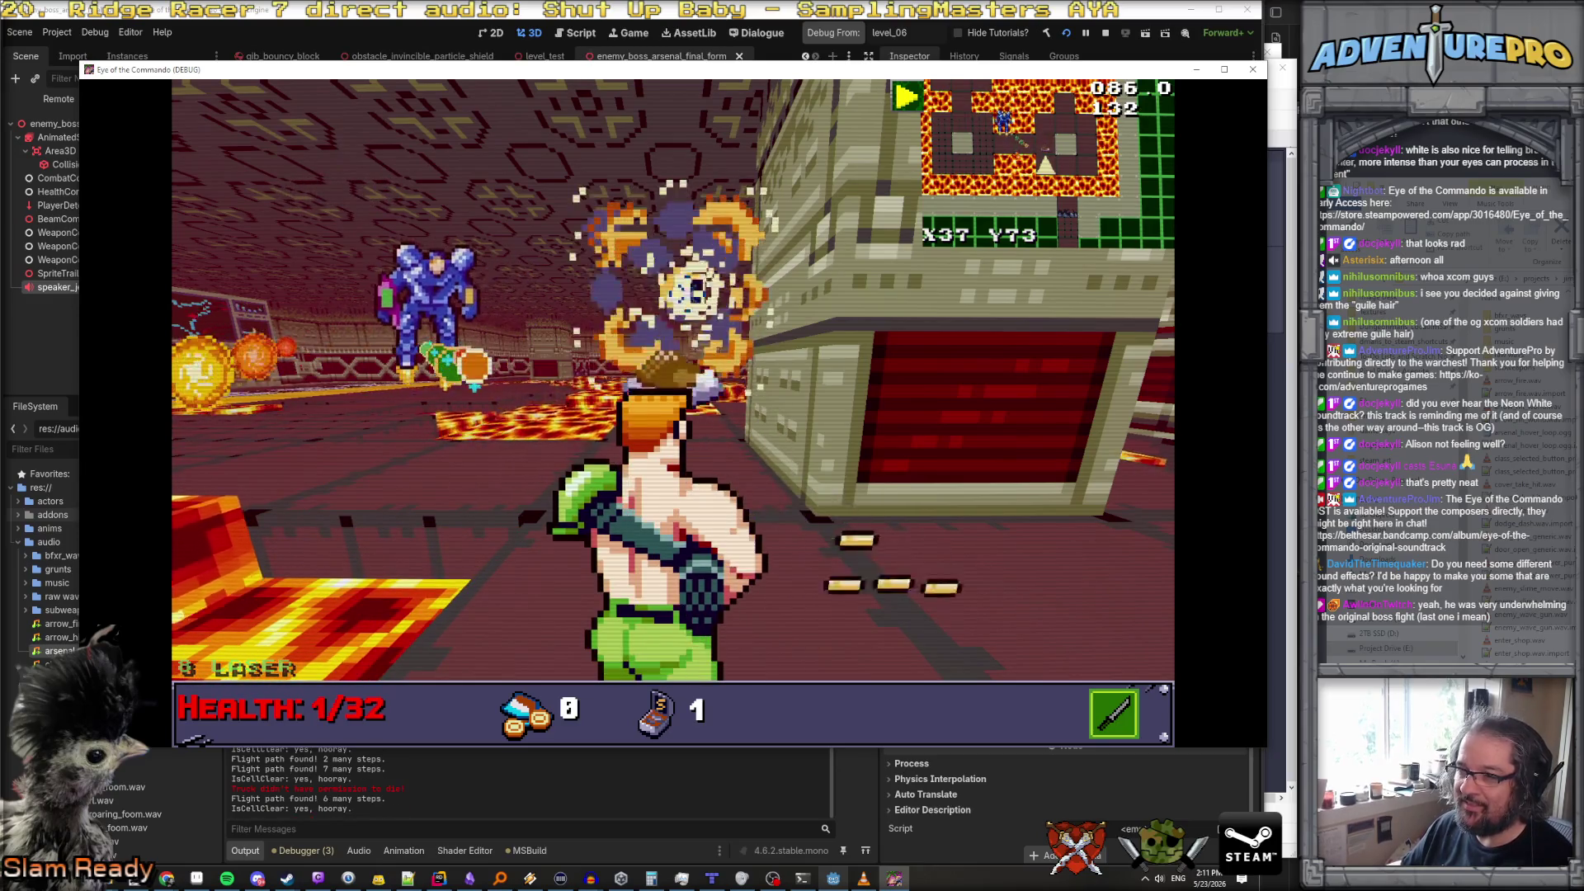
key("w")
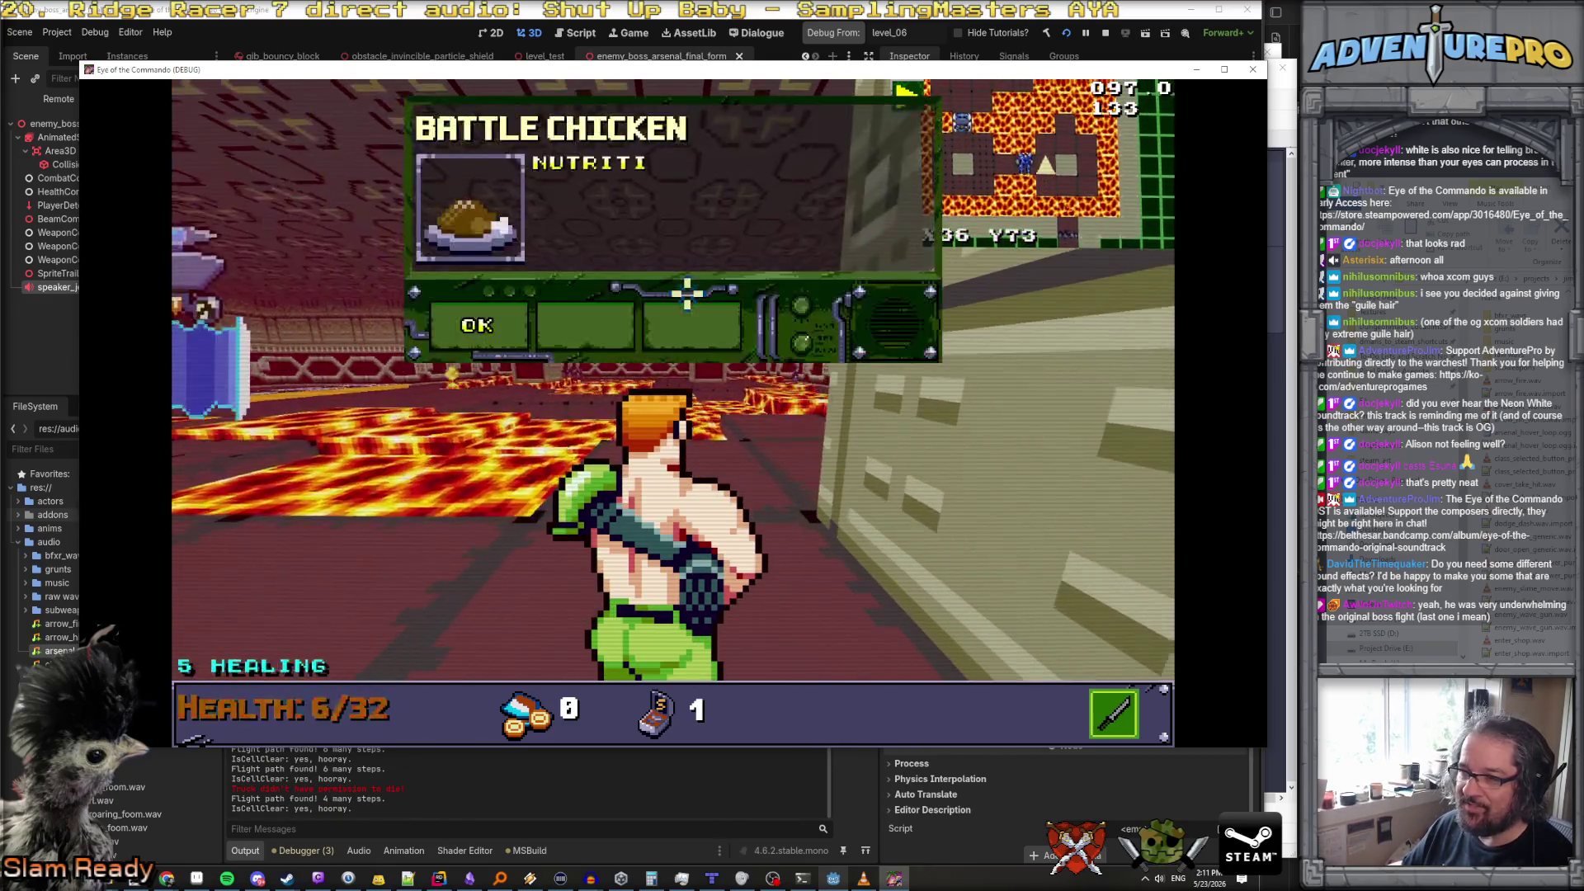
key("w")
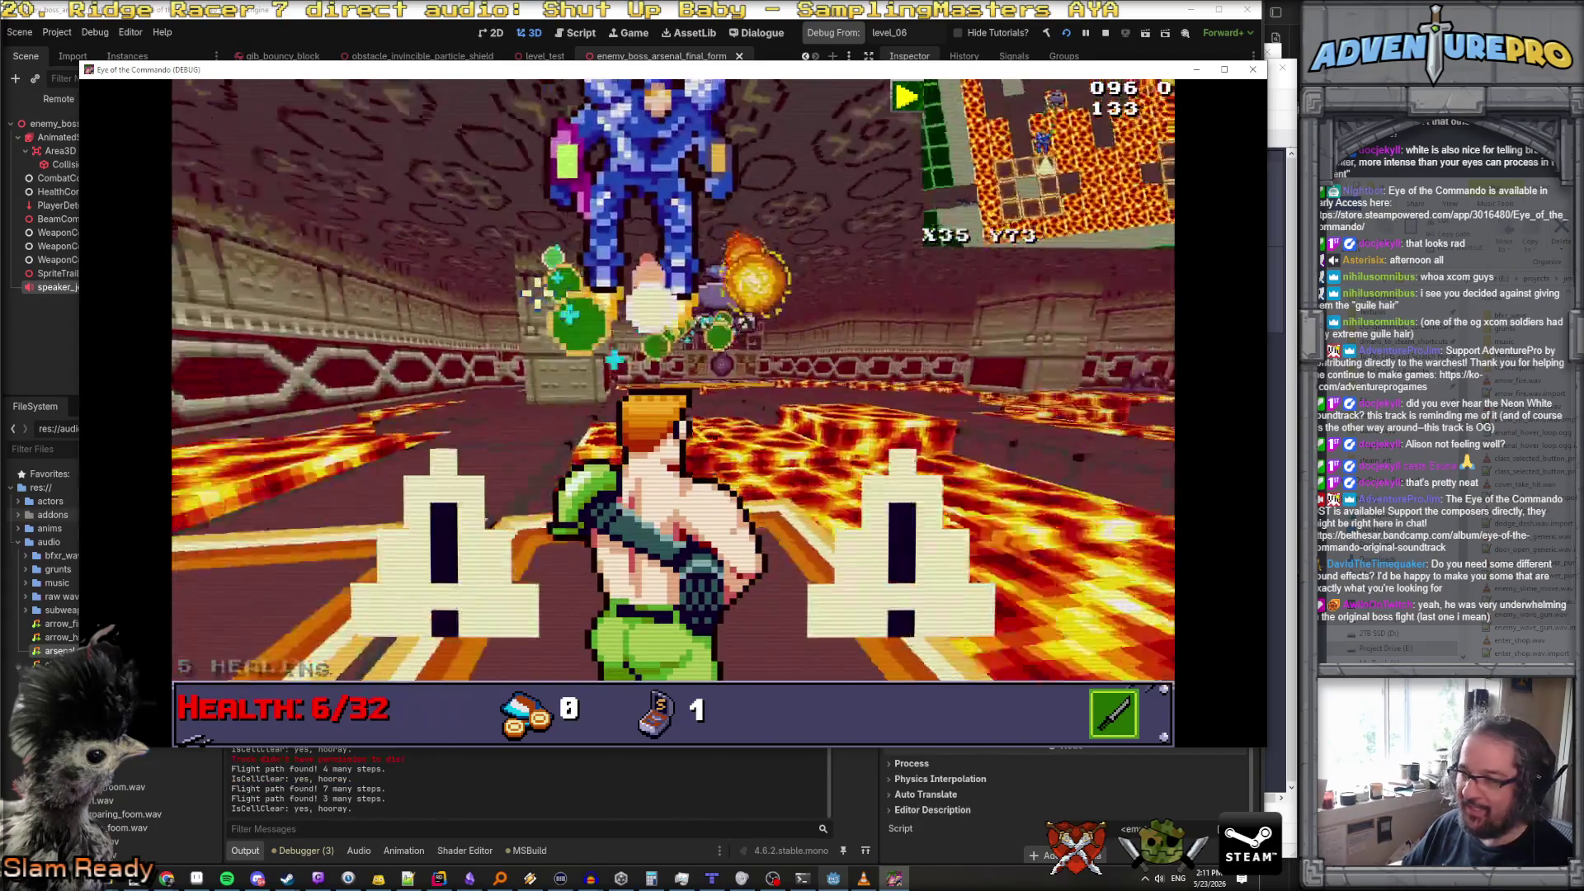
Close in on the boss, firing bullets while sidestepping its attacks
key("w")
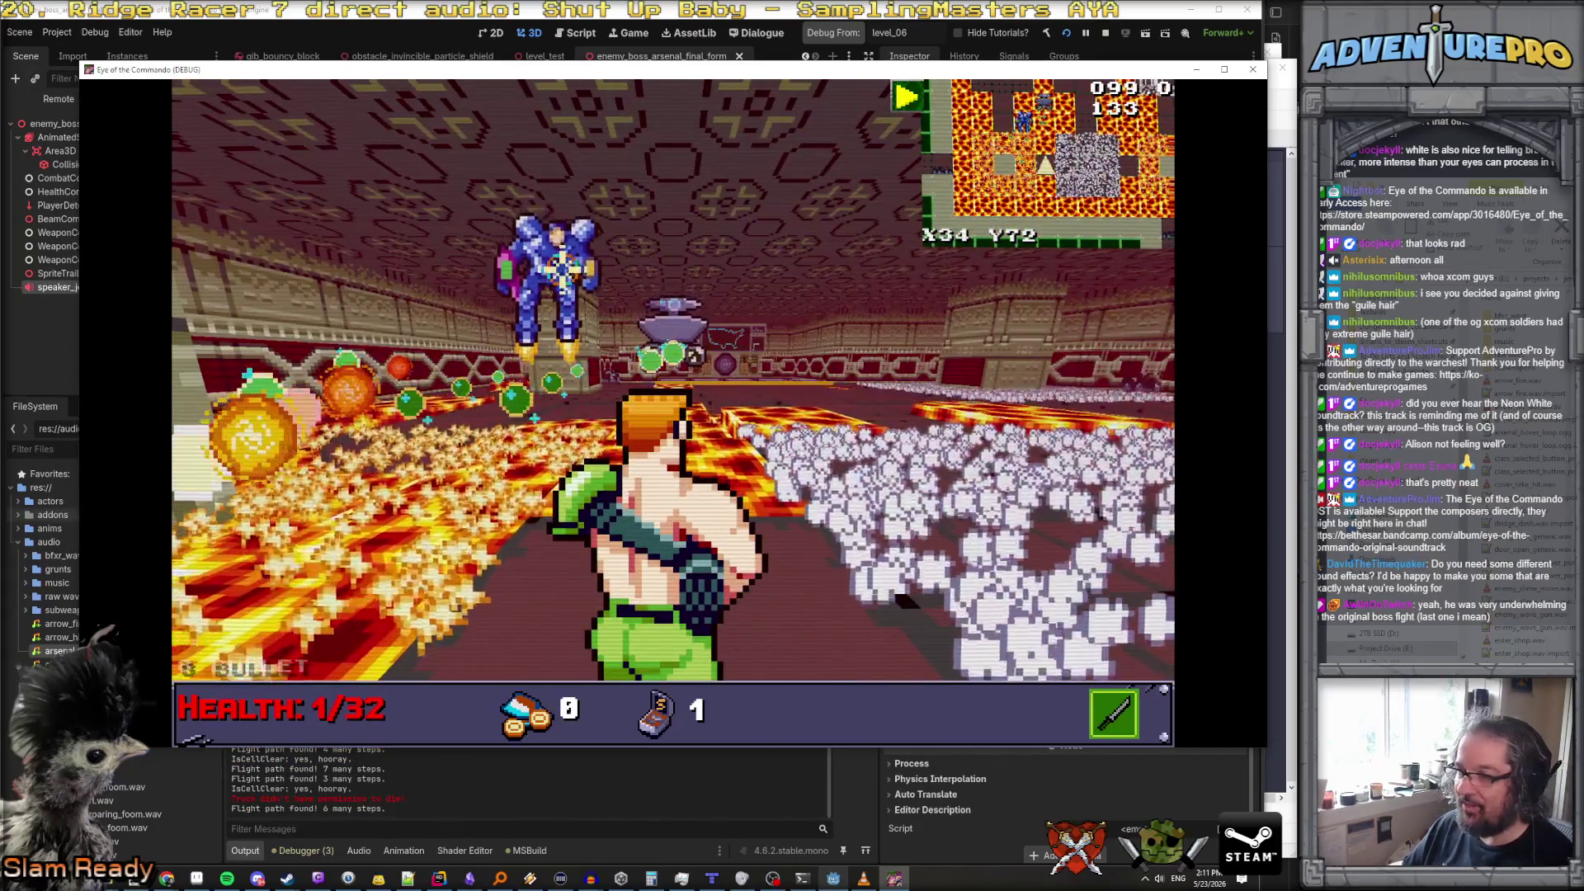
key("w")
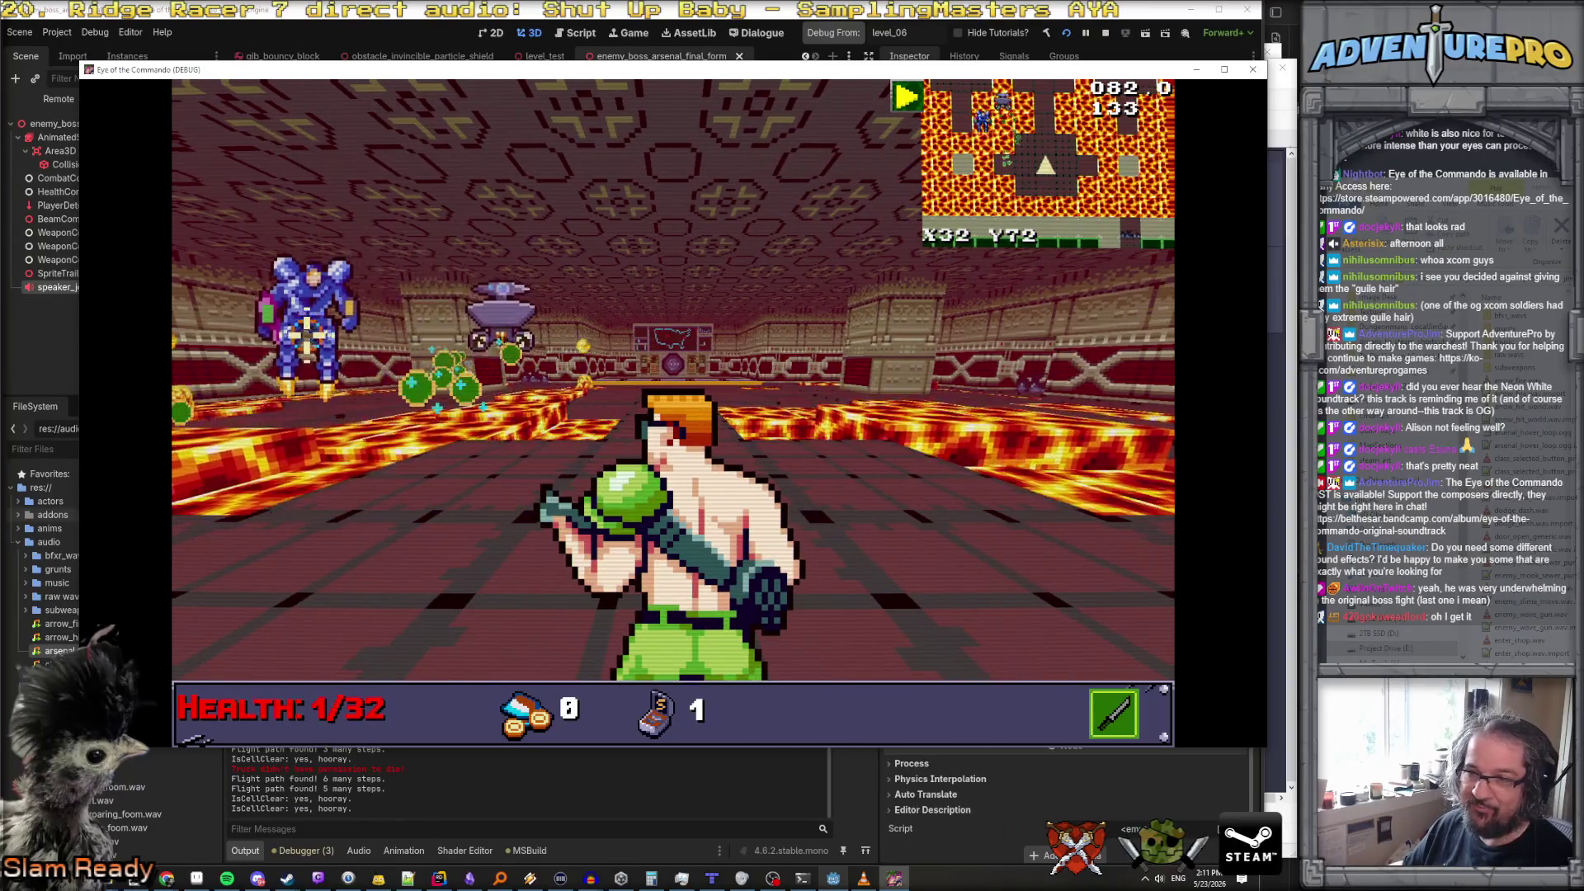
key("w")
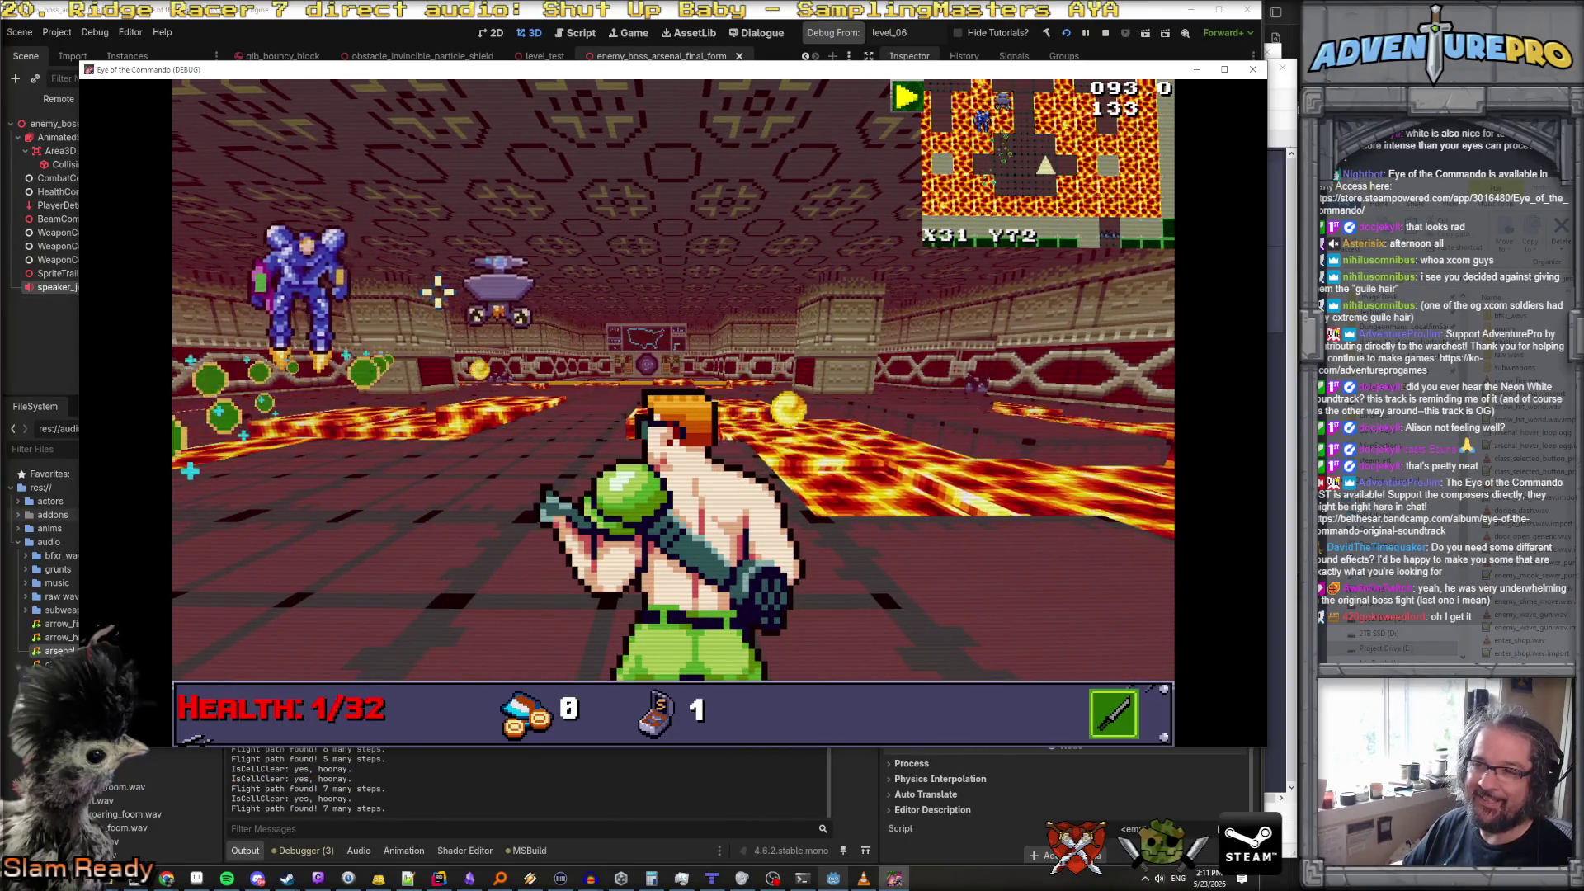
key("w")
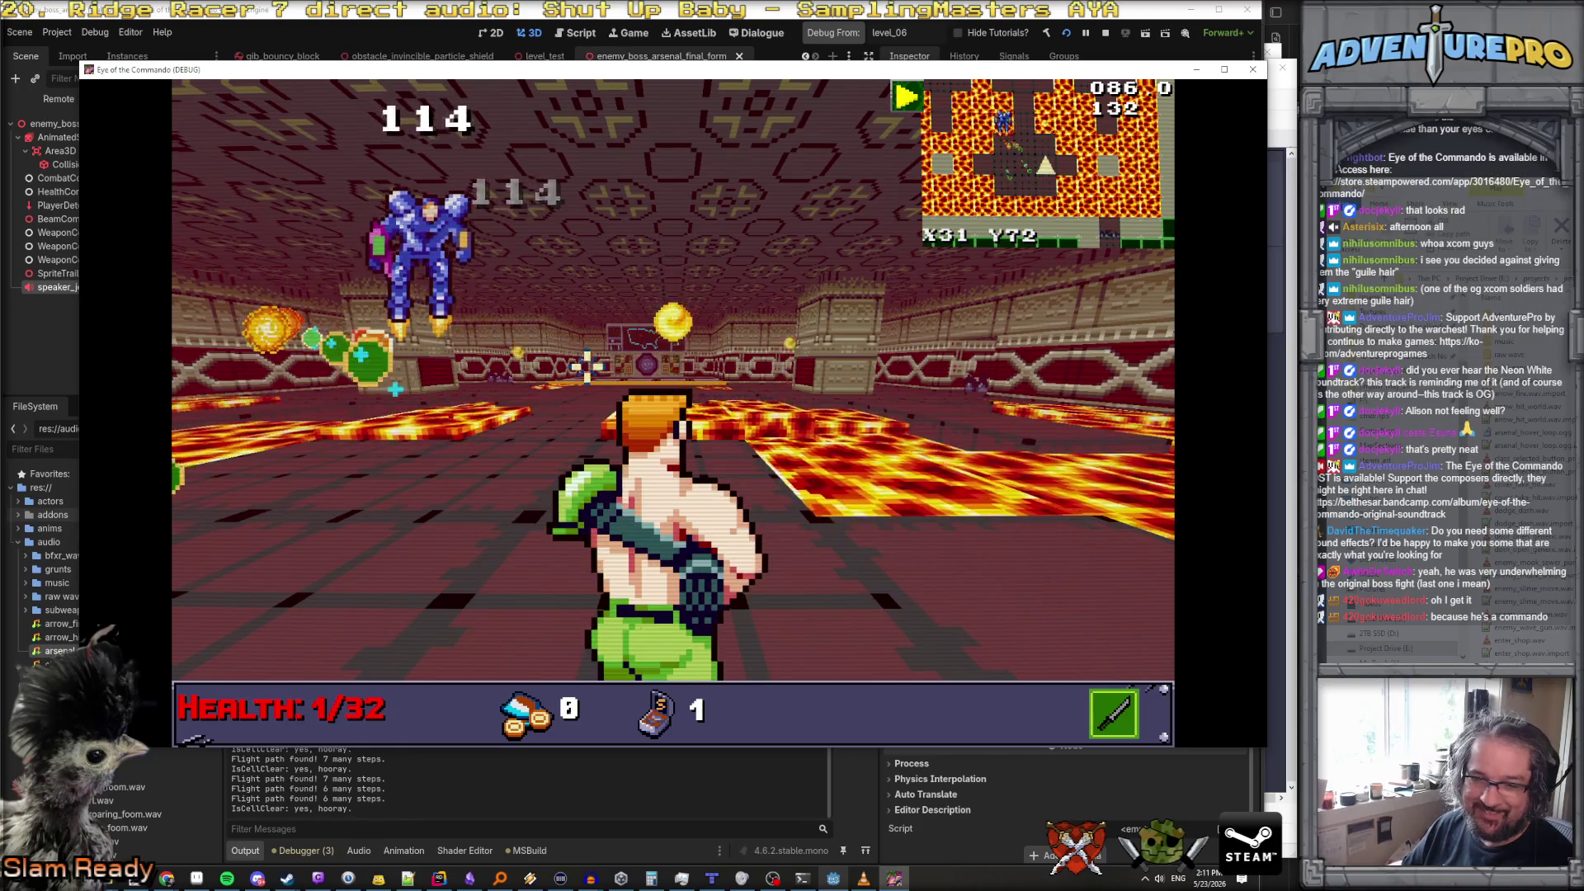
left_click(491, 289)
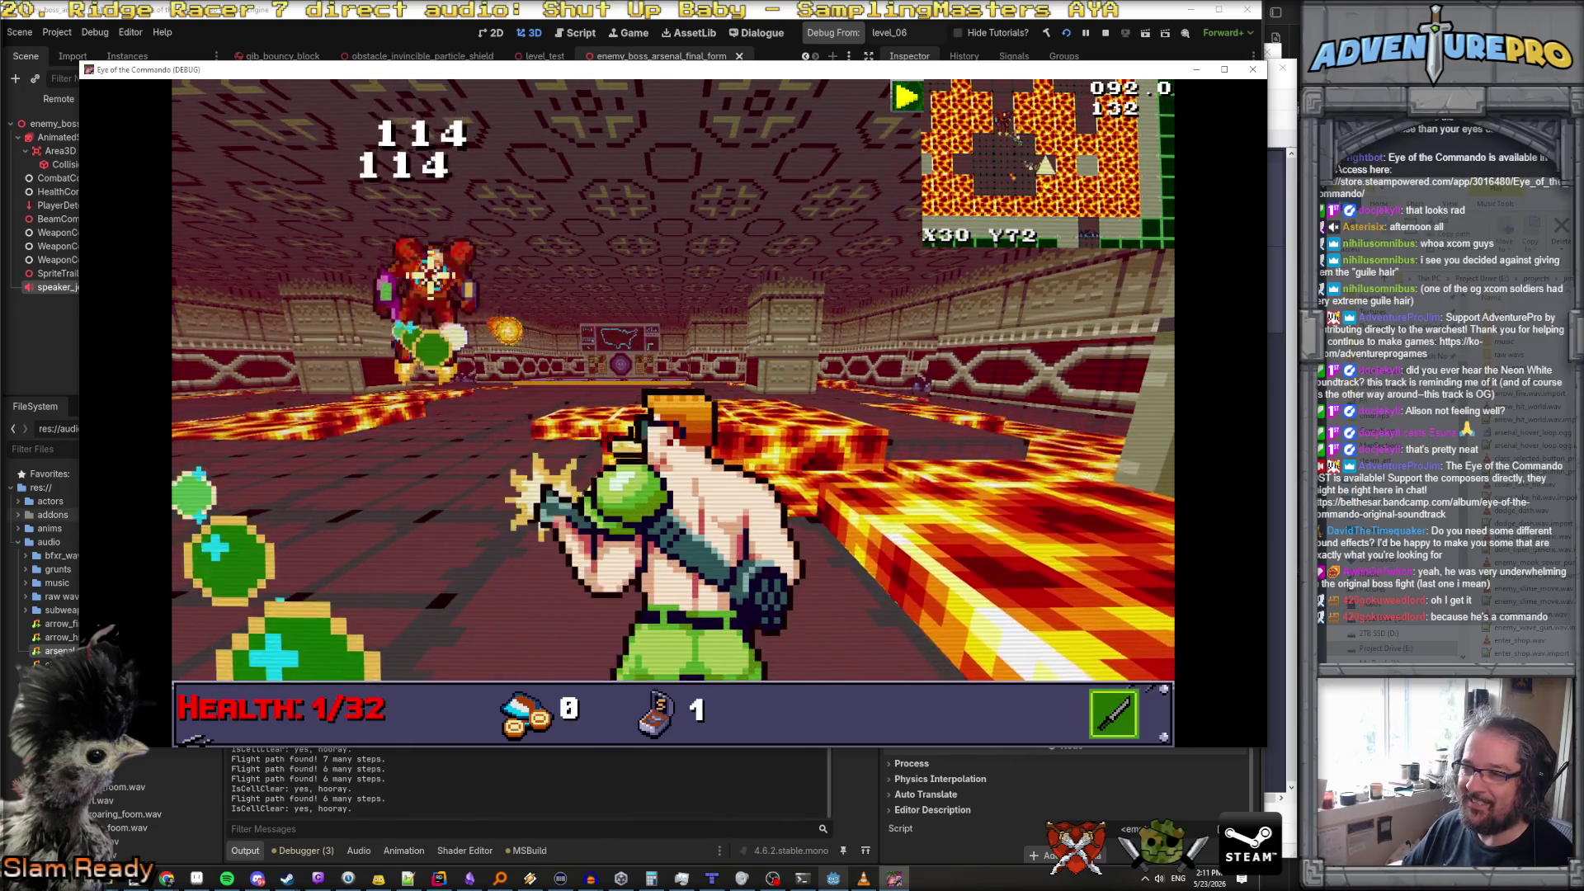
key("s")
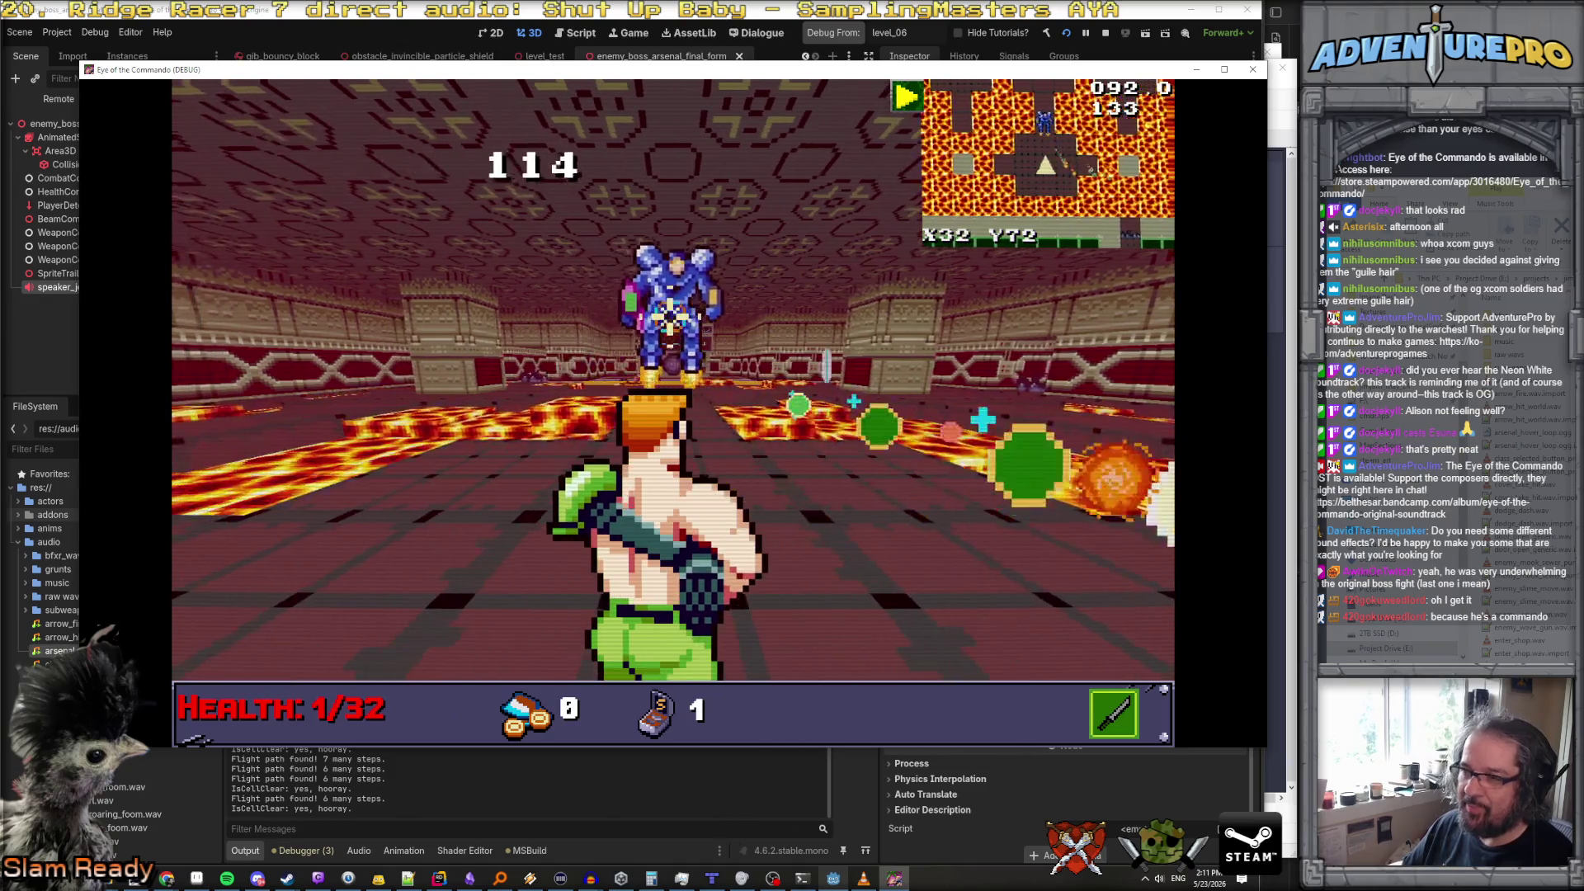
key("s")
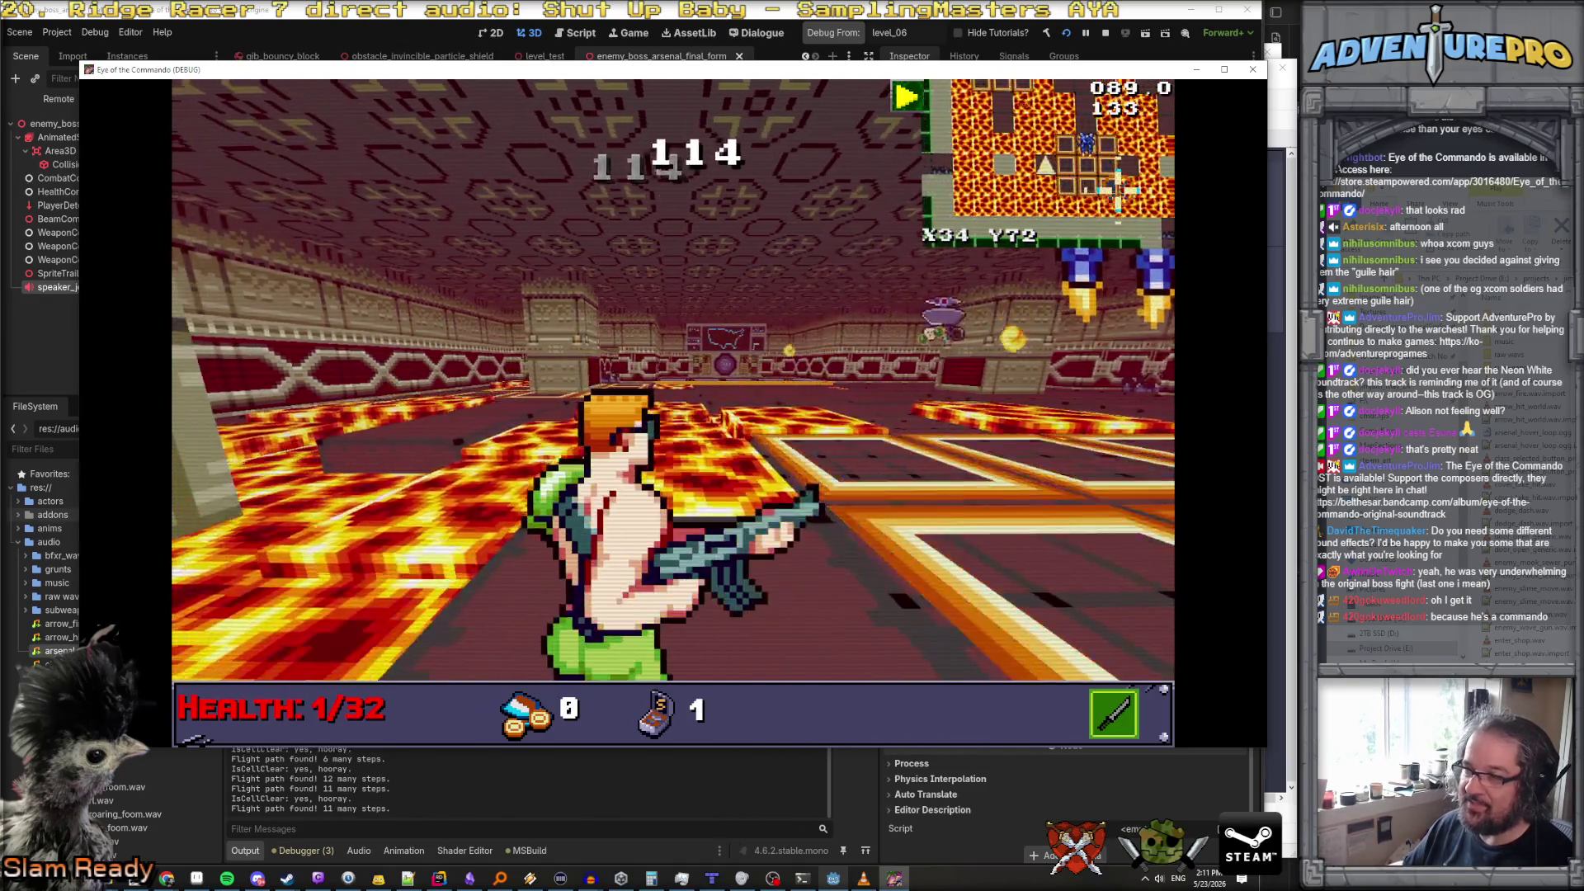
key("a")
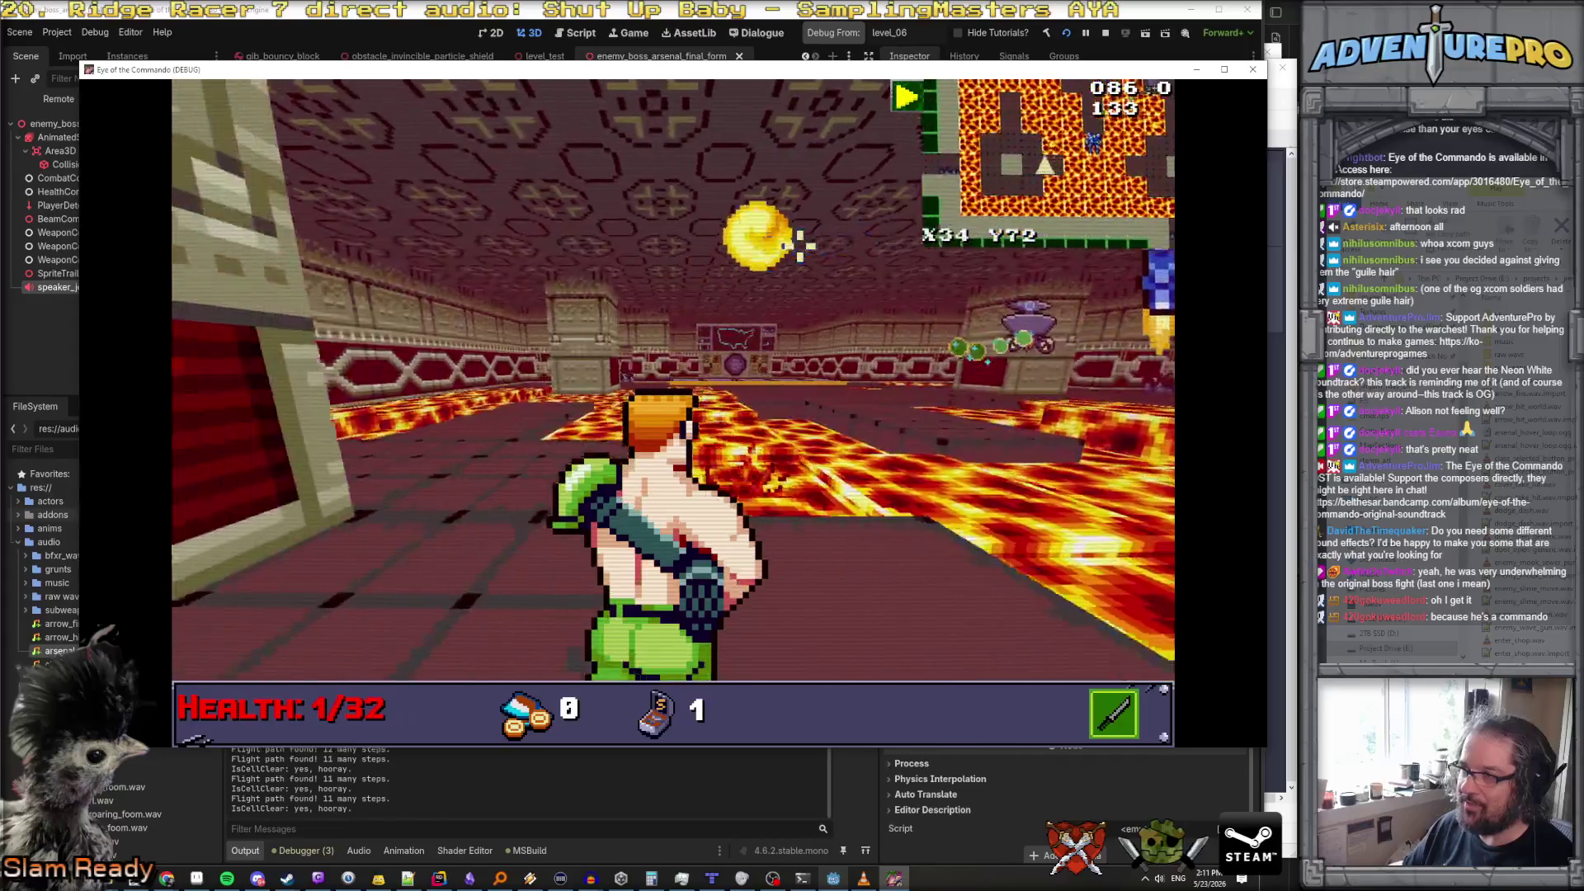
key("w")
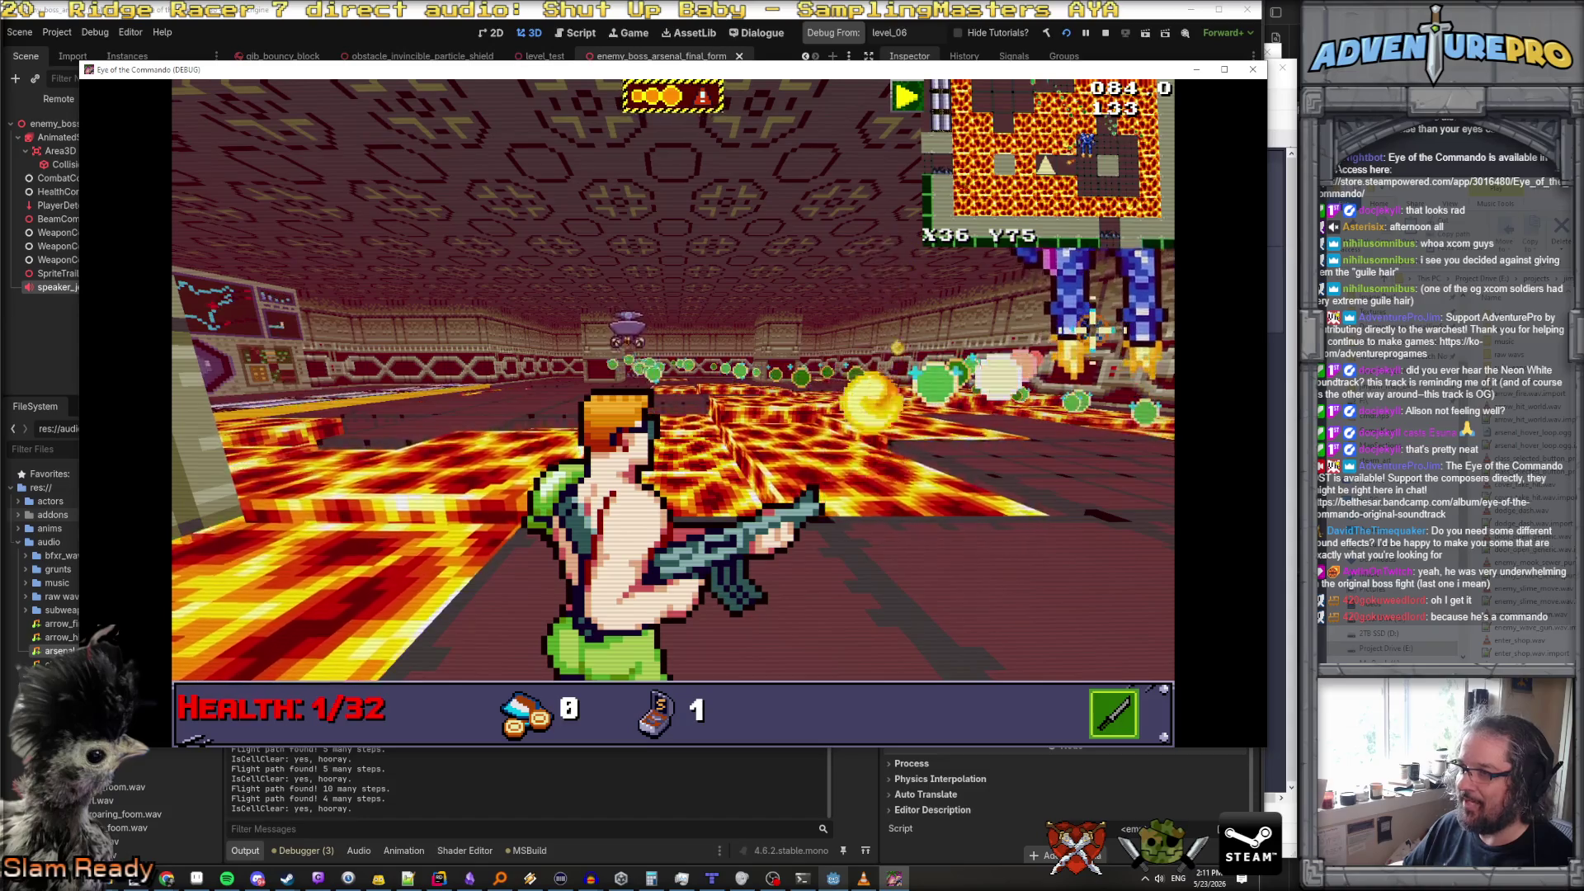
key("space")
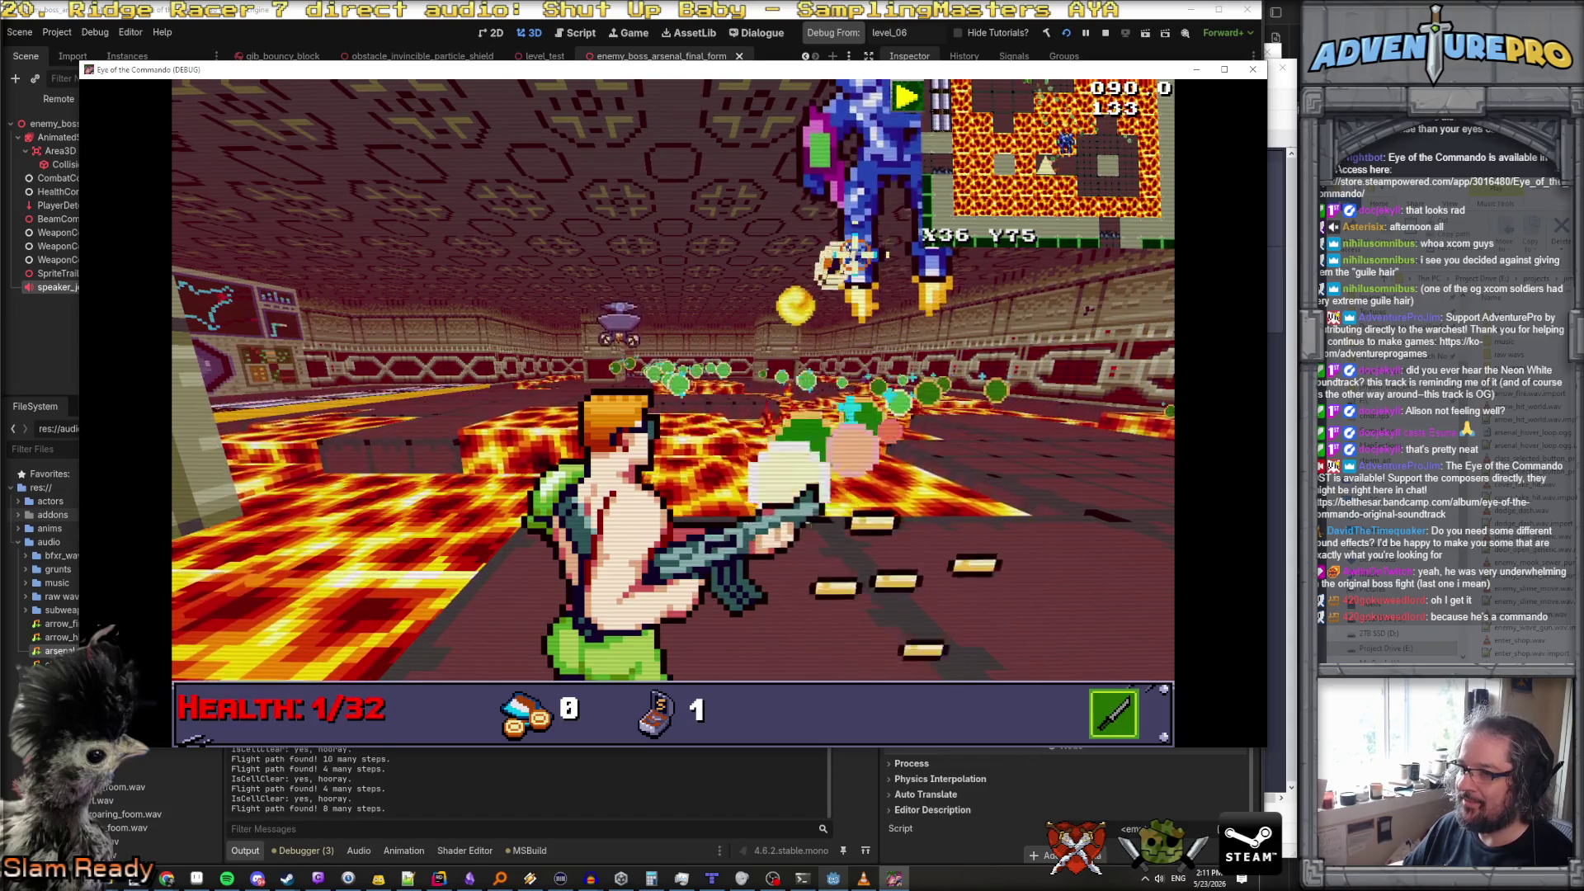
key("a")
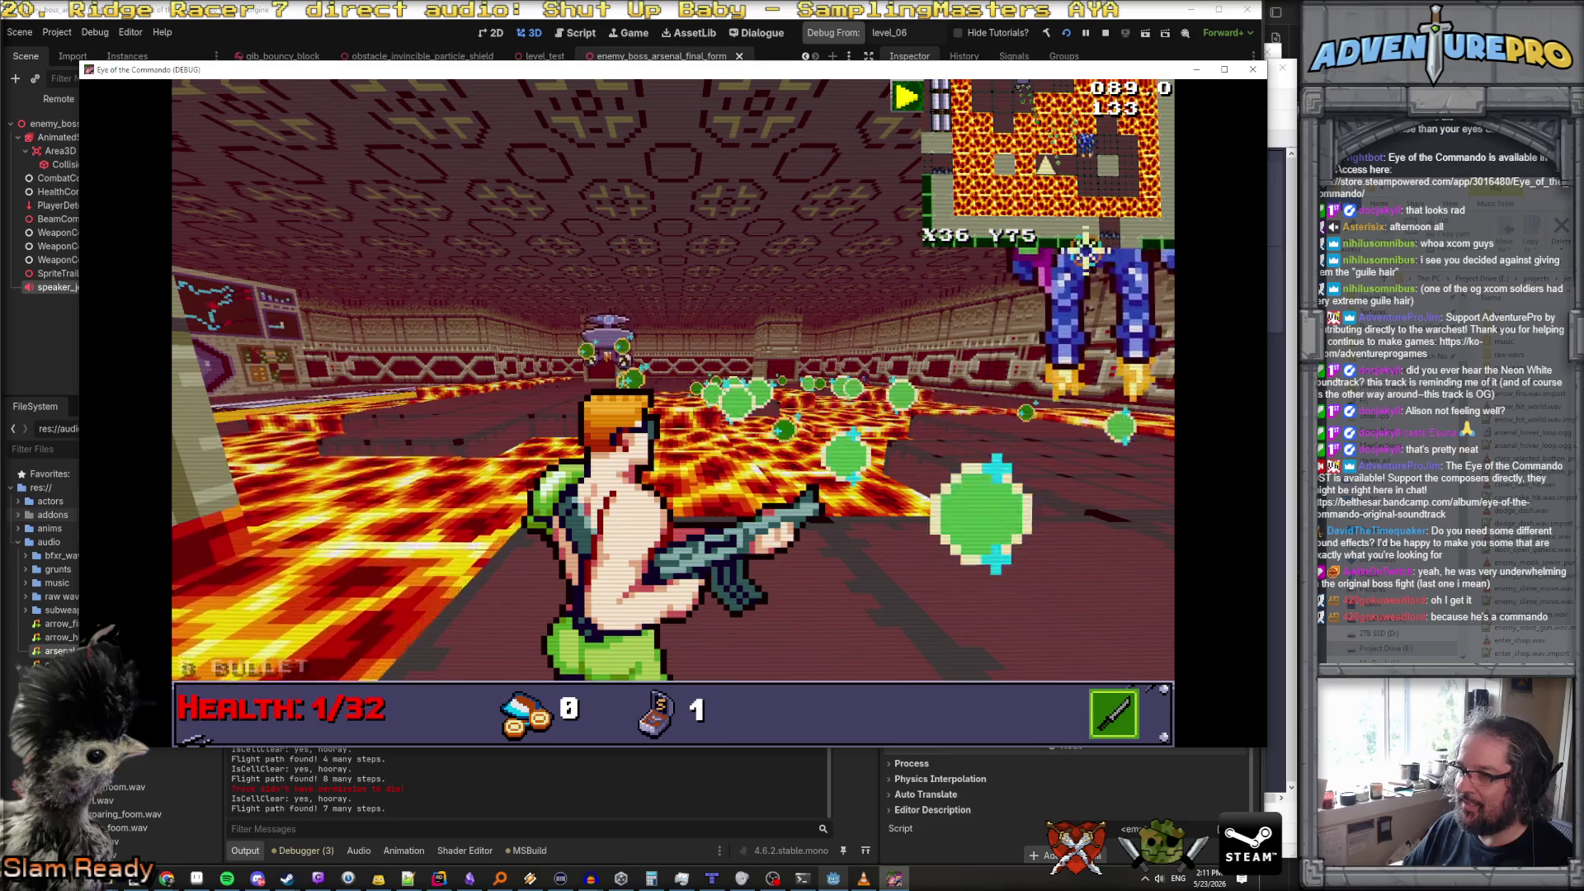
Switch to the laser and keep landing laser shots on the boss while dodging
key("3")
key("d")
key("space")
key("8")
key("d")
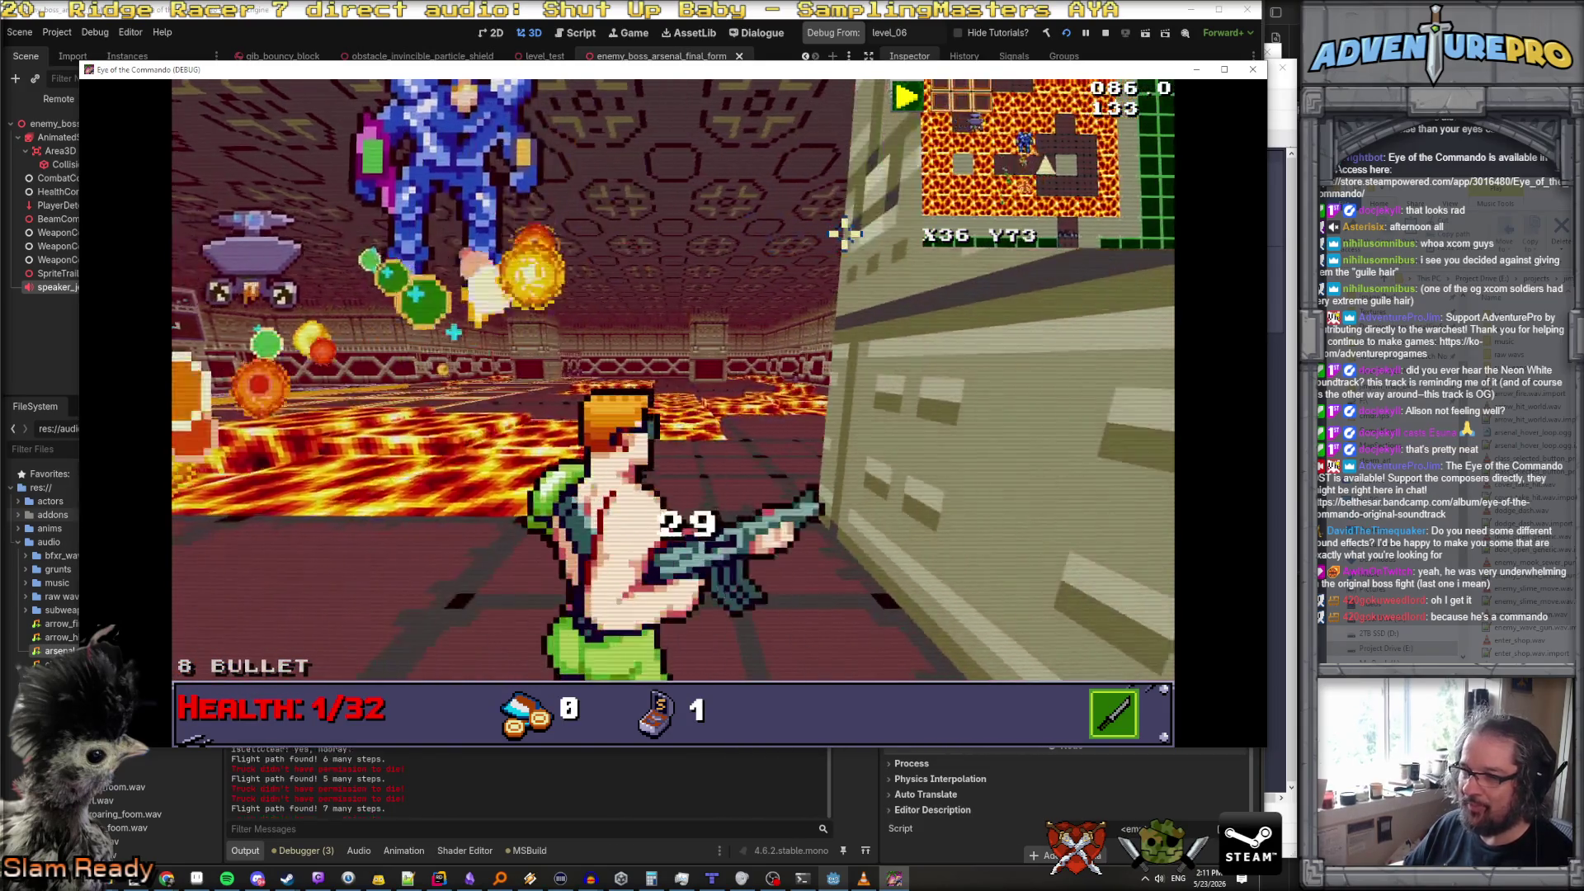
key("a")
key("w")
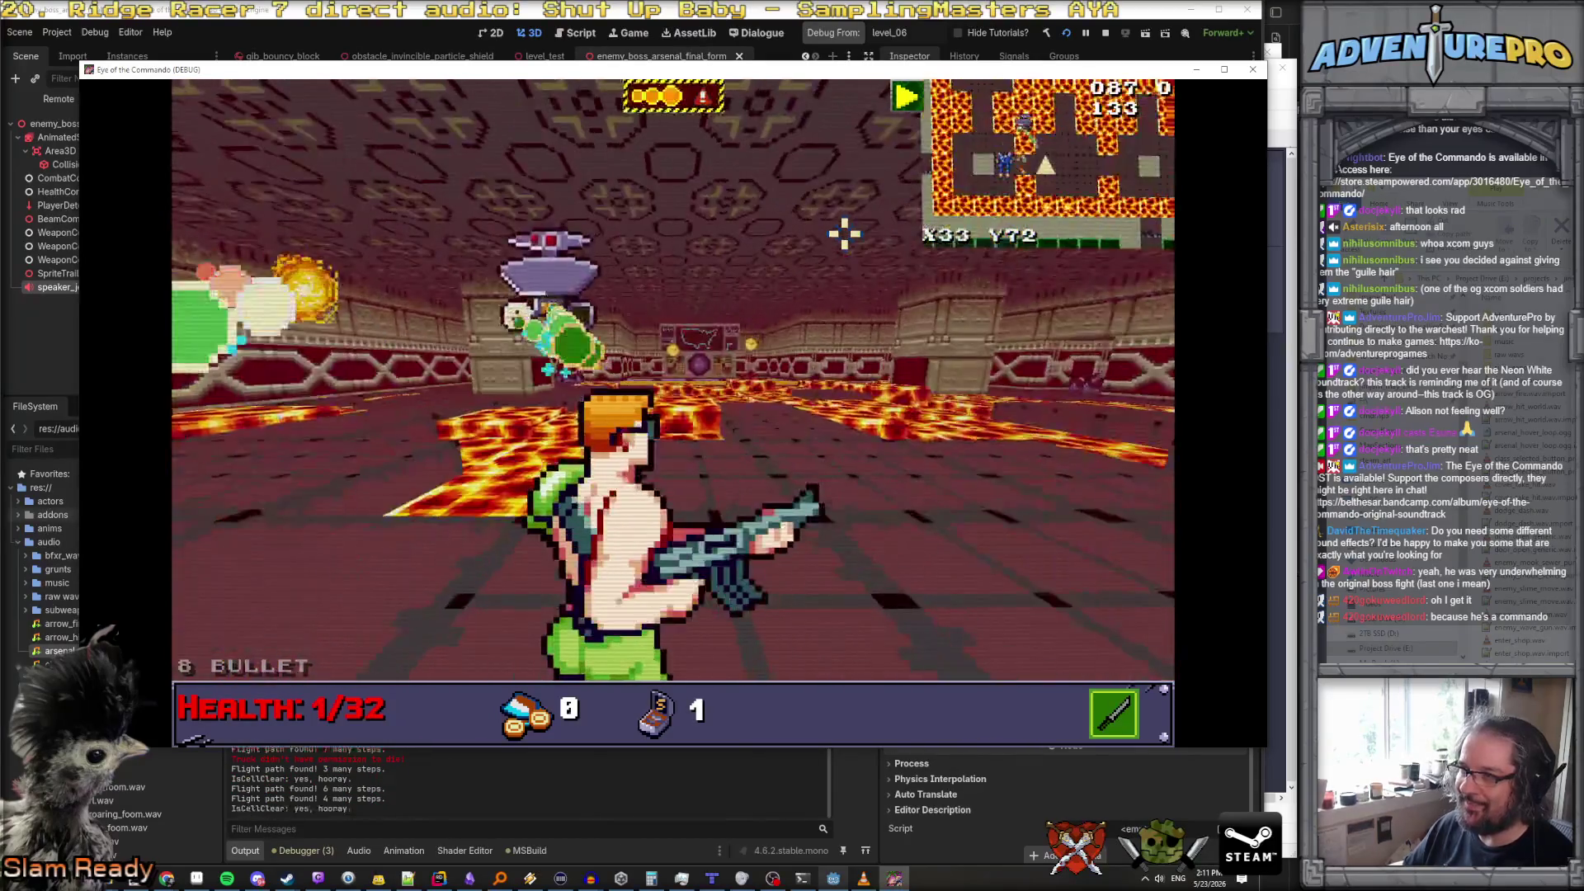
key("3")
key("space")
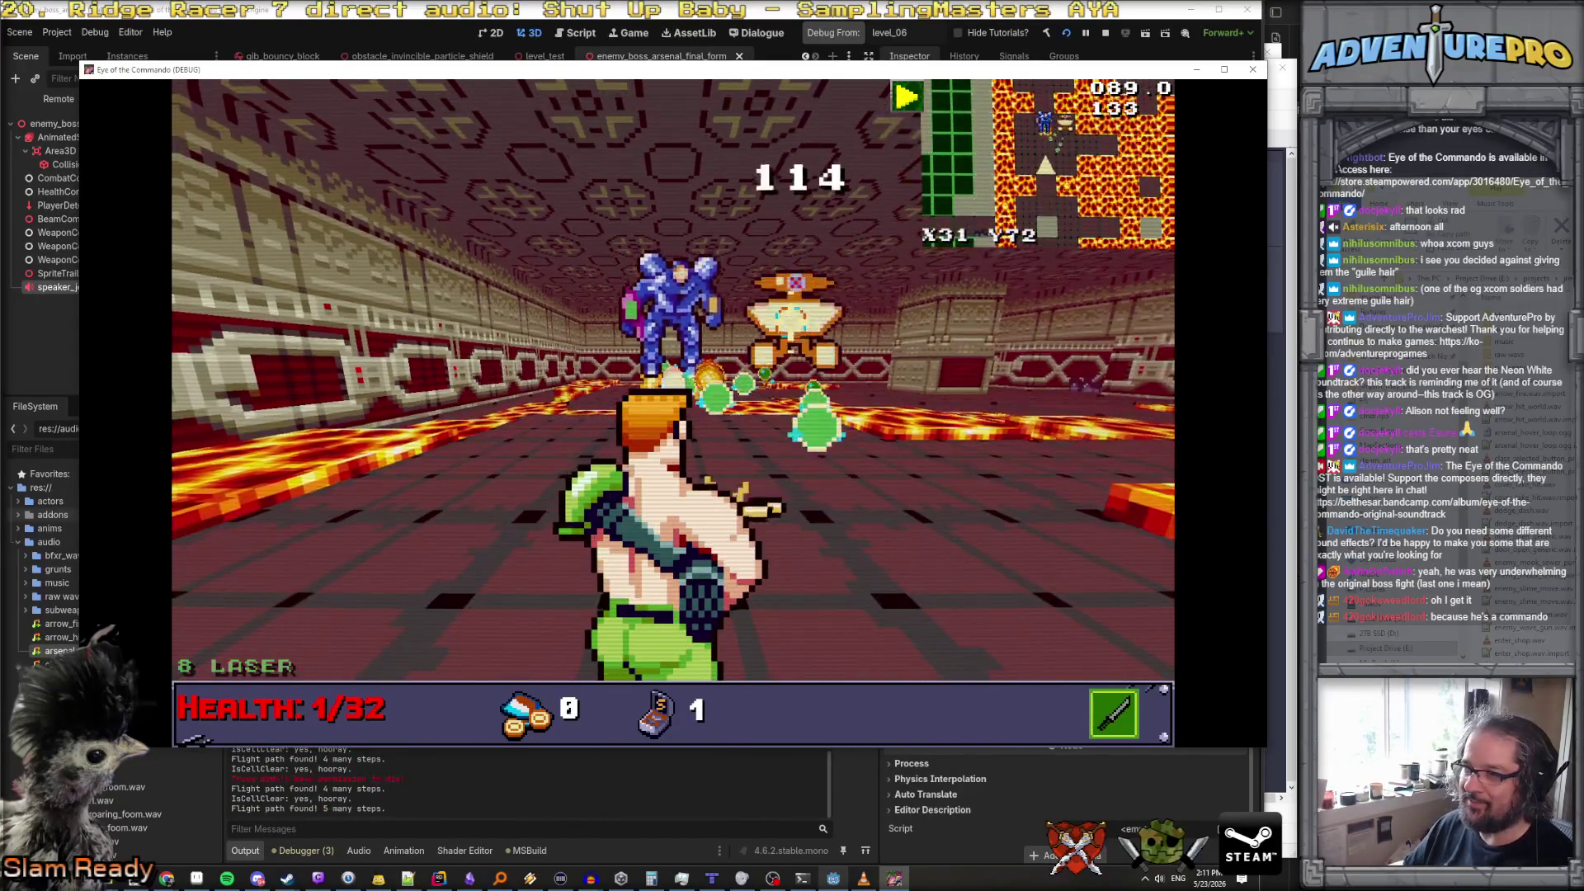
key("w")
key("space")
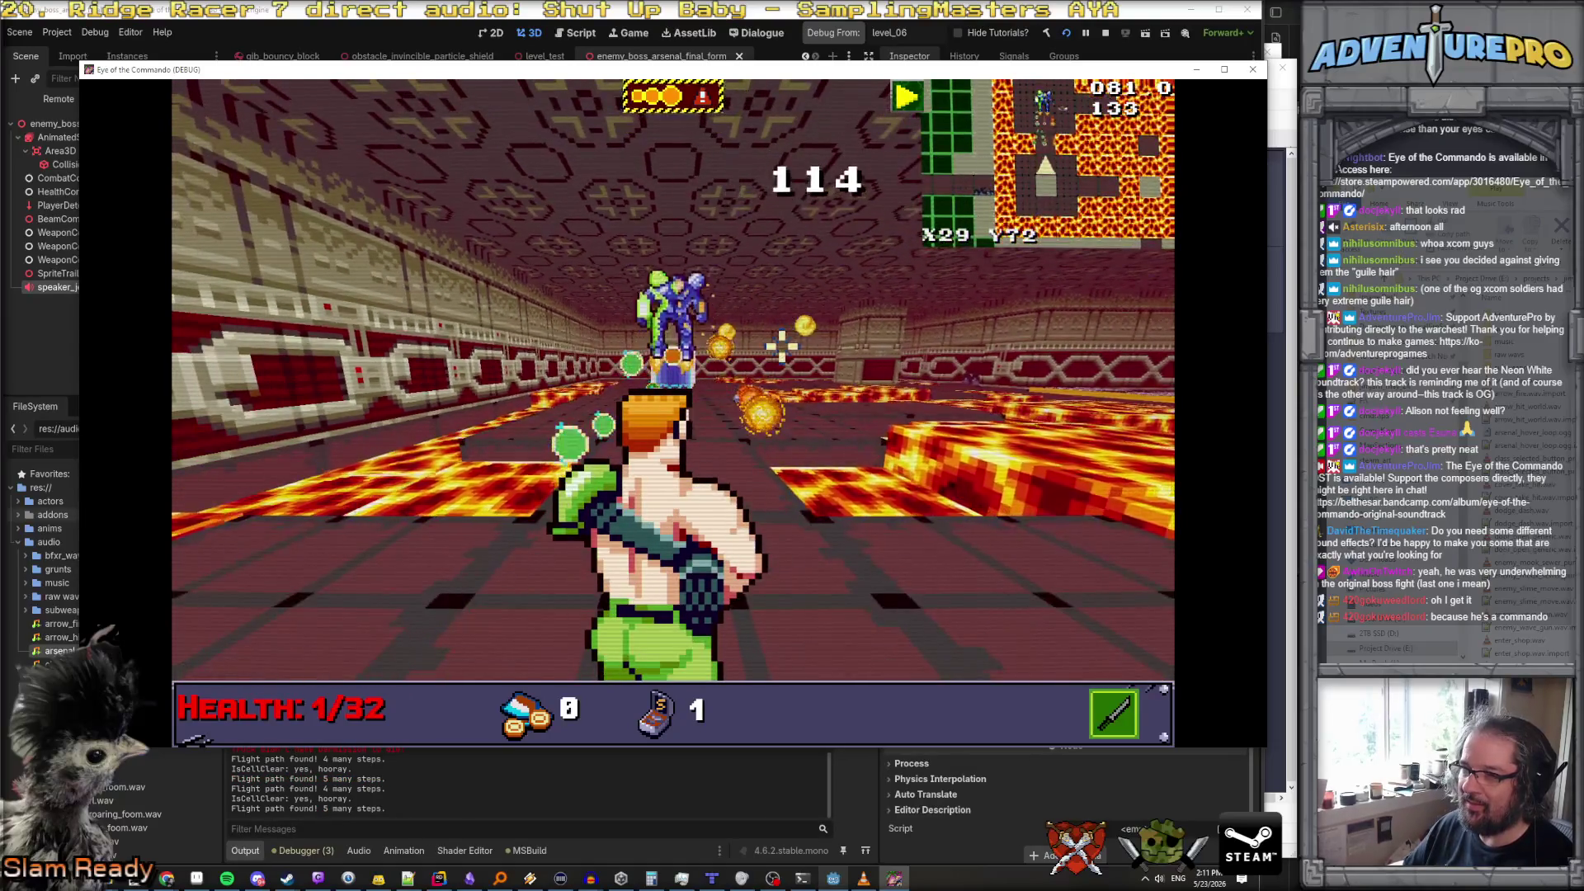
key("d")
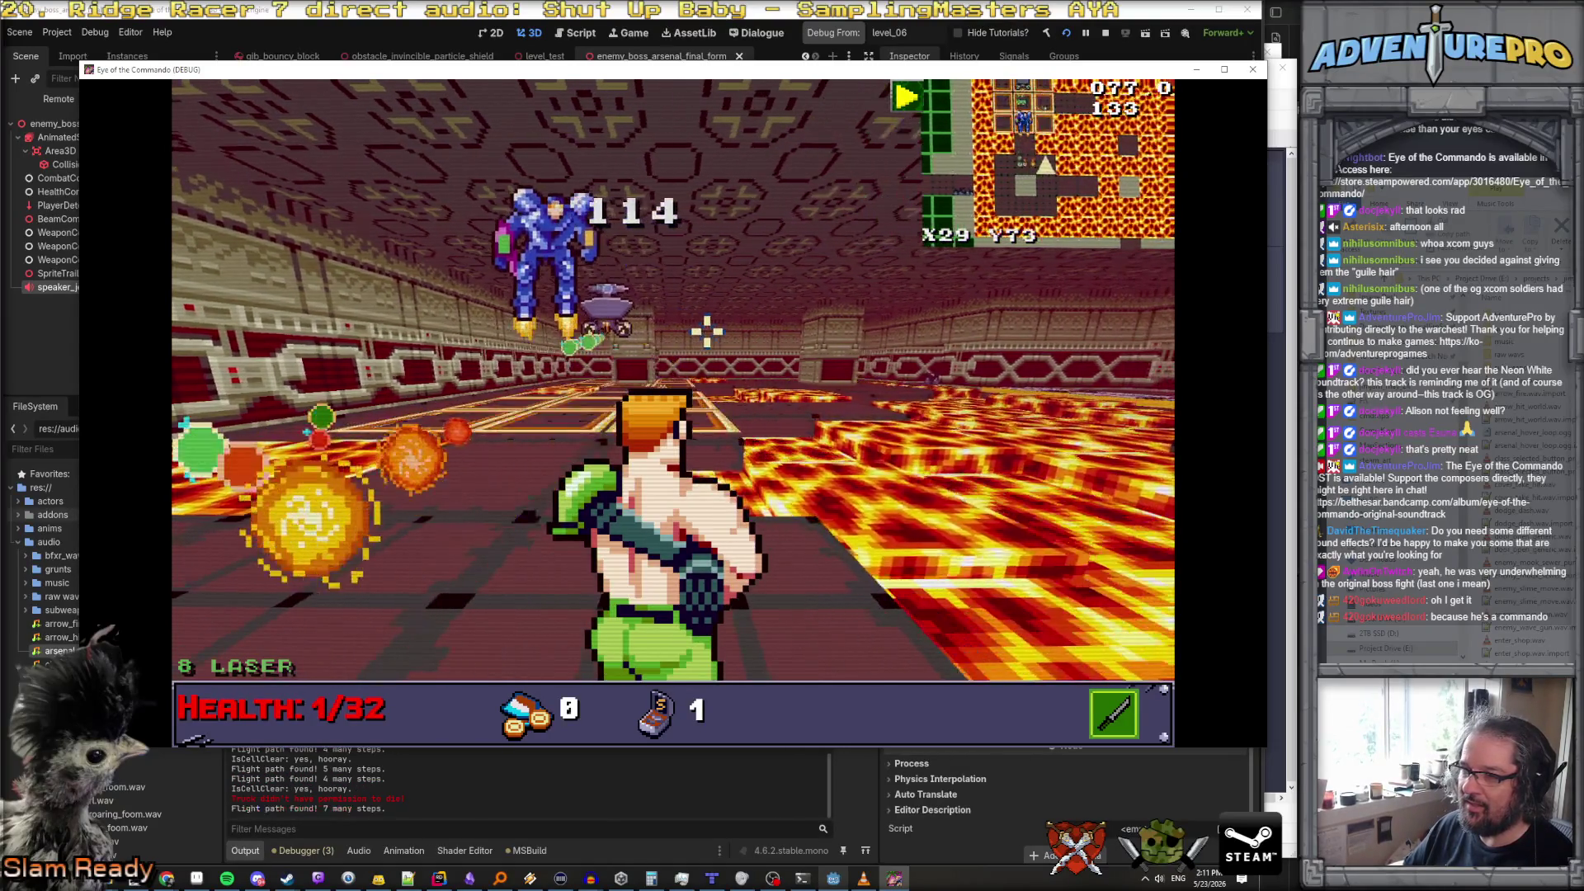
key("space")
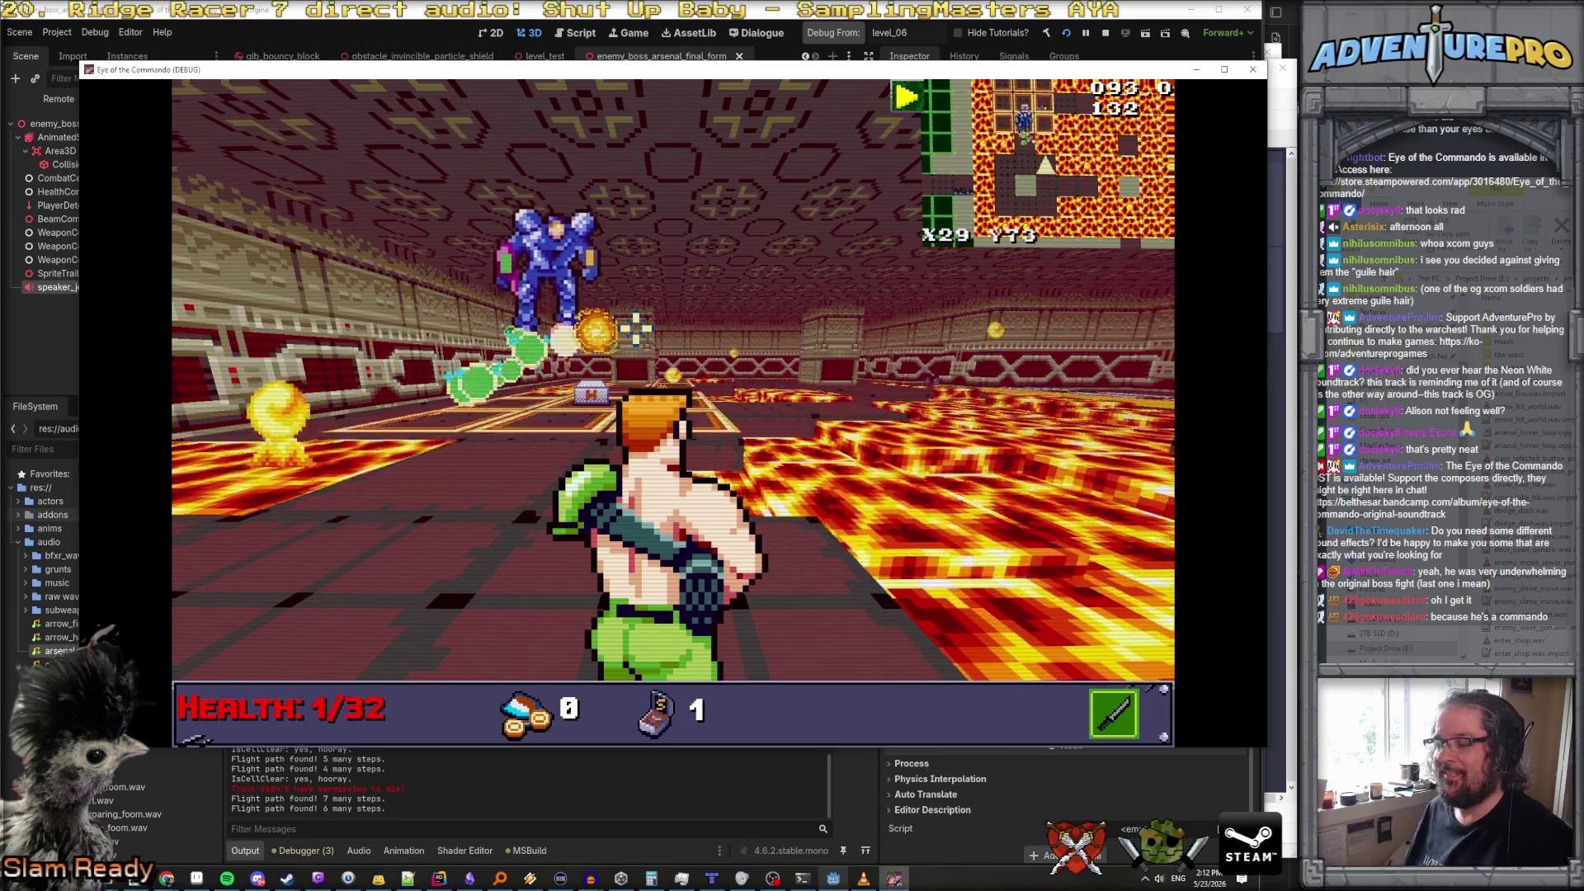
Take cover past the pillar and walk over the medkit, healing from 1/32 to 21/32
key("Left")
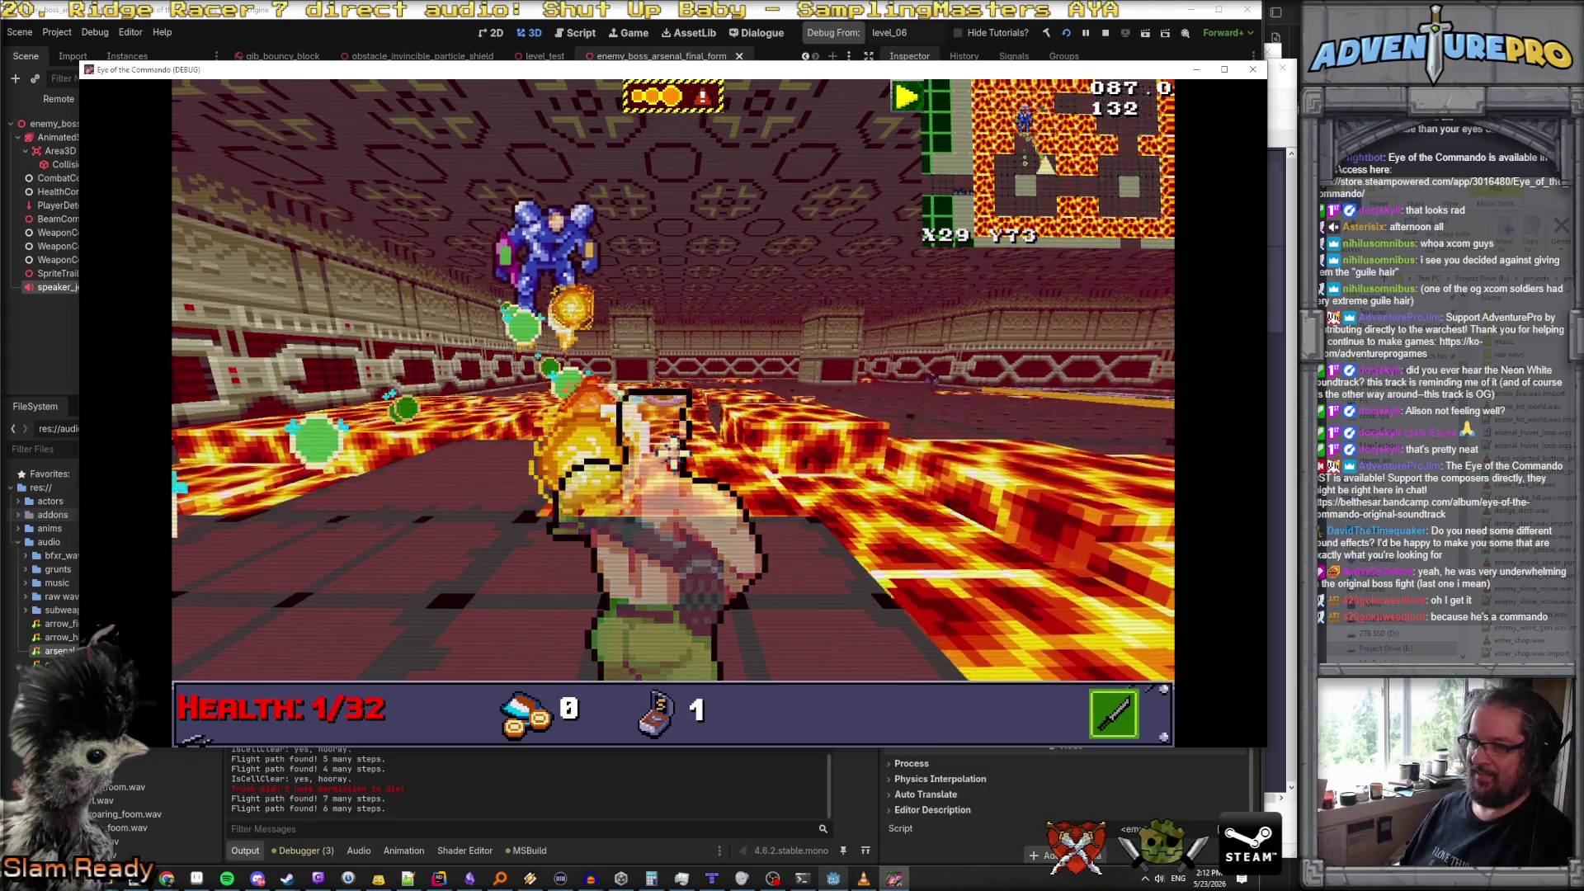
key("Right")
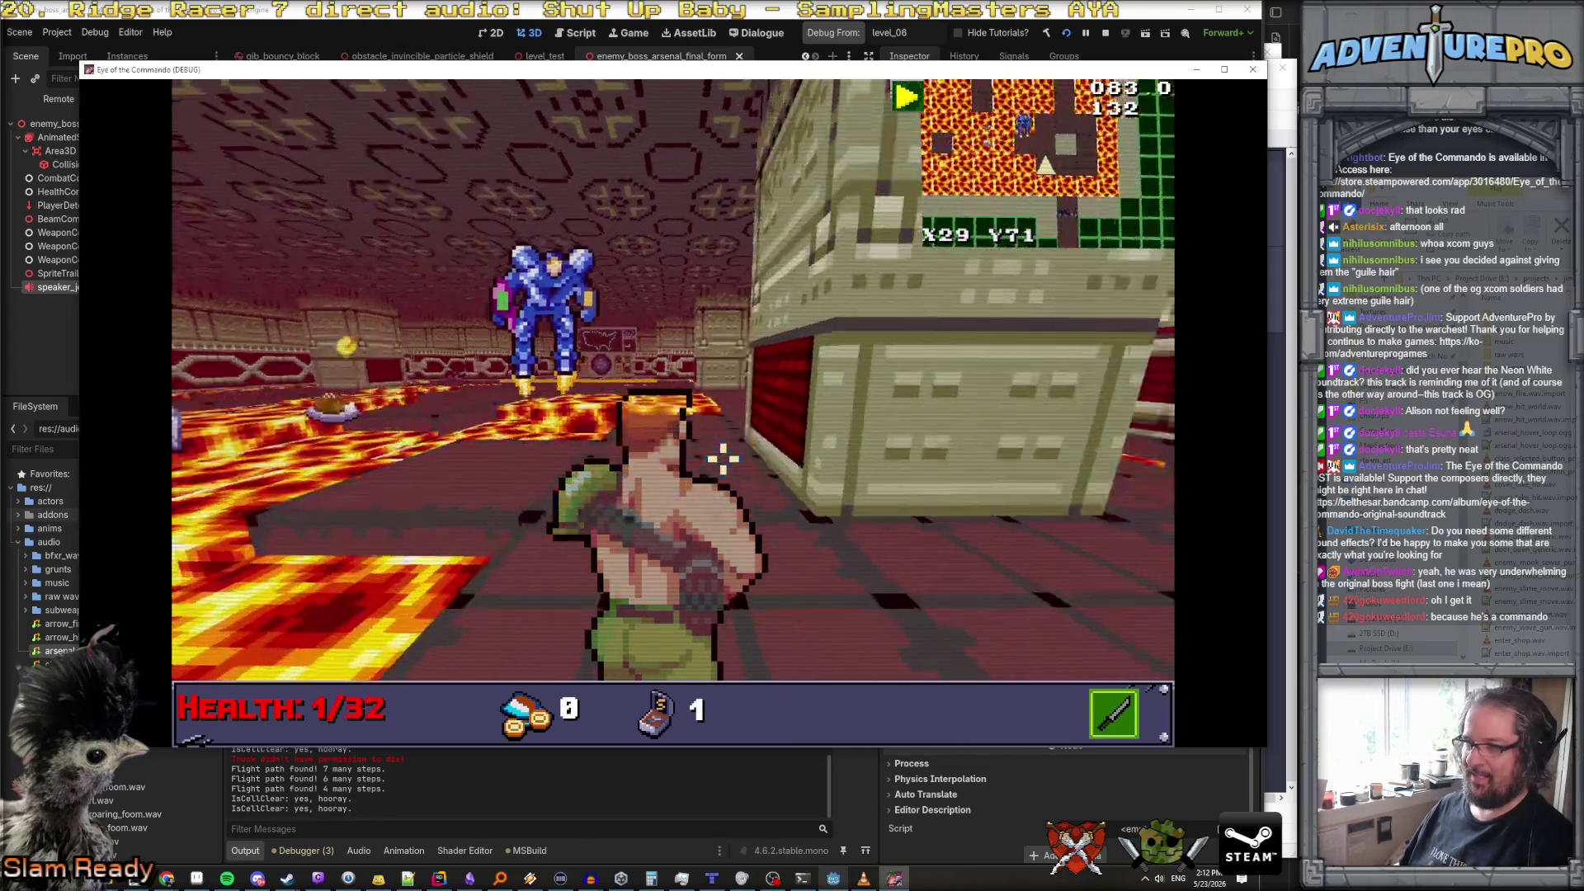
key("d")
key("d")
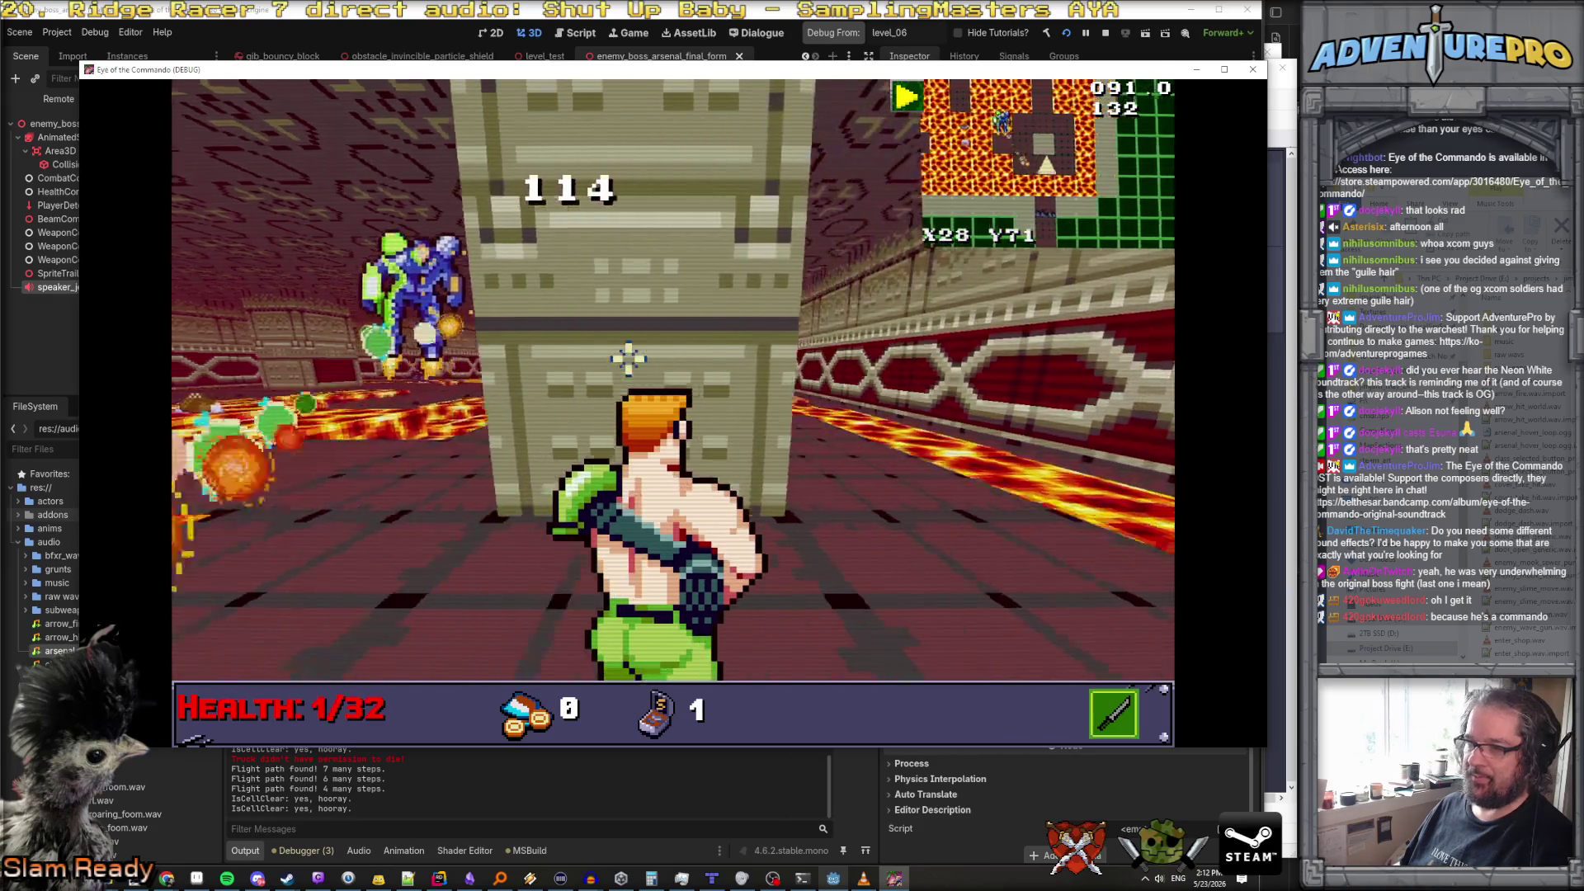
key("Up")
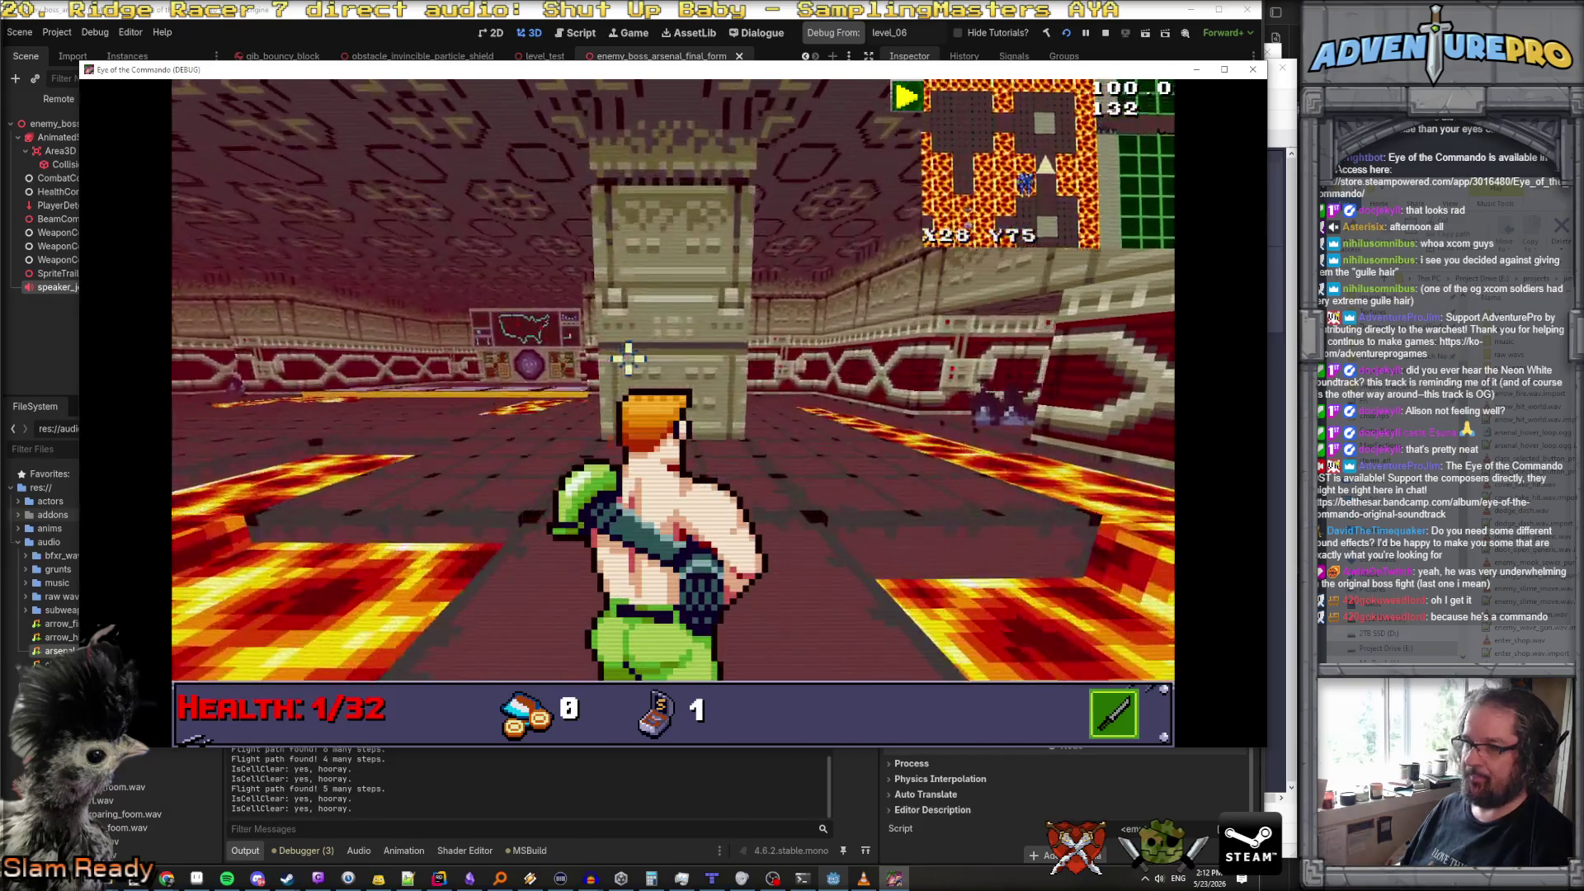
key("Up")
key("Up")
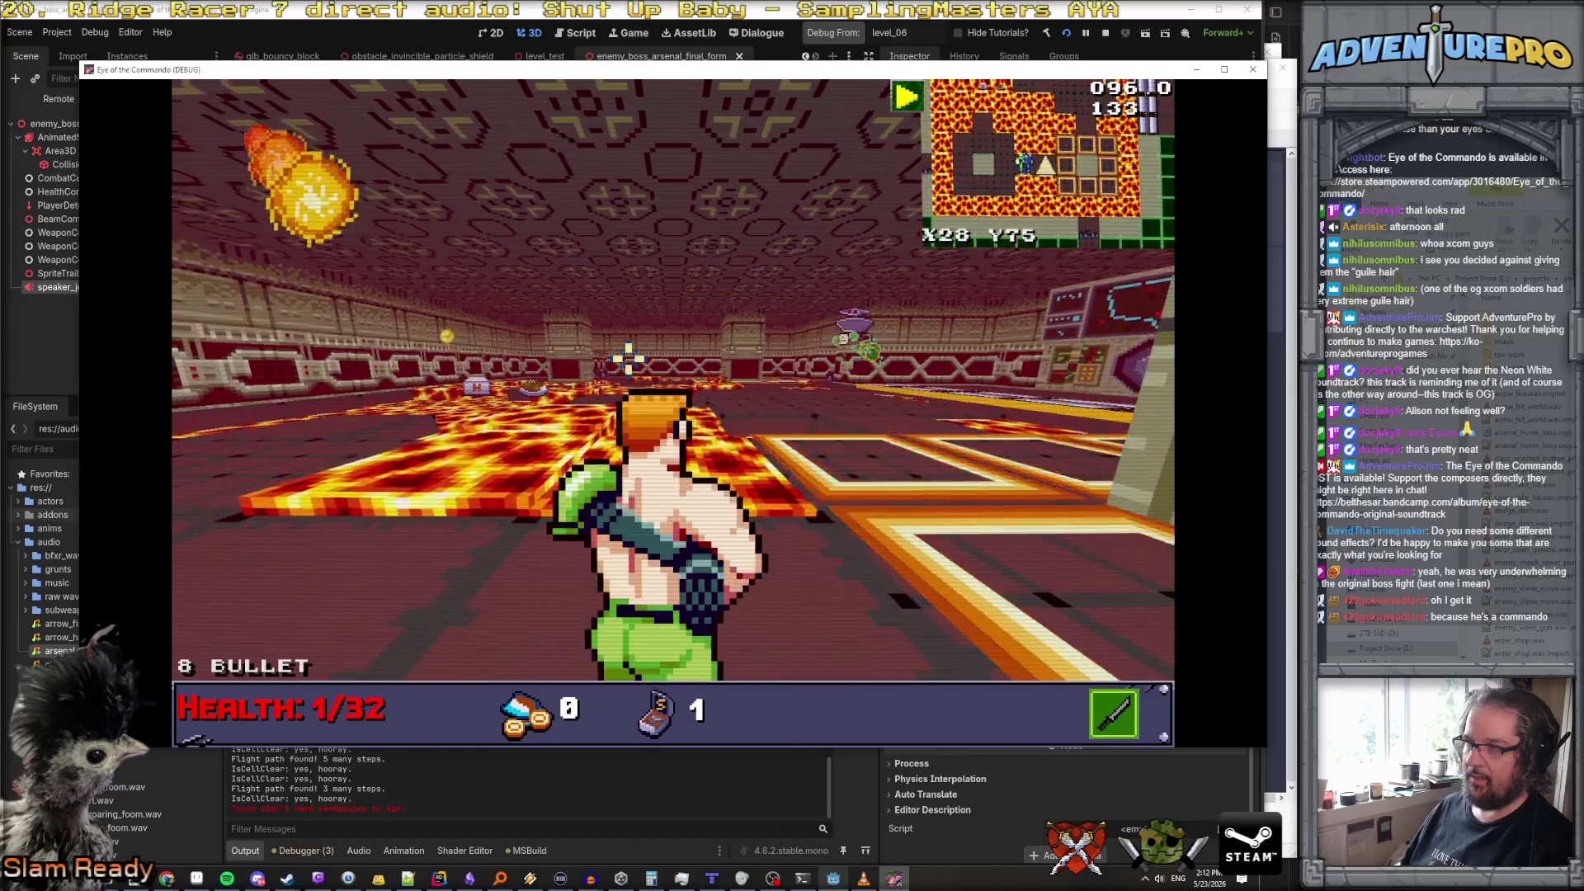
key("Up")
key("Right")
key("Up")
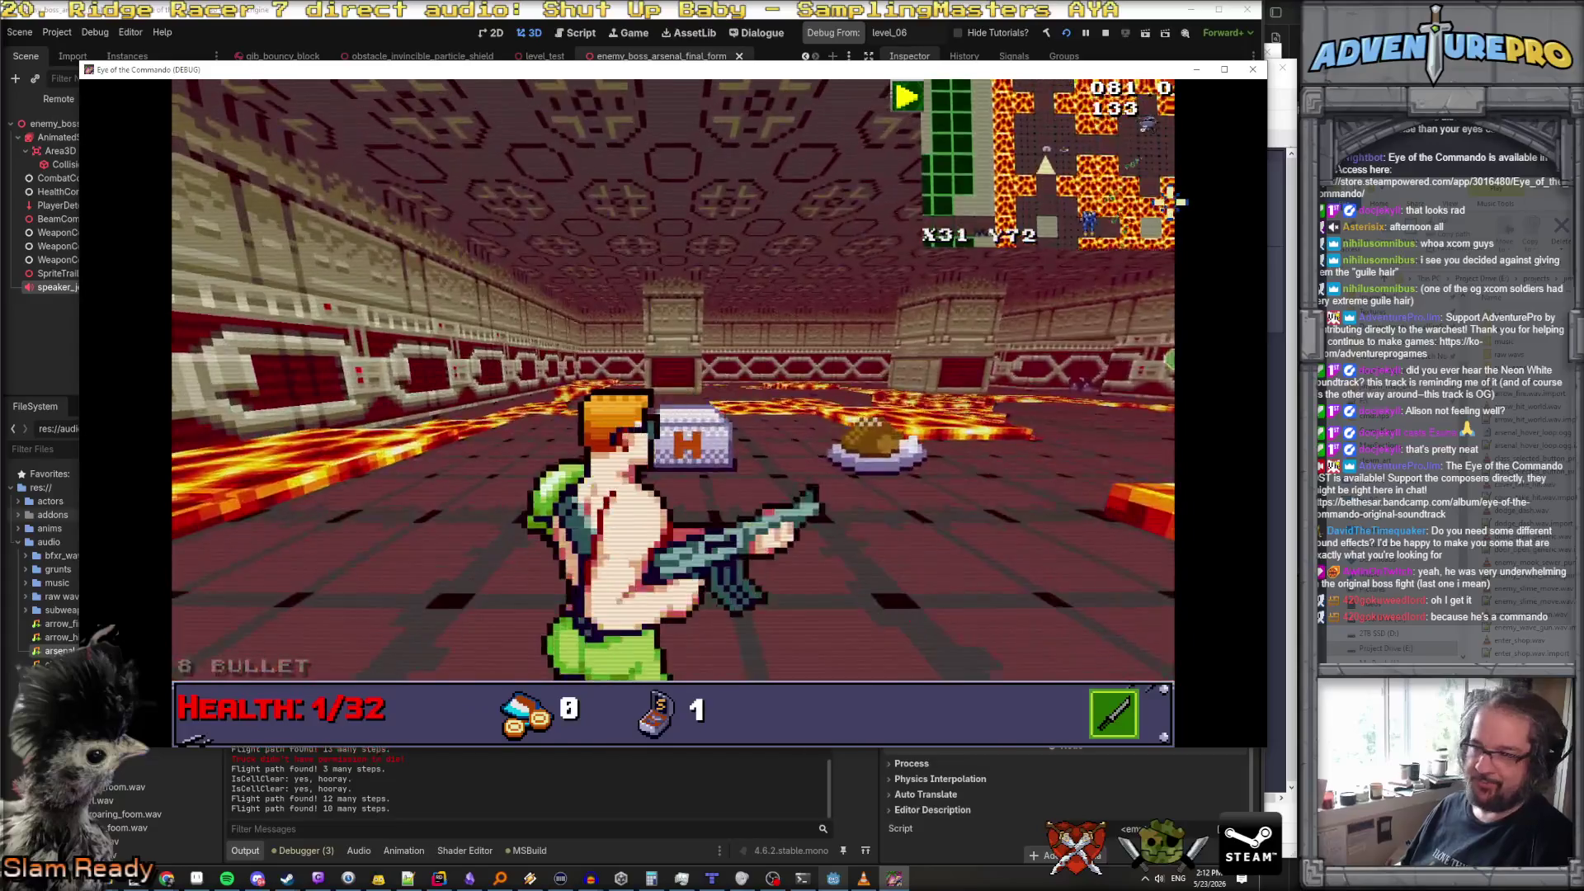
left_click(456, 318)
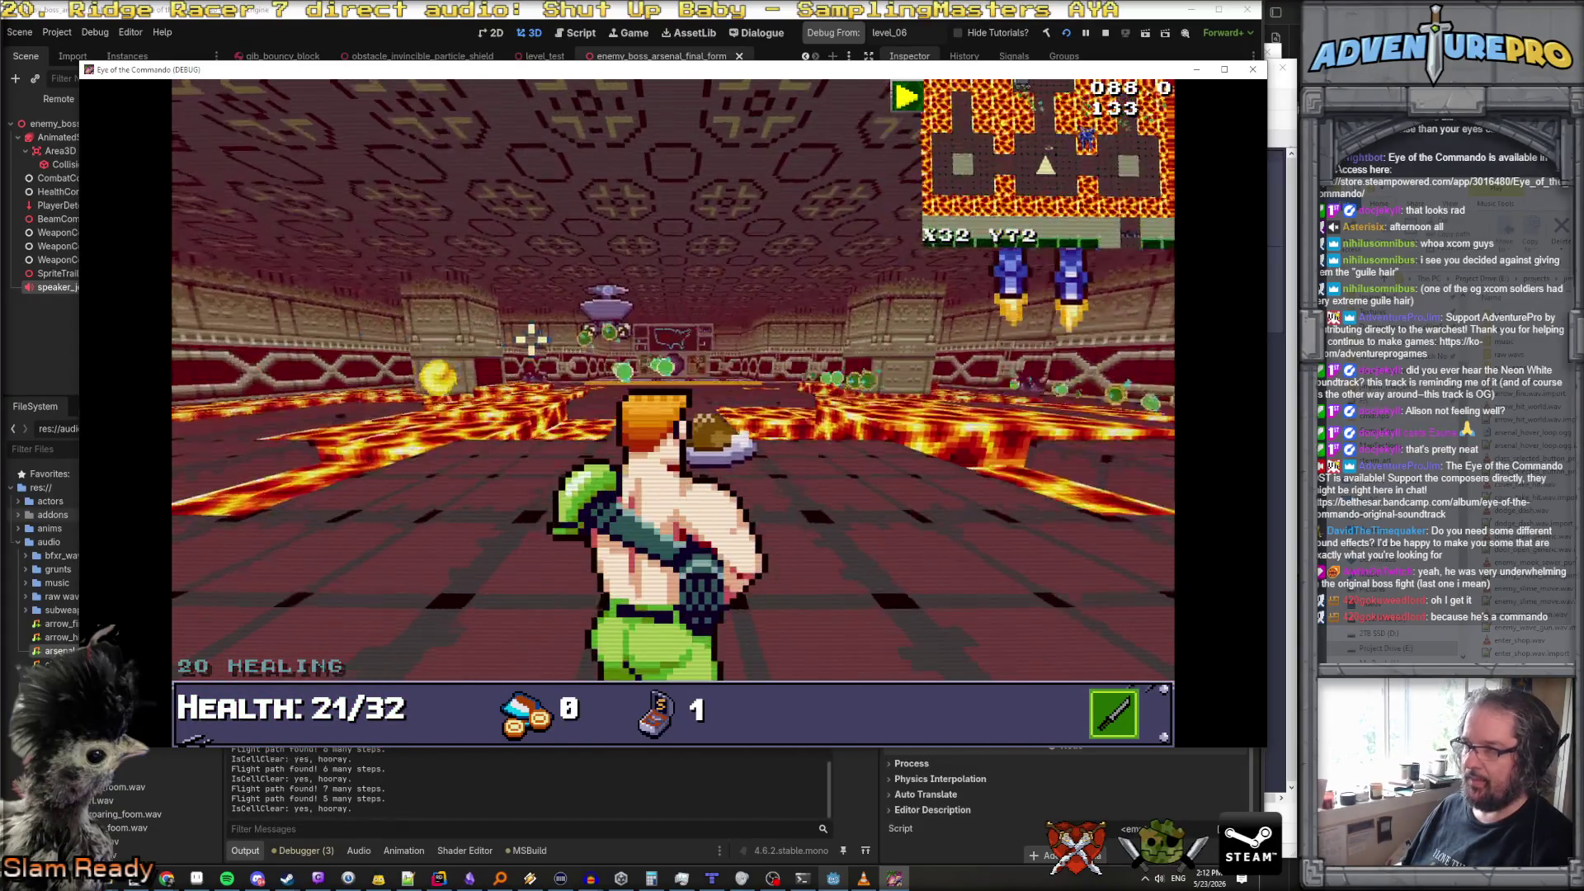
Track the landed blue boss and strafe around the pillar toward the purple turret
key("Right")
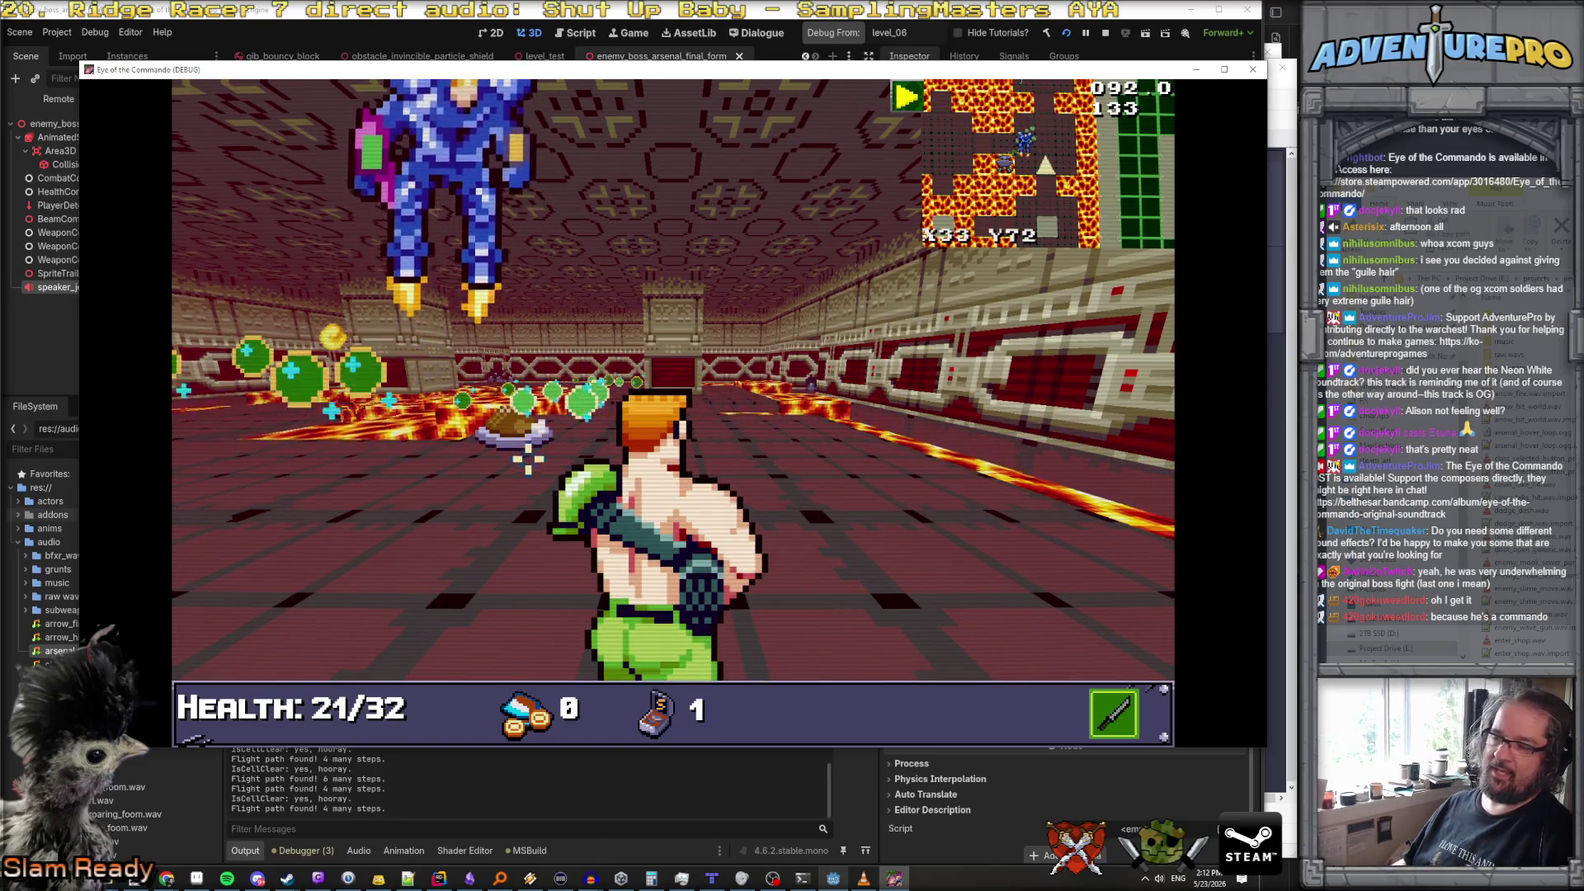
key("Right")
key("Right")
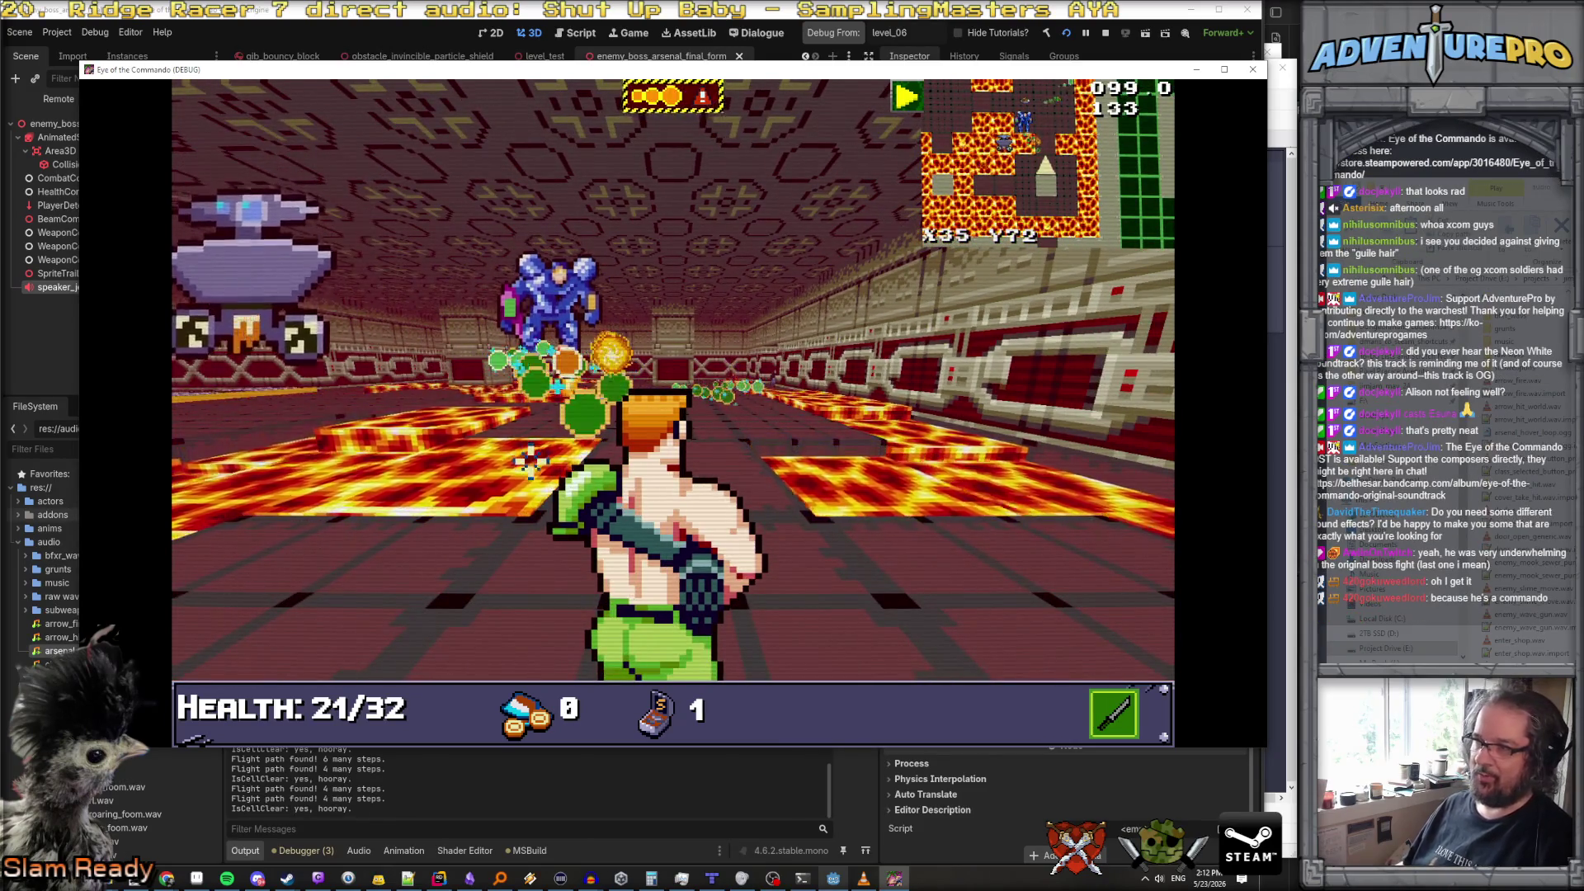
key("Left")
key("Up")
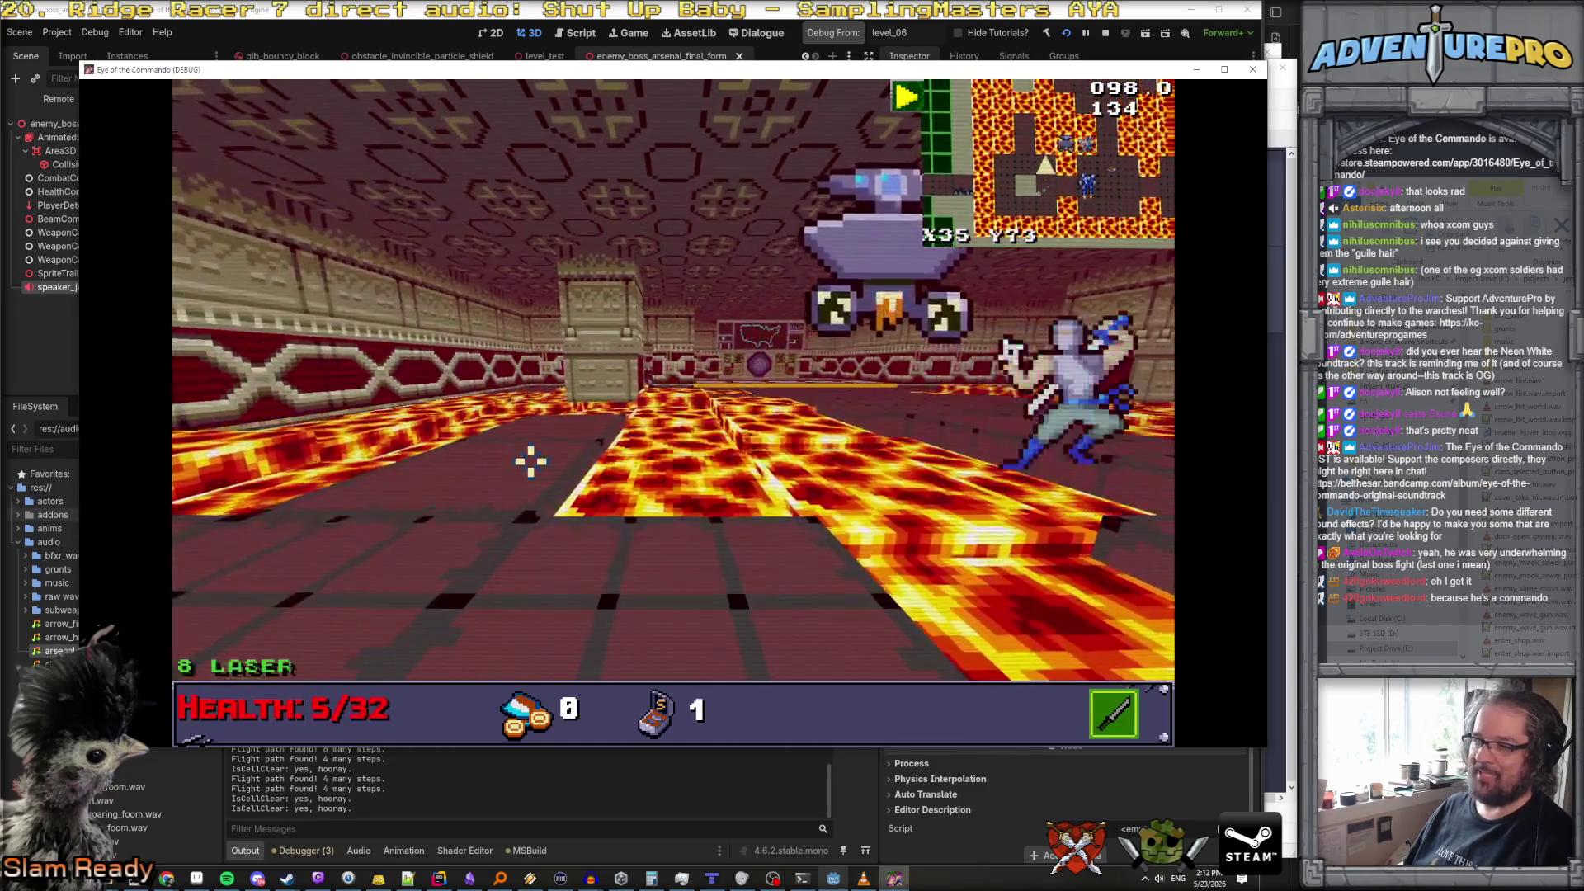
key("Right")
key("Left")
key("Up")
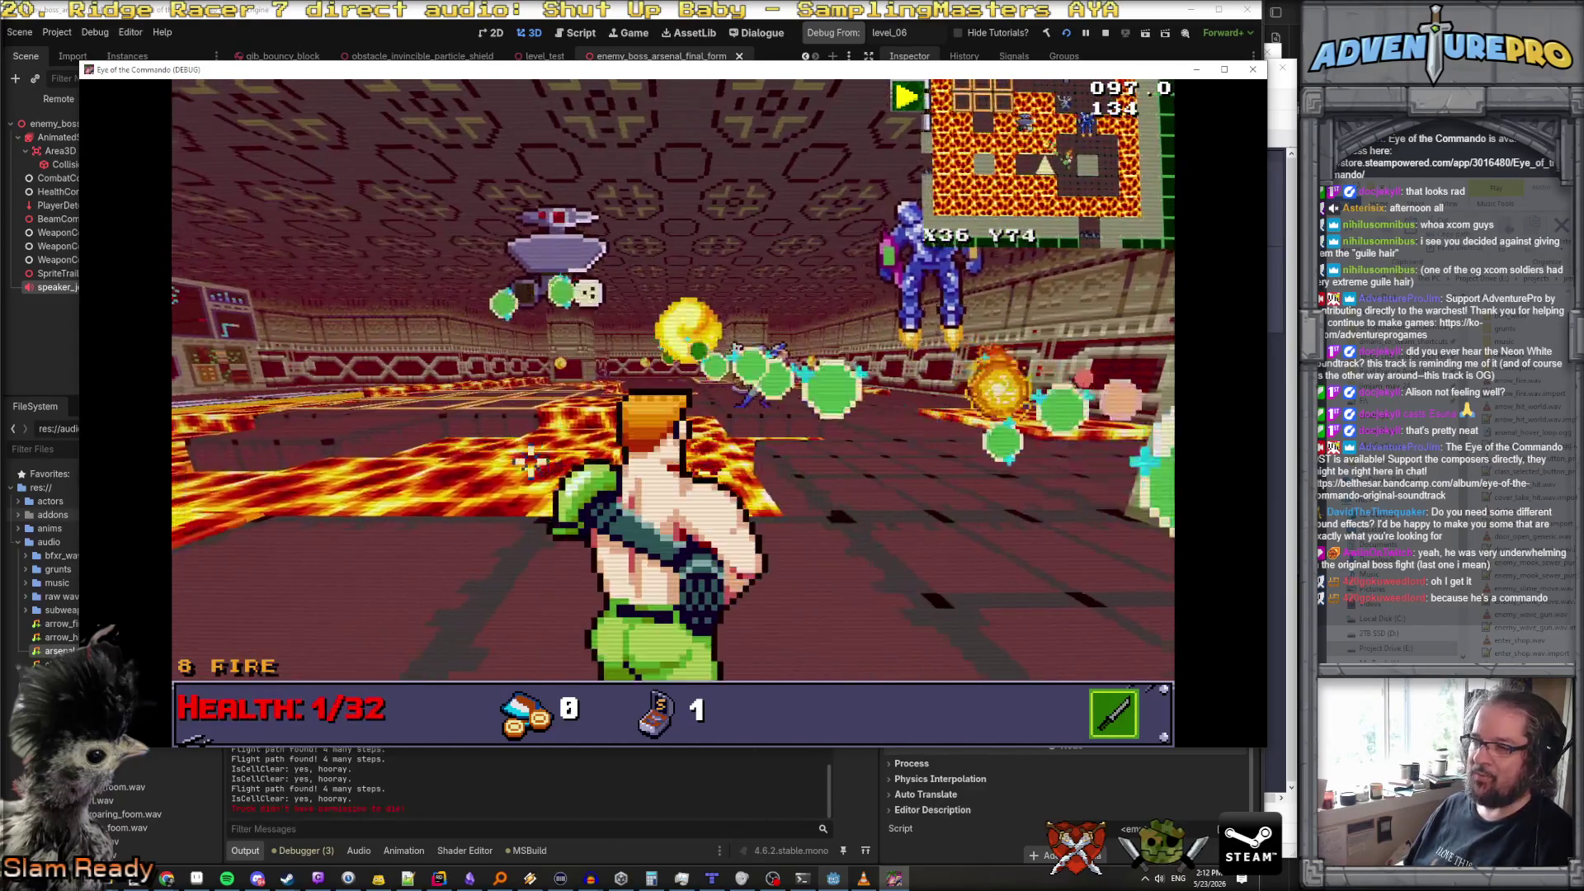
key("Up")
key("Right")
key("Left")
key("Up")
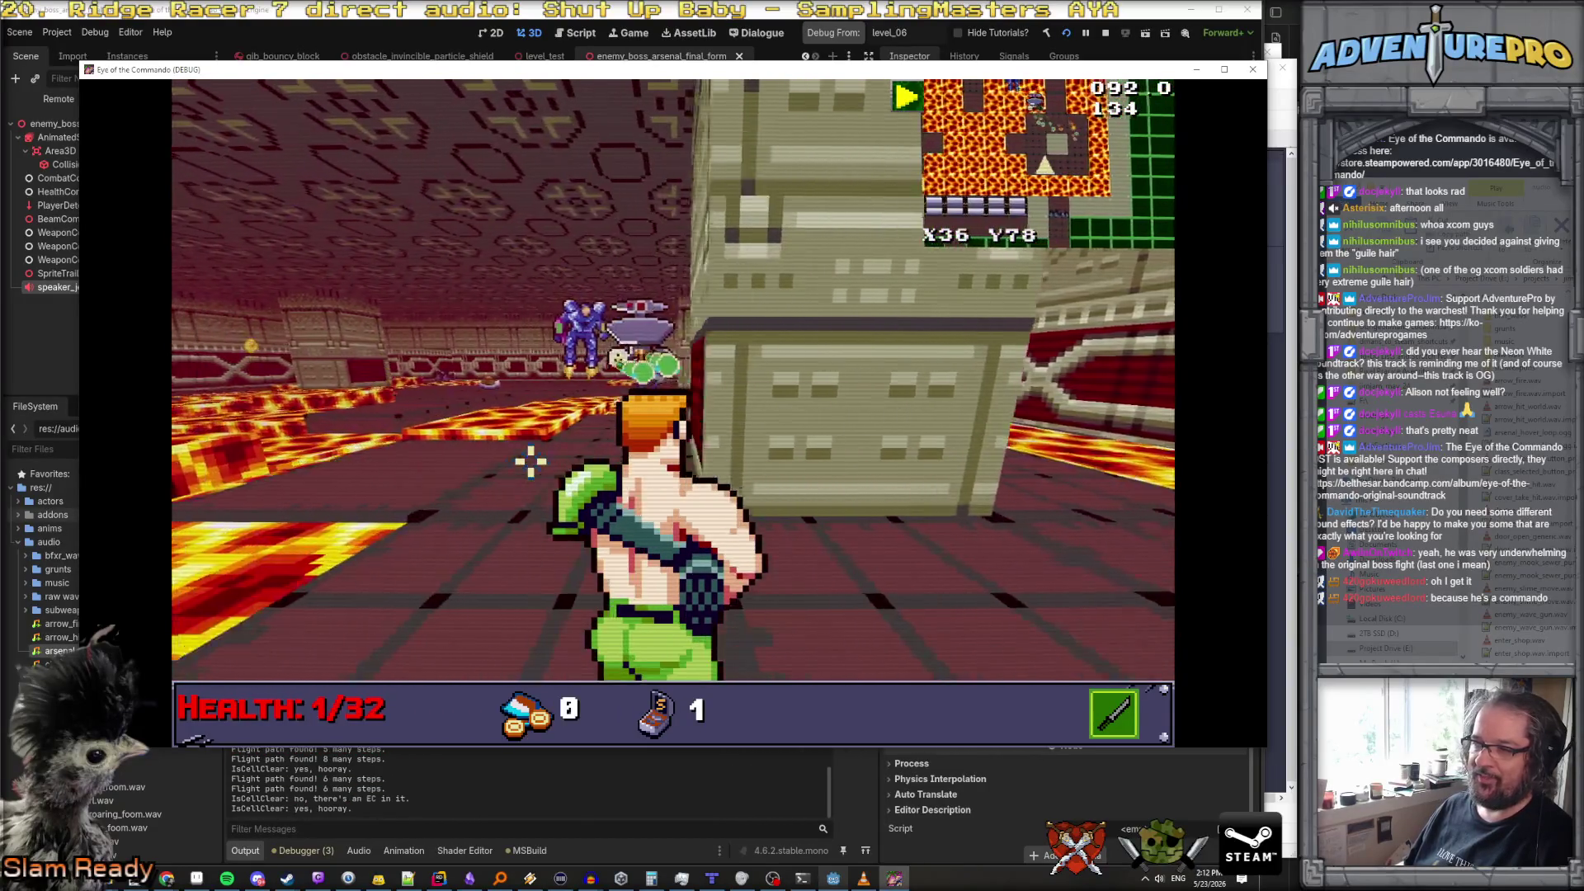
Shoot the purple turret, then slip past the pillar into the lava corridor
left_click(613, 316)
key("Right")
left_click(660, 264)
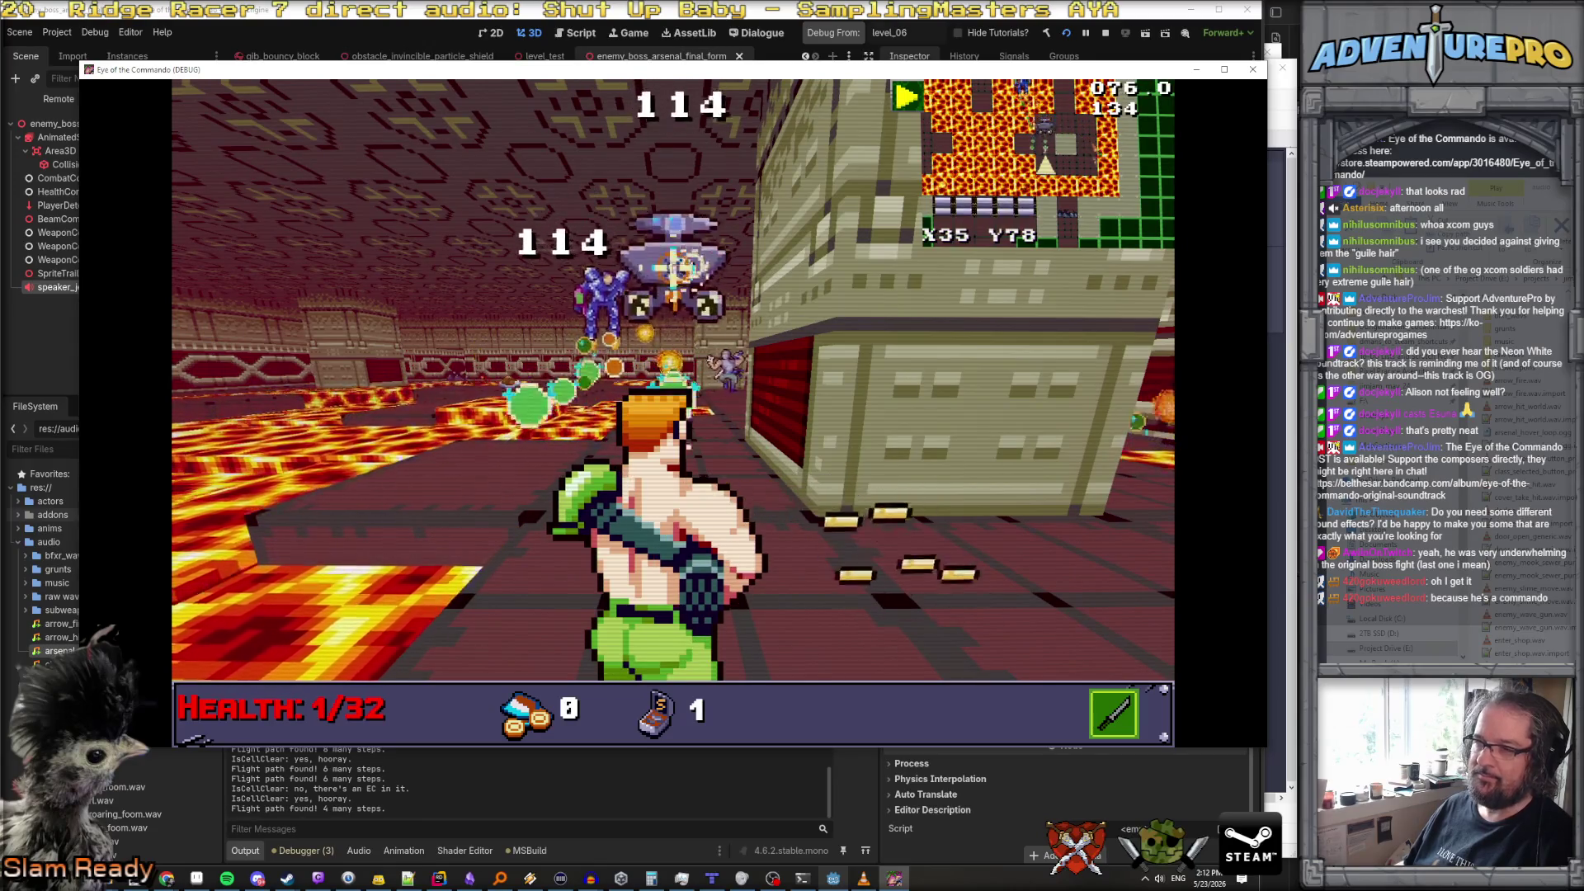
left_click(495, 165)
key("Right")
key("Up")
key("Right")
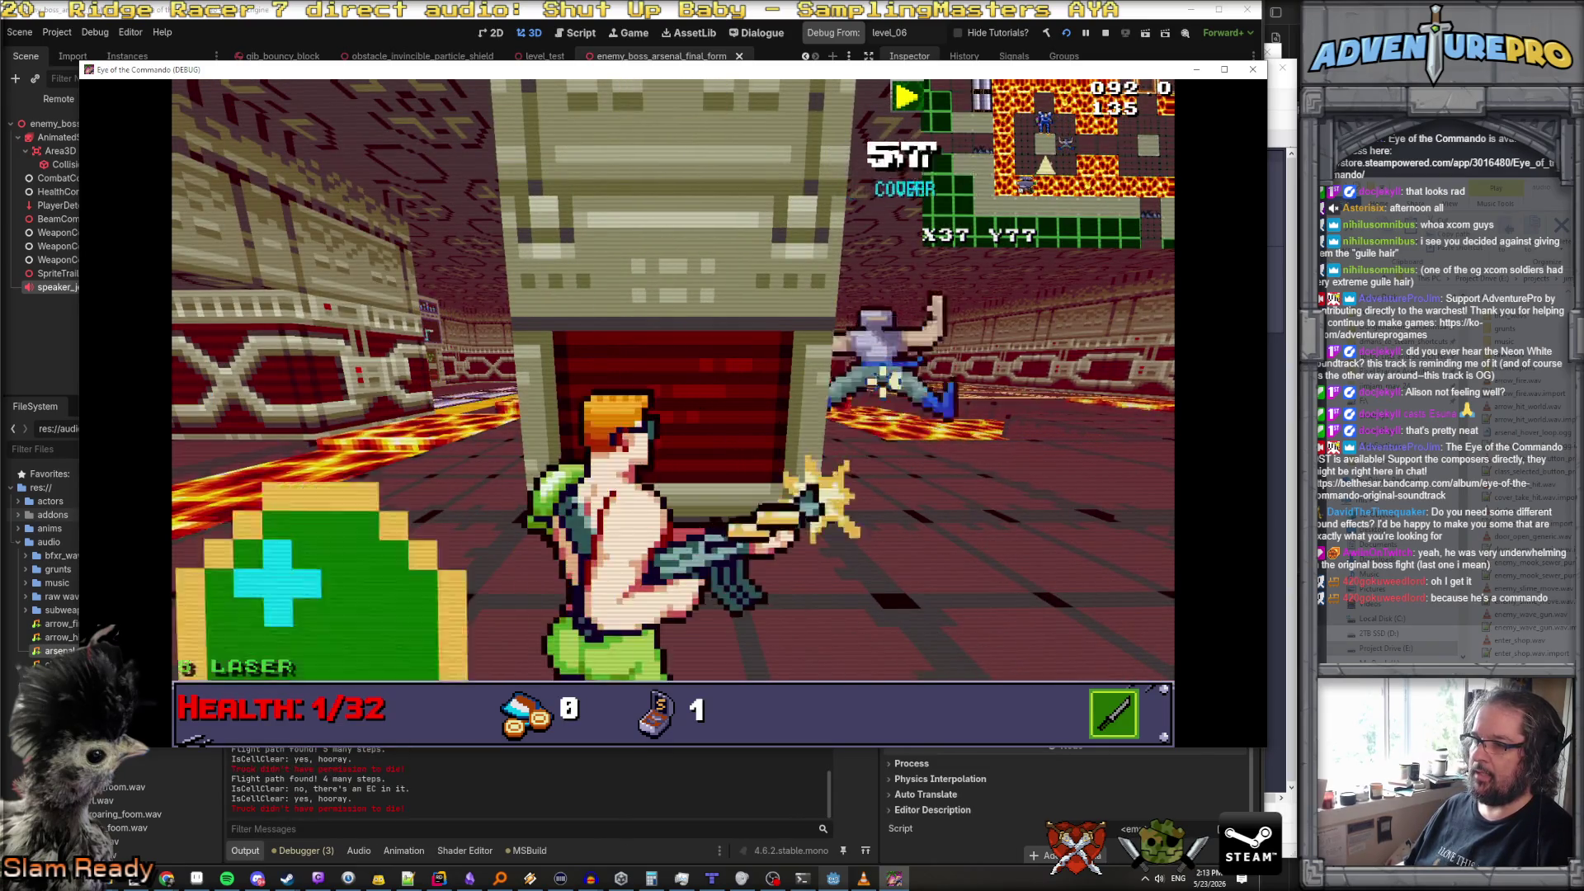
Fire the rifle in the lava room, then switch to explosive ammo and close on the boss
key("Right")
key("Up")
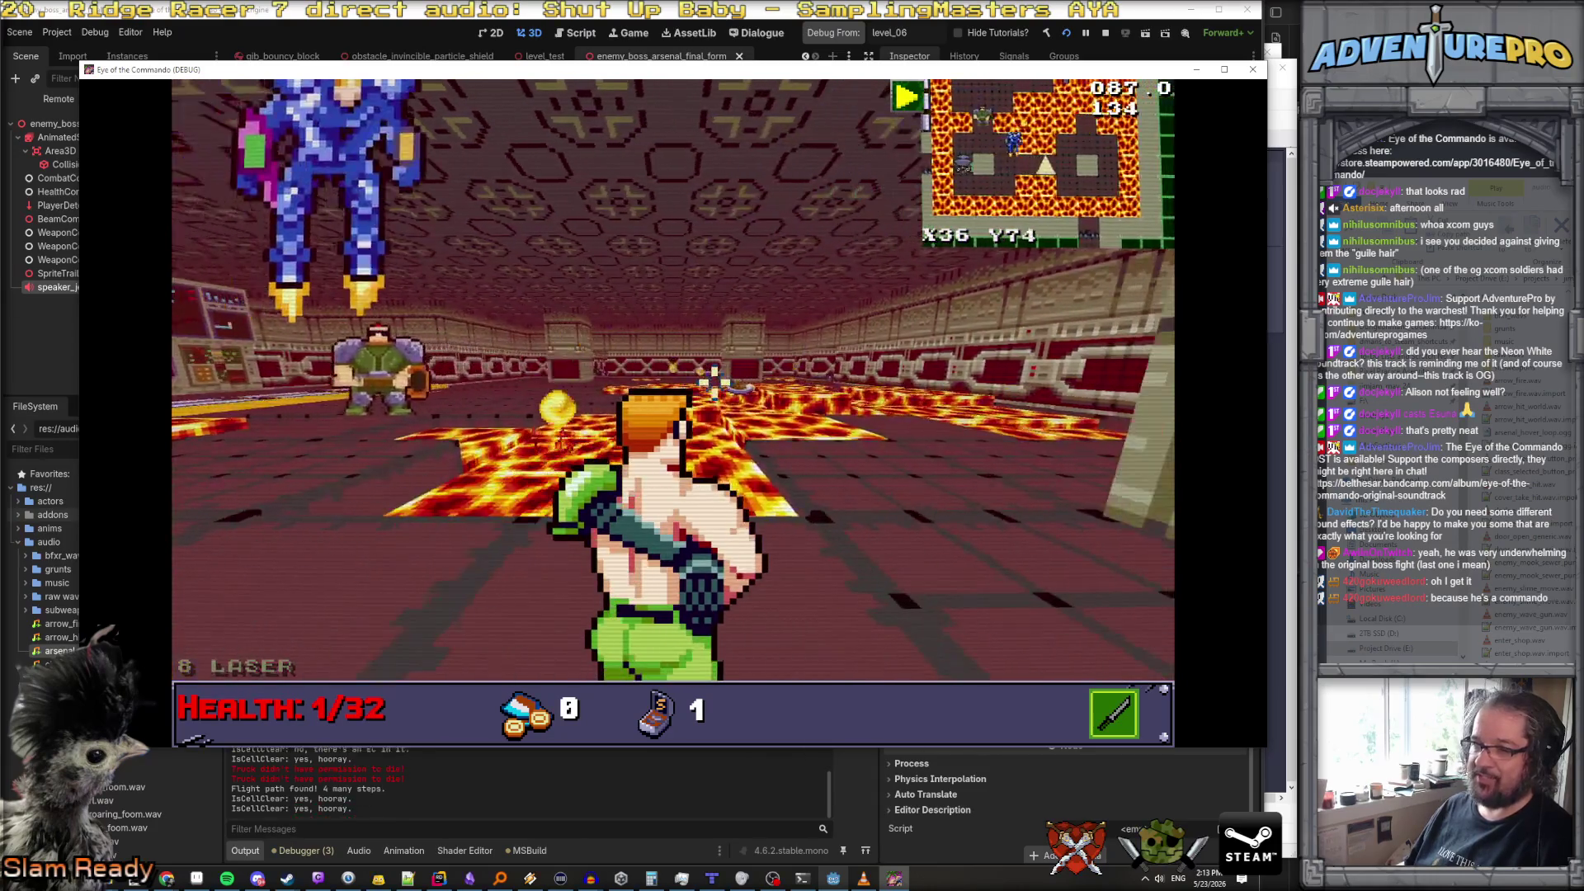
key("Up")
key("space")
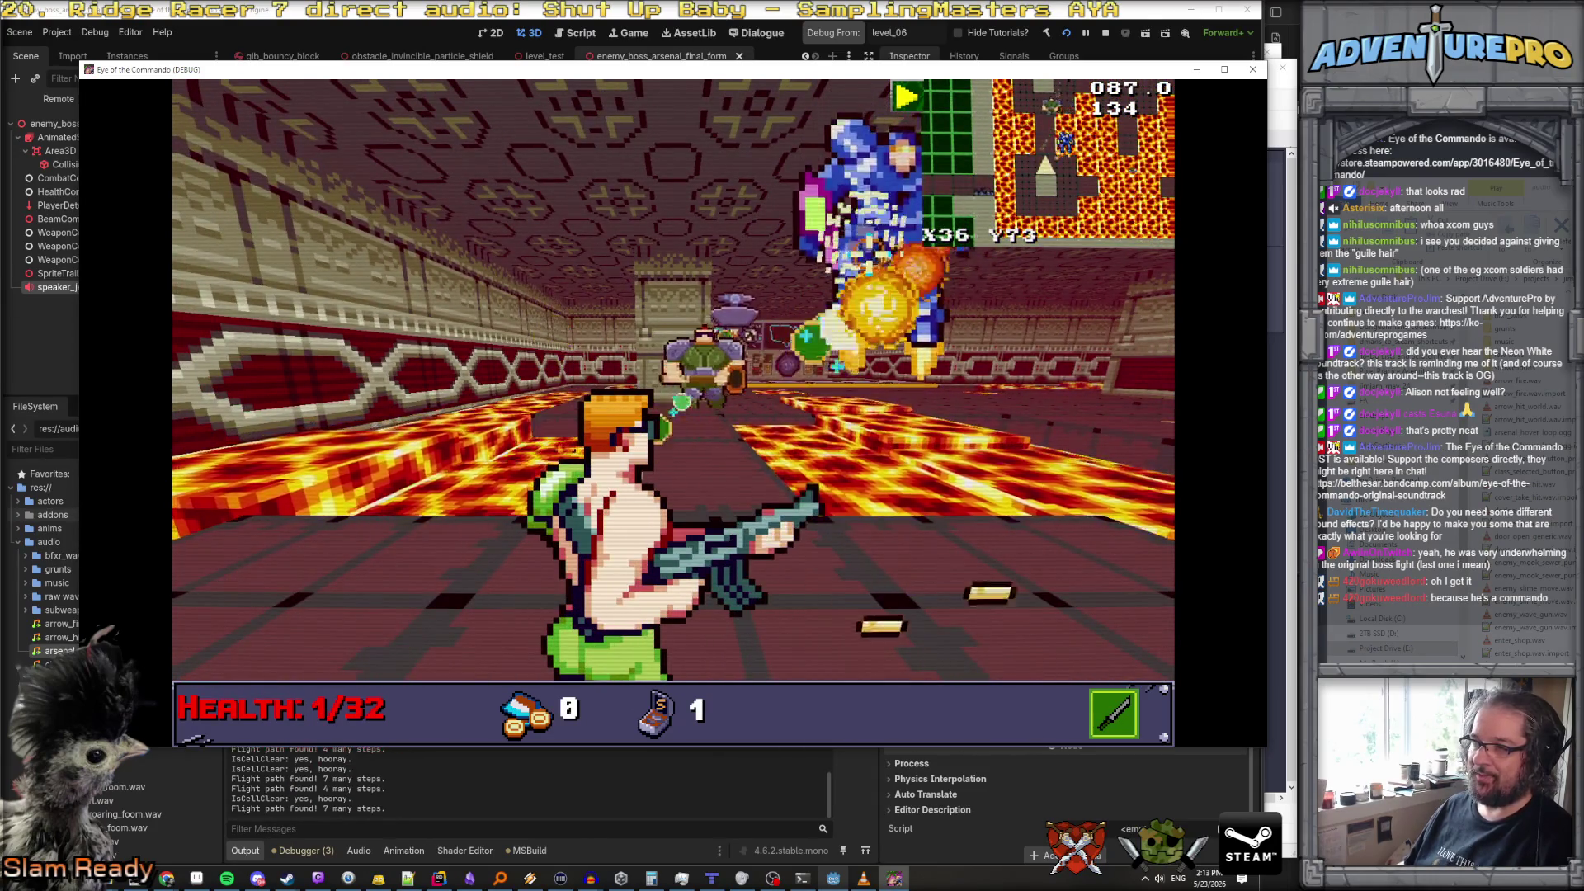
key("Right")
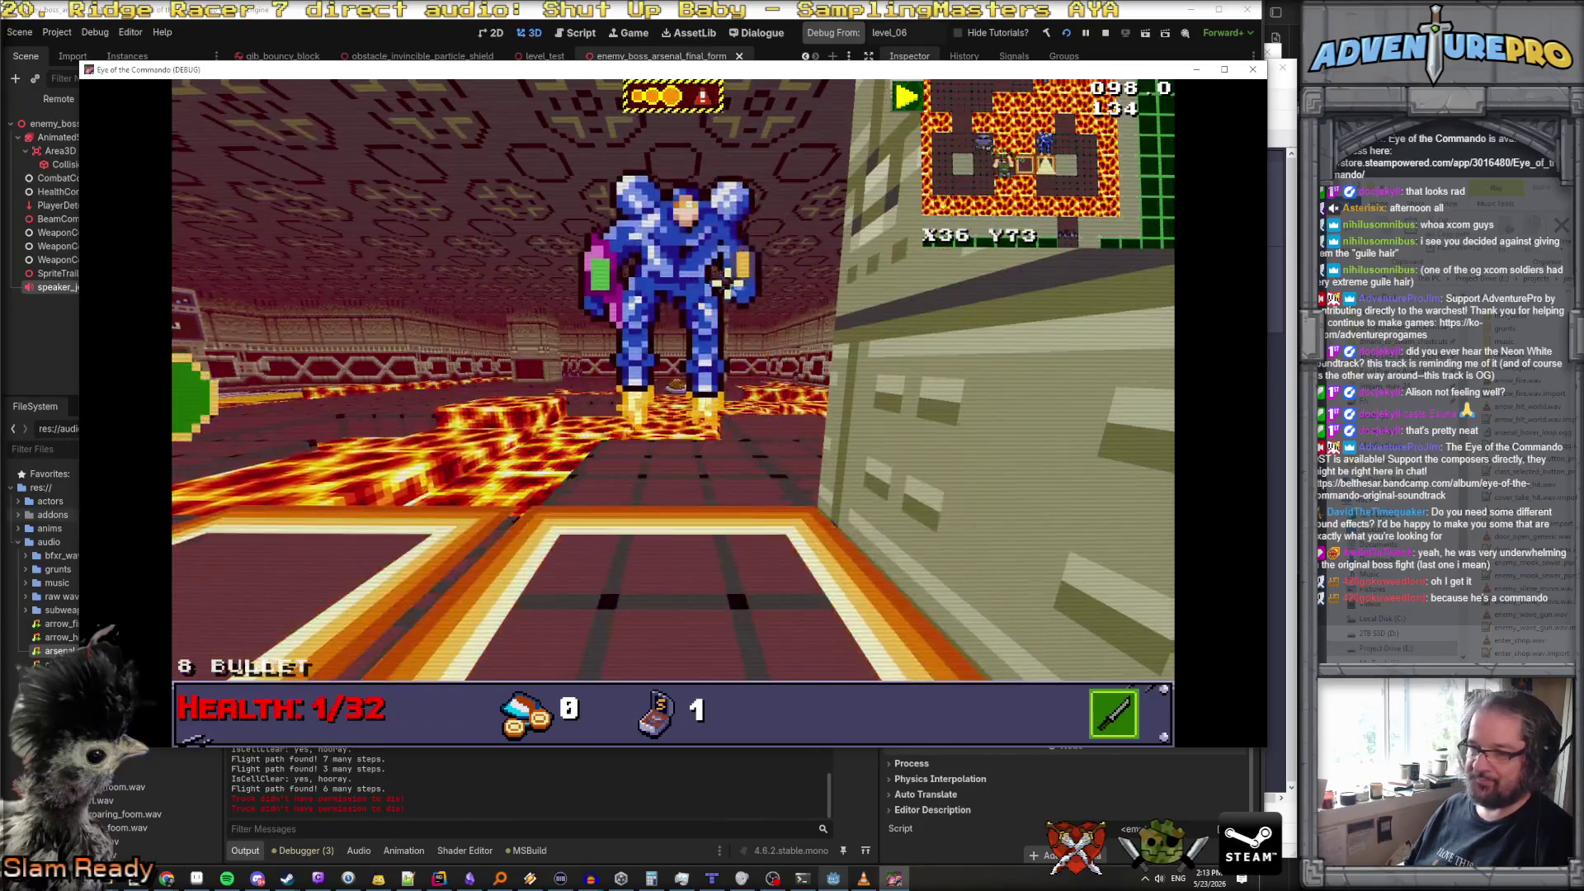
key("q")
key("Up")
key("Up")
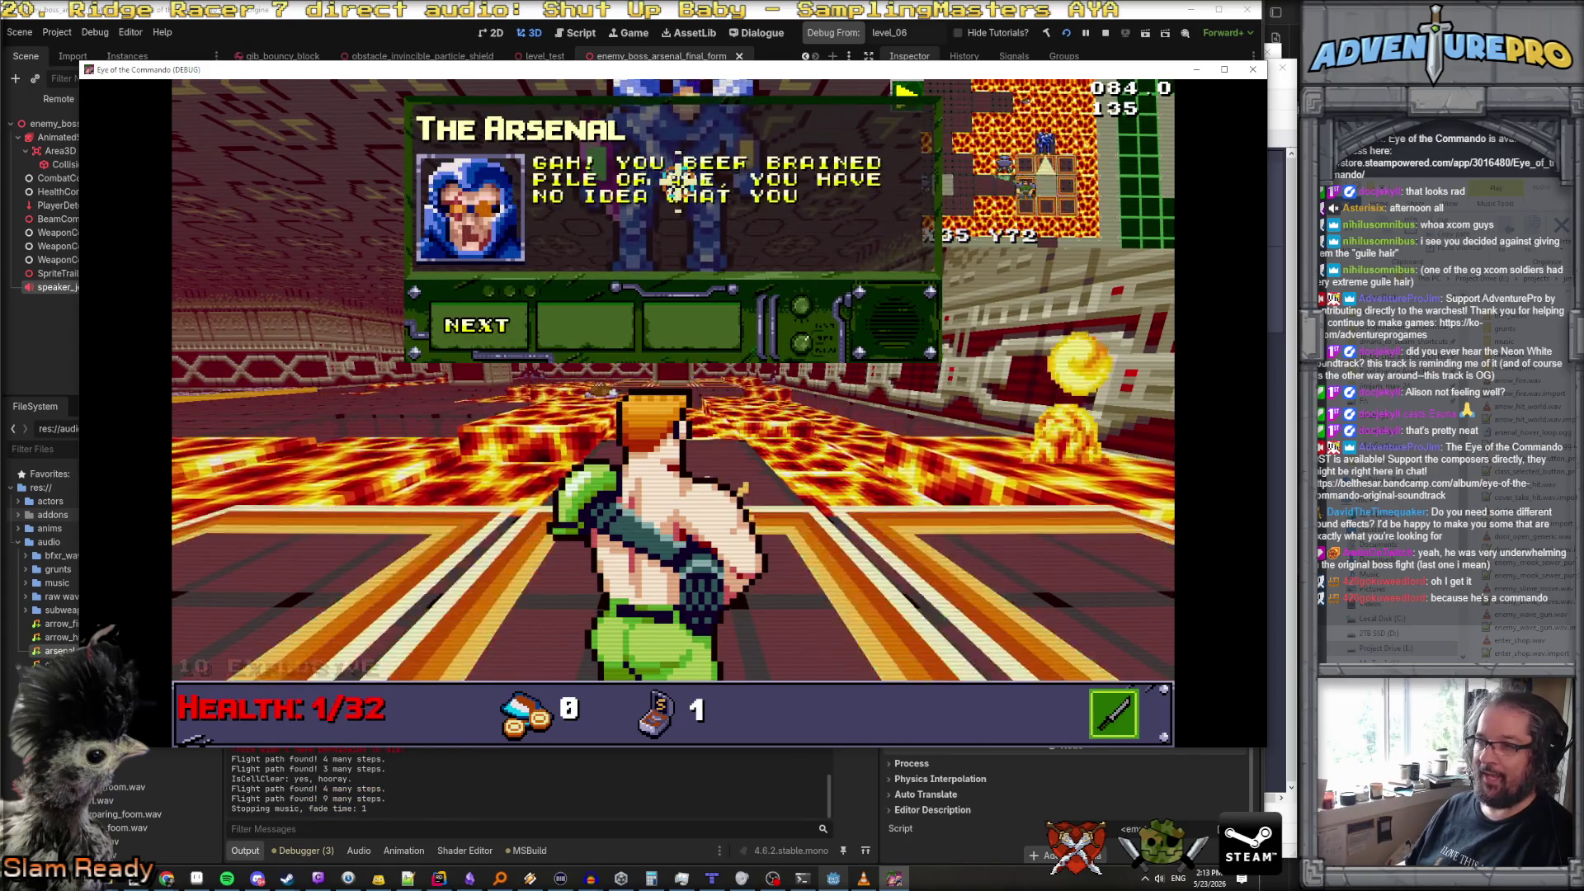
Close the boss's taunt, destroy it with explosive shots, and stop the playtest with F8
left_click(486, 325)
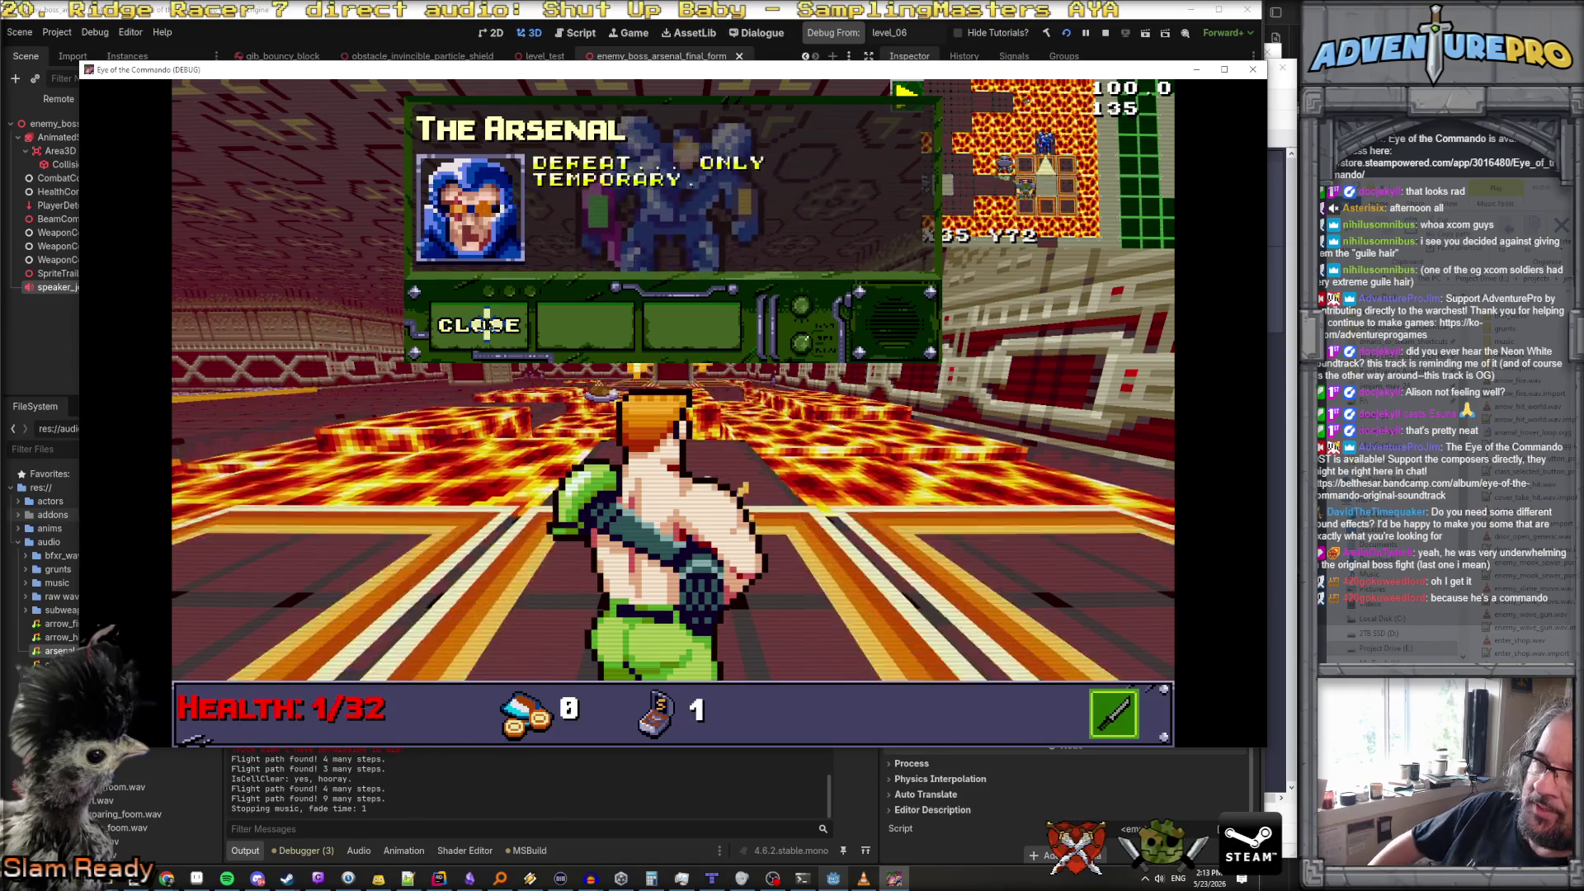
left_click(484, 325)
left_click(654, 248)
left_click(659, 264)
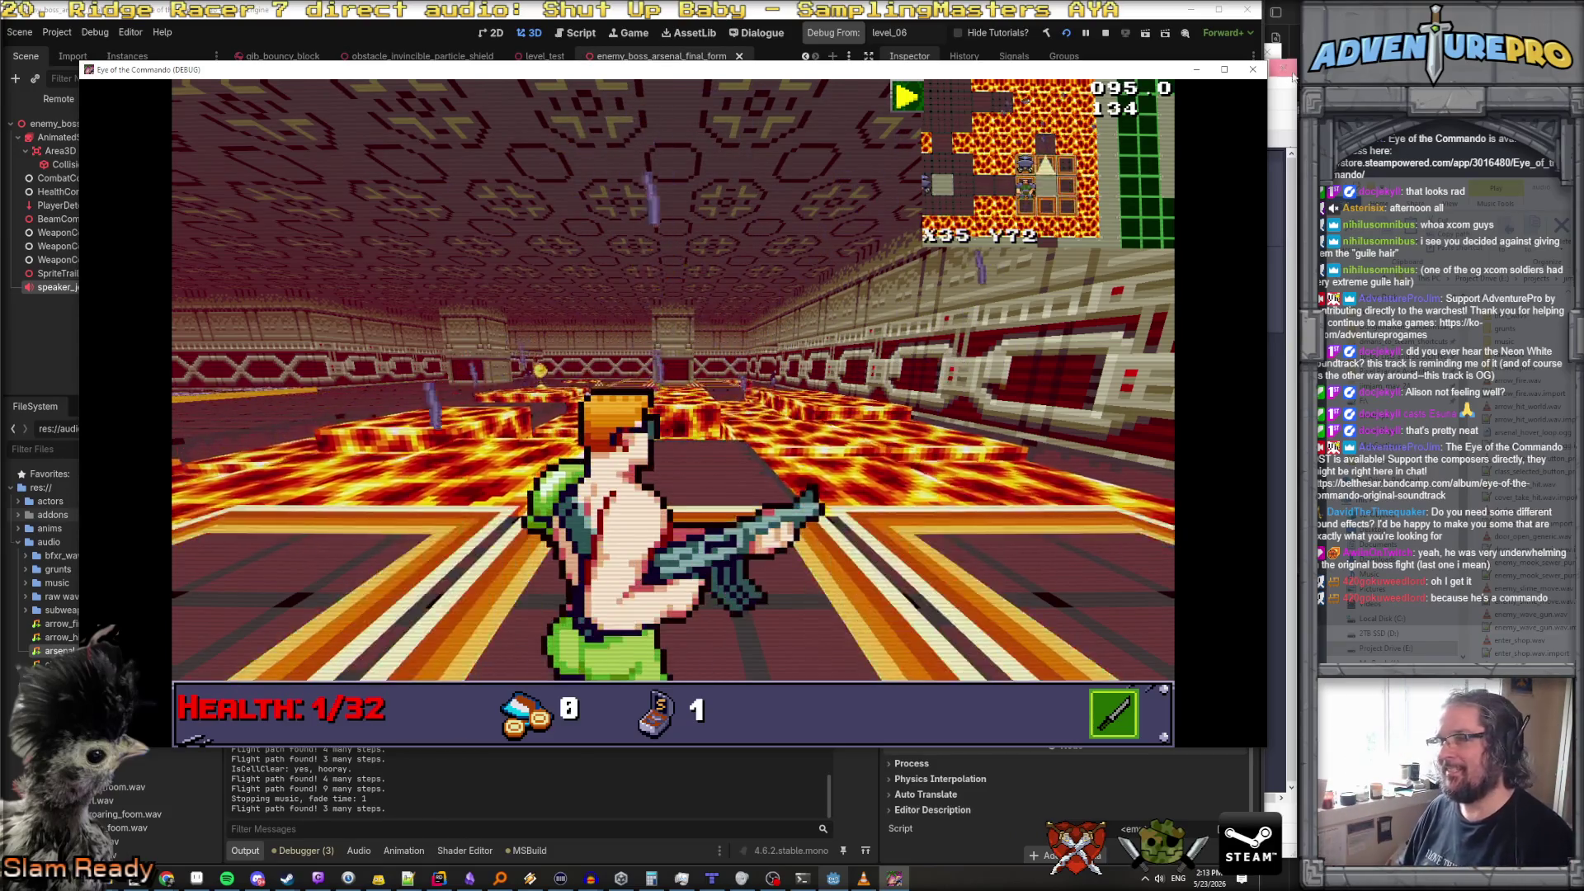
key("F8")
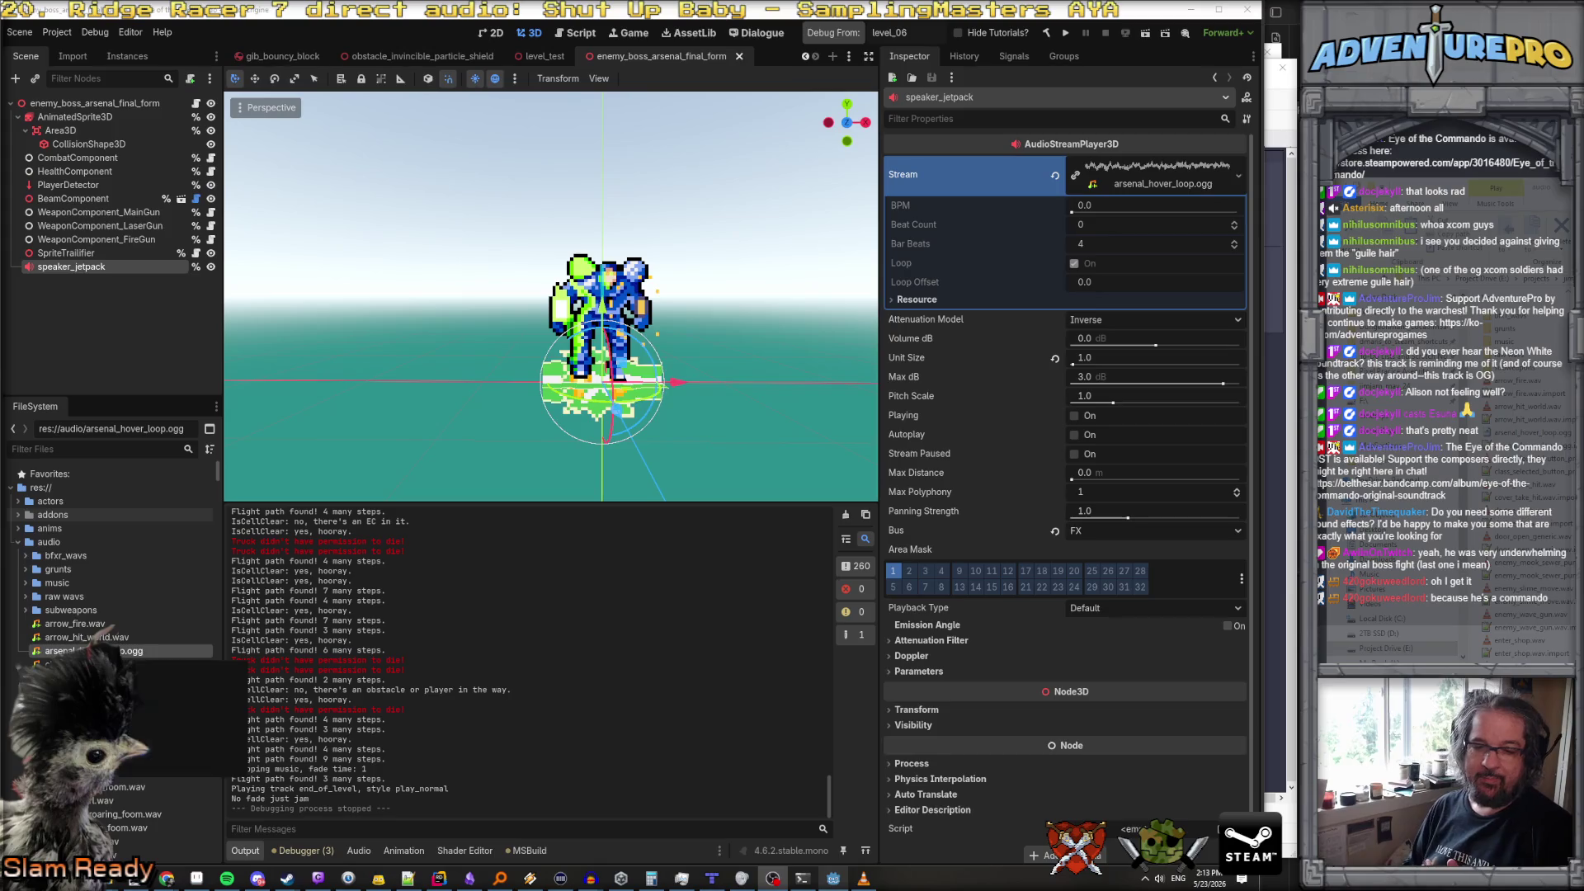